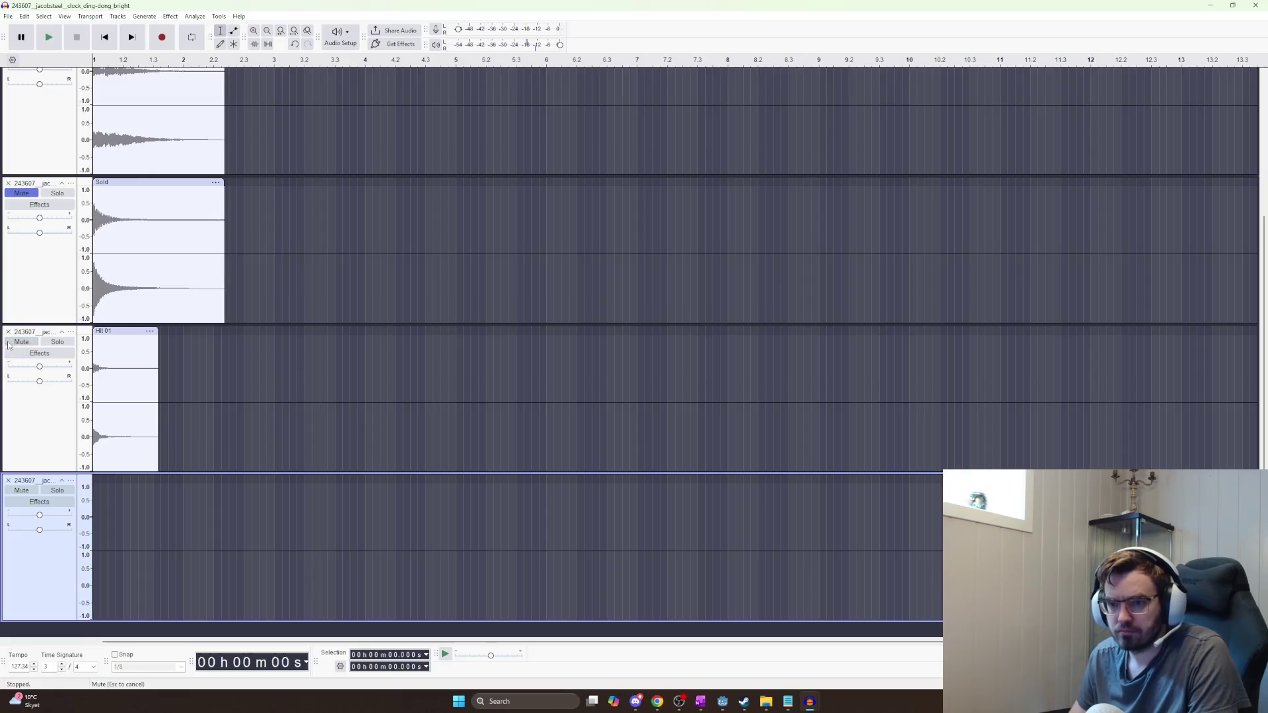
# Audition Hit 01, the track above it, Spawn and the base sound, muting each after playback
pyautogui.press('space')
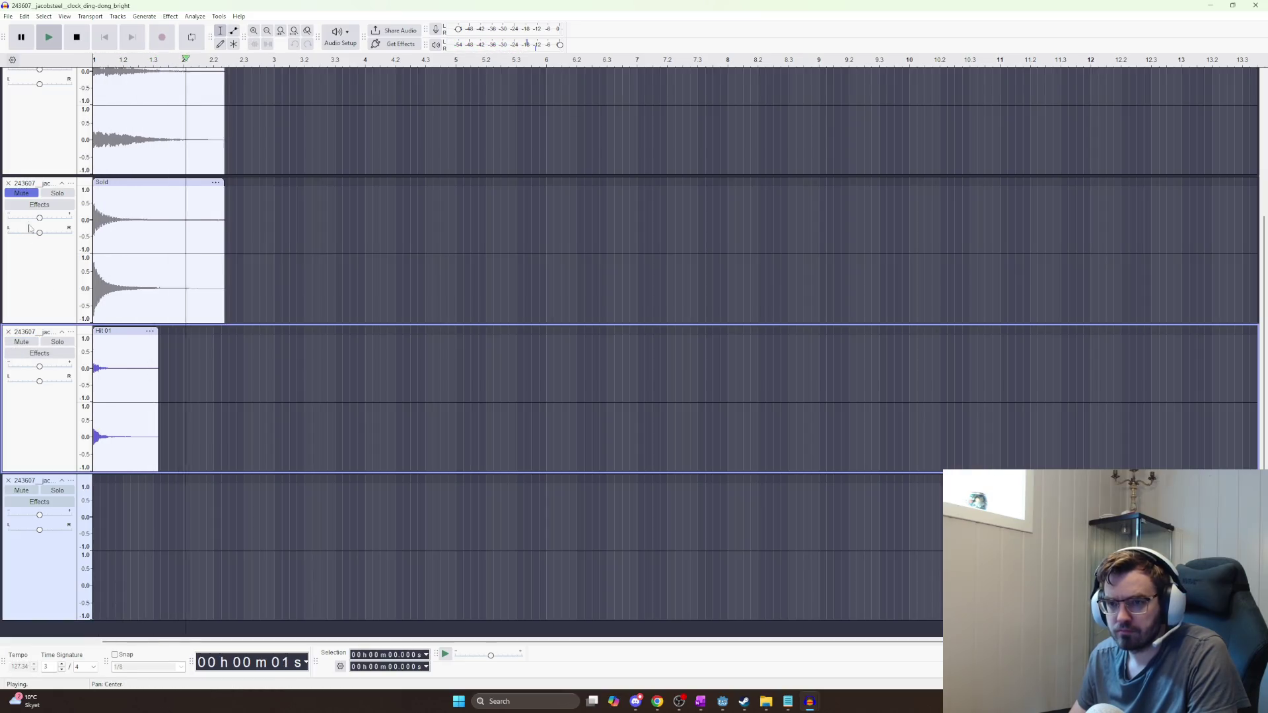
pyautogui.click(22, 341)
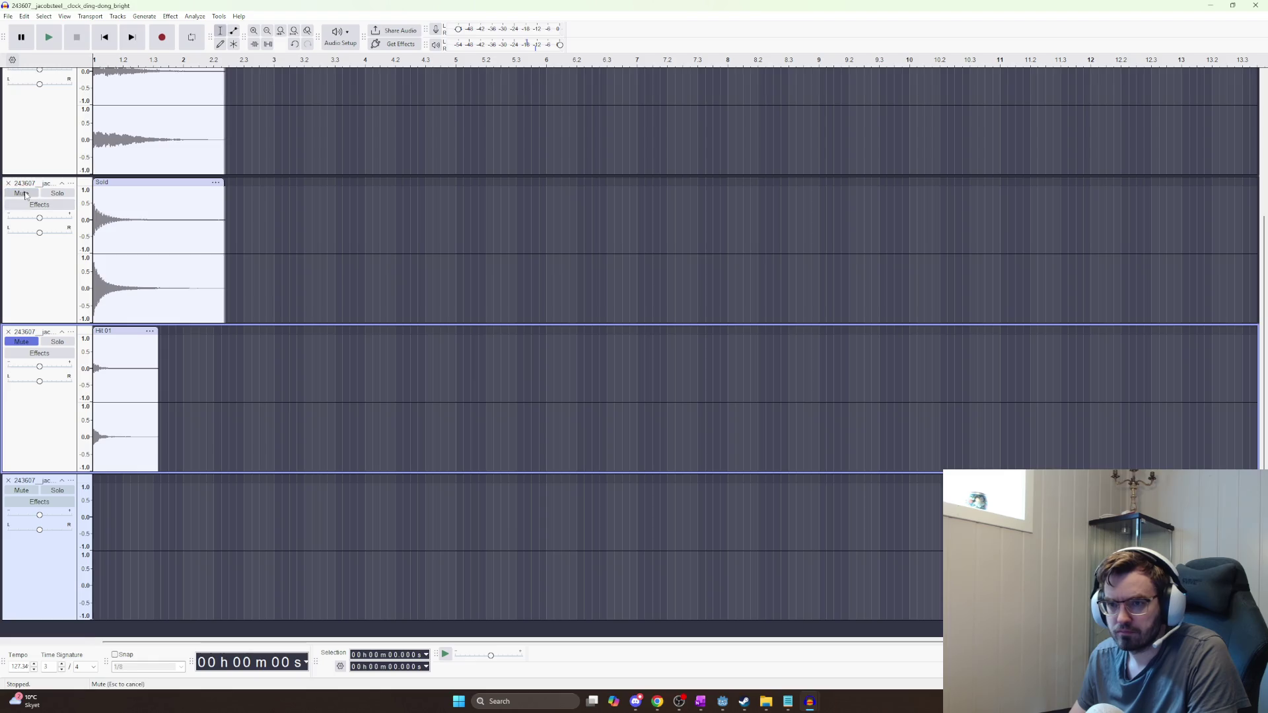
pyautogui.click(22, 193)
pyautogui.press('space')
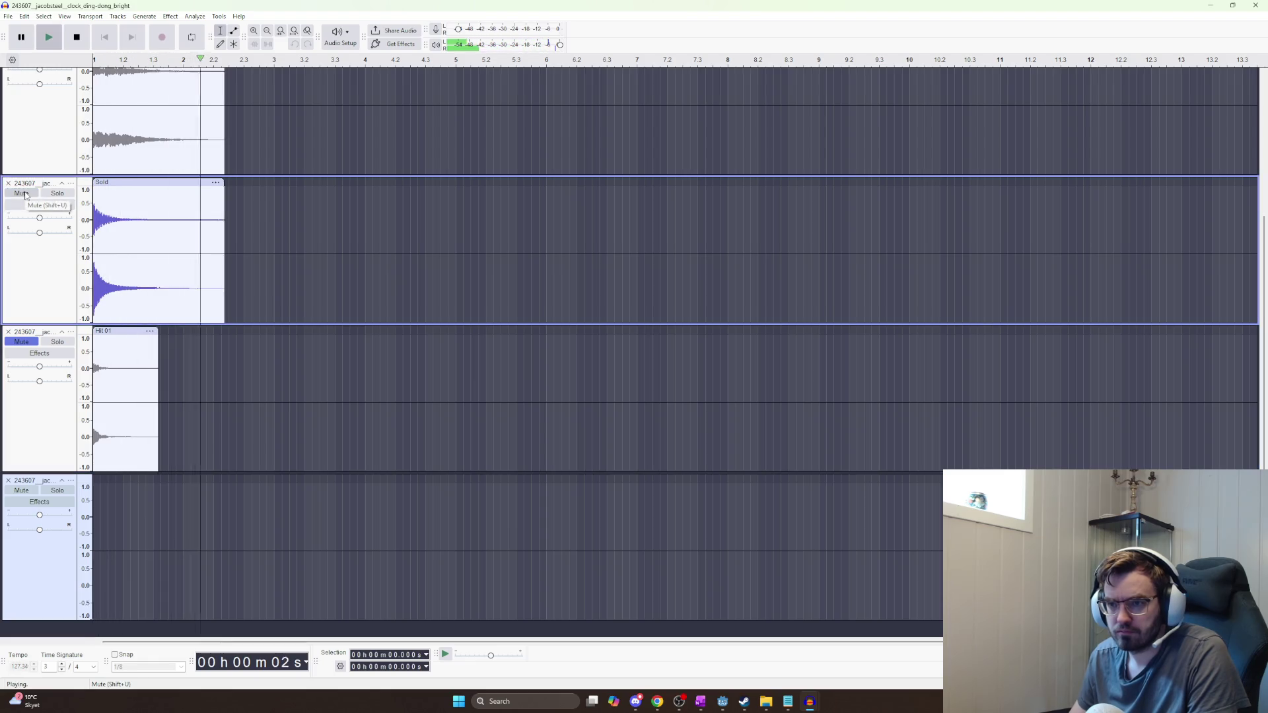
pyautogui.click(24, 193)
pyautogui.scroll(3, 132, 264)
pyautogui.scroll(1, 92, 210)
pyautogui.click(34, 173)
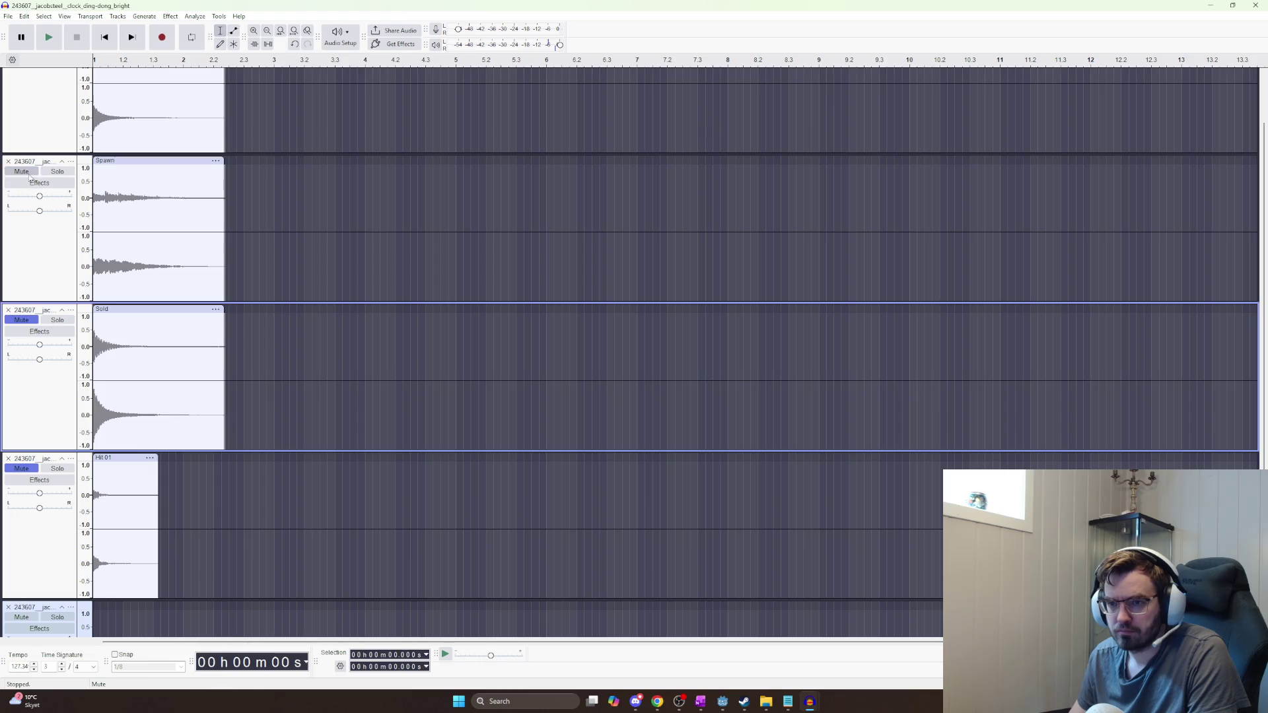
pyautogui.press('space')
pyautogui.scroll(2, 35, 176)
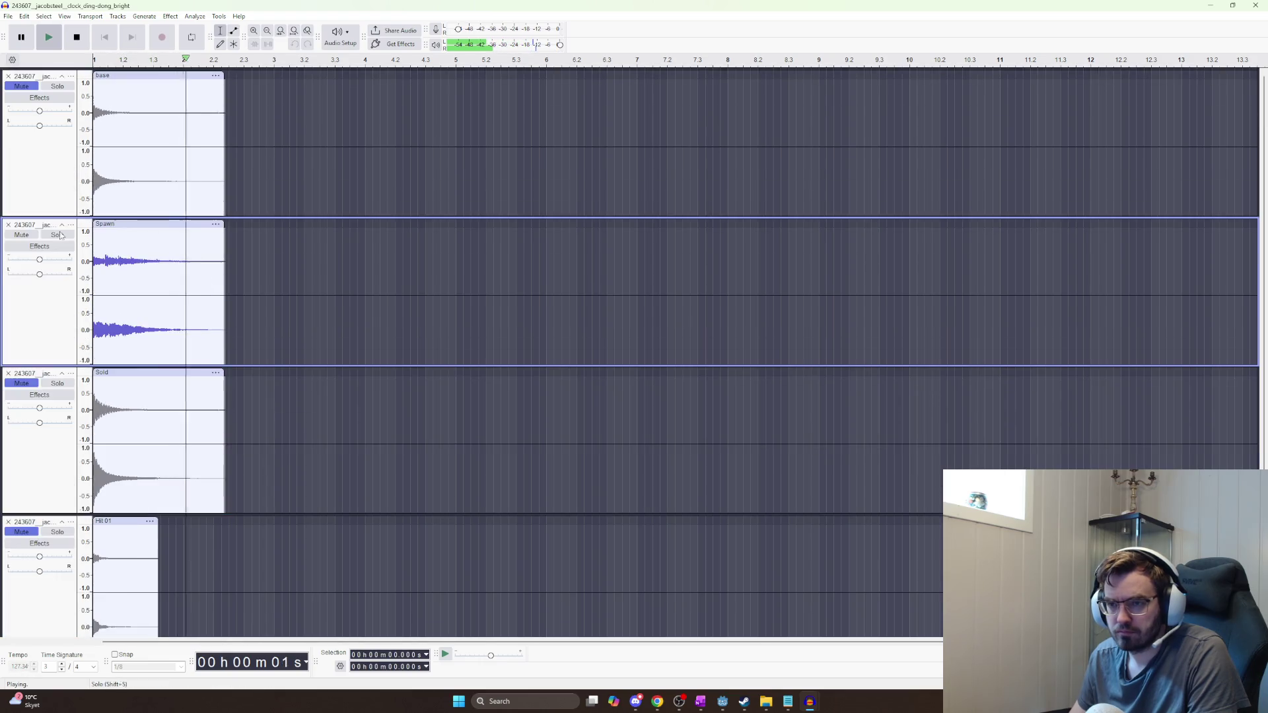
pyautogui.click(22, 236)
pyautogui.click(24, 86)
pyautogui.press('space')
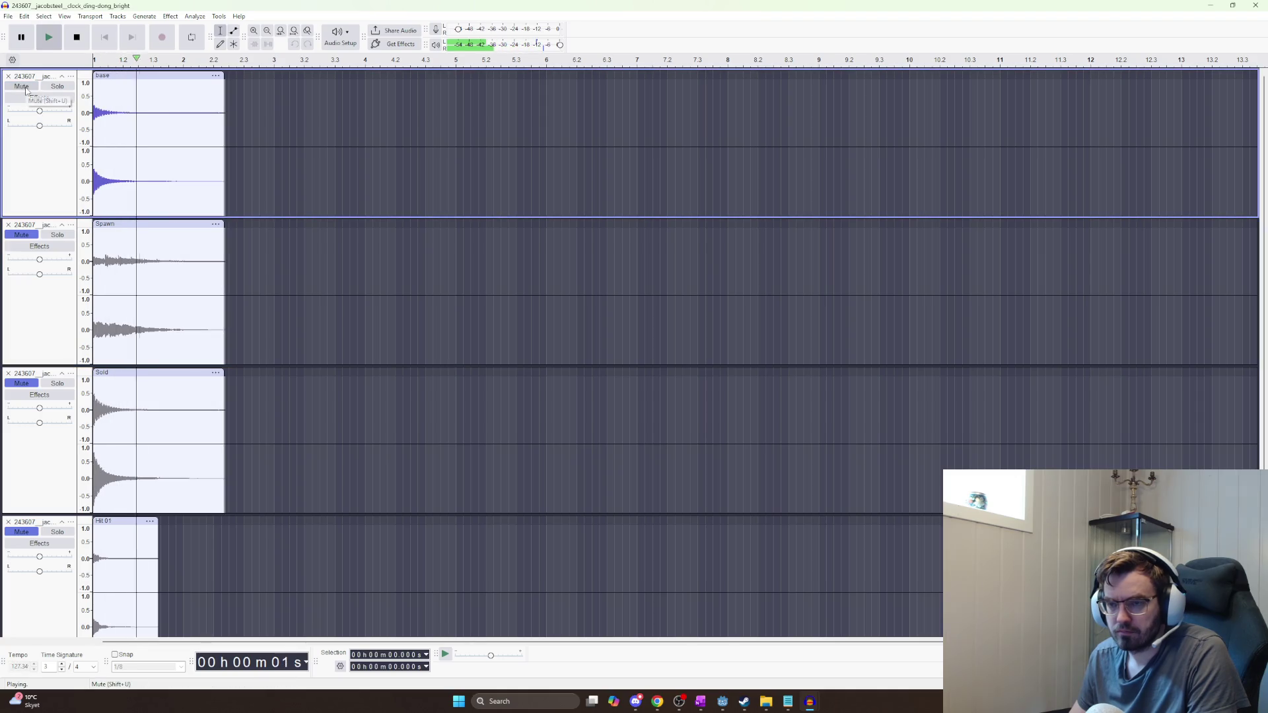
# Audition the track below Spawn, then Hit 01 and Spawn again, re-muting each afterwards
pyautogui.scroll(-2, 25, 93)
pyautogui.click(22, 320)
pyautogui.press('space')
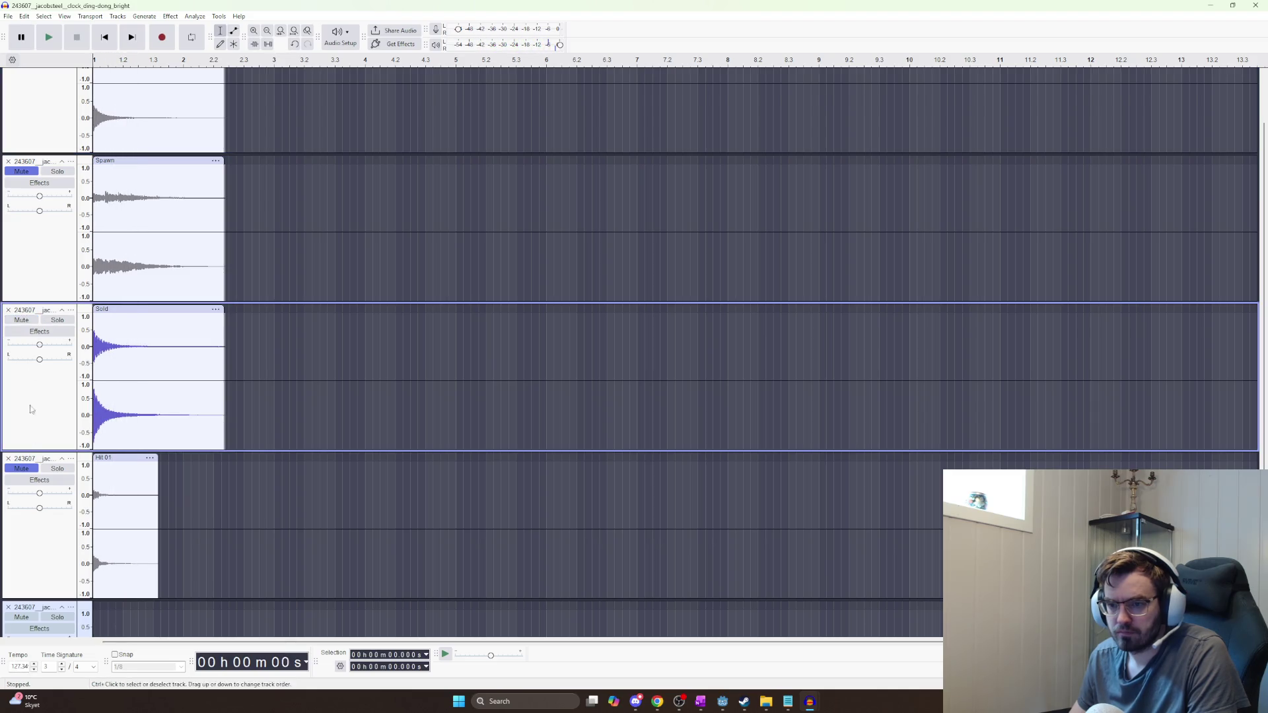
pyautogui.click(22, 321)
pyautogui.click(21, 467)
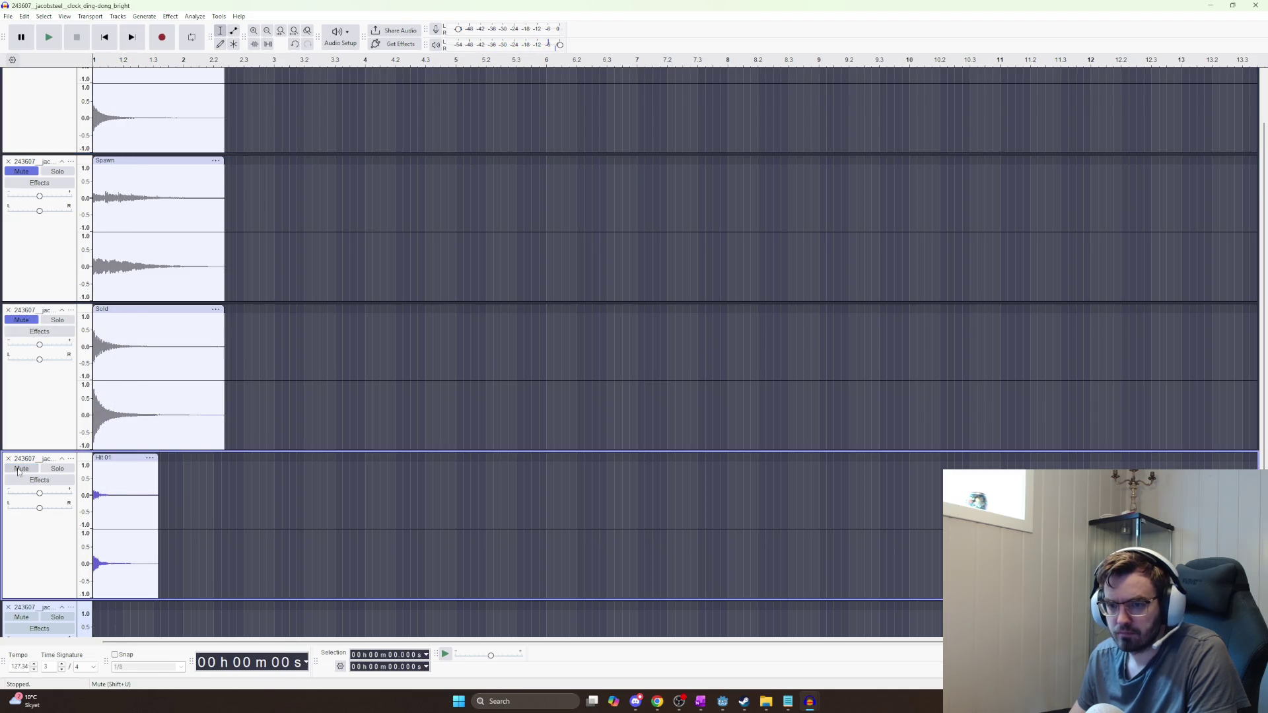
pyautogui.press('space')
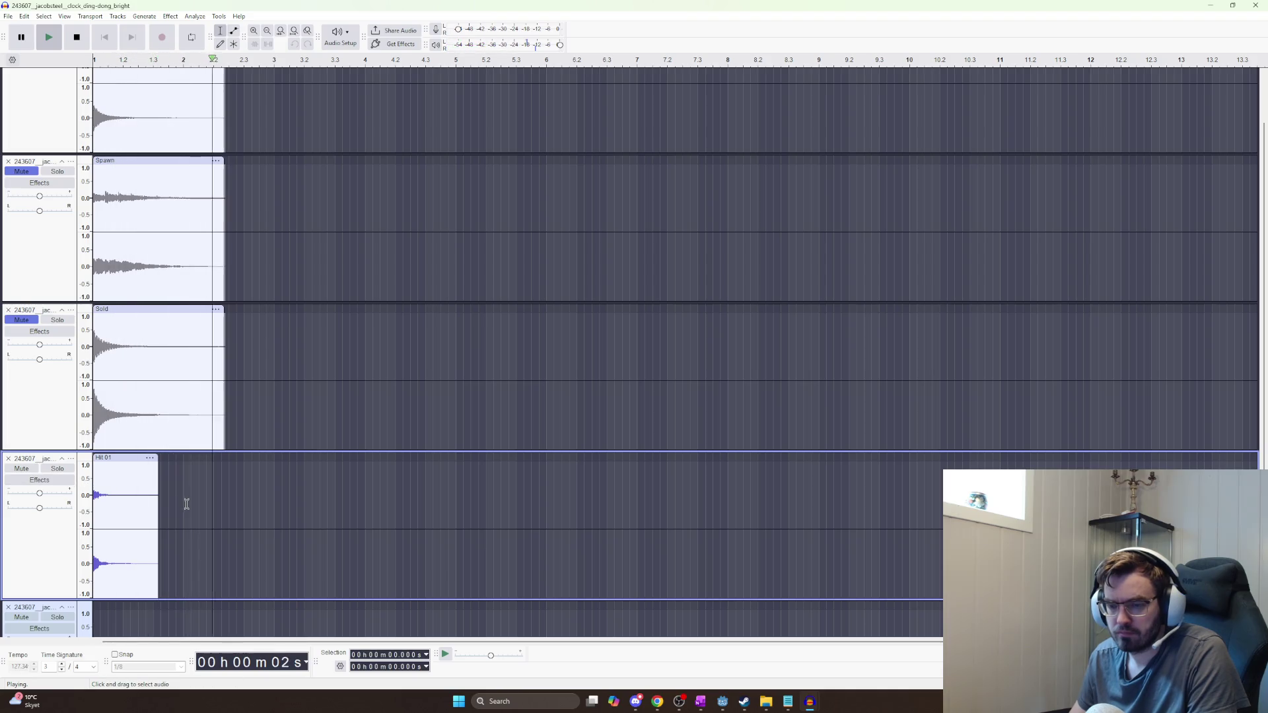
pyautogui.click(21, 468)
pyautogui.scroll(2, 51, 186)
pyautogui.click(19, 236)
pyautogui.click(73, 263)
pyautogui.press('space')
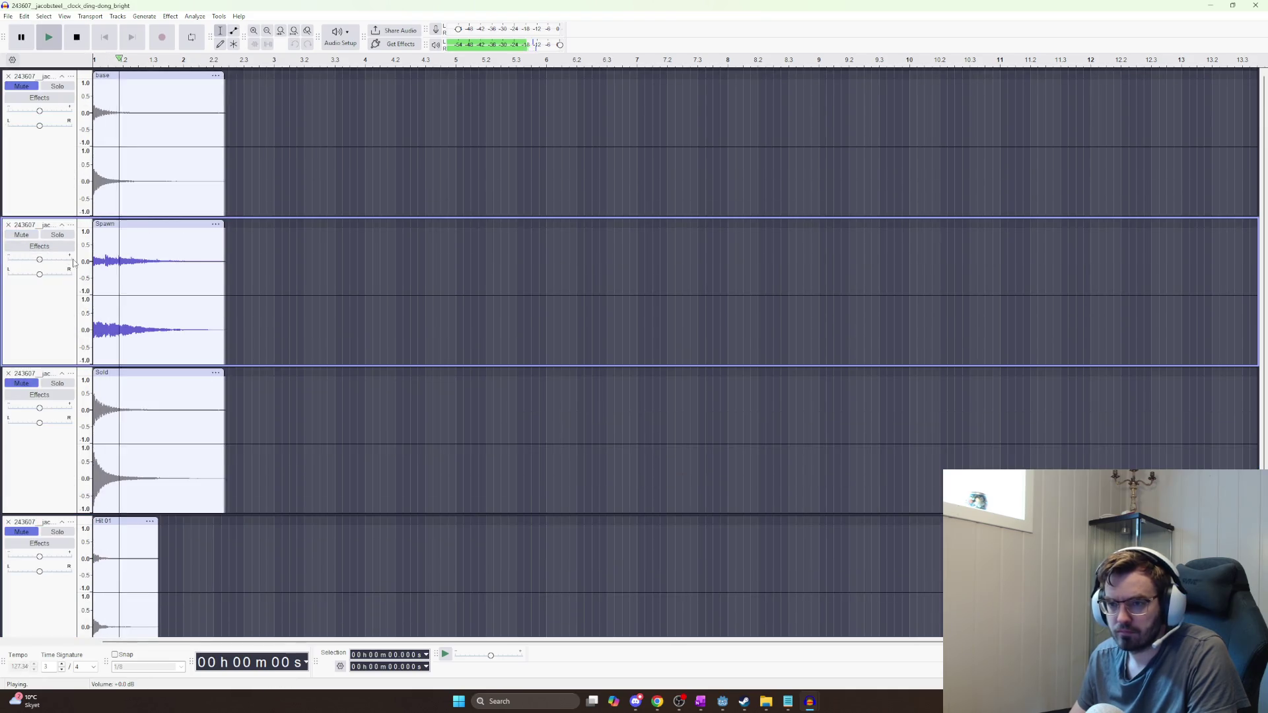
pyautogui.click(21, 235)
pyautogui.scroll(-3, 169, 355)
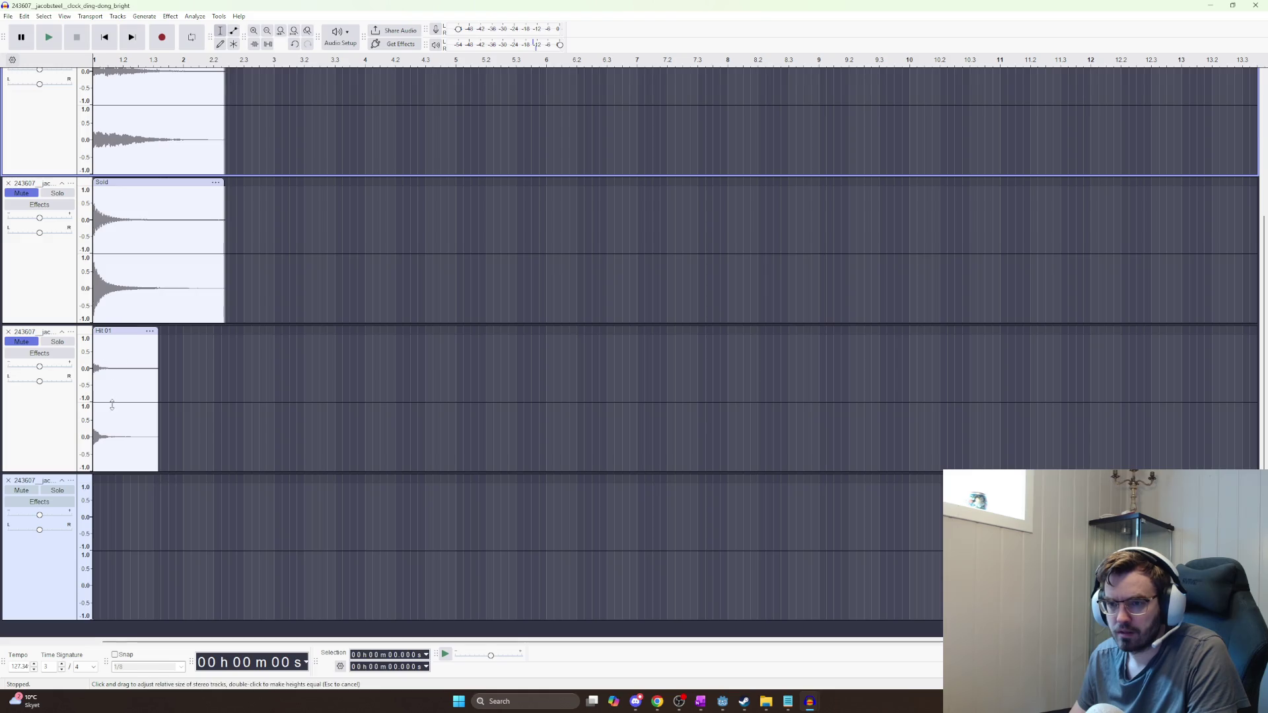
pyautogui.scroll(1, 125, 330)
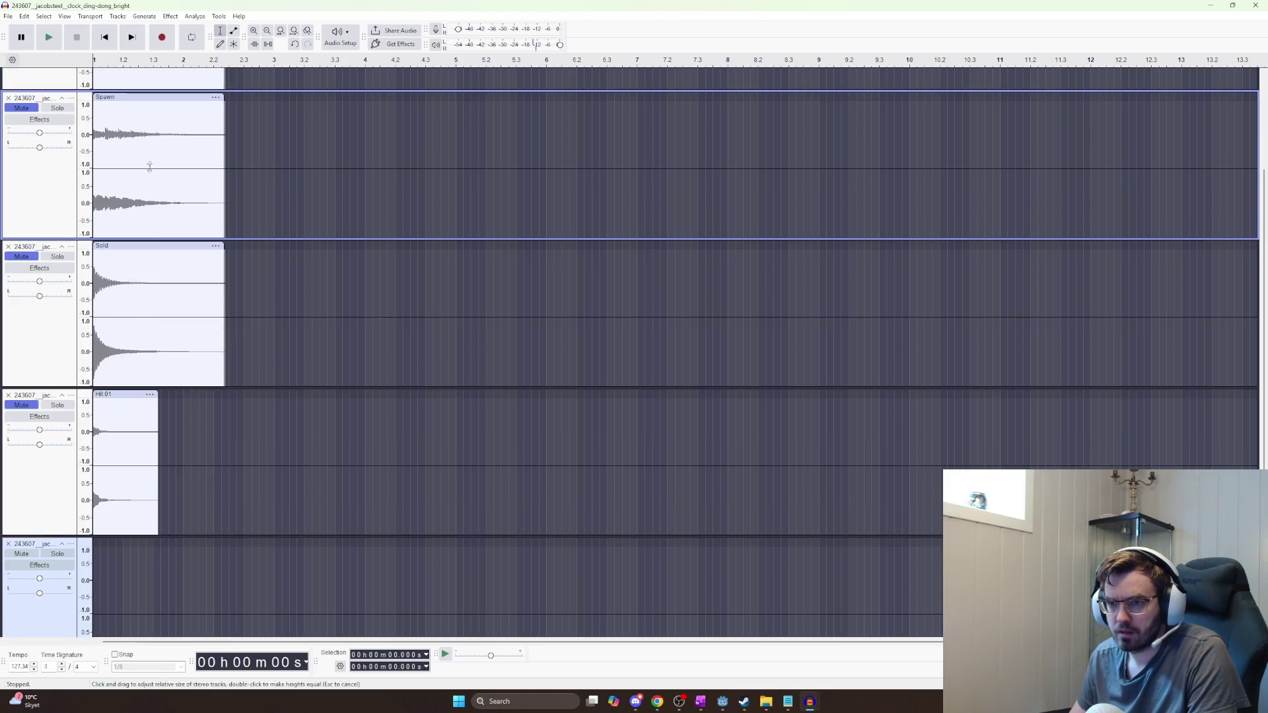
pyautogui.scroll(2, 161, 396)
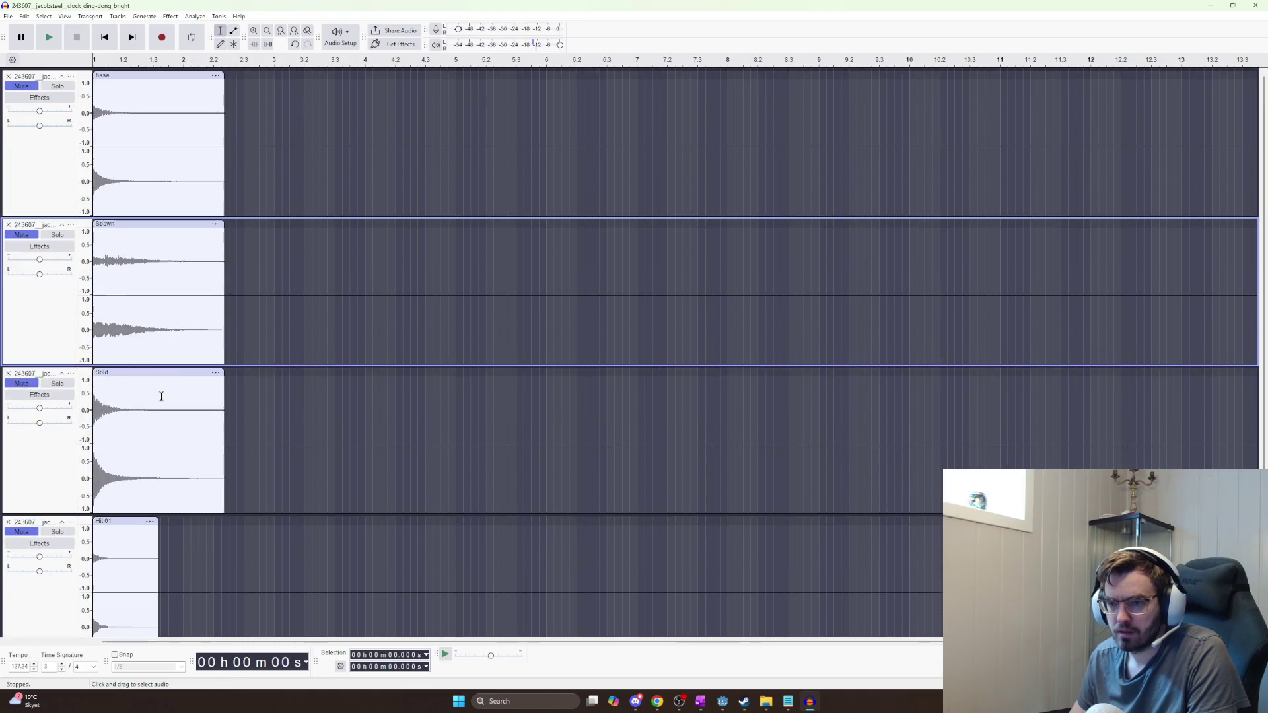
pyautogui.scroll(-3, 162, 397)
pyautogui.click(30, 441)
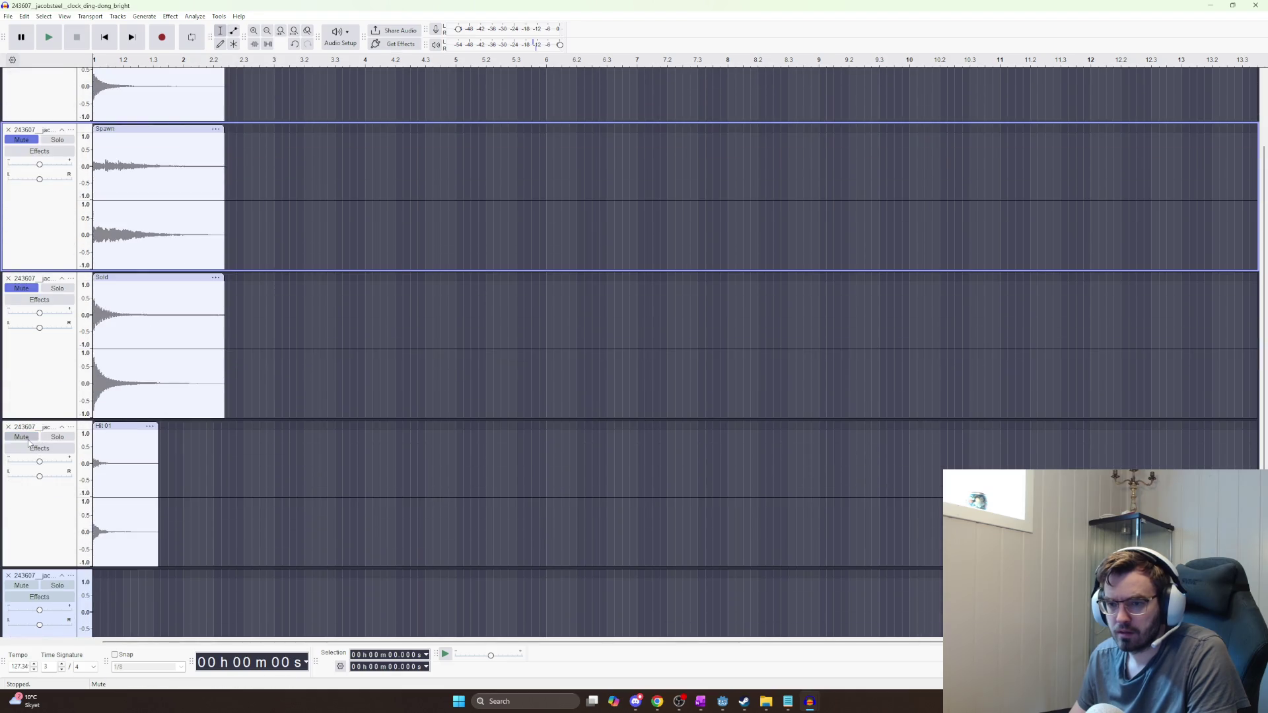
pyautogui.press('space')
pyautogui.click(29, 441)
pyautogui.scroll(-2, 173, 505)
# Copy the Hit 01 clip and paste it onto the empty bottom track
pyautogui.click(129, 362)
pyautogui.hotkey('ctrl', 'c')
pyautogui.click(136, 567)
pyautogui.hotkey('ctrl', 'v')
# Move the pasted clip to 0 s and speed it up with Change Tempo to about 0.51 s
pyautogui.moveTo(163, 496); pyautogui.dragTo(118, 495)
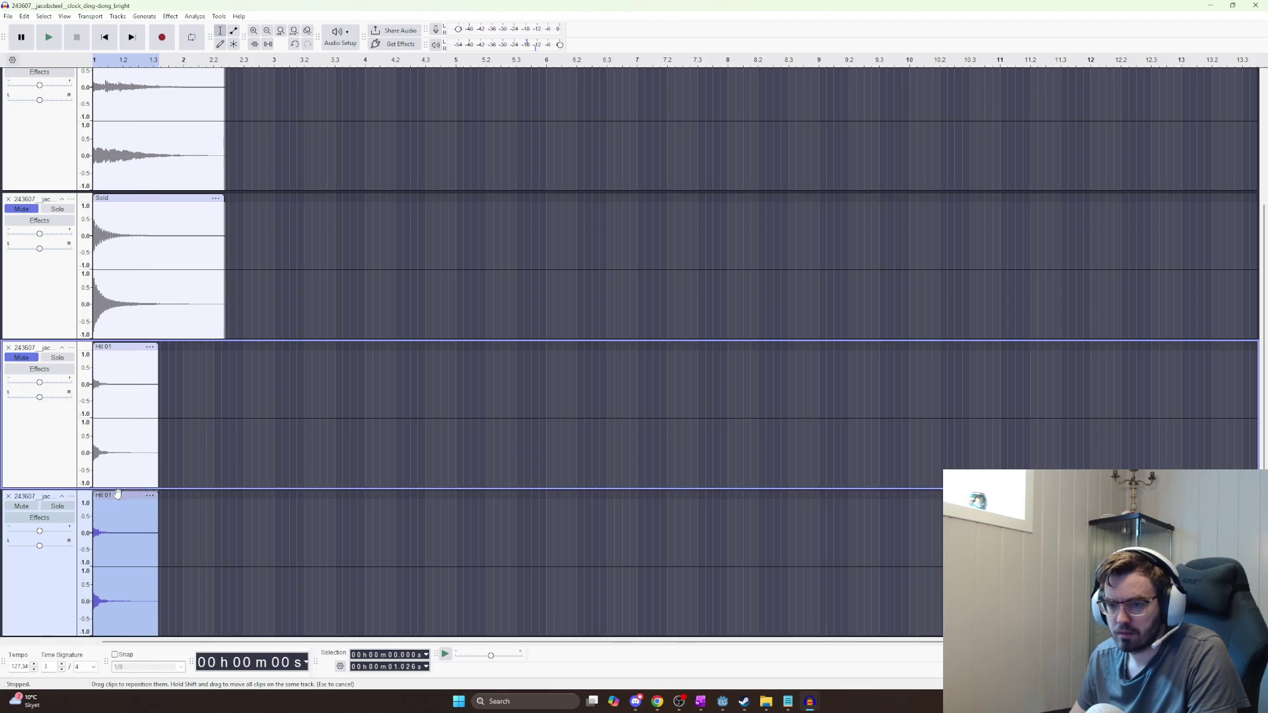
pyautogui.click(170, 16)
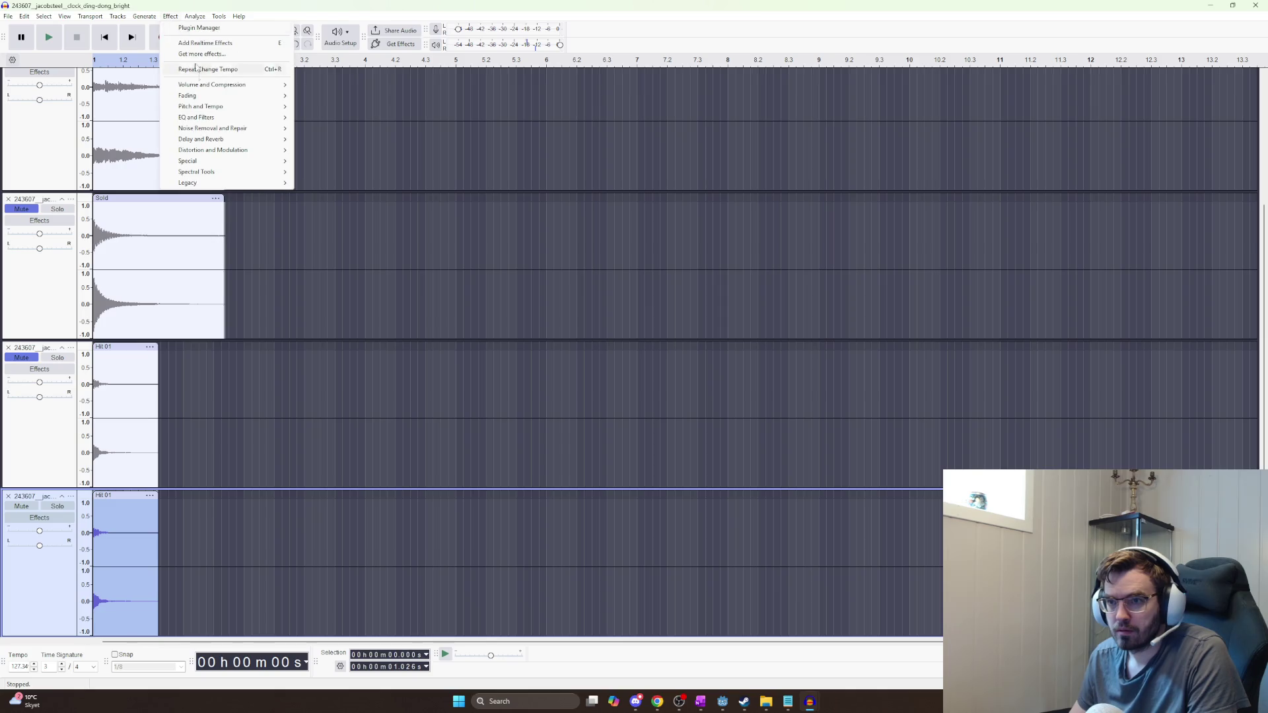
pyautogui.moveTo(231, 106)
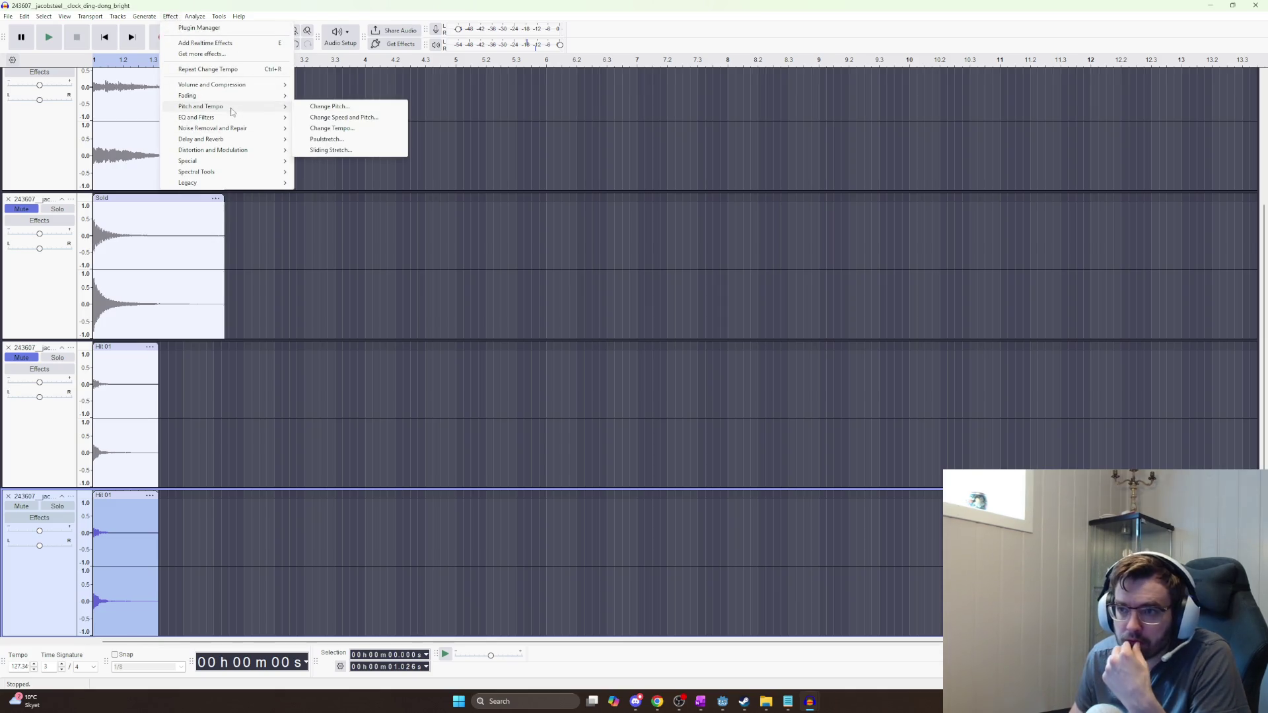
pyautogui.click(334, 128)
pyautogui.press('Return')
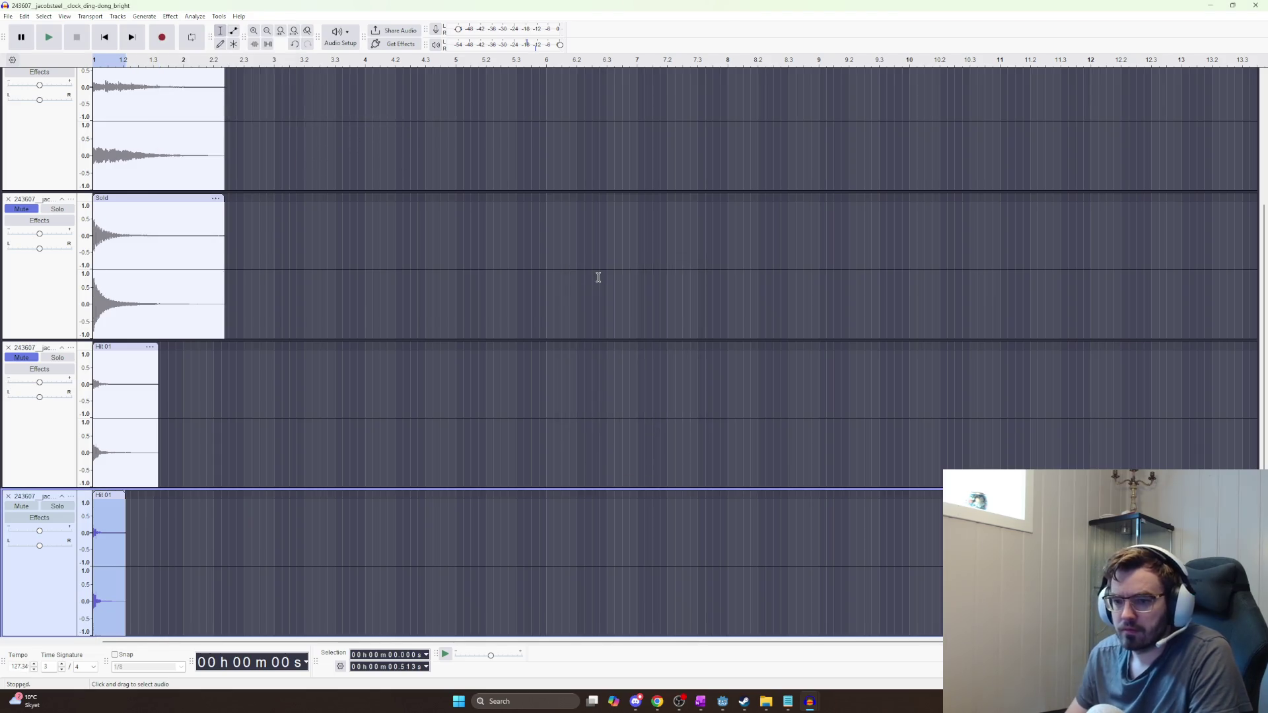
pyautogui.press('space')
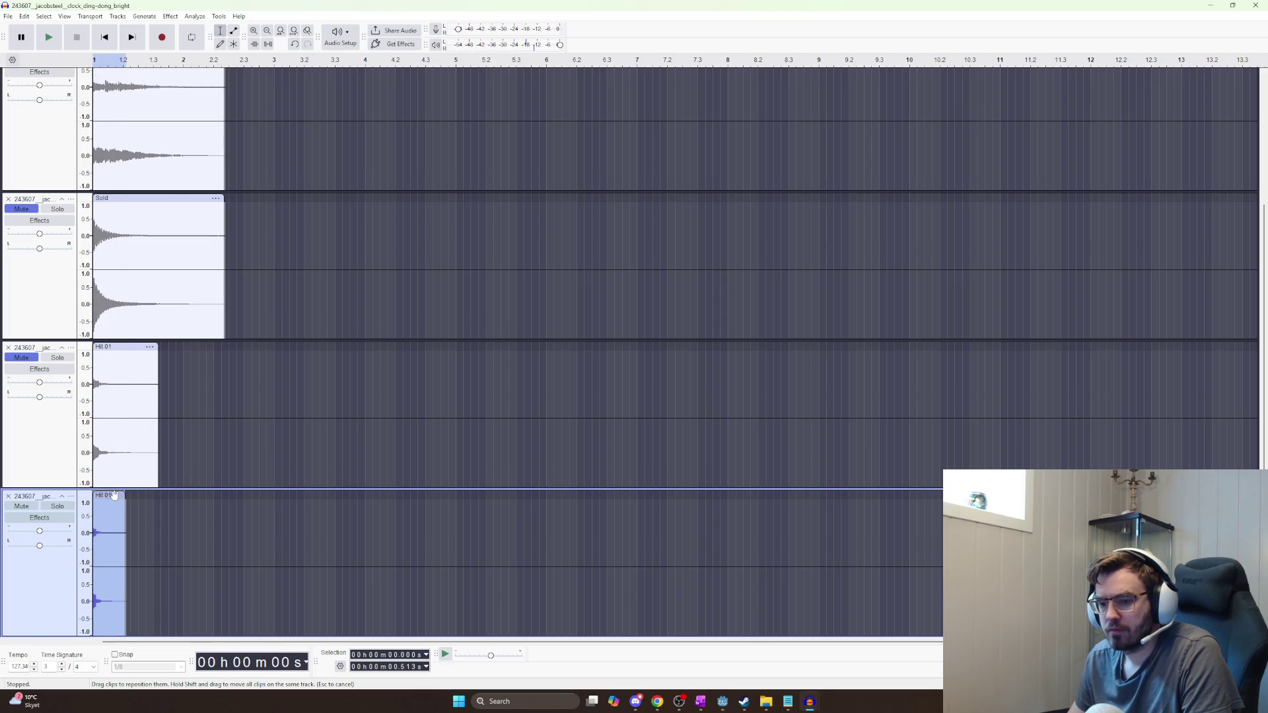
# Give the shortened clip a new name with Rename Clip
pyautogui.press('F2')
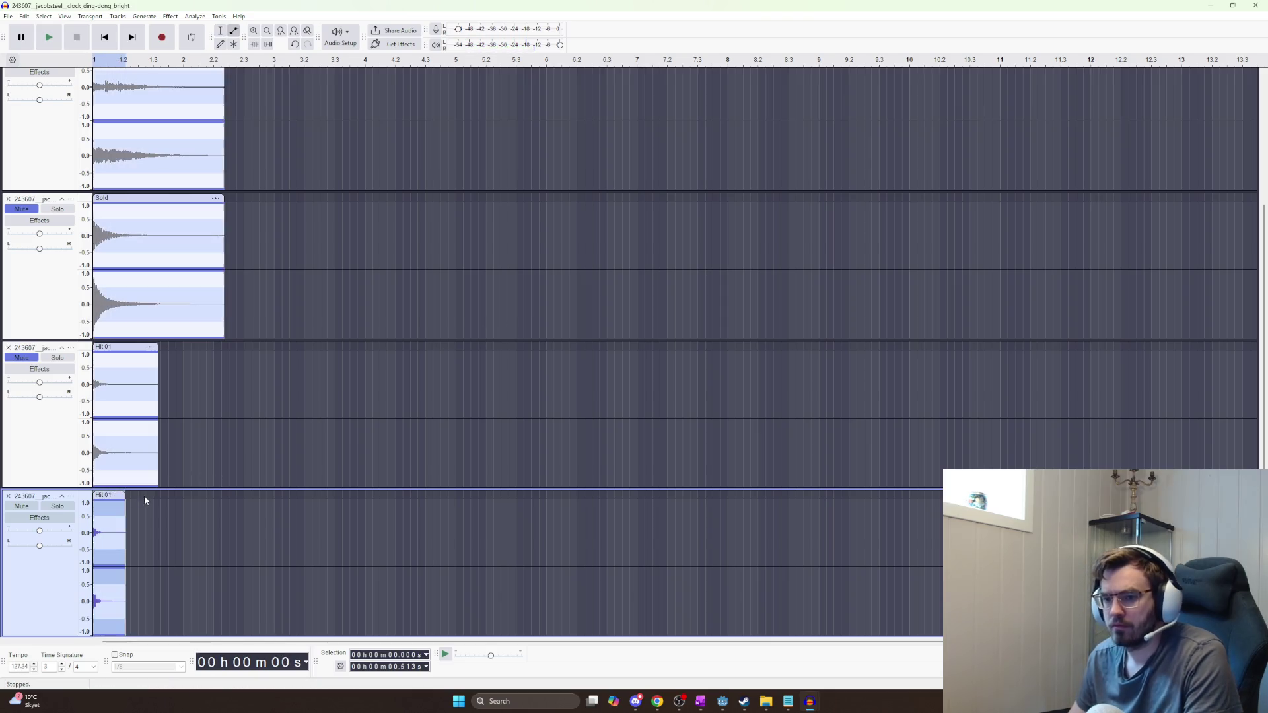
pyautogui.press('F1')
pyautogui.moveTo(111, 496); pyautogui.dragTo(112, 497)
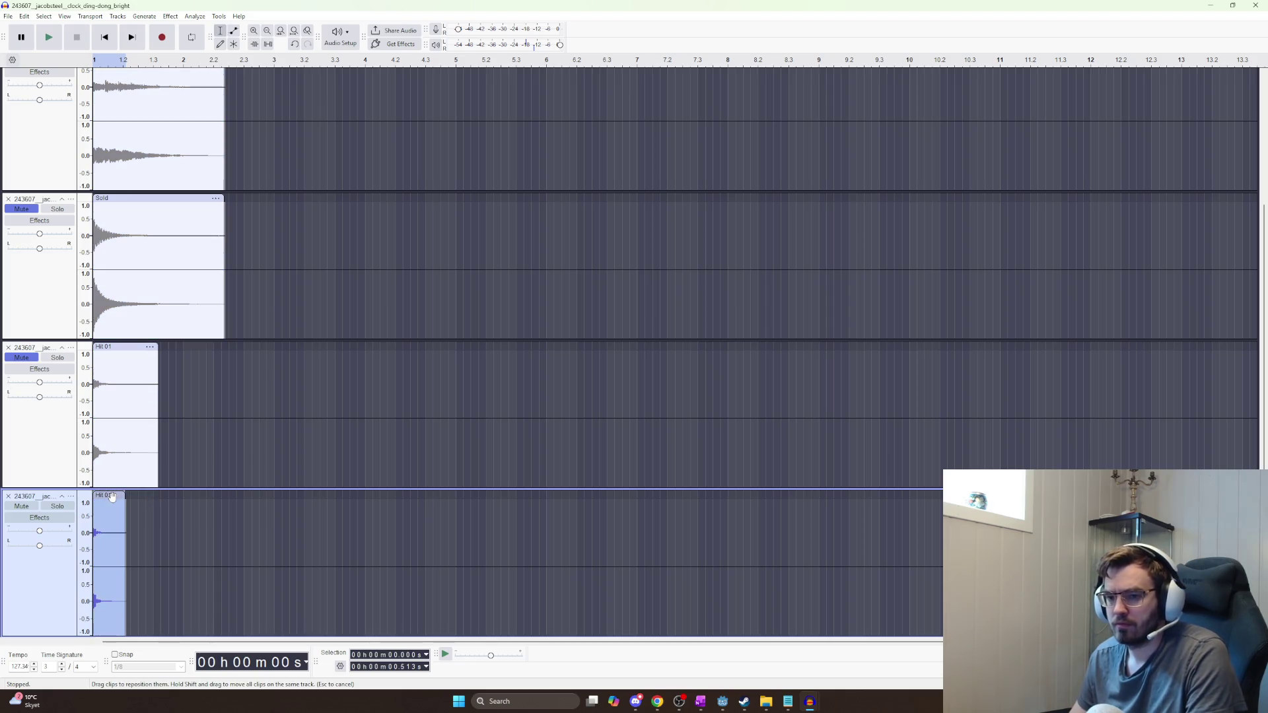
pyautogui.rightClick(113, 496)
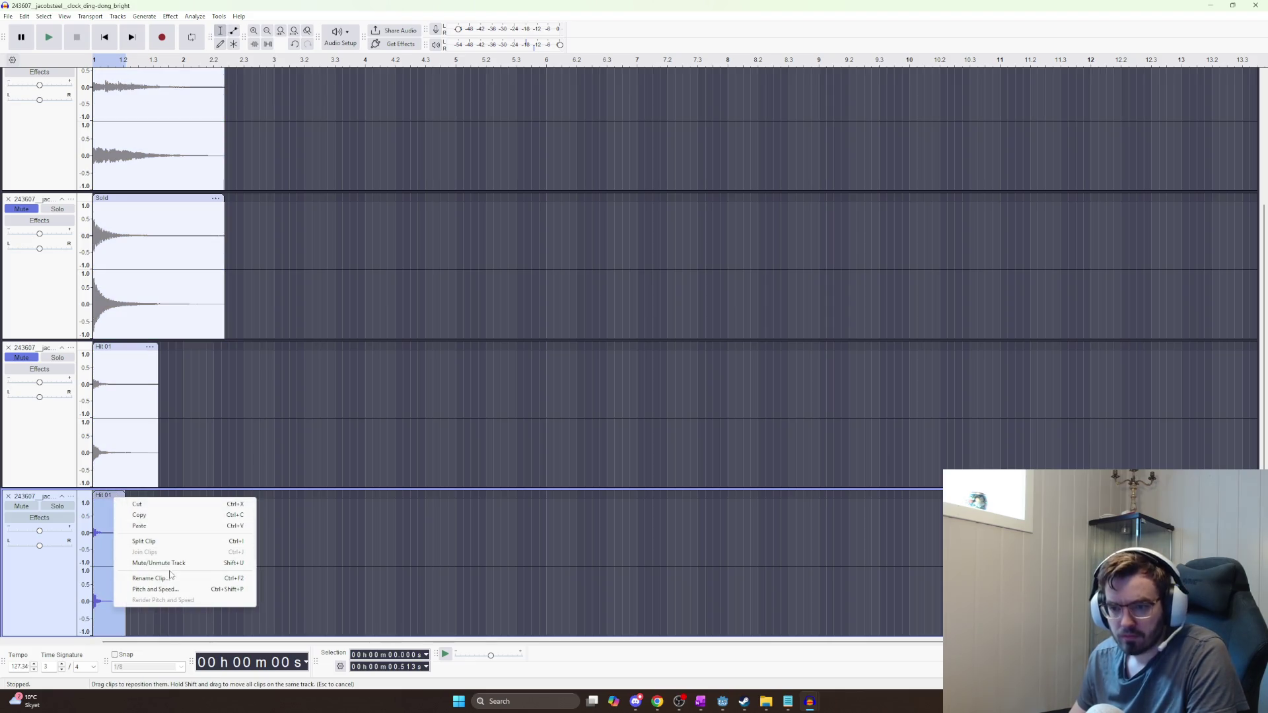
pyautogui.click(179, 578)
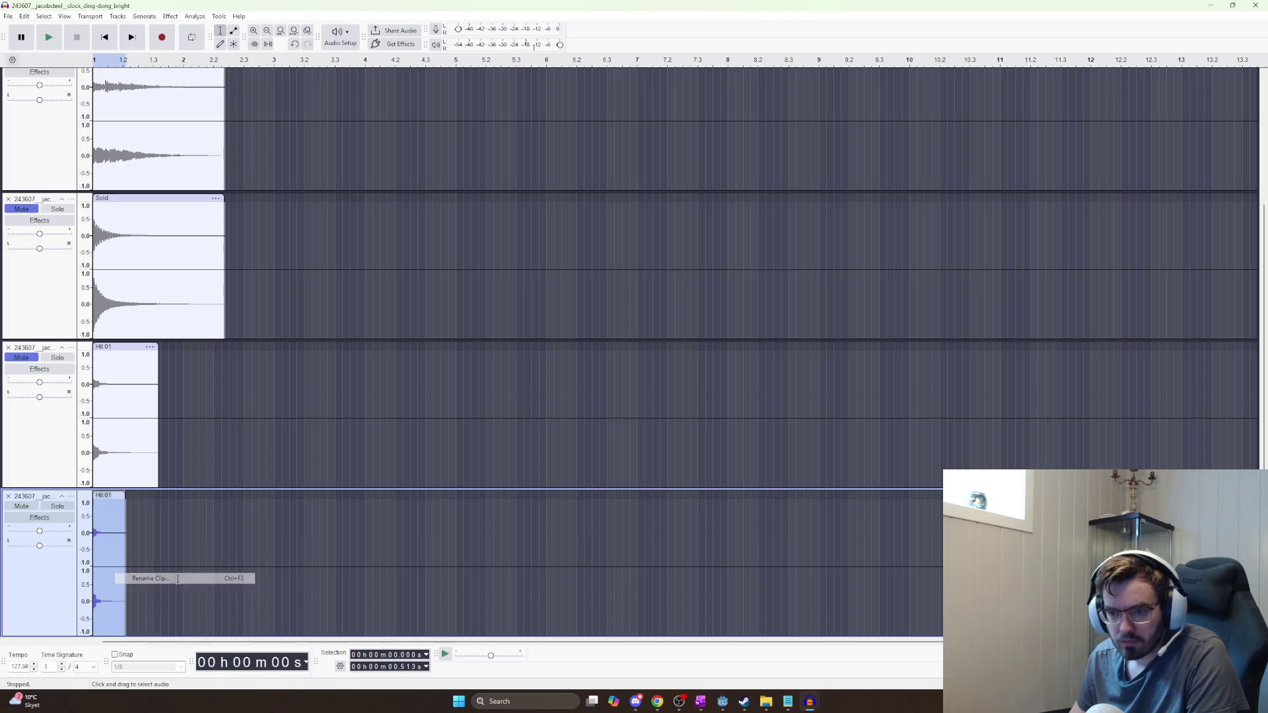
pyautogui.write('Collisio...')
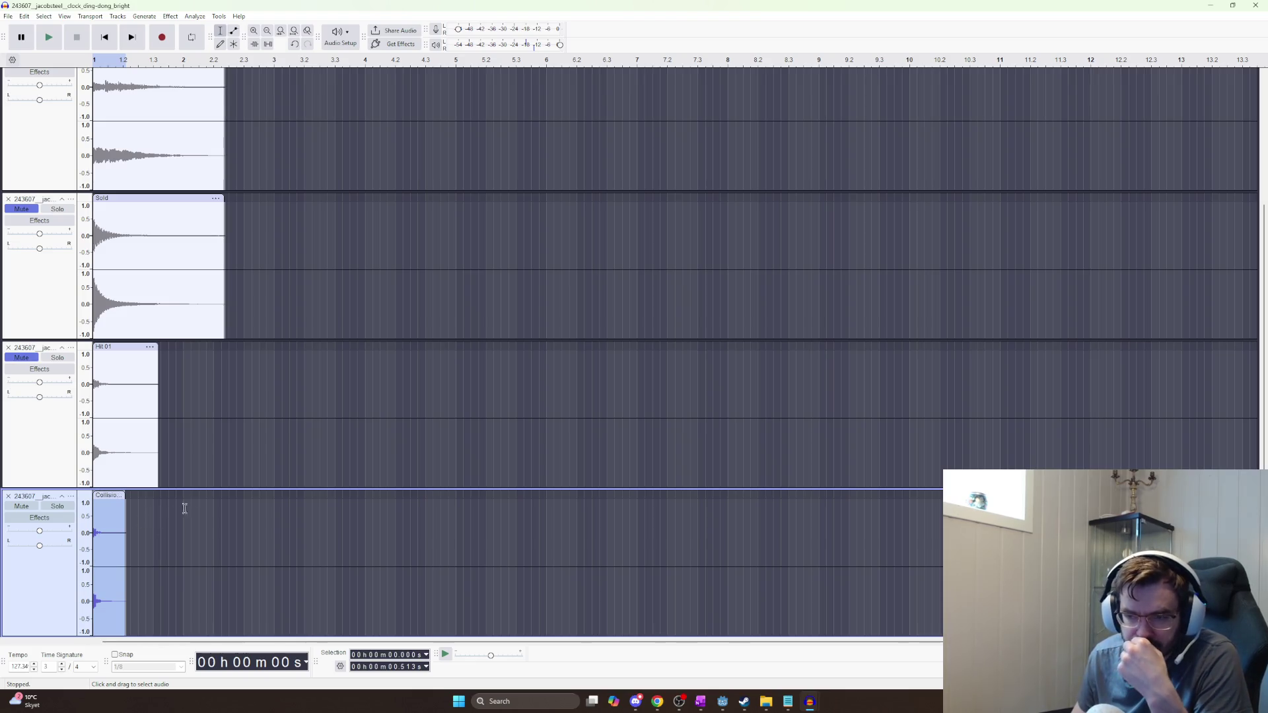
pyautogui.scroll(5, 243, 403)
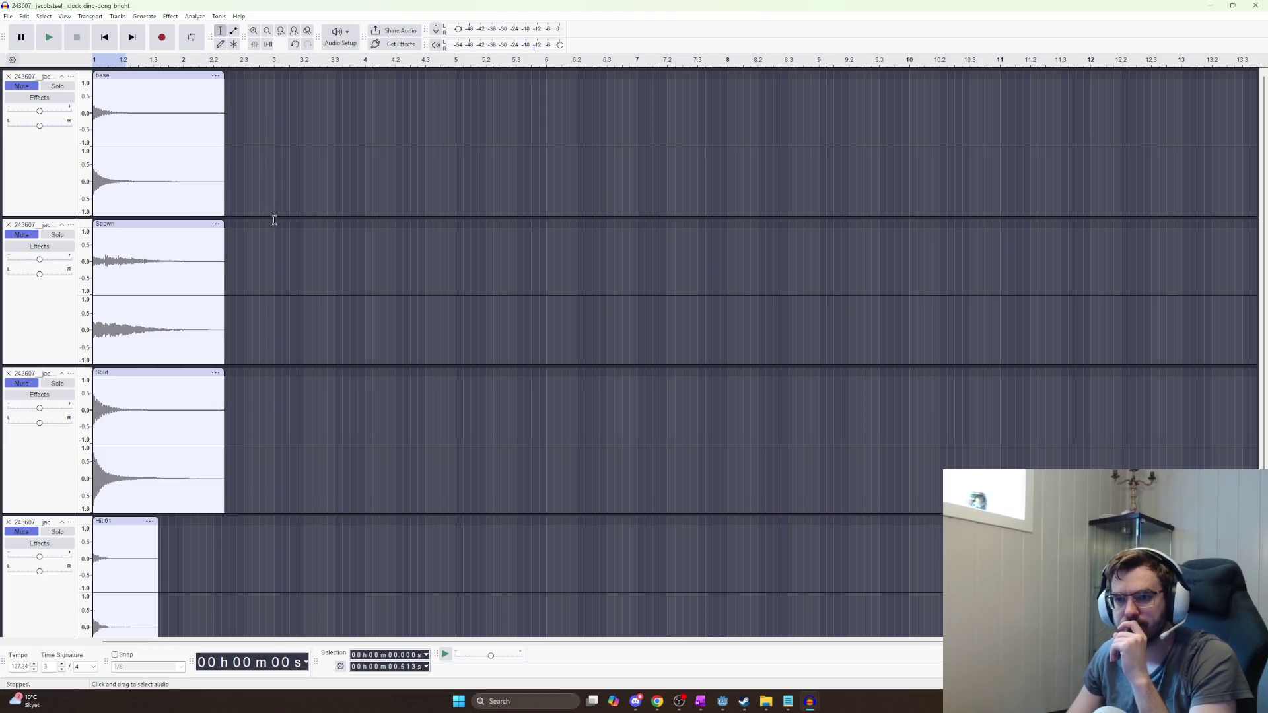
# Bring up Audacity's Export Audio settings for saving to this computer (44100 Hz stereo)
pyautogui.click(8, 16)
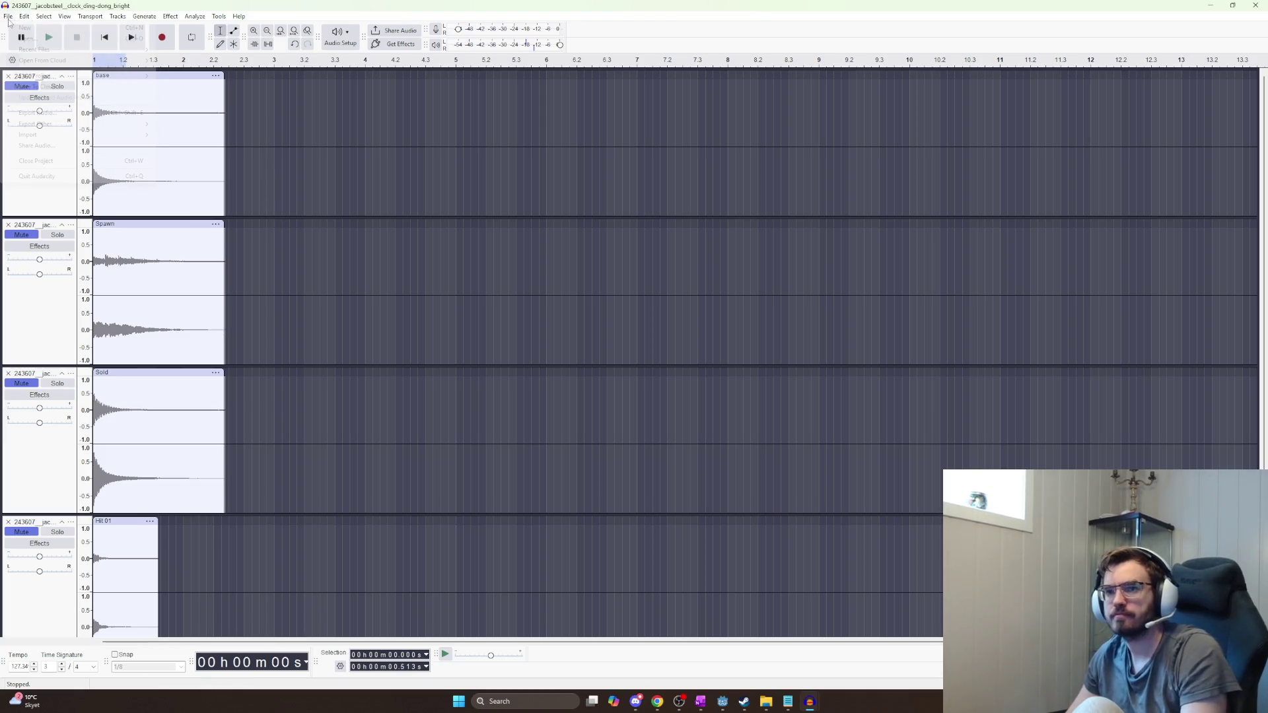
pyautogui.click(37, 113)
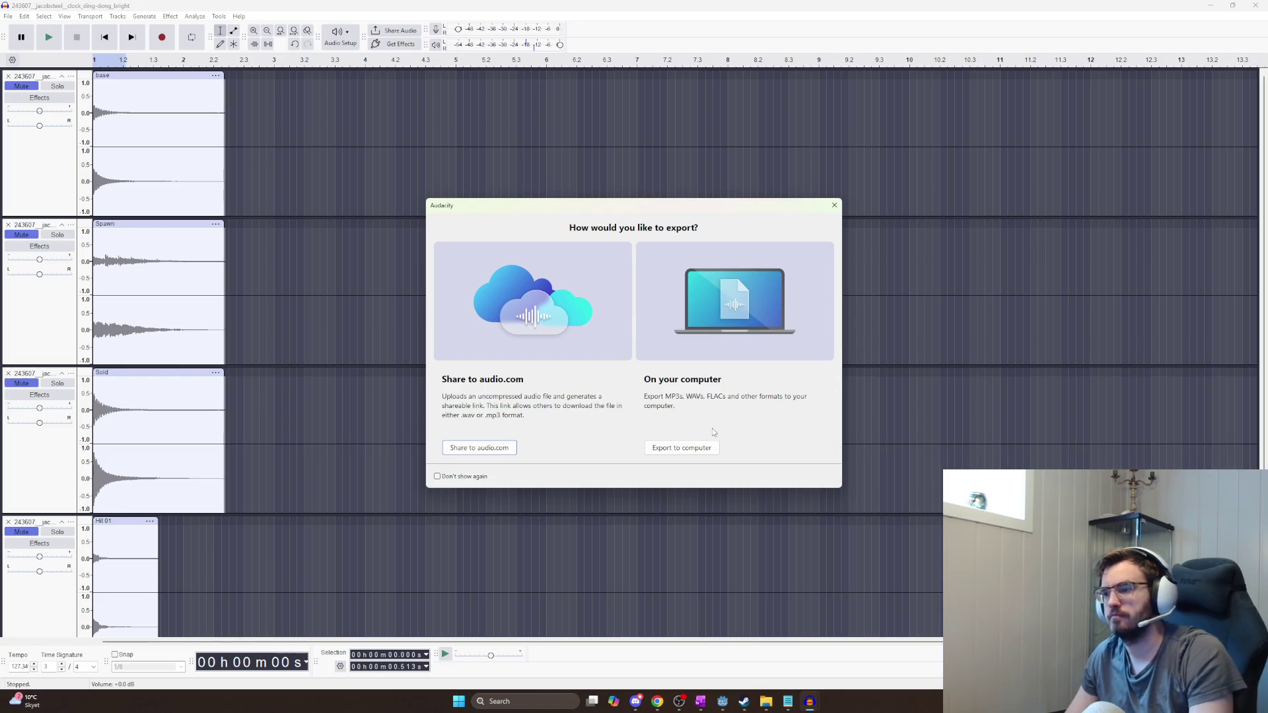
pyautogui.click(692, 449)
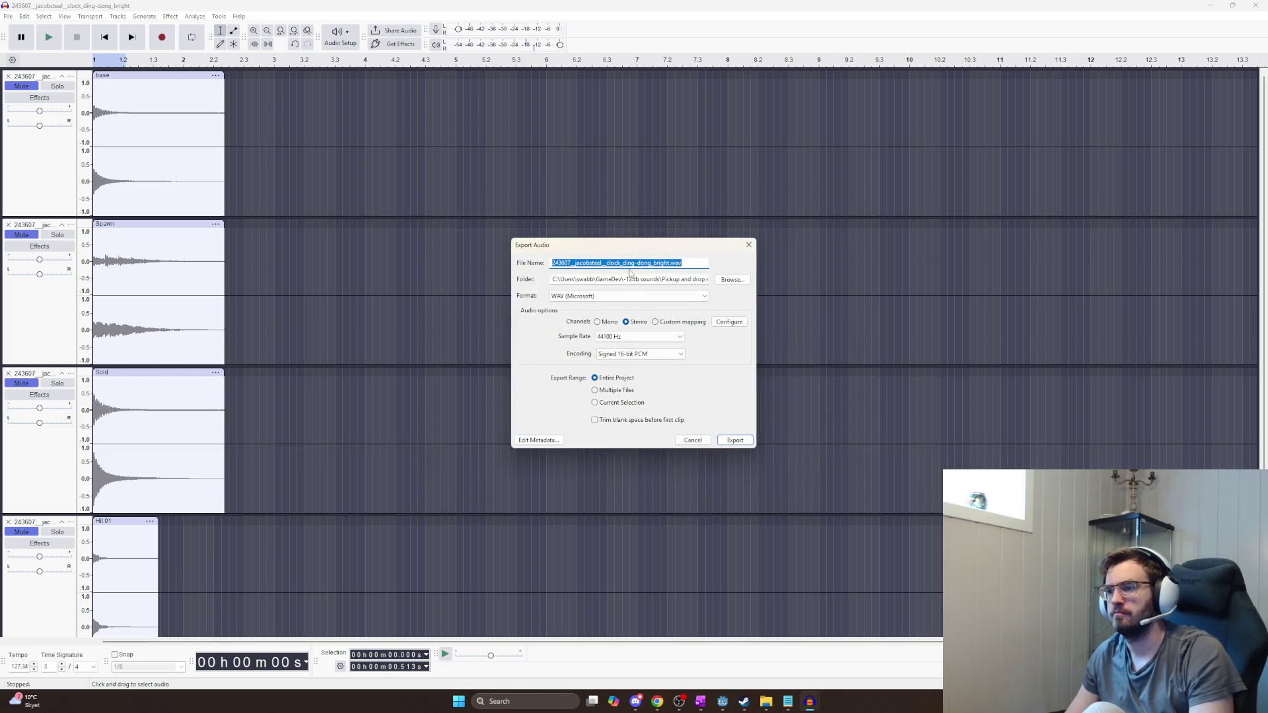
# Read the xylophone chimes attribution notes, then bring forward the Freesound CLOCK_DING-DONG page
pyautogui.hotkey('alt', 'Tab')
pyautogui.press('Tab')
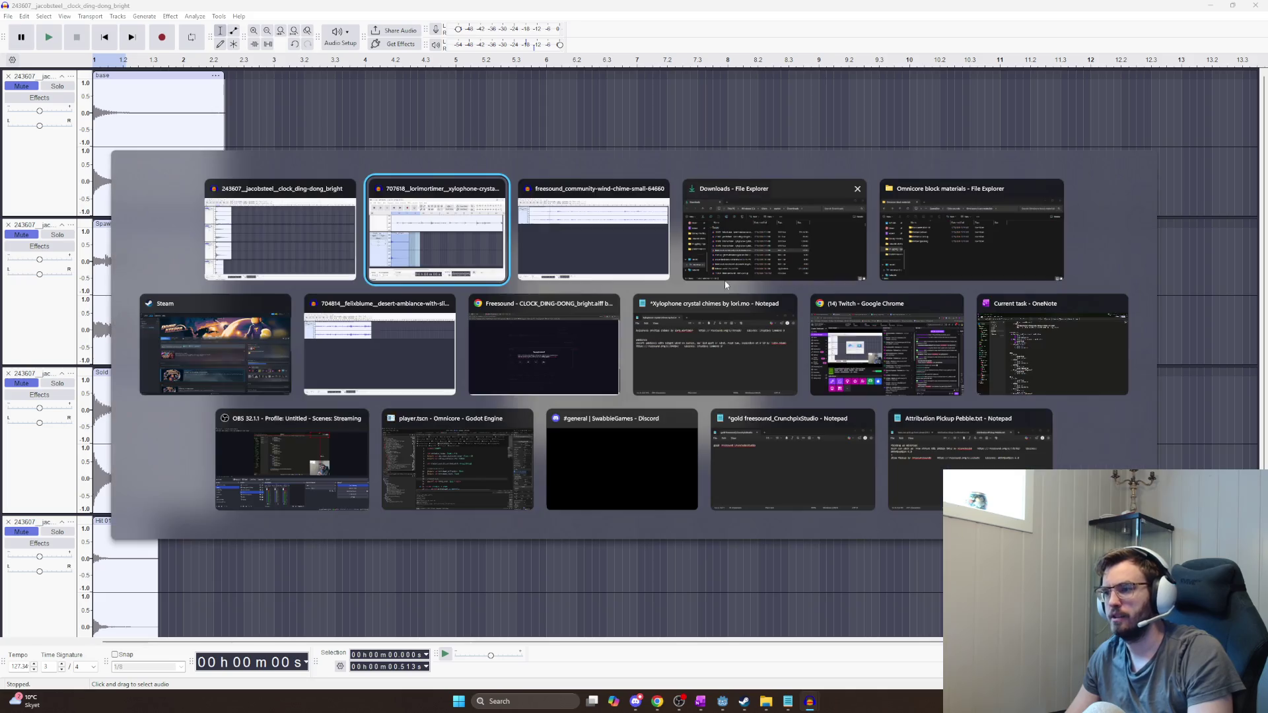
pyautogui.press('Tab')
pyautogui.press('Tab')
pyautogui.press('Tab')
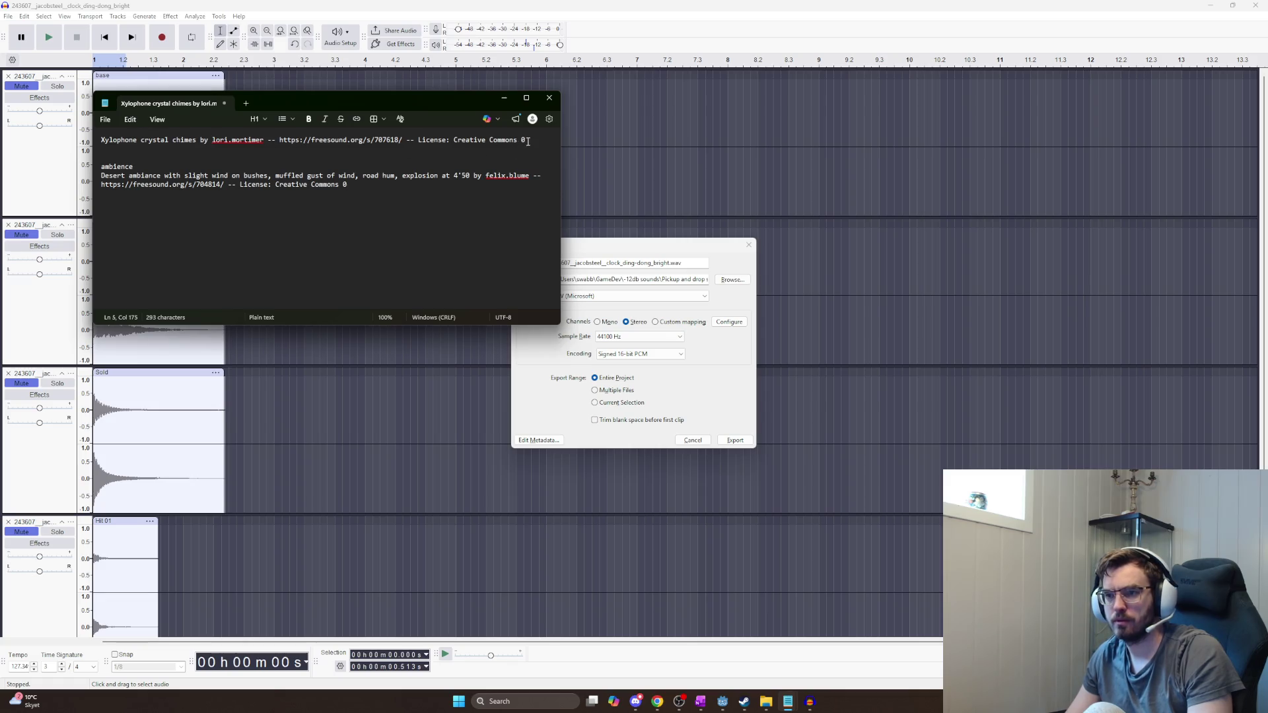
pyautogui.hotkey('alt', 'Tab')
pyautogui.press('Tab')
pyautogui.press('Tab')
pyautogui.press('Tab')
pyautogui.hotkey('shift', 'Tab')
pyautogui.hotkey('shift', 'Tab')
pyautogui.hotkey('shift', 'Tab')
pyautogui.press('Tab')
pyautogui.hotkey('shift', 'Tab')
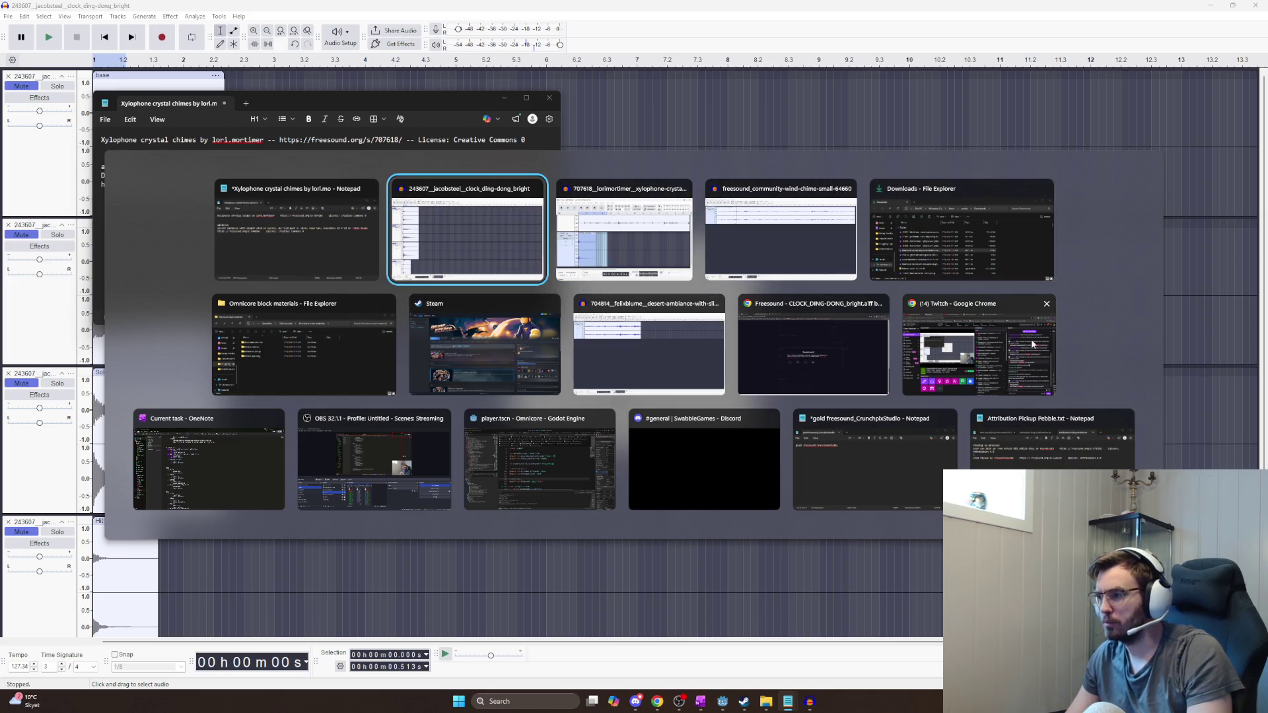
pyautogui.click(802, 339)
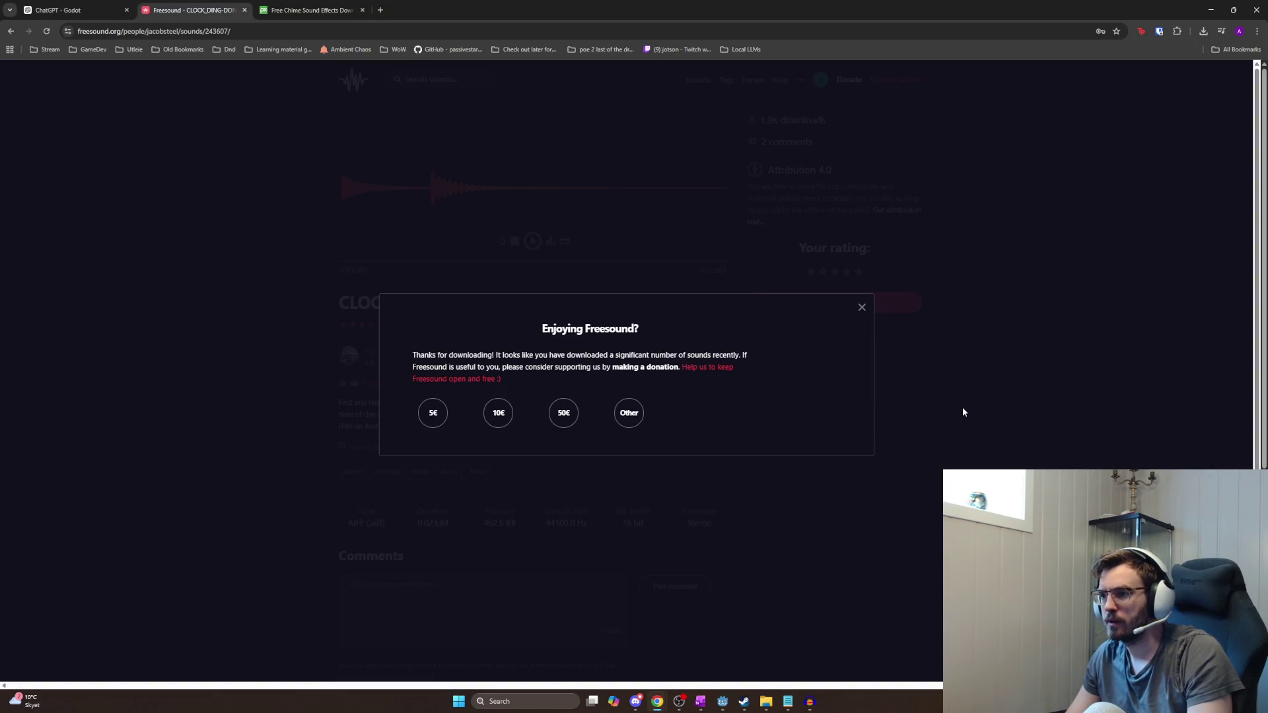
# Dismiss the donation popup and copy the CLOCK_DING-DONG_bright.aiff attribution text
pyautogui.click(862, 307)
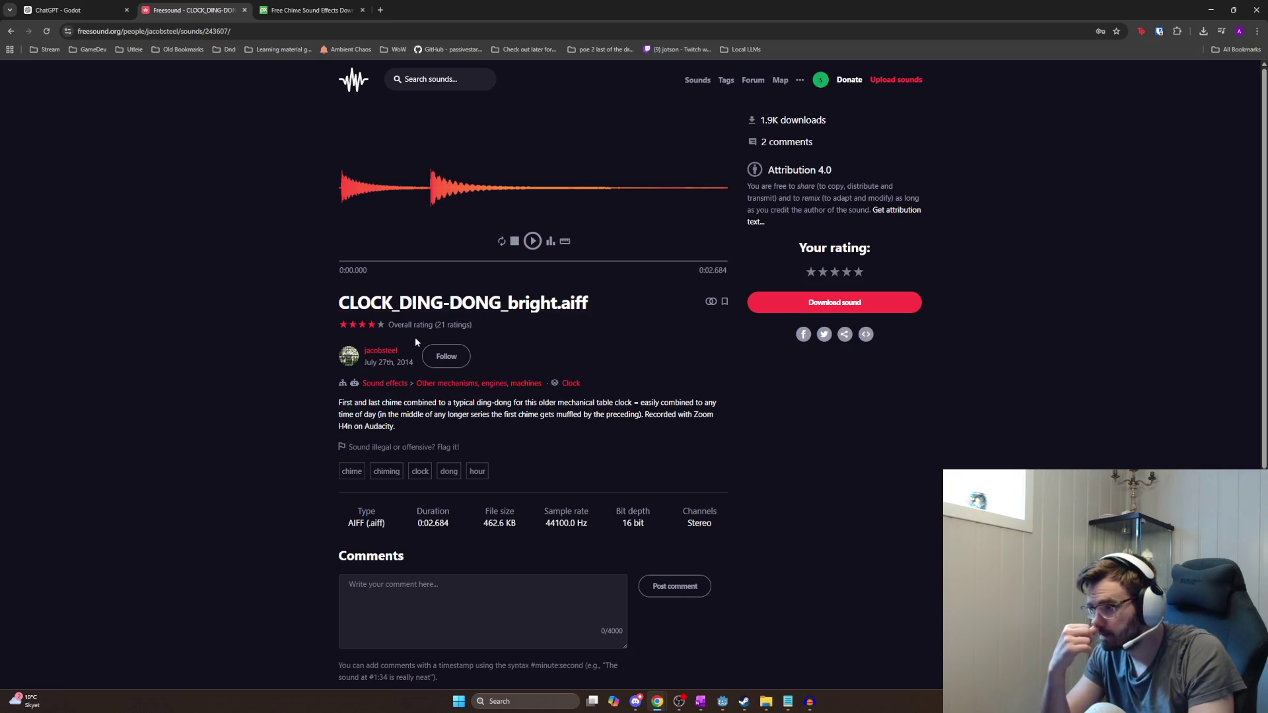
pyautogui.click(898, 211)
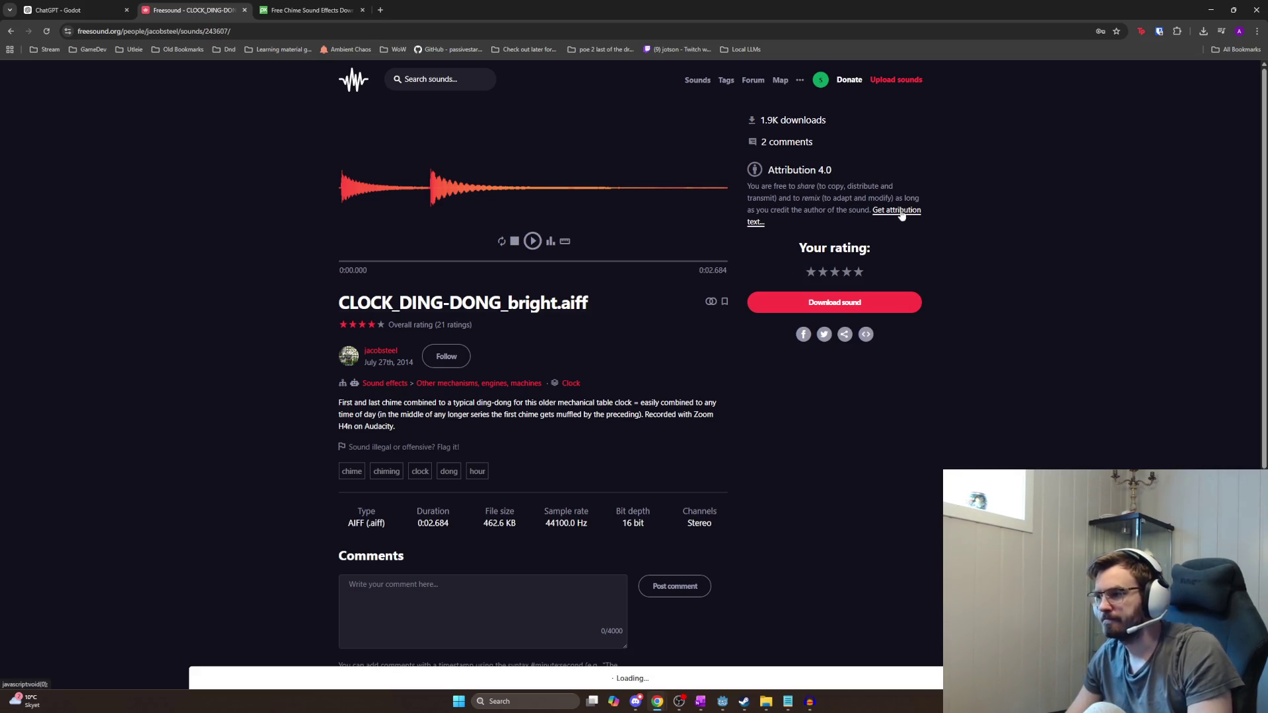
pyautogui.click(628, 380)
pyautogui.click(639, 445)
# Replace the xylophone line in the Notepad notes with the clock attribution and save
pyautogui.hotkey('alt', 'Tab')
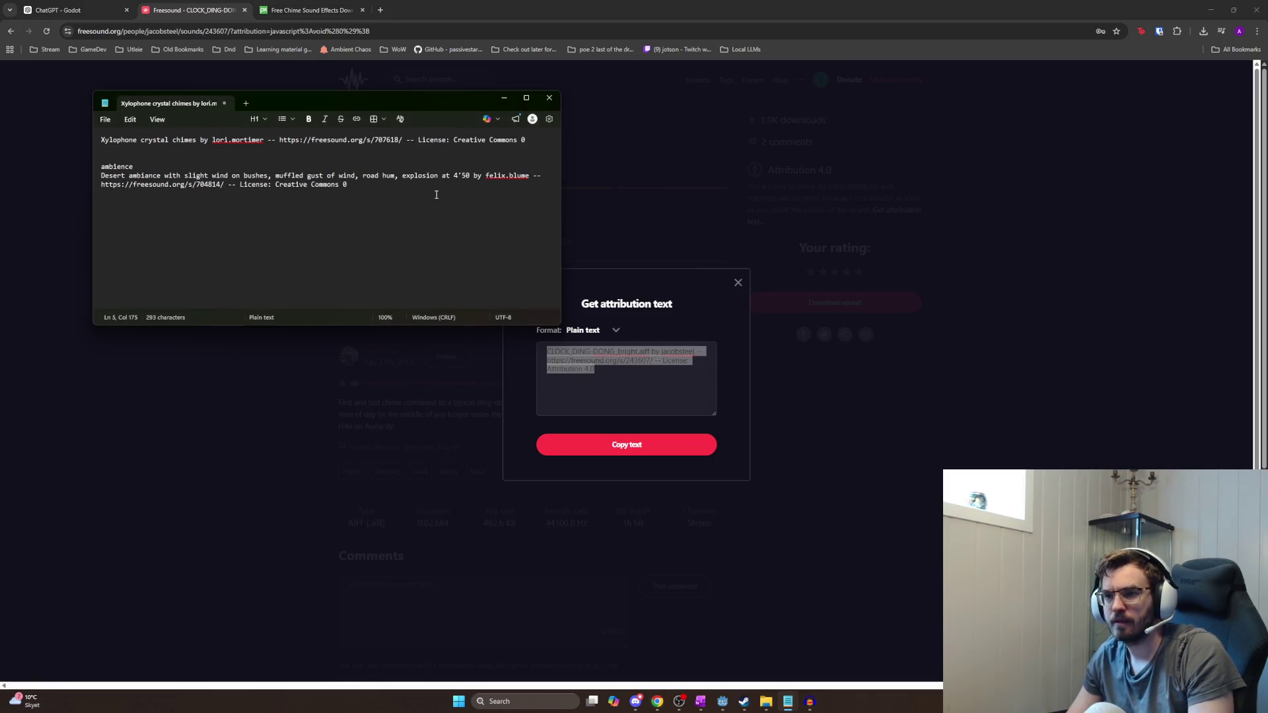
pyautogui.moveTo(336, 154); pyautogui.dragTo(44, 119)
pyautogui.hotkey('ctrl', 'v')
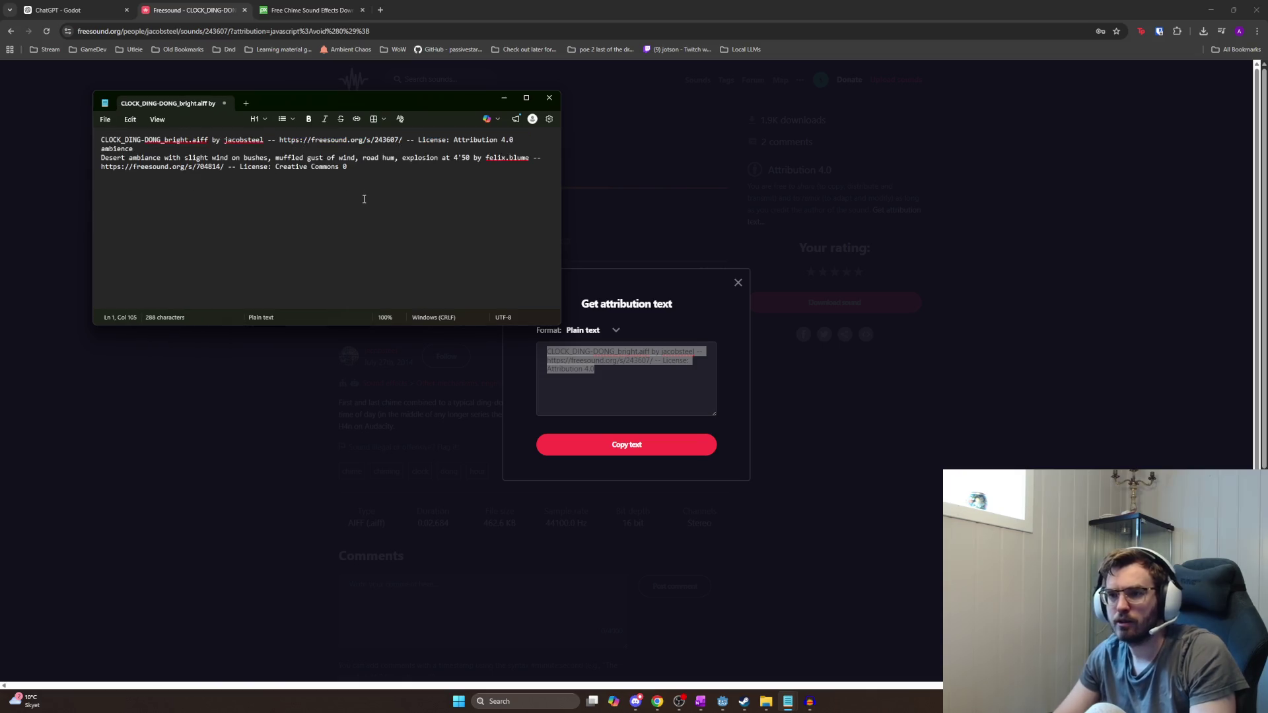
pyautogui.press('Return')
pyautogui.press('Return')
pyautogui.hotkey('ctrl', 's')
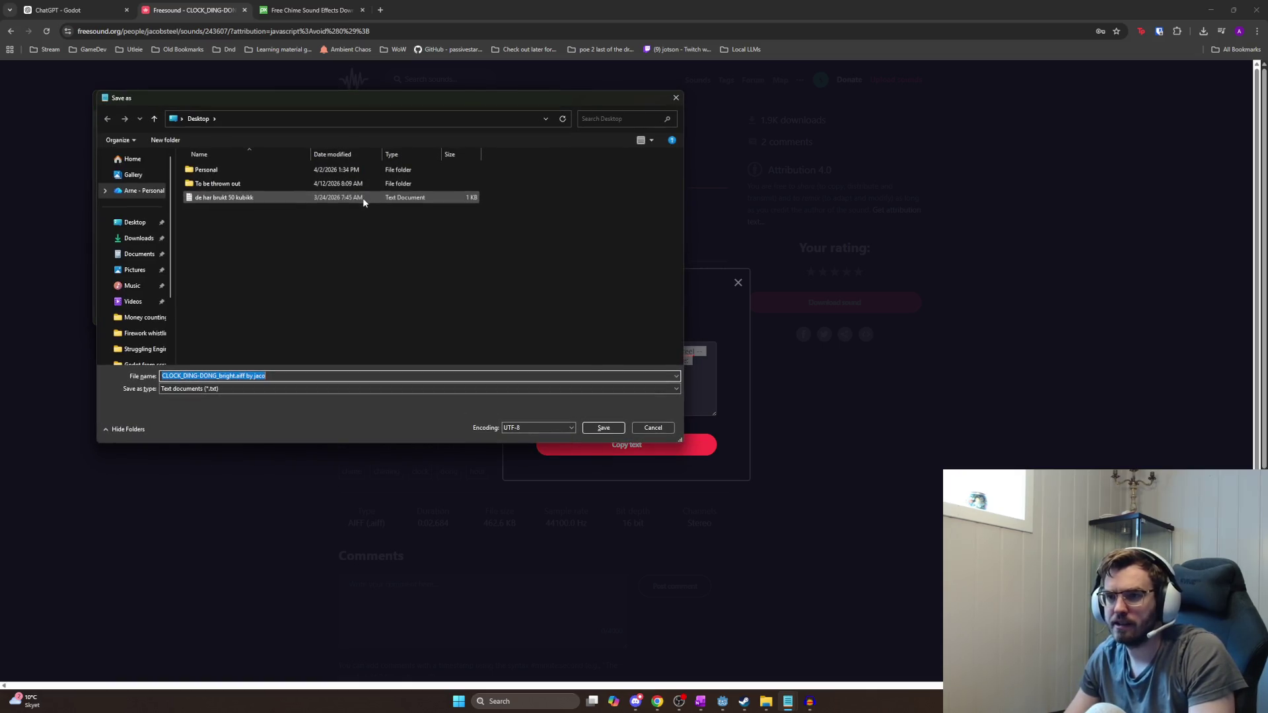
pyautogui.click(676, 98)
pyautogui.hotkey('alt', 'Tab')
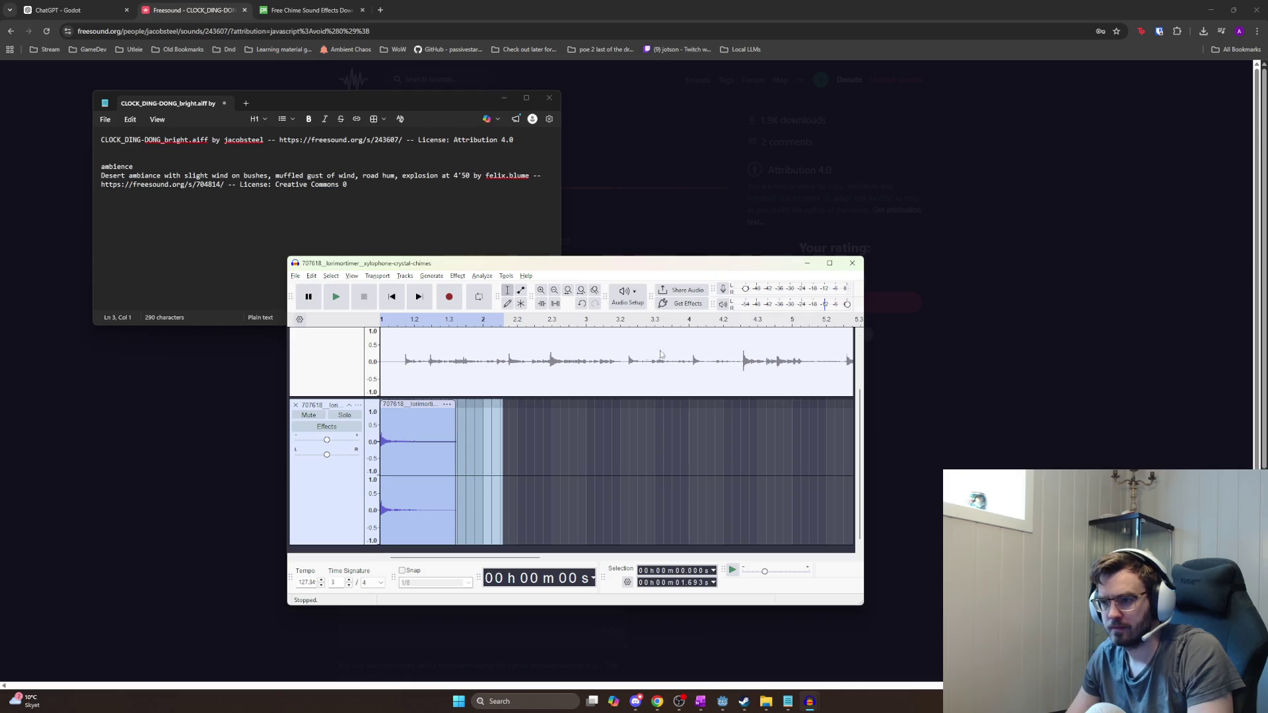
# Leave the Export Audio dialog and choose to save the project on this computer
pyautogui.moveTo(801, 701)
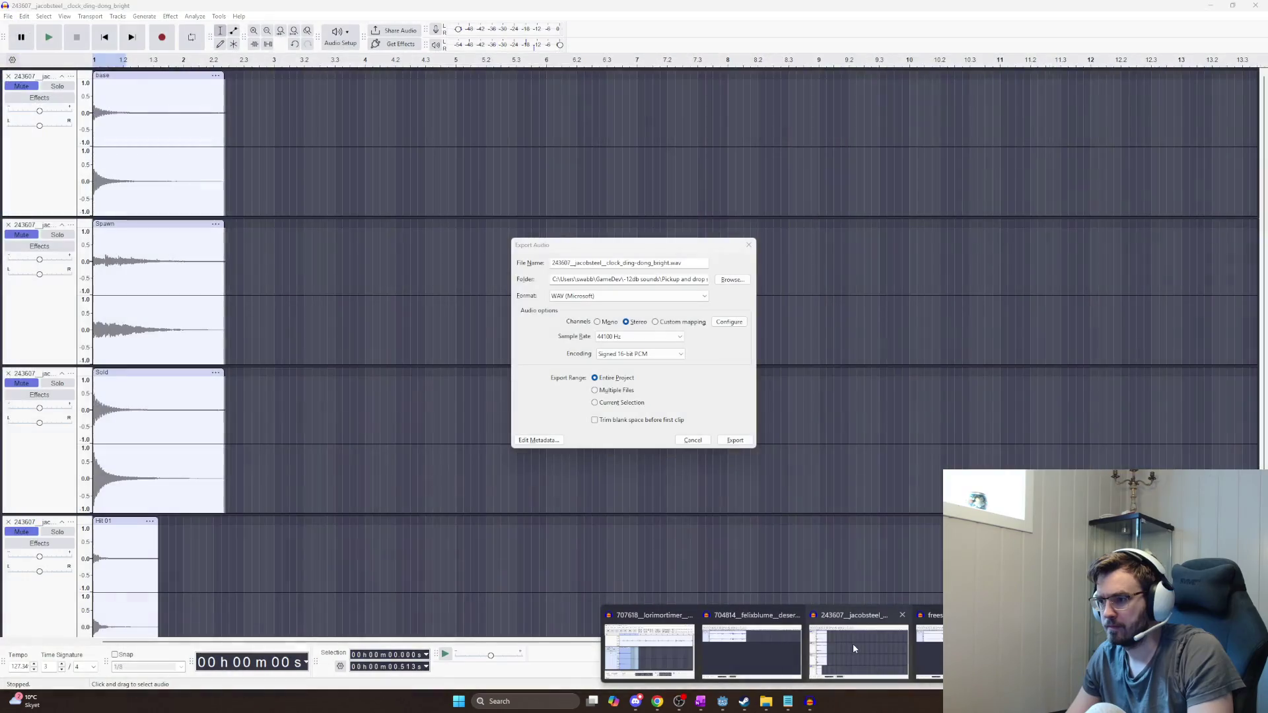
pyautogui.click(854, 643)
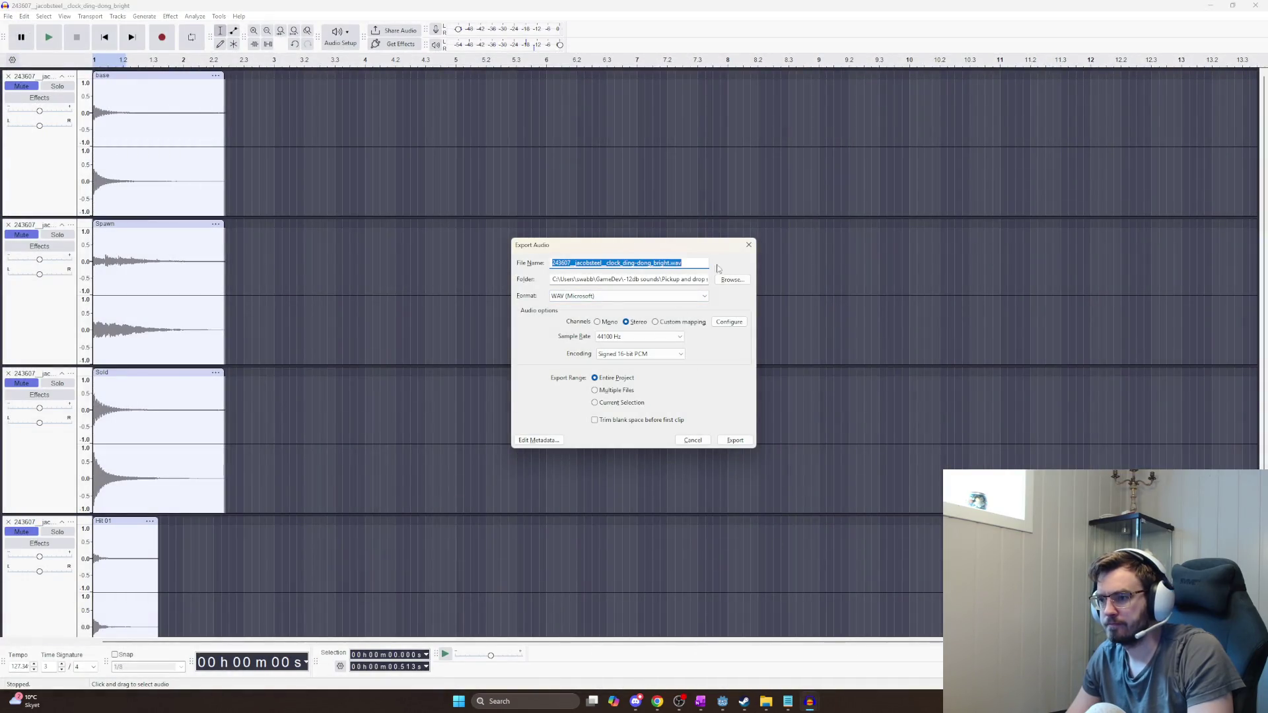
pyautogui.click(746, 249)
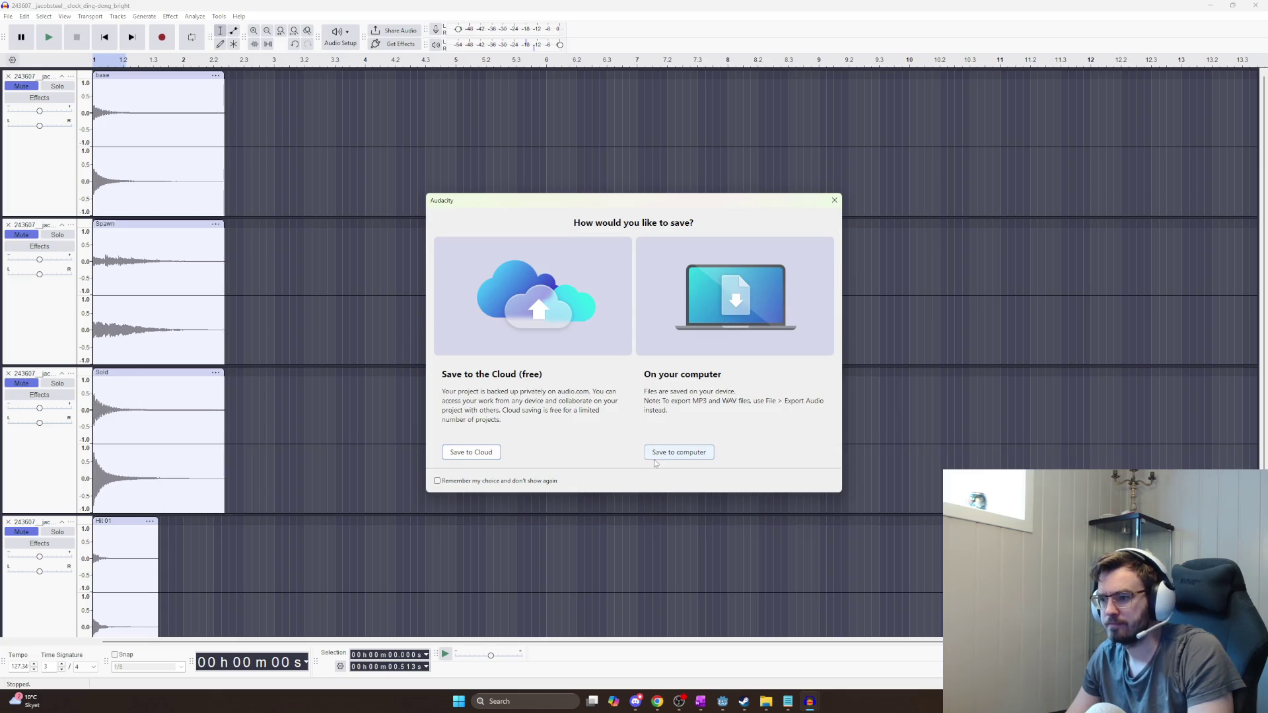
pyautogui.click(667, 457)
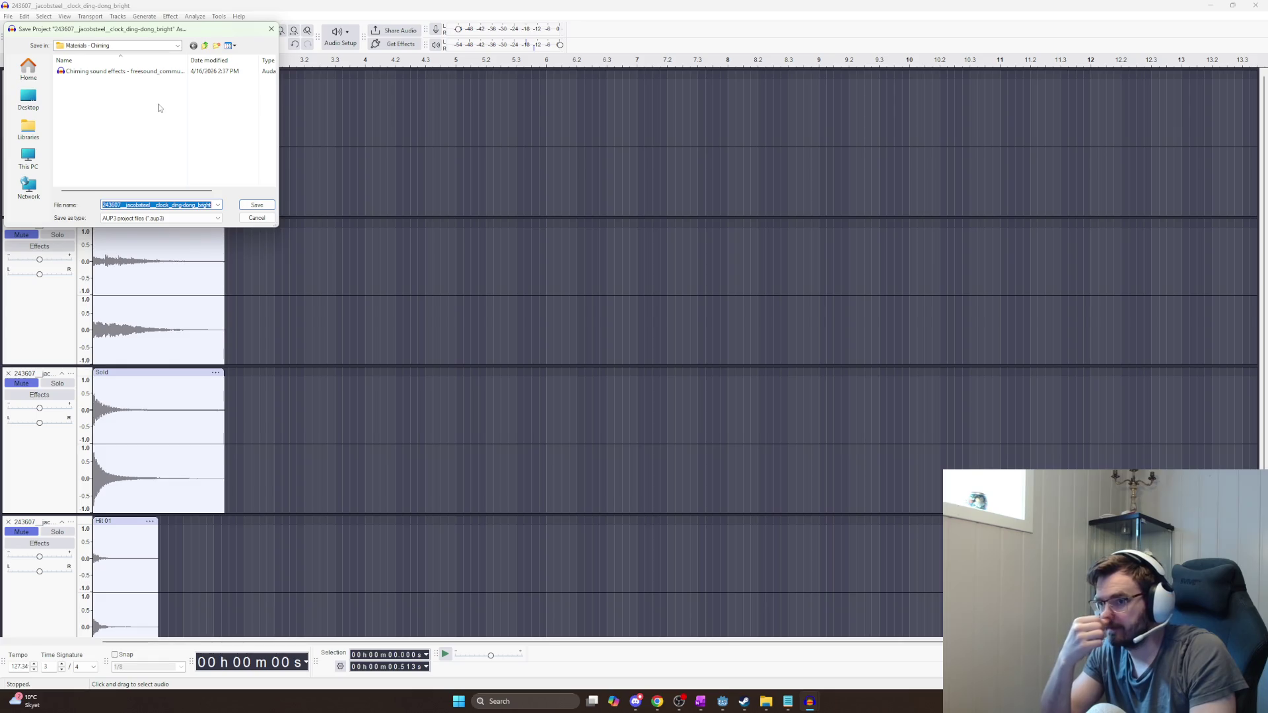
# Navigate up from the current folder into the Omnicore block materials folder
pyautogui.click(204, 47)
pyautogui.scroll(-3, 181, 149)
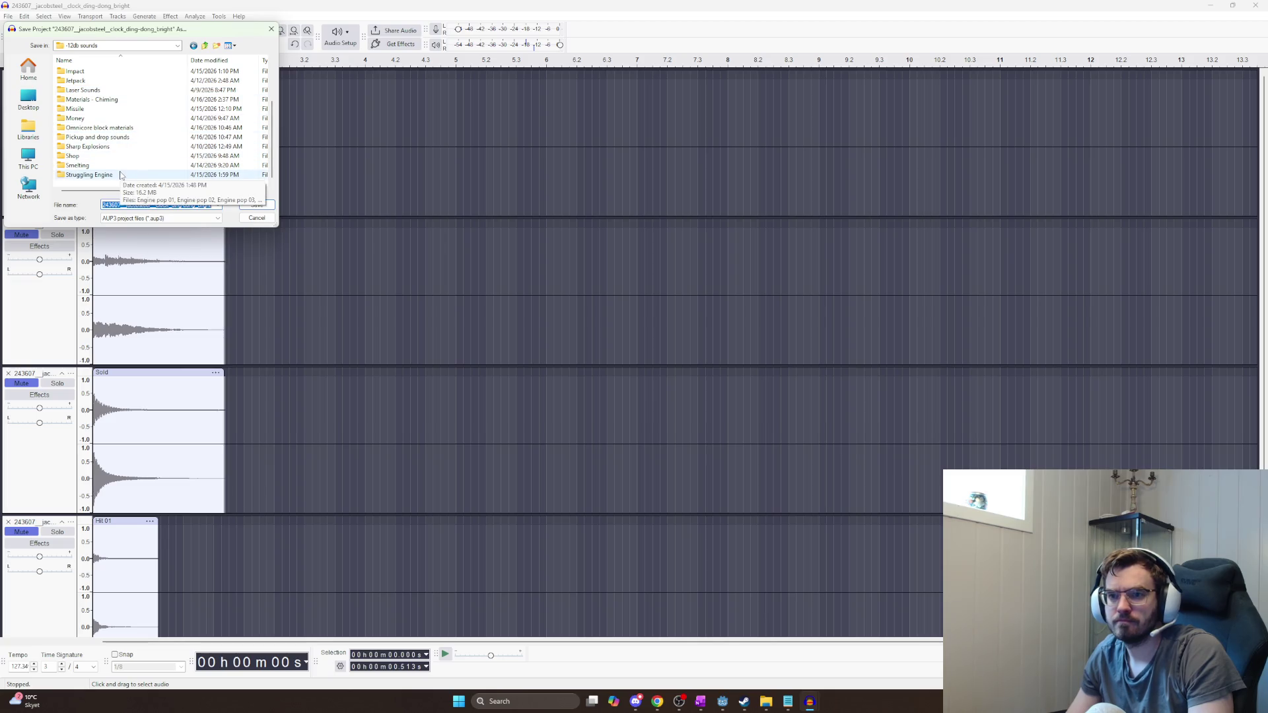
pyautogui.click(132, 131)
pyautogui.doubleClick(133, 129)
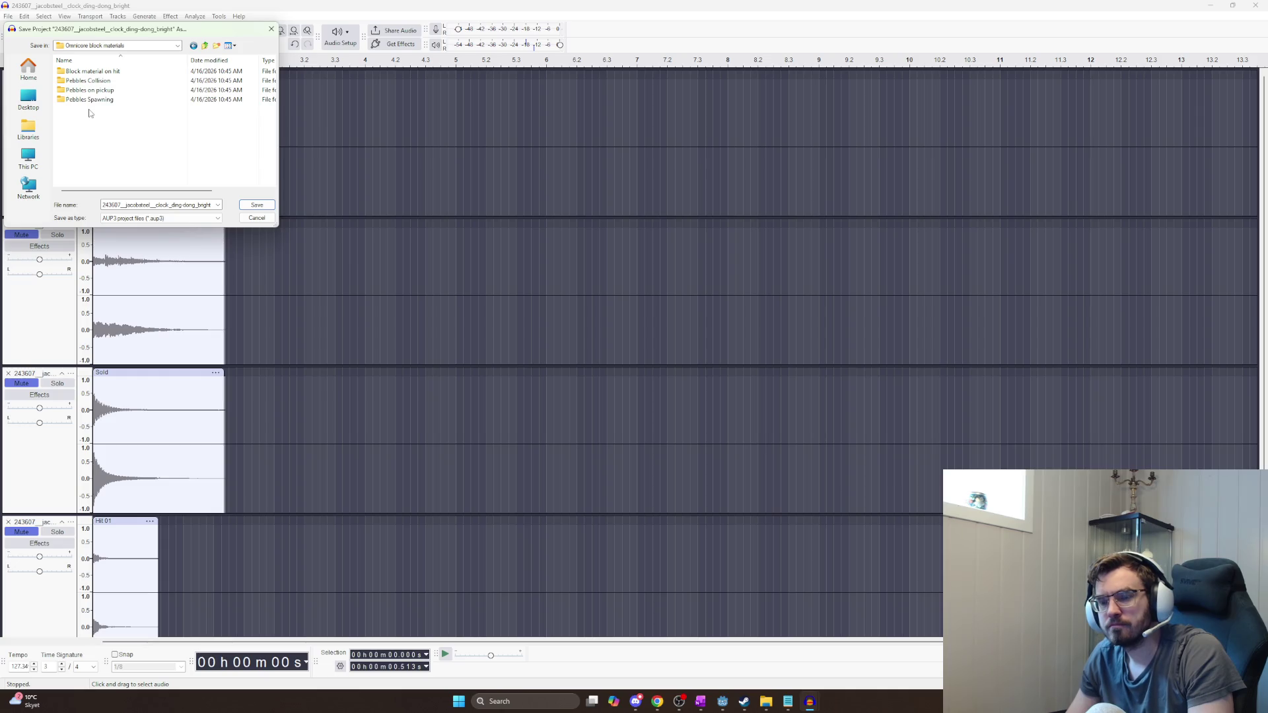
# Name the project 'Audacity file block and pebble sounds' and save it as .aup3
pyautogui.rightClick(89, 114)
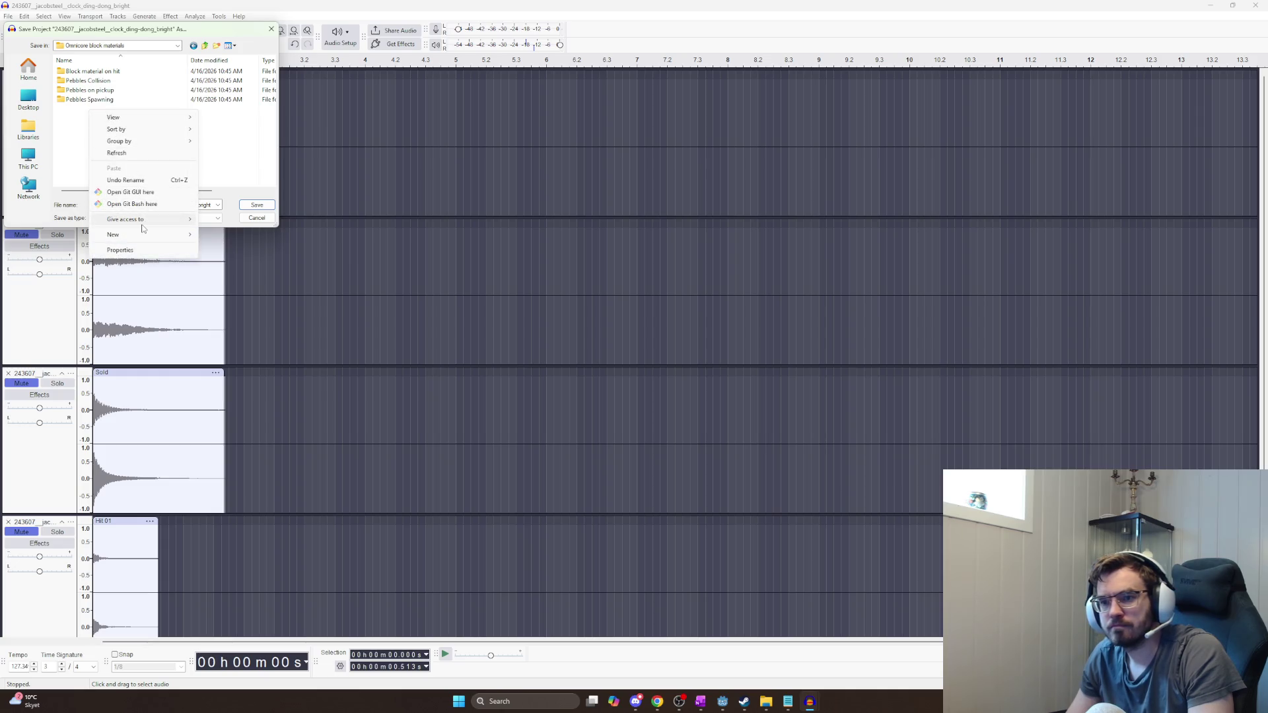
pyautogui.click(233, 177)
pyautogui.click(183, 205)
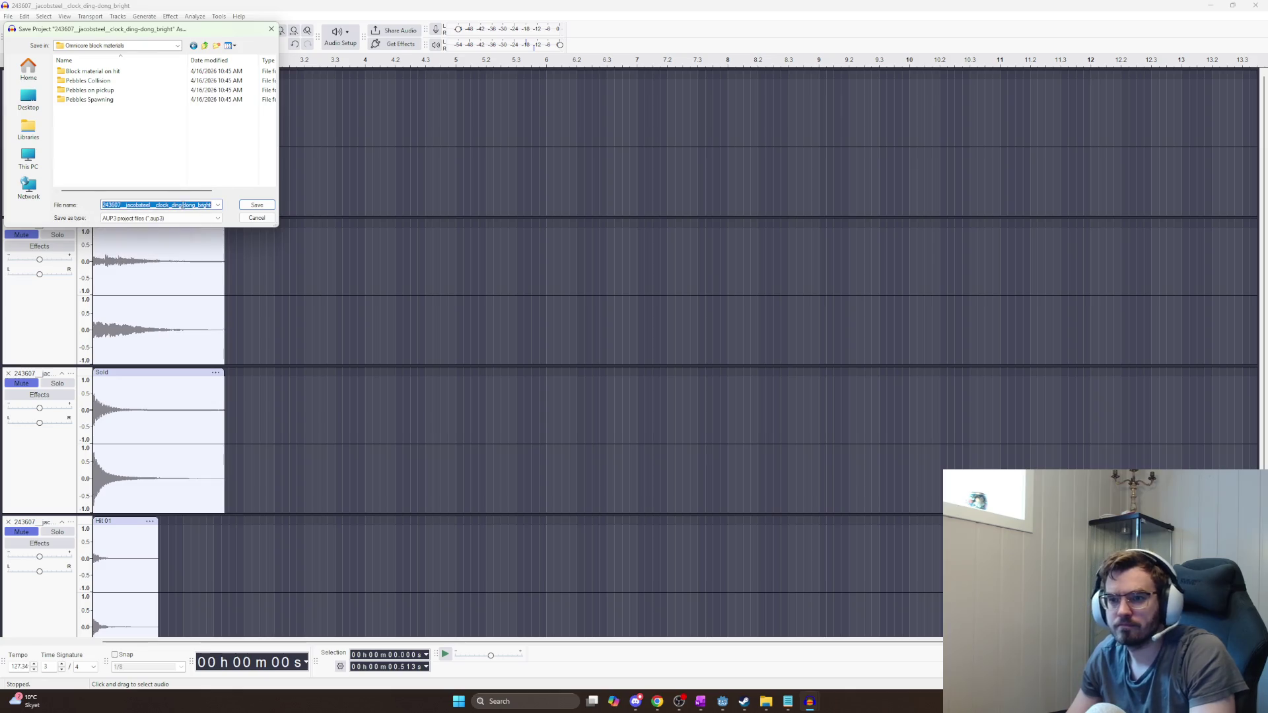
pyautogui.write('B')
pyautogui.press('BackSpace')
pyautogui.write('Audacity file block and pebble on')
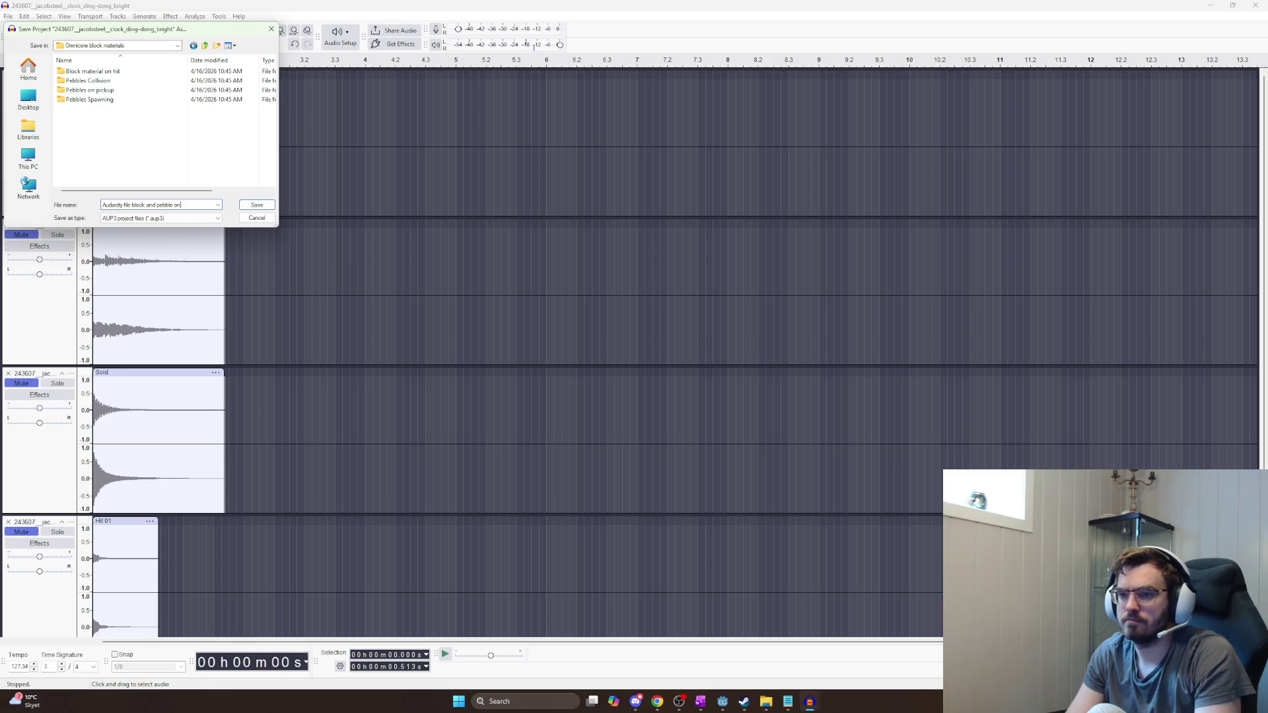
pyautogui.click(257, 205)
pyautogui.scroll(-3, 311, 475)
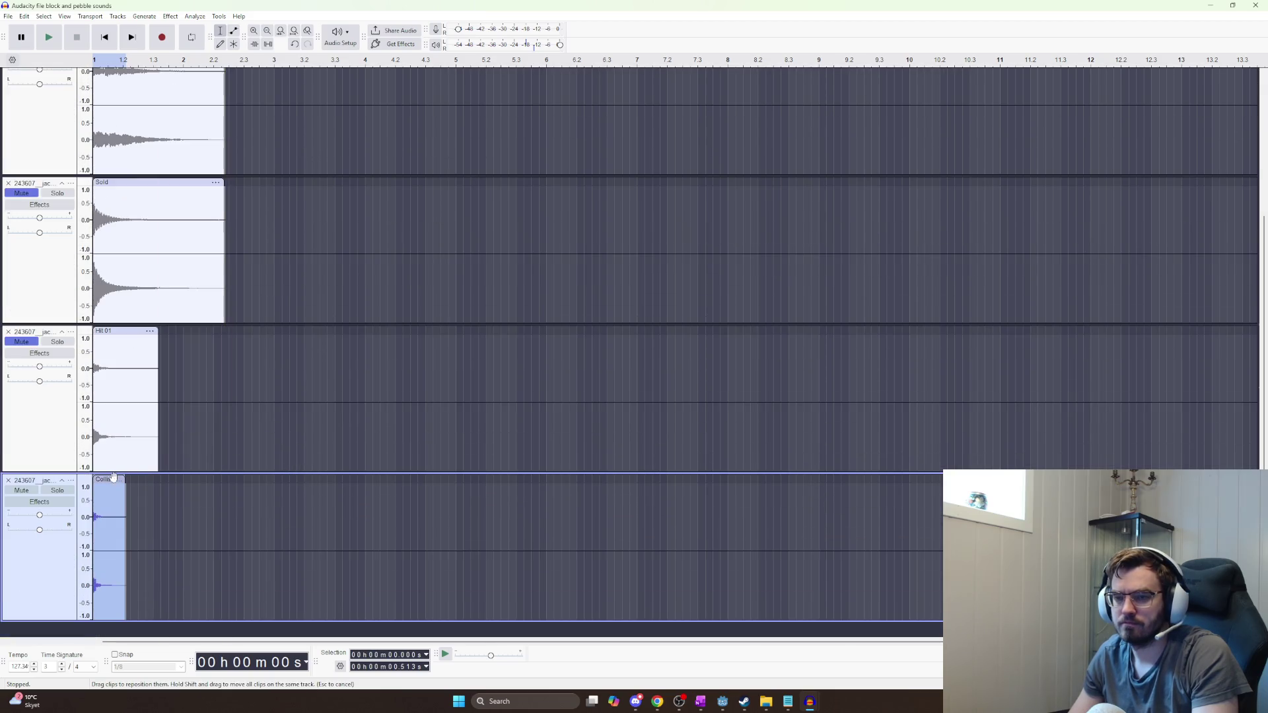
# Start Export Audio from the File menu, then dismiss the export choice prompt
pyautogui.click(8, 16)
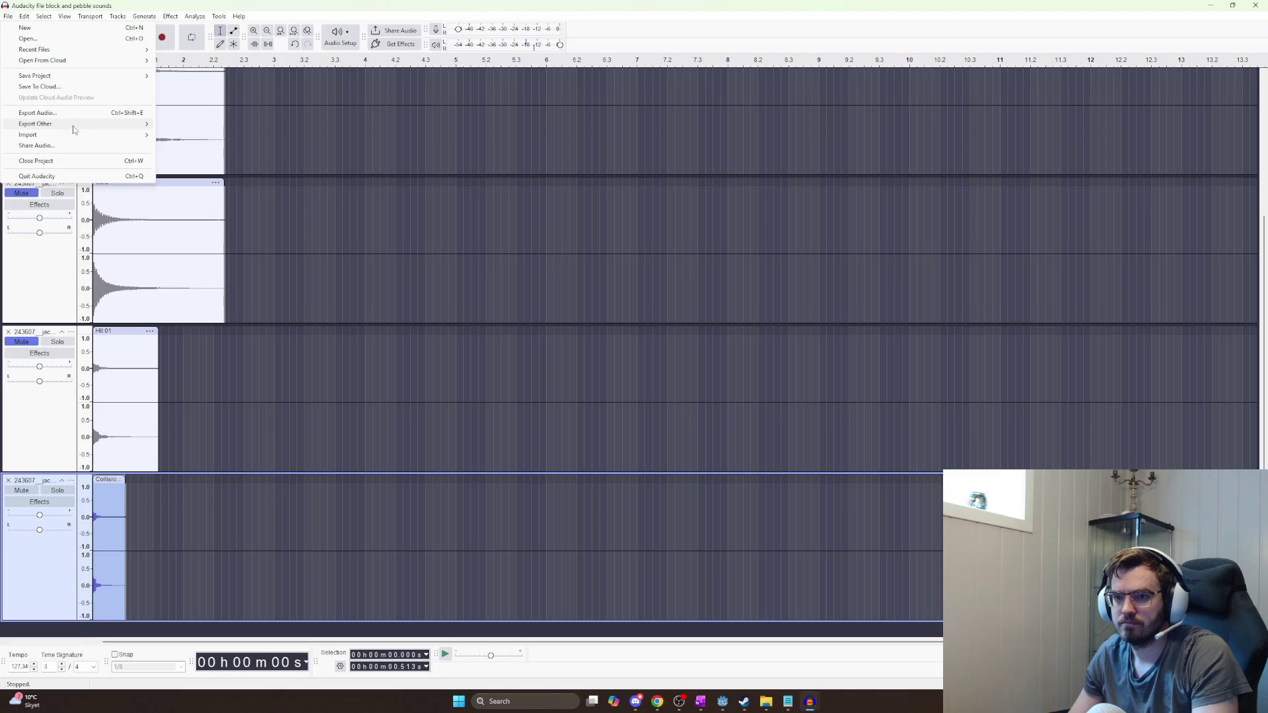
pyautogui.click(38, 112)
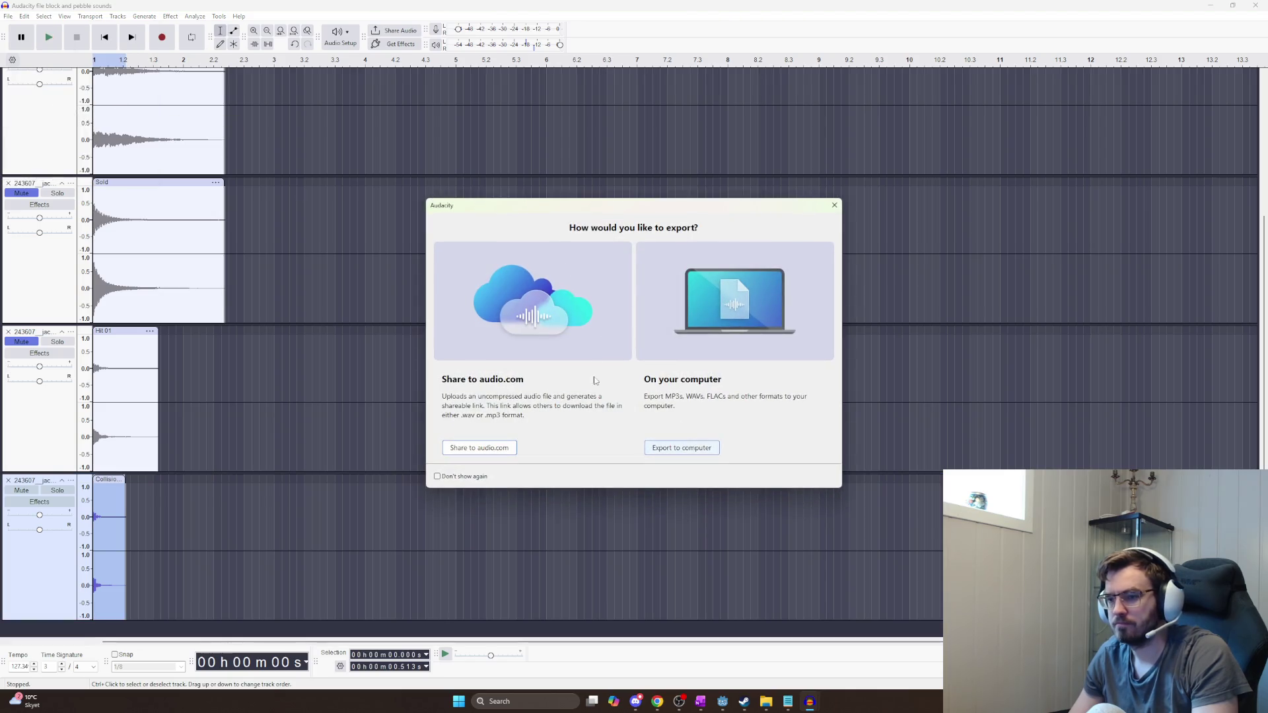
pyautogui.click(835, 205)
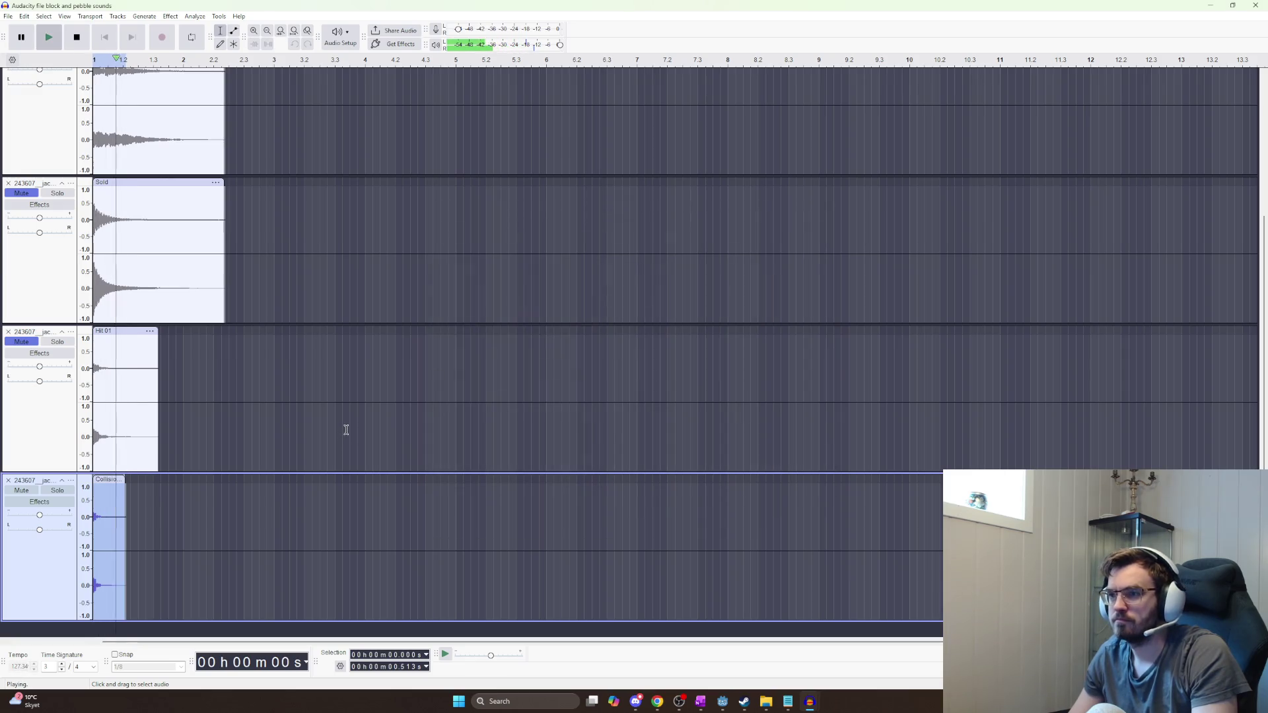
# Check the Amplify effect without applying it, play the collision clip, then reopen export with Ctrl+Shift+E
pyautogui.click(169, 16)
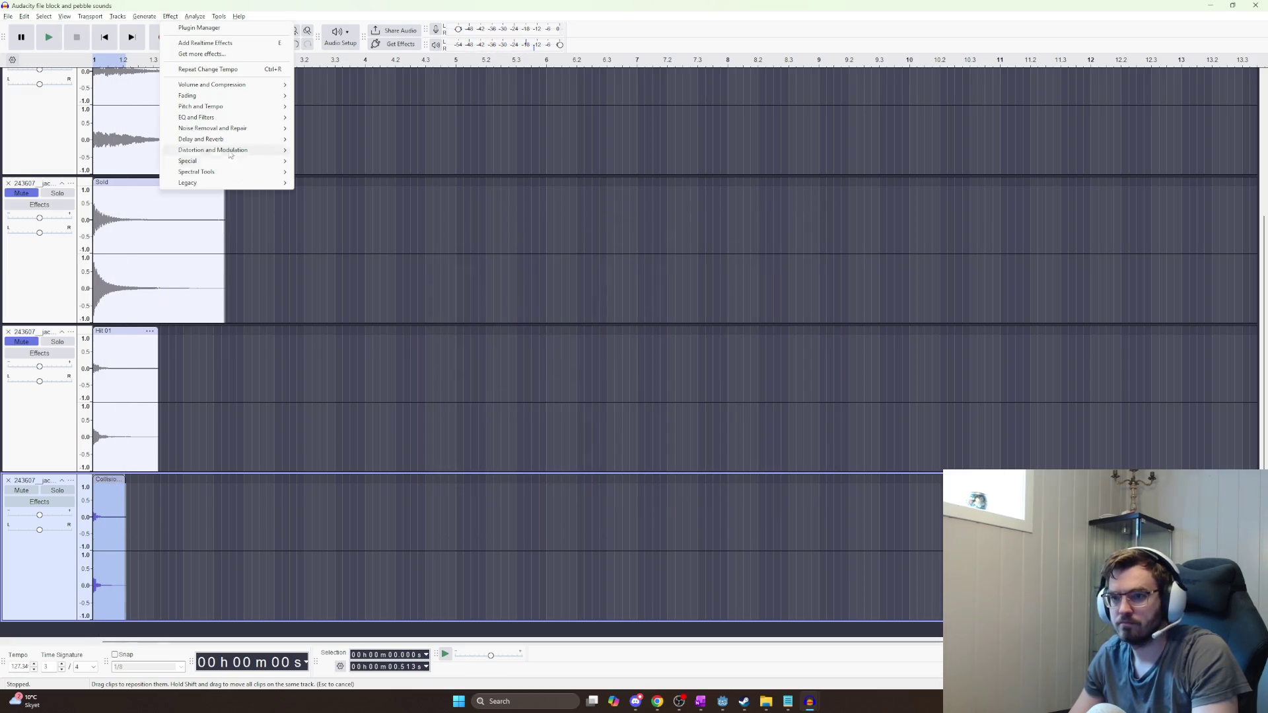
pyautogui.moveTo(251, 84)
pyautogui.click(338, 88)
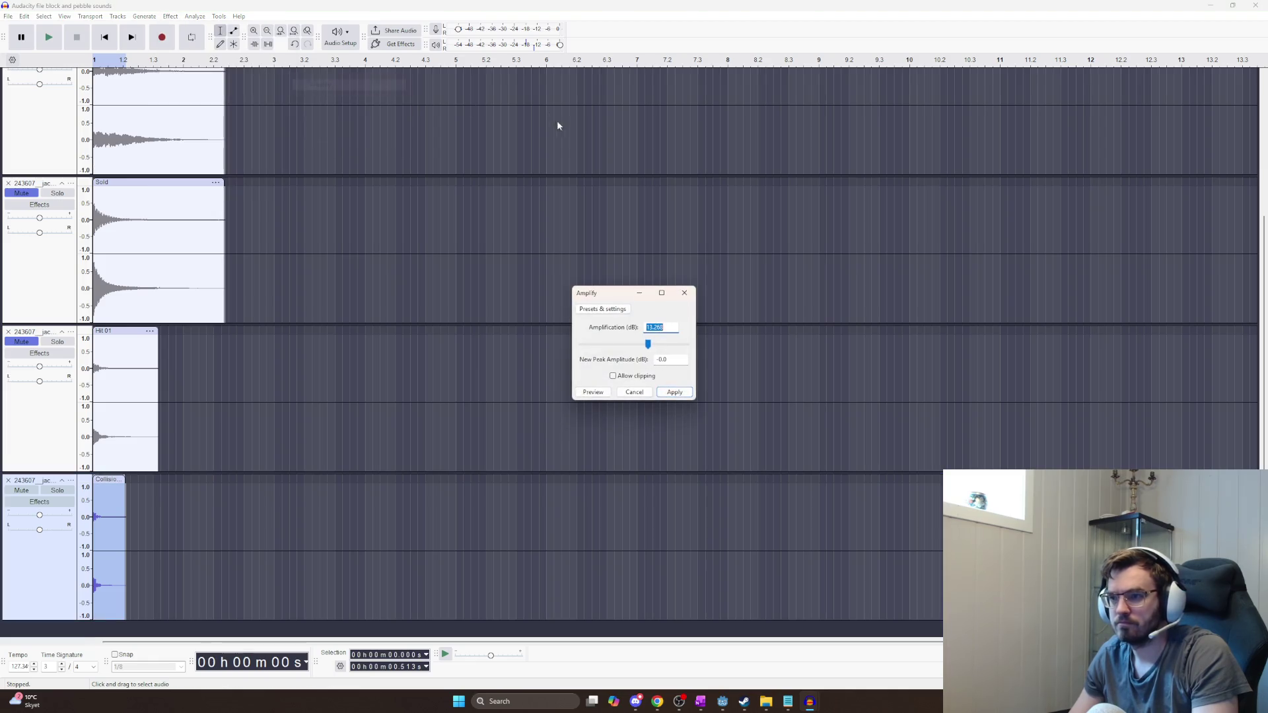
pyautogui.press('Escape')
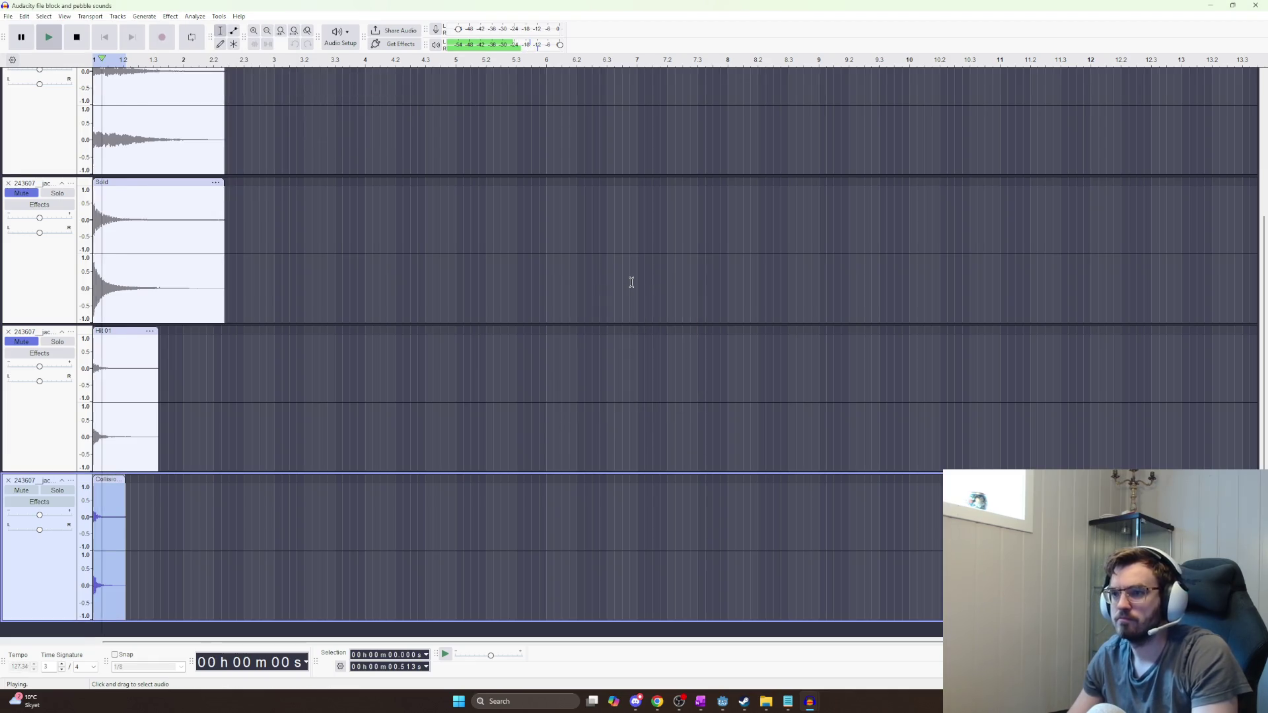
pyautogui.press('space')
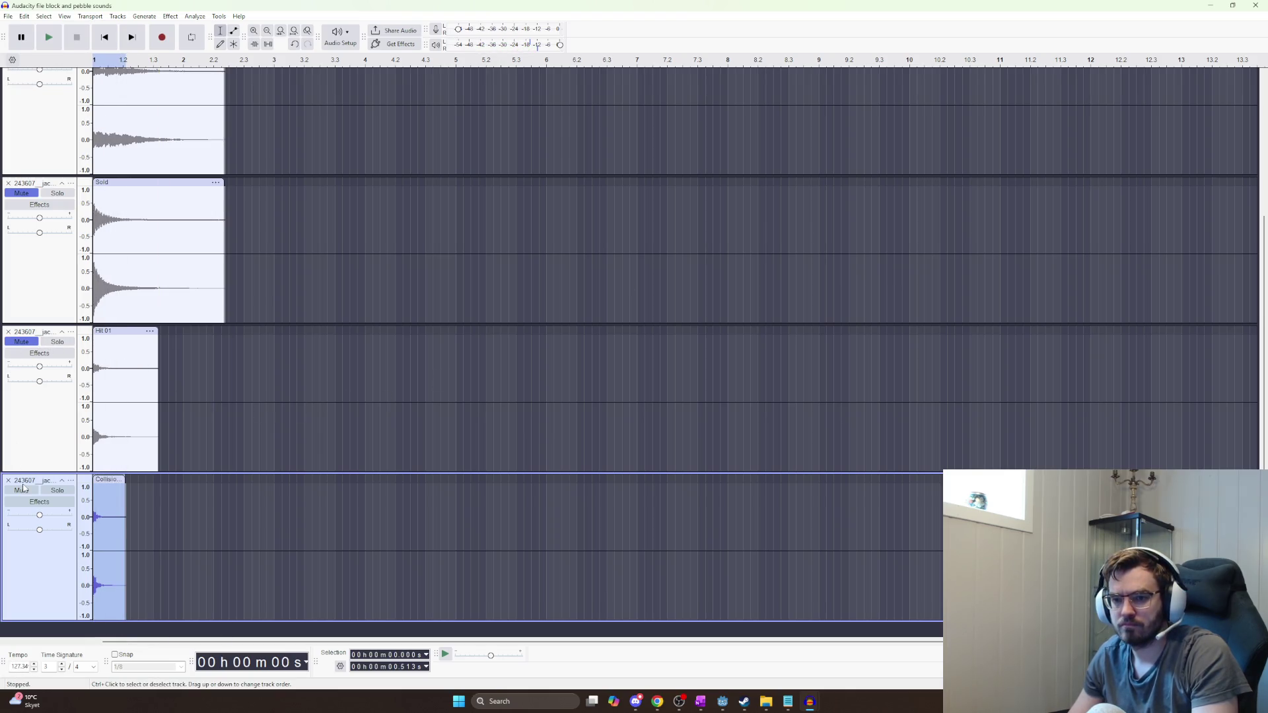
pyautogui.hotkey('ctrl', 'shift', 'e')
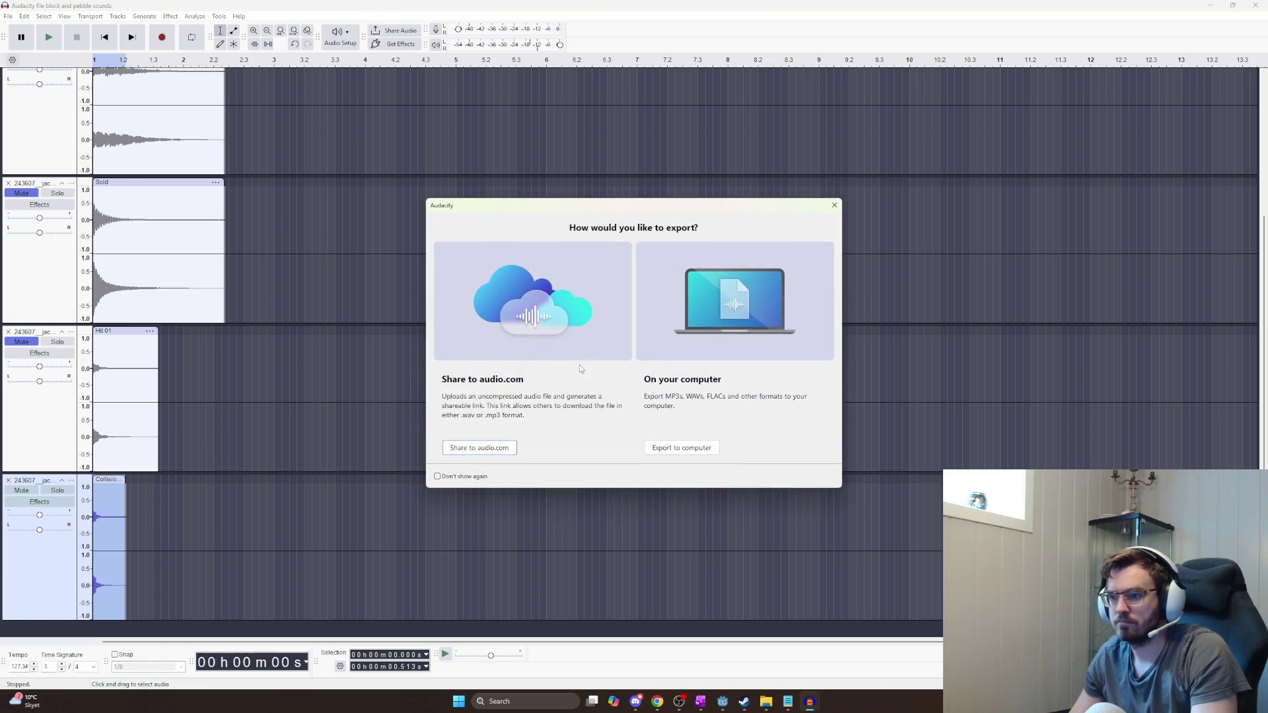
# Export to this computer, browsing via -12db sounds > Omnicore block materials > Pebbles Collision
pyautogui.click(705, 449)
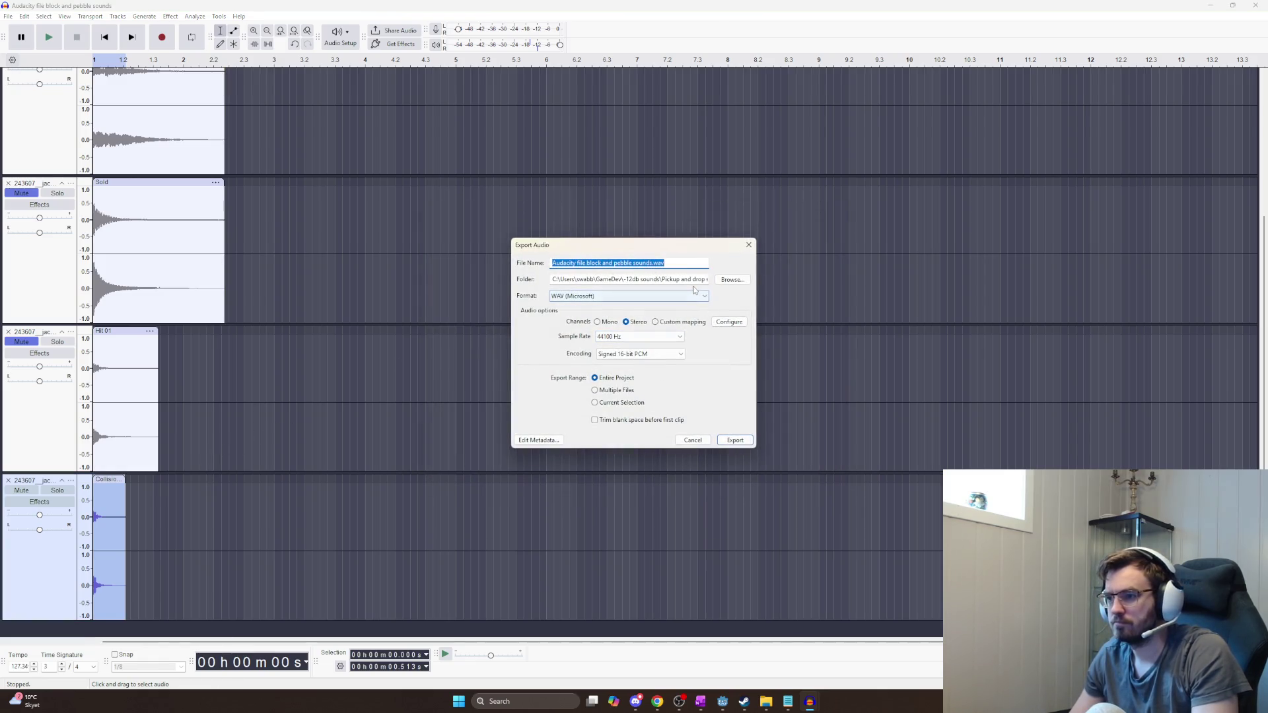
pyautogui.click(731, 280)
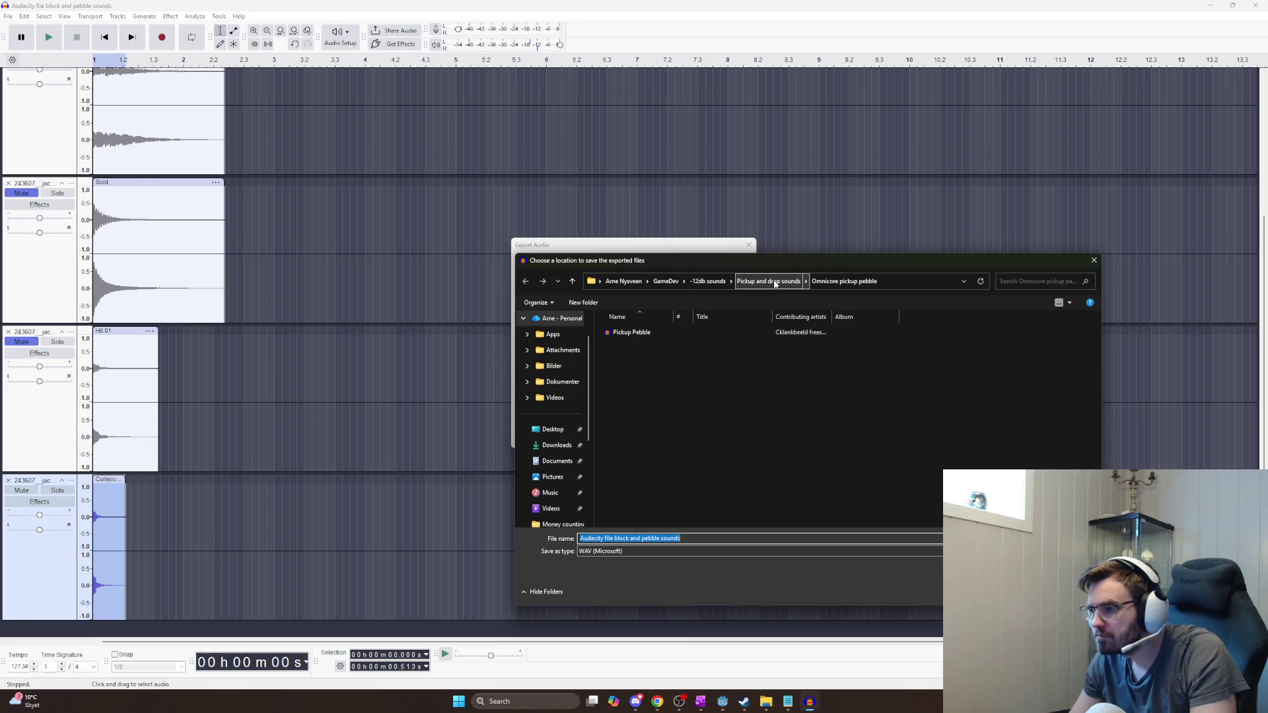
pyautogui.click(708, 281)
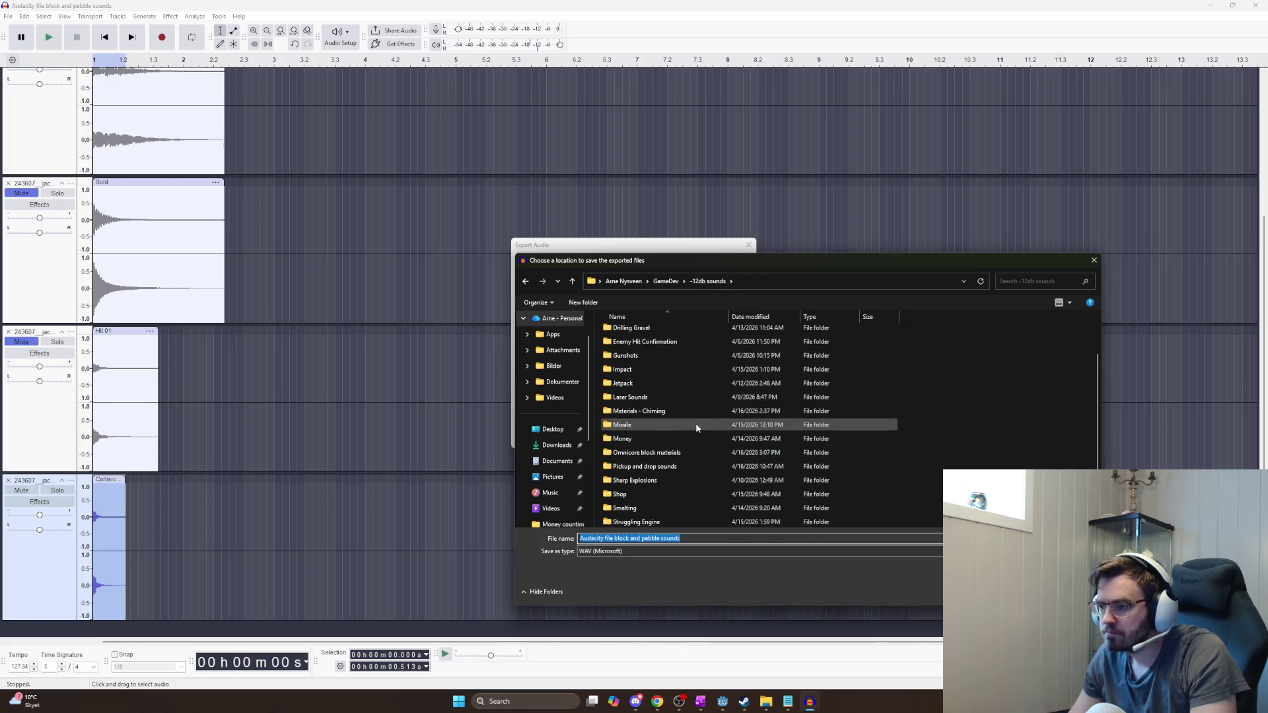
pyautogui.scroll(-1, 663, 462)
pyautogui.doubleClick(663, 454)
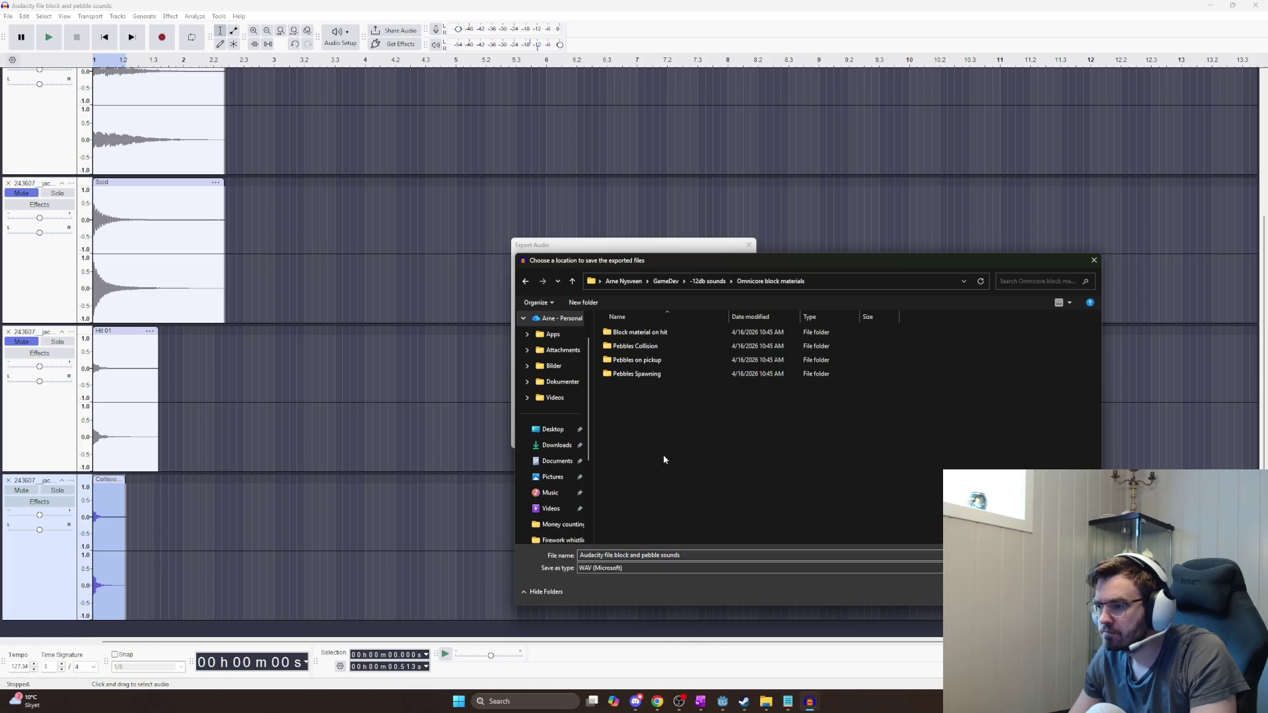
pyautogui.doubleClick(658, 350)
# Name the file 'Pebble collision 01' and export the WAV
pyautogui.click(711, 554)
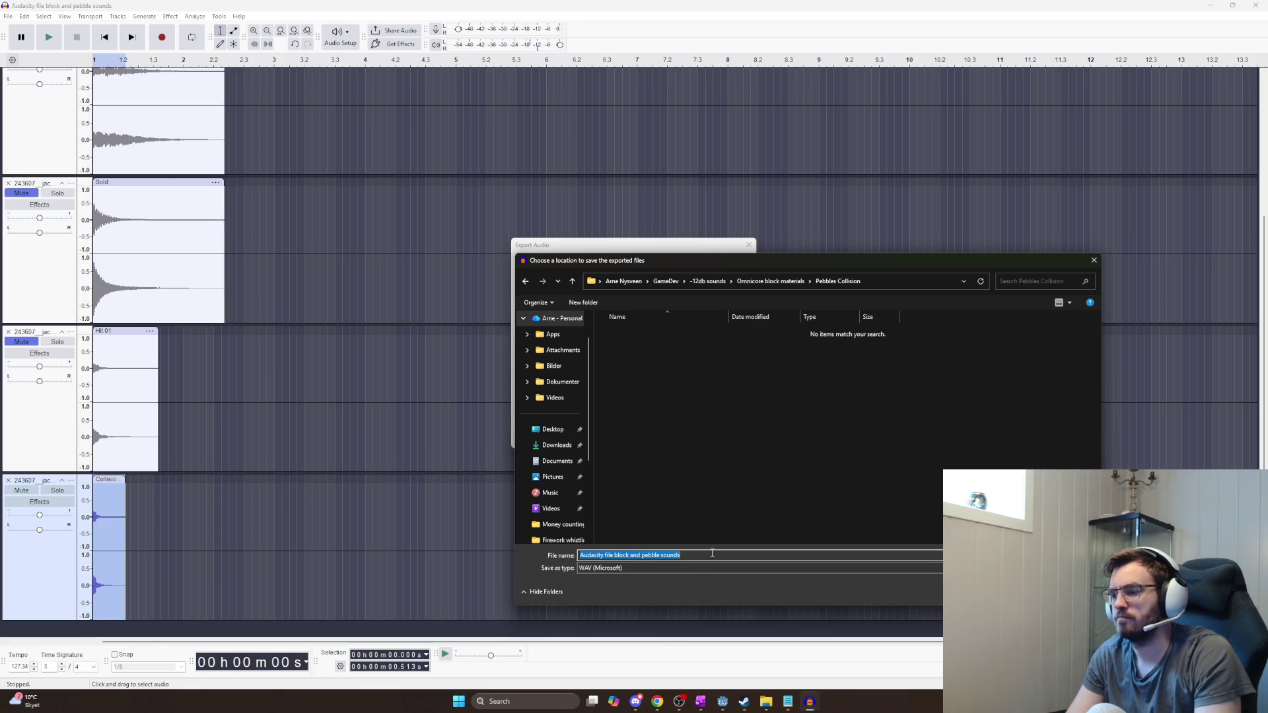
pyautogui.press('Home')
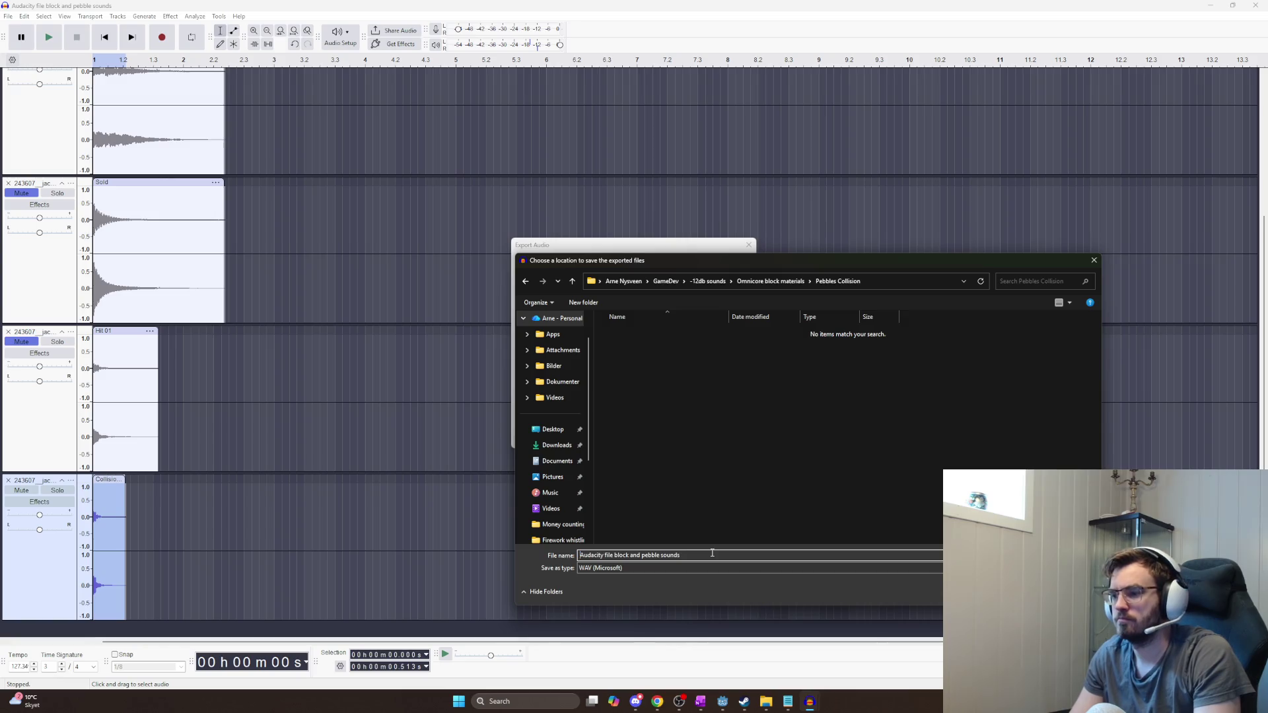
pyautogui.hotkey('ctrl', 'a')
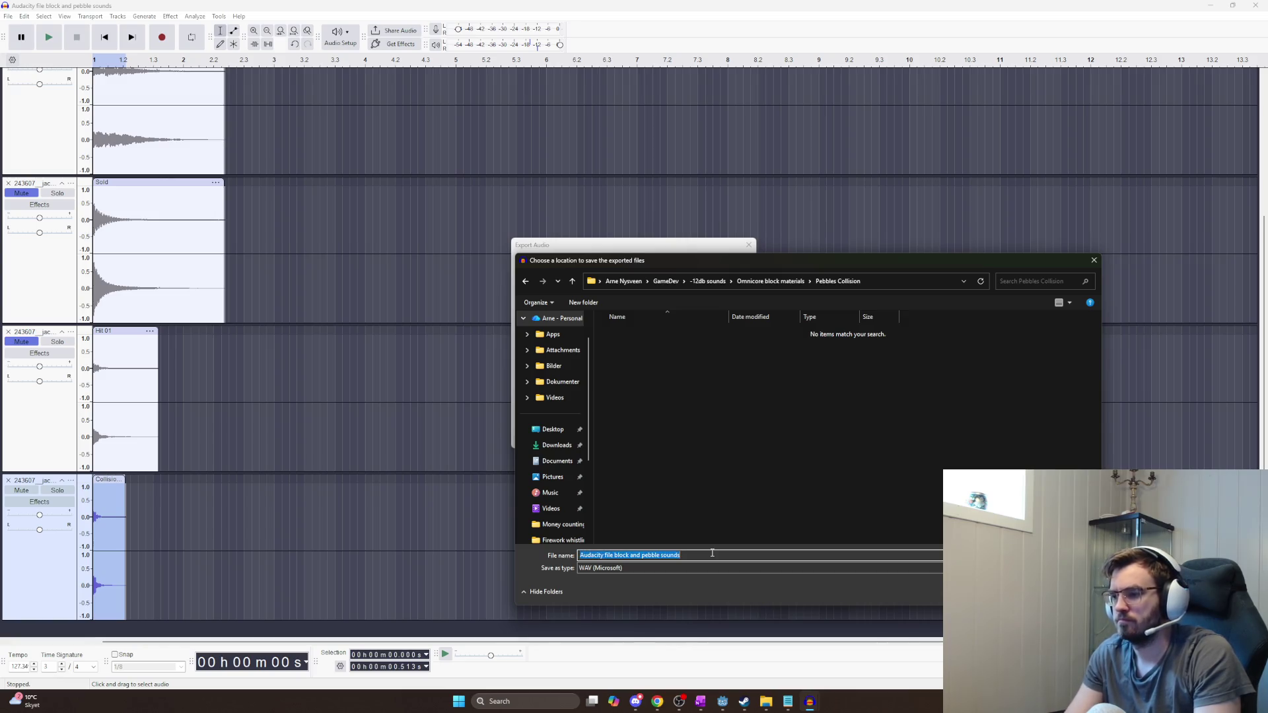
pyautogui.write('Pebble collision')
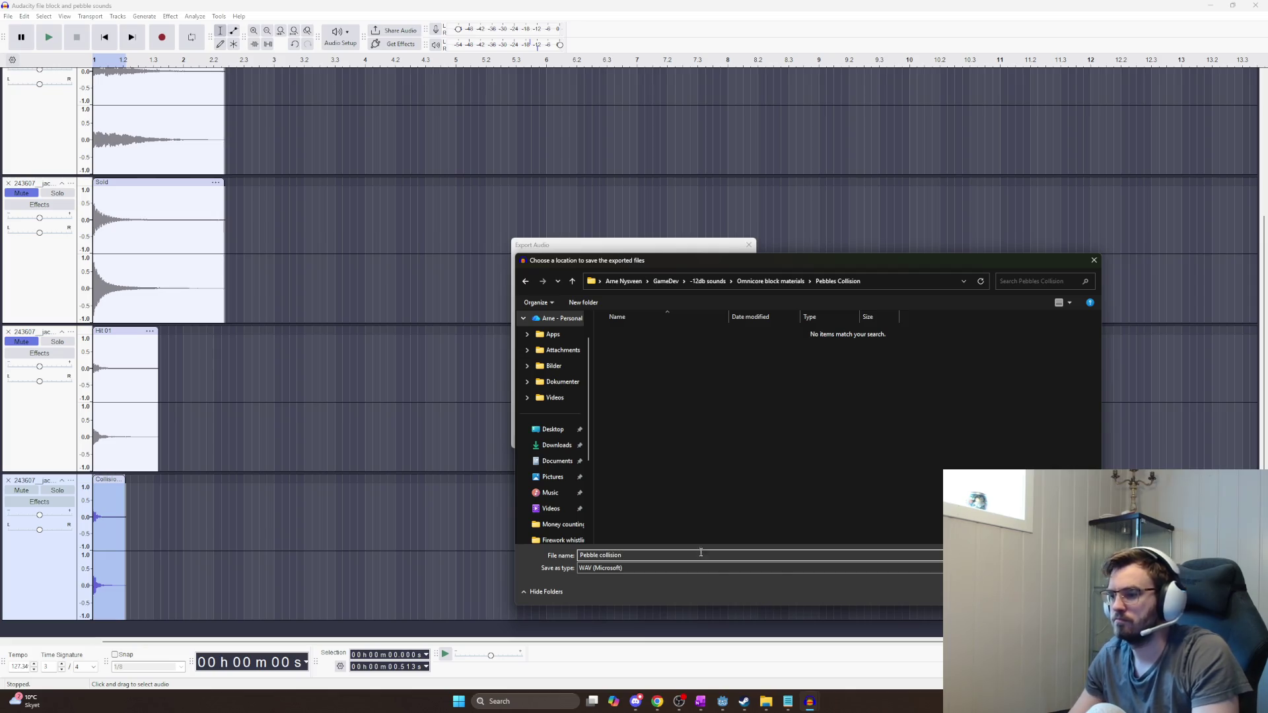
pyautogui.click(654, 556)
pyautogui.write('01')
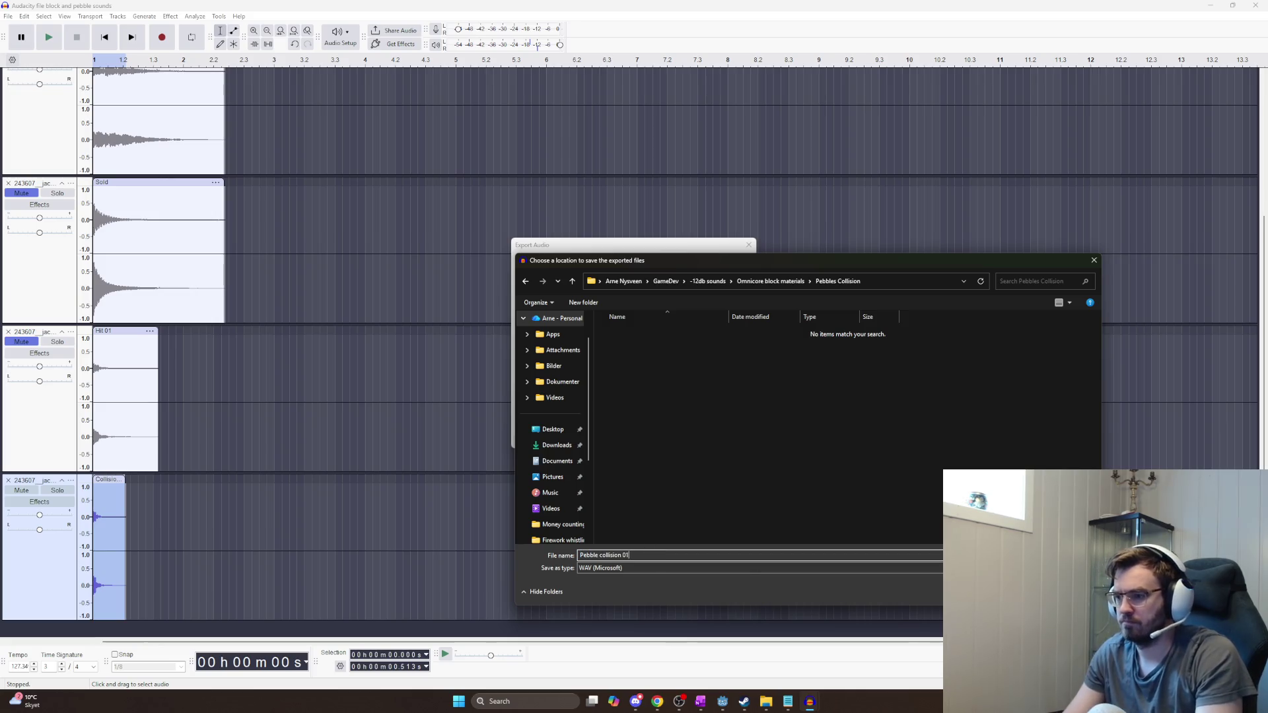
pyautogui.press('Return')
pyautogui.click(735, 440)
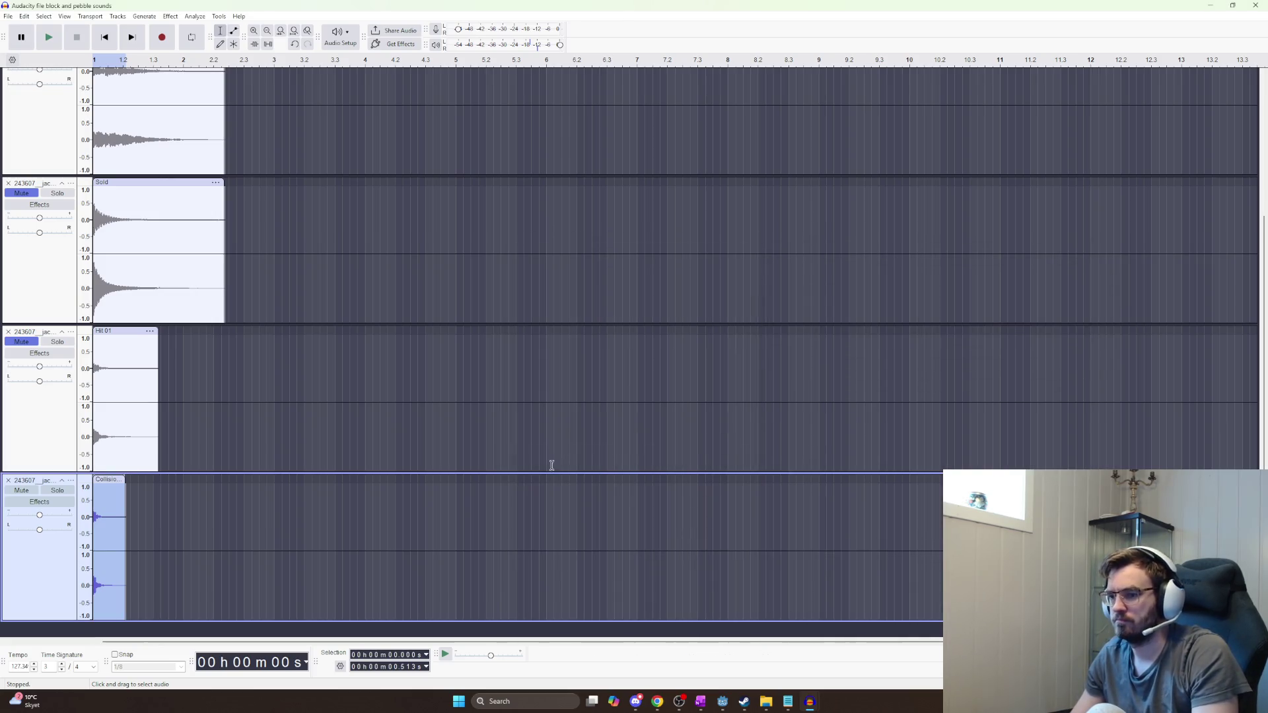
# Mute the collision track, select and play Hit 01, and check Amplify without applying it
pyautogui.click(22, 490)
pyautogui.click(21, 341)
pyautogui.press('space')
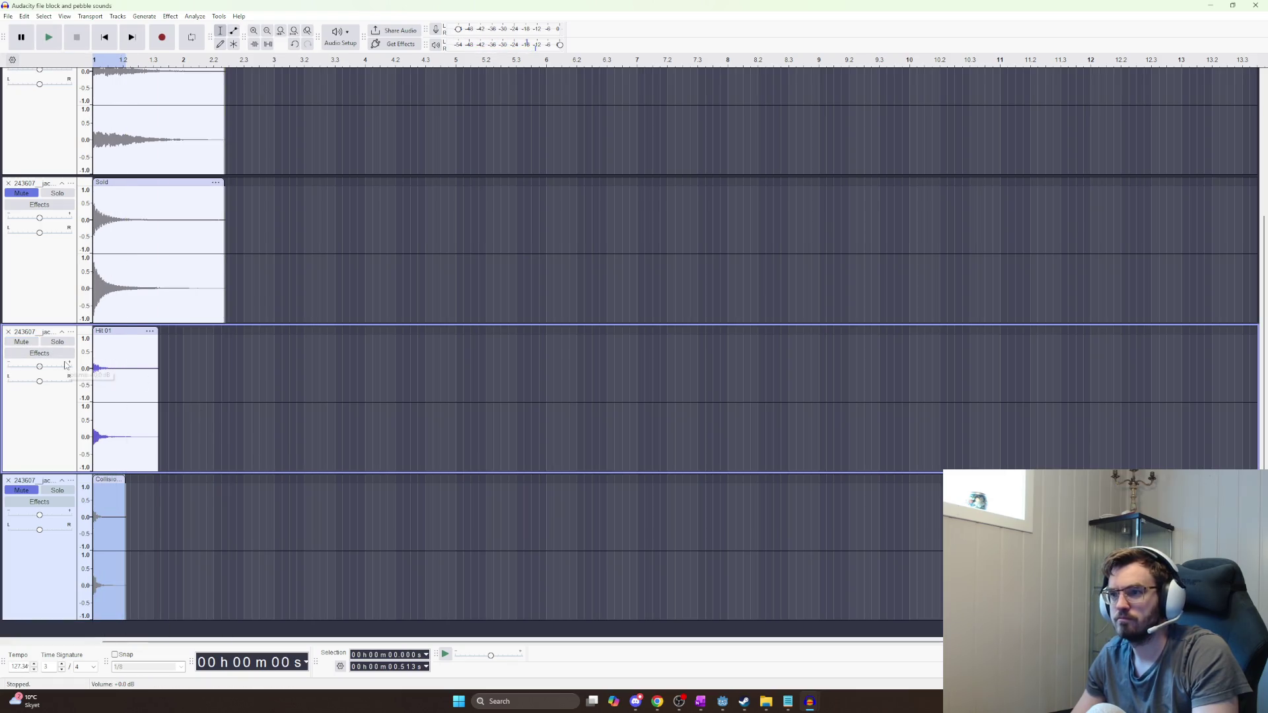
pyautogui.hotkey('alt', 'c')
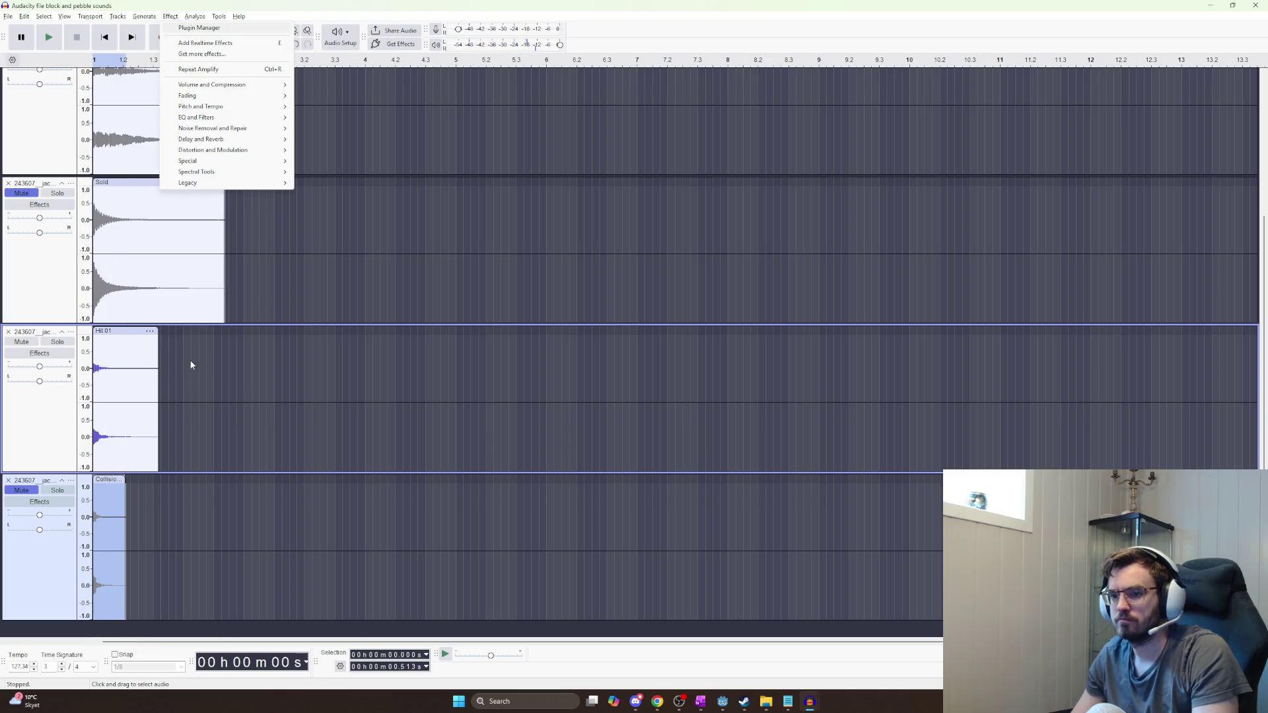
pyautogui.click(126, 366)
pyautogui.hotkey('alt', 'c')
pyautogui.moveTo(238, 86)
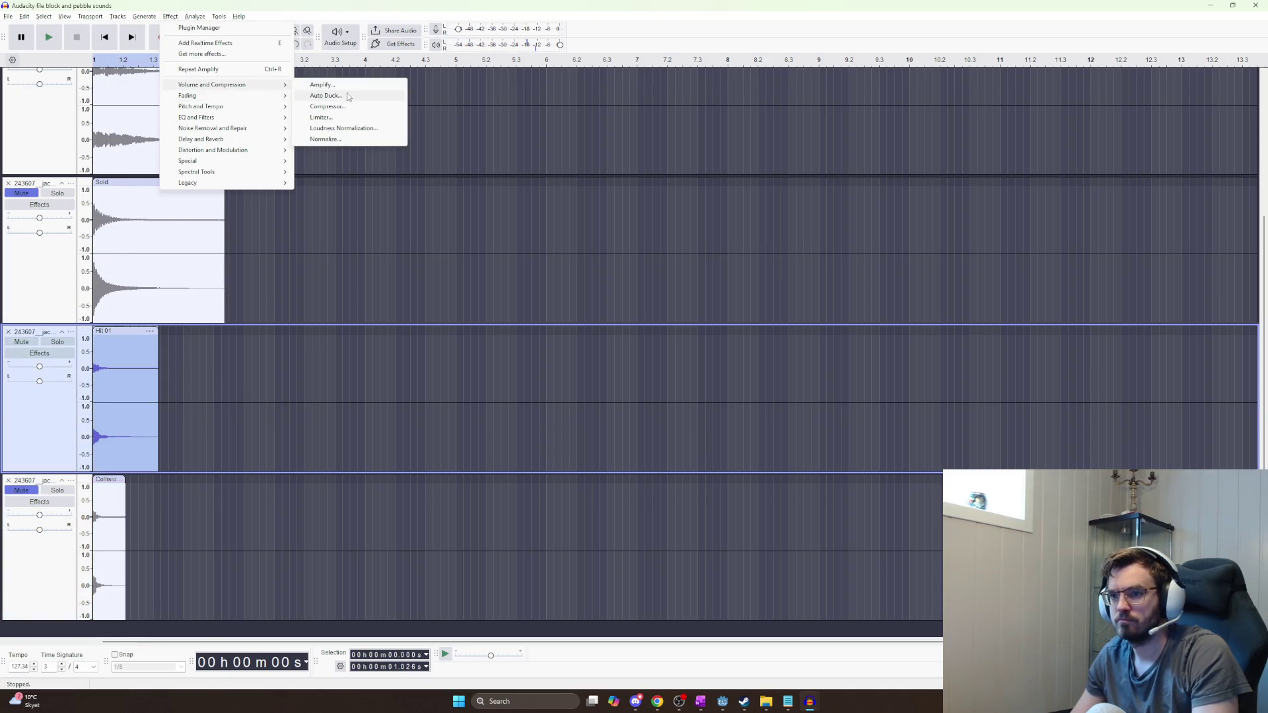
pyautogui.click(347, 88)
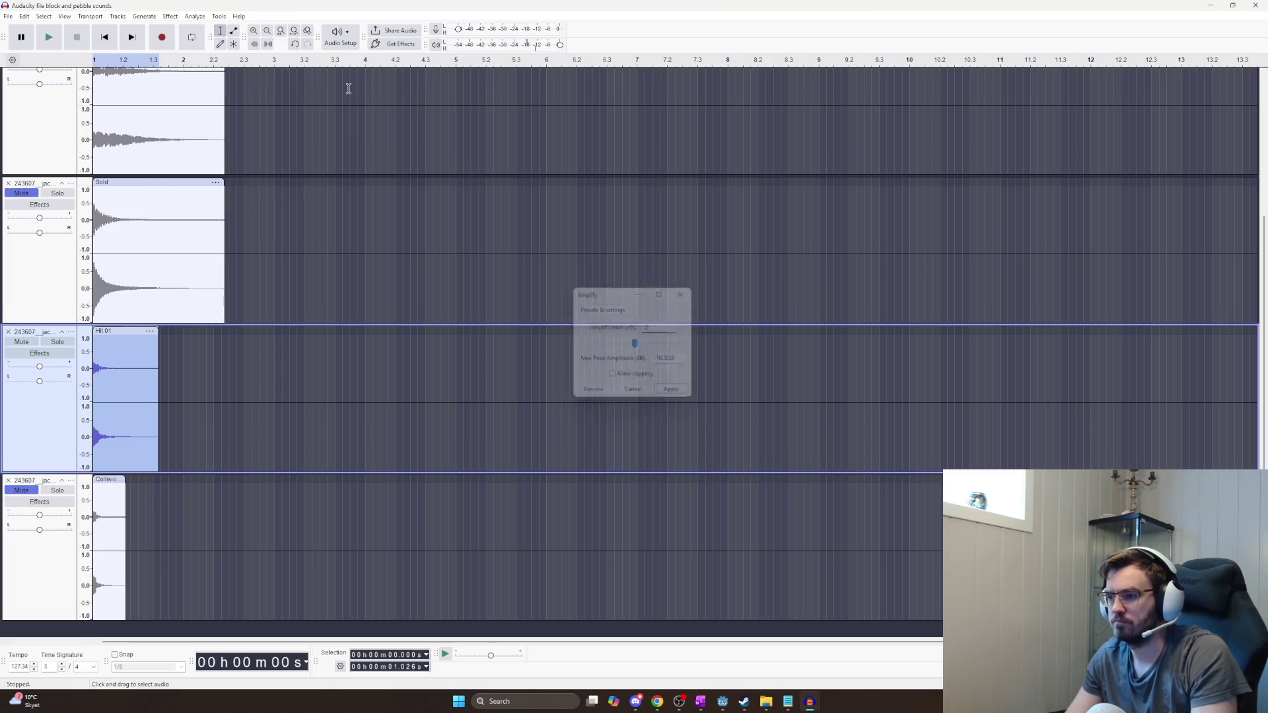
pyautogui.press('Escape')
pyautogui.press('space')
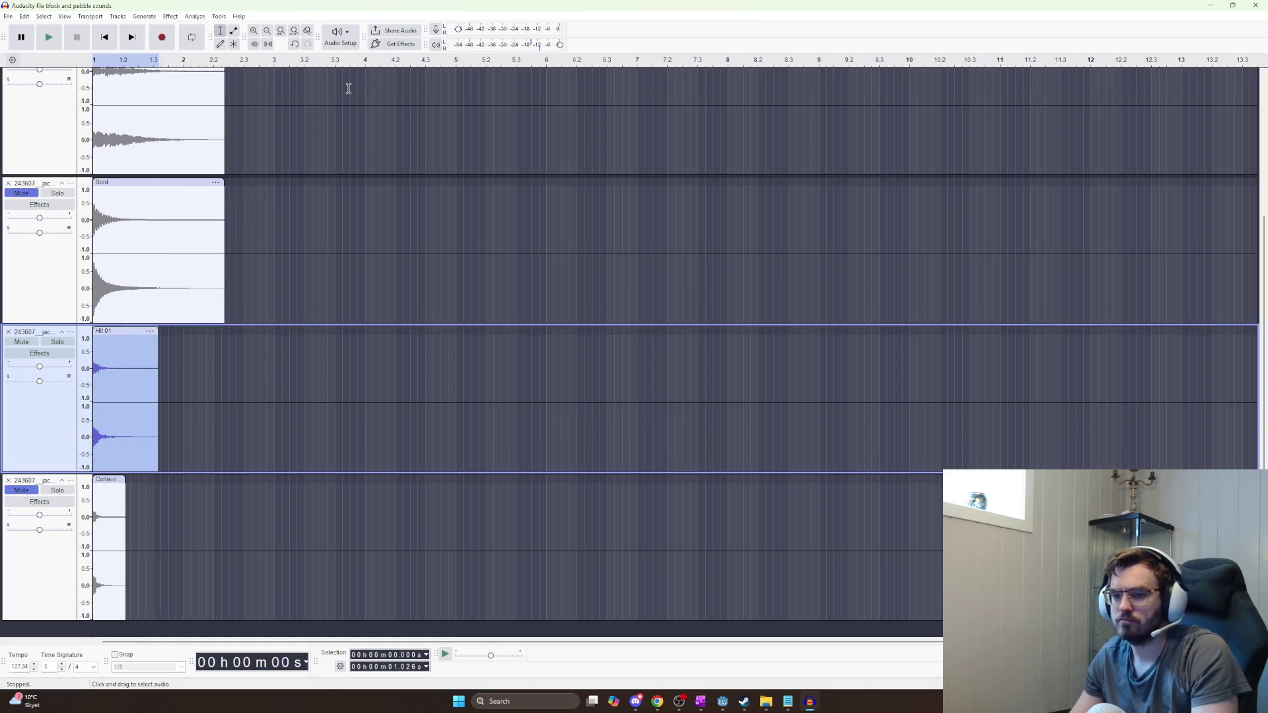
pyautogui.hotkey('alt', 'c')
pyautogui.moveTo(268, 92)
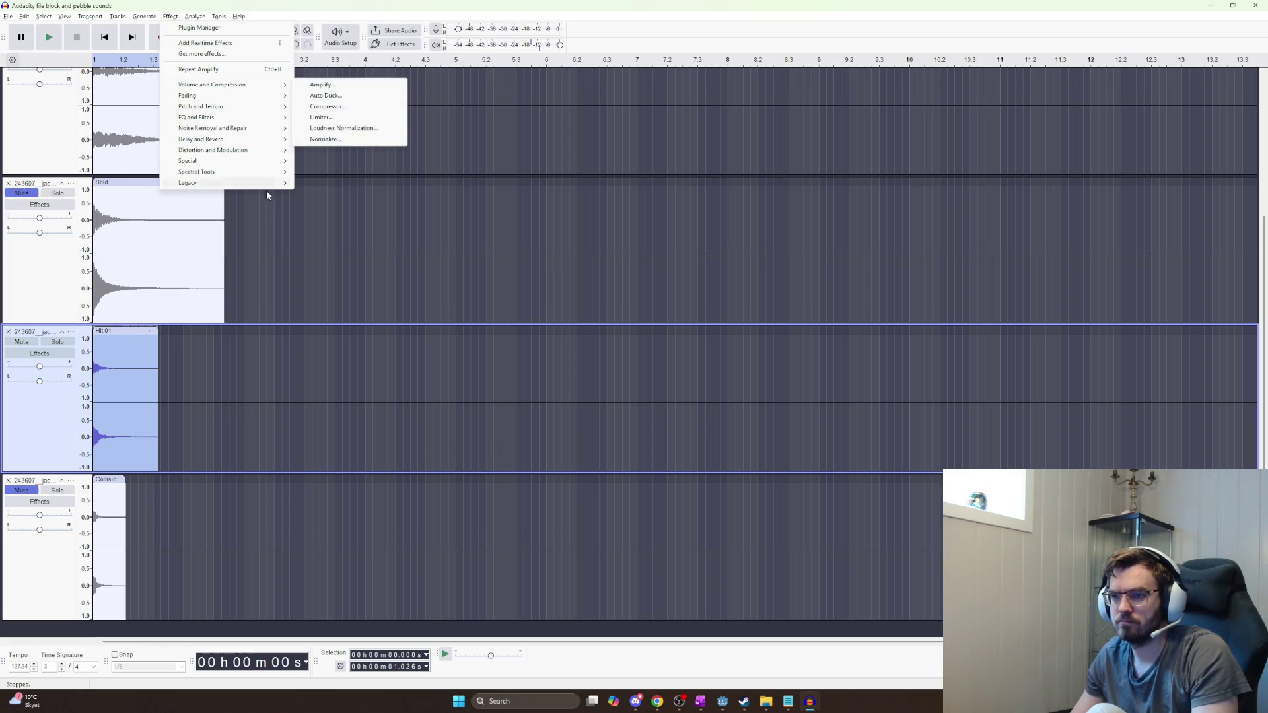
pyautogui.click(130, 344)
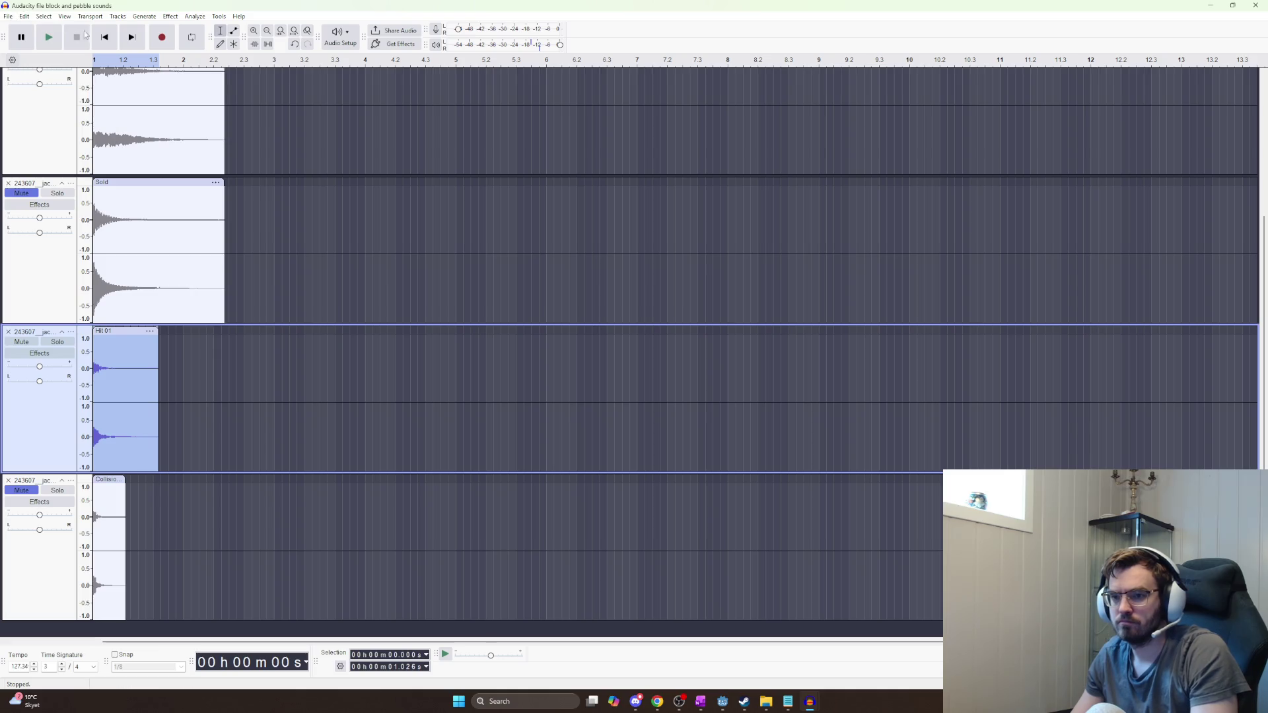
# Export Hit 01 as 'Block hit 01.wav' into the Block material on hit folder
pyautogui.hotkey('ctrl', 'shift', 'e')
pyautogui.click(680, 444)
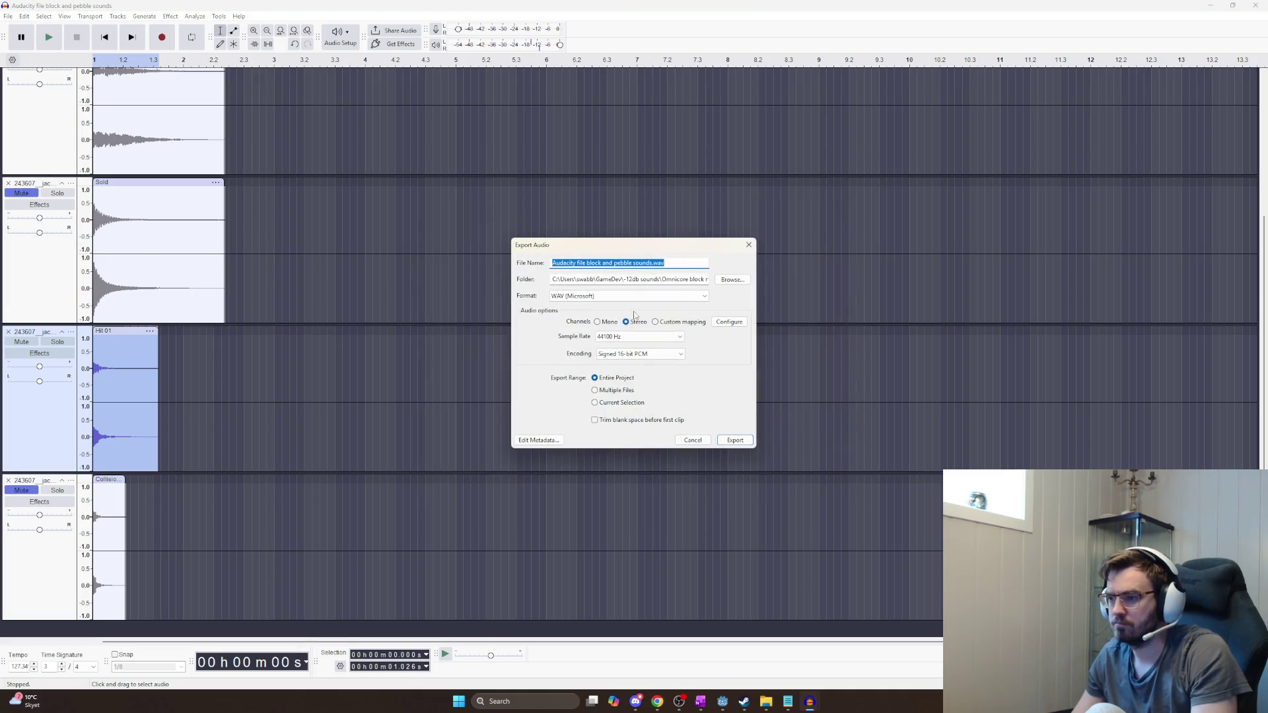
pyautogui.click(732, 279)
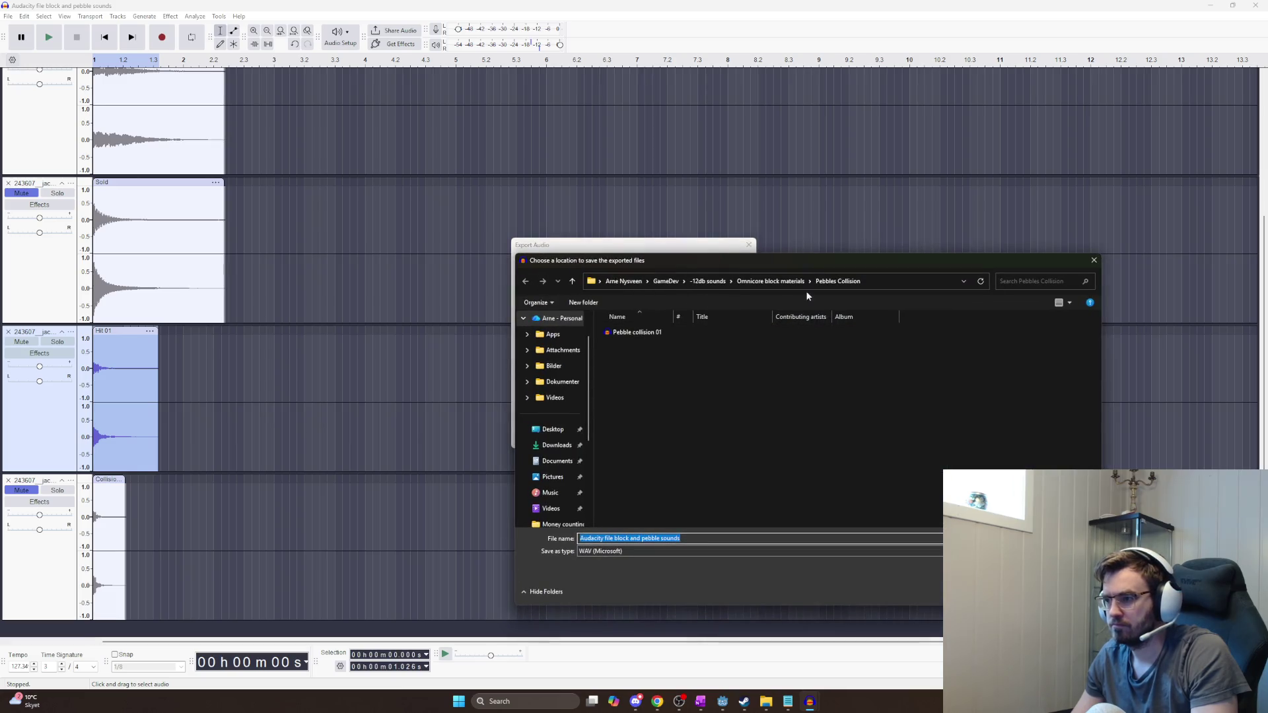
pyautogui.click(769, 282)
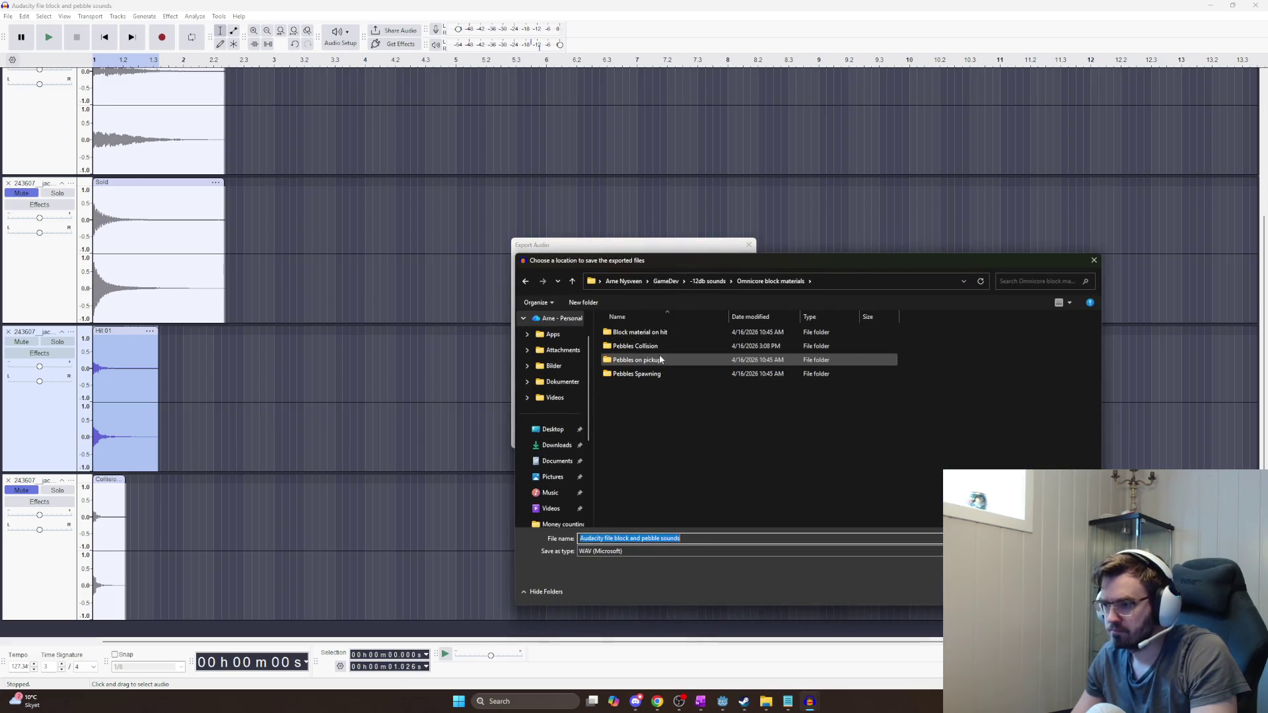
pyautogui.doubleClick(667, 333)
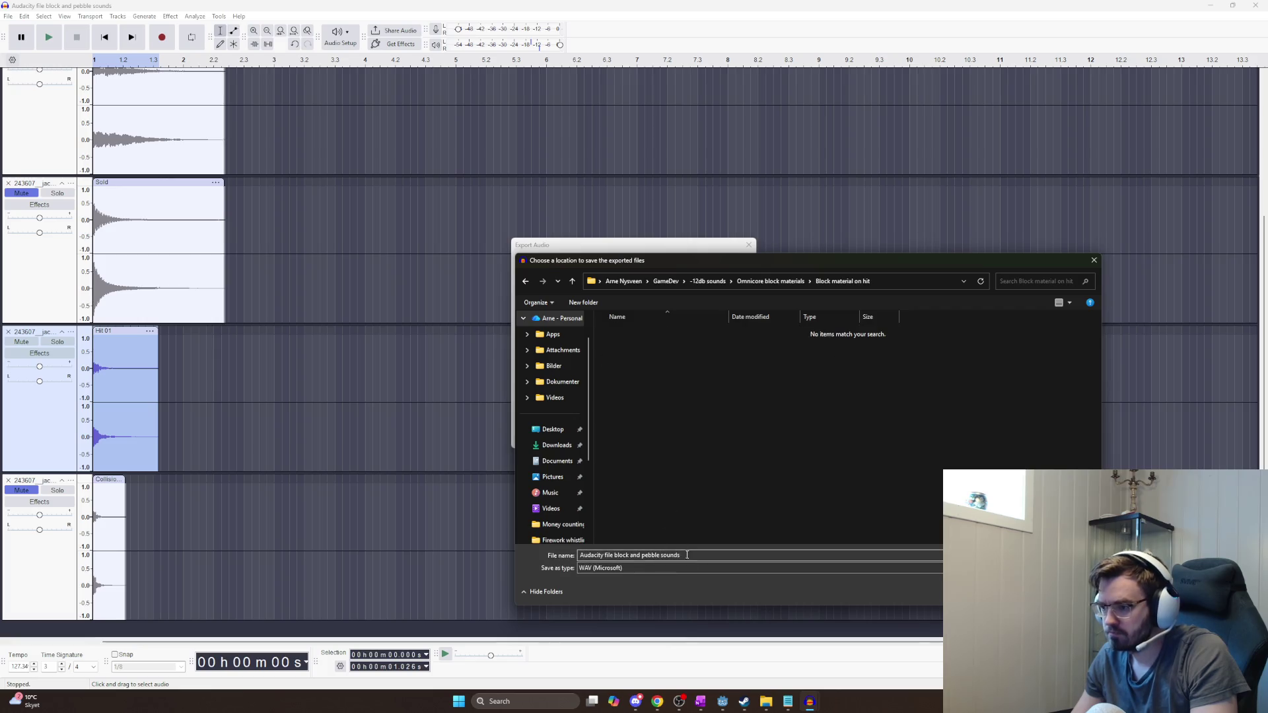
pyautogui.write('Block hit 01')
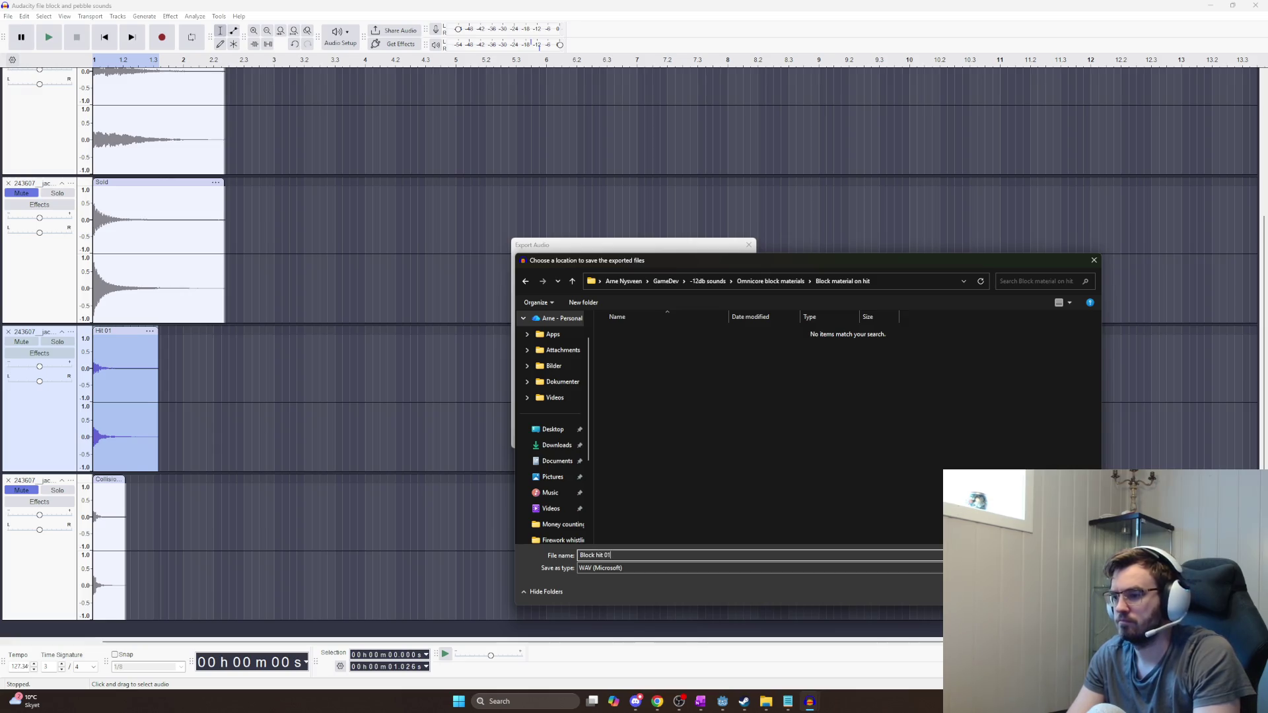
pyautogui.press('Return')
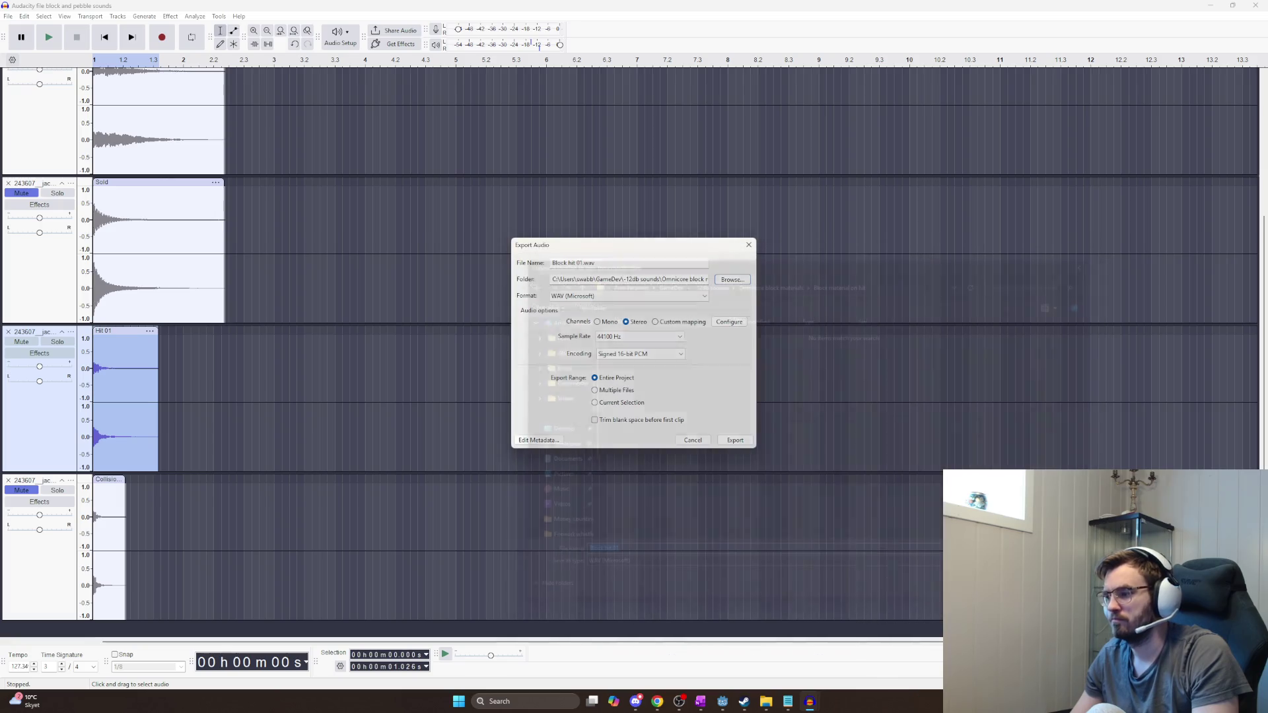
pyautogui.click(733, 439)
# Mute Hit 01, then unmute and select the Solid track
pyautogui.click(21, 342)
pyautogui.click(21, 193)
pyautogui.click(31, 198)
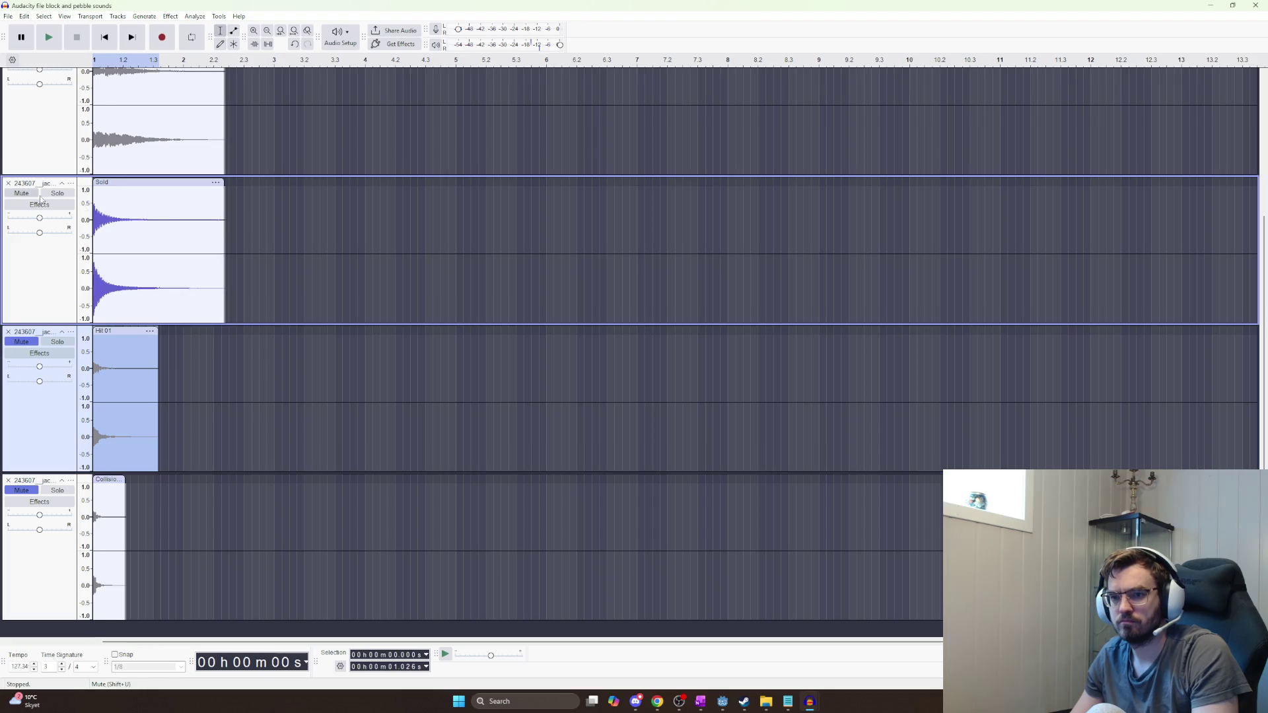
# Select the whole Solid clip and preview it
pyautogui.press('space')
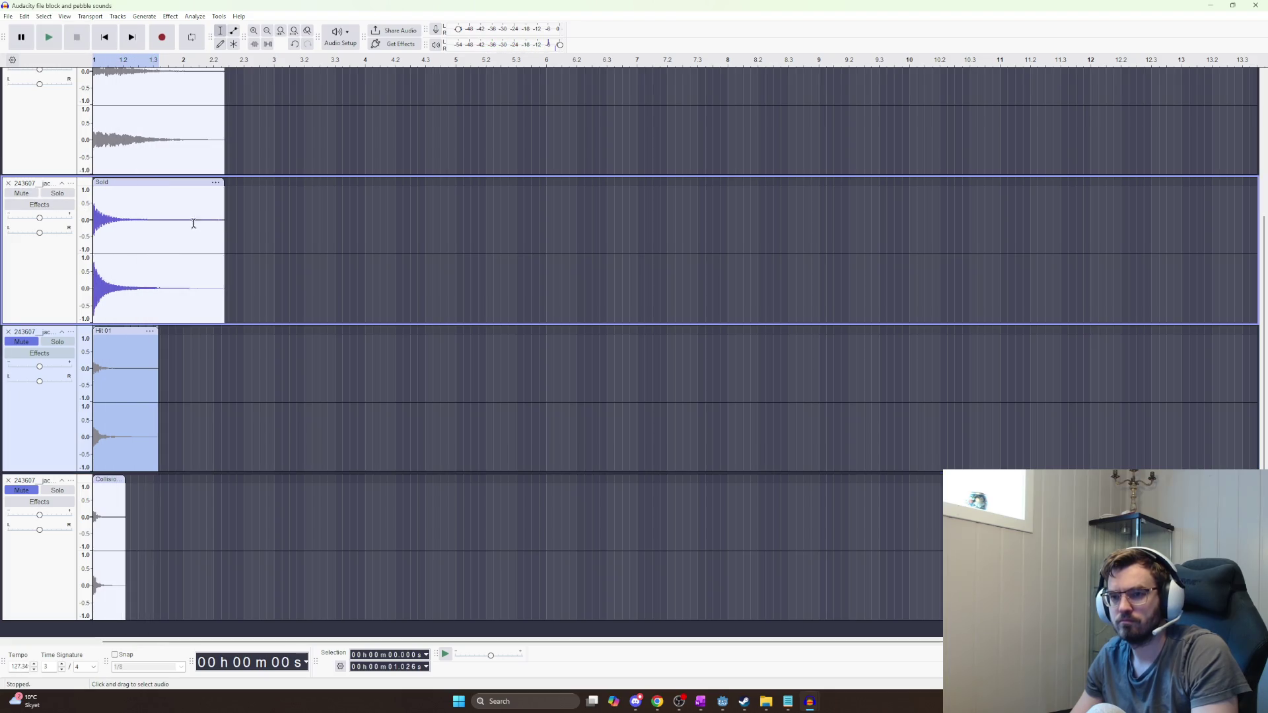
pyautogui.doubleClick(155, 194)
pyautogui.press('space')
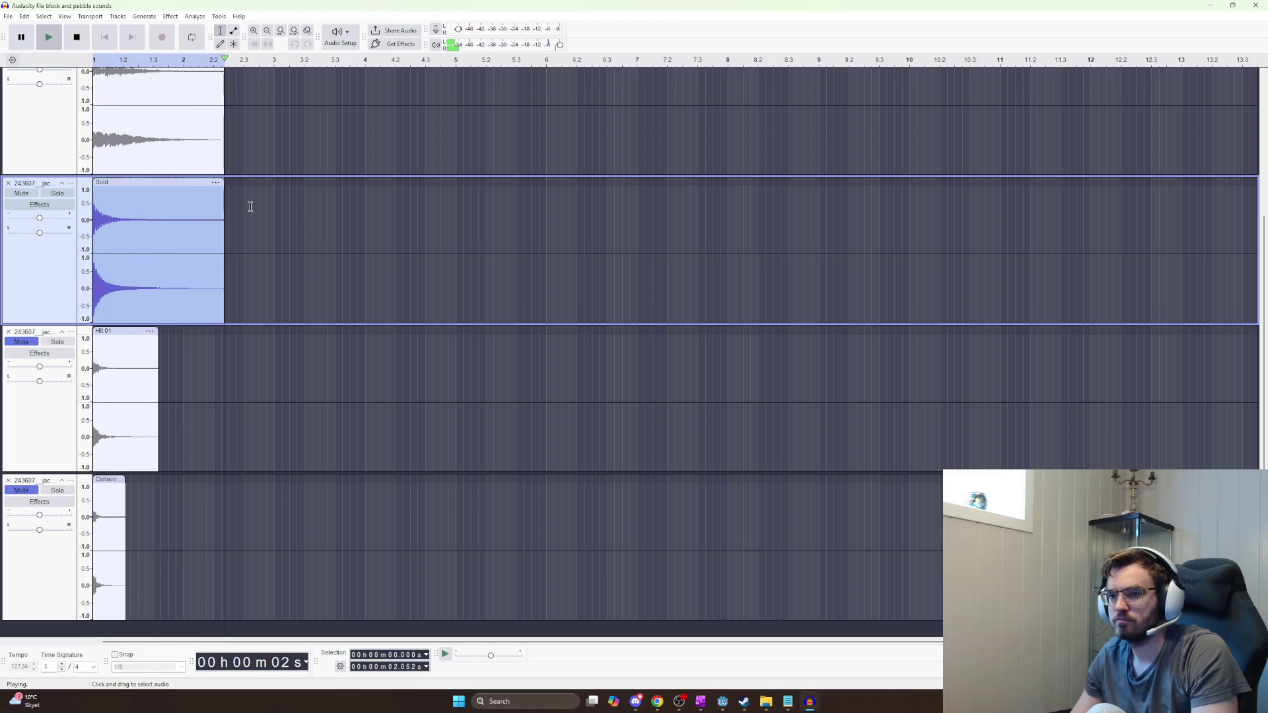
# Apply Amplify with negative gain to Solid and play back the quieter clip
pyautogui.moveTo(252, 85)
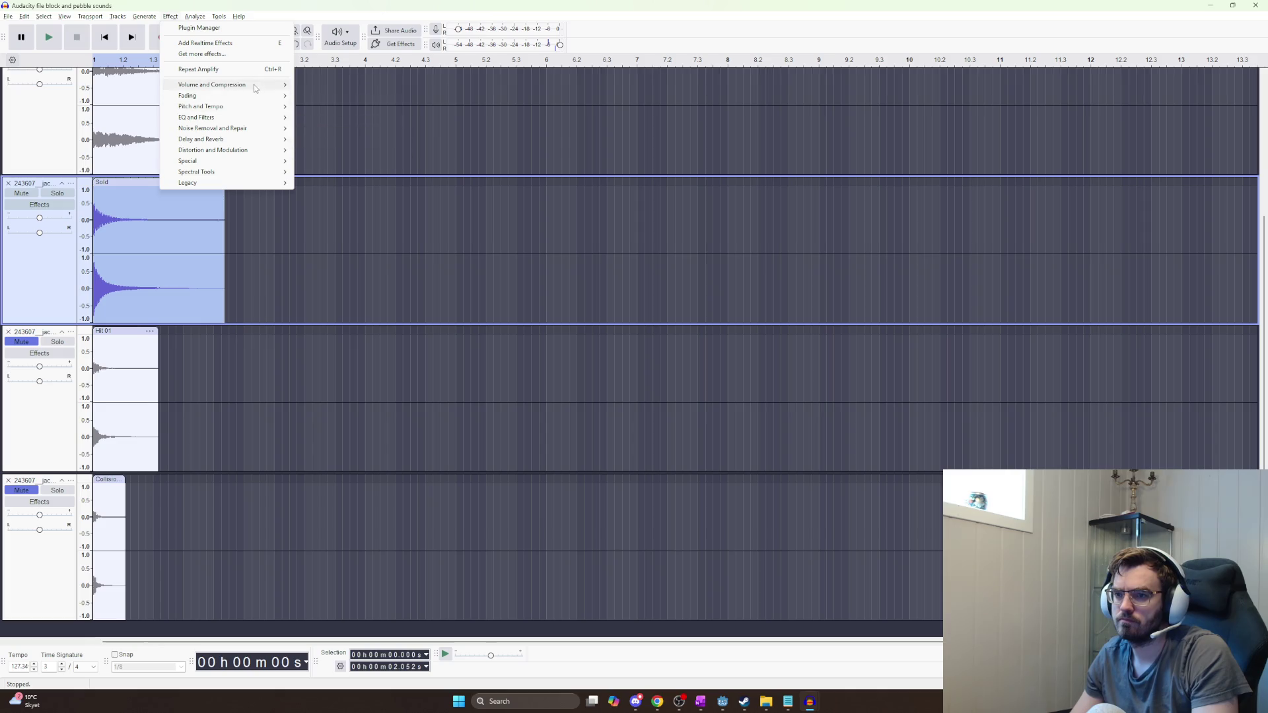
pyautogui.click(334, 84)
pyautogui.press('Return')
pyautogui.press('space')
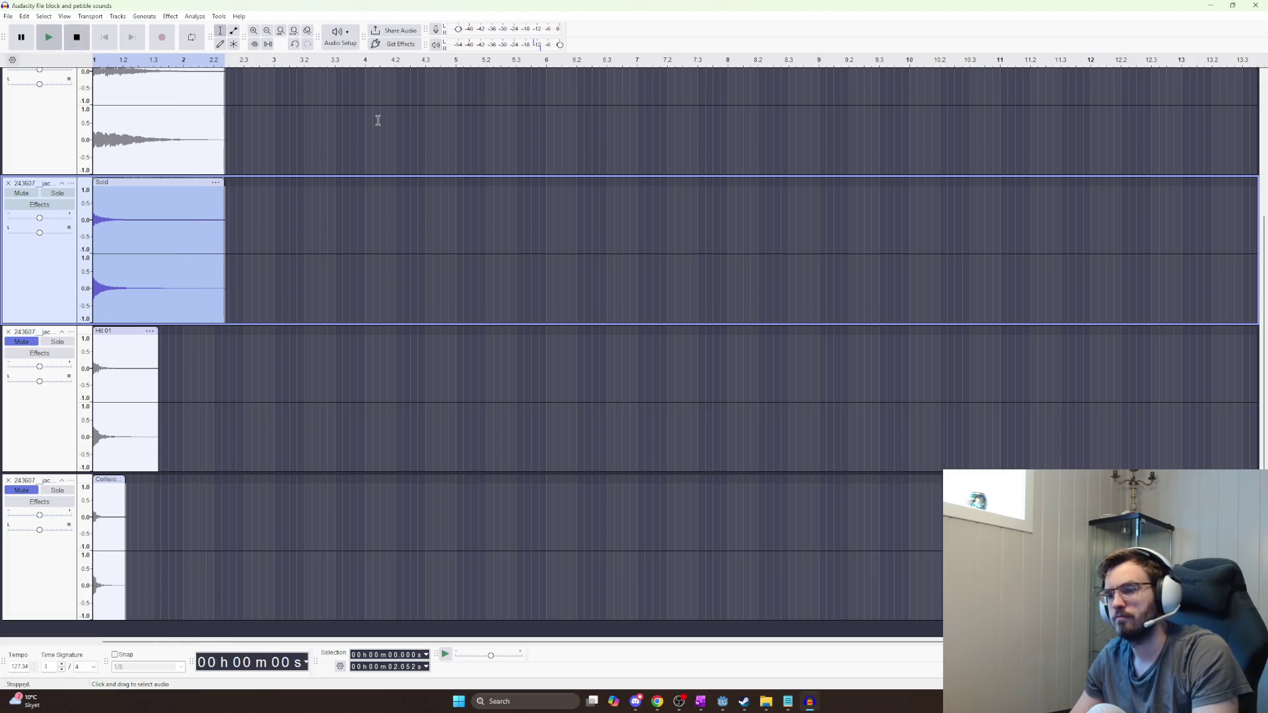
pyautogui.press('space')
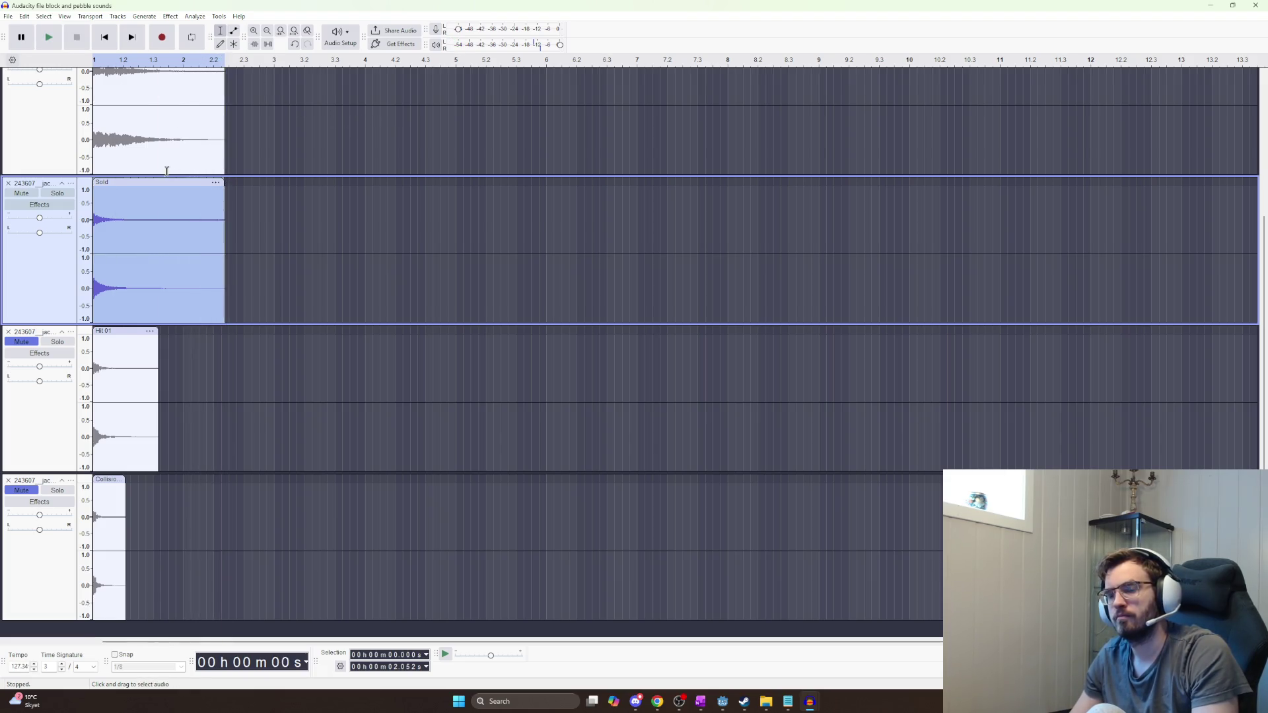
pyautogui.click(8, 15)
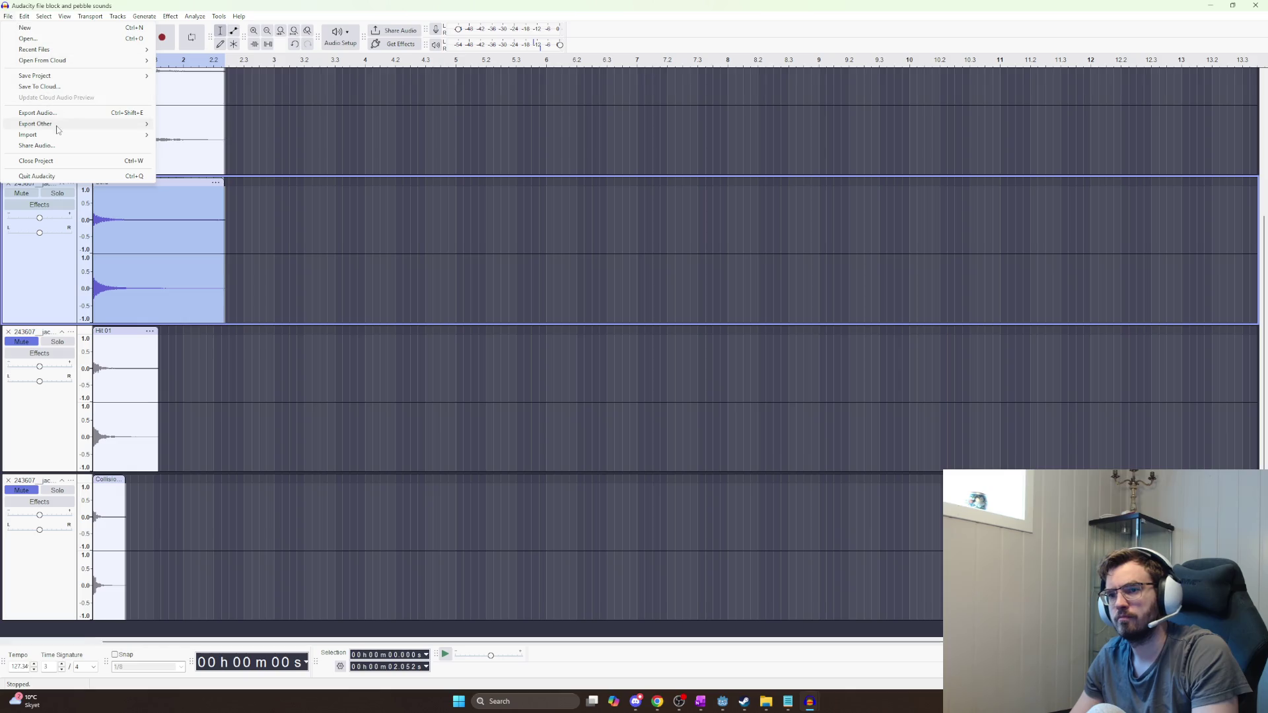
# Start an audio export and create a Pebble Smelted folder in Omnicore block materials
pyautogui.click(39, 113)
pyautogui.click(678, 443)
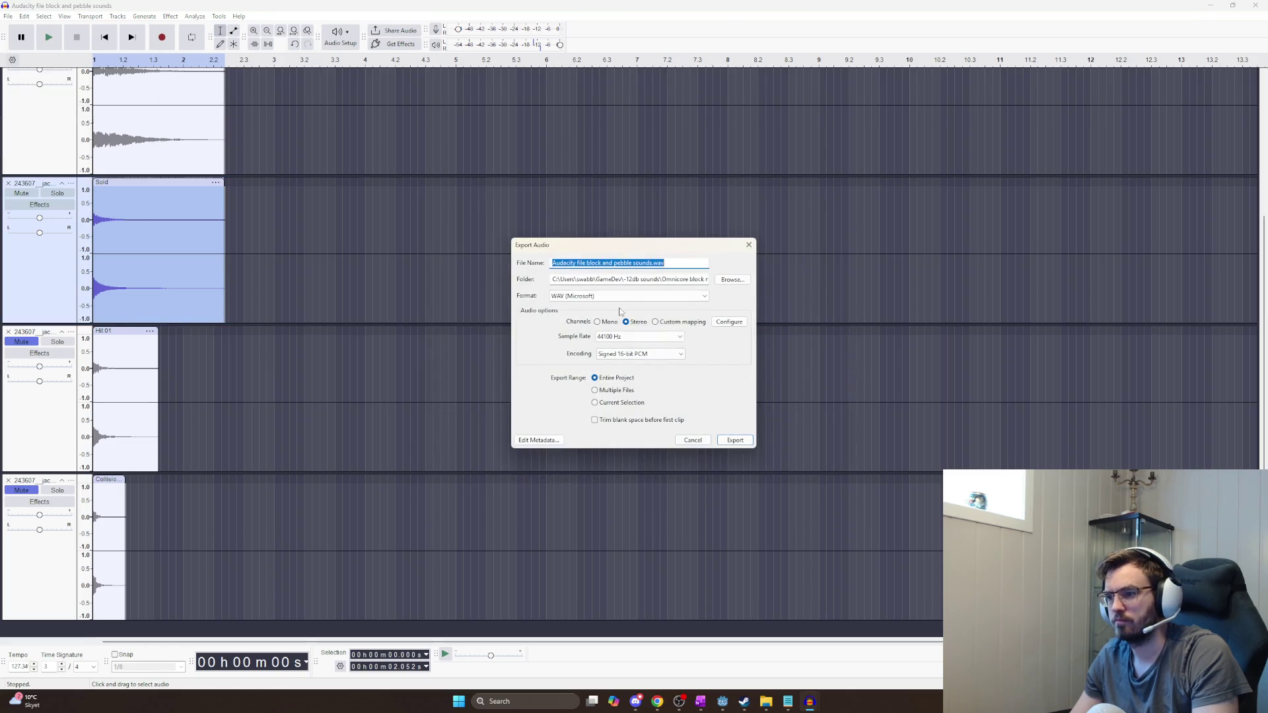
pyautogui.click(724, 284)
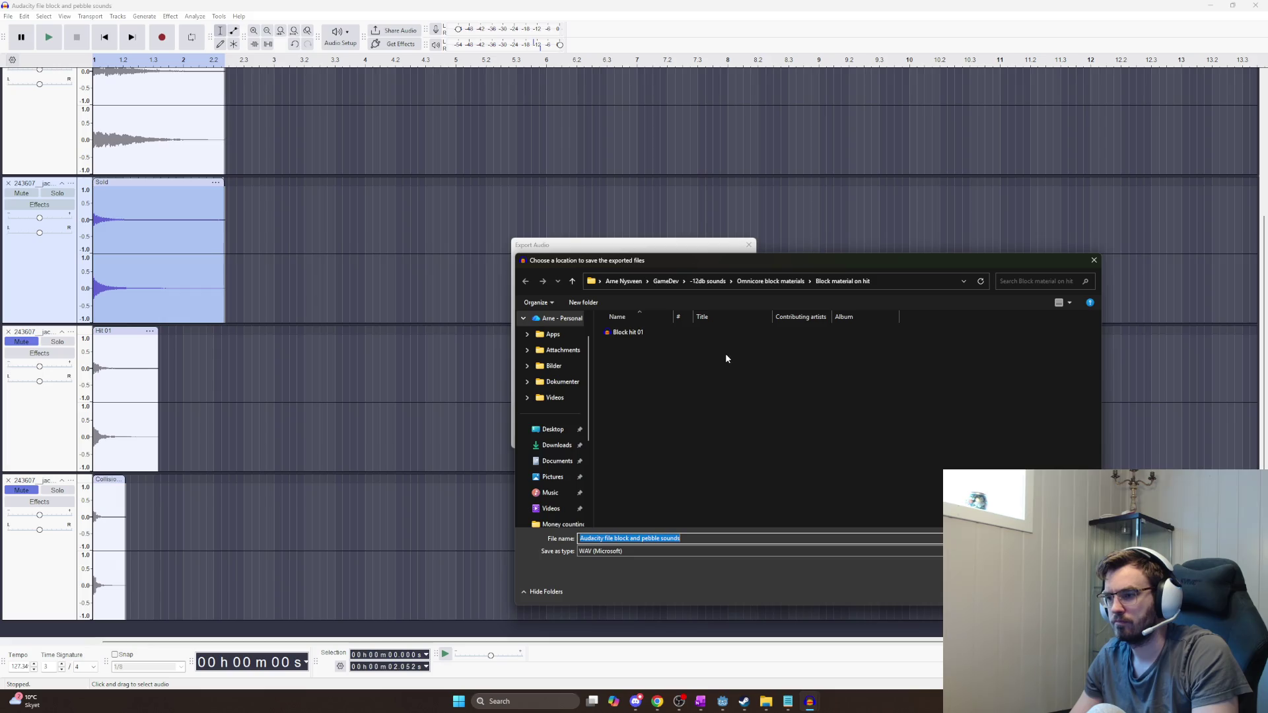
pyautogui.click(786, 284)
pyautogui.rightClick(673, 394)
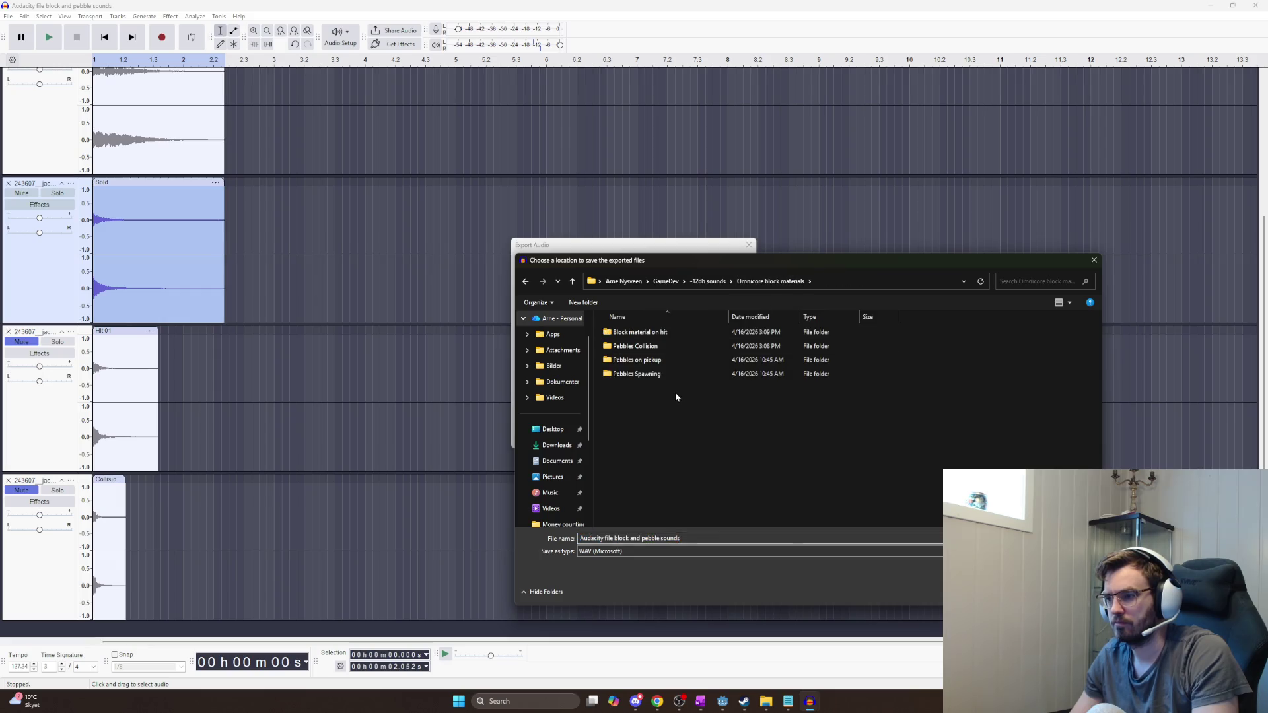
pyautogui.moveTo(739, 519)
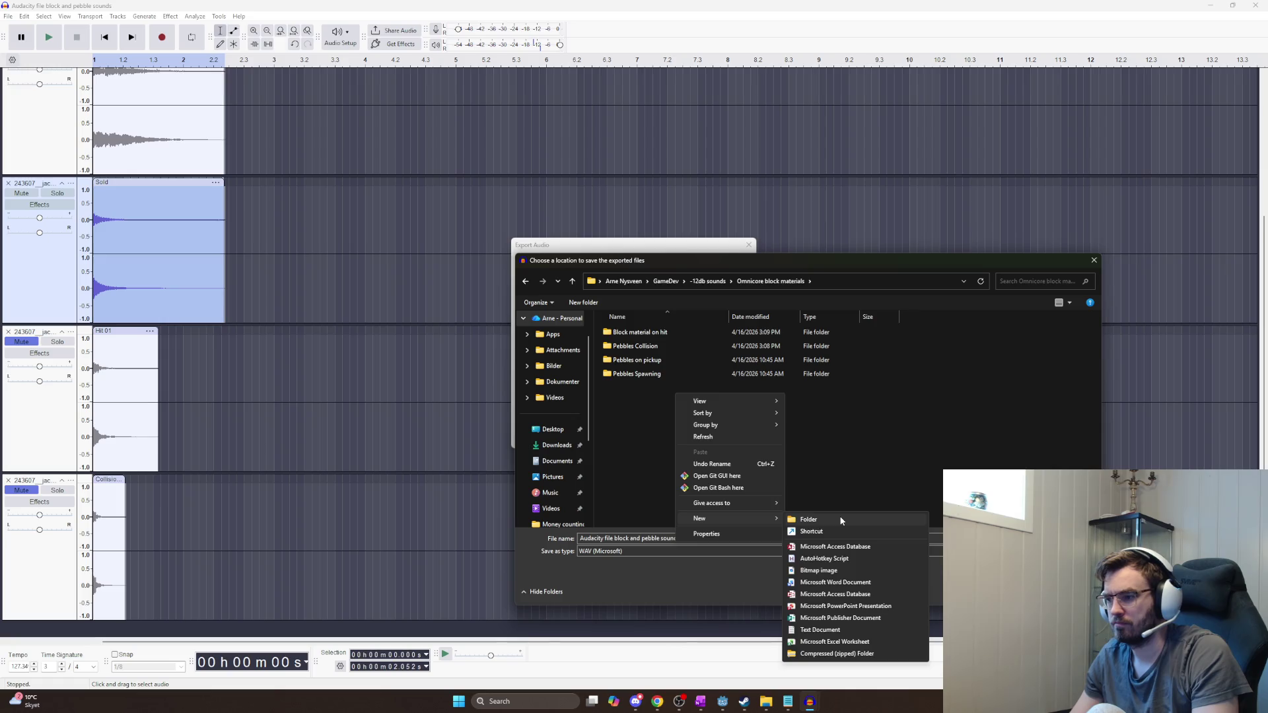
pyautogui.click(841, 521)
pyautogui.write('Pebble')
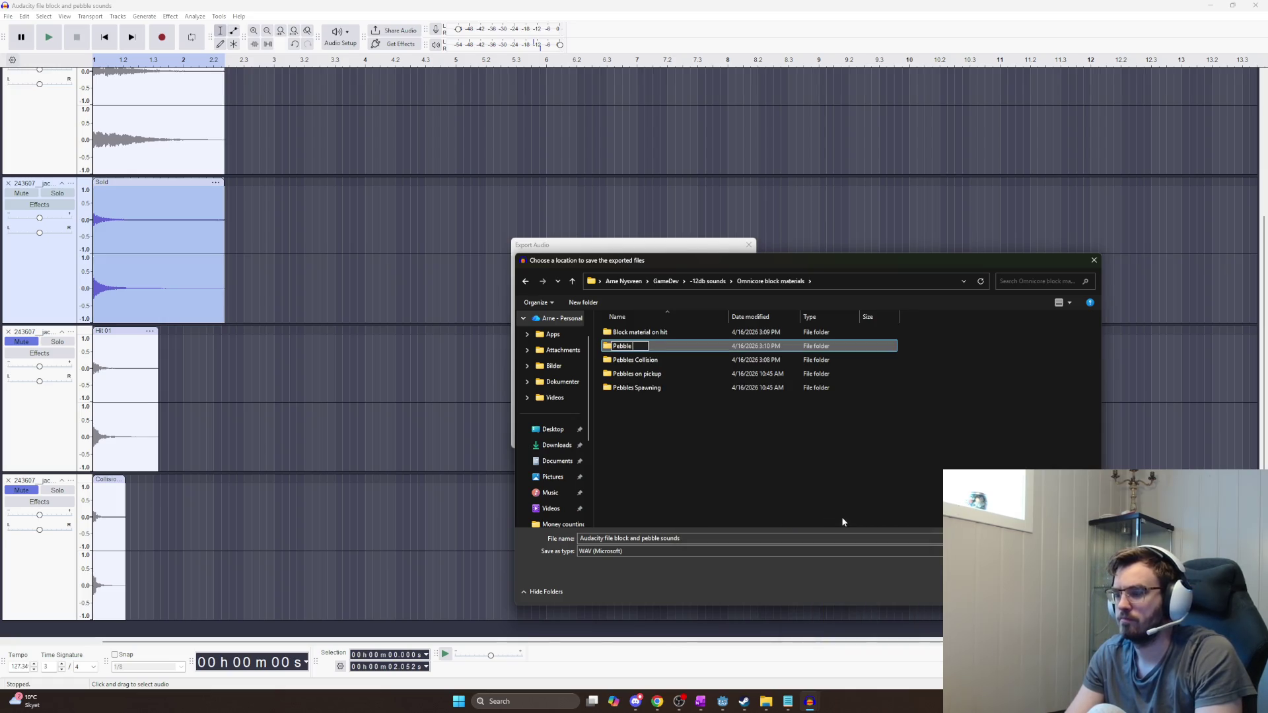
pyautogui.write(' Smelted')
pyautogui.press('Return')
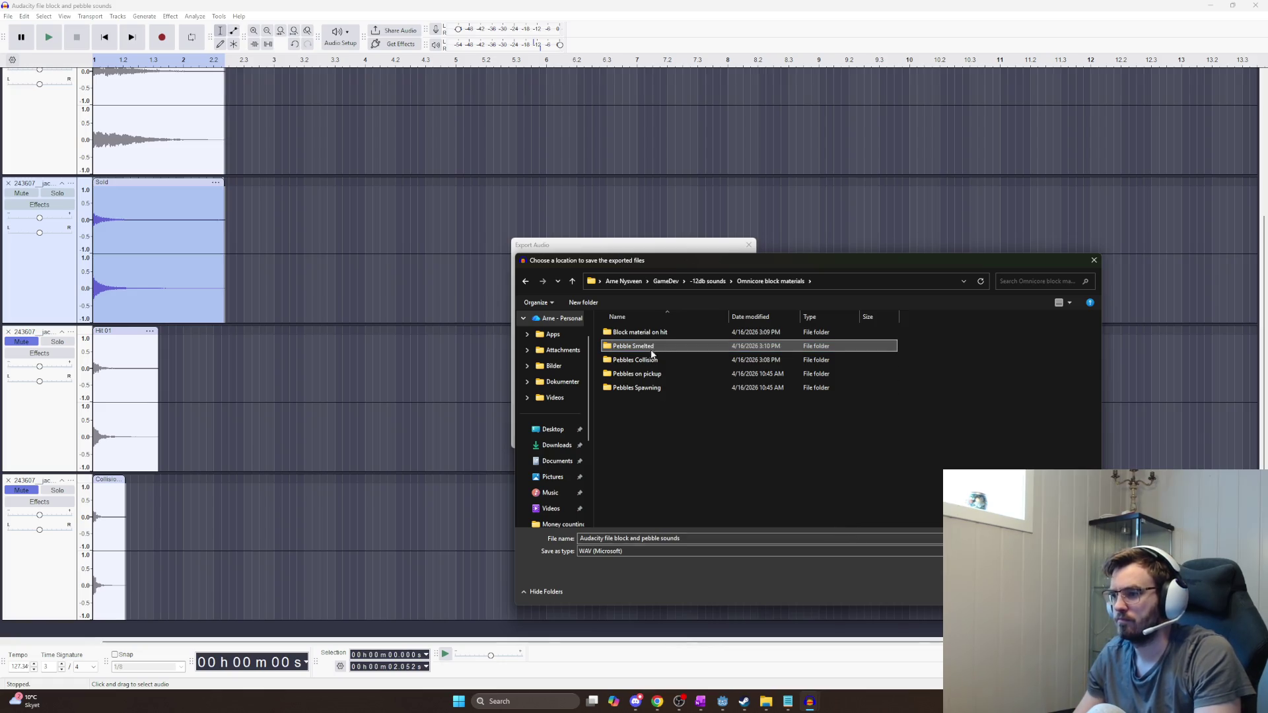
# Export the mix as Pebble smelted 01.wav into the Pebble Smelted folder
pyautogui.doubleClick(652, 352)
pyautogui.tripleClick(671, 558)
pyautogui.write('Pebble smelted')
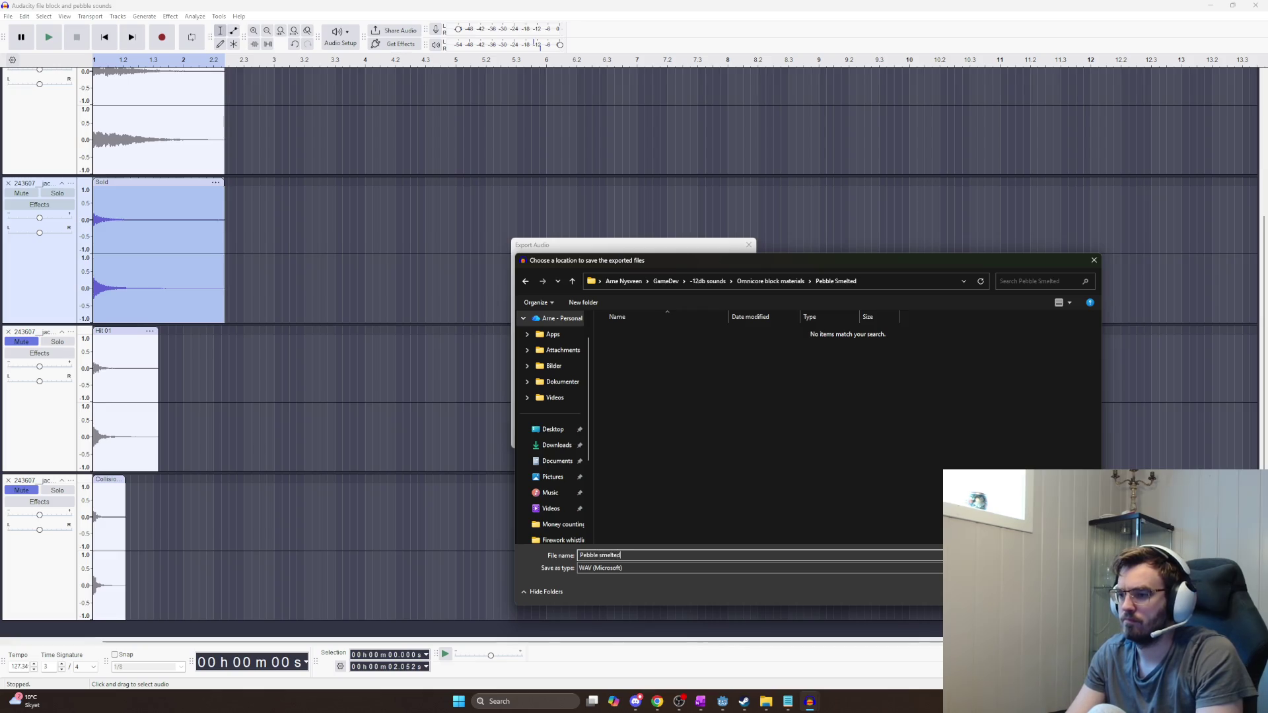
pyautogui.press('Return')
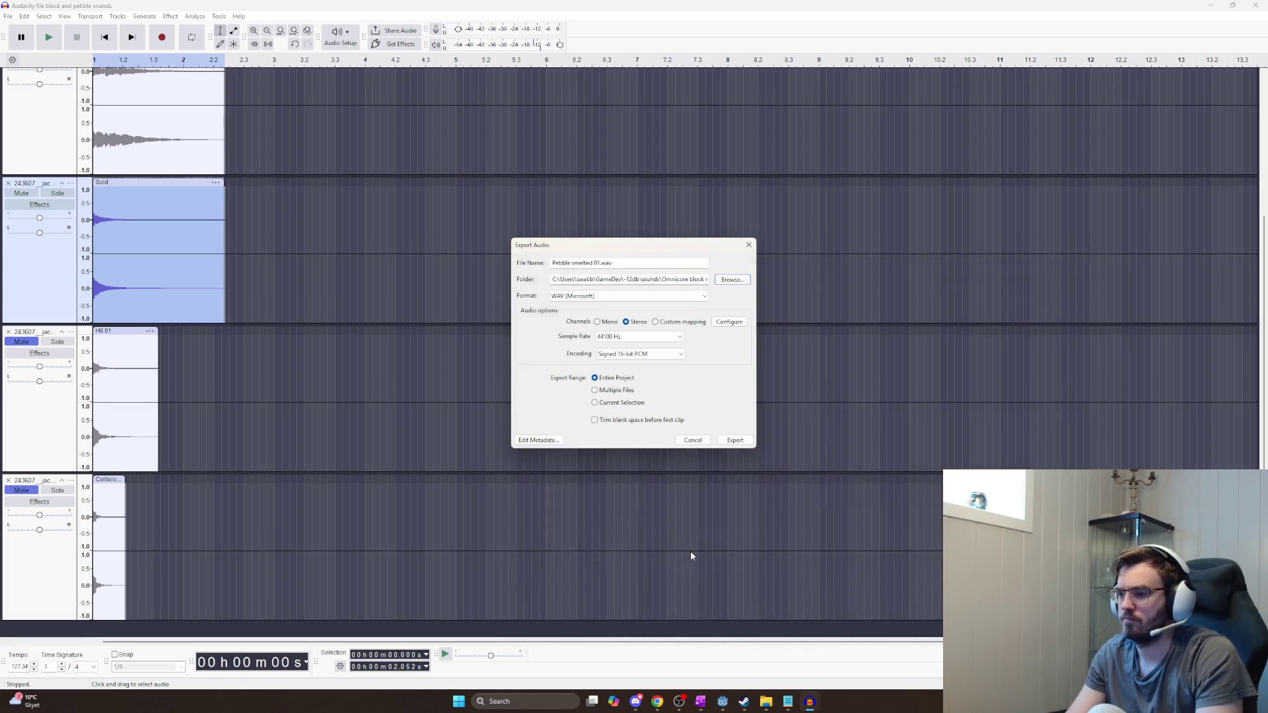
pyautogui.click(733, 438)
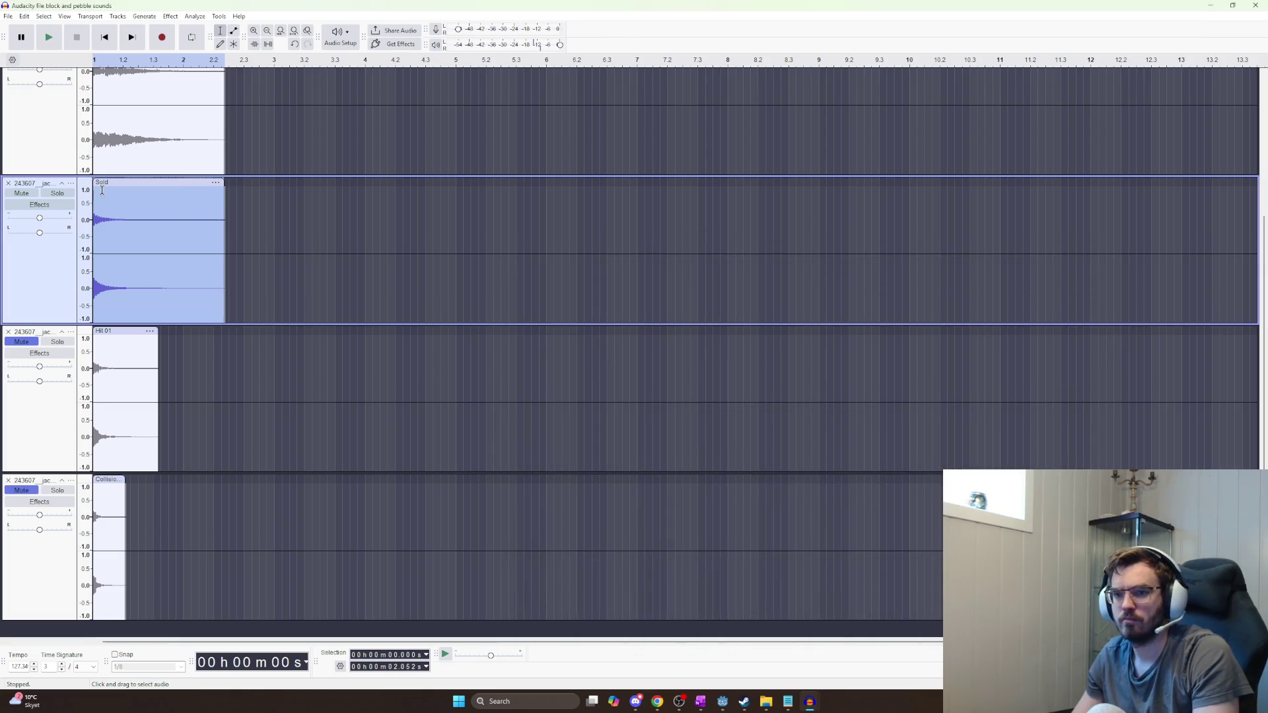
# Rename the Solid clip to Smelted 01, mute its track, and unmute Spawn
pyautogui.click(214, 184)
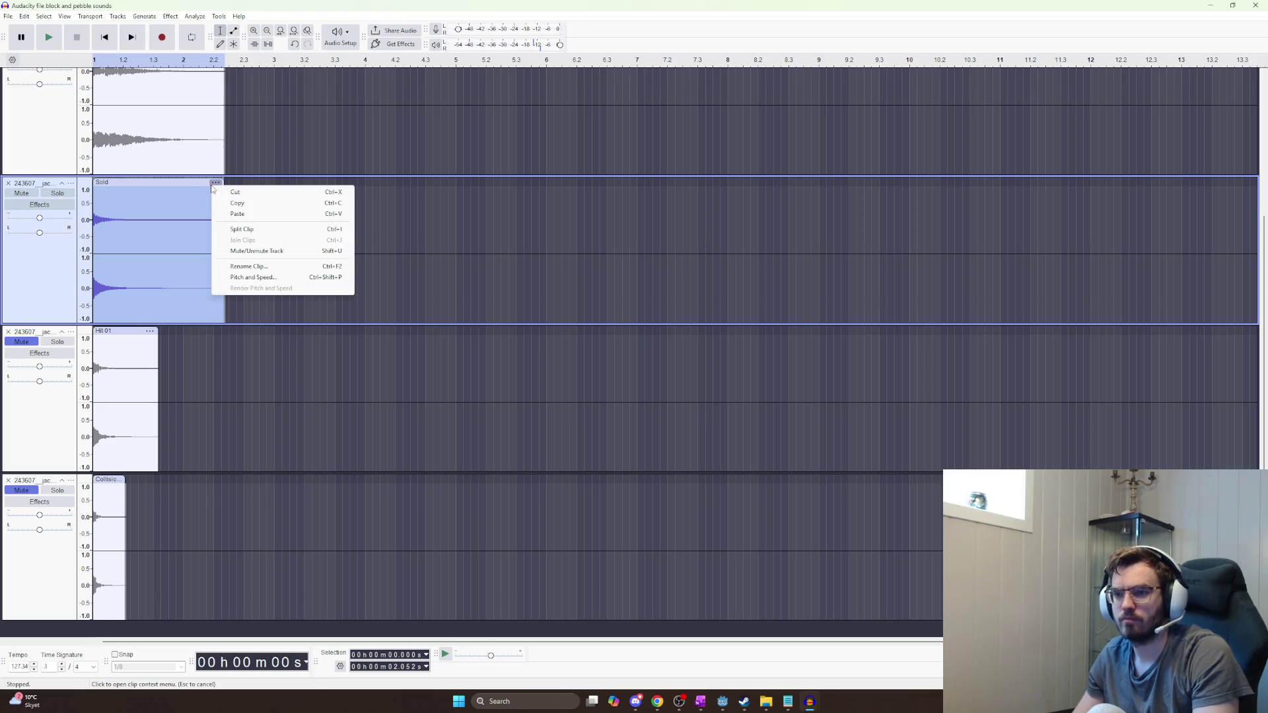
pyautogui.click(249, 266)
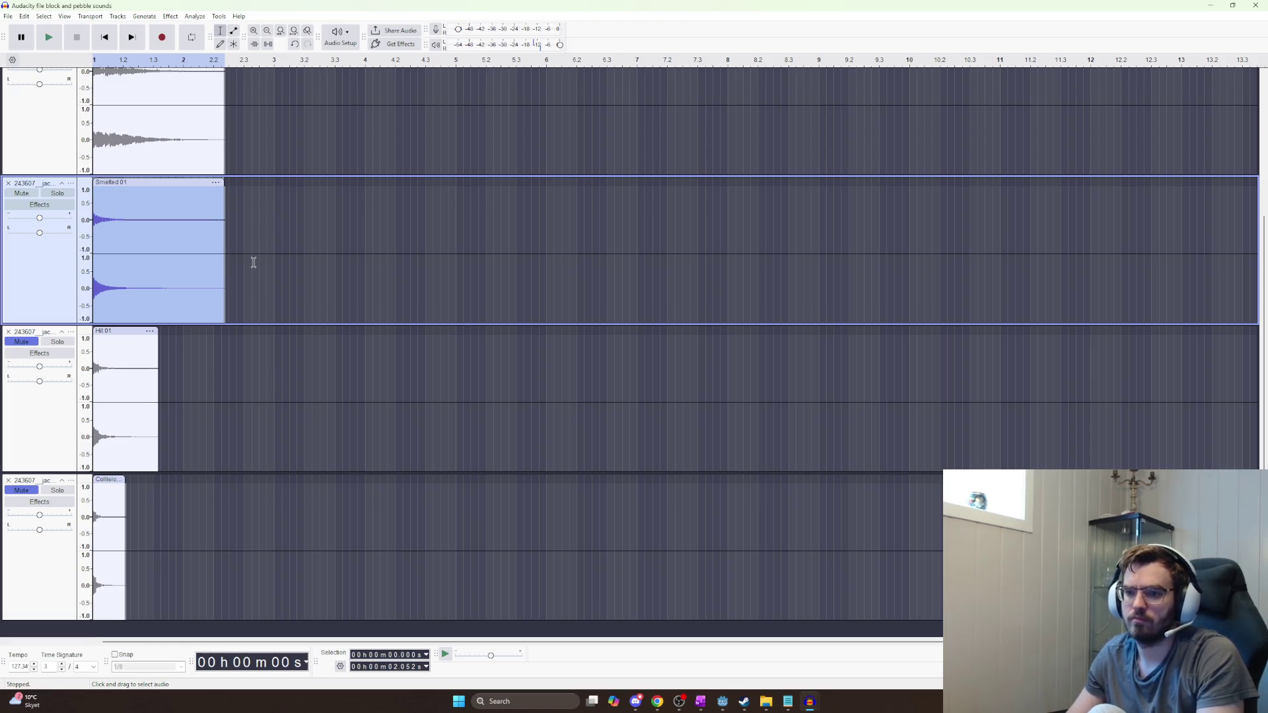
pyautogui.click(22, 193)
pyautogui.scroll(2, 247, 239)
pyautogui.scroll(2, 247, 240)
pyautogui.click(28, 176)
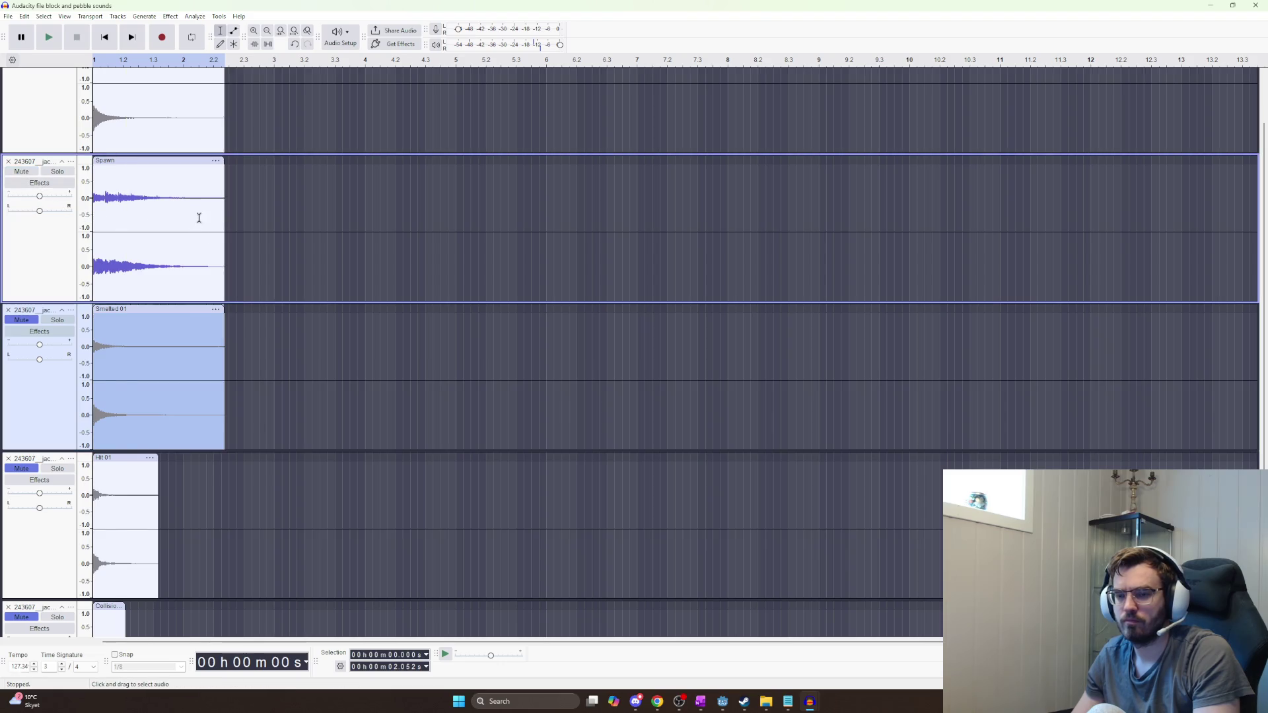
# Amplify the Spawn clip and play back the louder sound
pyautogui.press('space')
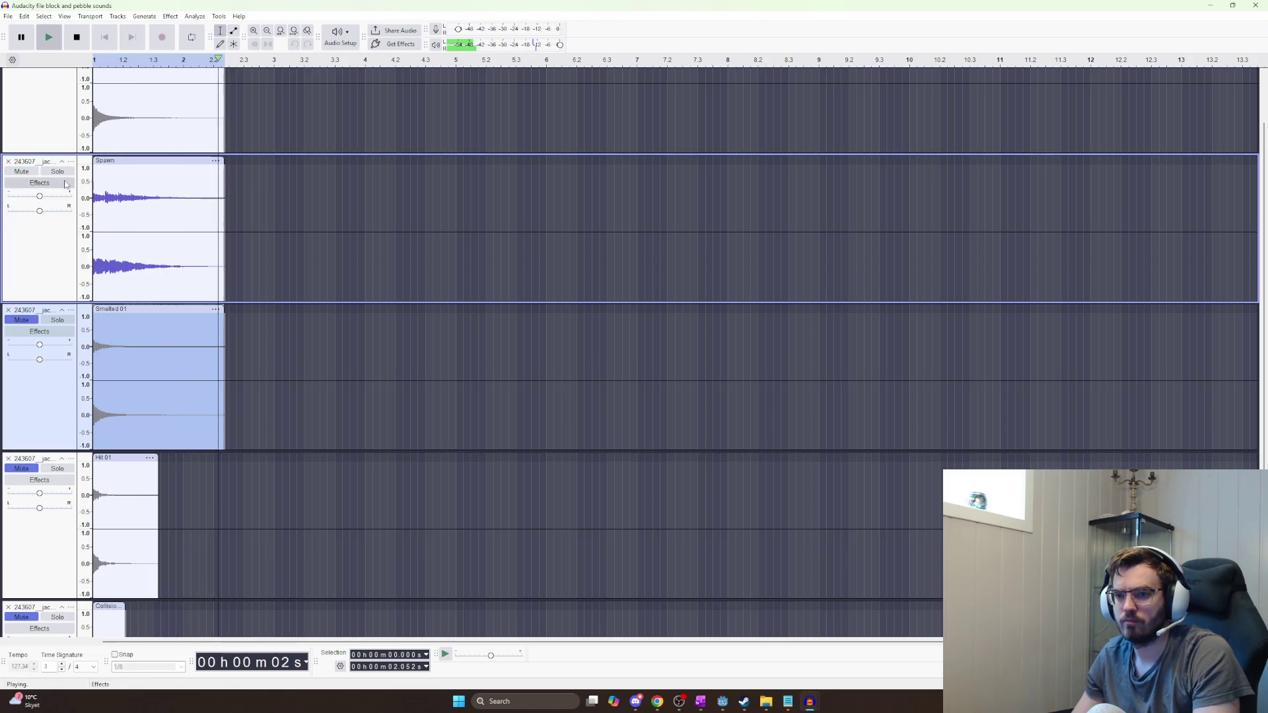
pyautogui.press('space')
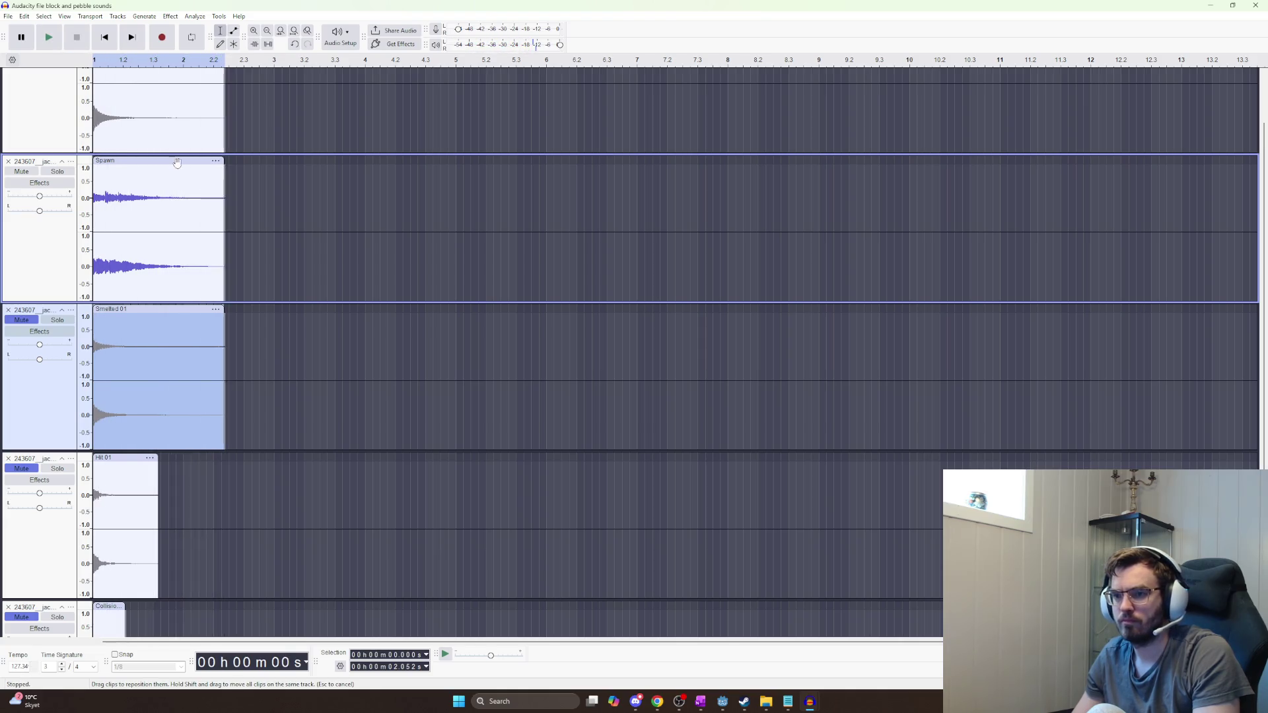
pyautogui.click(179, 161)
pyautogui.click(170, 16)
pyautogui.moveTo(252, 84)
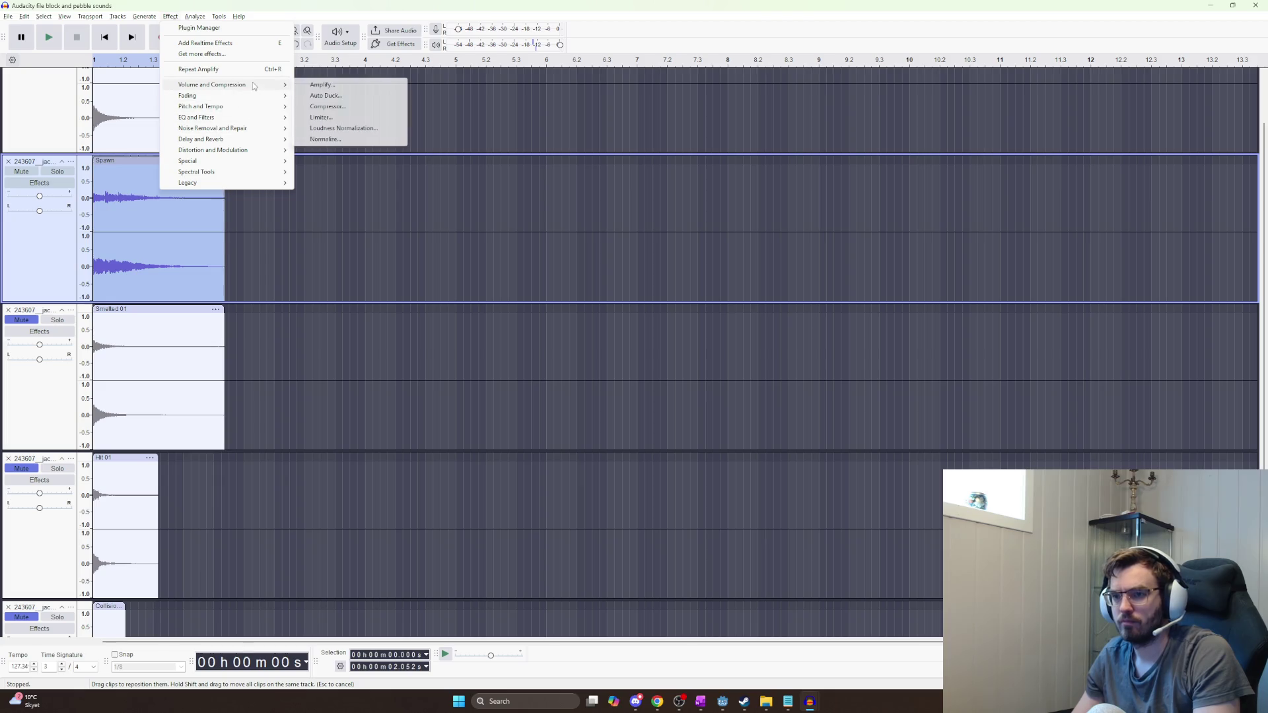
pyautogui.click(322, 85)
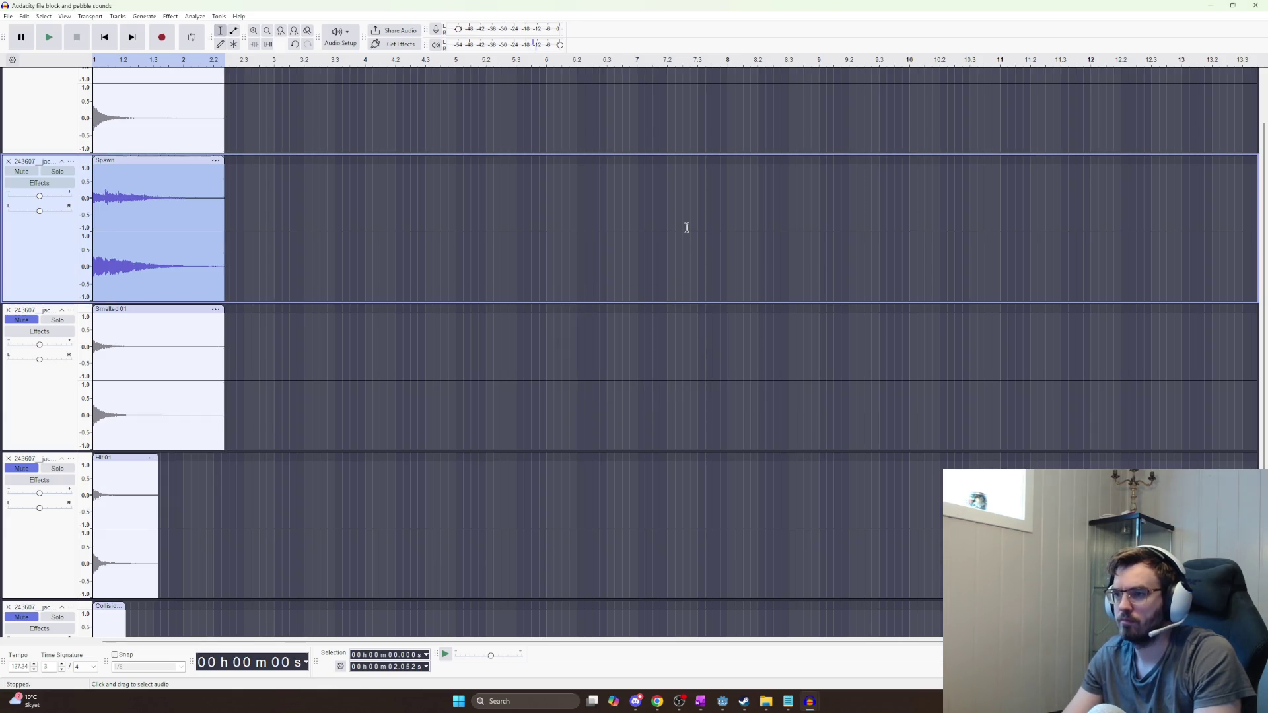
pyautogui.press('Return')
pyautogui.press('space')
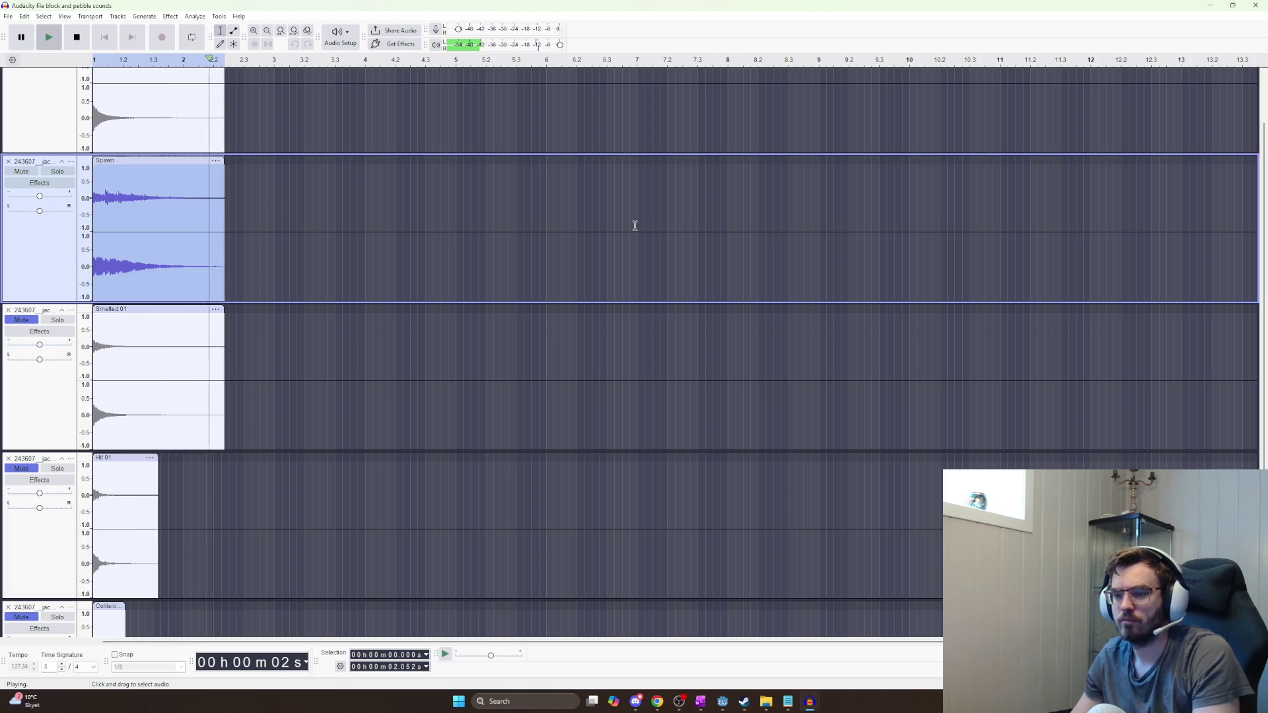
# Export the Spawn clip as Pebble spawn into the Pebbles Spawning folder
pyautogui.hotkey('ctrl', 'shift', 'e')
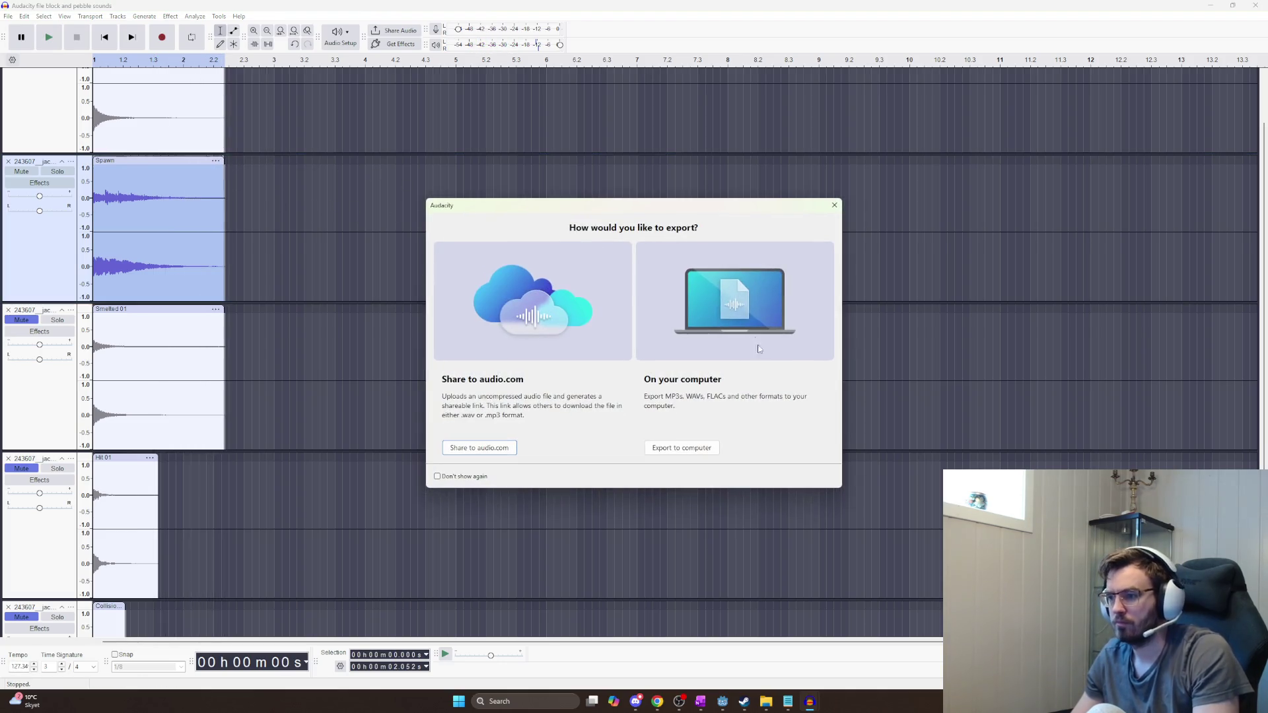
pyautogui.click(673, 448)
pyautogui.click(733, 280)
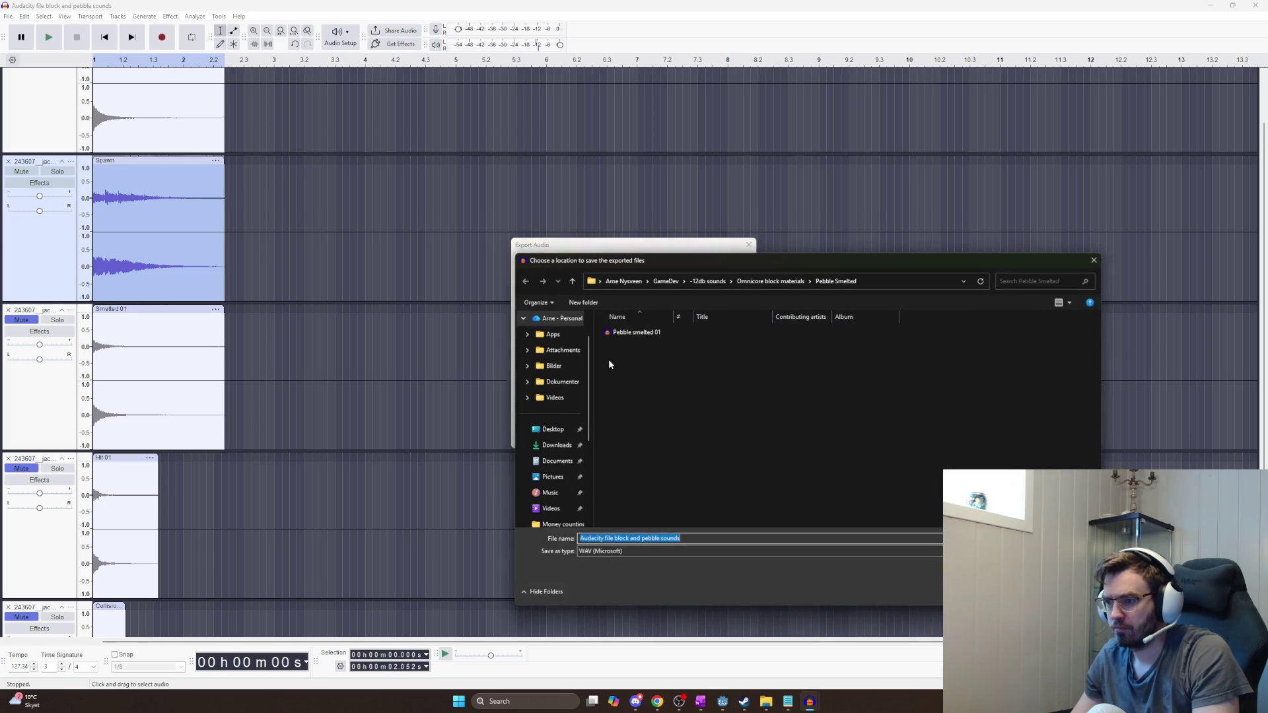
pyautogui.click(776, 282)
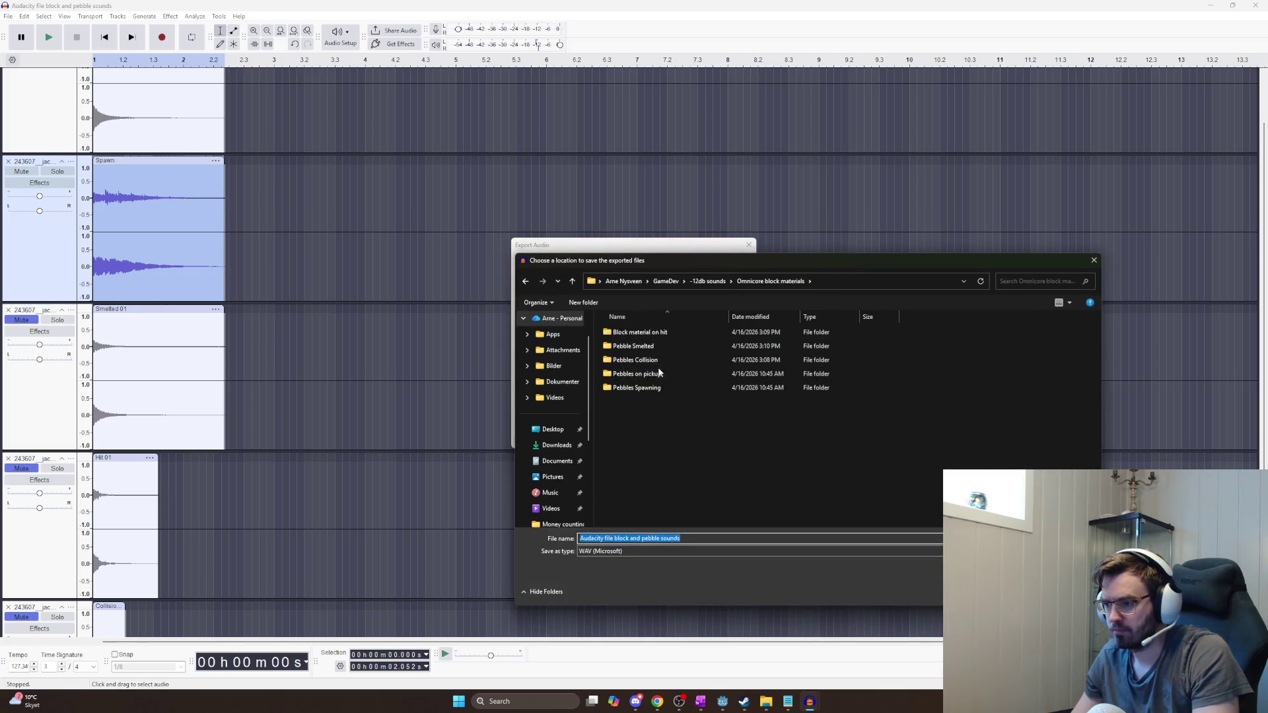
pyautogui.doubleClick(657, 387)
pyautogui.tripleClick(653, 555)
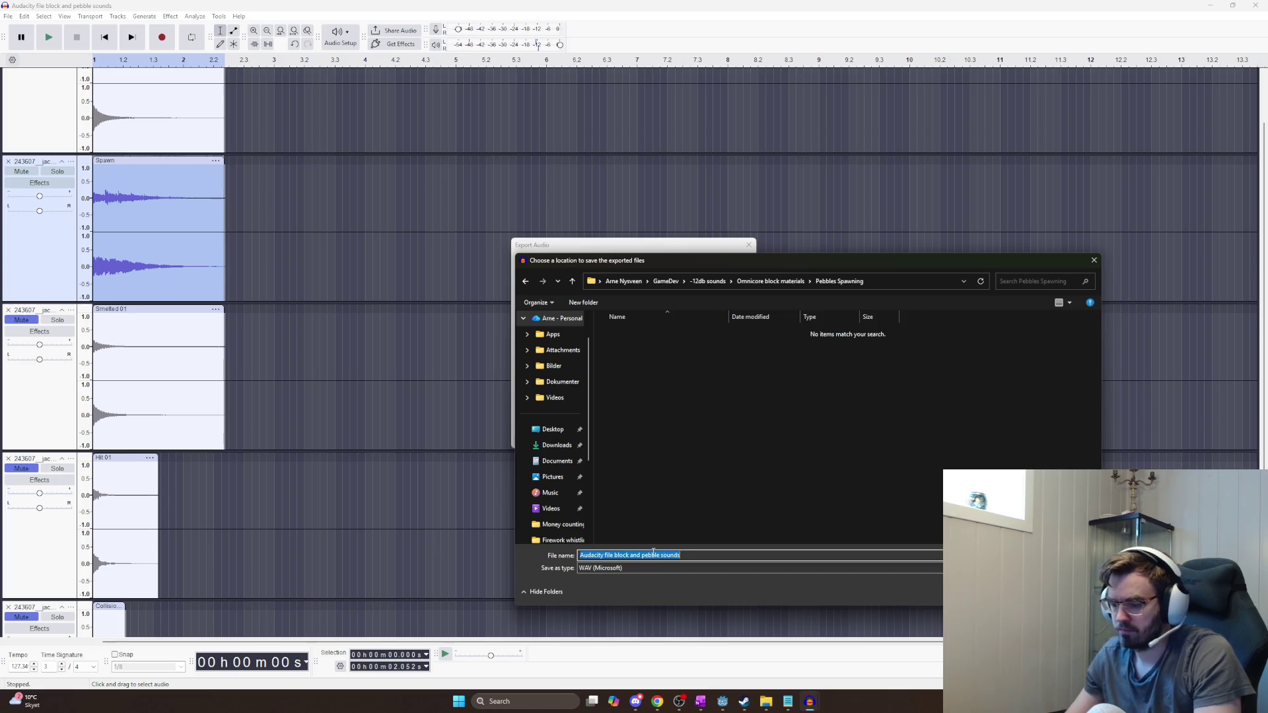
pyautogui.write('Pebble spawn 01')
pyautogui.press('Return')
pyautogui.click(742, 439)
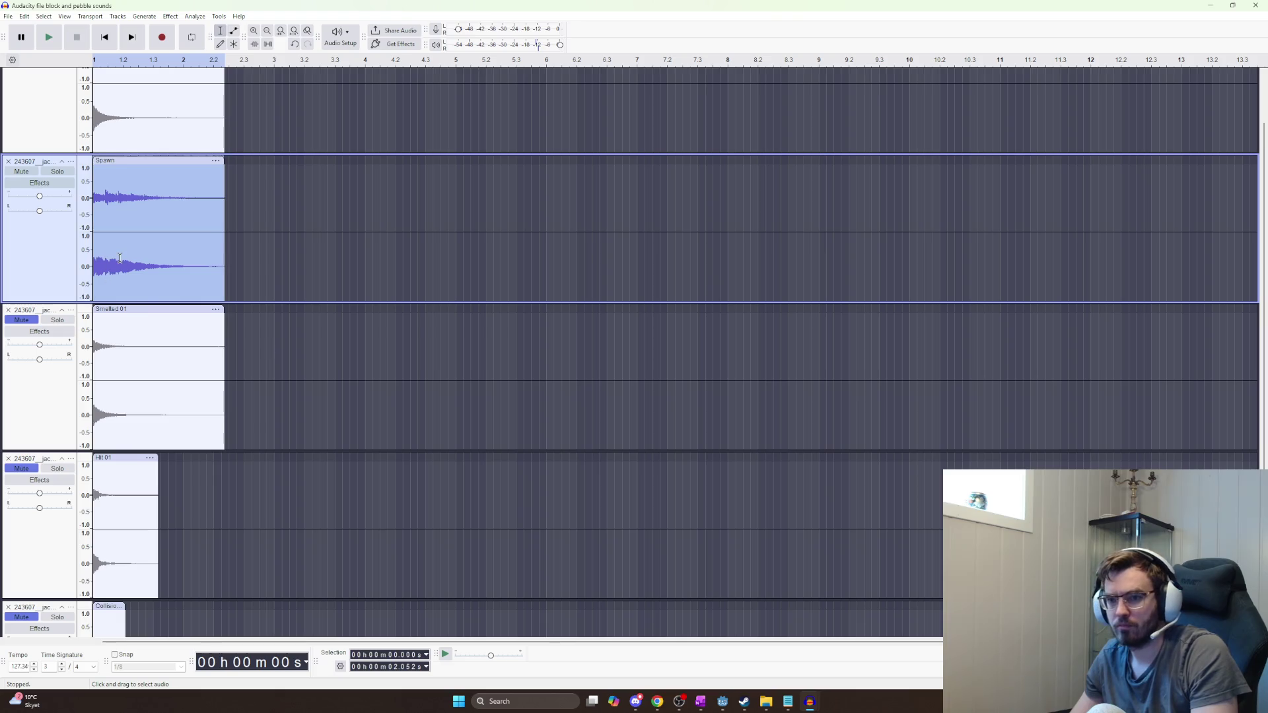
# Close the block and pebble sounds project and the other Audacity window
pyautogui.scroll(2, 356, 273)
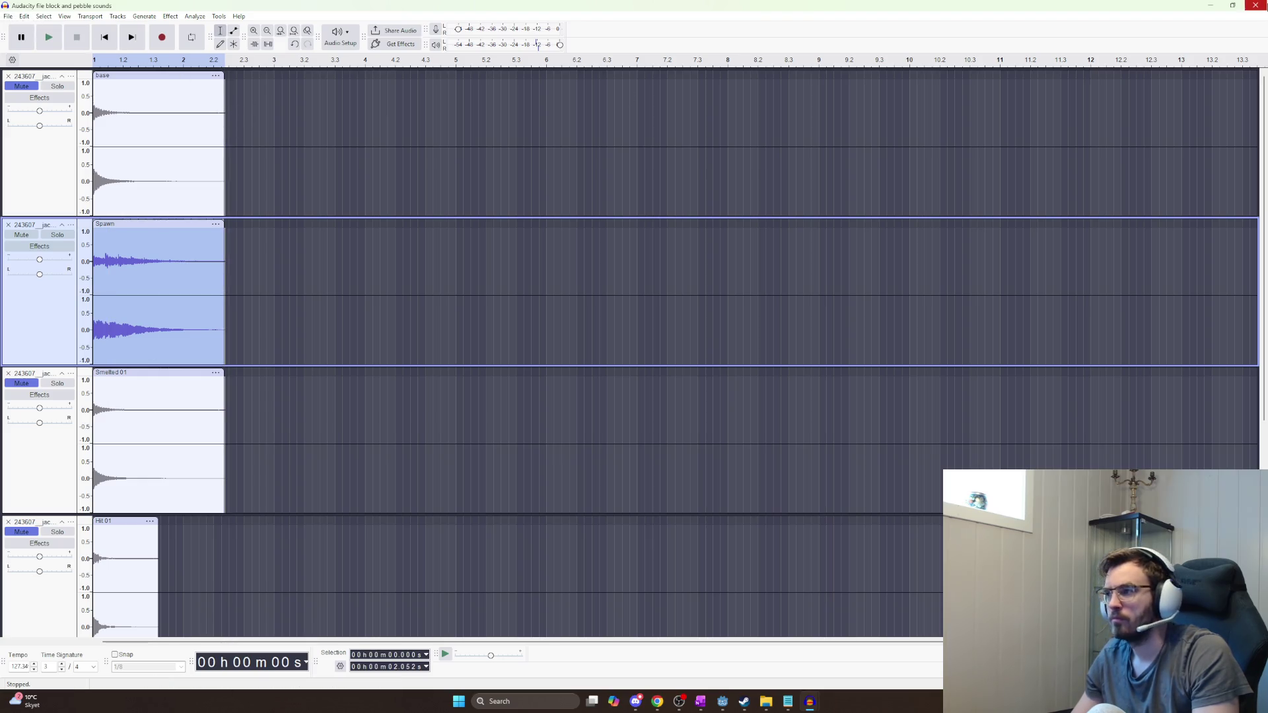
pyautogui.click(1255, 5)
pyautogui.click(675, 460)
pyautogui.hotkey('ctrl', 'w')
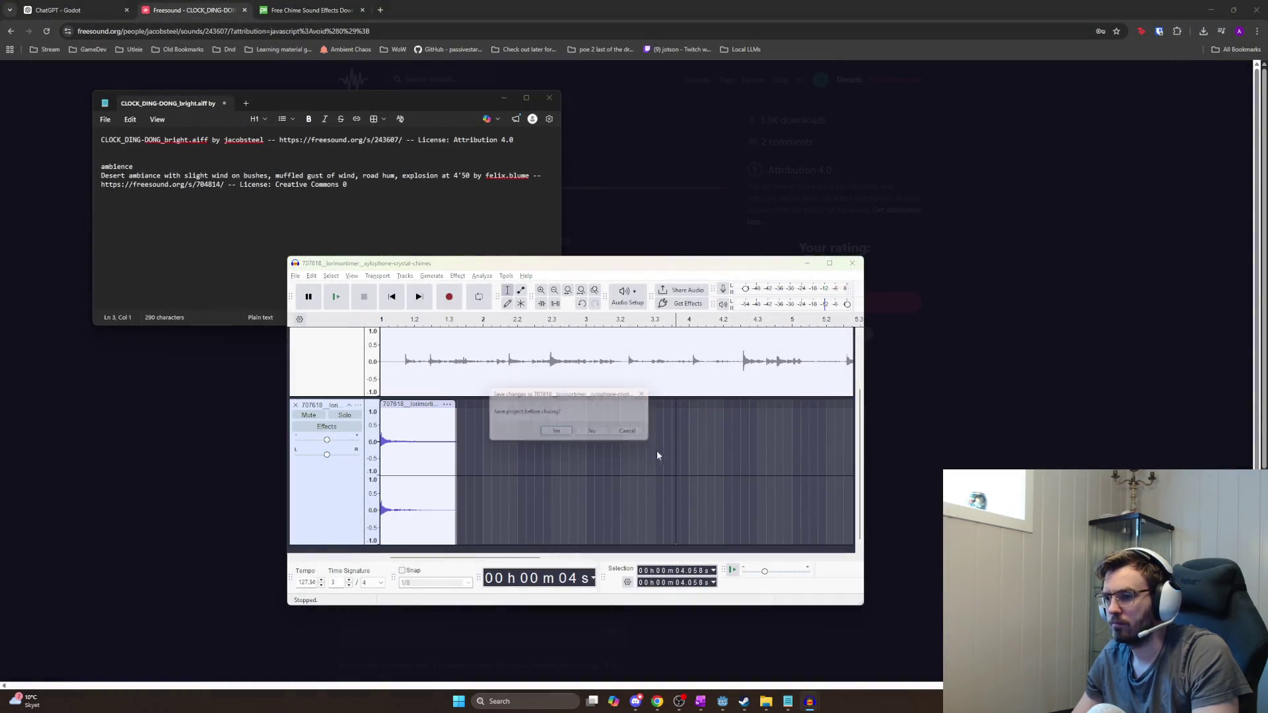
# Discard the Audacity project unsaved and delete the ambience attribution lines from the note
pyautogui.click(599, 434)
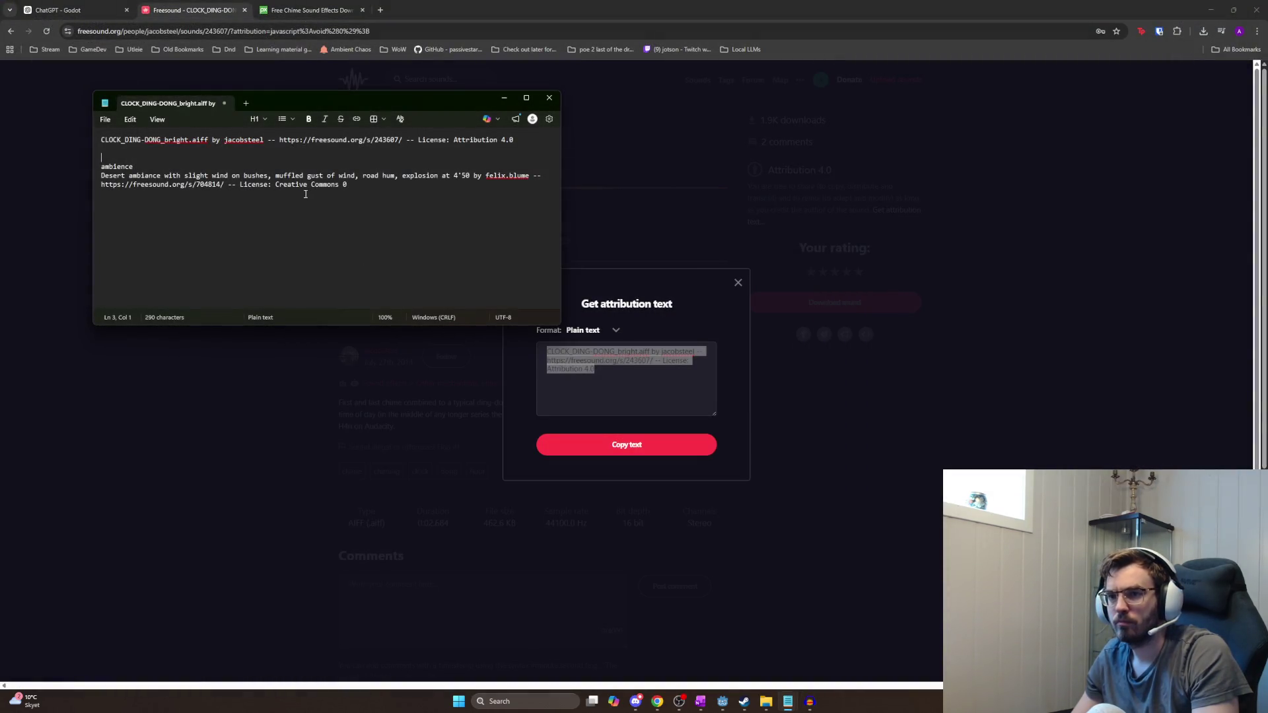
pyautogui.moveTo(400, 207); pyautogui.dragTo(522, 140)
pyautogui.press('BackSpace')
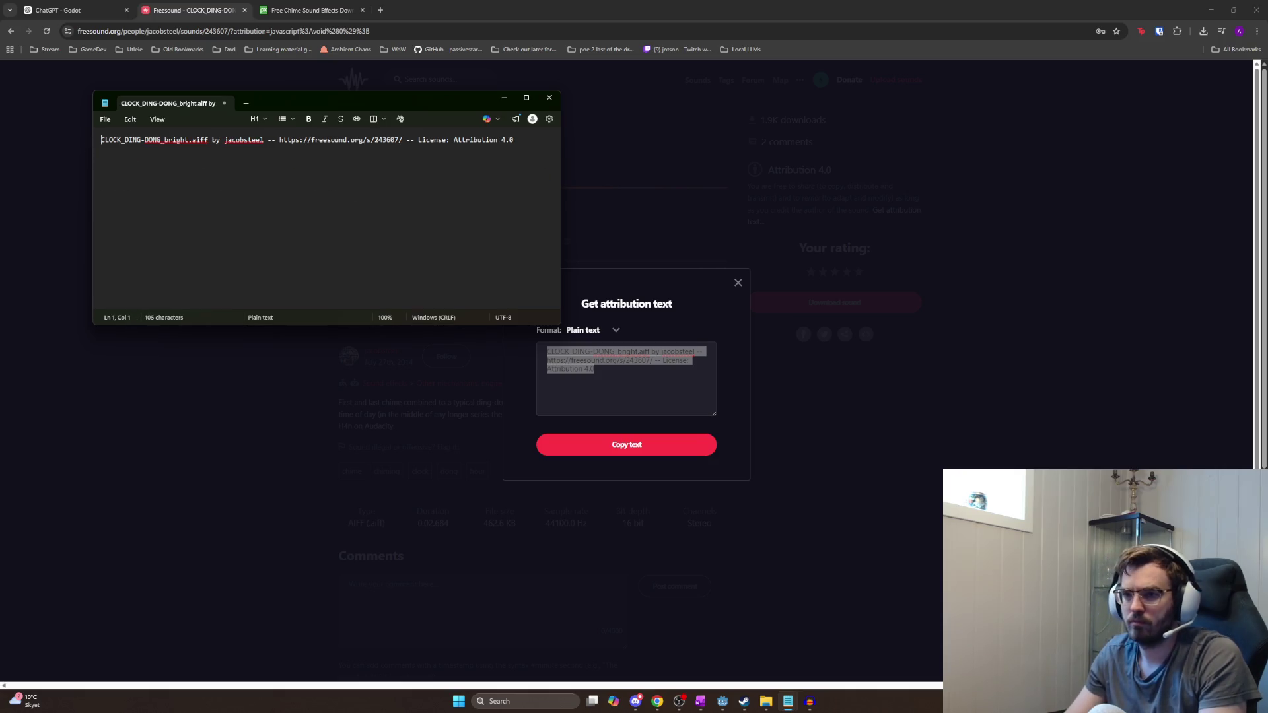
# Add a 'Mineral sounds based on:' heading above the CLOCK credit and open Save As
pyautogui.press('Home')
pyautogui.press('Return')
pyautogui.press('Up')
pyautogui.write('Peb')
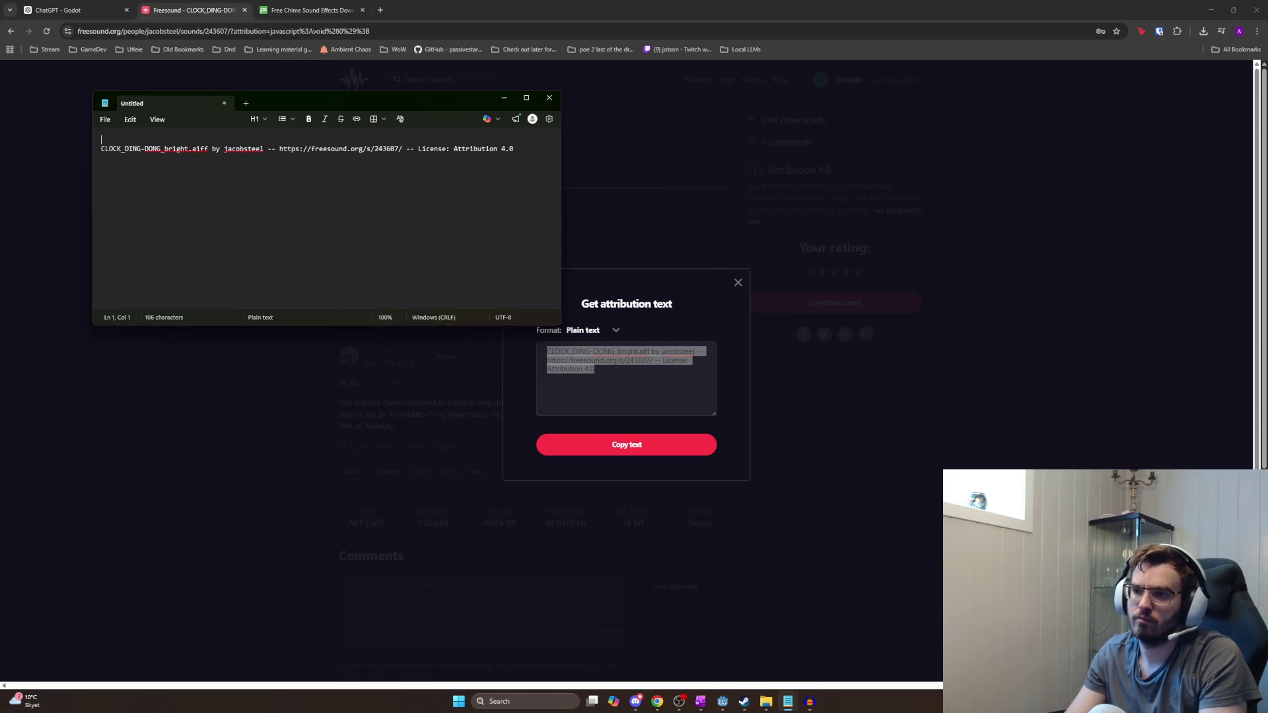
pyautogui.write('ble sound')
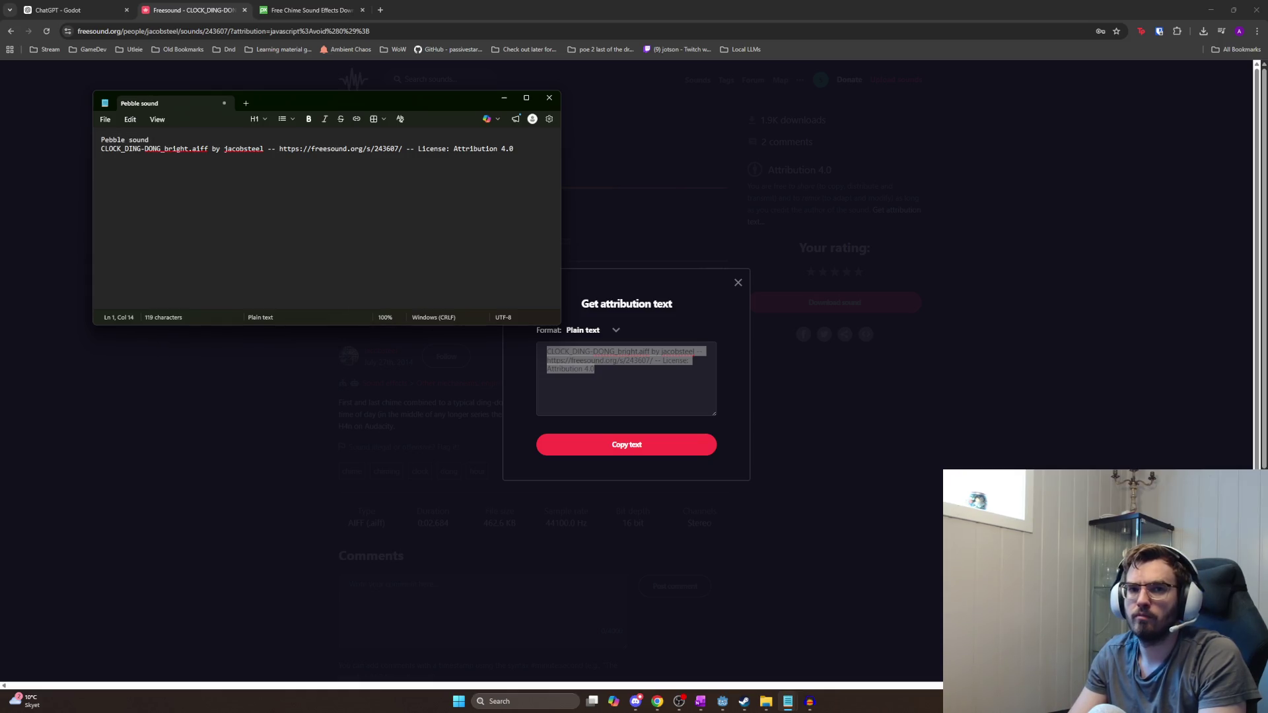
pyautogui.press('BackSpace')
pyautogui.press('BackSpace')
pyautogui.press('BackSpace')
pyautogui.write('Mineral ')
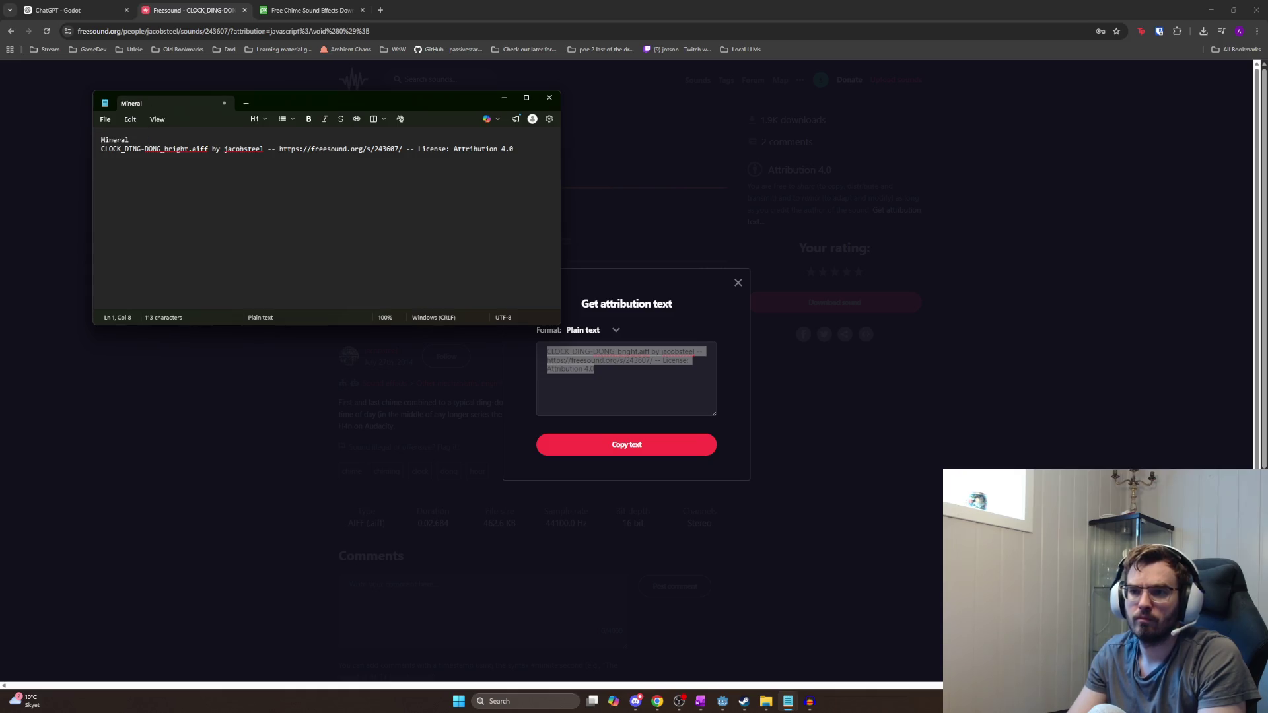
pyautogui.write('sounds base')
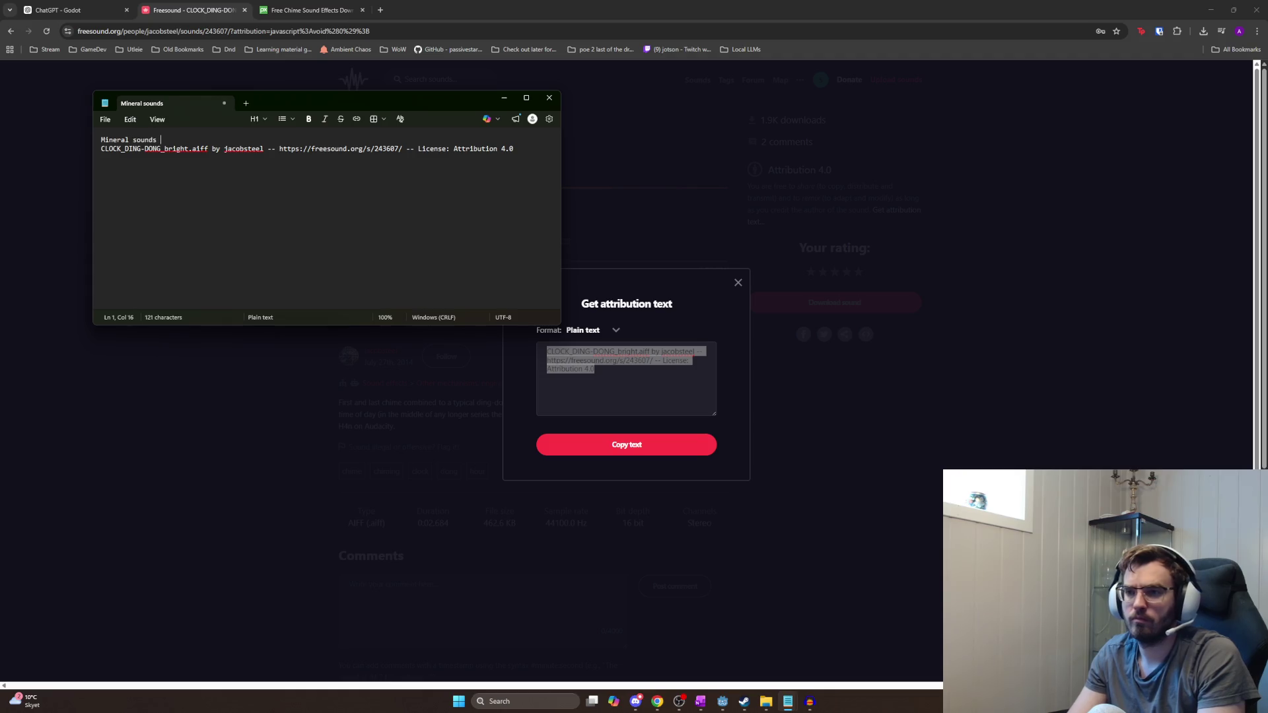
pyautogui.write('d on:')
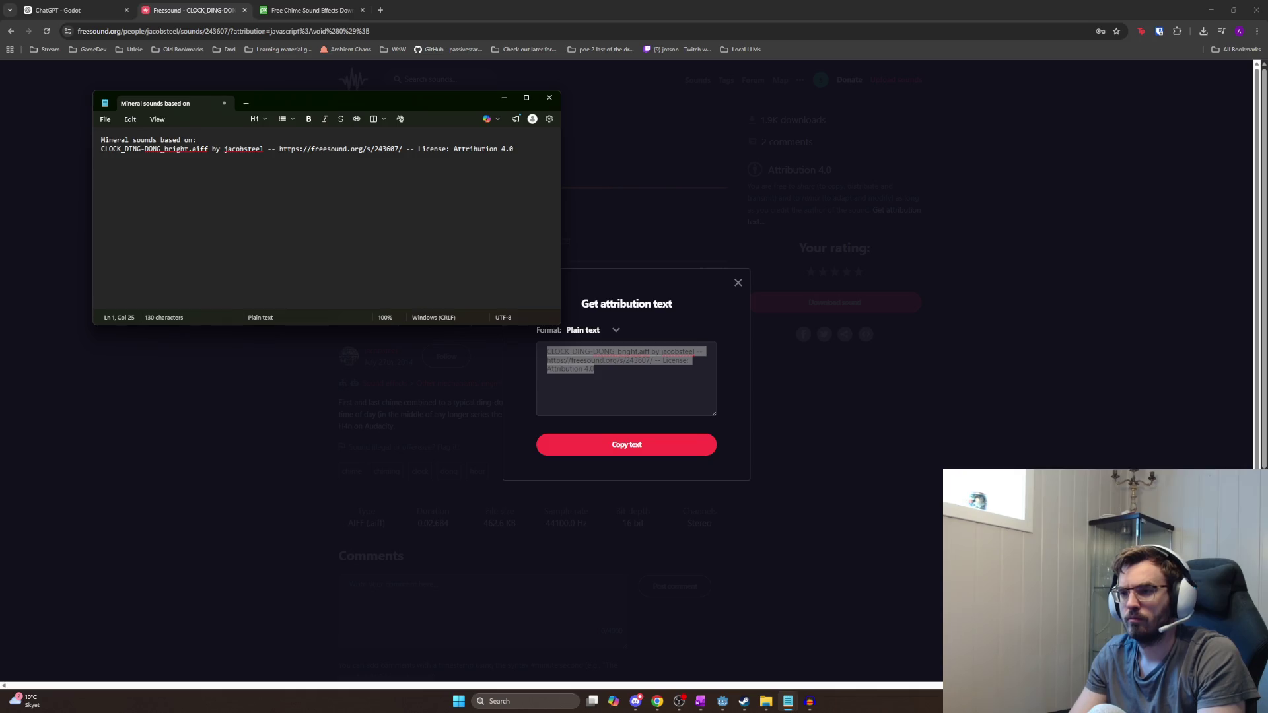
pyautogui.hotkey('ctrl', 's')
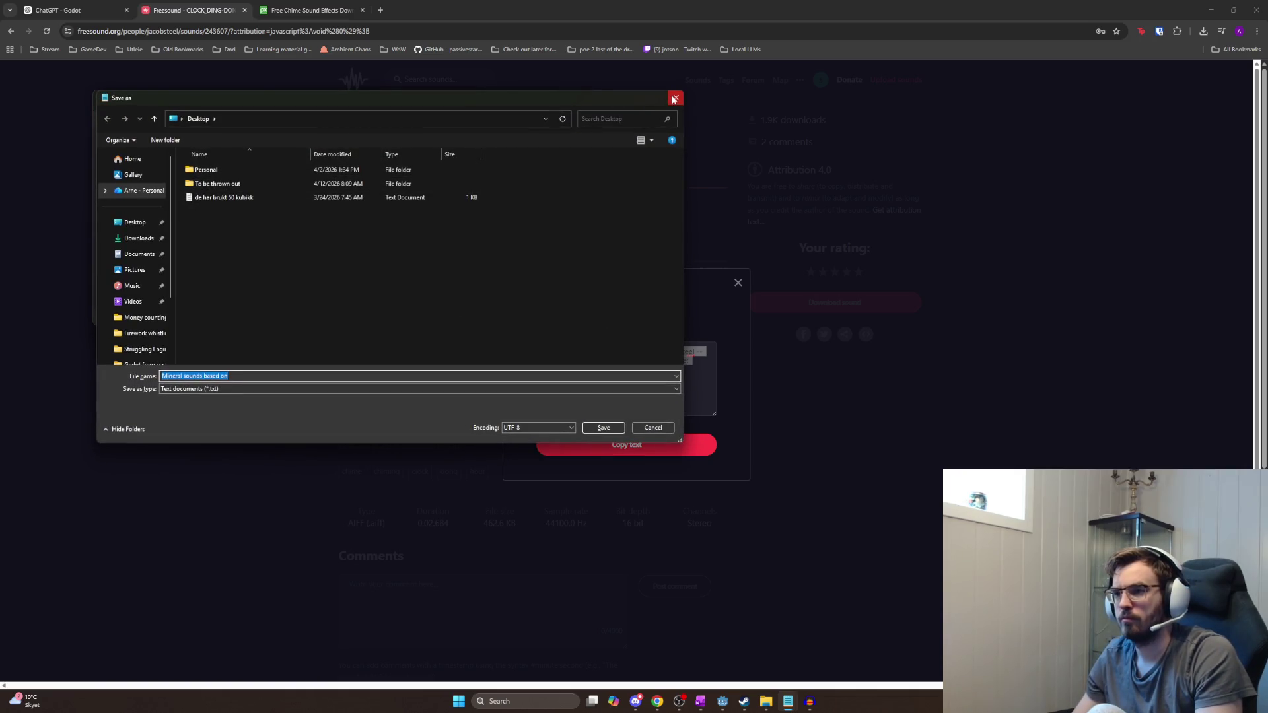
# Browse to the Omnicore block materials folder under -12db sounds
pyautogui.scroll(-1, 144, 343)
pyautogui.click(145, 330)
pyautogui.click(290, 118)
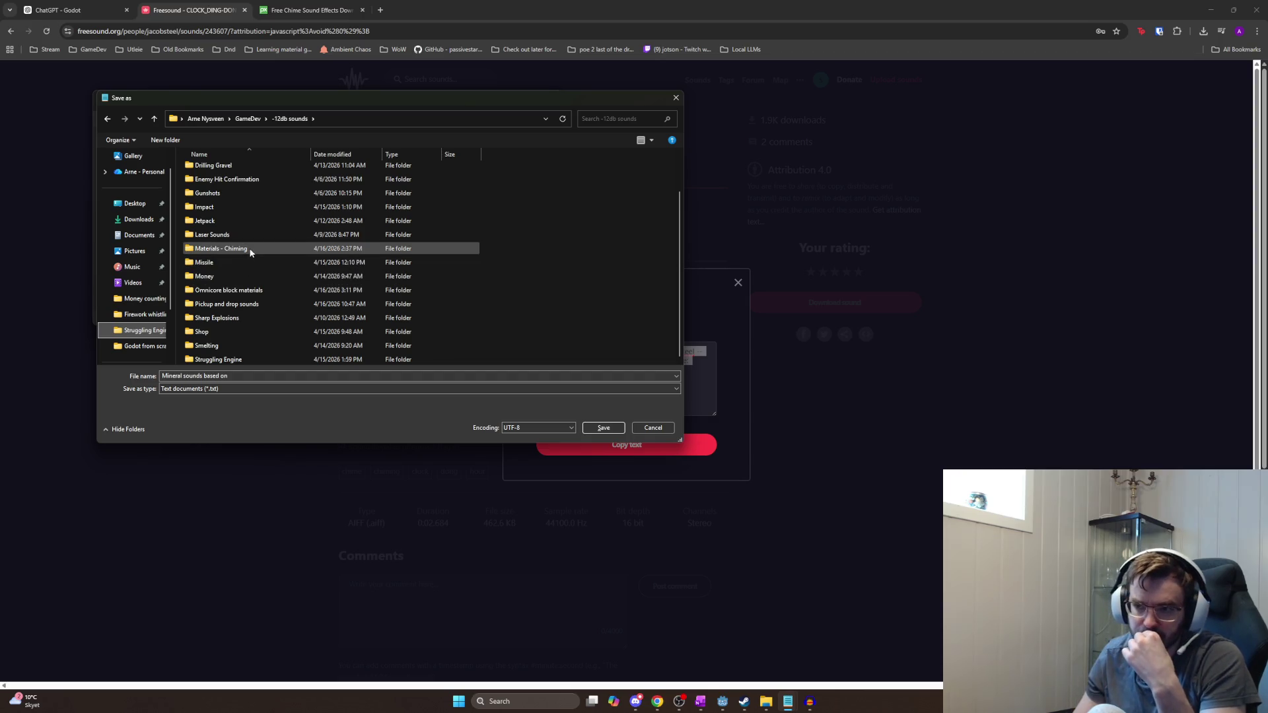
pyautogui.doubleClick(260, 290)
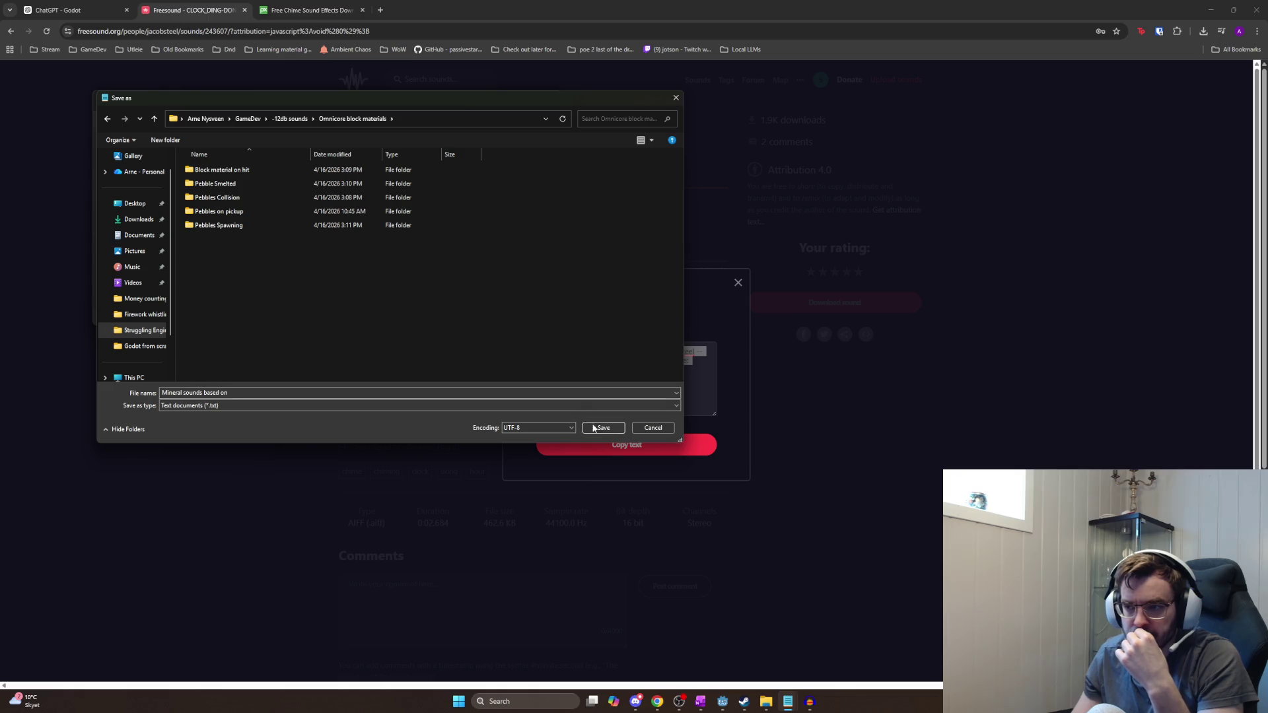
# Name the file 'Attribution - Mineral sound…' and save it there
pyautogui.click(249, 392)
pyautogui.press('Home')
pyautogui.write('Attr')
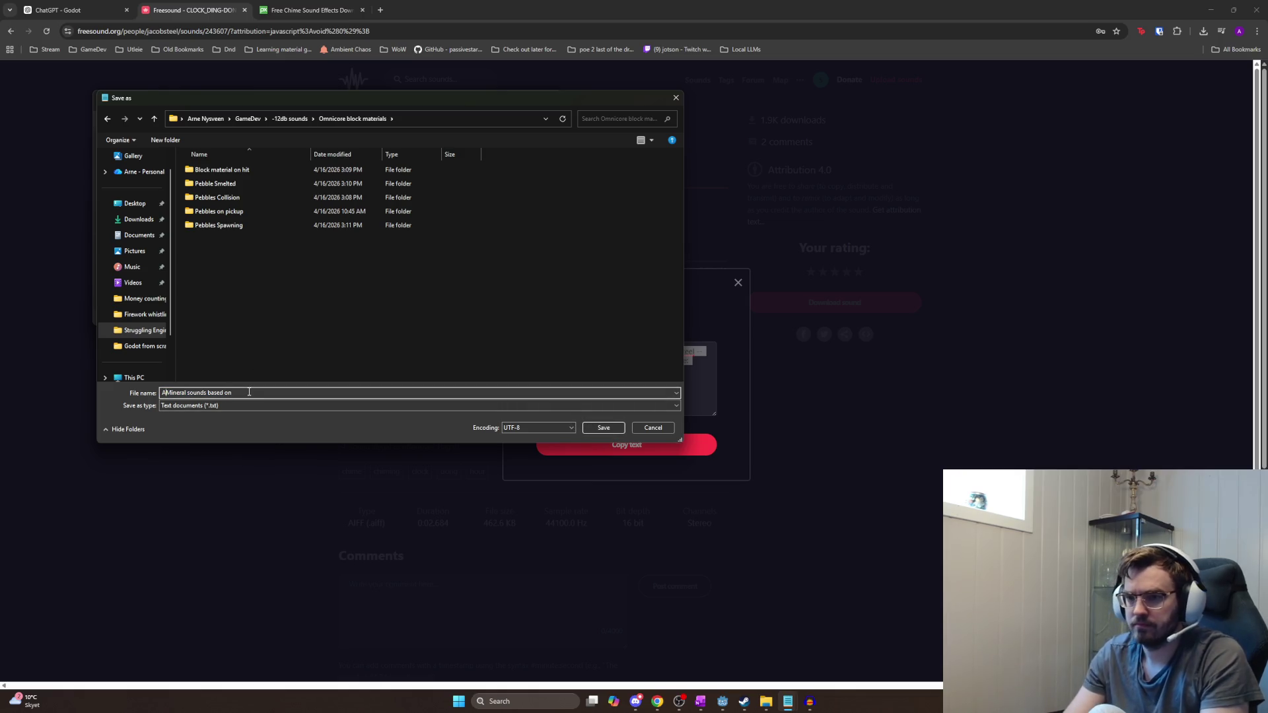
pyautogui.write('ibution ')
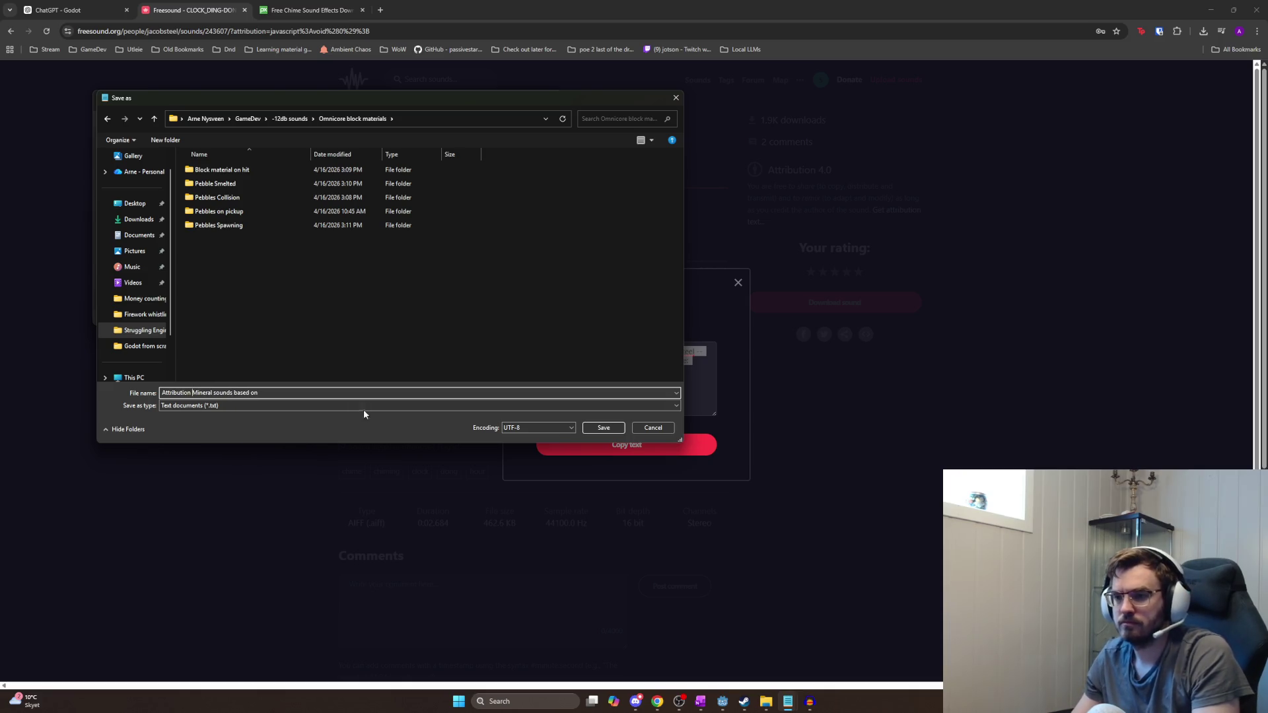
pyautogui.write('- Sound')
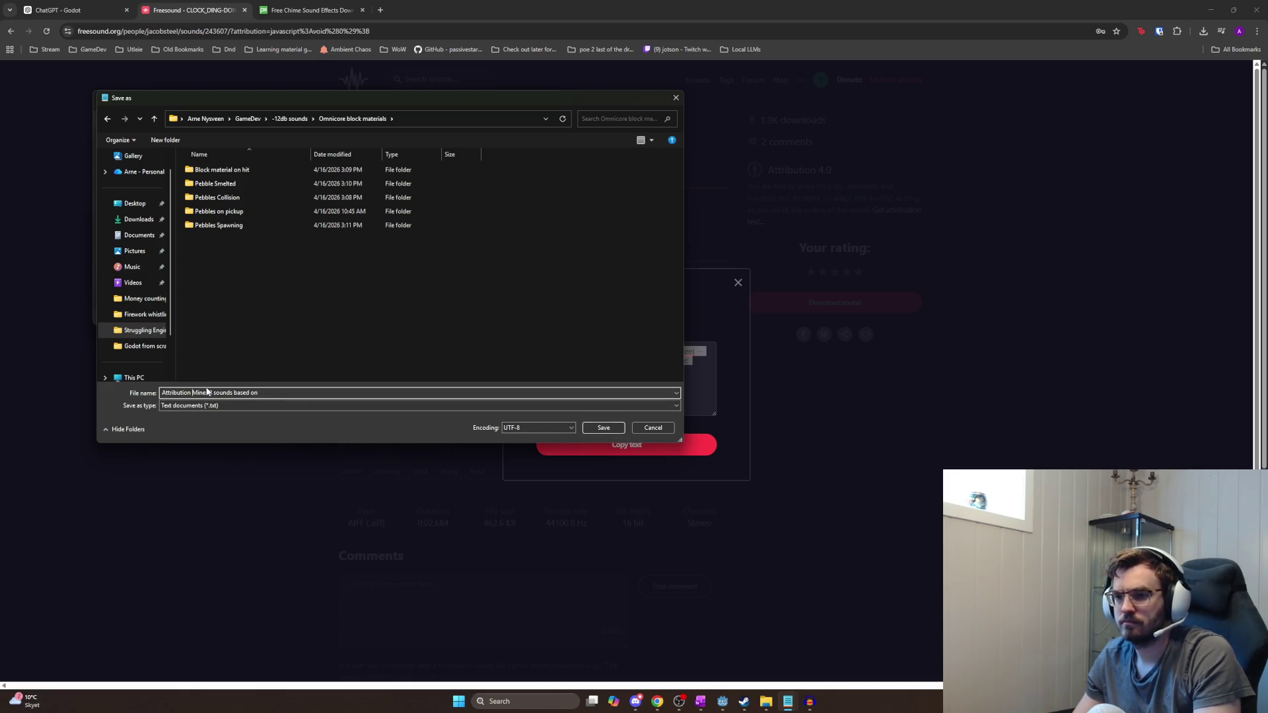
pyautogui.write(' which')
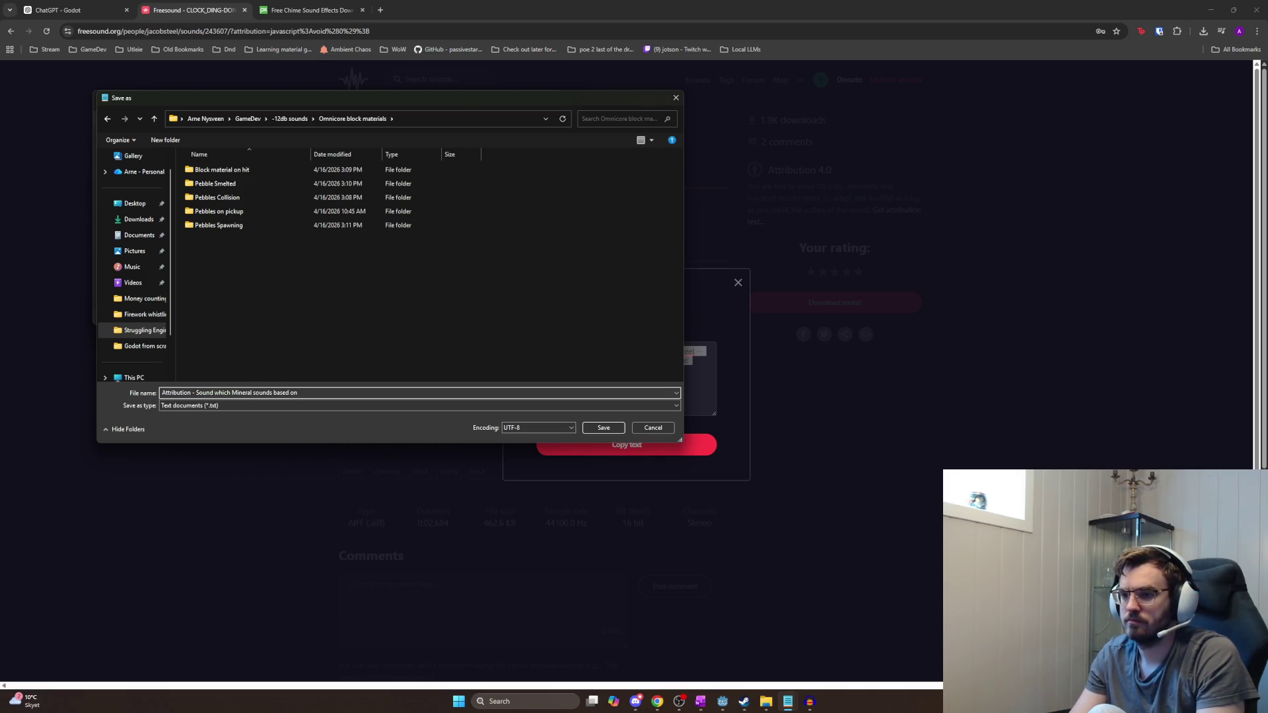
pyautogui.press('BackSpace')
pyautogui.press('BackSpace')
pyautogui.press('BackSpace')
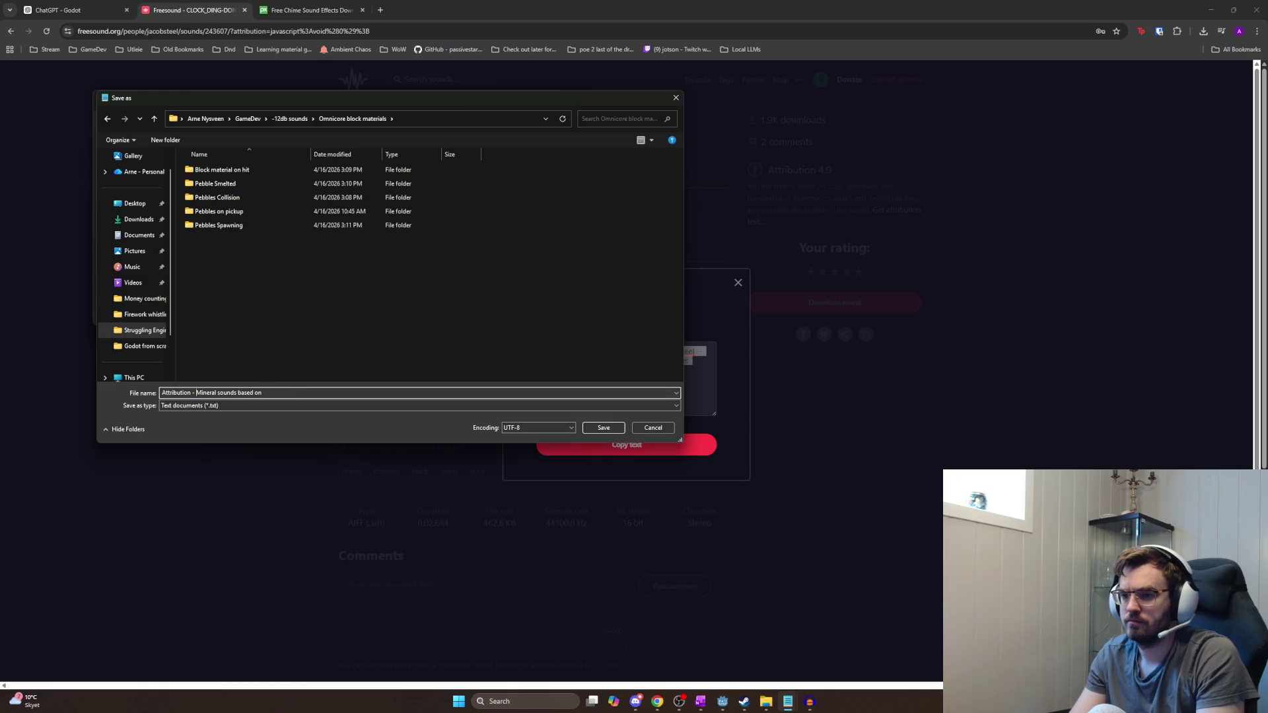
pyautogui.hotkey('shift', 'End')
pyautogui.write('Mineral sound')
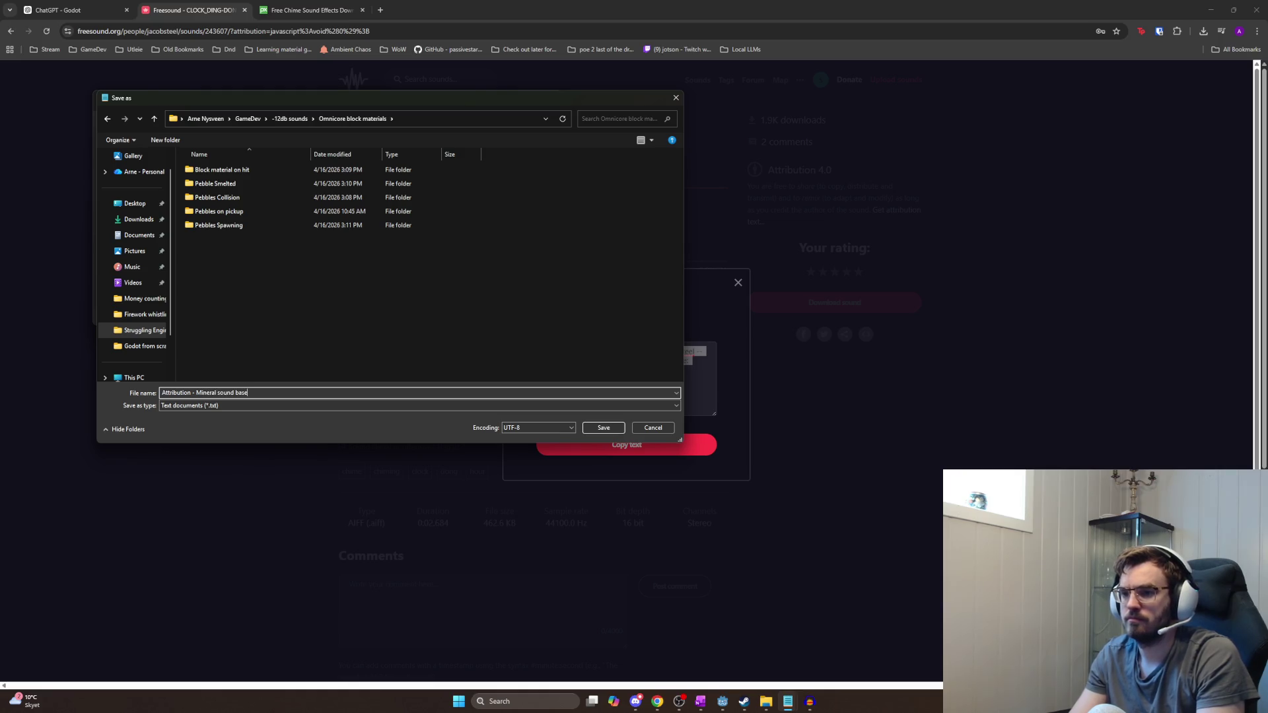
pyautogui.click(621, 428)
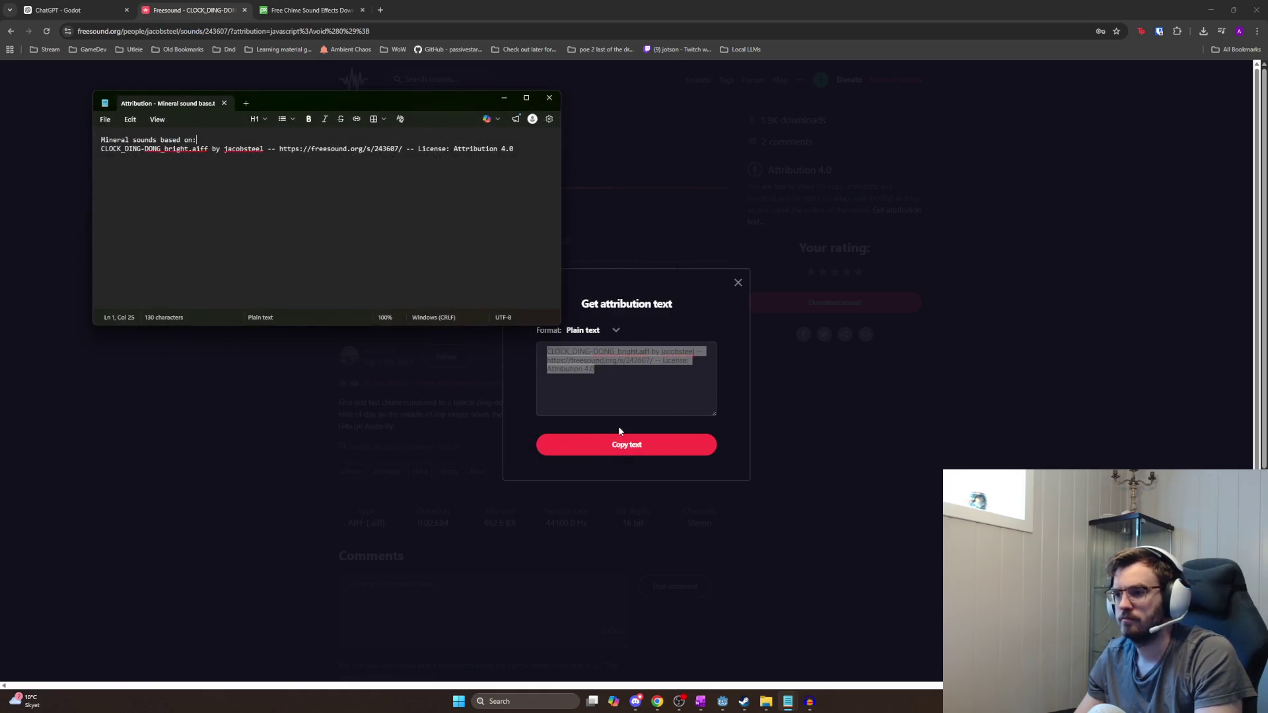
# Close the Notepad note and dismiss Freesound's Get attribution text popup
pyautogui.moveTo(193, 140); pyautogui.dragTo(129, 139)
pyautogui.click(317, 184)
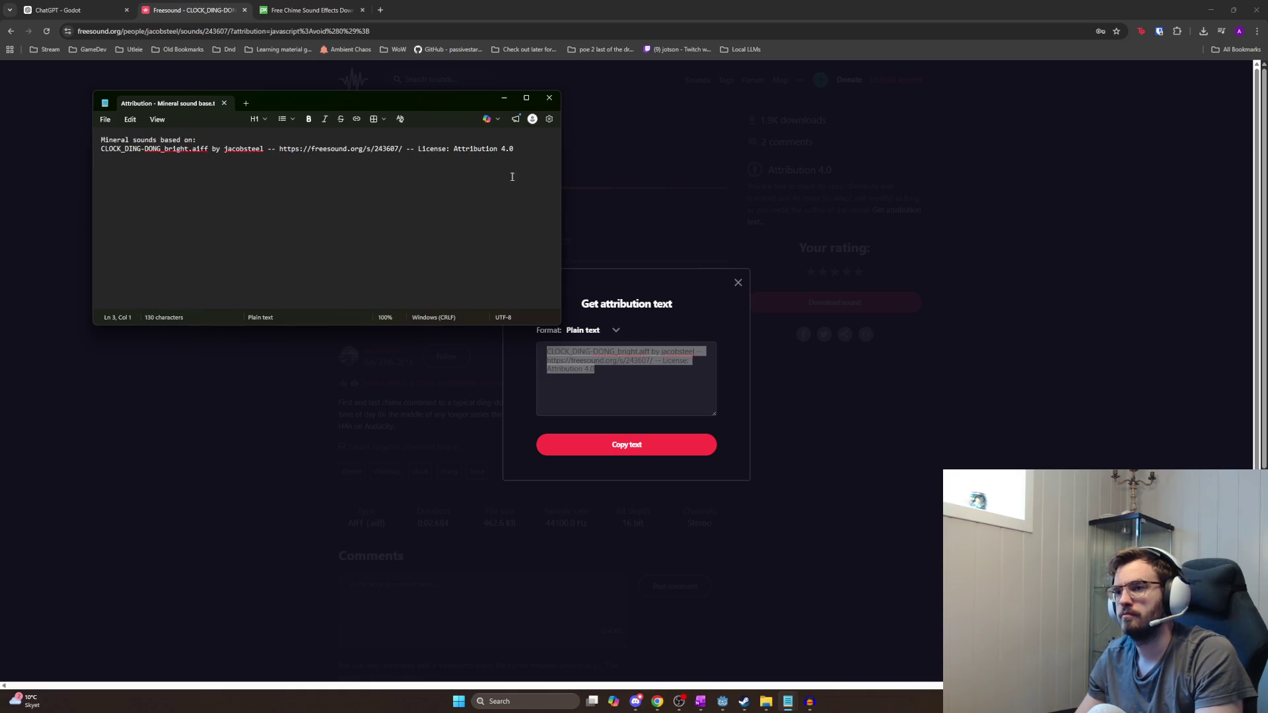
pyautogui.click(549, 97)
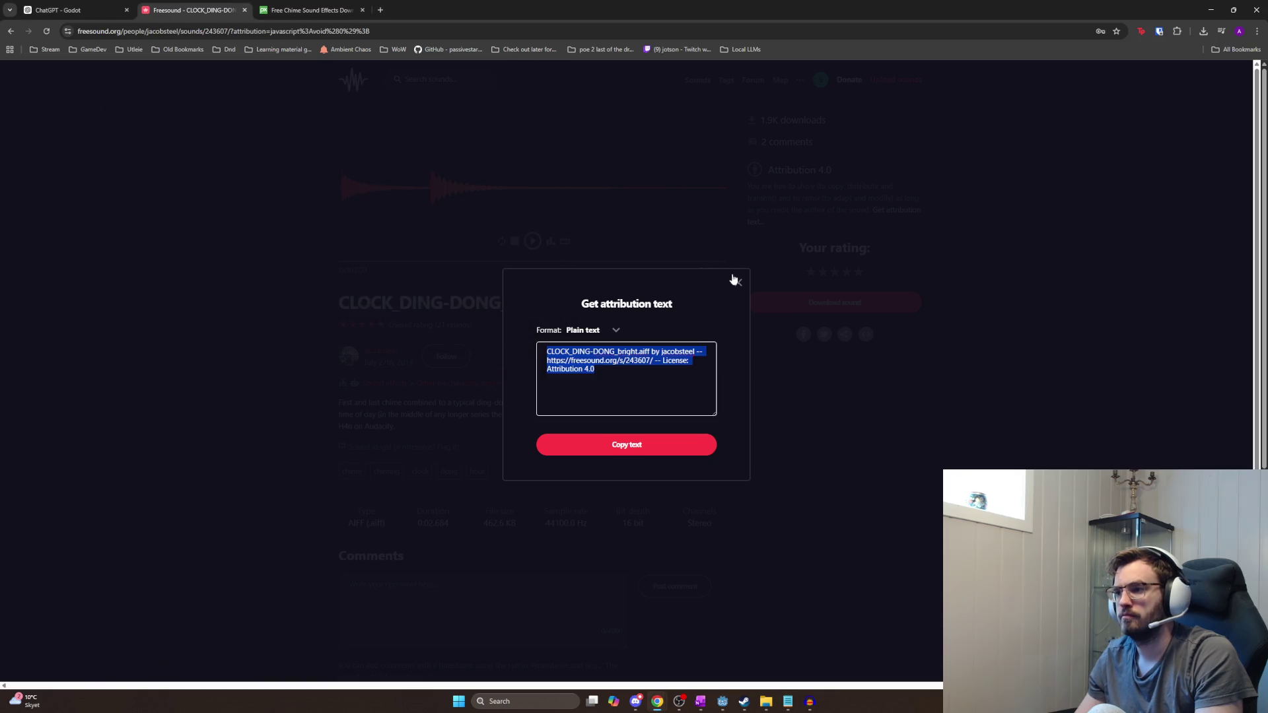
pyautogui.click(737, 282)
# Switch to the Omnicore project window in Godot Engine
pyautogui.hotkey('alt', 'Tab')
pyautogui.press('Tab')
pyautogui.press('Tab')
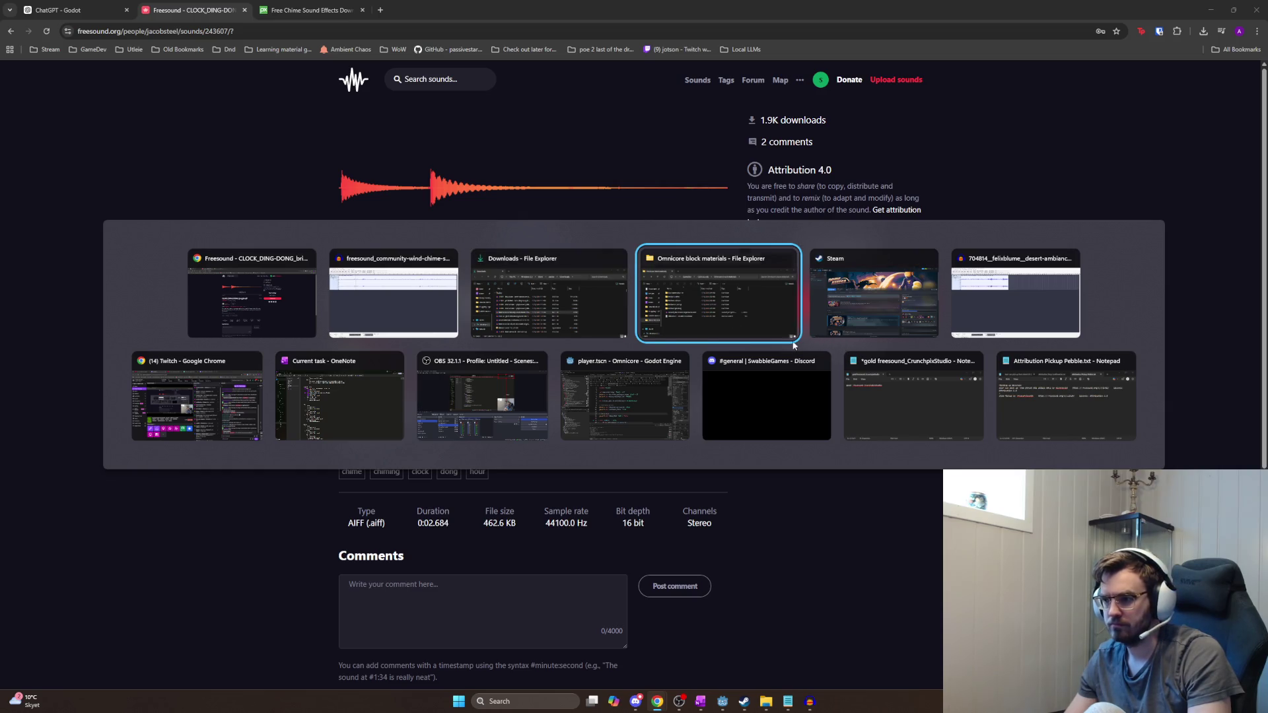
pyautogui.click(632, 394)
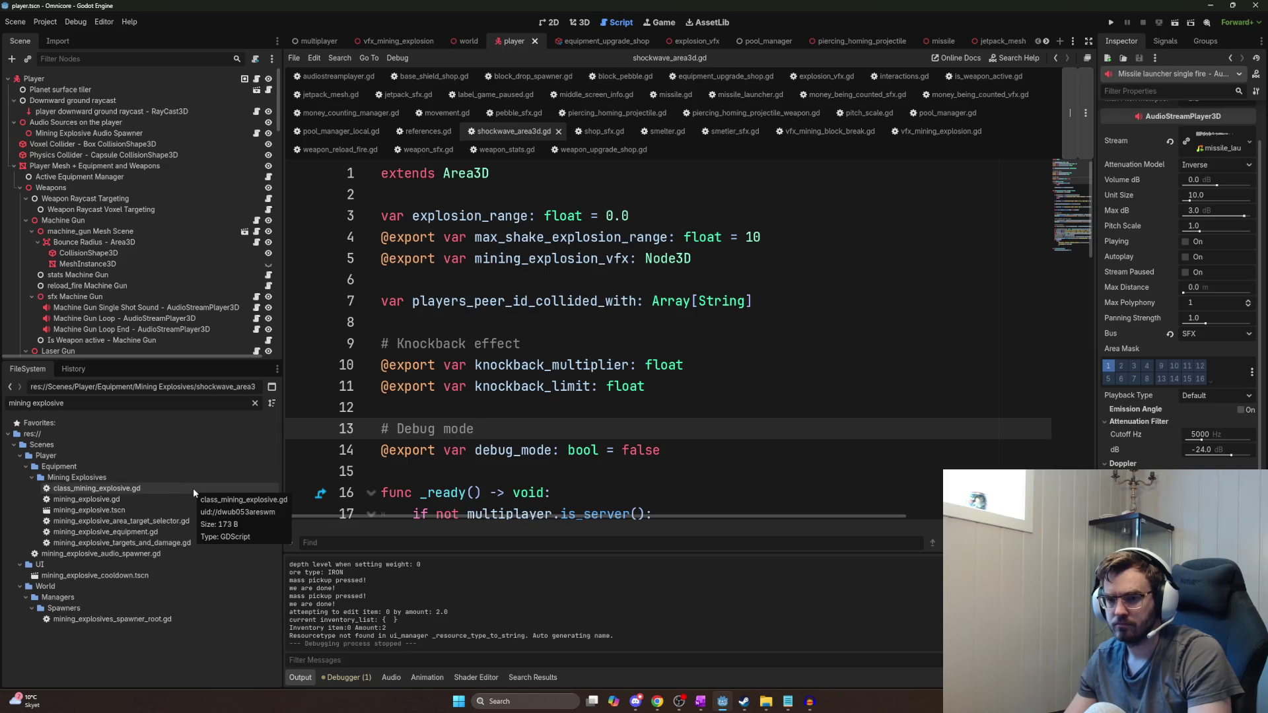
# Replace the FileSystem filter text with 'pebble'
pyautogui.click(95, 405)
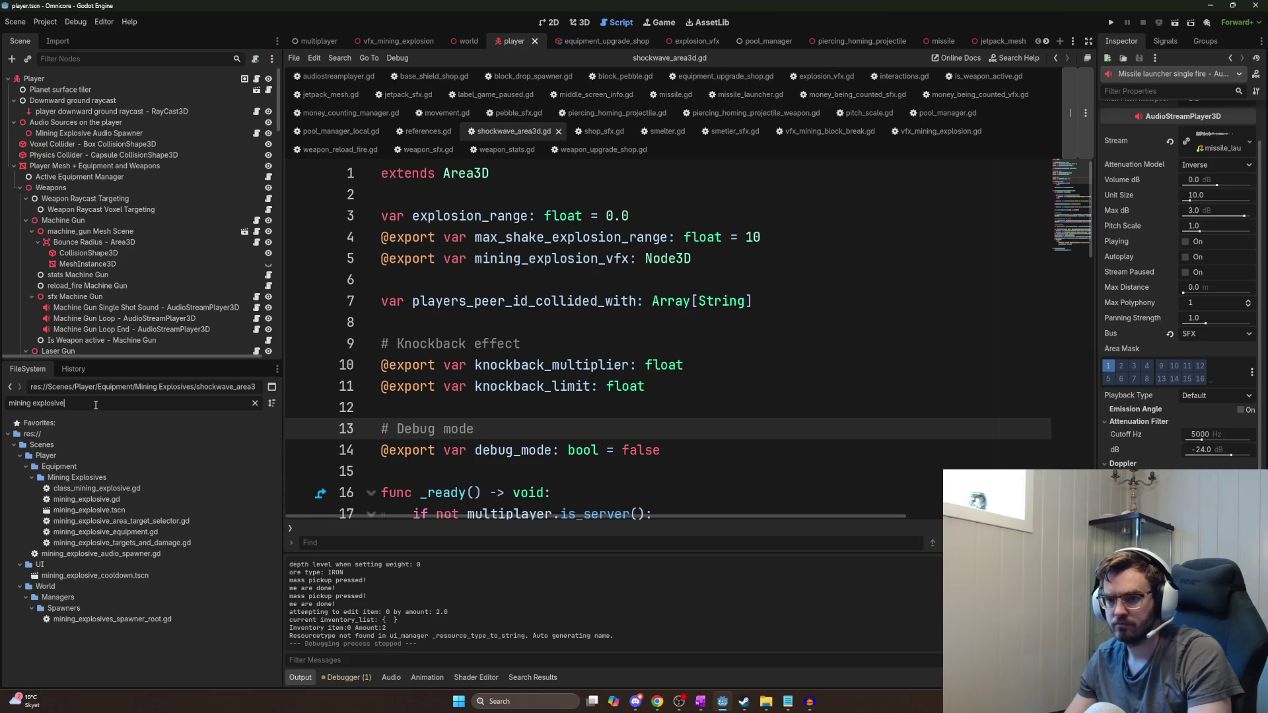
pyautogui.hotkey('ctrl', 'a')
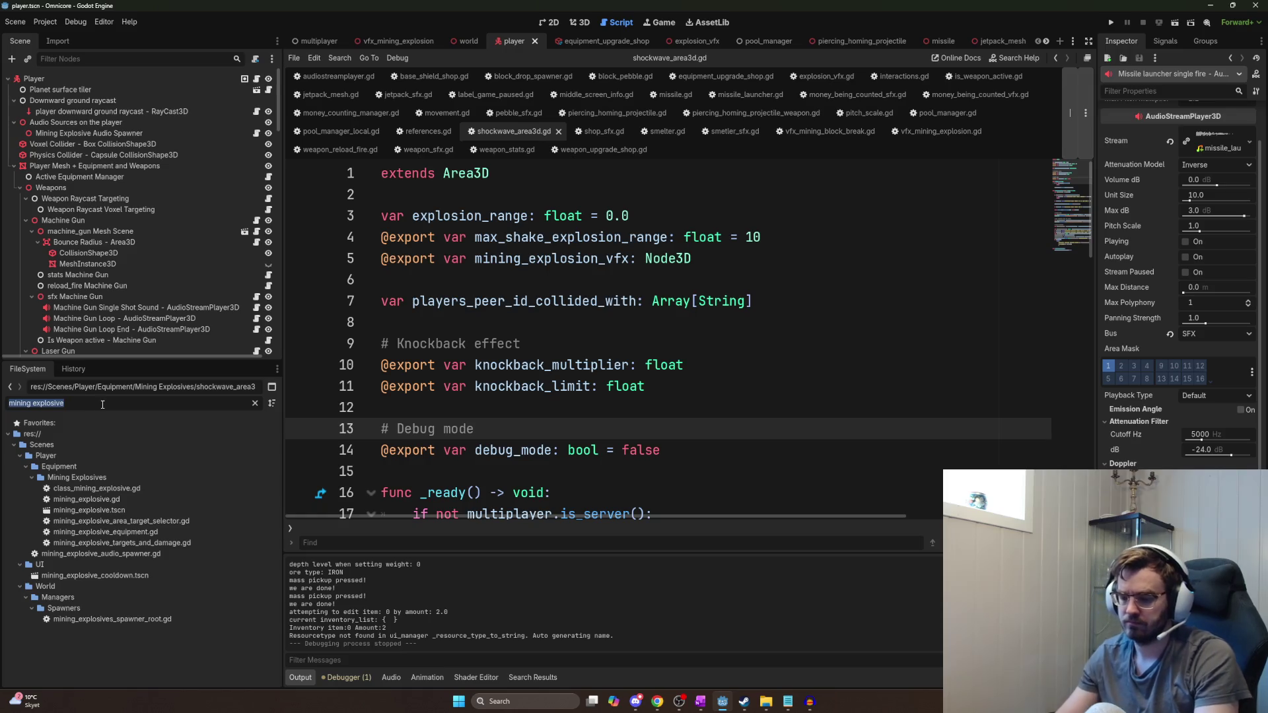
pyautogui.write('pebble')
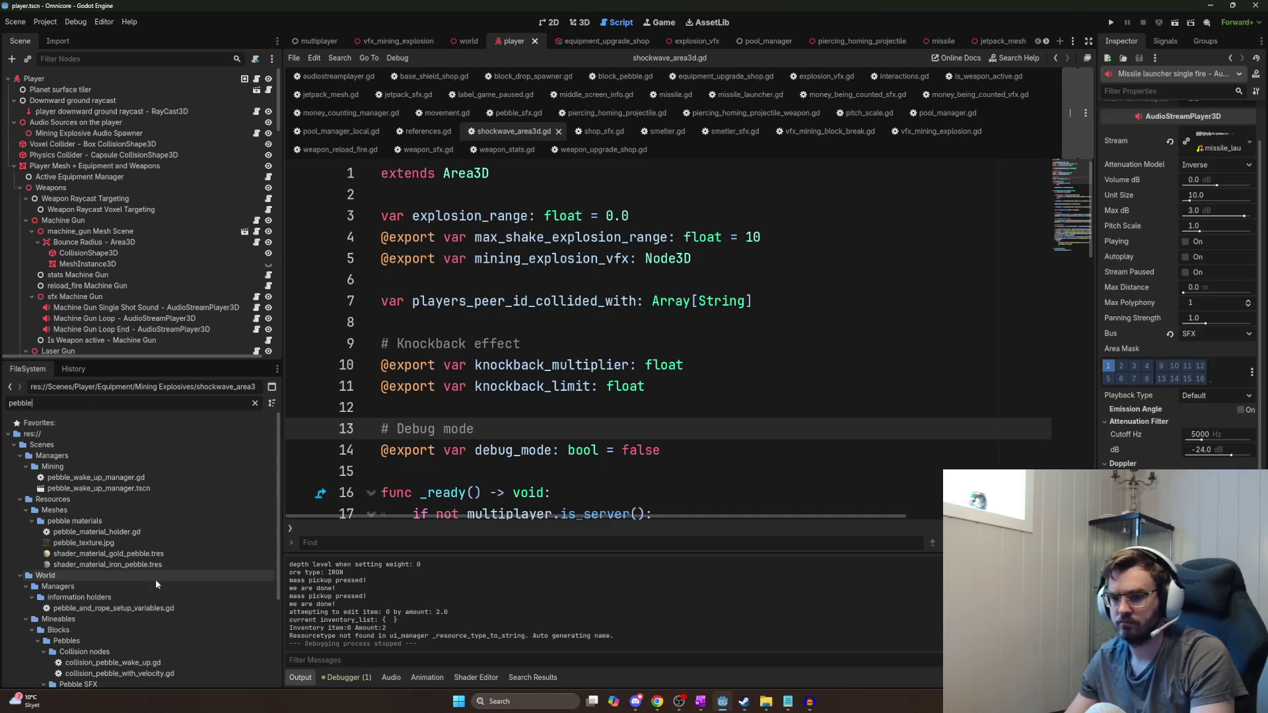
pyautogui.scroll(-3, 142, 568)
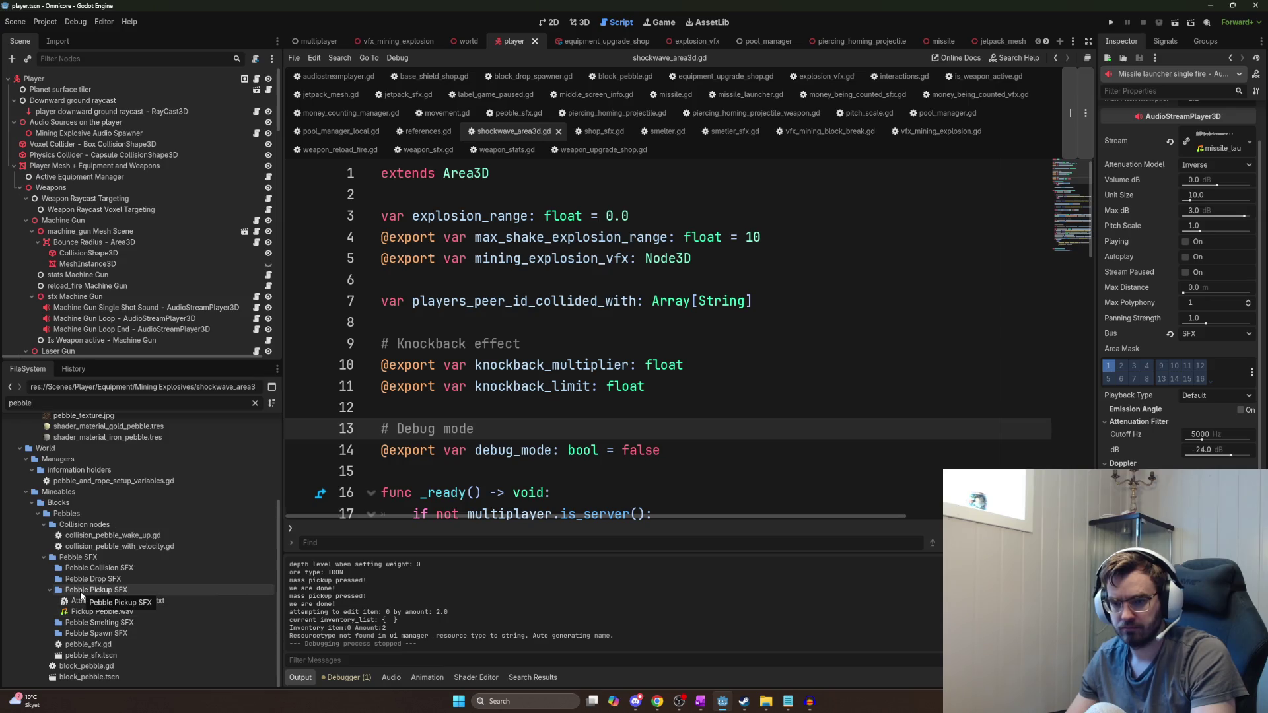
# Collapse Pebble Pickup SFX, then start and undo a rename of it
pyautogui.click(48, 590)
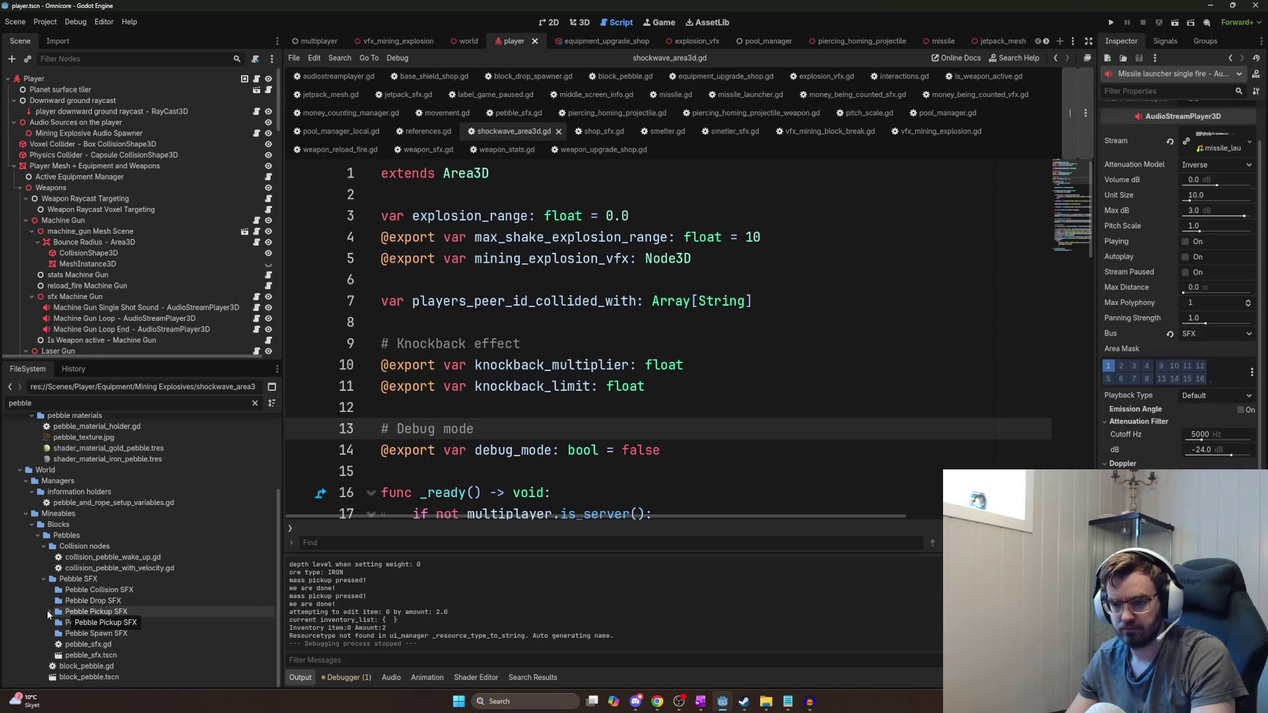
pyautogui.click(99, 613)
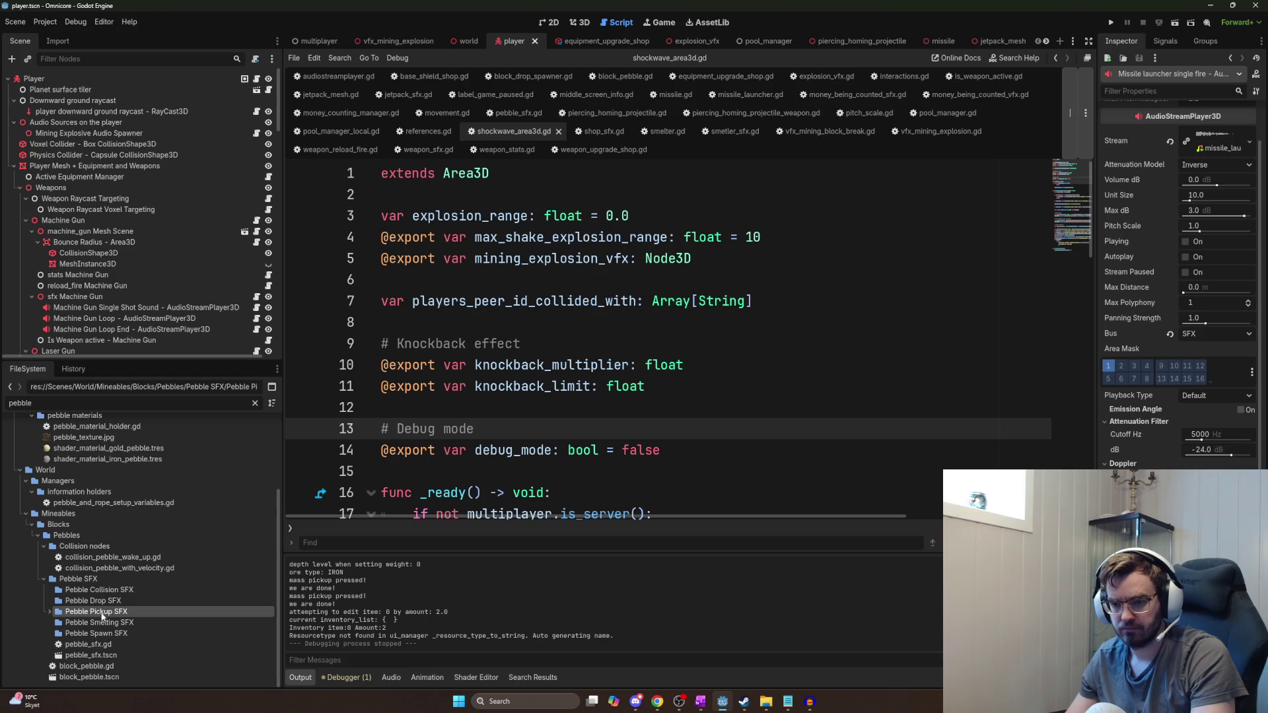
pyautogui.click(115, 613)
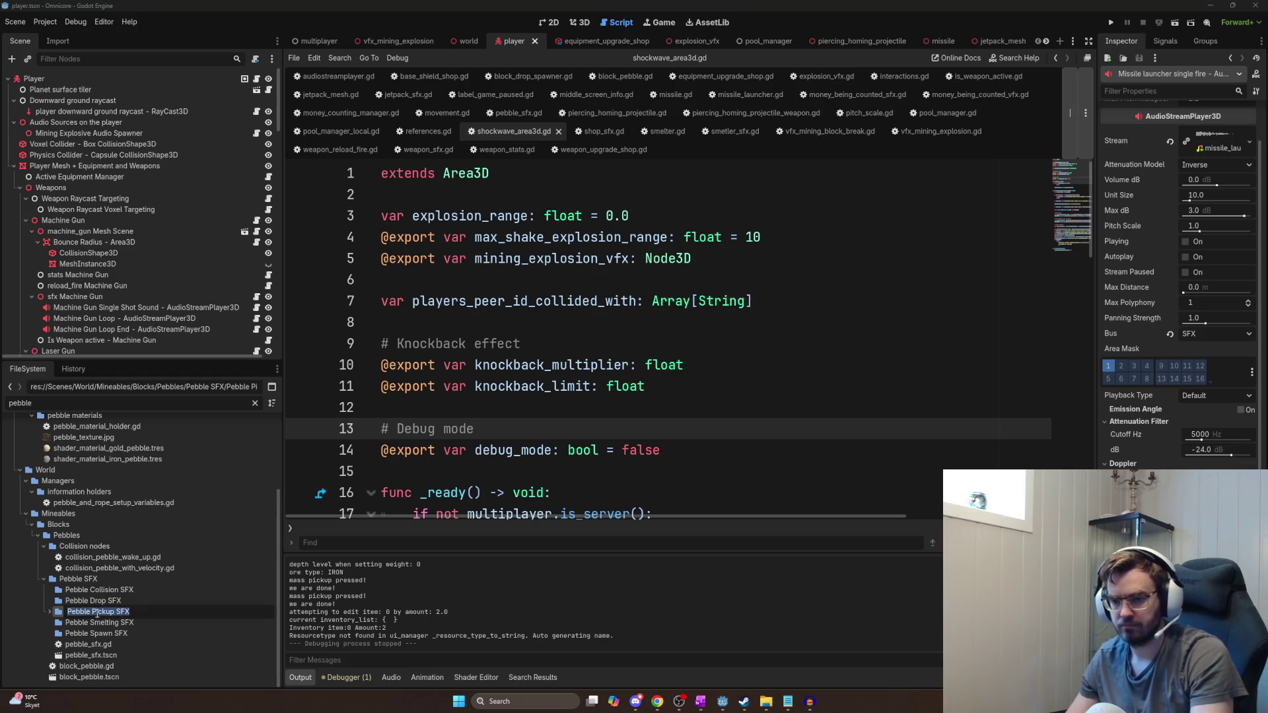
pyautogui.press('Home')
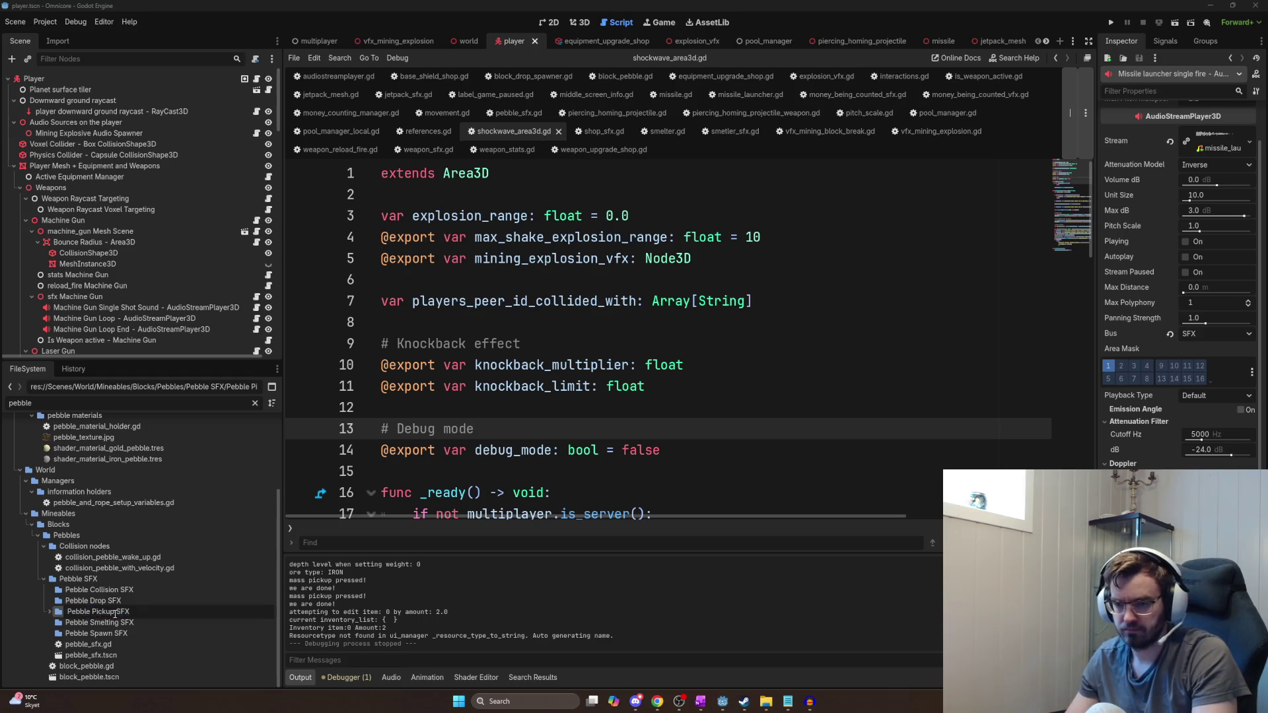
pyautogui.write('Gener')
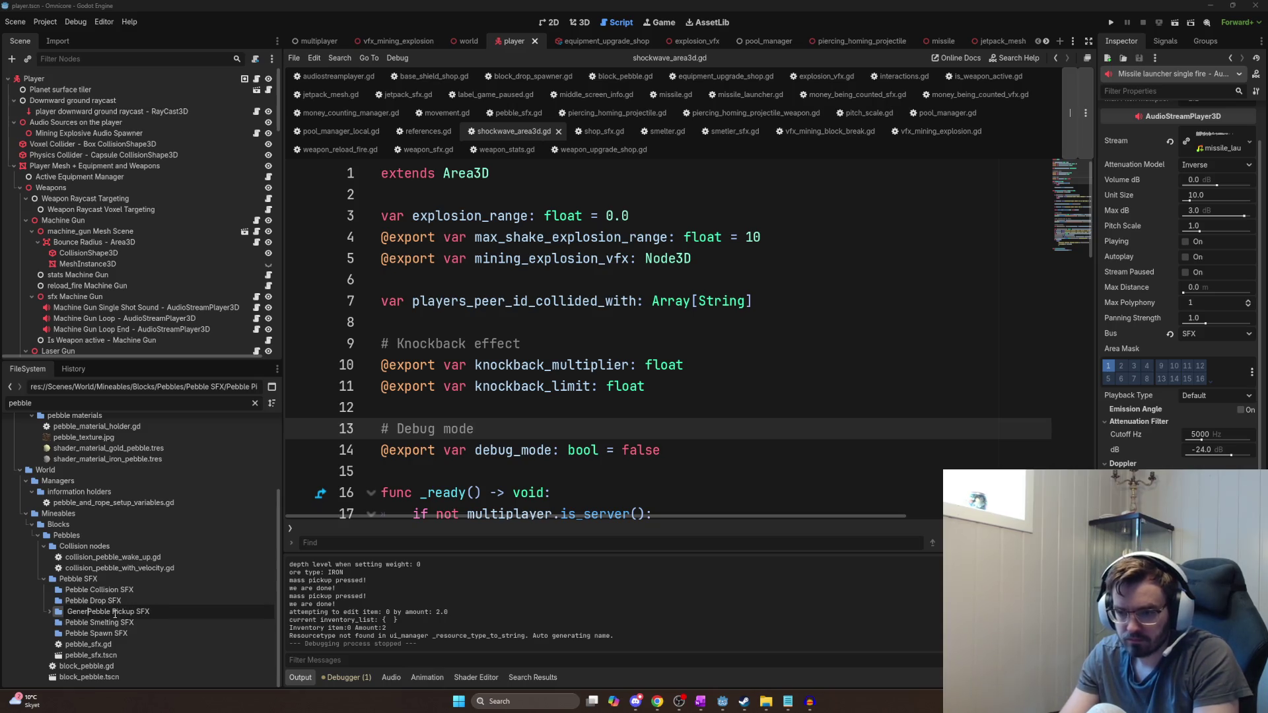
pyautogui.press('BackSpace')
pyautogui.press('BackSpace')
pyautogui.press('BackSpace')
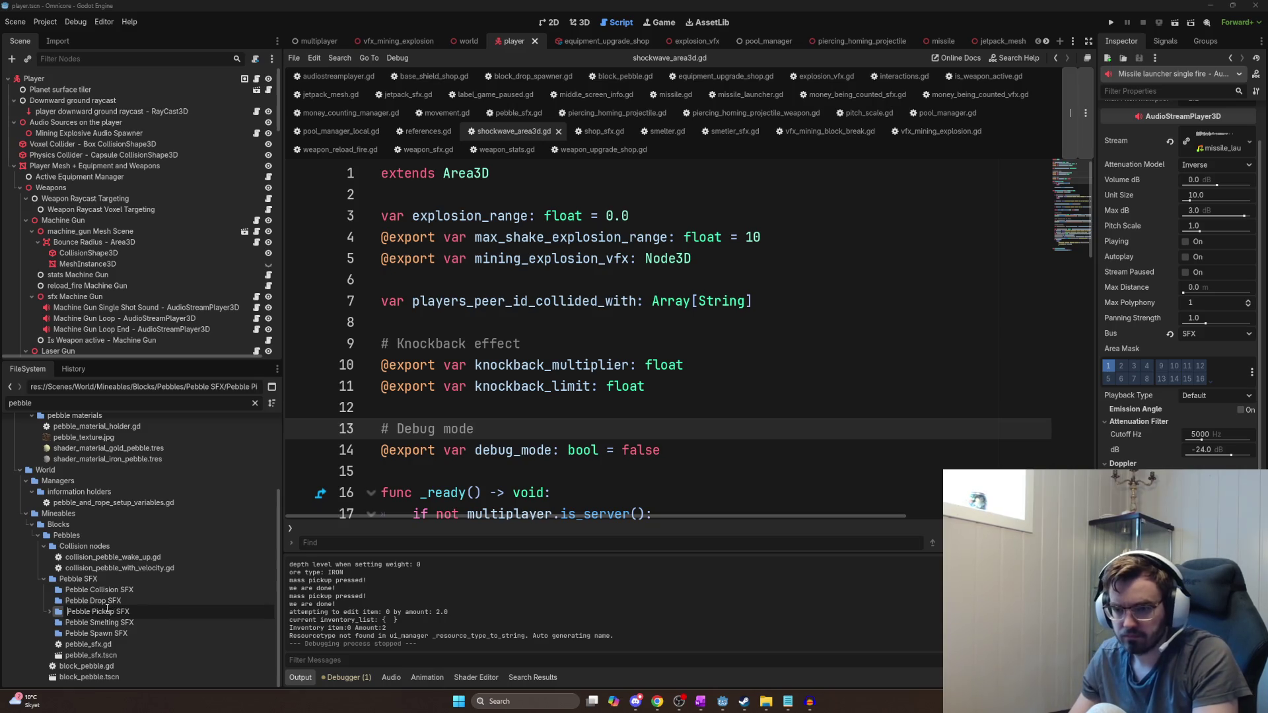
# Create a 'General for all pebbles sfx' folder inside Pebble SFX
pyautogui.click(78, 579)
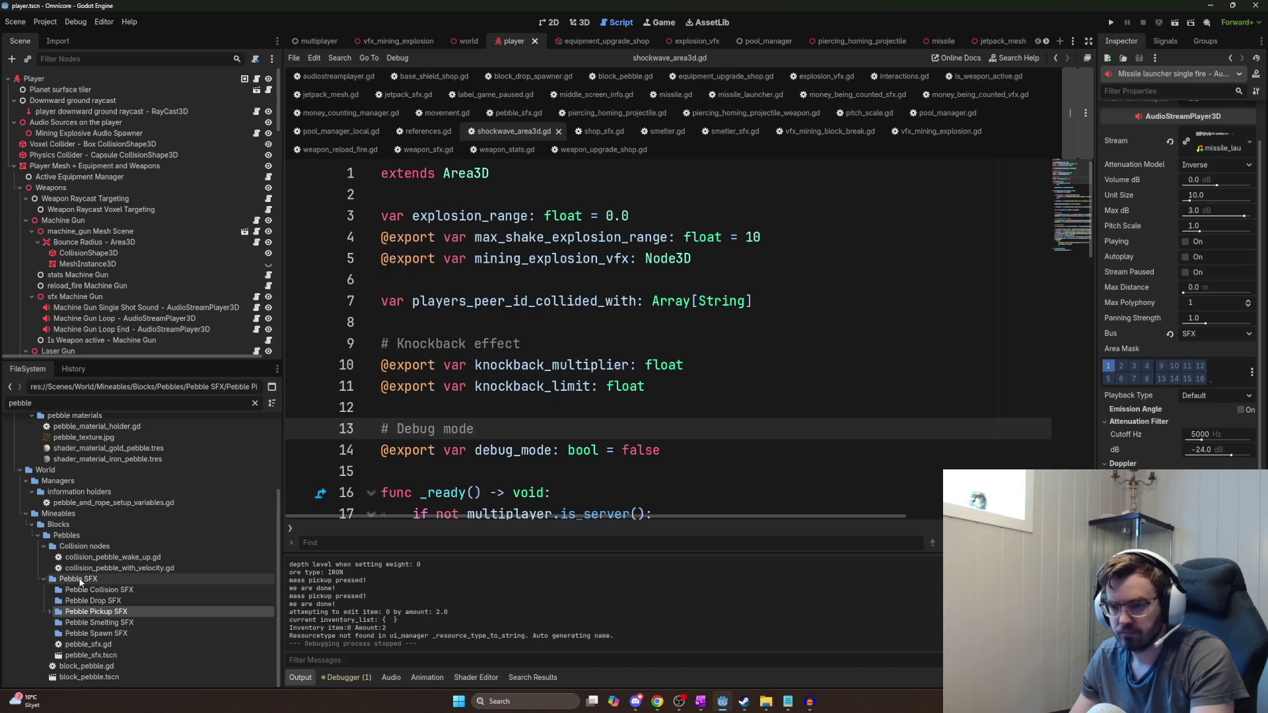
pyautogui.rightClick(78, 576)
pyautogui.moveTo(132, 513)
pyautogui.click(264, 513)
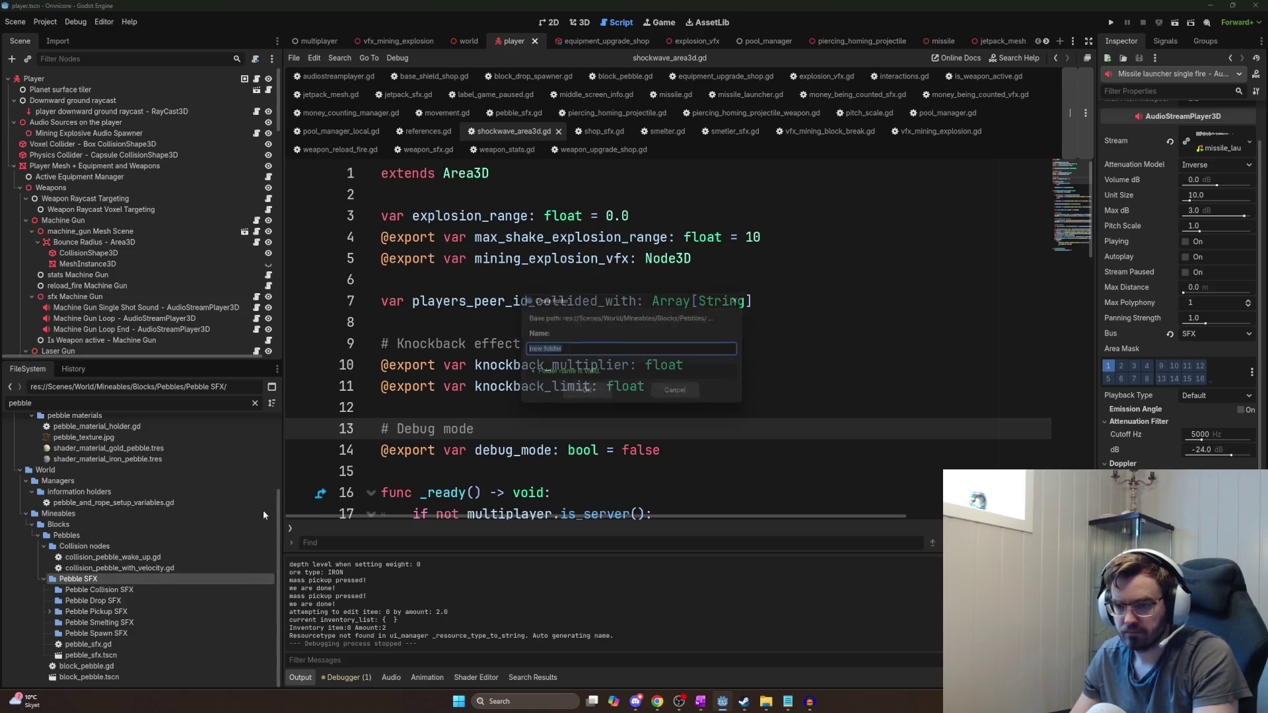
pyautogui.write('General for all pebbles sfx')
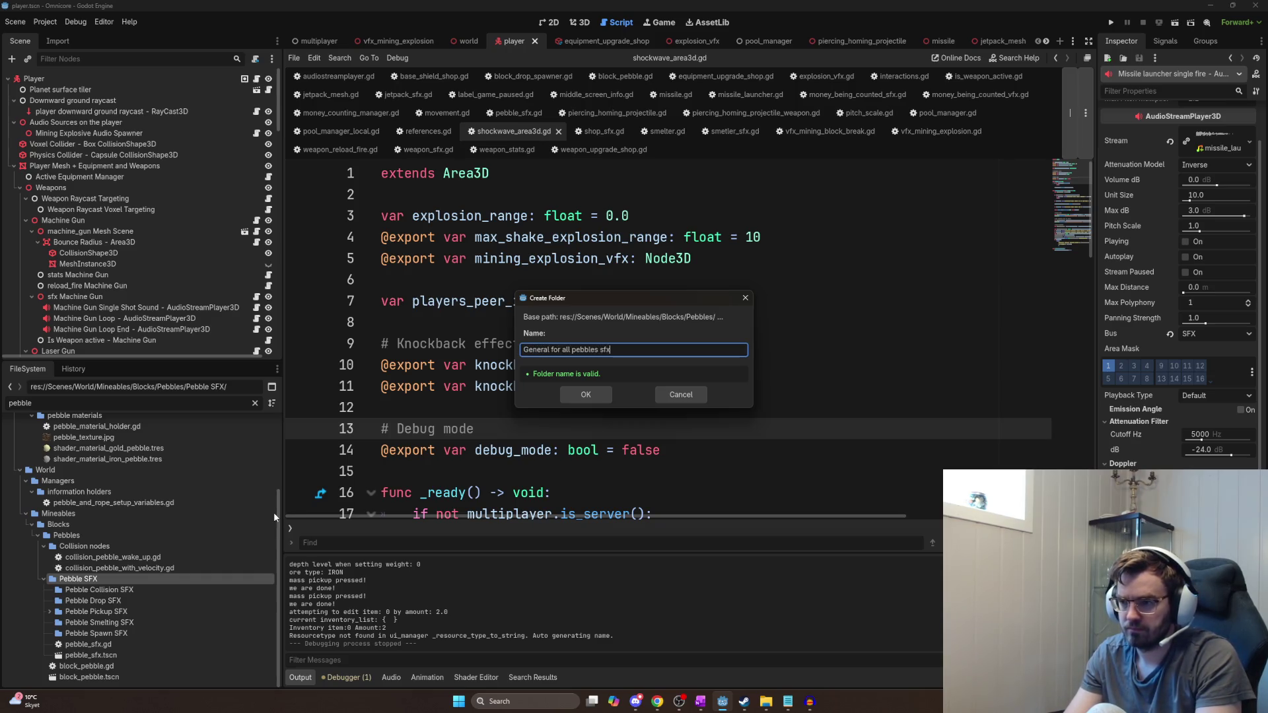
pyautogui.press('Return')
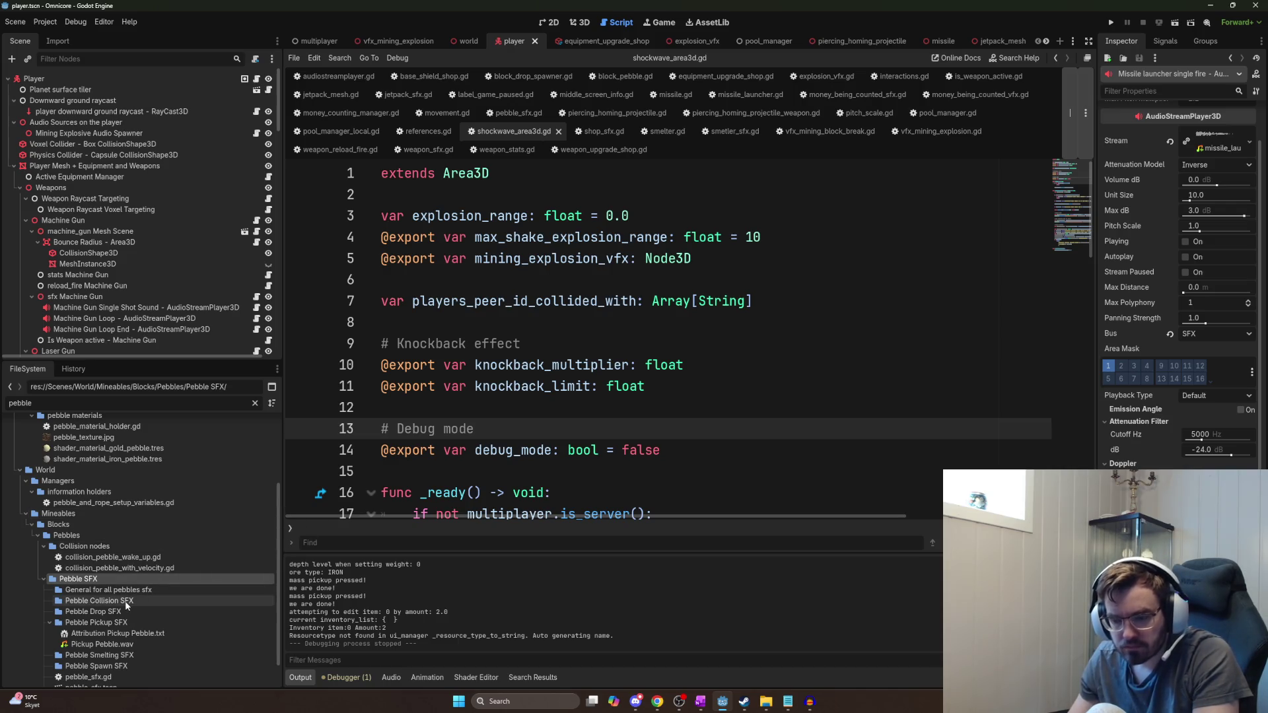
# Drag Pebble Drop SFX into General for all pebbles sfx and confirm the move
pyautogui.click(122, 613)
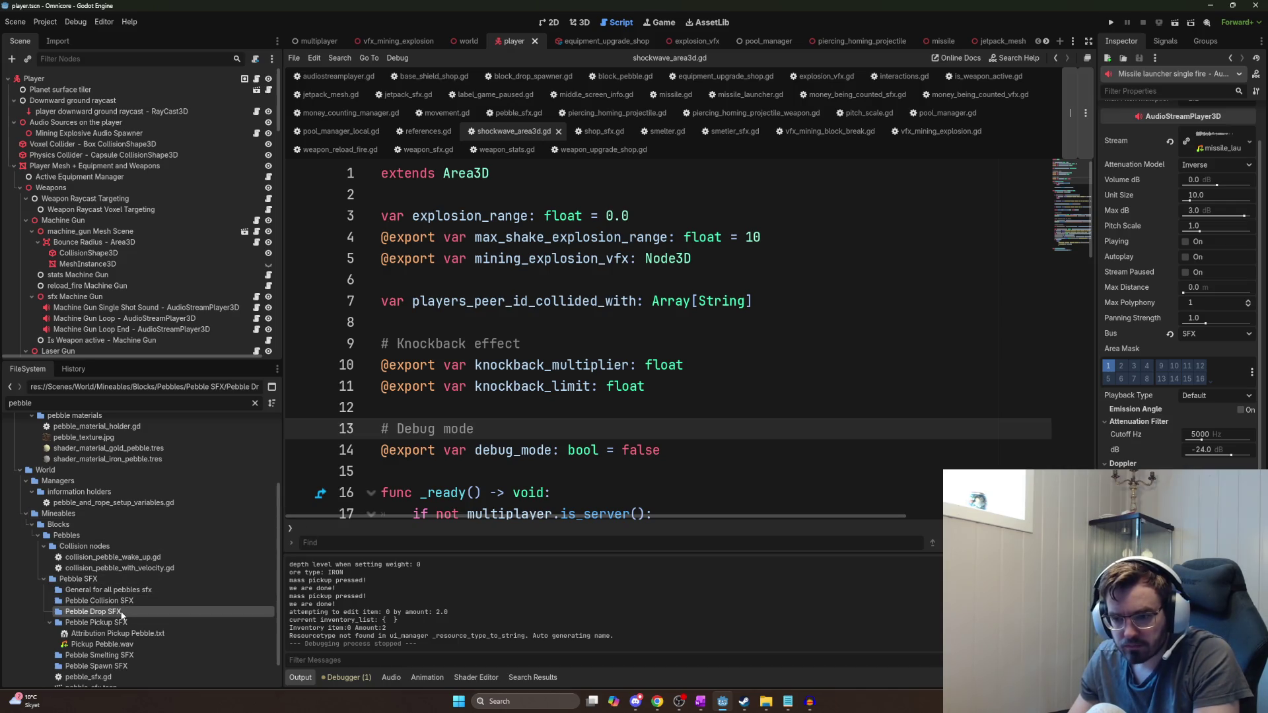
pyautogui.moveTo(122, 613); pyautogui.dragTo(130, 594)
pyautogui.click(563, 365)
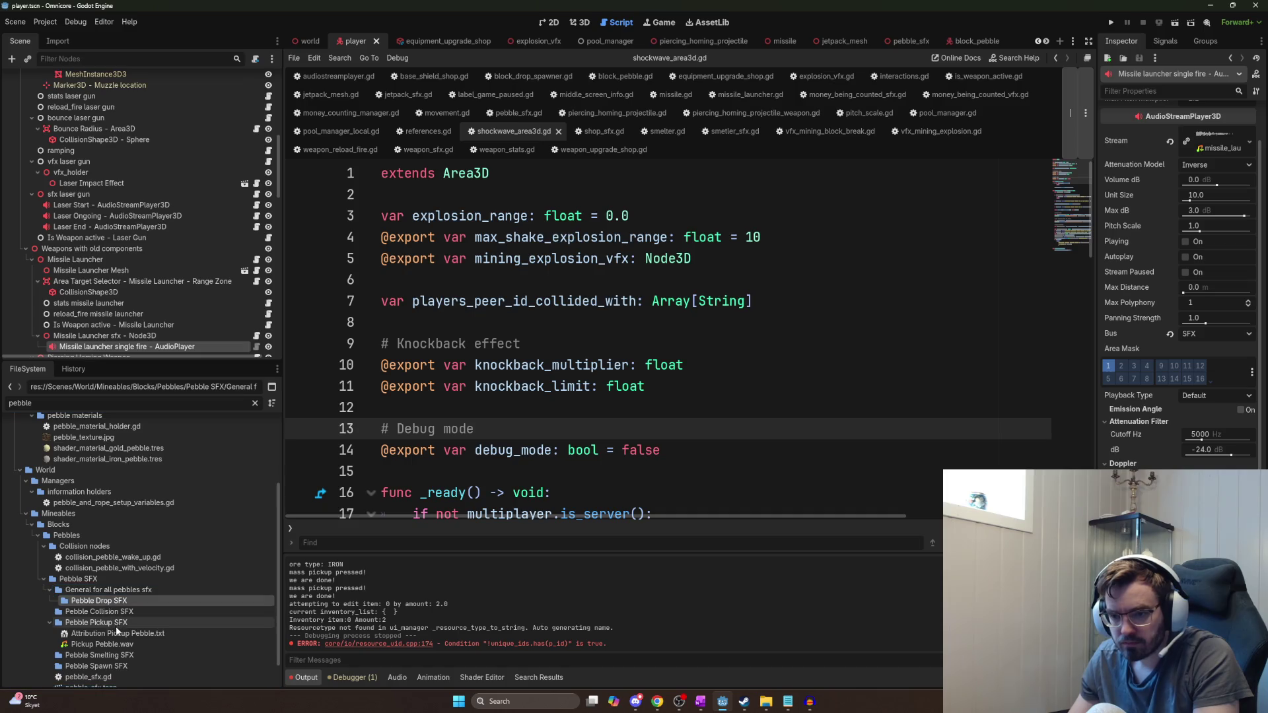
pyautogui.scroll(-1, 112, 665)
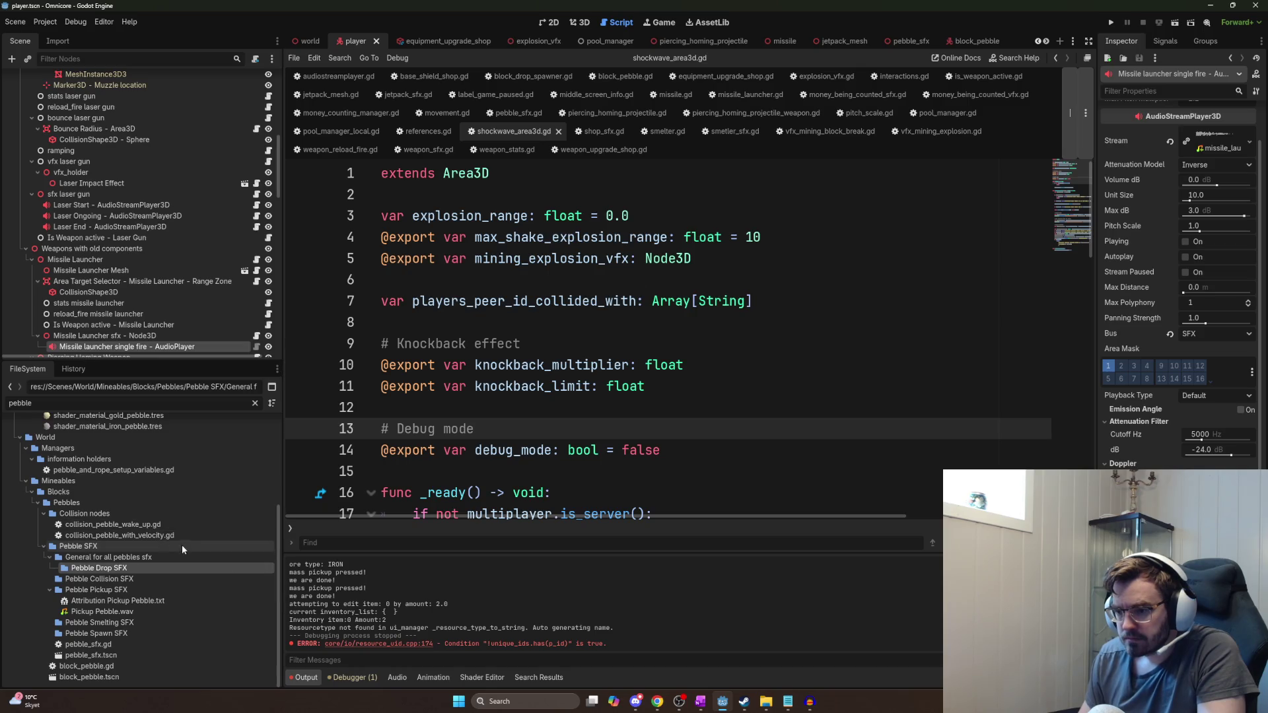
# Show the Debugger's Errors list with the GDScript standalone-expression reload warning
pyautogui.click(352, 678)
pyautogui.click(360, 535)
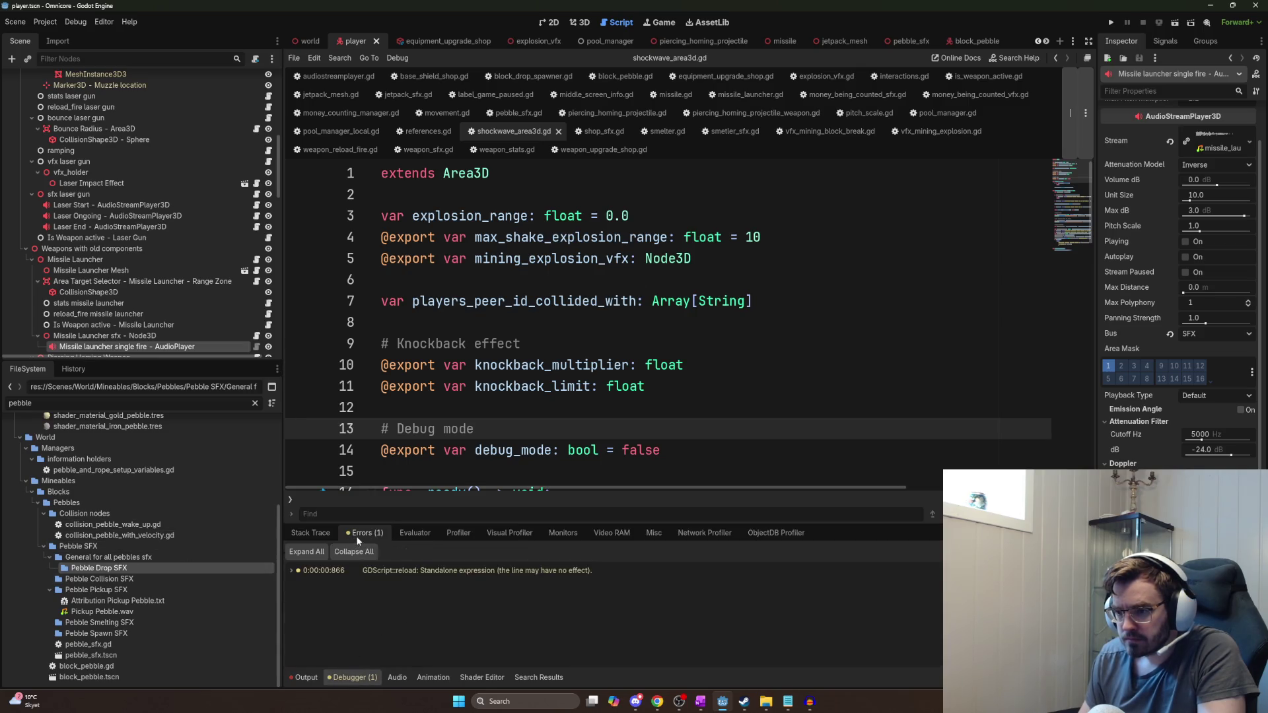
pyautogui.moveTo(369, 575)
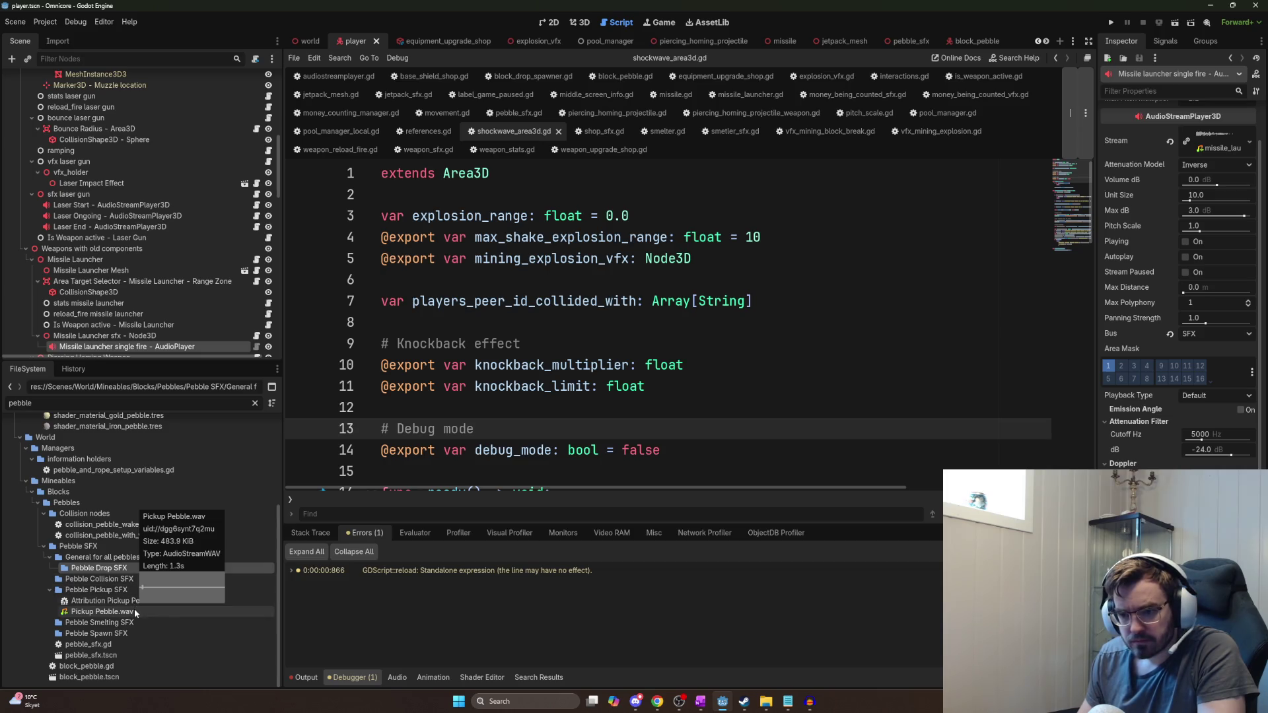
# Select the current FileSystem filter text and scroll the file list
pyautogui.doubleClick(20, 403)
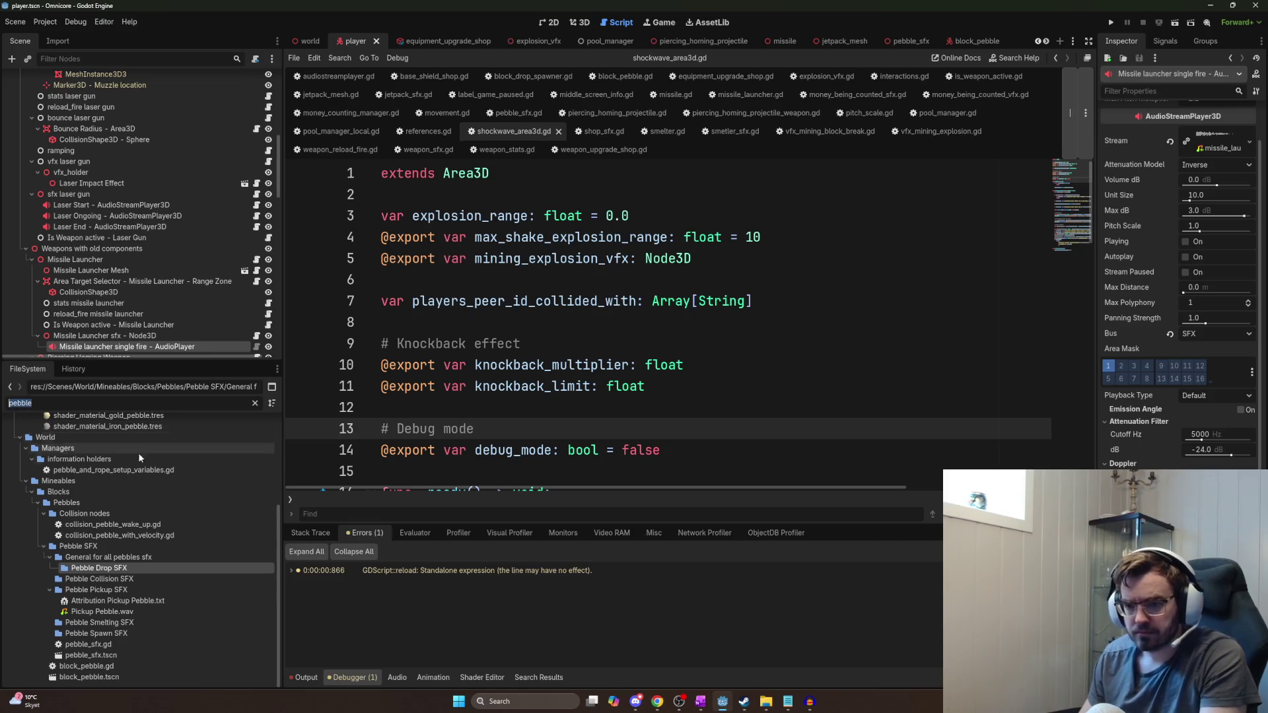
pyautogui.scroll(5, 185, 568)
pyautogui.scroll(-5, 185, 578)
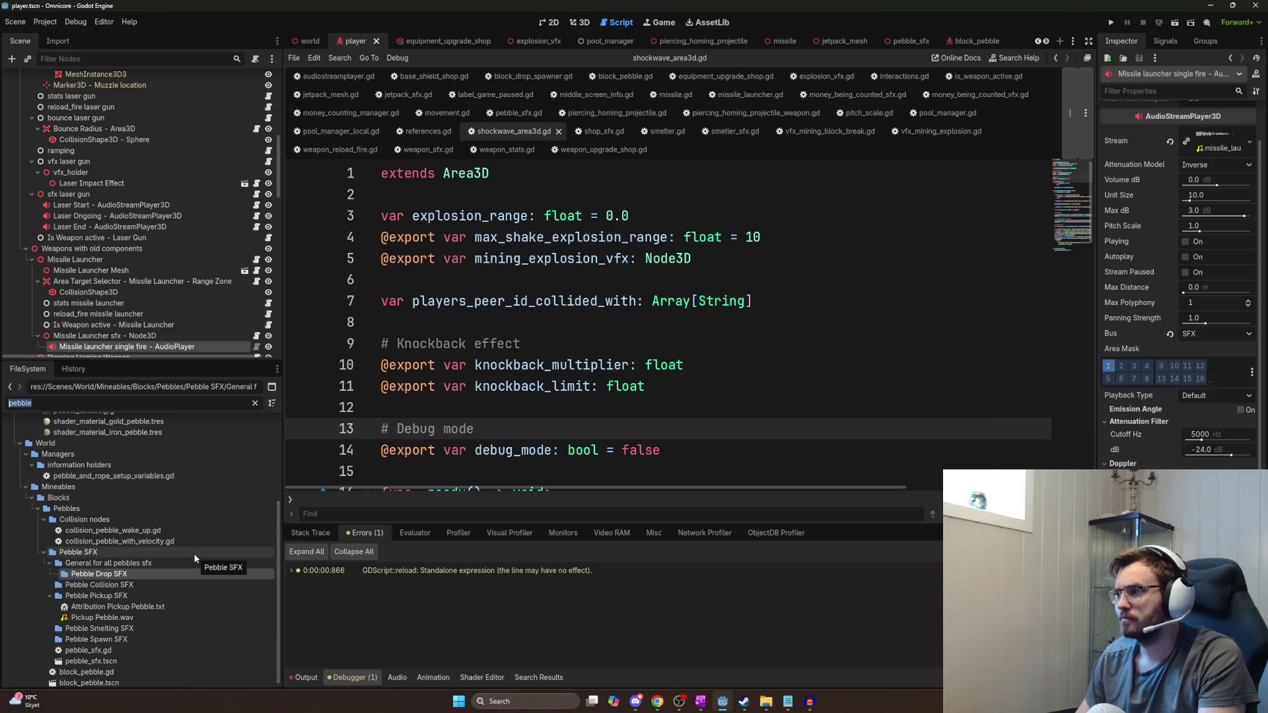
# In the pebble_sfx scene, filter by 'drop' and rename the WAV to Pebble Drop sound.wav
pyautogui.click(918, 40)
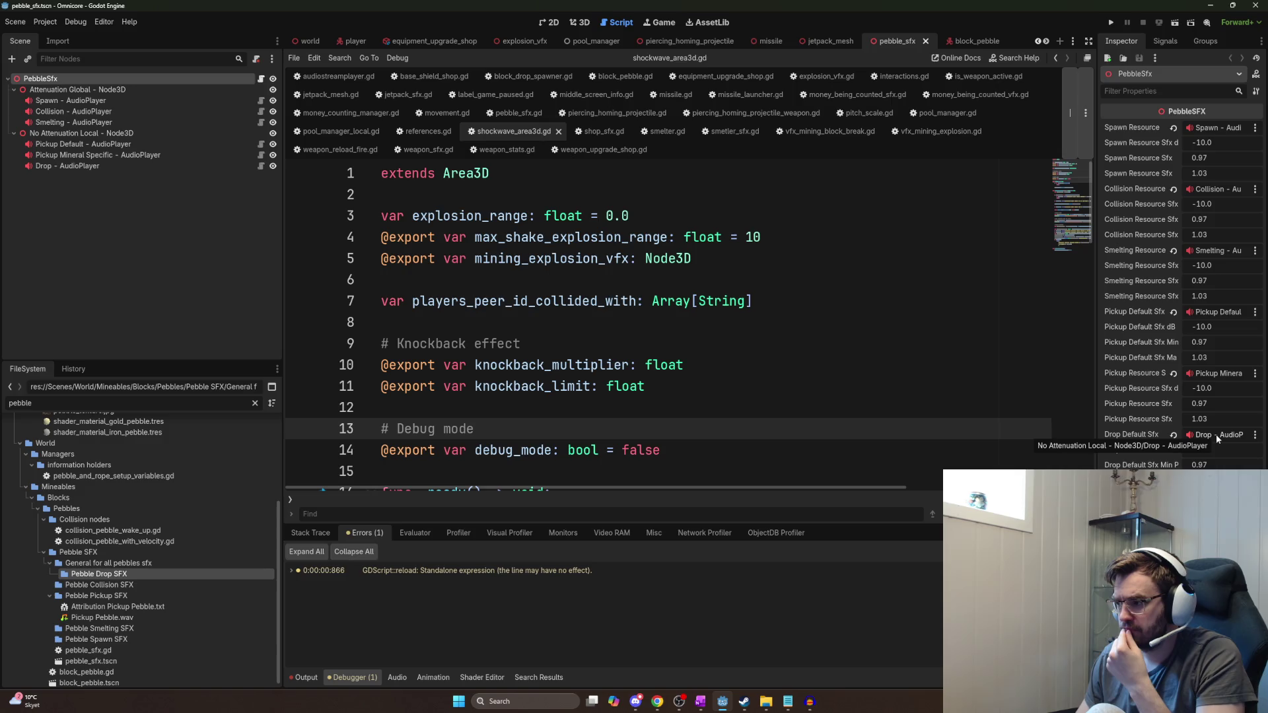
pyautogui.doubleClick(68, 401)
pyautogui.write('drop')
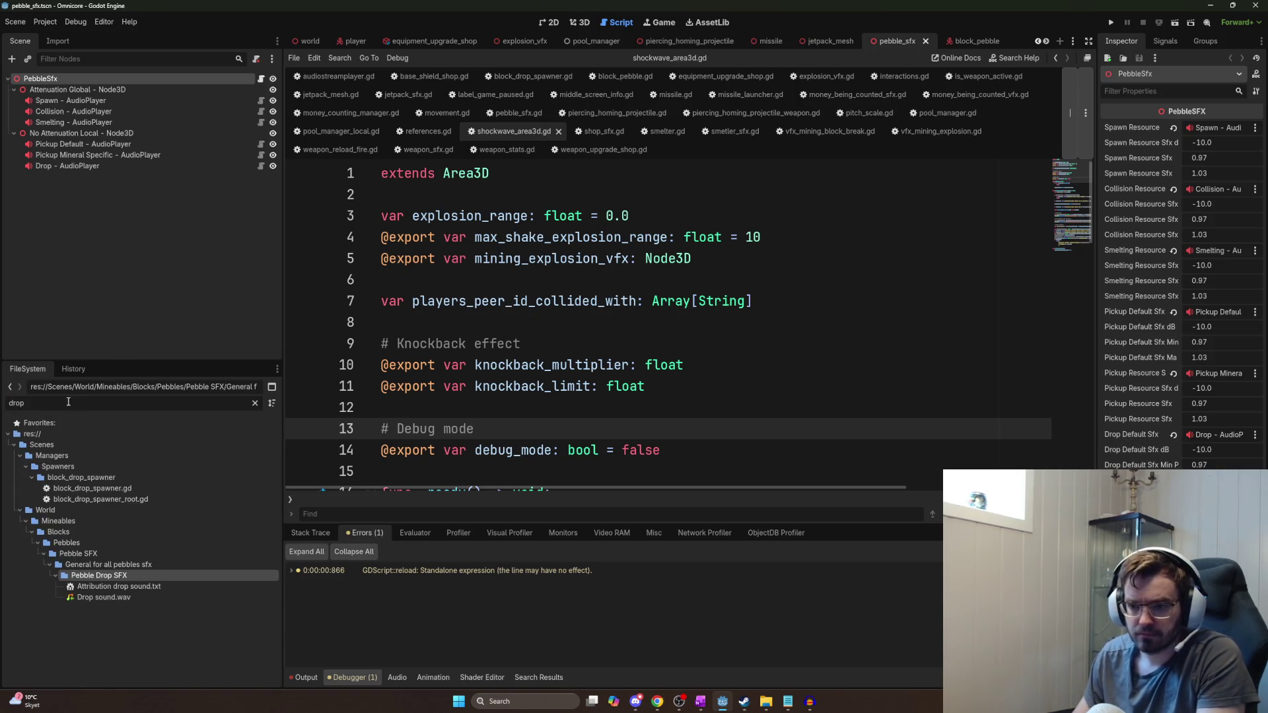
pyautogui.click(109, 597)
pyautogui.press('F2')
pyautogui.press('Home')
pyautogui.write('P')
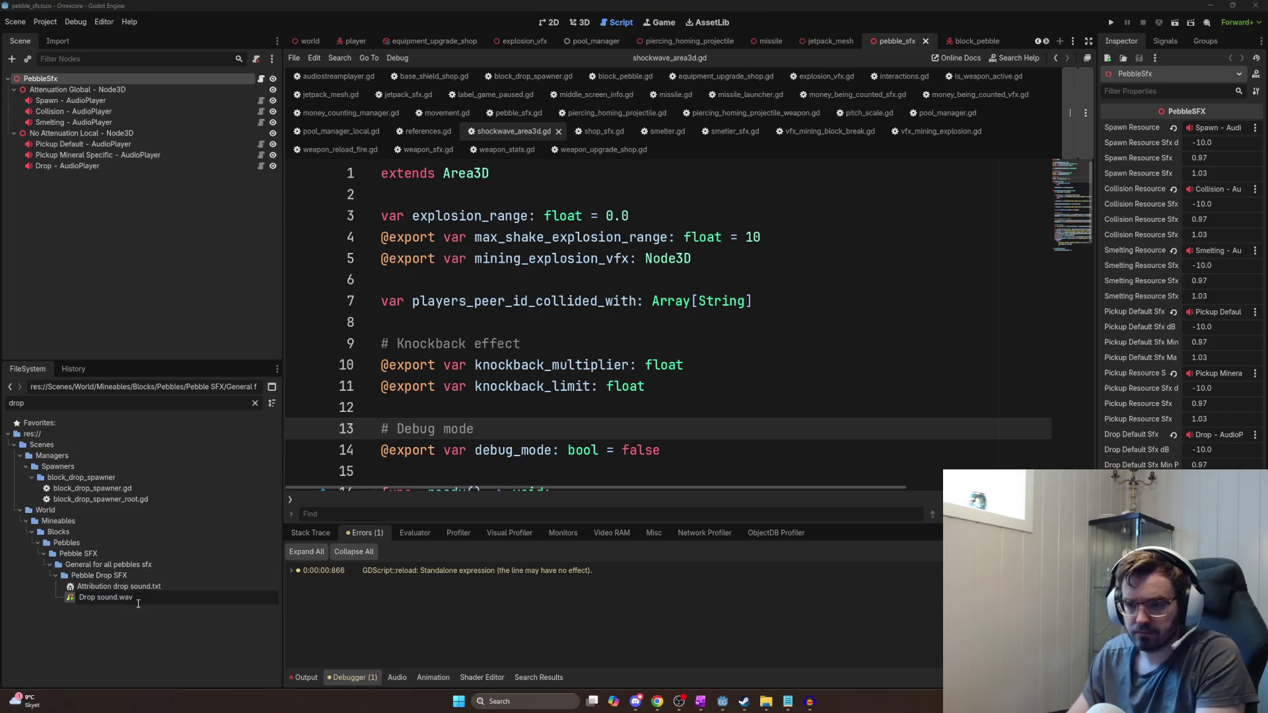
pyautogui.write('ebble')
pyautogui.press('Return')
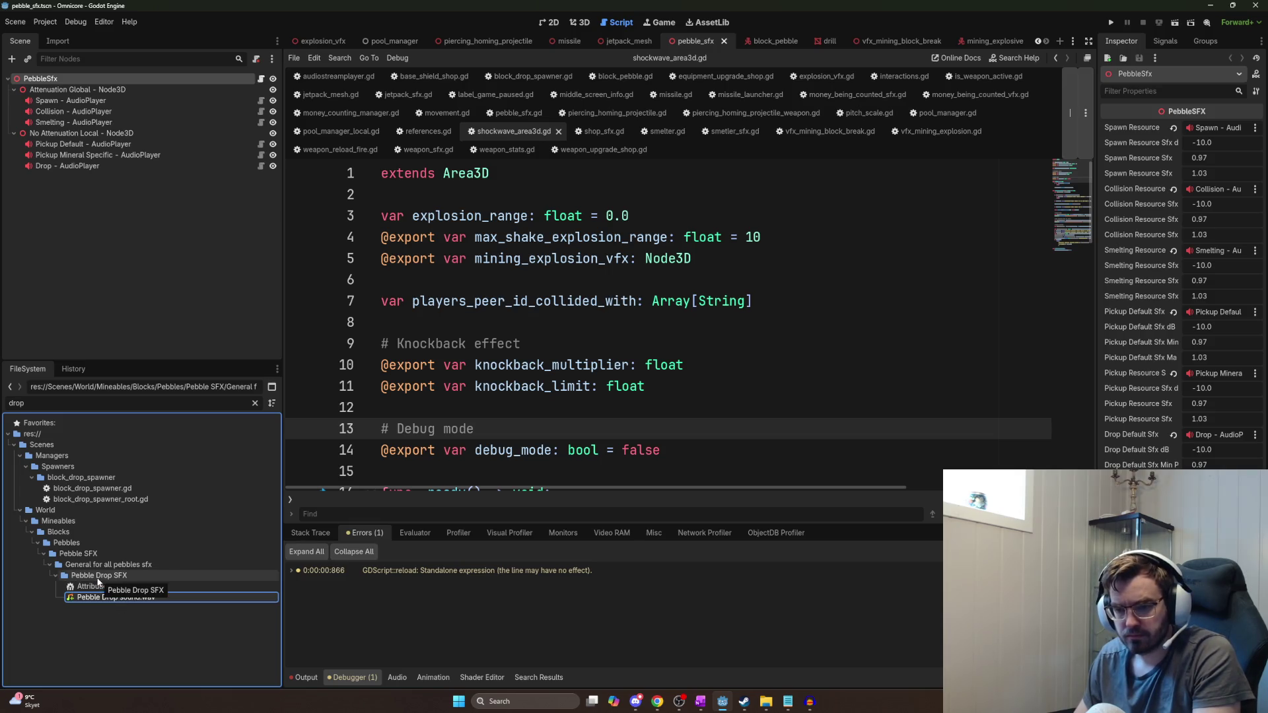
# Clear the filter and move Pebble Pickup SFX into General for all pebbles sfx
pyautogui.click(255, 403)
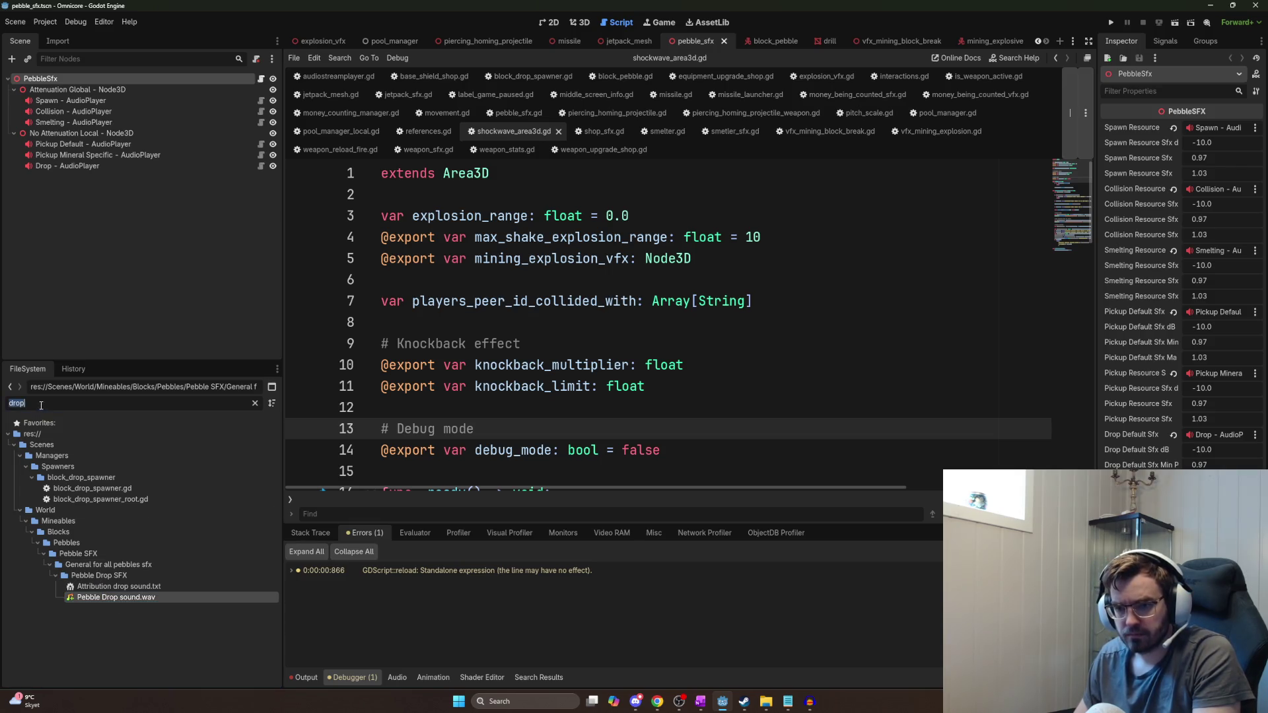
pyautogui.scroll(-2, 148, 652)
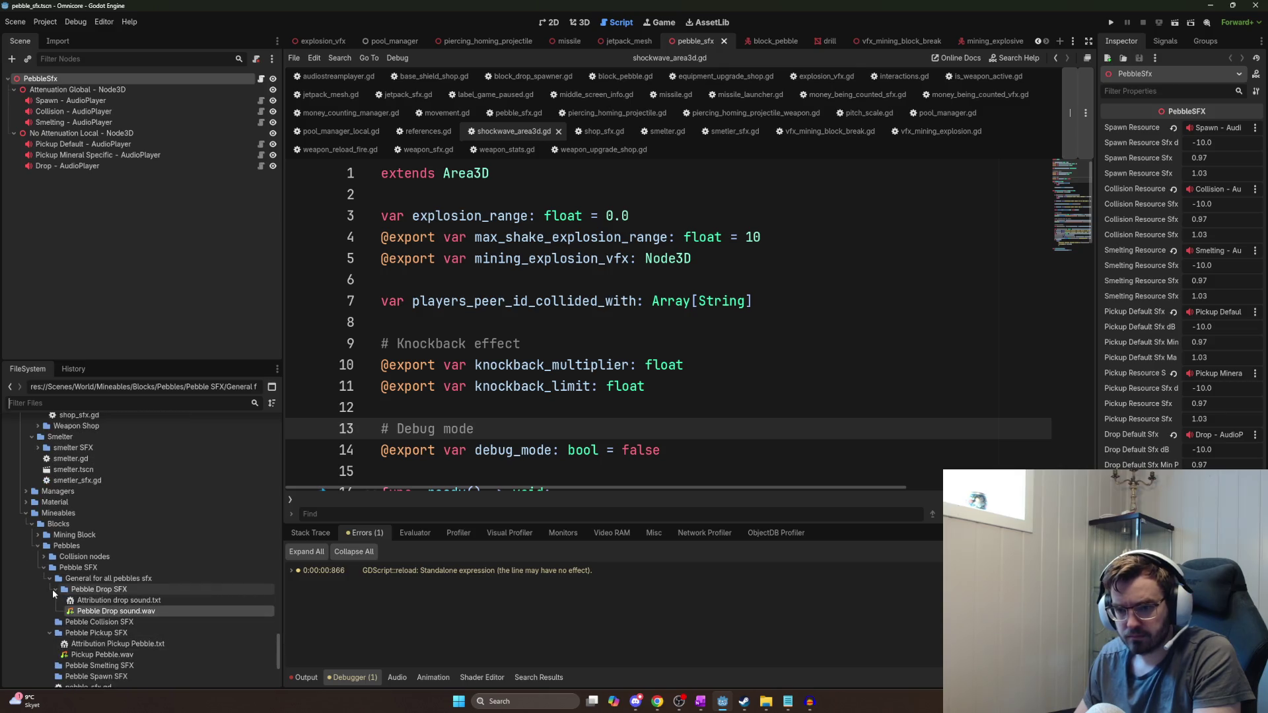
pyautogui.click(52, 589)
pyautogui.scroll(-1, 79, 621)
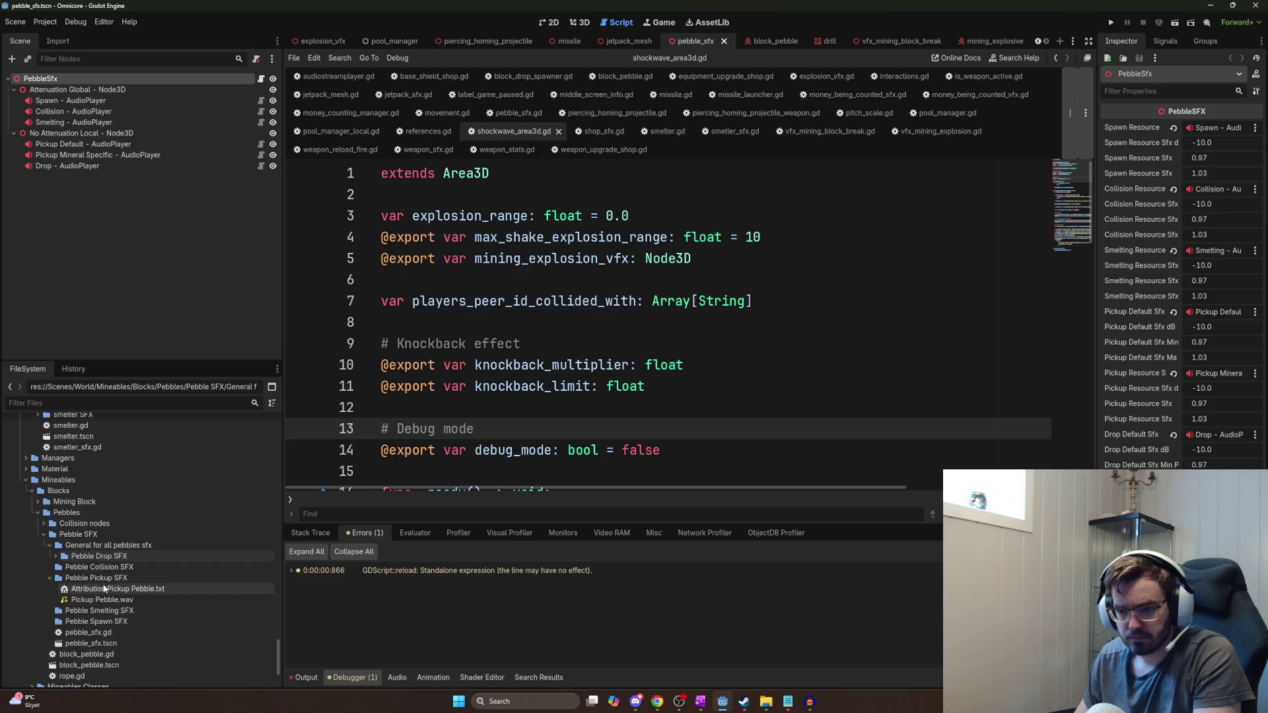
pyautogui.moveTo(99, 578); pyautogui.dragTo(106, 548)
pyautogui.click(561, 365)
pyautogui.rightClick(73, 534)
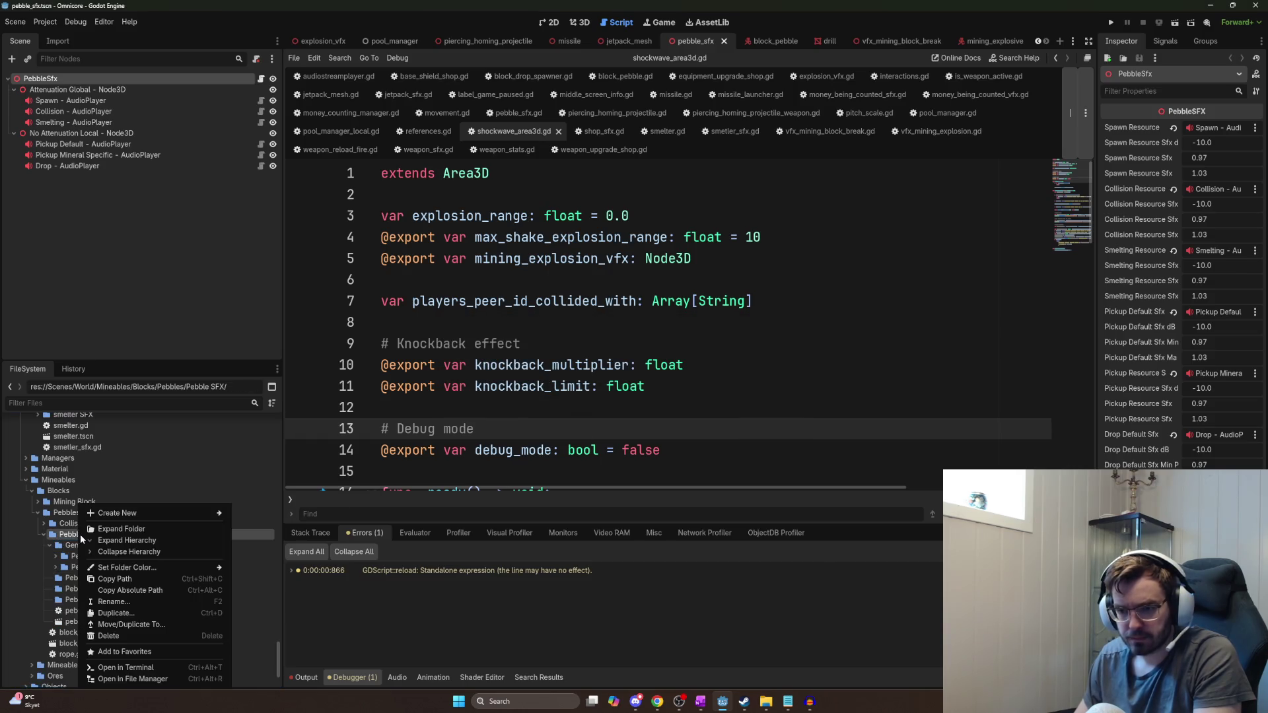
# Create a new folder named 'Material specific Pebble SFX' inside Pebble SFX
pyautogui.moveTo(136, 515)
pyautogui.click(268, 510)
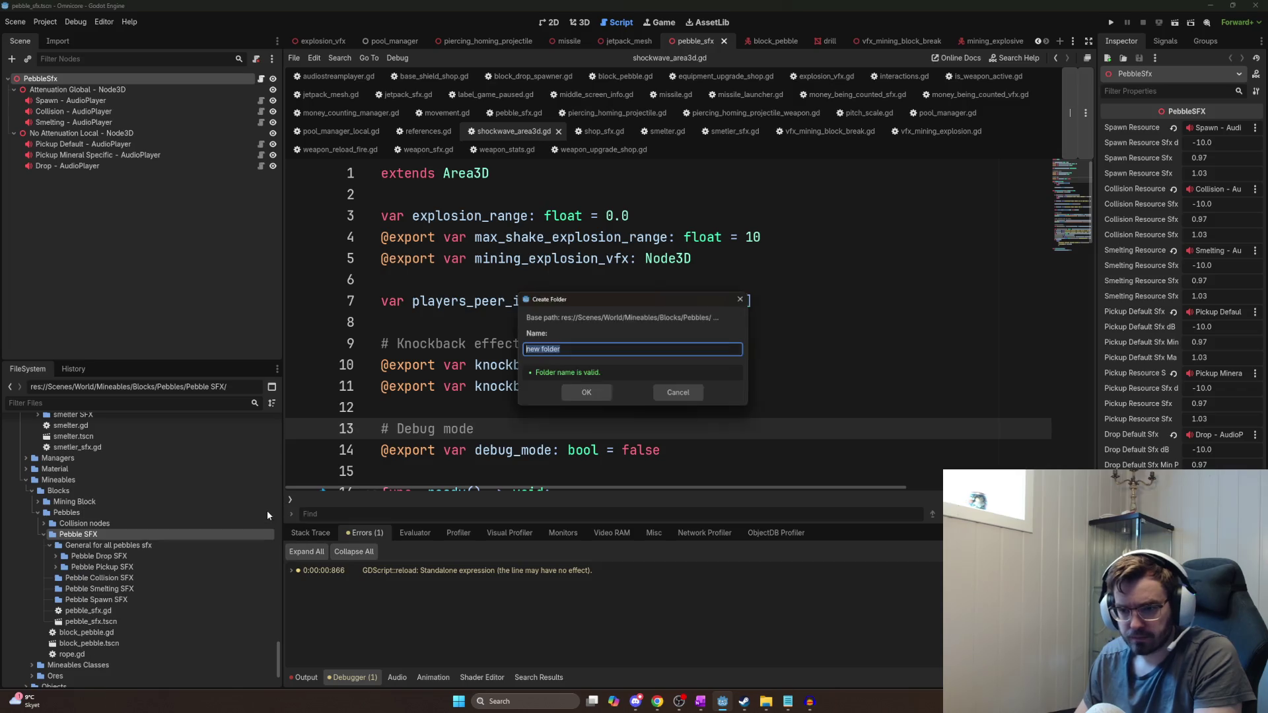
pyautogui.write('Matr')
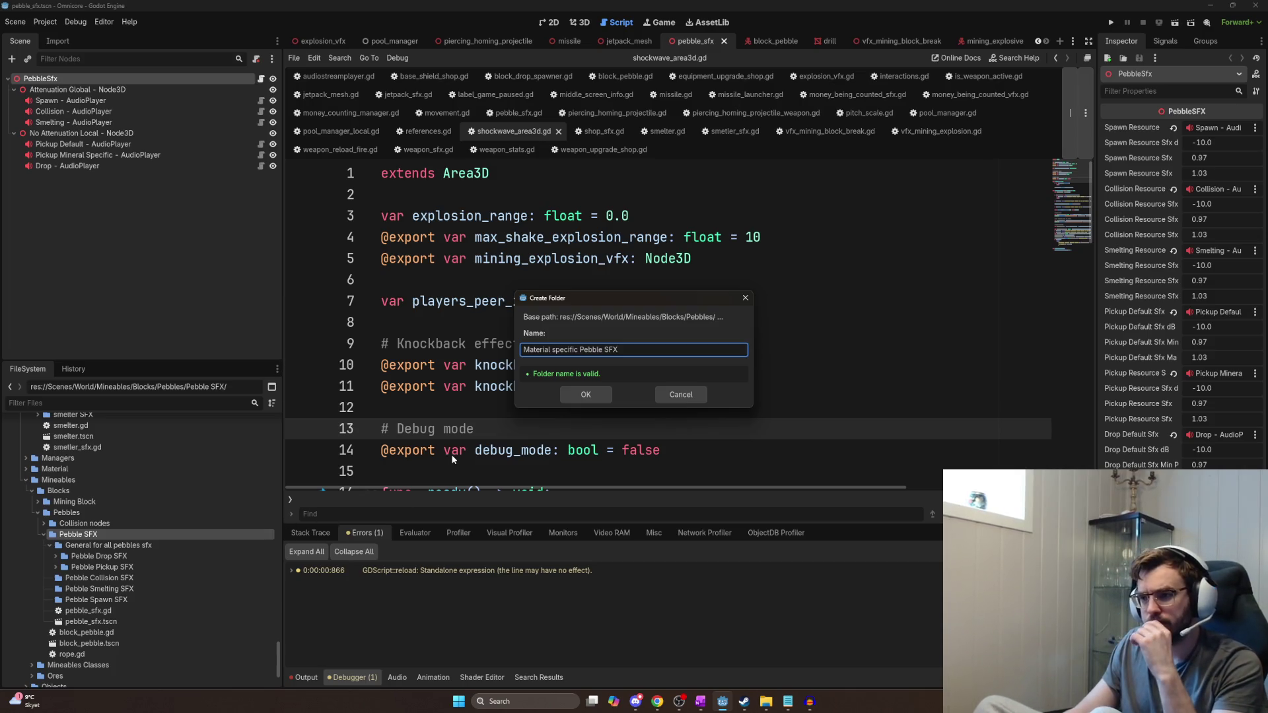
pyautogui.click(578, 393)
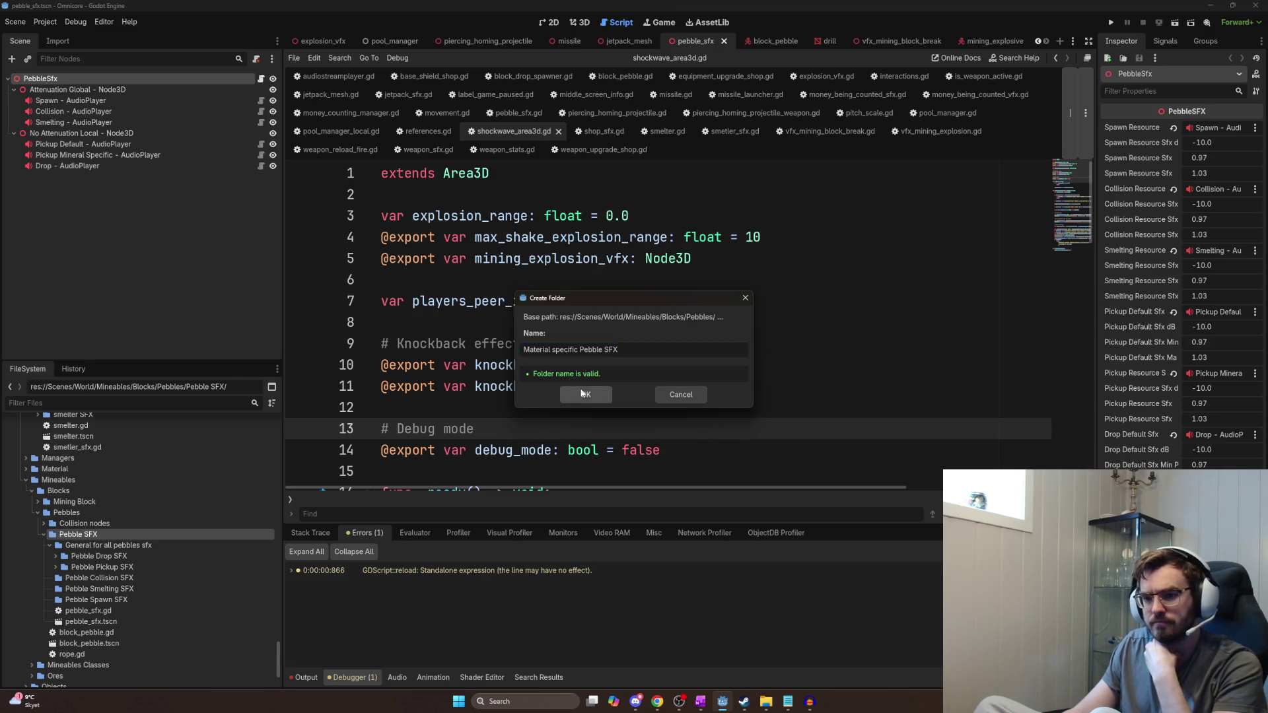
# Move the Pebble Collision, Smelting and Spawn SFX folders into Material specific Pebble SFX
pyautogui.click(109, 589)
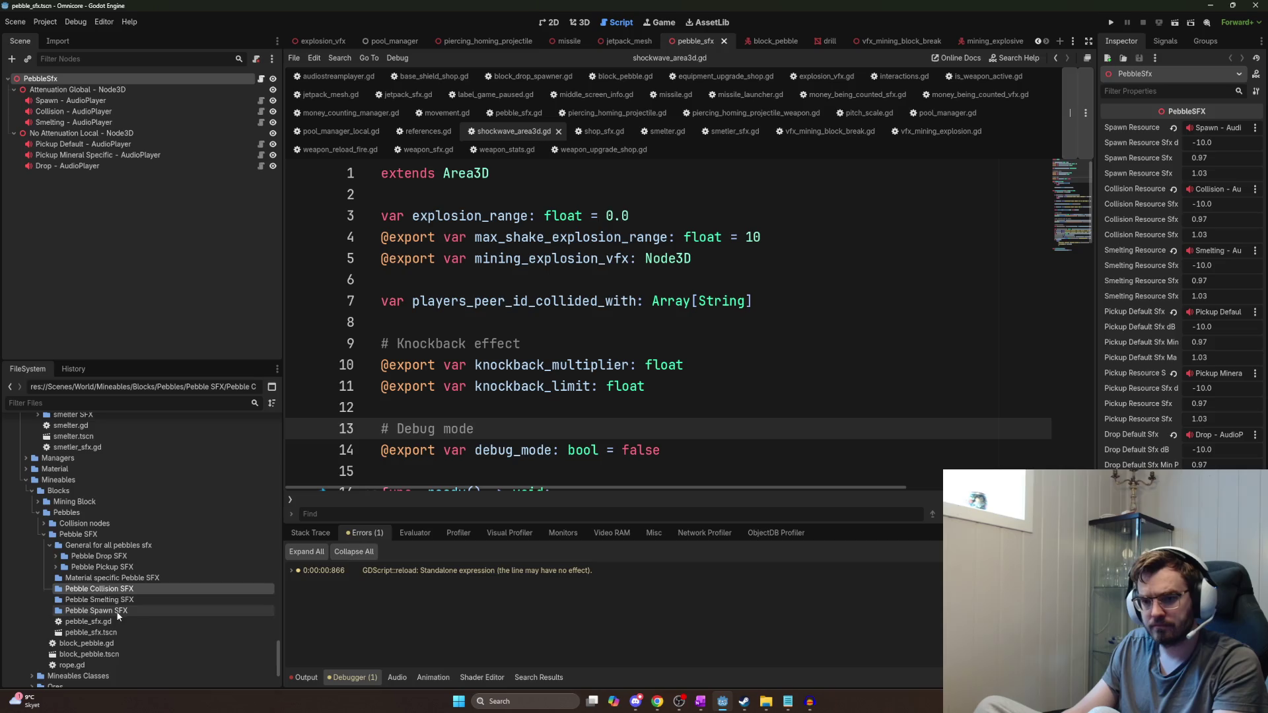
pyautogui.keyDown('shift'); pyautogui.click(99, 611); pyautogui.keyUp('shift')
pyautogui.moveTo(99, 611); pyautogui.dragTo(112, 578)
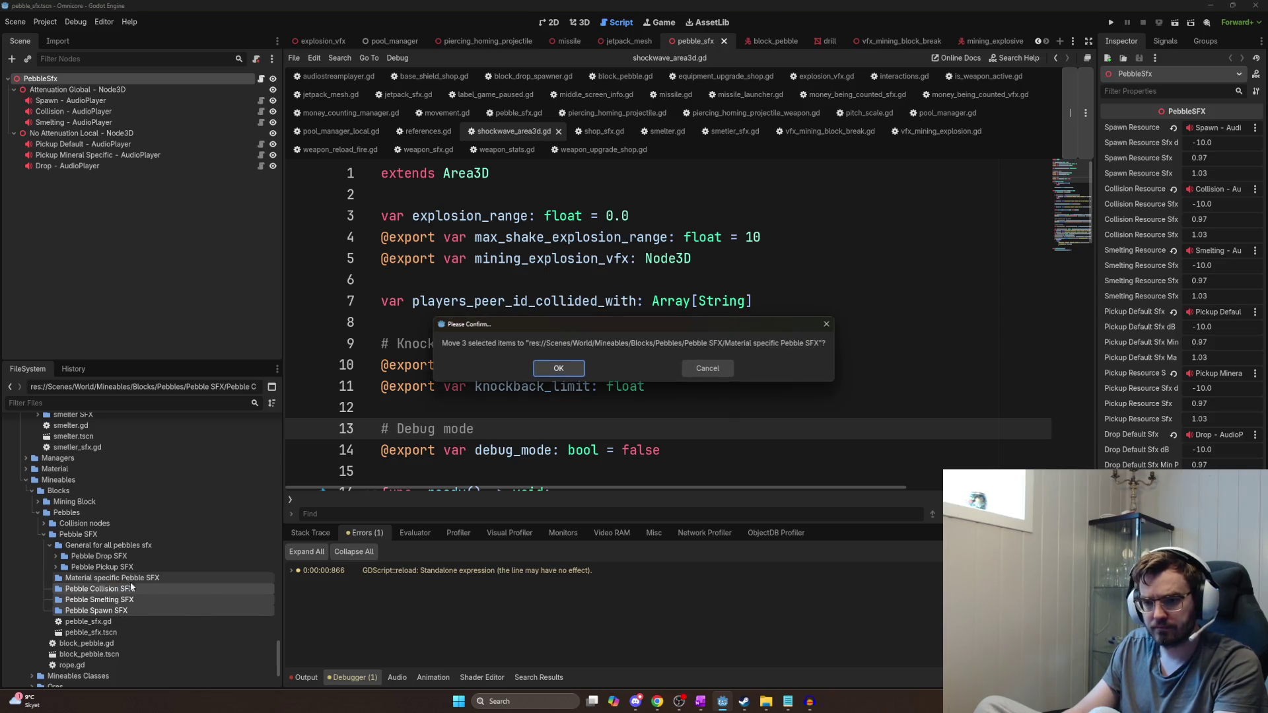
pyautogui.click(560, 368)
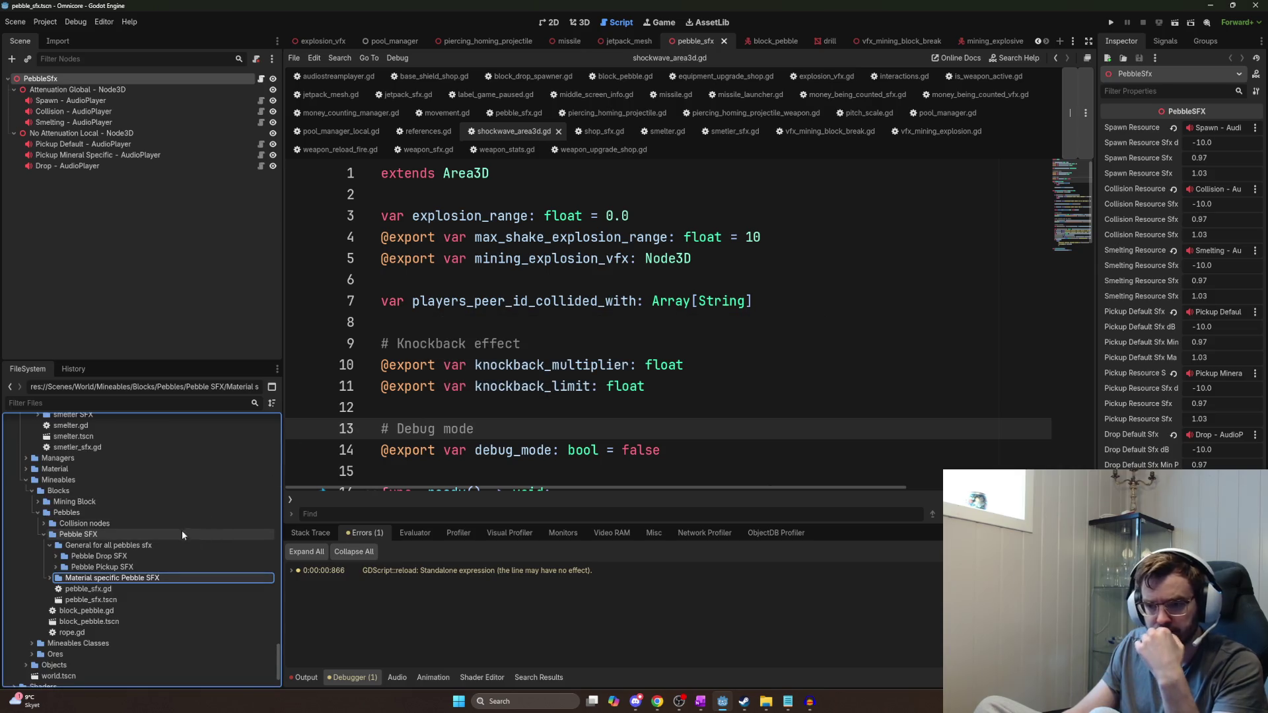
pyautogui.click(47, 578)
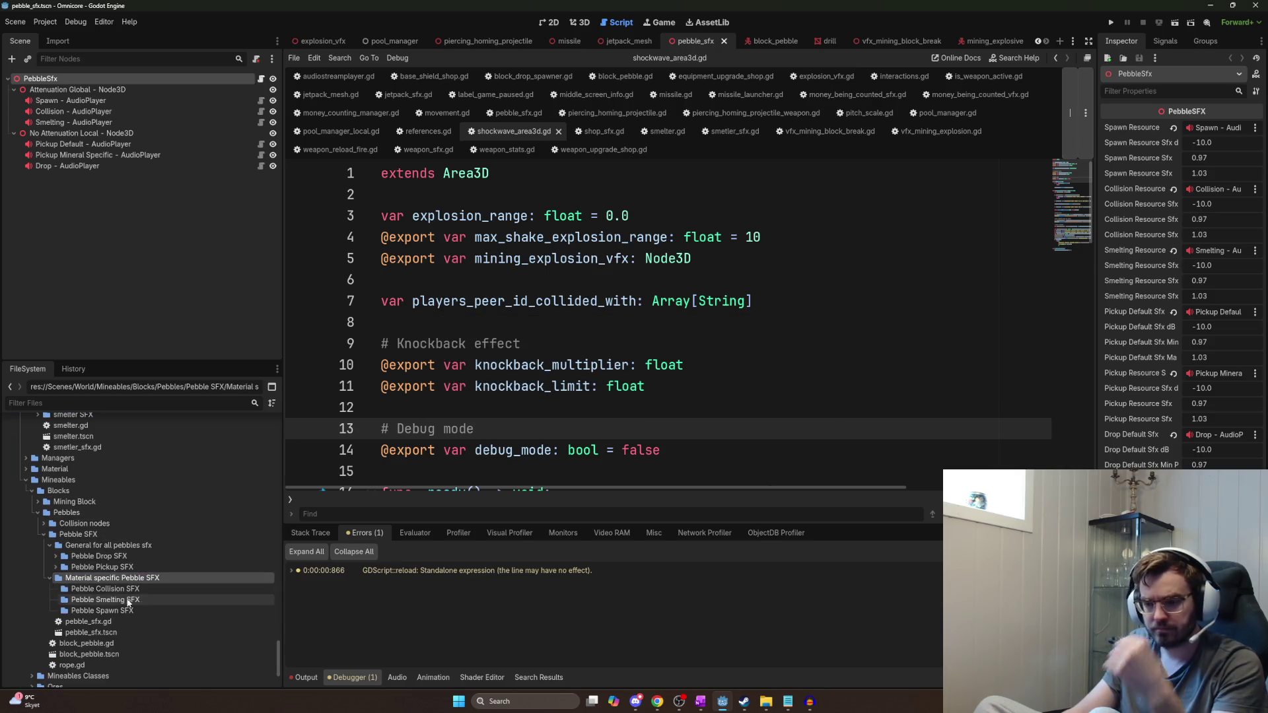
pyautogui.hotkey('alt', 'Tab')
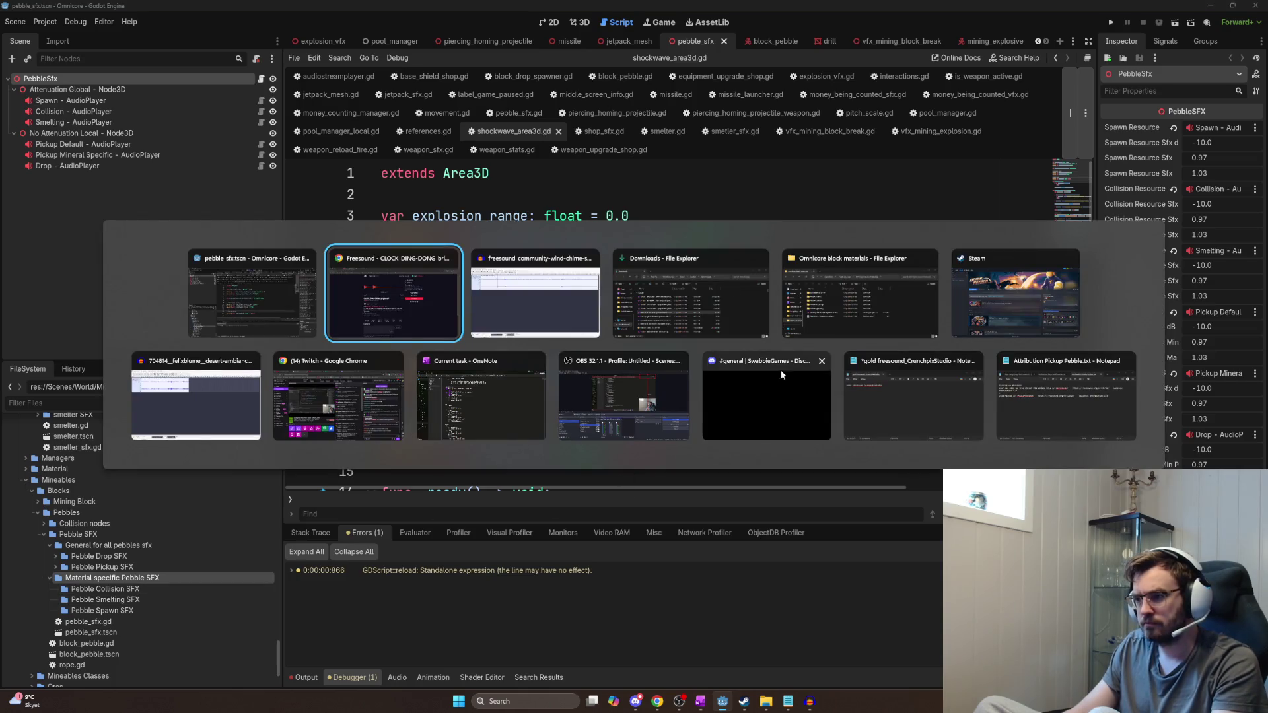
# Arrange Godot on the left half and the Omnicore block materials folder on the right
pyautogui.click(859, 340)
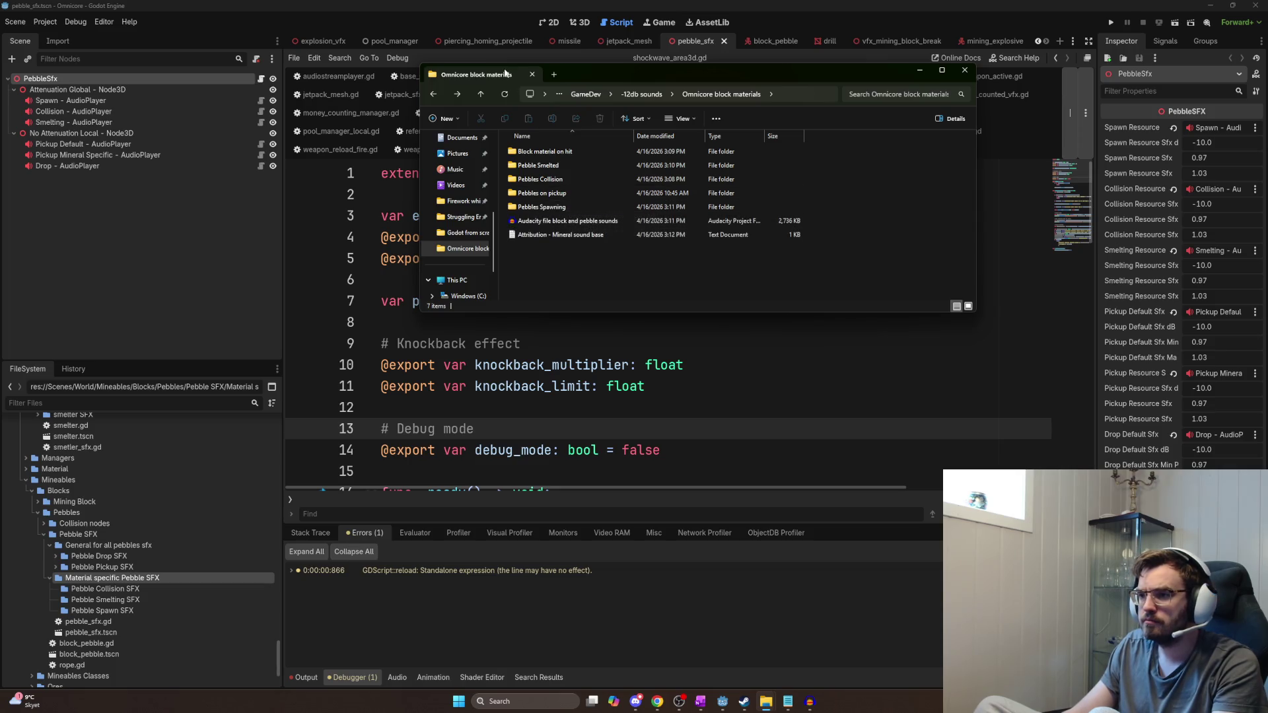
pyautogui.click(497, 7)
pyautogui.press('super+Left')
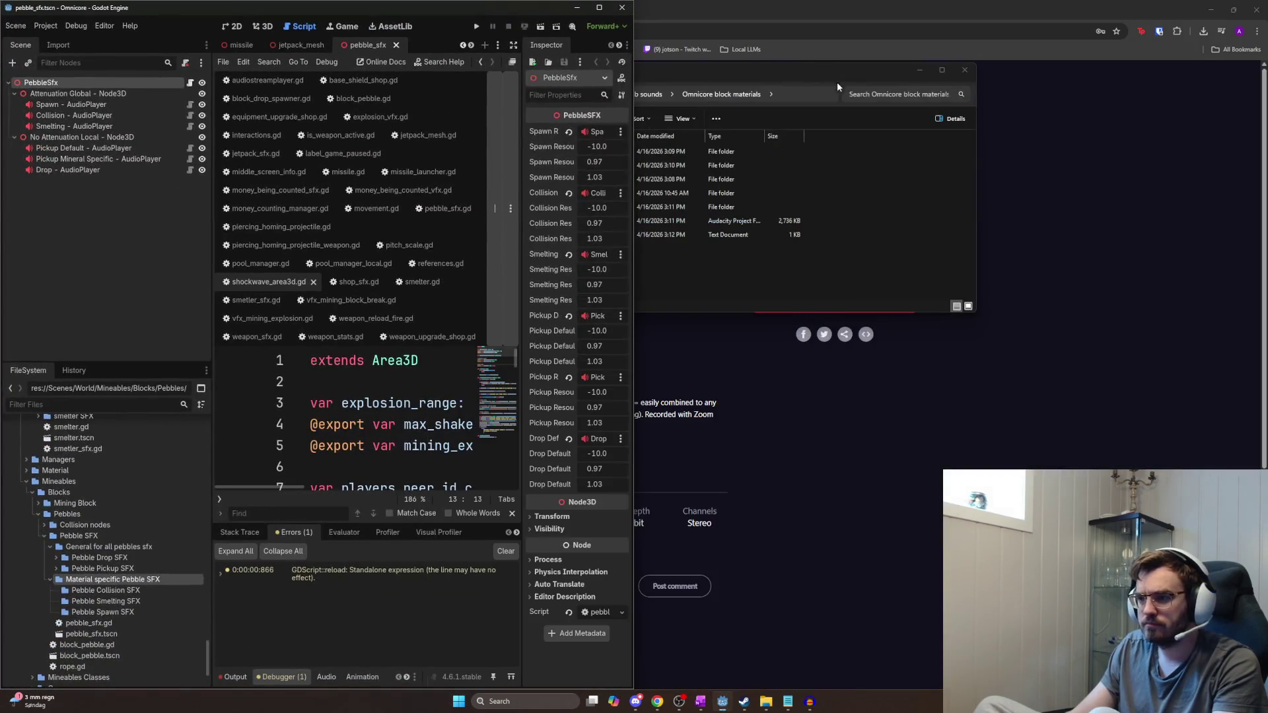
pyautogui.click(866, 194)
pyautogui.press('super')
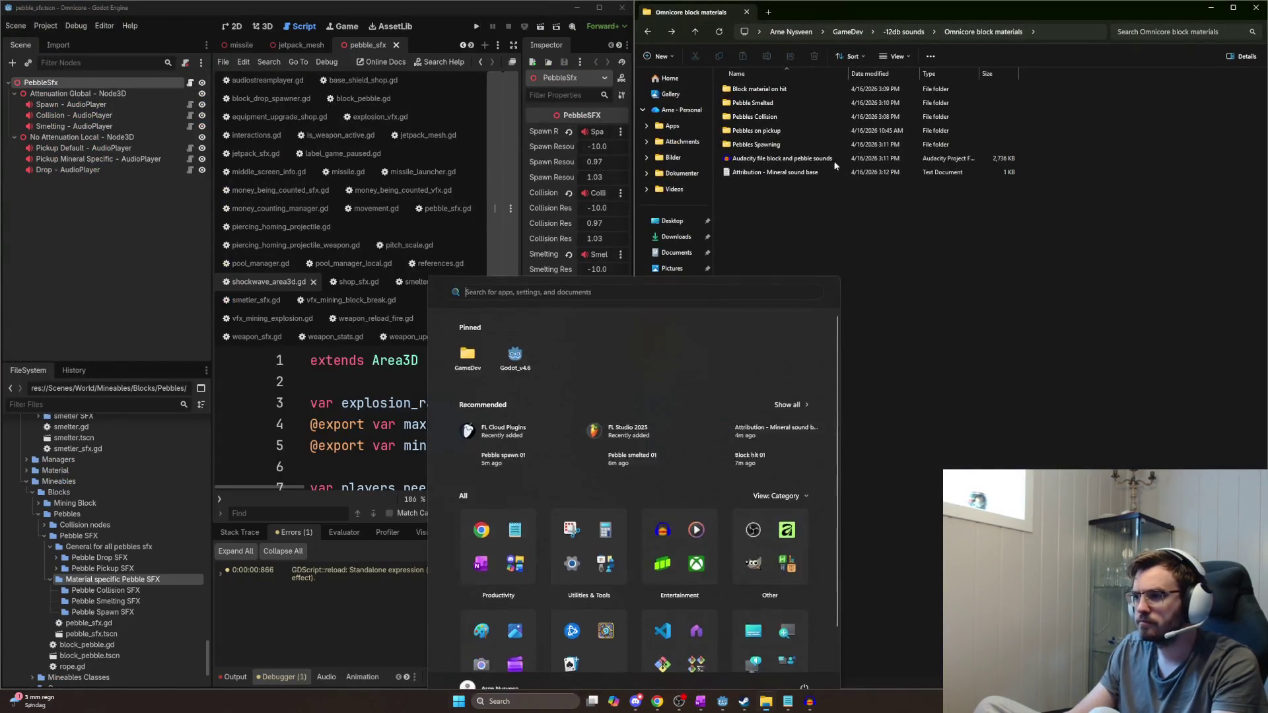
pyautogui.press('super')
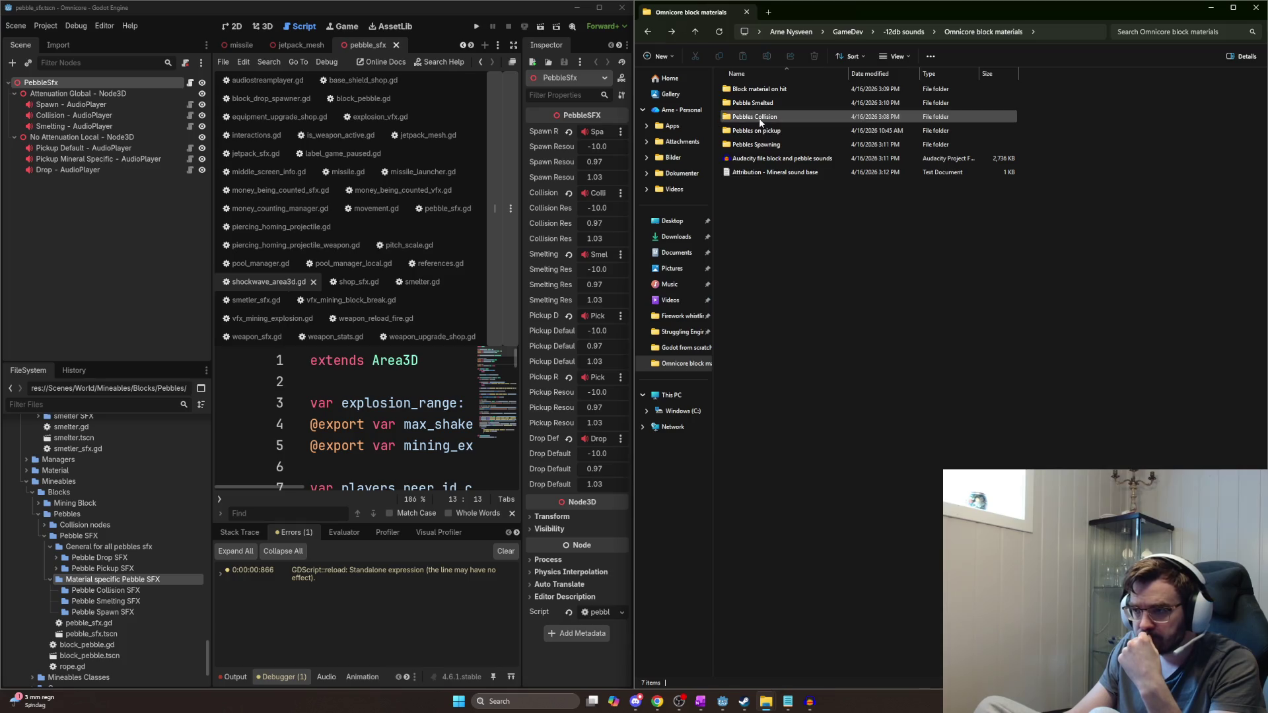
# Import Pebble smelted 01 and Pebble collision 01 into Godot's Pebble Smelting and Collision SFX folders
pyautogui.doubleClick(766, 103)
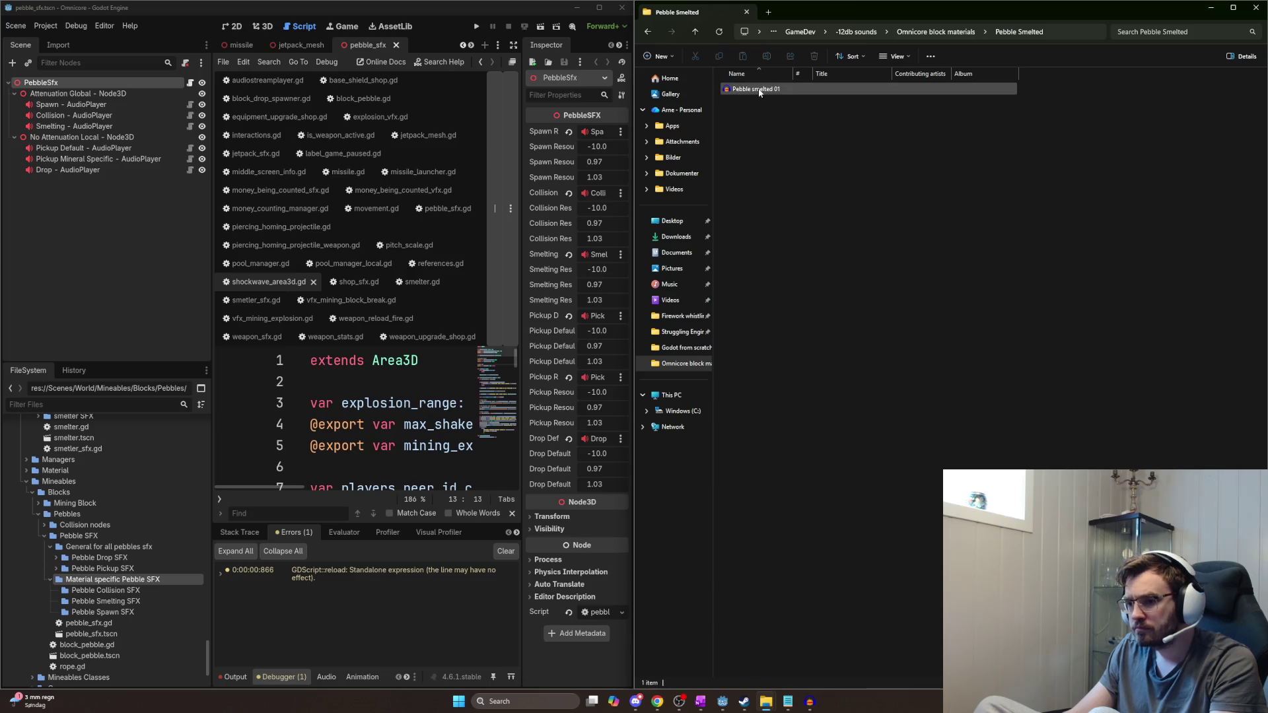
pyautogui.moveTo(760, 92); pyautogui.dragTo(257, 550)
pyautogui.moveTo(117, 603); pyautogui.dragTo(120, 606)
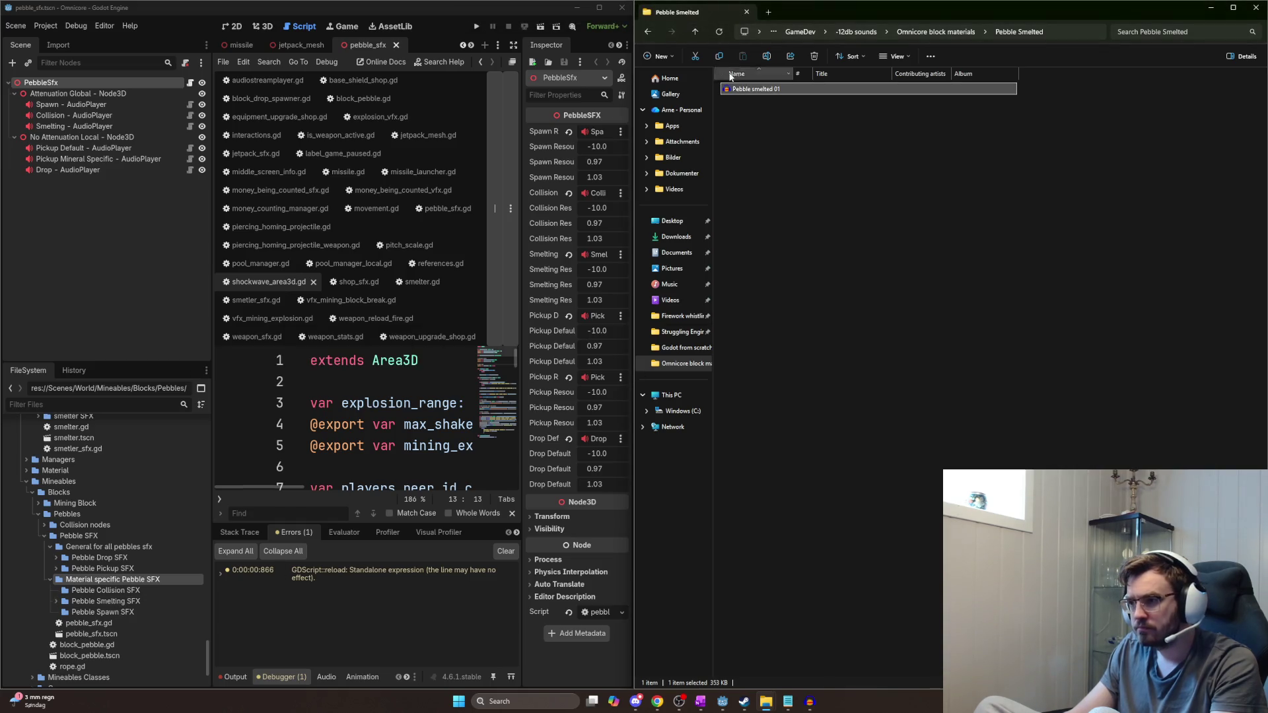
pyautogui.click(646, 32)
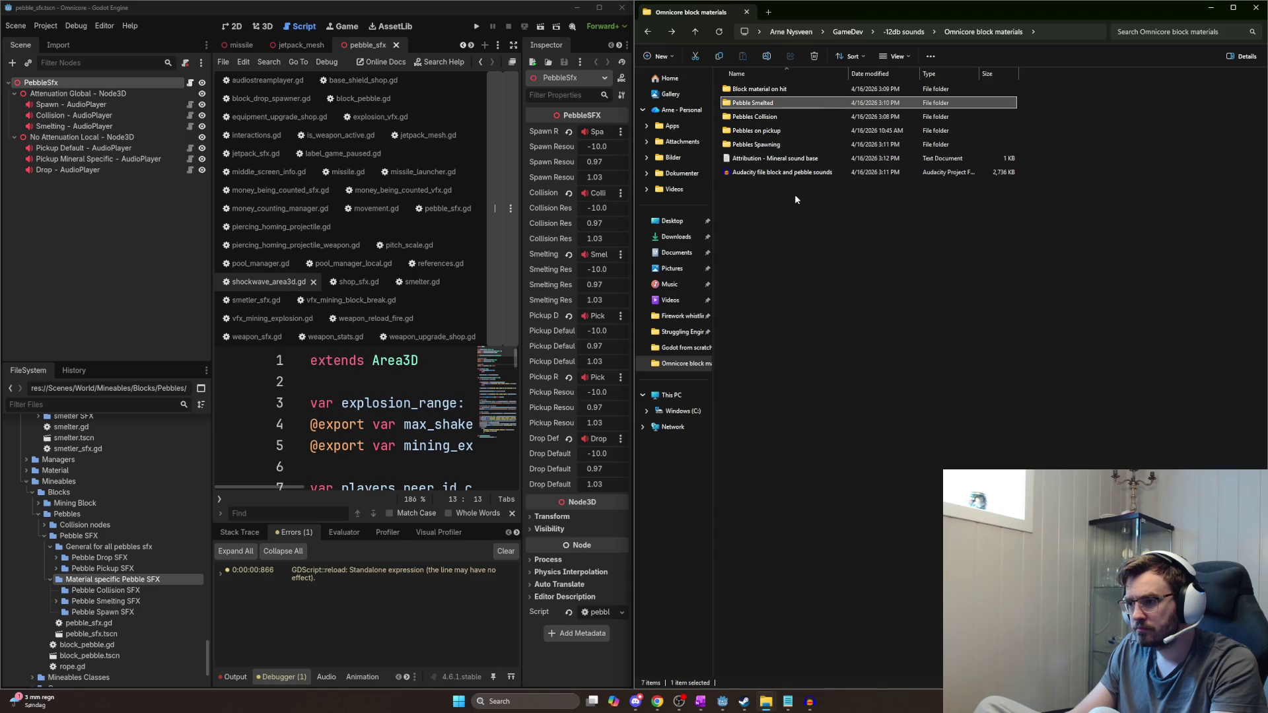
pyautogui.doubleClick(765, 119)
pyautogui.moveTo(756, 88)
pyautogui.mouseDown()
pyautogui.moveTo(772, 218)
pyautogui.moveTo(264, 462)
pyautogui.moveTo(83, 600)
pyautogui.moveTo(95, 590)
pyautogui.mouseUp()
pyautogui.click(647, 32)
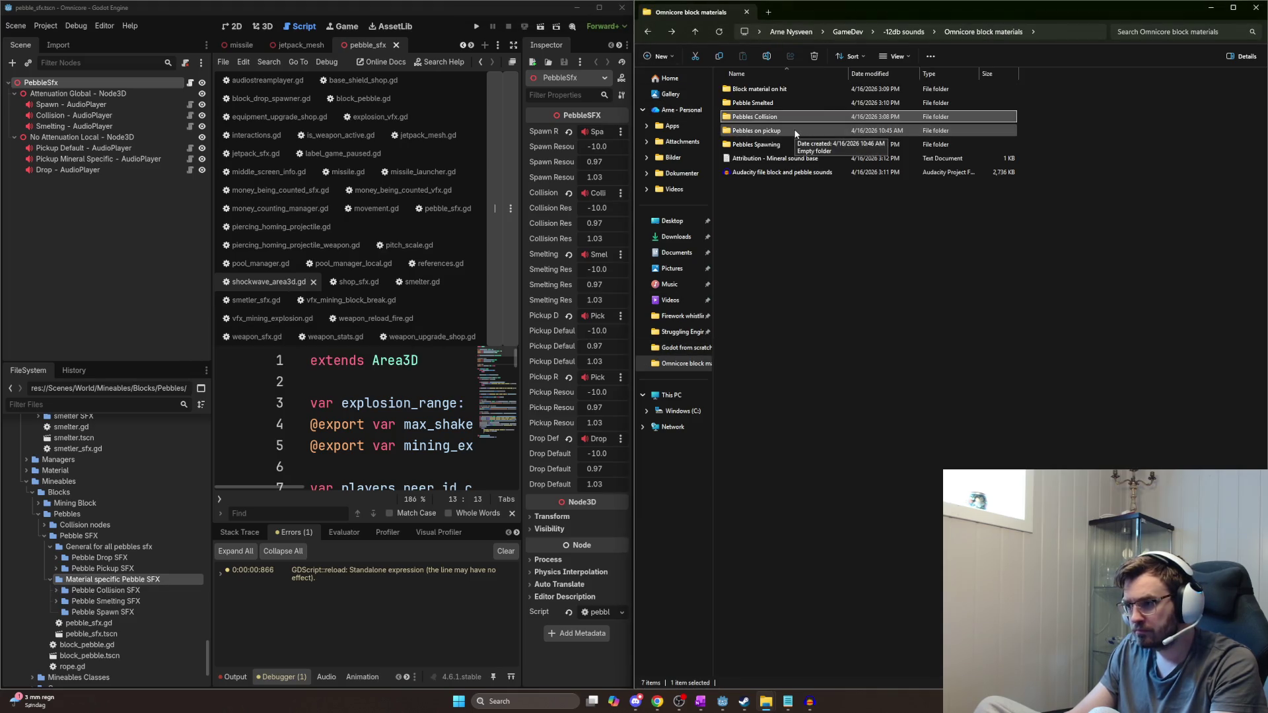
# Put Pebble spawn 01 into Godot's Pebble Spawn SFX folder
pyautogui.doubleClick(795, 132)
pyautogui.hotkey('alt', 'Left')
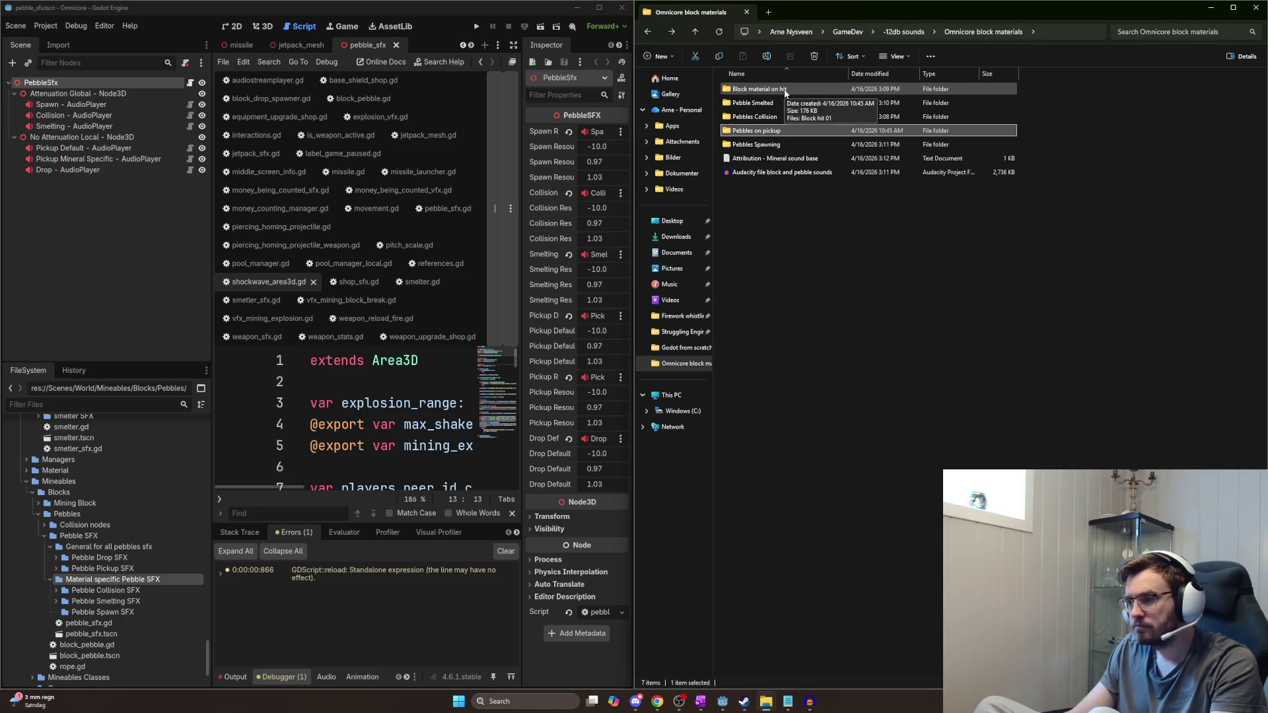
pyautogui.doubleClick(785, 90)
pyautogui.click(757, 93)
pyautogui.press('BackSpace')
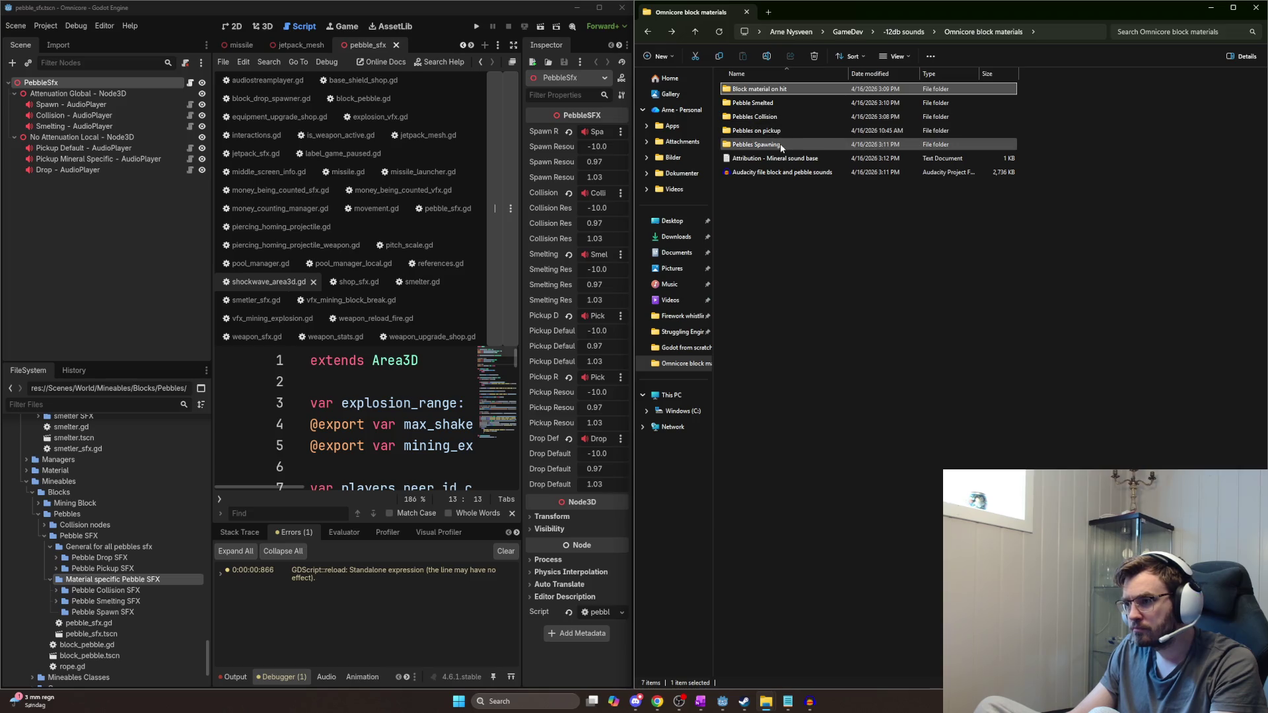
pyautogui.doubleClick(779, 143)
pyautogui.moveTo(760, 91)
pyautogui.mouseDown()
pyautogui.moveTo(822, 403)
pyautogui.moveTo(127, 614)
pyautogui.mouseUp()
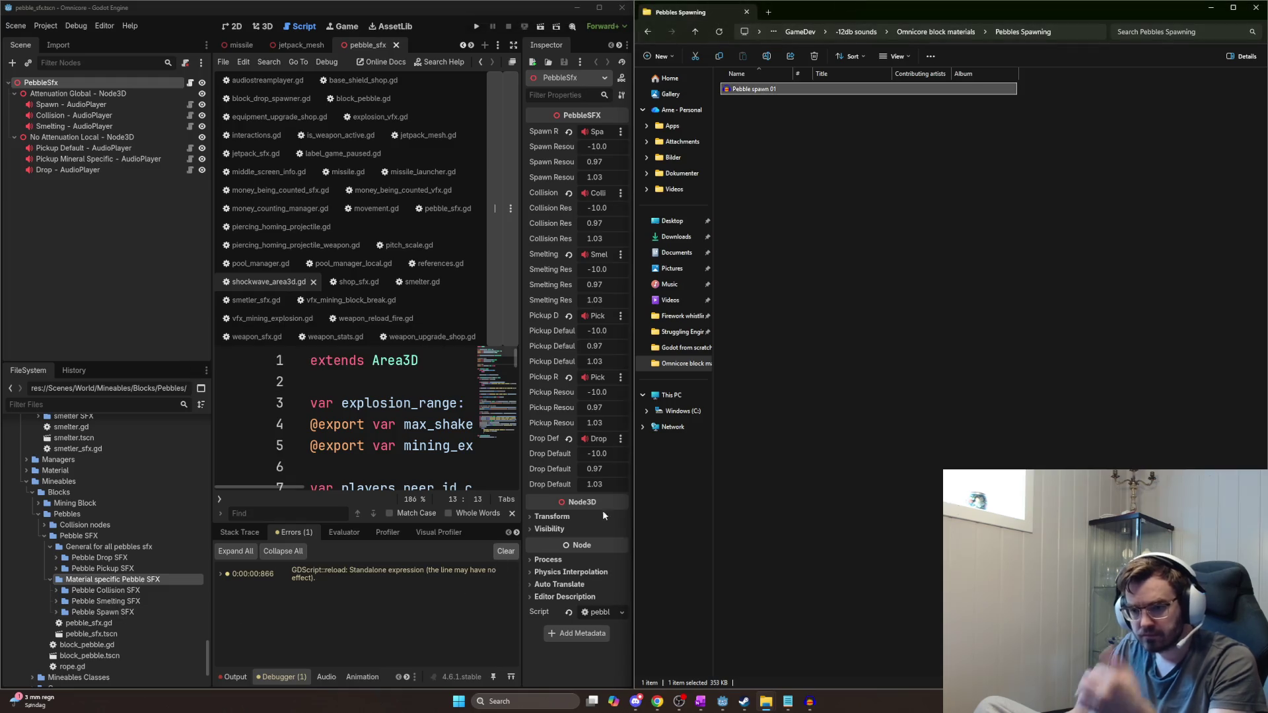
pyautogui.press('BackSpace')
# Bring the mineral sound attribution text file into the Godot project, undoing an accidental audio node
pyautogui.click(776, 158)
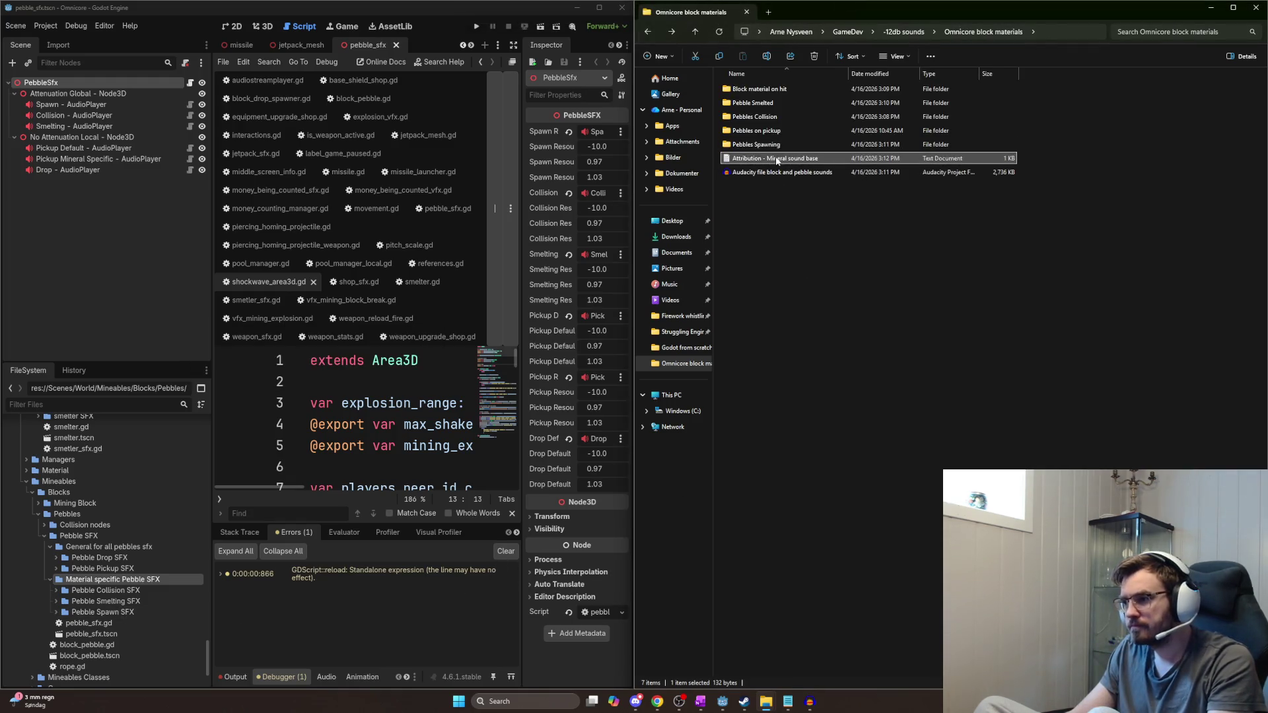
pyautogui.click(91, 613)
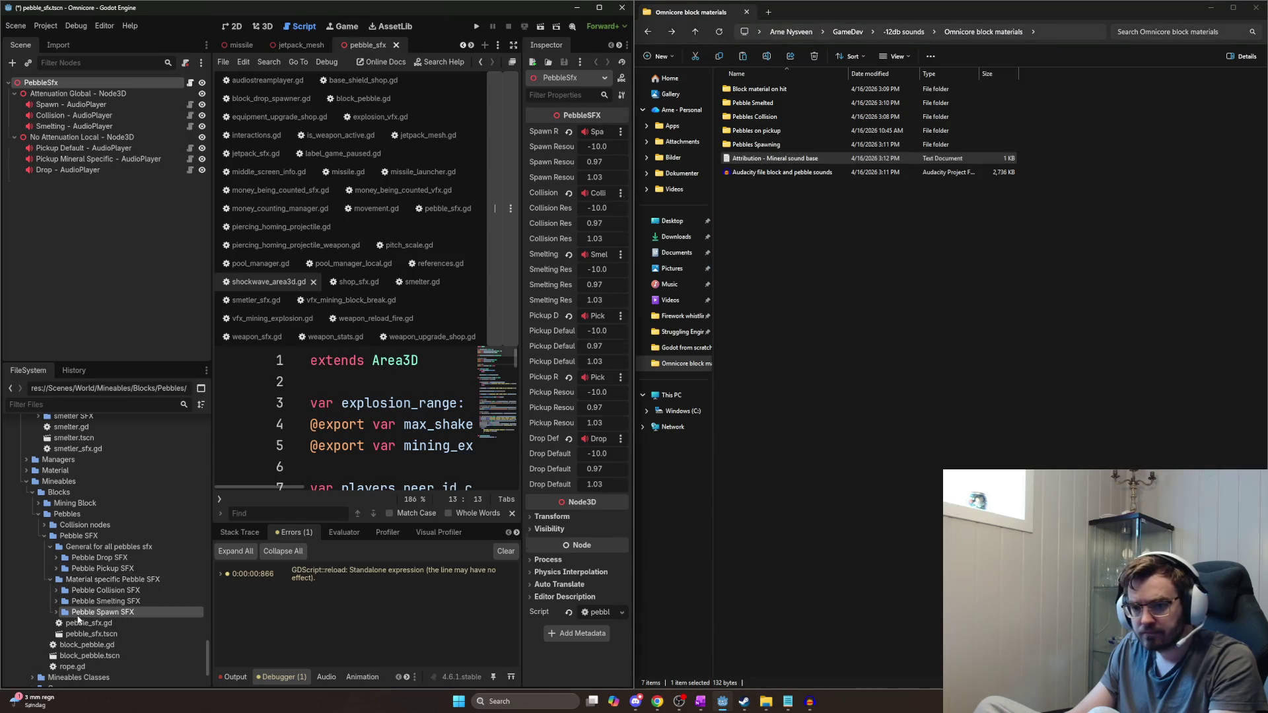
pyautogui.moveTo(81, 620); pyautogui.dragTo(109, 283)
pyautogui.hotkey('ctrl', 'z')
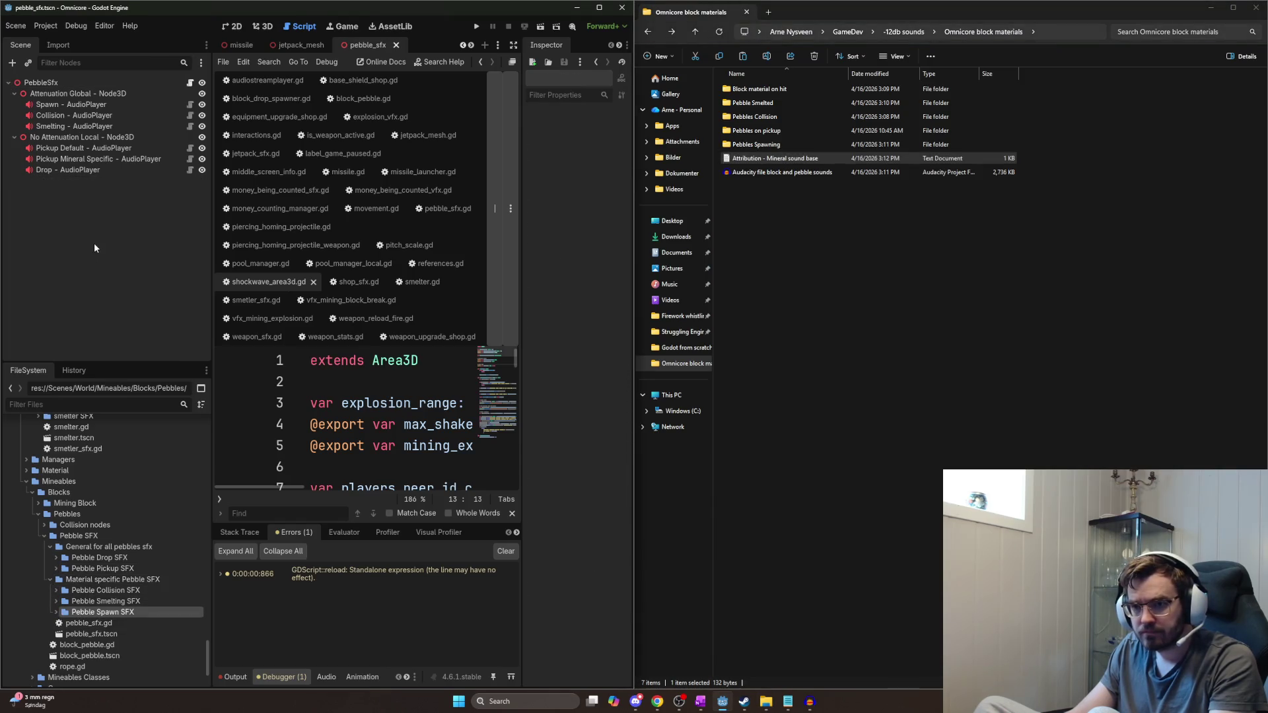
pyautogui.rightClick(768, 159)
pyautogui.click(758, 161)
pyautogui.moveTo(753, 163); pyautogui.dragTo(480, 374)
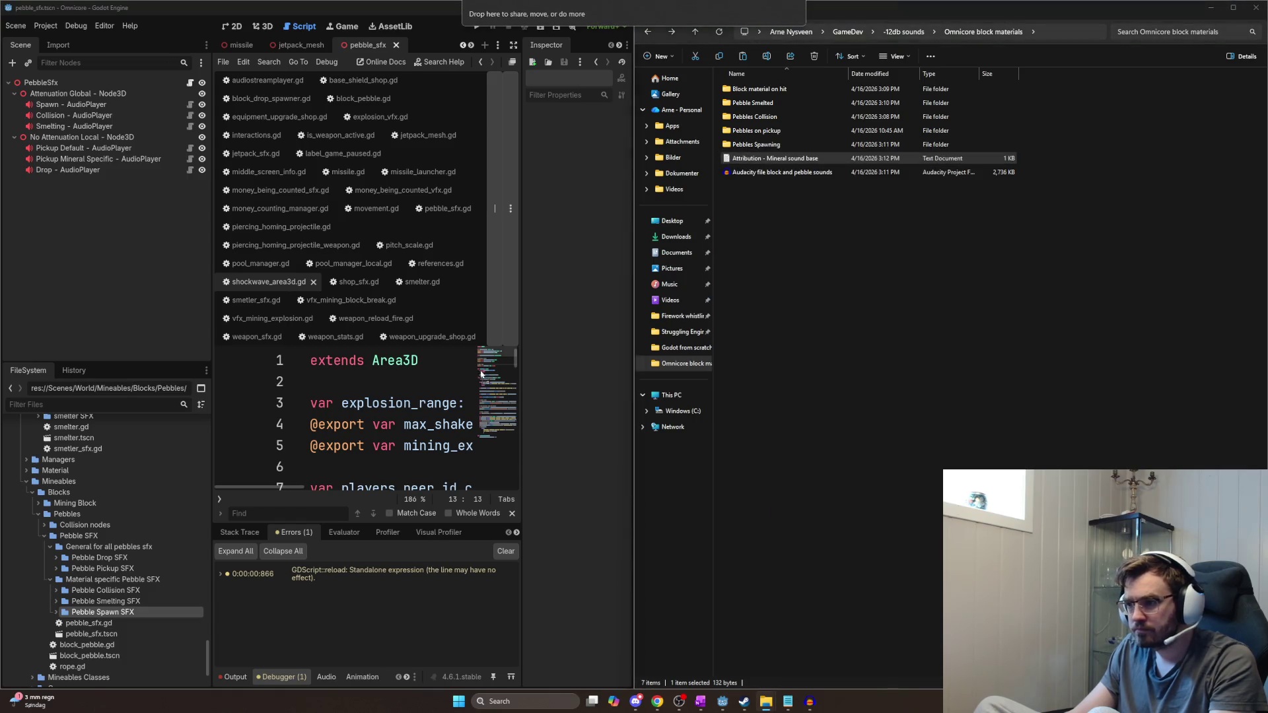
pyautogui.moveTo(94, 616)
pyautogui.mouseDown()
pyautogui.moveTo(674, 238)
pyautogui.moveTo(751, 162)
pyautogui.moveTo(462, 396)
pyautogui.moveTo(94, 606)
pyautogui.moveTo(753, 158)
pyautogui.moveTo(258, 431)
pyautogui.moveTo(127, 594)
pyautogui.mouseUp()
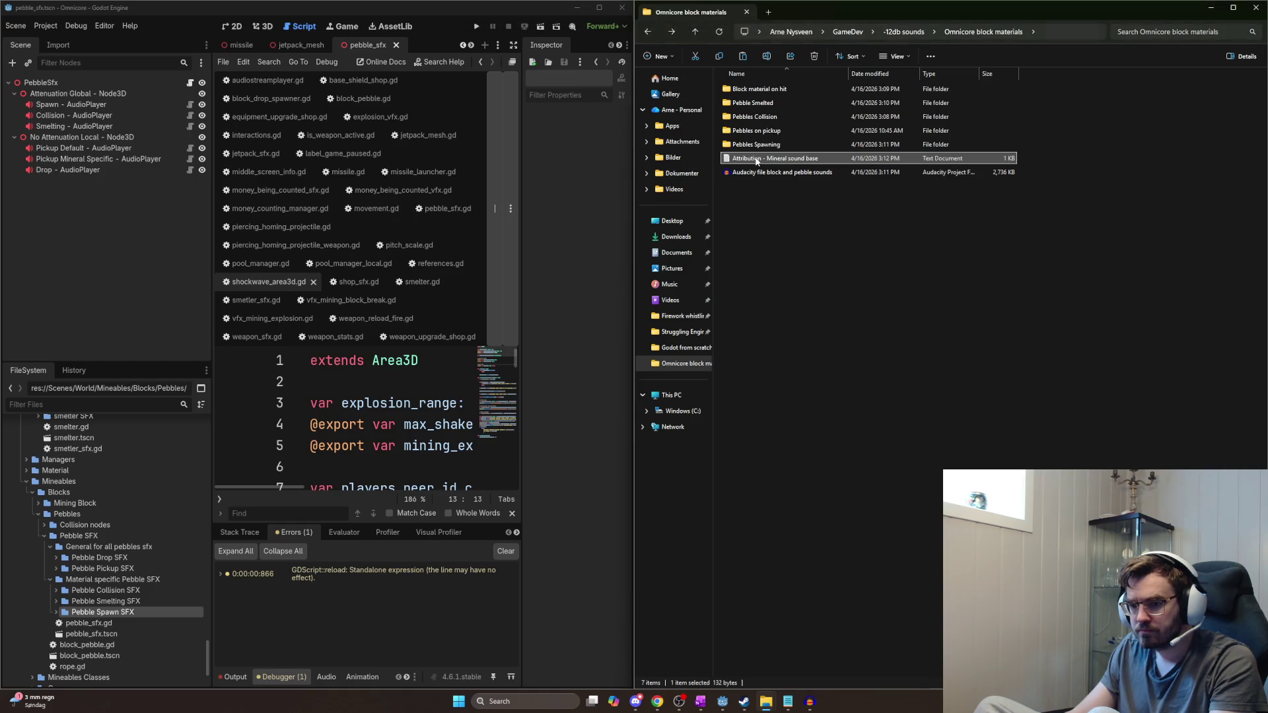
# Filter files for 'wobb' to locate chunk mining blocks, clear the filter, and open chunk_mining_blocks.tscn
pyautogui.click(109, 405)
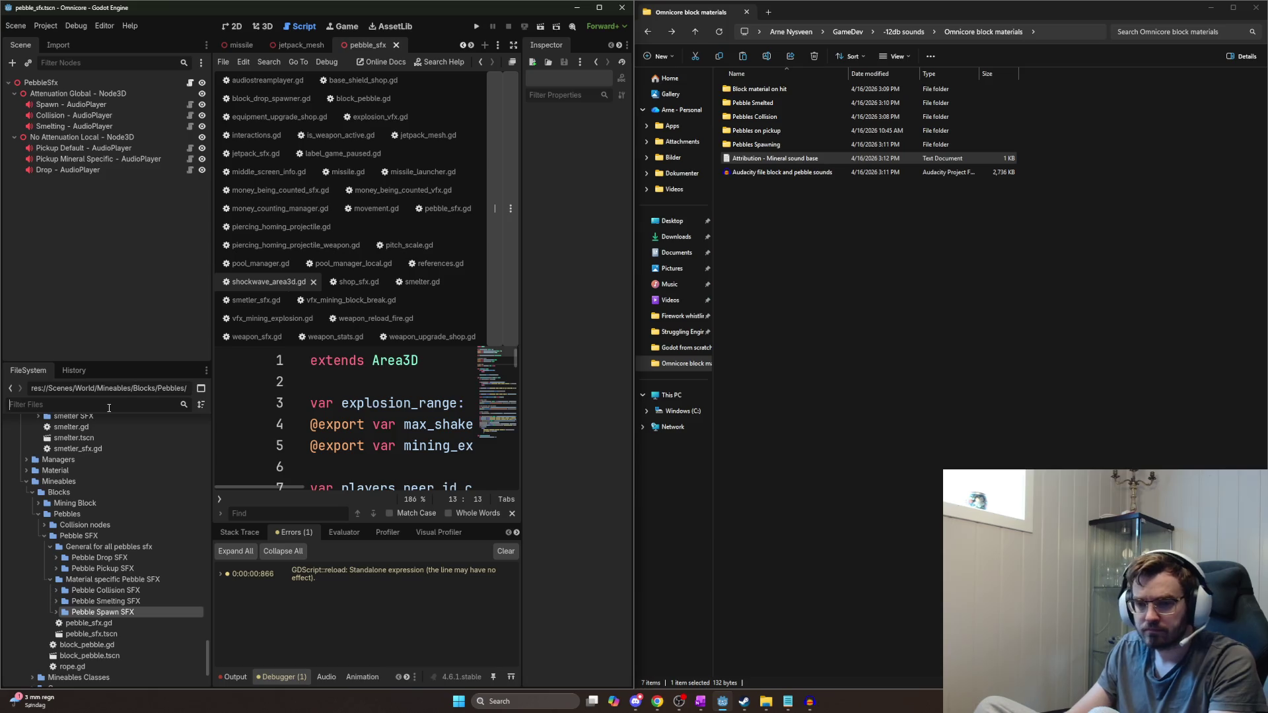
pyautogui.write('block')
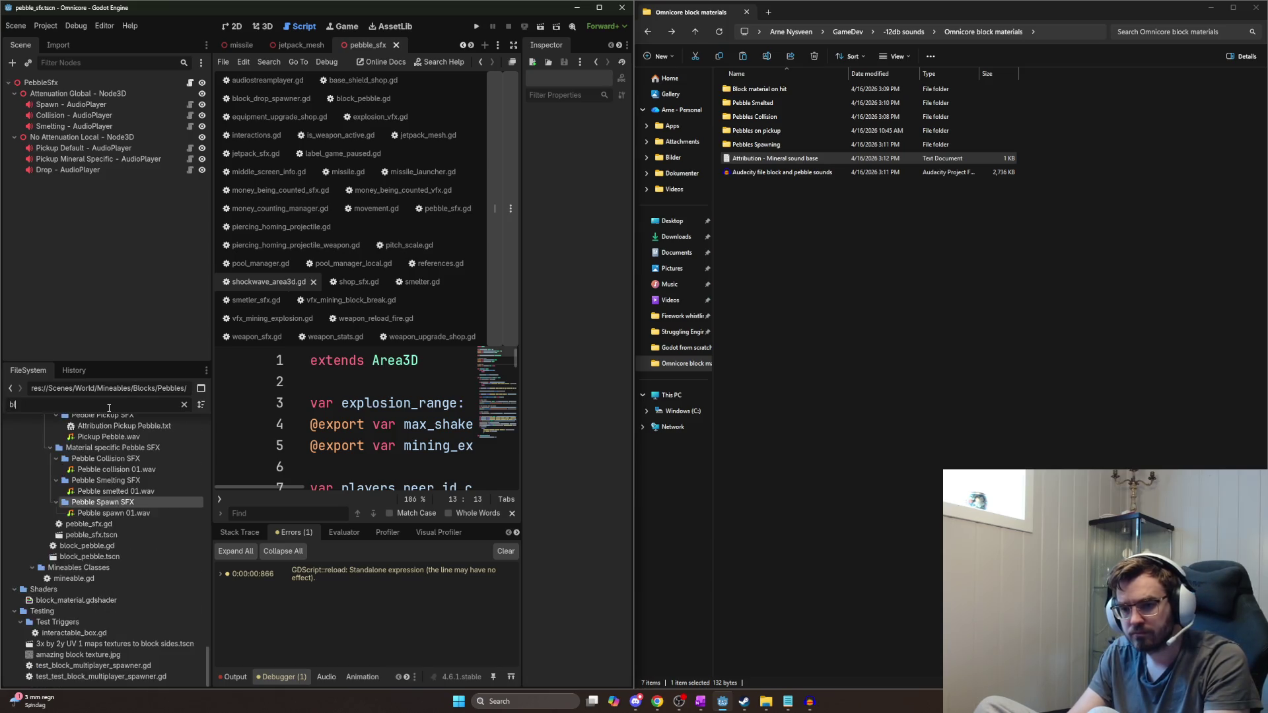
pyautogui.write('_on')
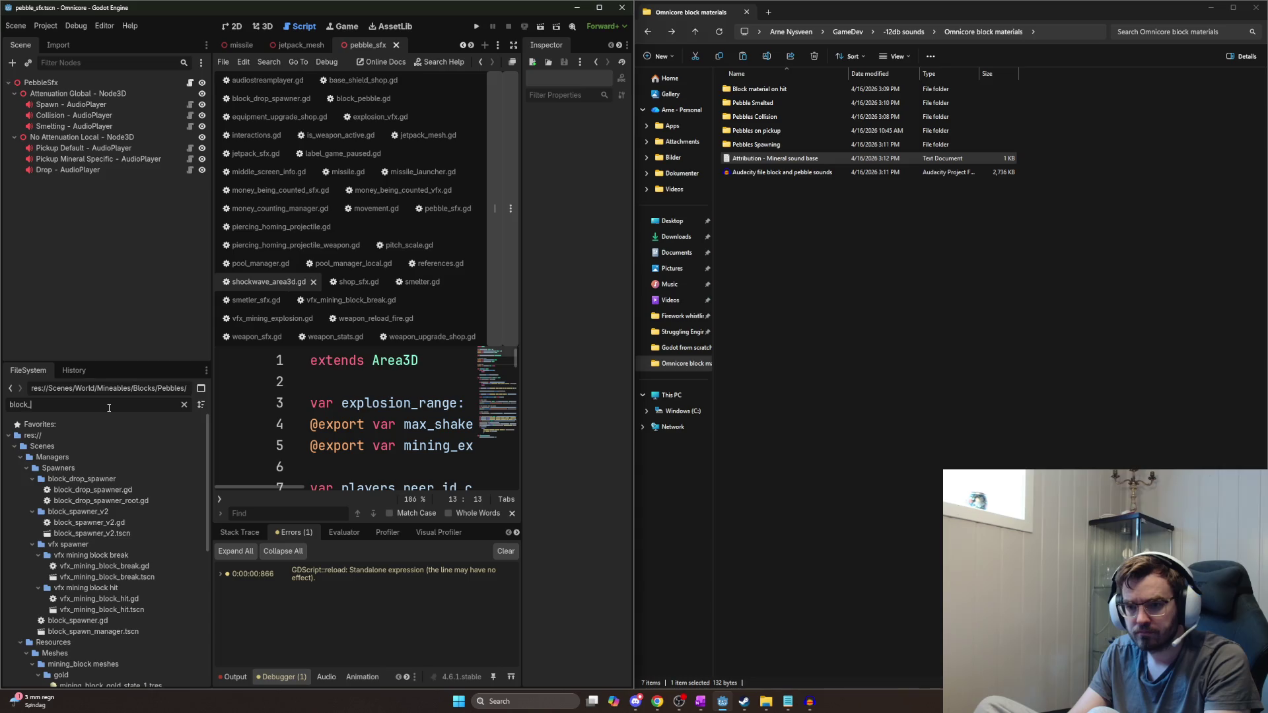
pyautogui.hotkey('ctrl', 'a')
pyautogui.write('on hit')
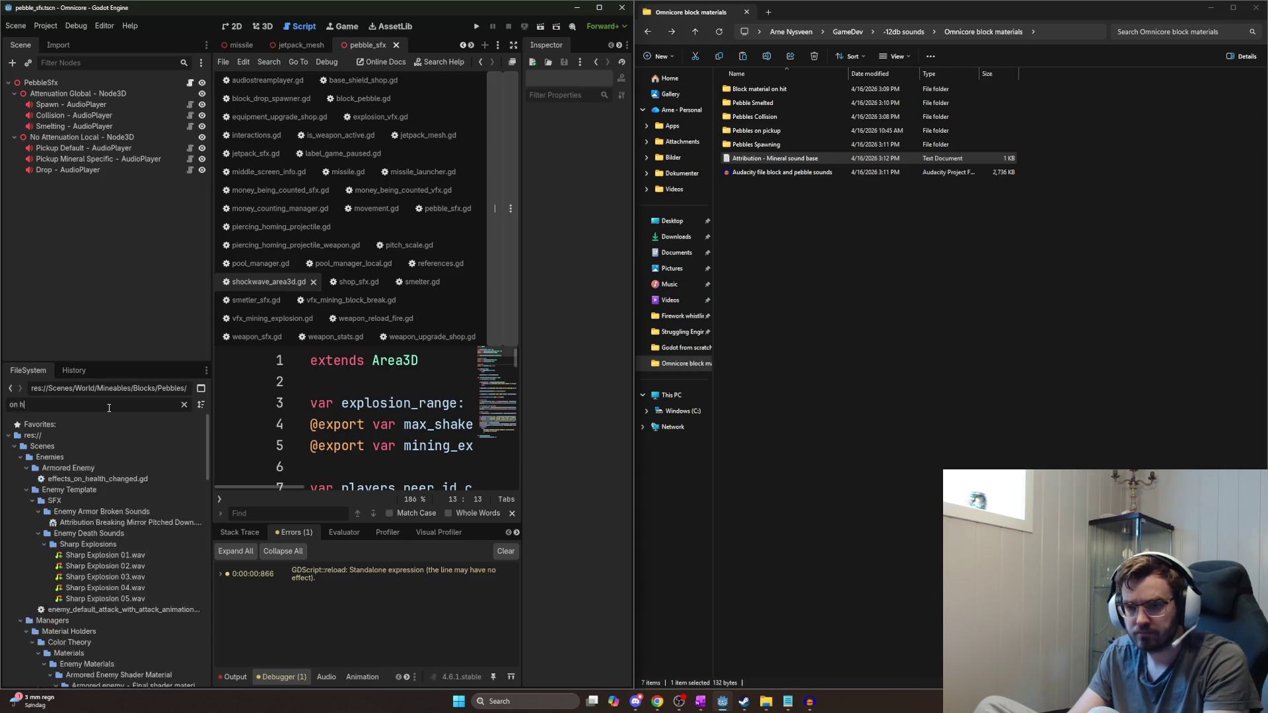
pyautogui.hotkey('ctrl', 'a')
pyautogui.write('wobb')
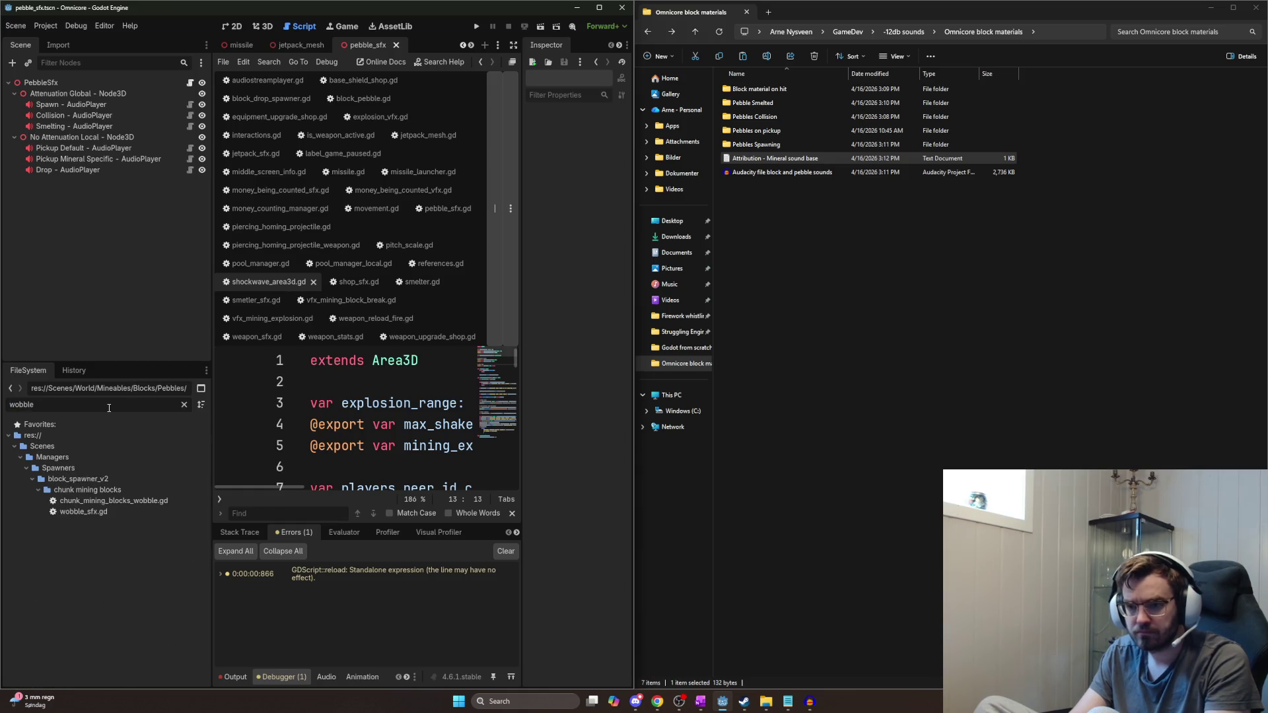
pyautogui.click(70, 490)
pyautogui.click(183, 404)
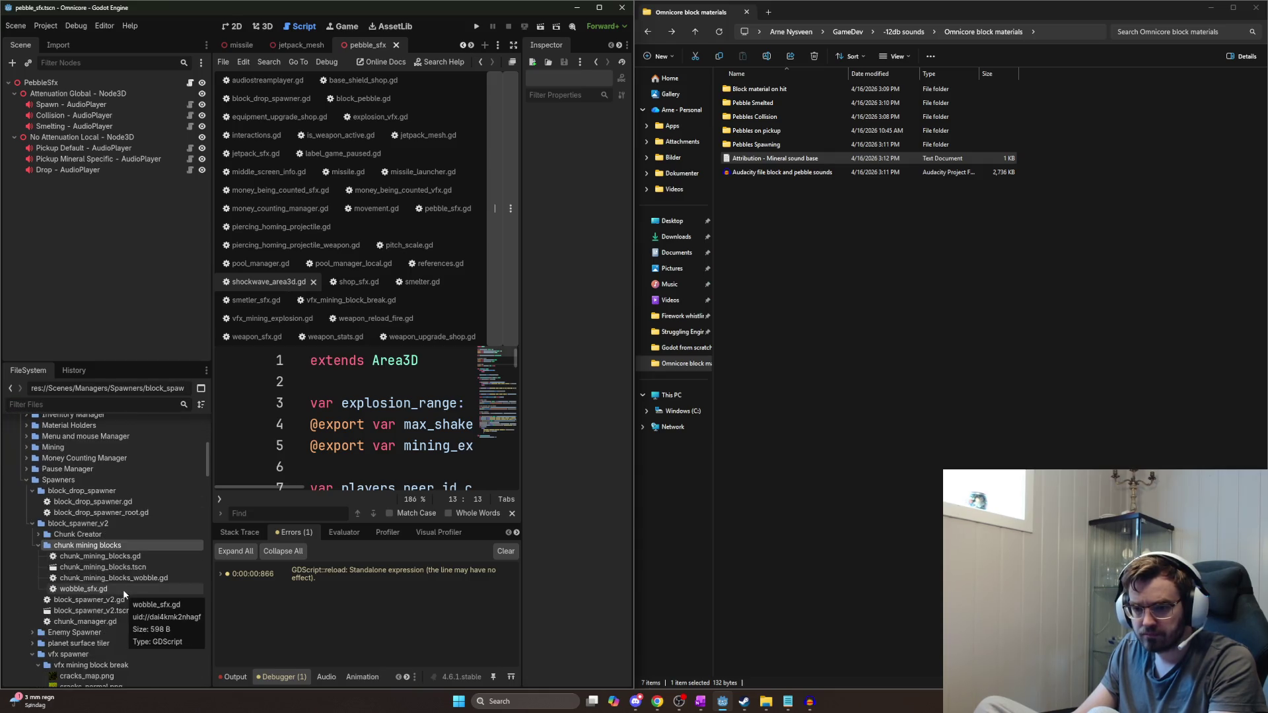
pyautogui.doubleClick(126, 567)
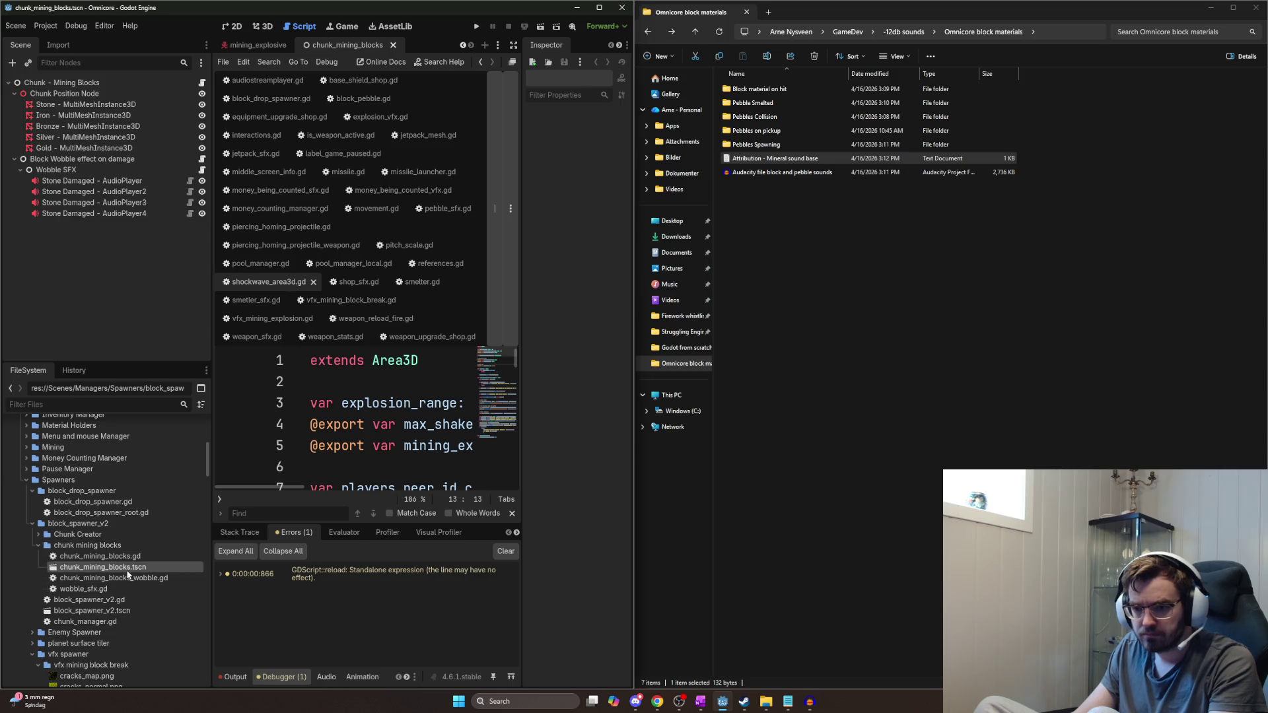
# Inspect Wobble SFX and its audio players, then start adding a Node3D child under Wobble SFX
pyautogui.click(136, 173)
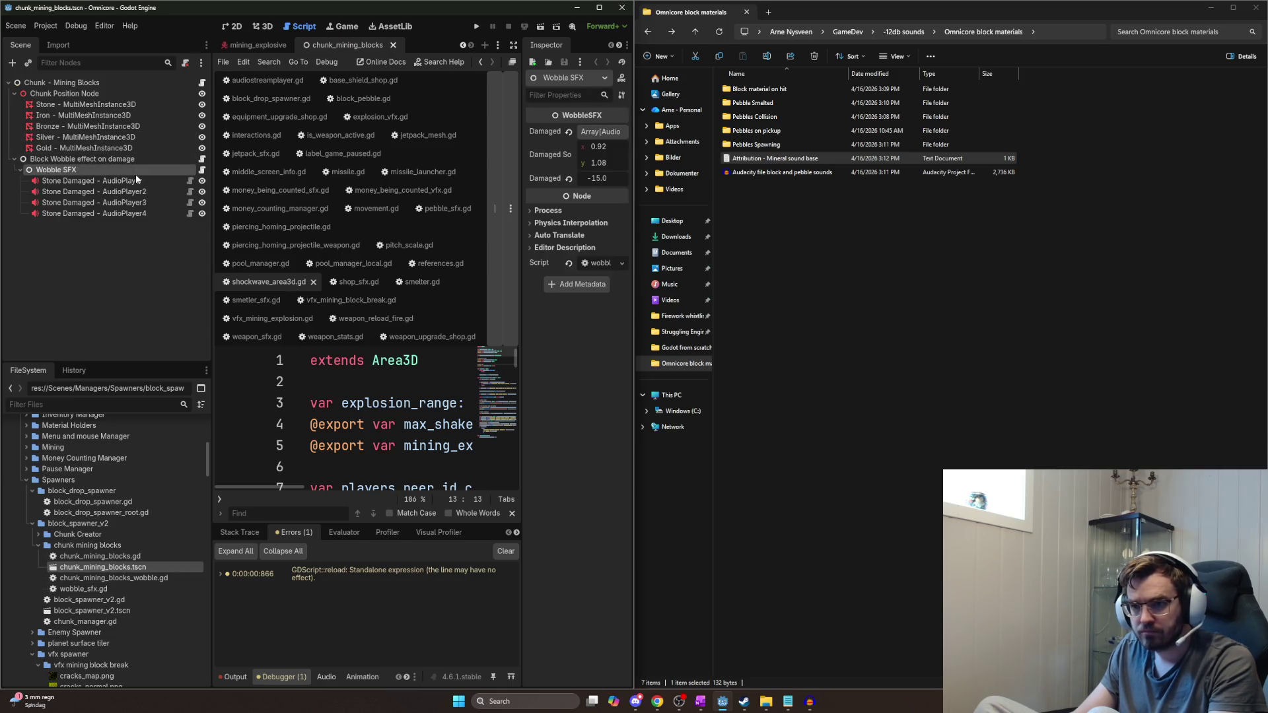
pyautogui.click(128, 213)
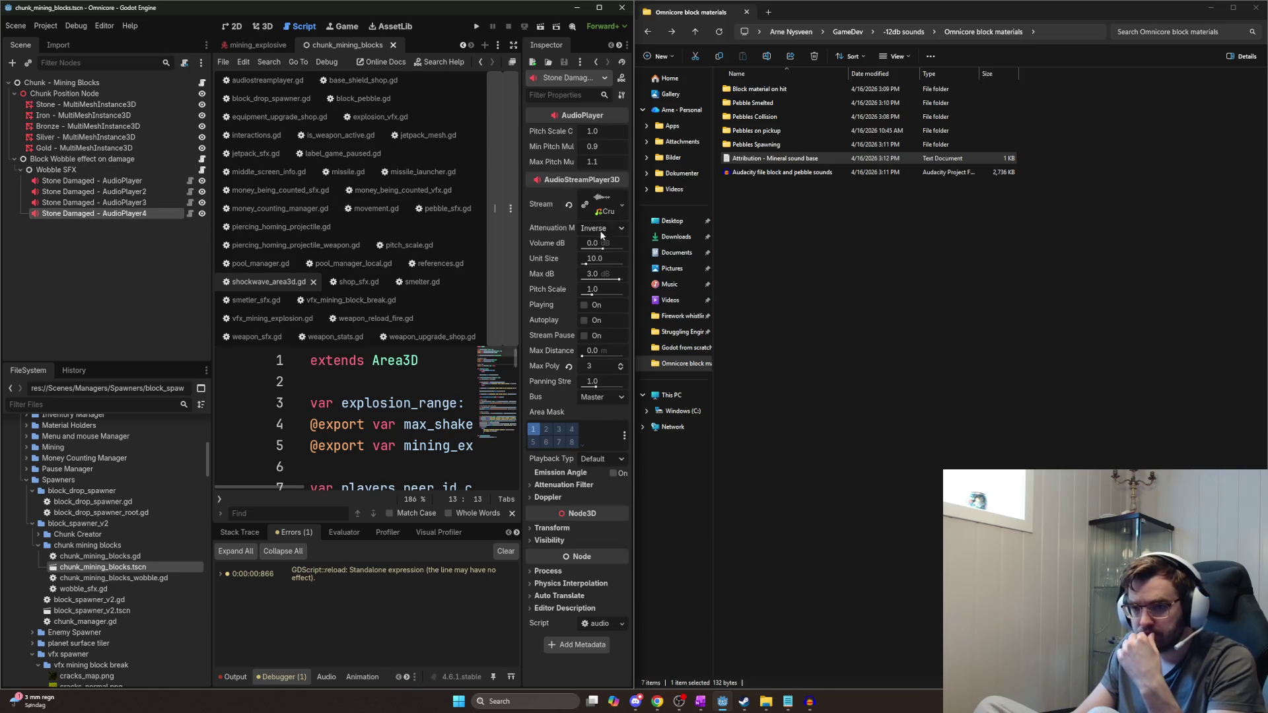
pyautogui.rightClick(132, 169)
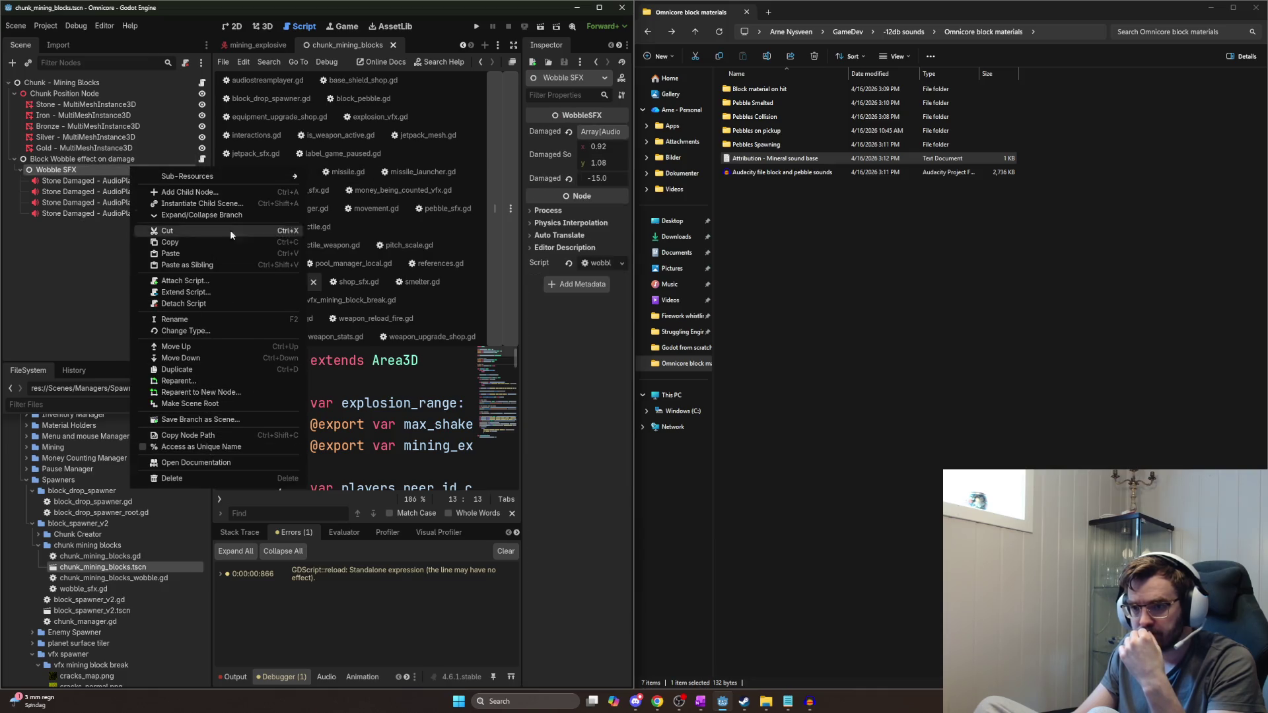
pyautogui.click(100, 175)
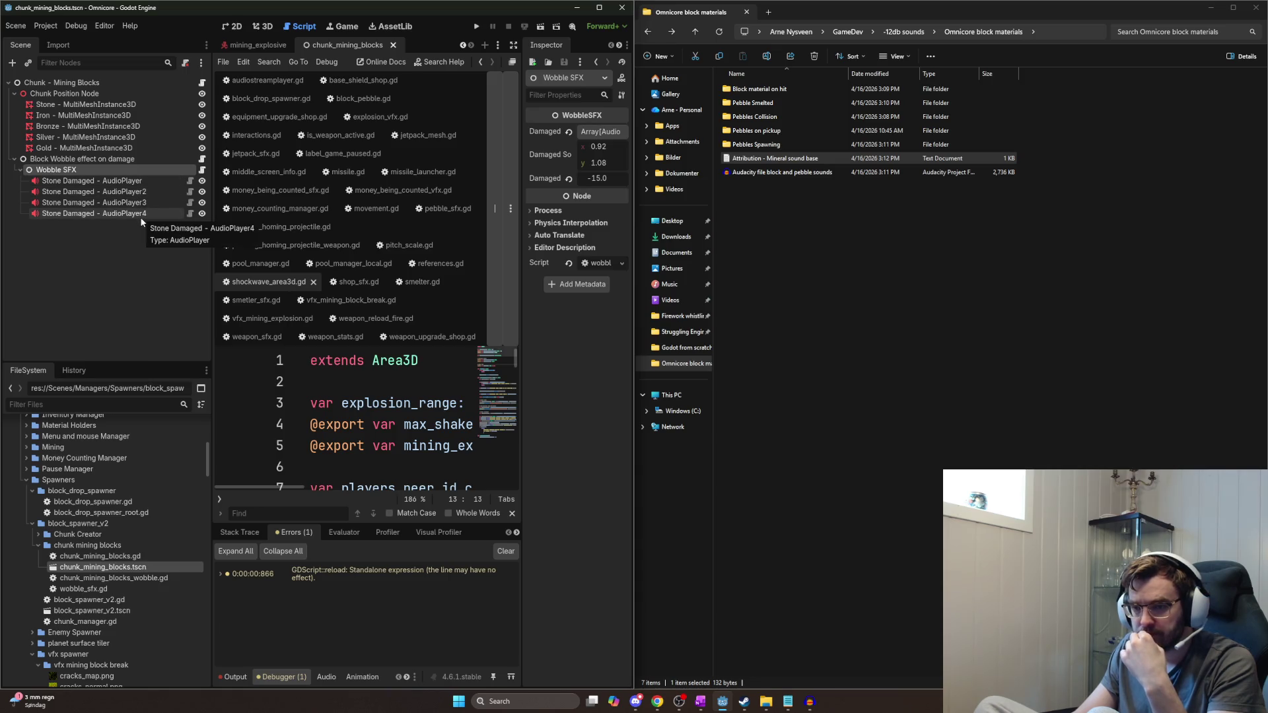
pyautogui.rightClick(116, 171)
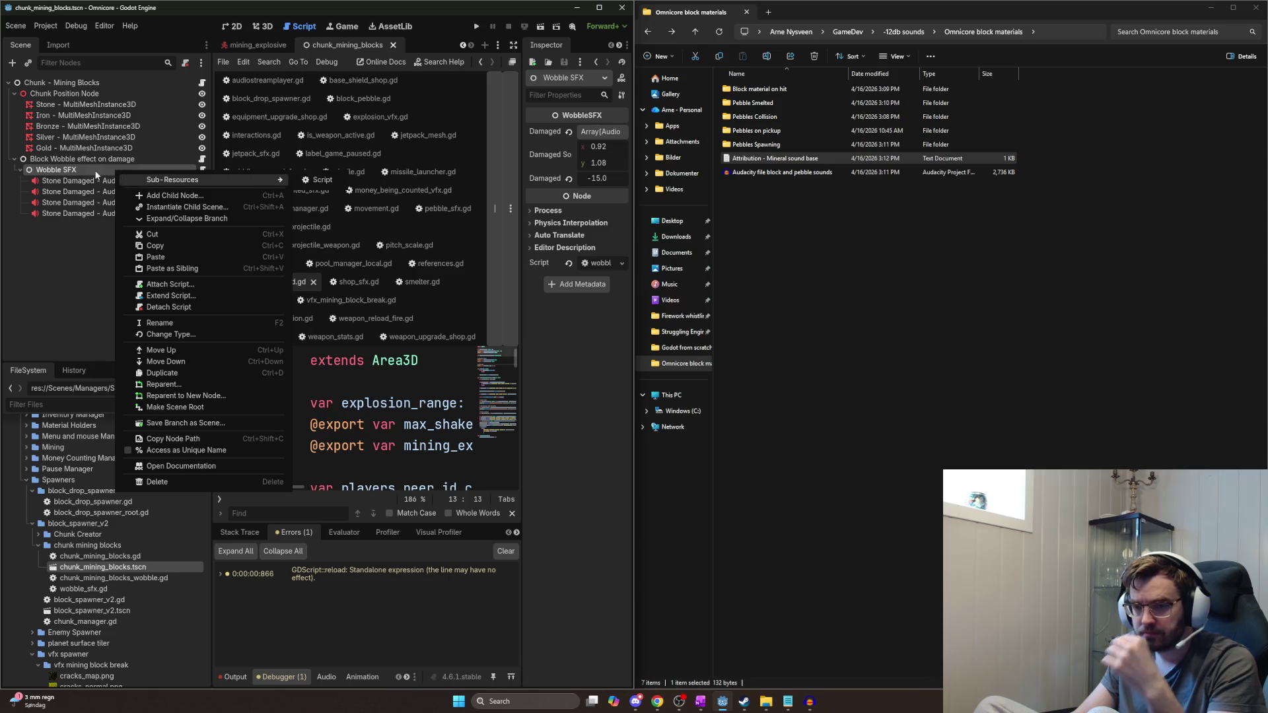
pyautogui.click(95, 169)
pyautogui.hotkey('ctrl', 'a')
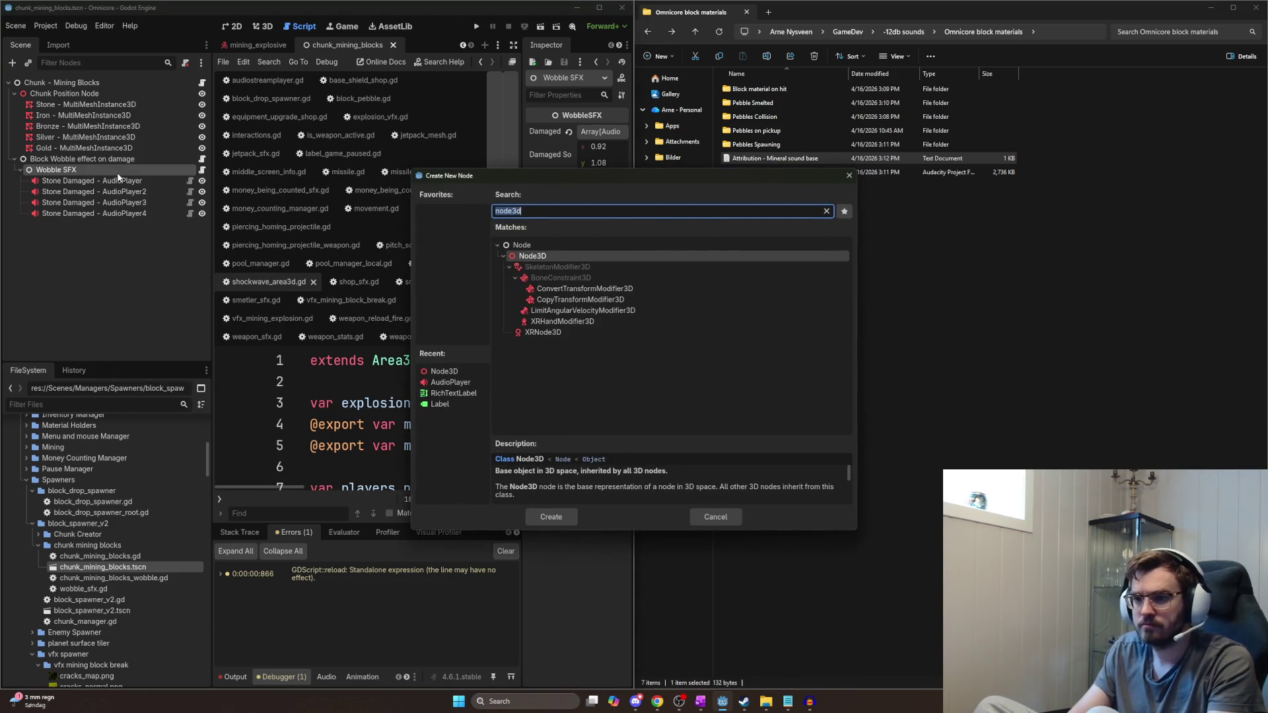
# Create a 'Stone Damaged sounds' Node3D under Wobble SFX and move the four Stone Damaged players into it
pyautogui.press('Return')
pyautogui.write('St')
pyautogui.write('one D')
pyautogui.write('amaged sounds')
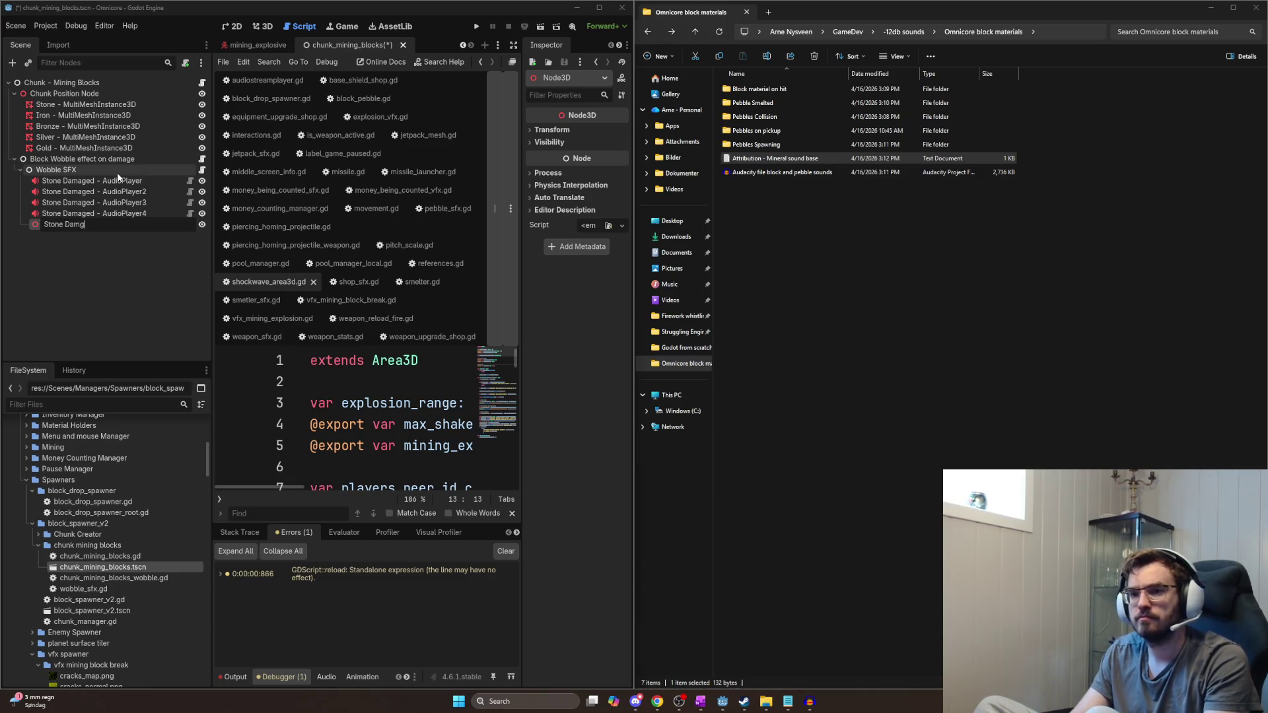
pyautogui.press('Return')
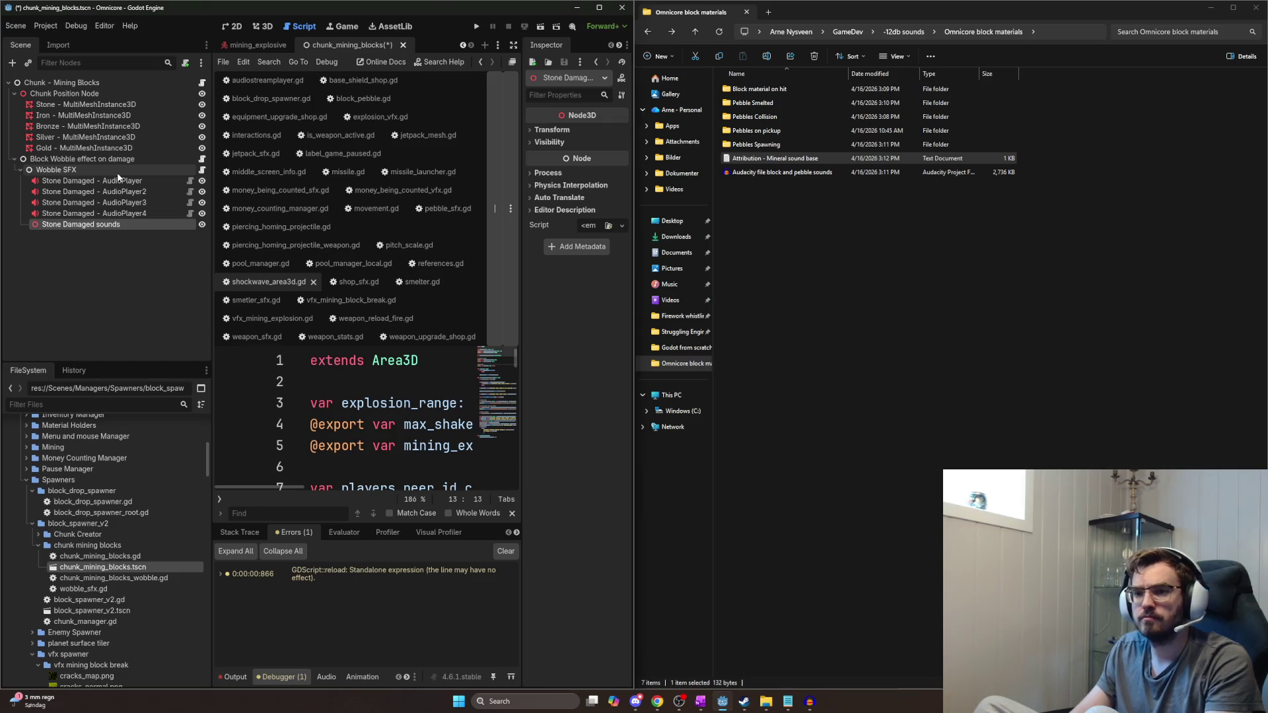
pyautogui.moveTo(62, 228); pyautogui.dragTo(62, 182)
pyautogui.click(62, 193)
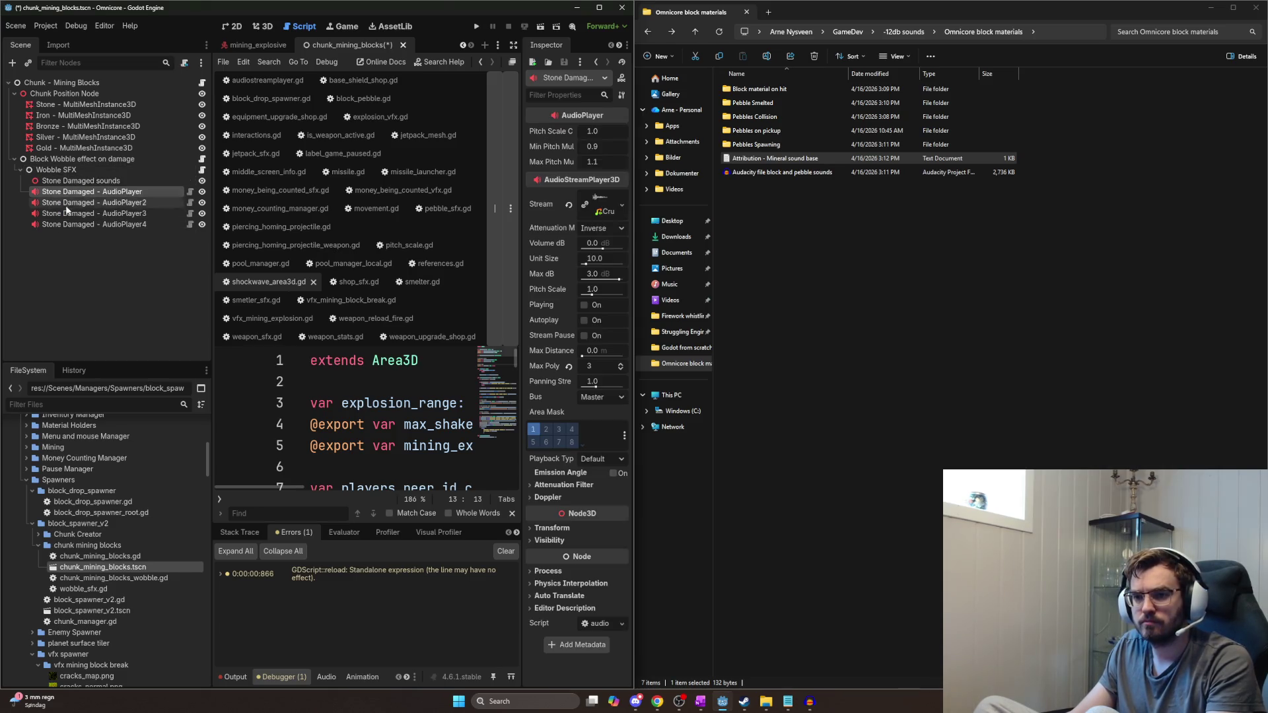
pyautogui.keyDown('shift'); pyautogui.click(70, 226); pyautogui.keyUp('shift')
pyautogui.moveTo(69, 225); pyautogui.dragTo(62, 182)
# Add a second Node3D under Wobble SFX named 'Minerals damaged sounds - Node3D'
pyautogui.click(56, 170)
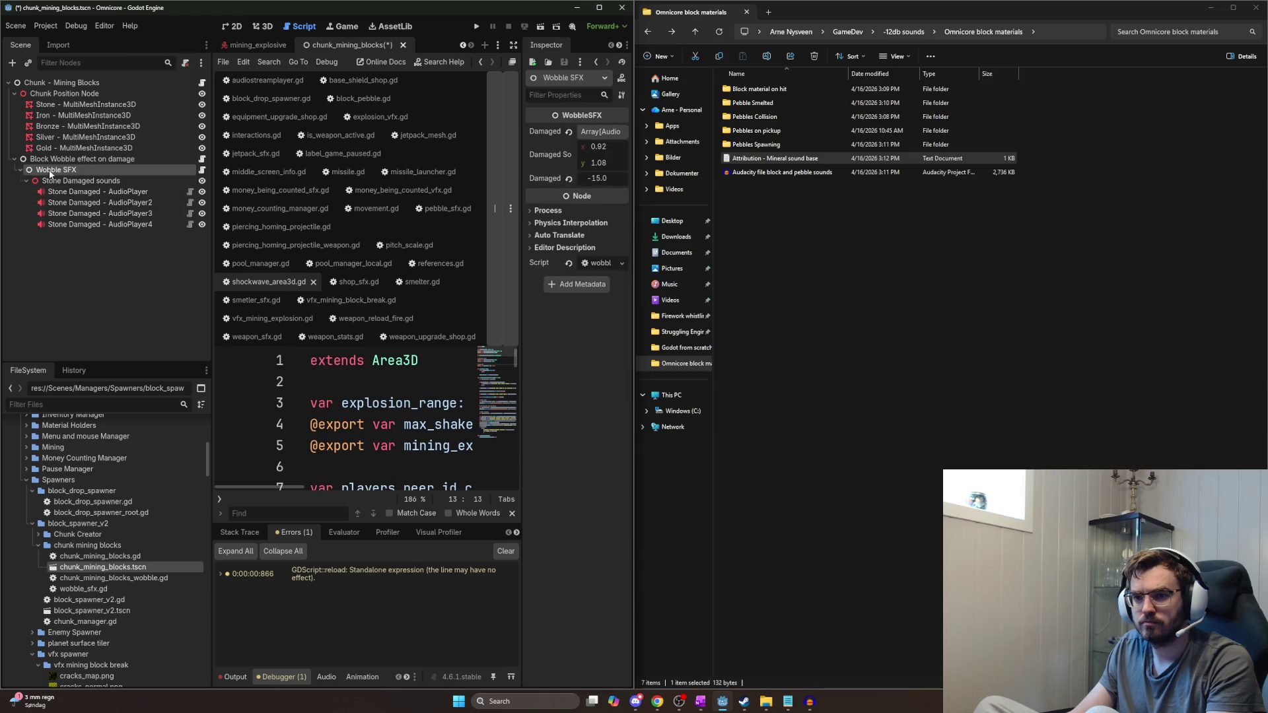
pyautogui.doubleClick(46, 170)
pyautogui.rightClick(40, 171)
pyautogui.press('Escape')
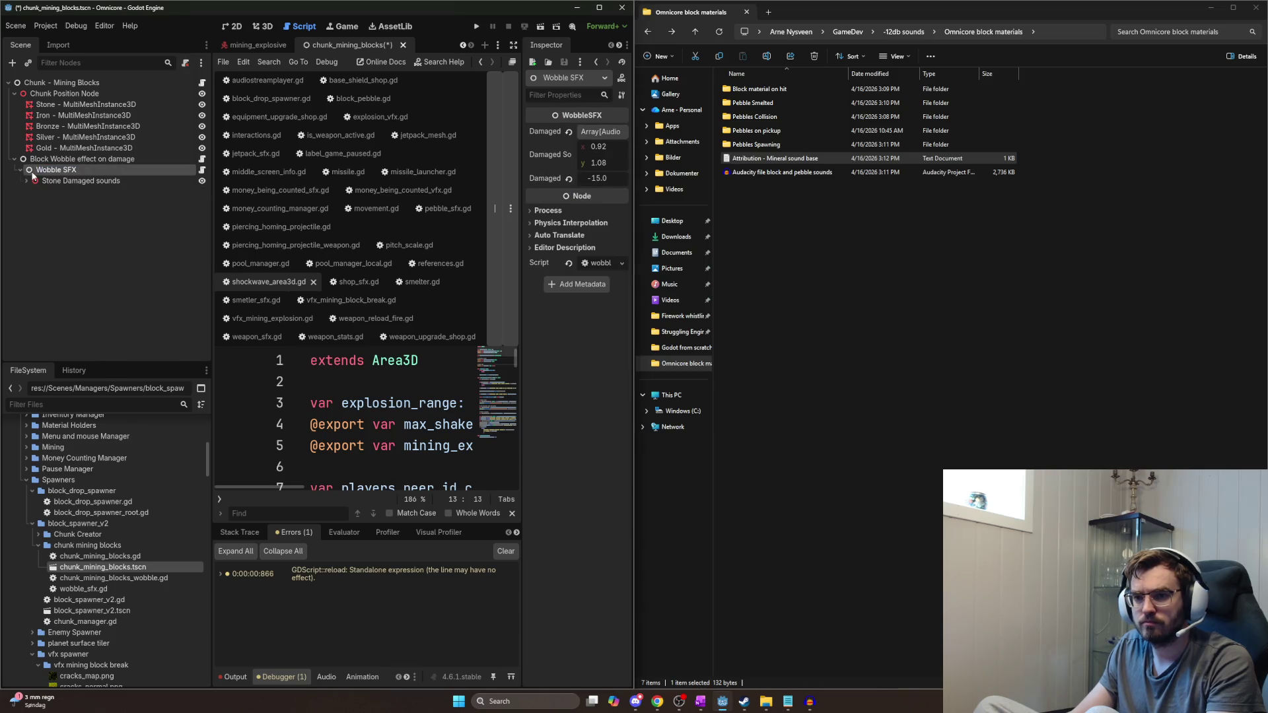
pyautogui.rightClick(31, 170)
pyautogui.click(27, 173)
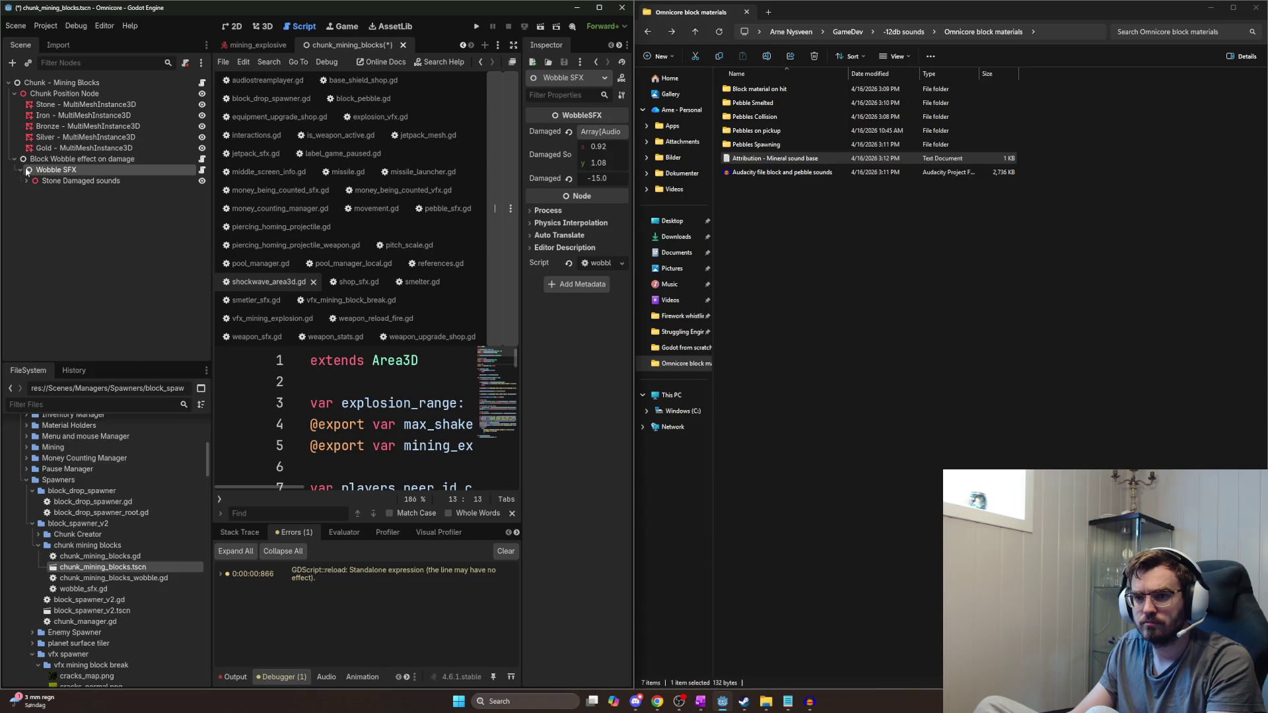
pyautogui.hotkey('ctrl', 'a')
pyautogui.write('node3d')
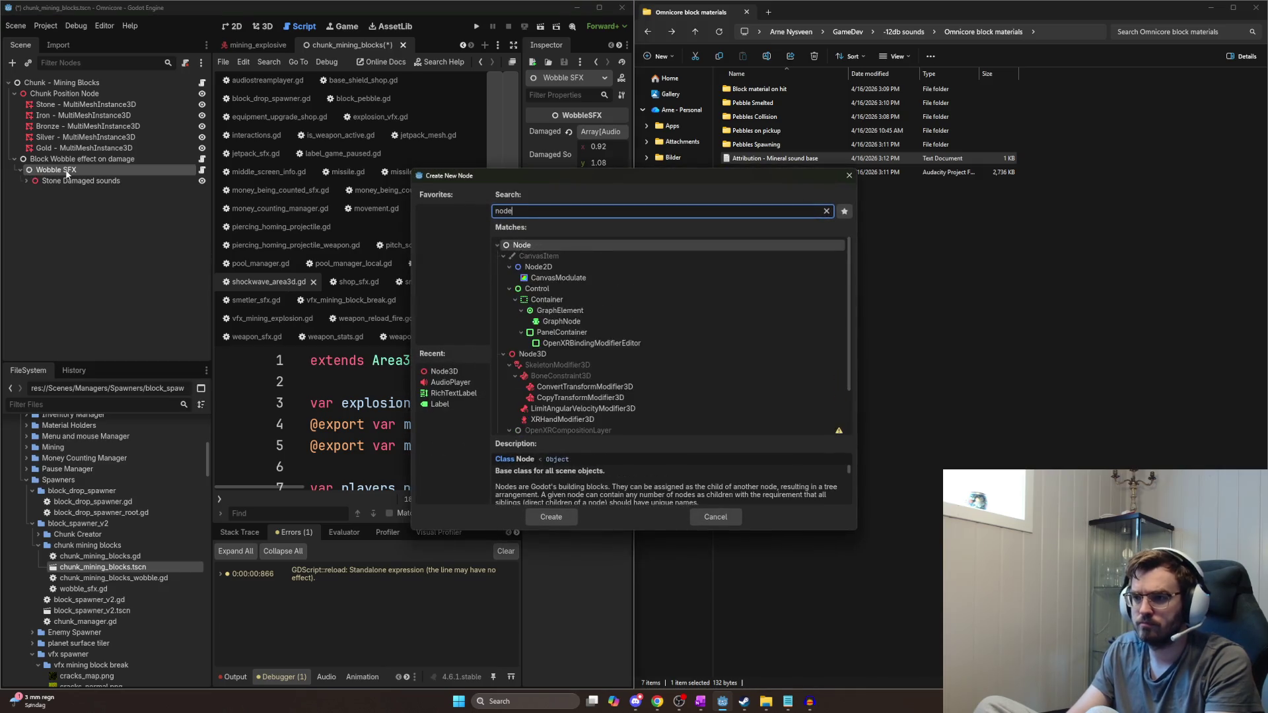
pyautogui.press('Return')
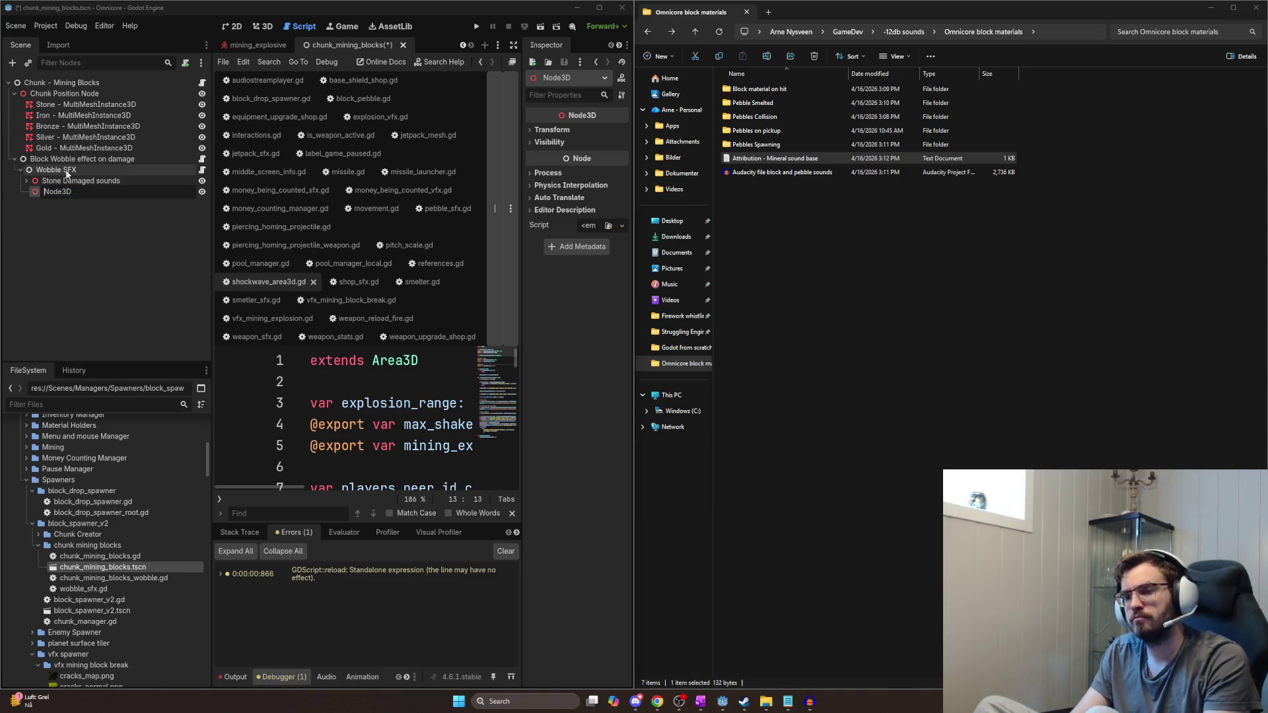
pyautogui.write('Minerals damaged sounds -')
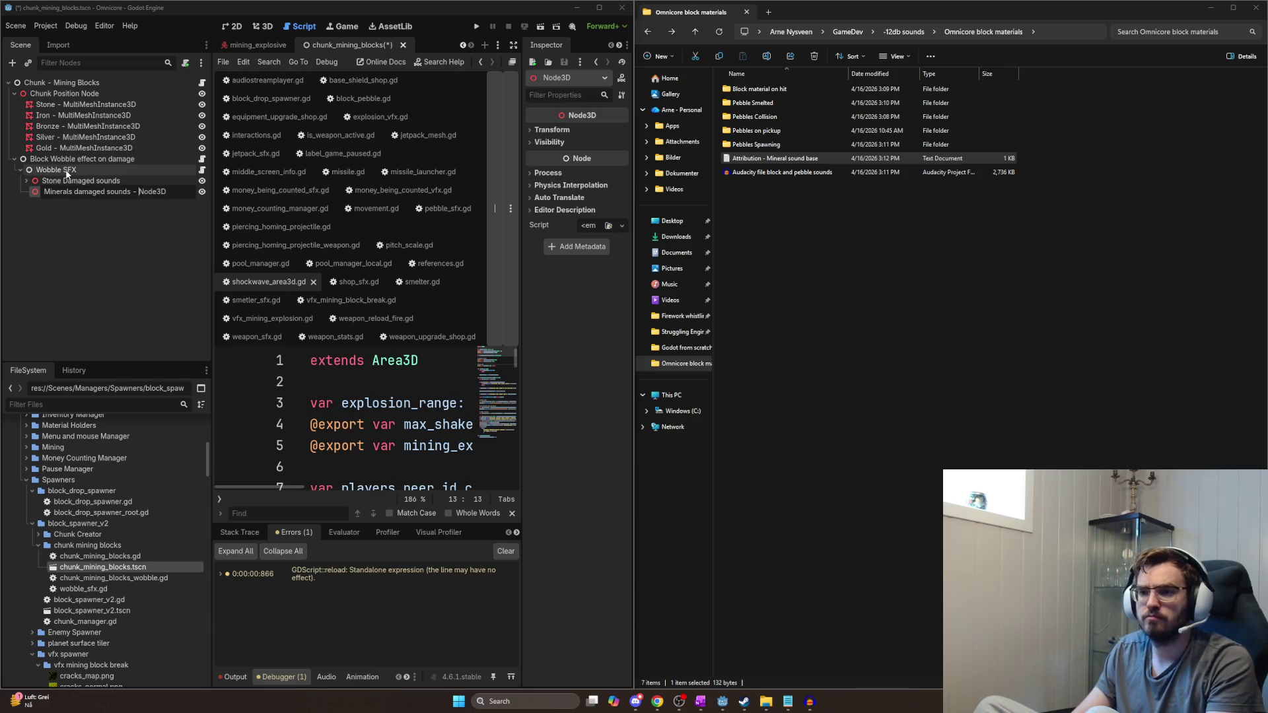
pyautogui.hotkey('ctrl', 'shift', 'Left')
pyautogui.hotkey('ctrl', 'shift', 'Left')
pyautogui.hotkey('ctrl', 'shift', 'Left')
pyautogui.hotkey('ctrl', 'shift', 'Right')
pyautogui.hotkey('ctrl', 'c')
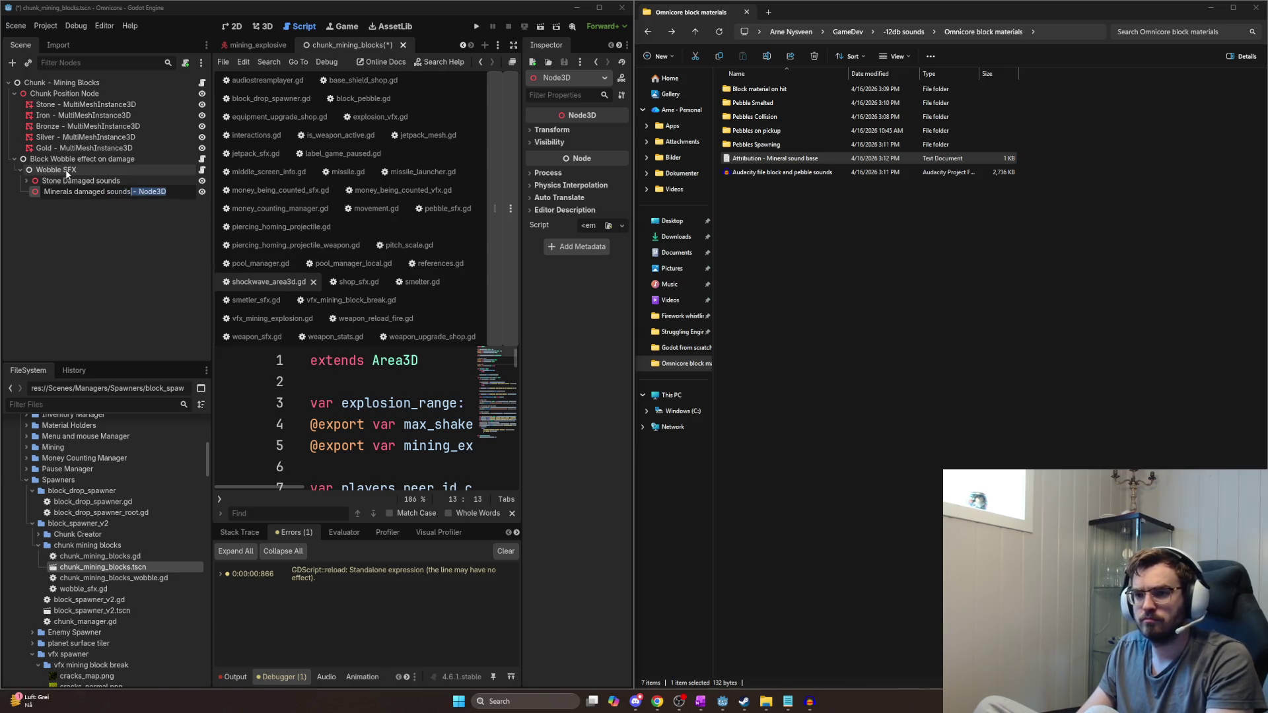
pyautogui.press('Return')
# Rename the Stone node to 'Stone Damaged sounds - Node3D'
pyautogui.doubleClick(142, 179)
pyautogui.press('End')
pyautogui.hotkey('ctrl', 'v')
pyautogui.press('Return')
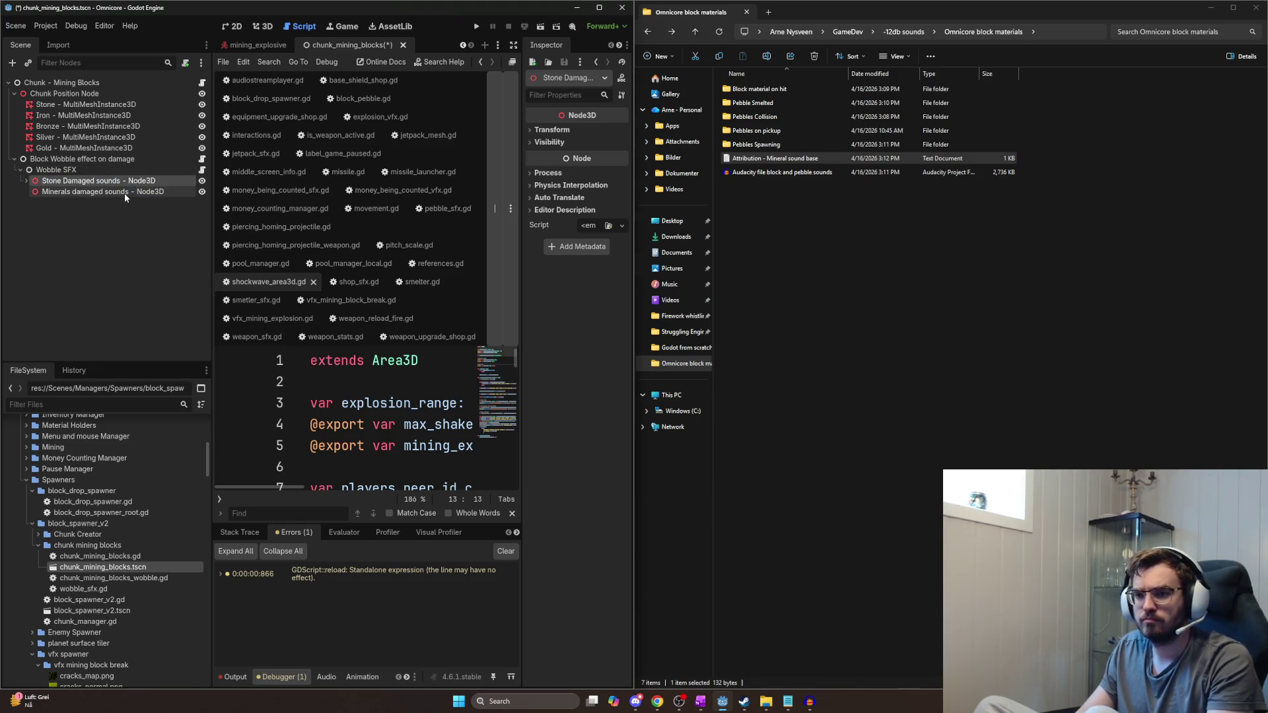
pyautogui.click(74, 192)
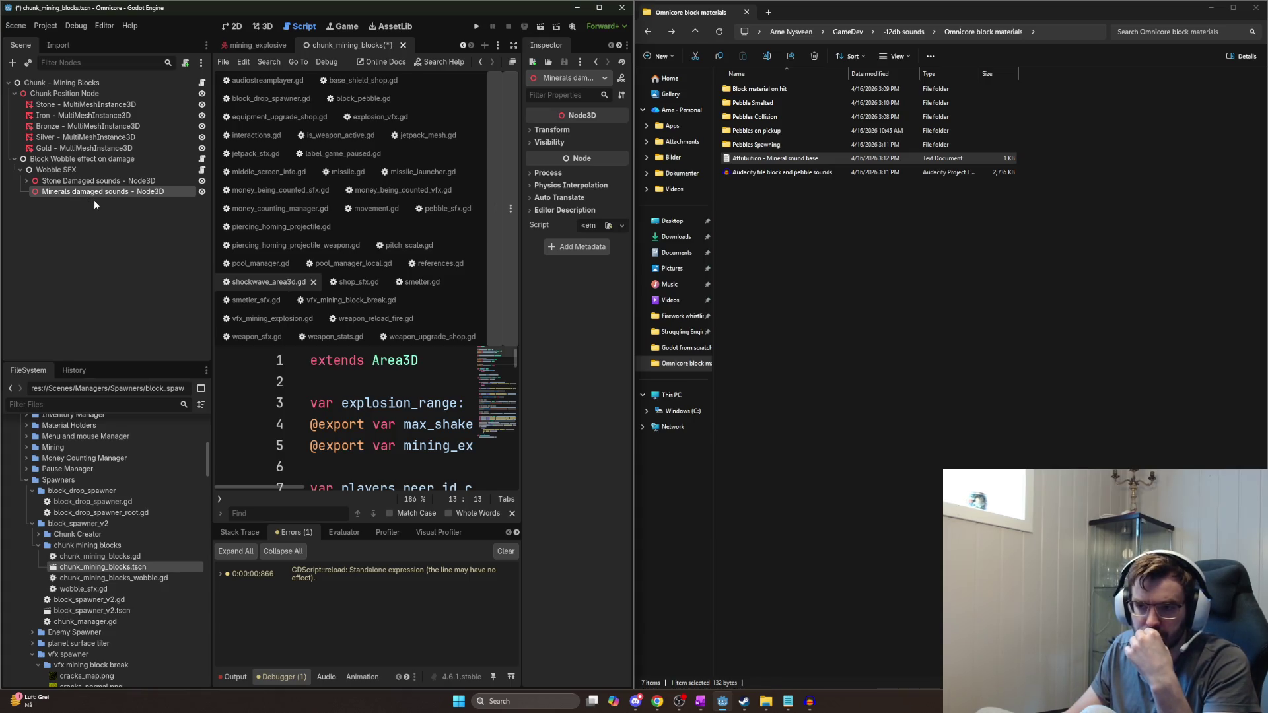
# Press Ctrl+A on Minerals damaged sounds - Node3D to start adding a child node
pyautogui.hotkey('ctrl', 'a')
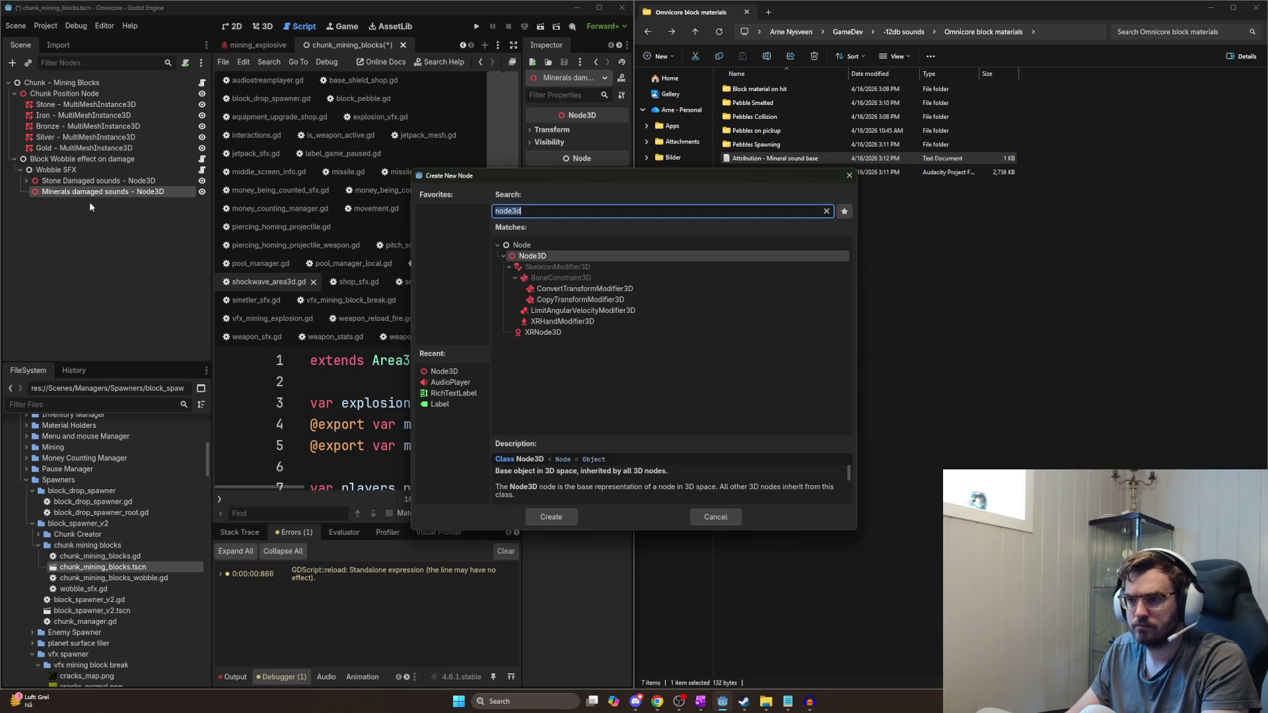
# Add an AudioPlayer child to Minerals damaged sounds, inspect a Stone player, and filter files for 'mining sfx'
pyautogui.write('audioplayer')
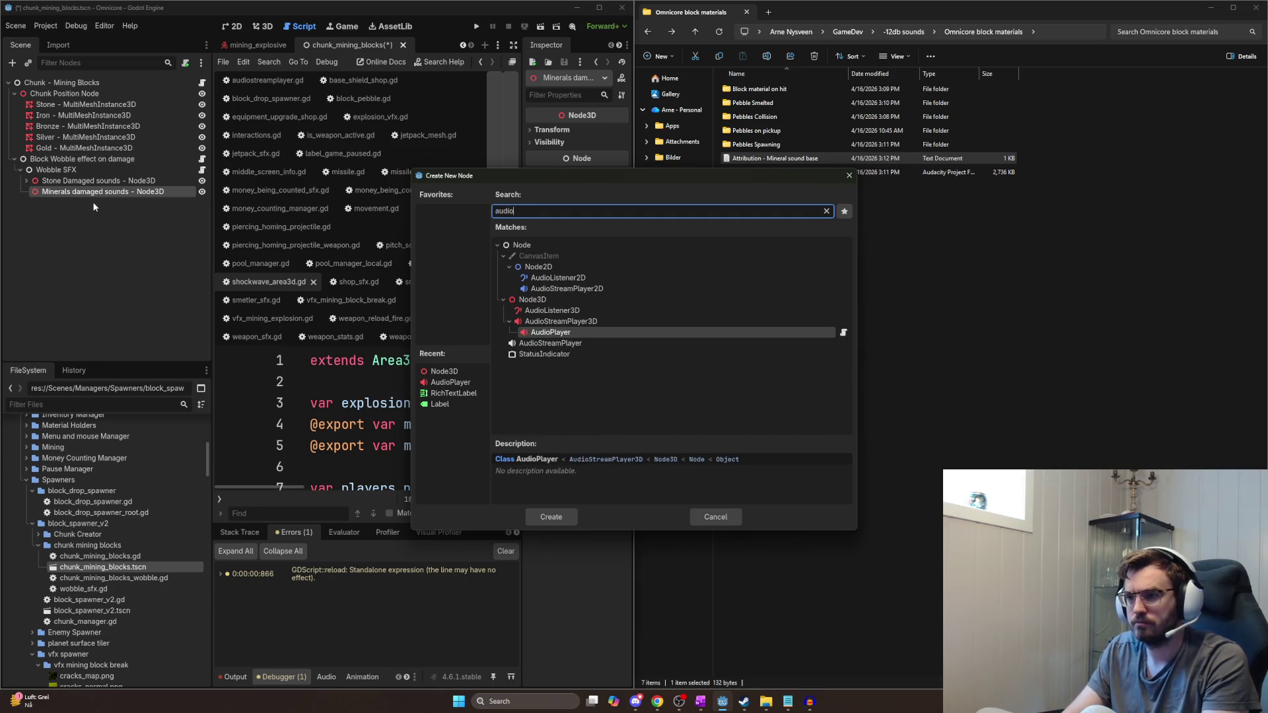
pyautogui.press('Return')
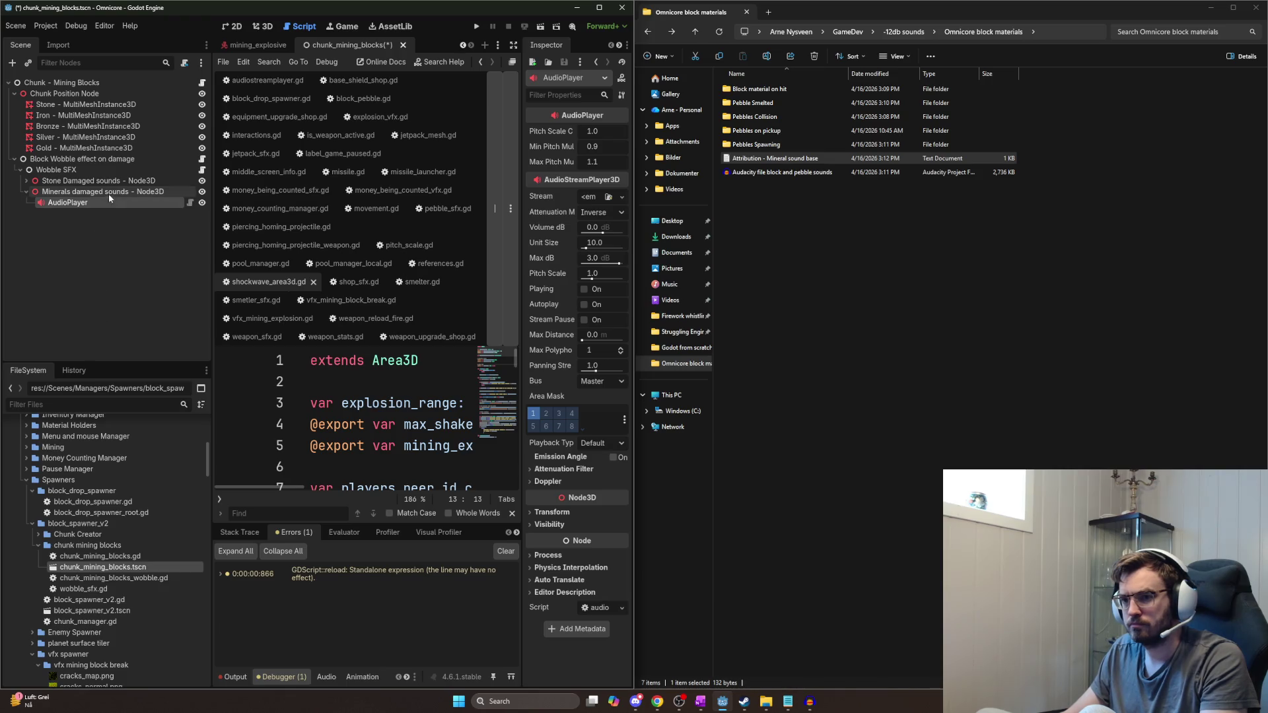
pyautogui.click(27, 181)
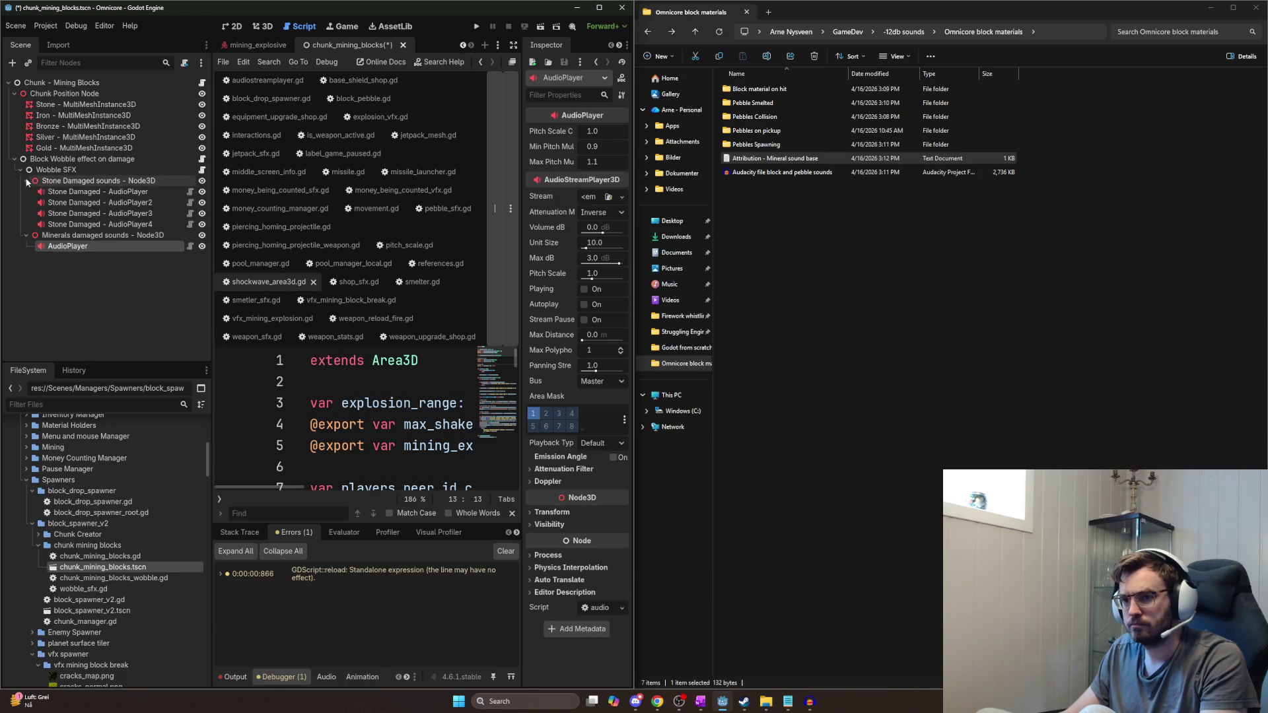
pyautogui.click(81, 190)
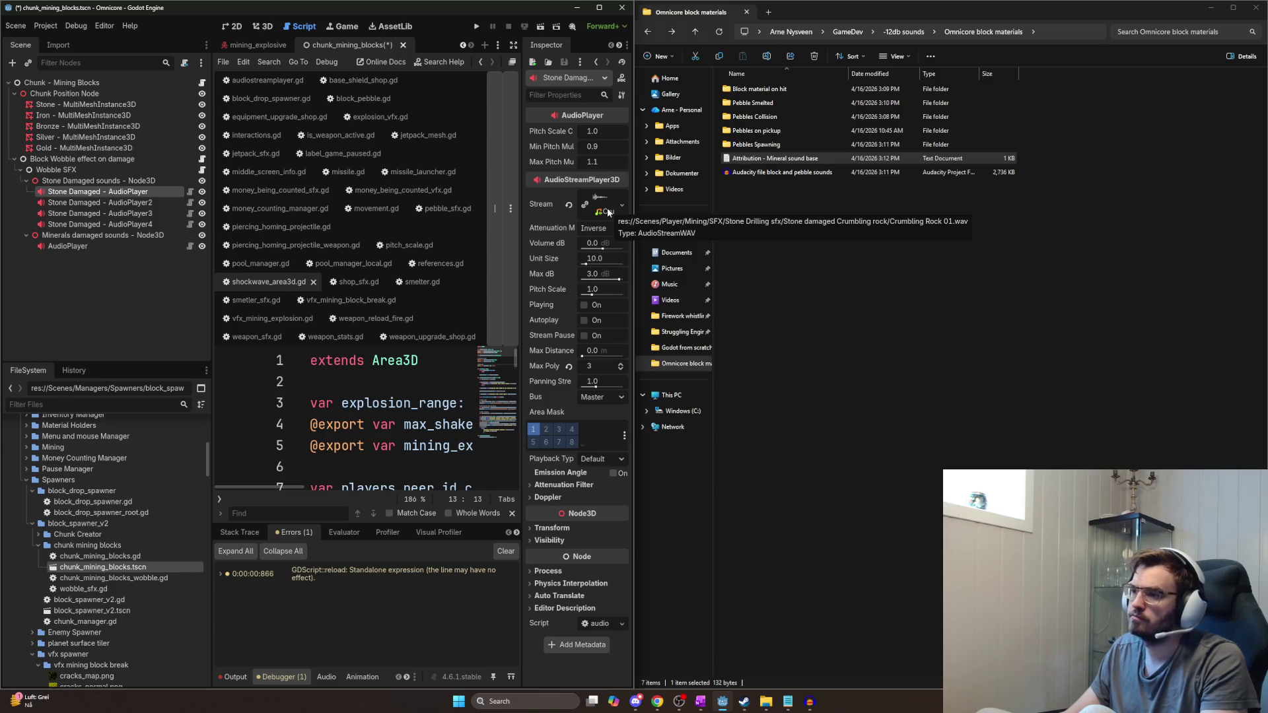
pyautogui.click(105, 404)
pyautogui.write('mining sfx')
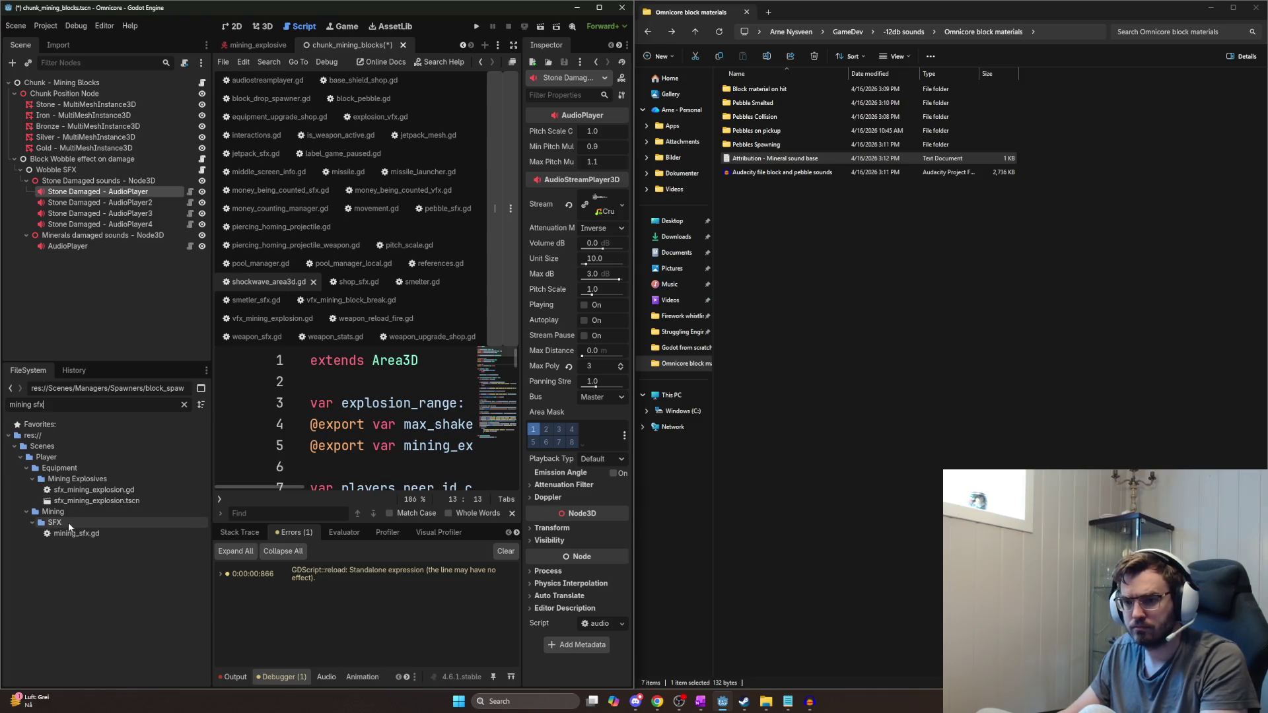
# Clear the file filter and create a 'Mineral Drilling' folder in the Mining SFX folder
pyautogui.click(66, 526)
pyautogui.tripleClick(74, 405)
pyautogui.press('BackSpace')
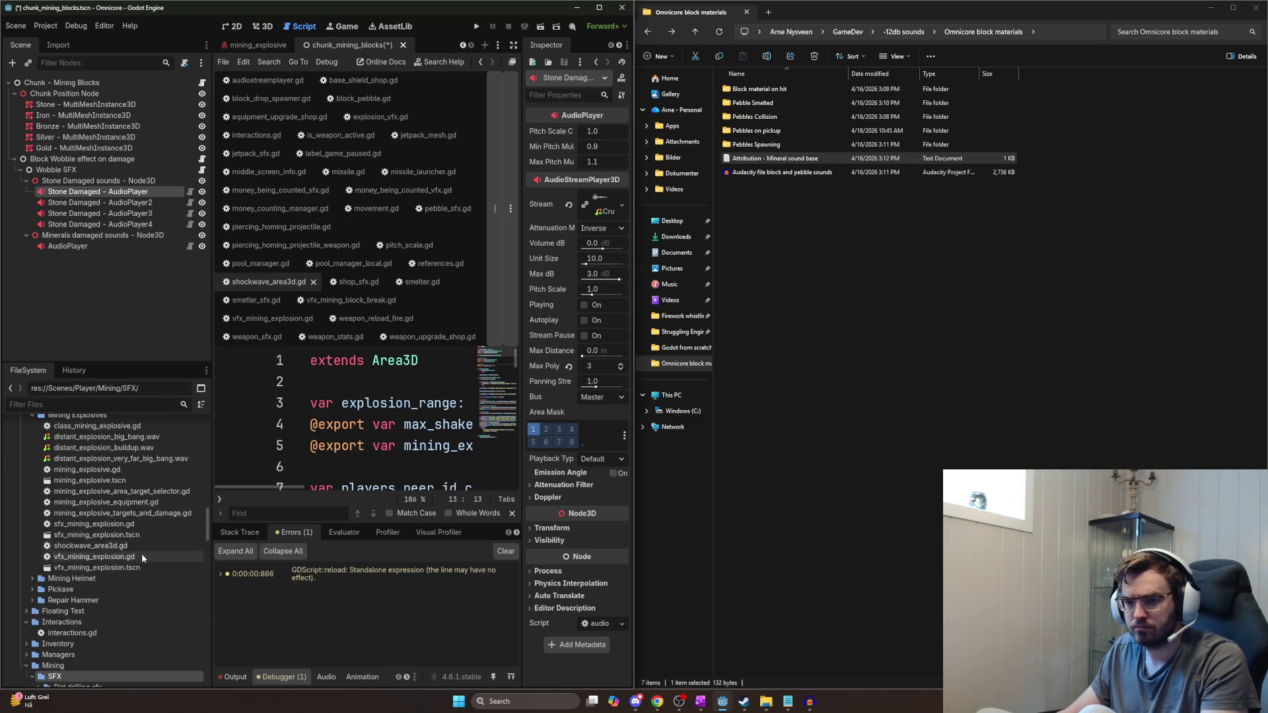
pyautogui.rightClick(57, 545)
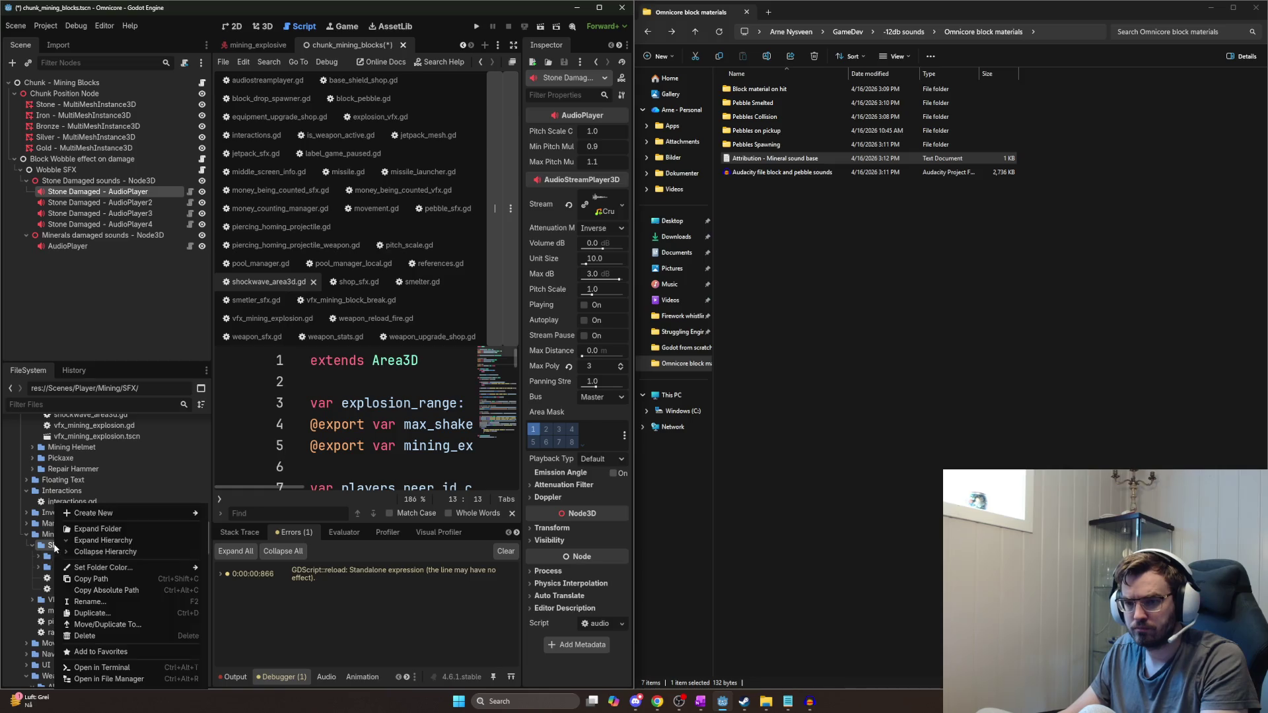
pyautogui.moveTo(109, 517)
pyautogui.click(241, 513)
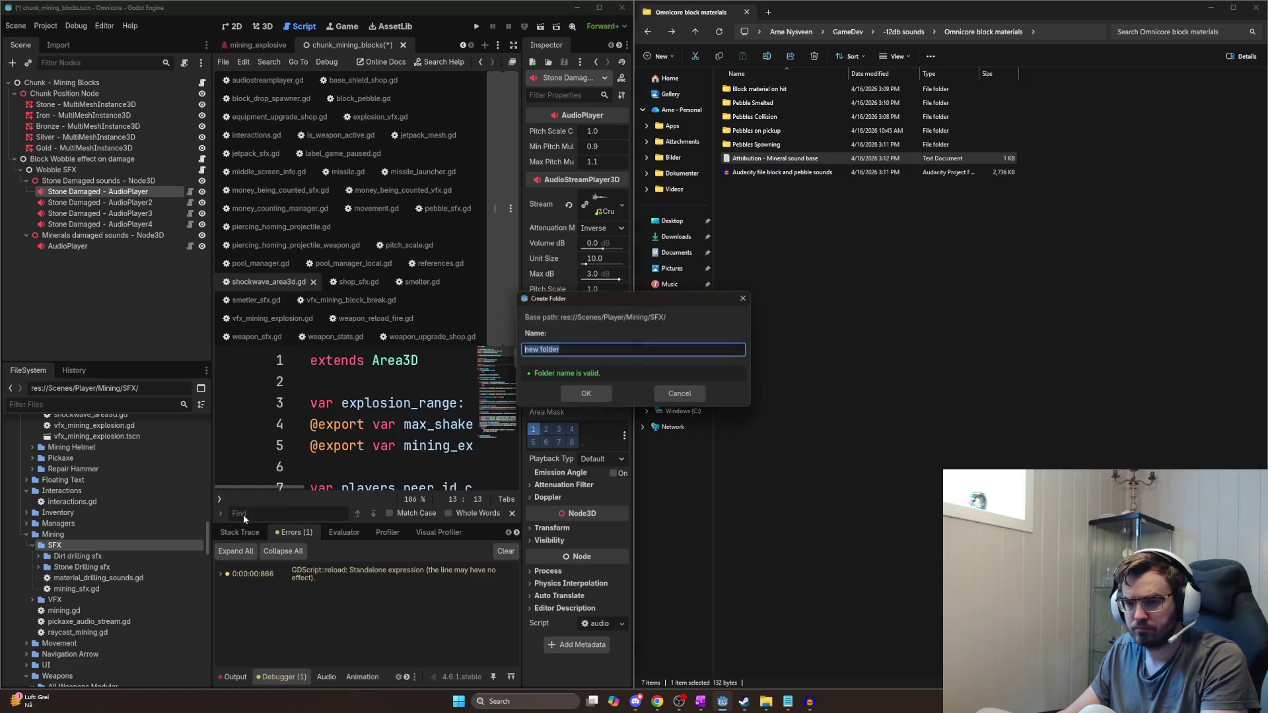
pyautogui.write('Mineral Dri')
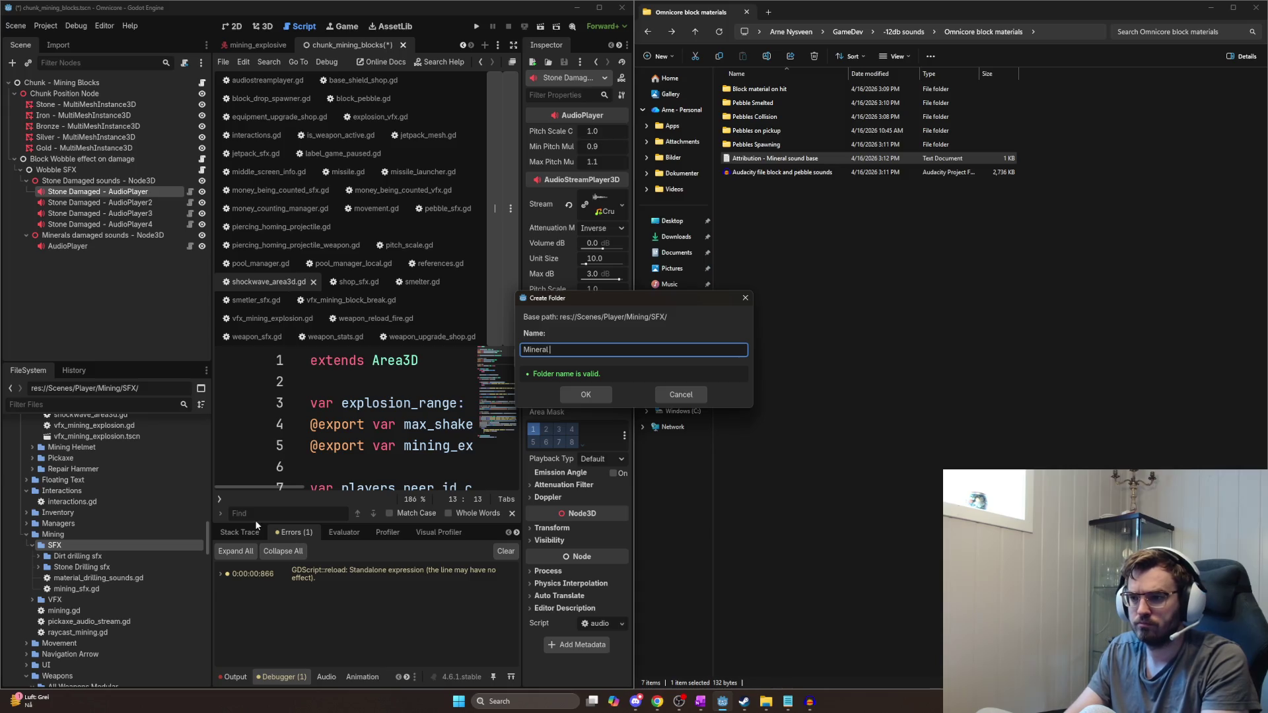
pyautogui.write('lling')
pyautogui.press('Return')
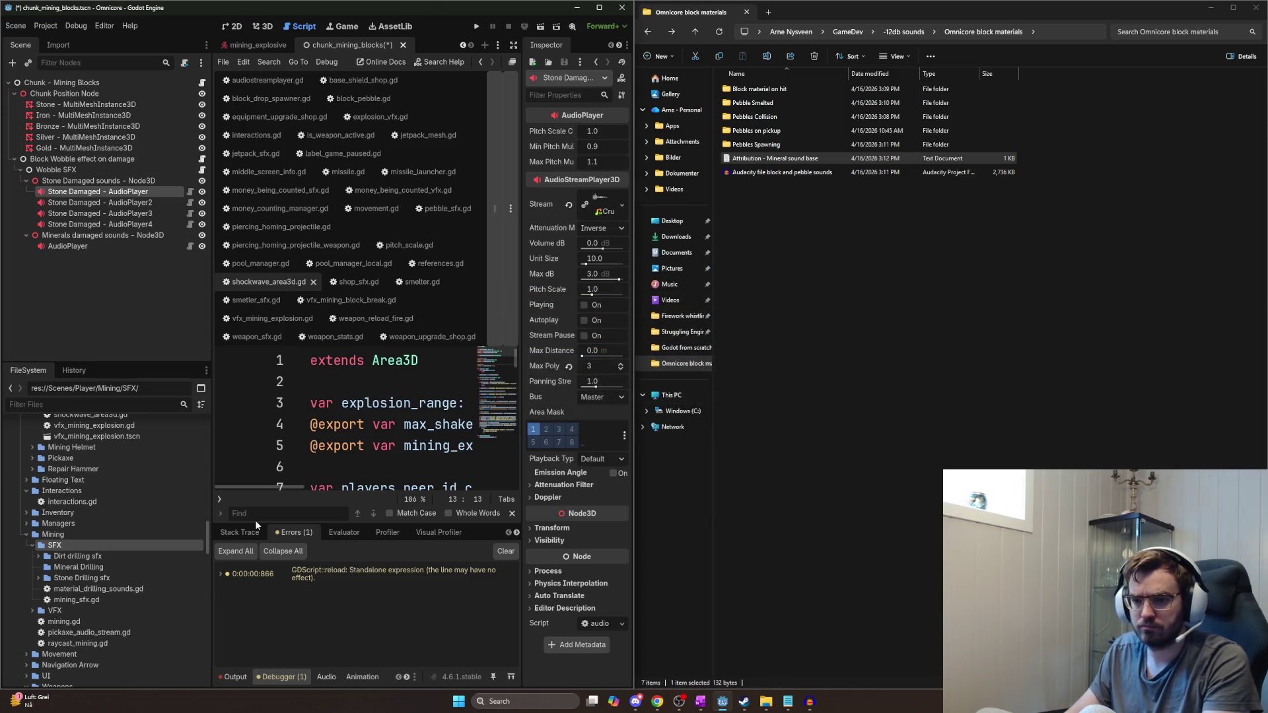
# Rename the new folder to 'Mineral Drilling sfx'
pyautogui.click(134, 566)
pyautogui.press('F2')
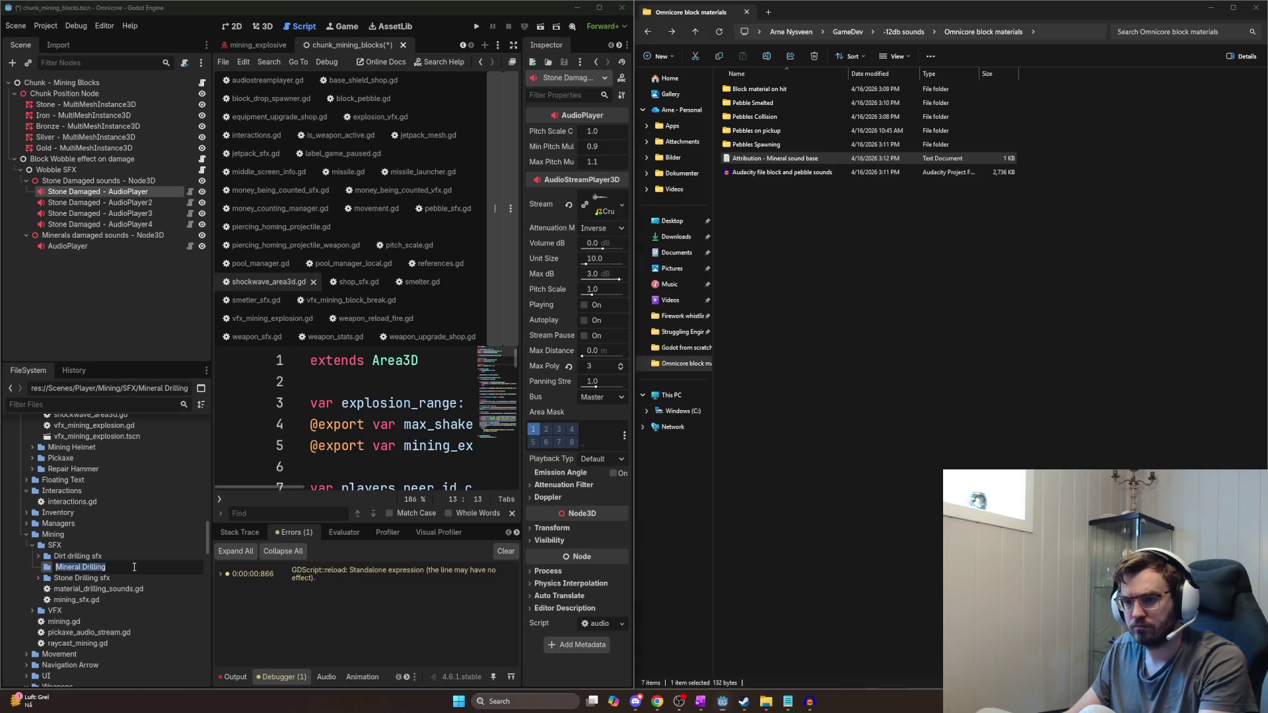
pyautogui.press('BackSpace')
pyautogui.write('sfx')
pyautogui.press('Return')
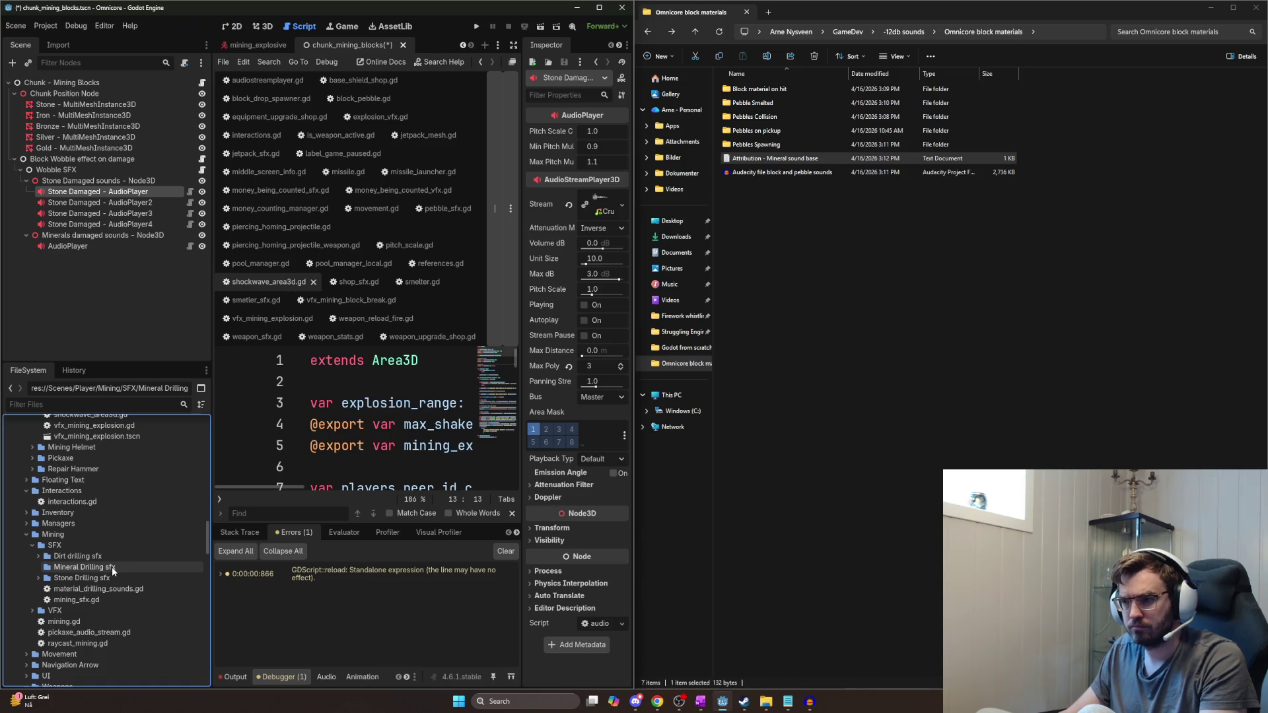
pyautogui.doubleClick(749, 89)
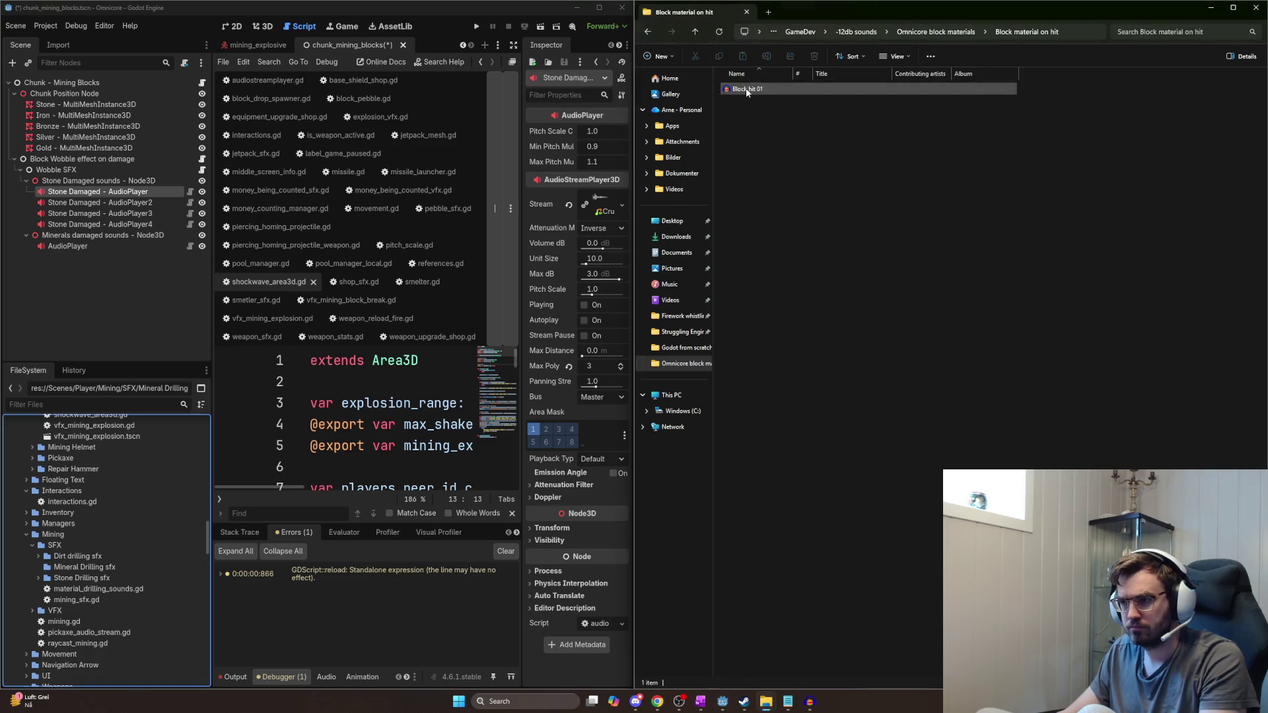
# Import Block hit 01.wav from Explorer into Mineral Drilling sfx
pyautogui.moveTo(759, 95)
pyautogui.mouseDown()
pyautogui.moveTo(647, 492)
pyautogui.moveTo(104, 581)
pyautogui.moveTo(88, 569)
pyautogui.mouseUp()
pyautogui.click(92, 570)
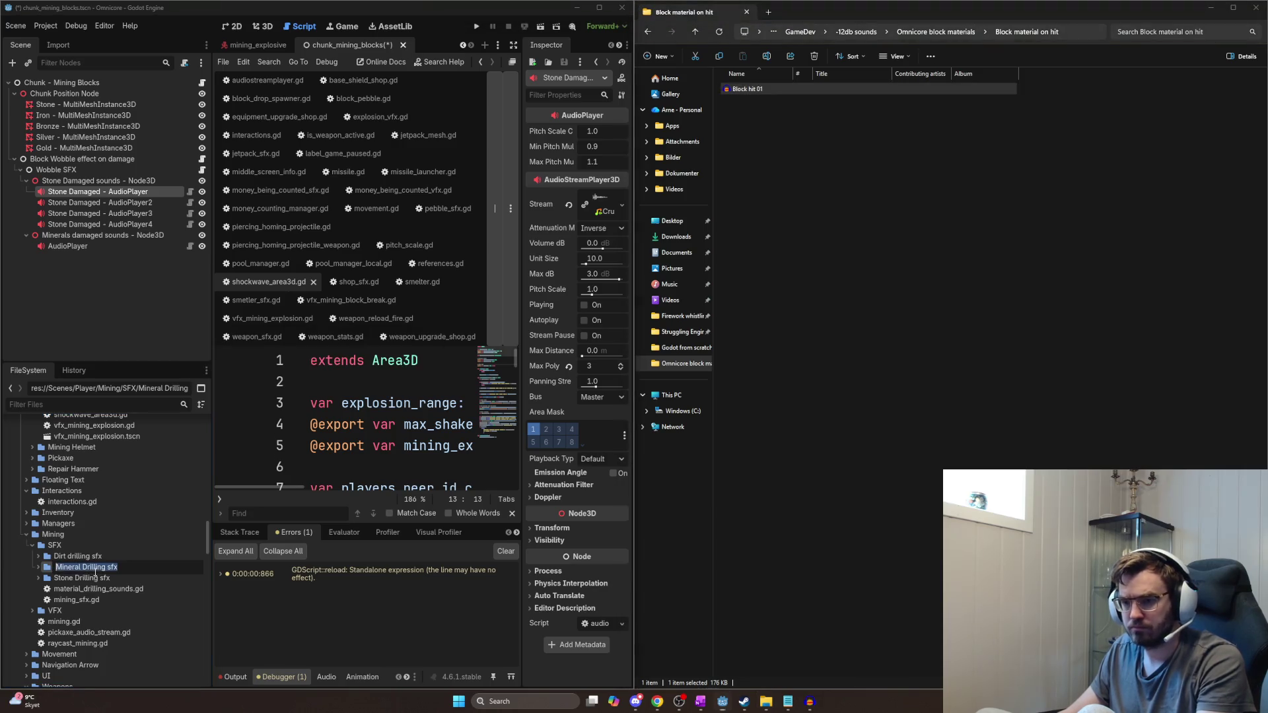
pyautogui.click(39, 568)
pyautogui.click(86, 578)
pyautogui.press('F2')
pyautogui.press('Escape')
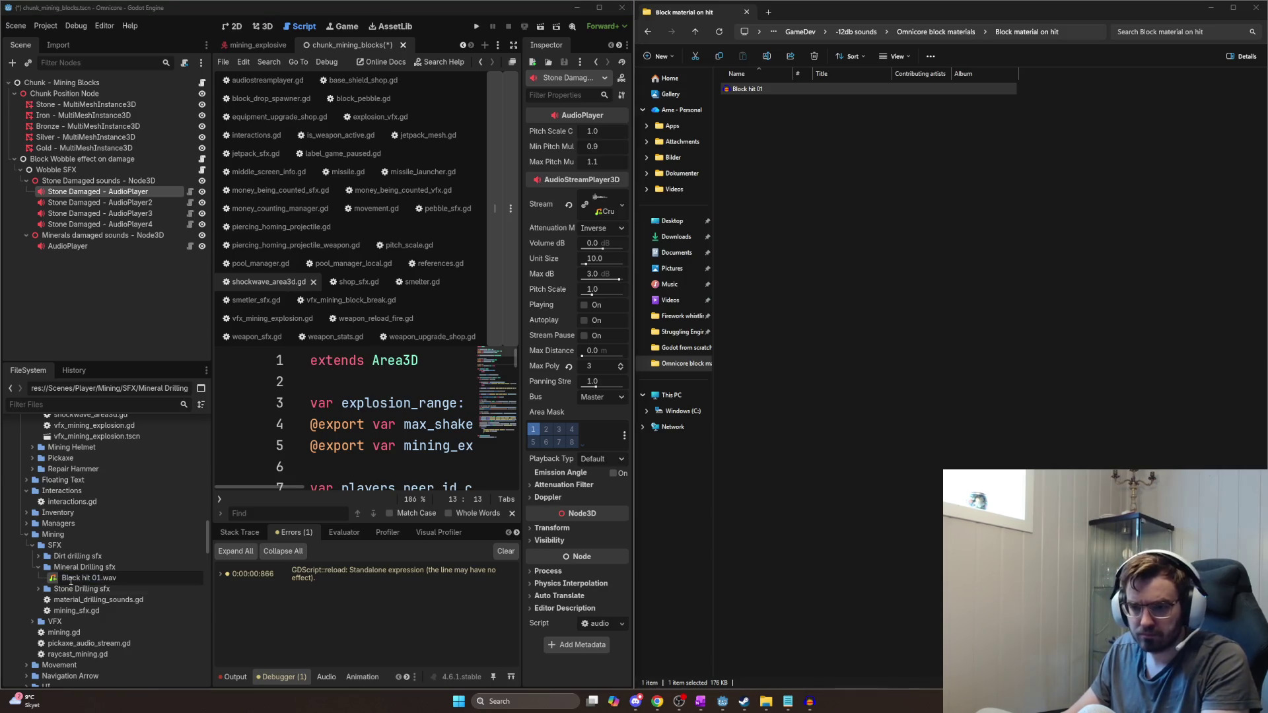
pyautogui.click(38, 588)
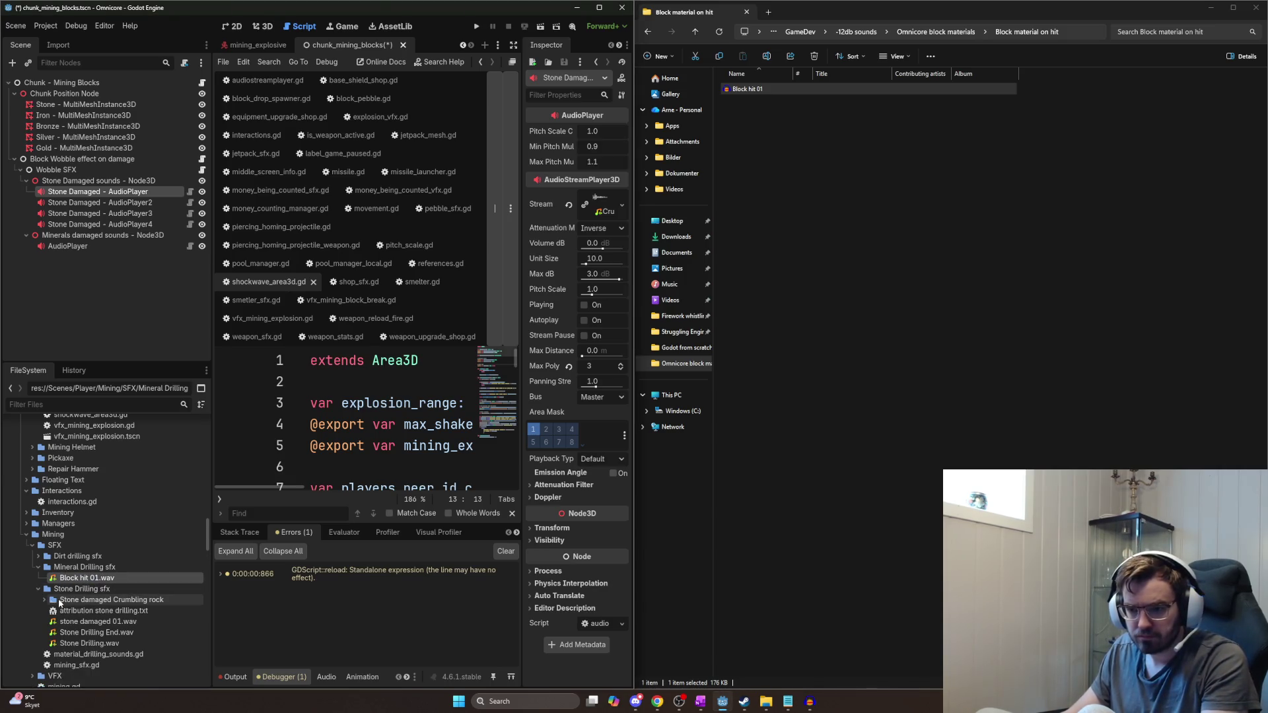
pyautogui.click(44, 599)
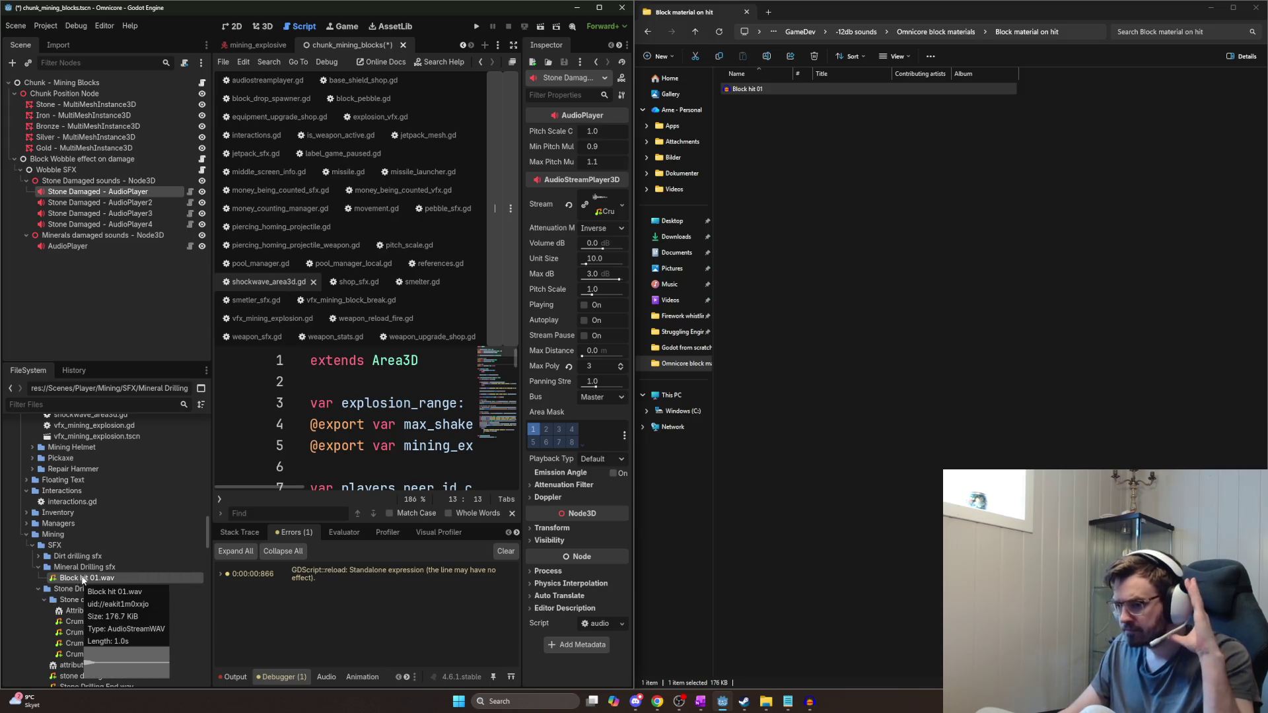
# Add the Mineral sound base attribution text file to Mineral Drilling sfx
pyautogui.click(651, 33)
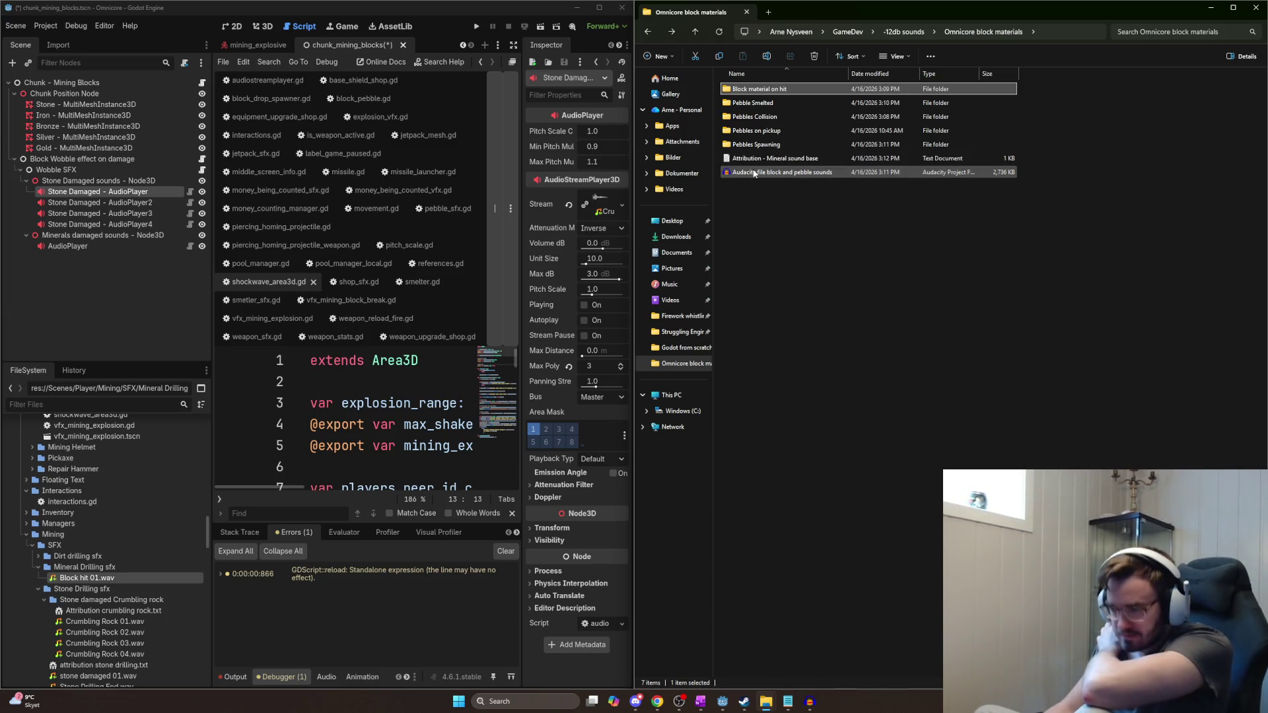
pyautogui.moveTo(769, 161); pyautogui.dragTo(340, 486)
pyautogui.moveTo(69, 575); pyautogui.dragTo(86, 574)
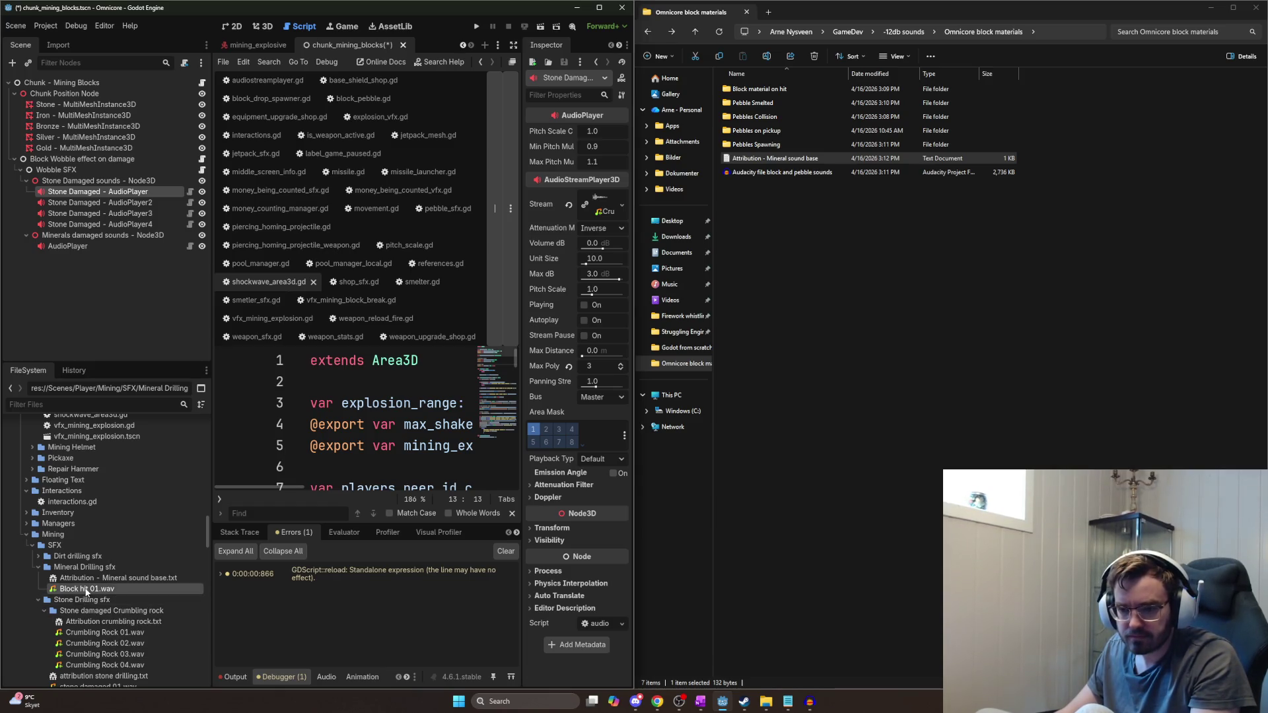
# Rename Block hit 01.wav to 'Mineral hit 01.wav'
pyautogui.press('F2')
pyautogui.click(74, 586)
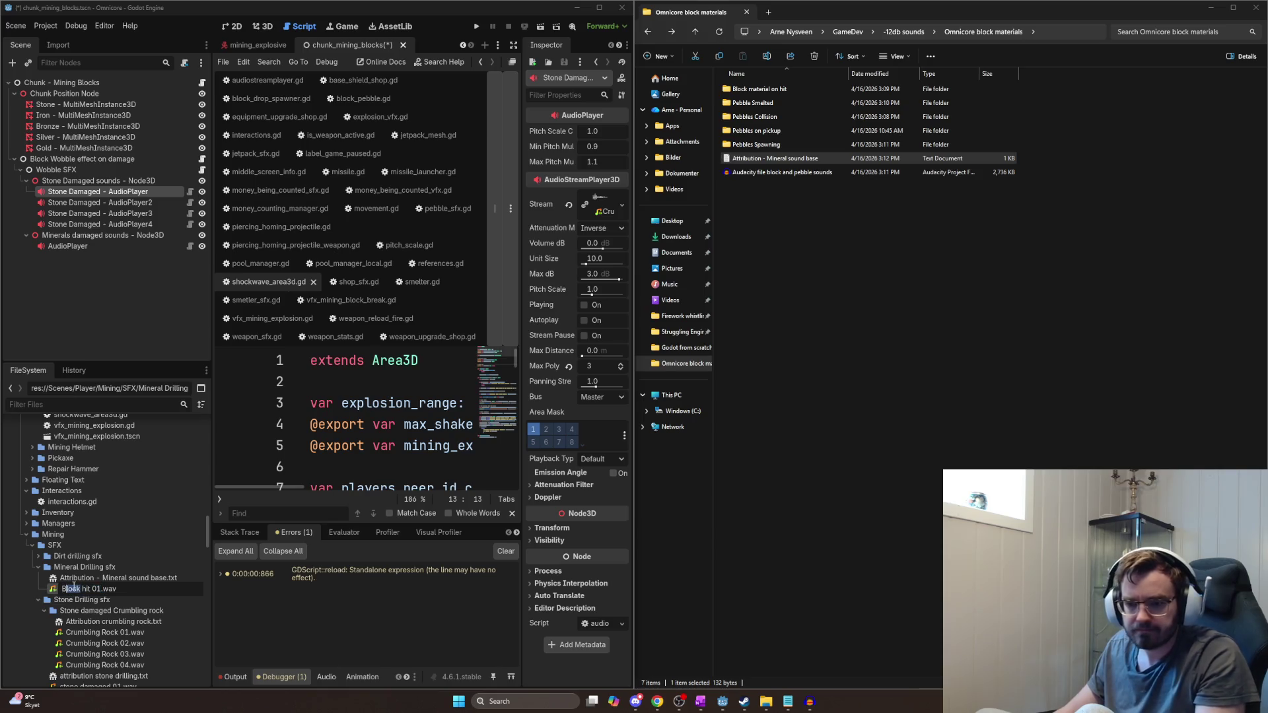
pyautogui.press('BackSpace')
pyautogui.press('BackSpace')
pyautogui.press('BackSpace')
pyautogui.write('Mineral')
pyautogui.press('Return')
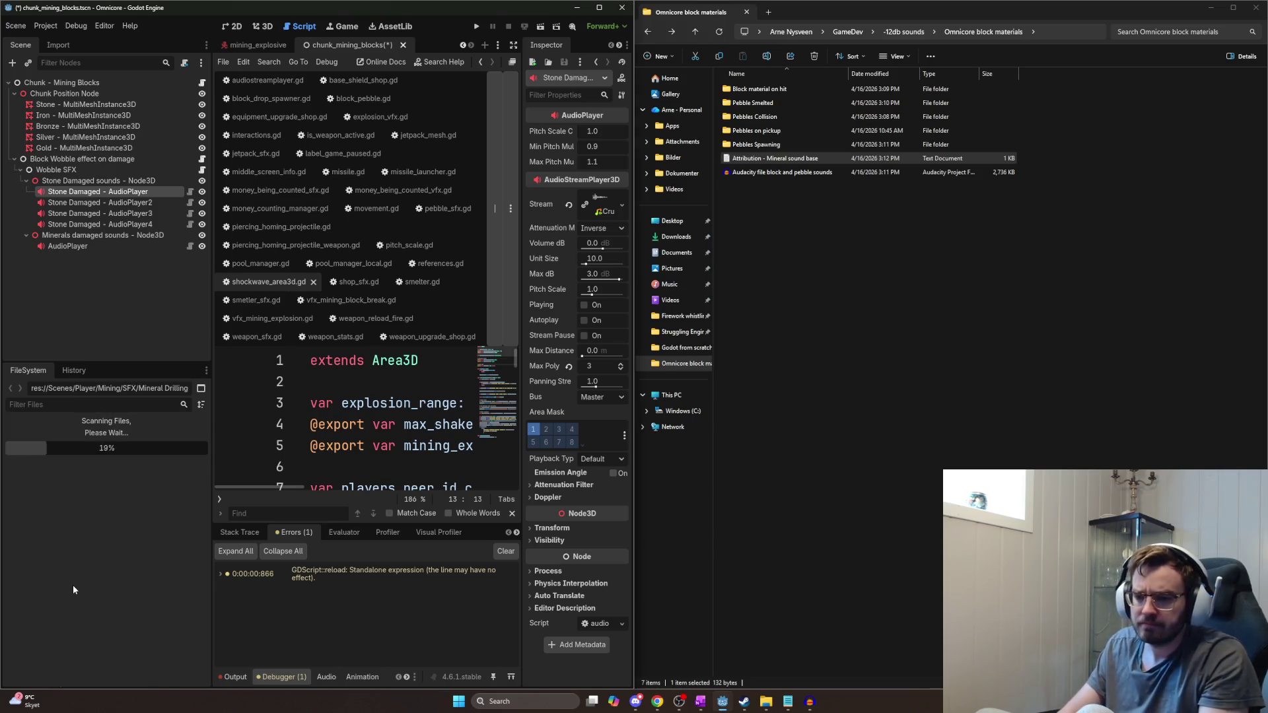
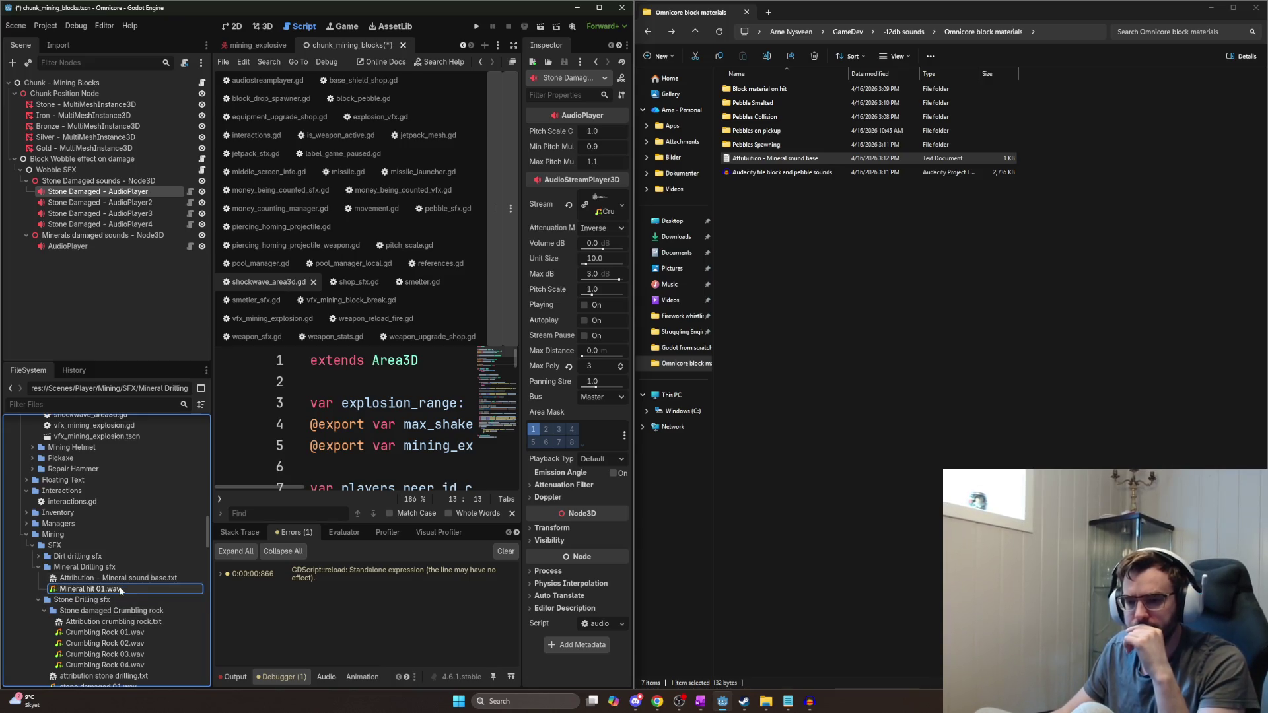
# Rename the audio player under Minerals damaged sounds to 'Mineral damaged - AudioPlayer' and maximize the editor
pyautogui.moveTo(120, 589)
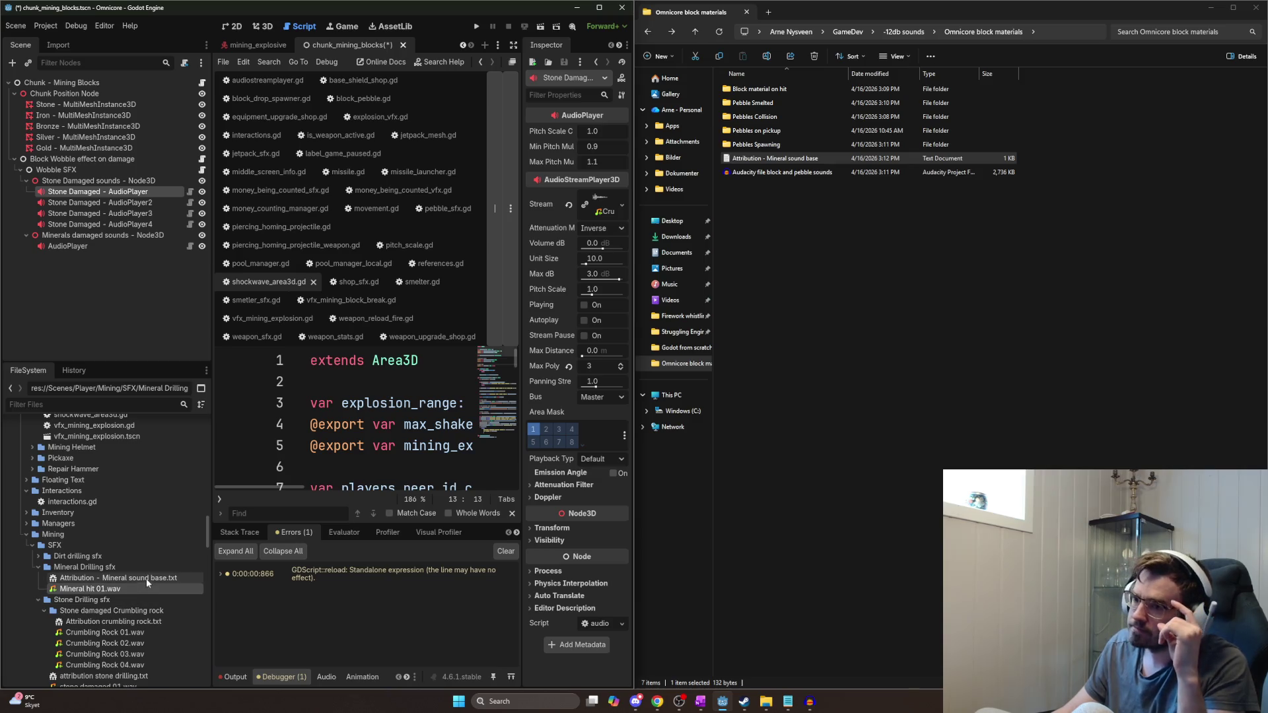
pyautogui.click(92, 246)
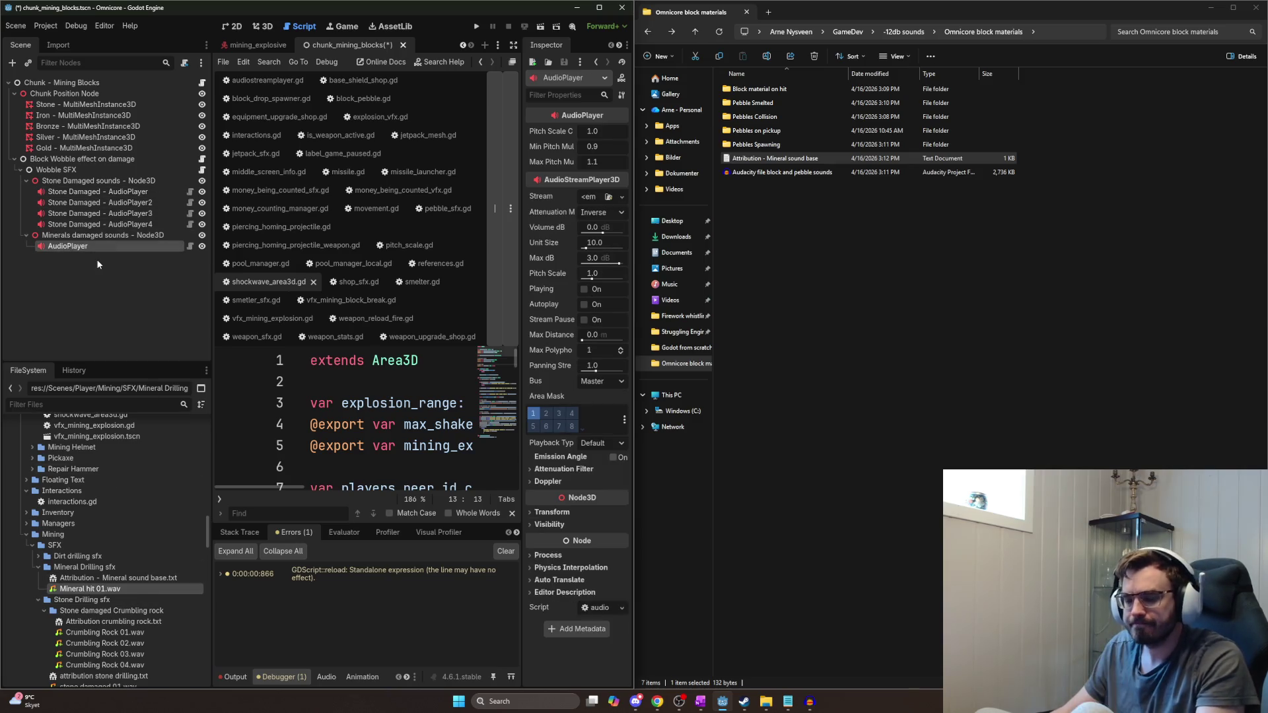
pyautogui.press('F2')
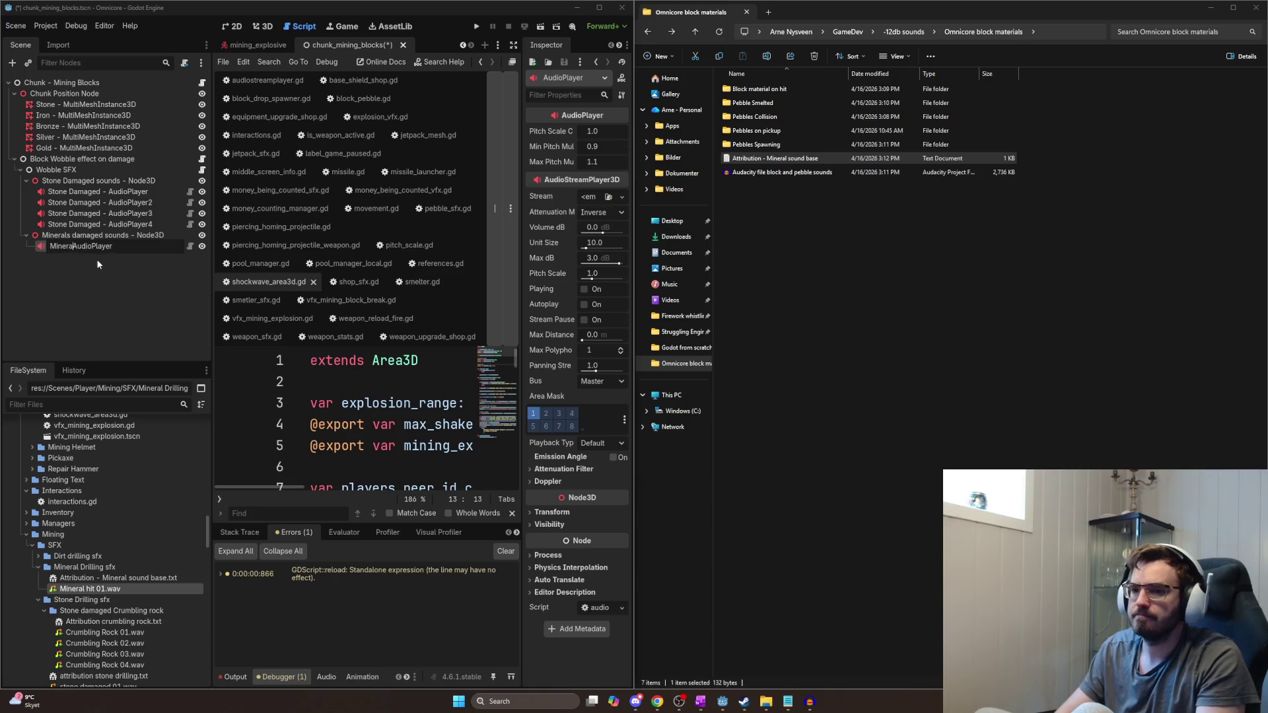
pyautogui.write("al damaged - '")
pyautogui.press('Return')
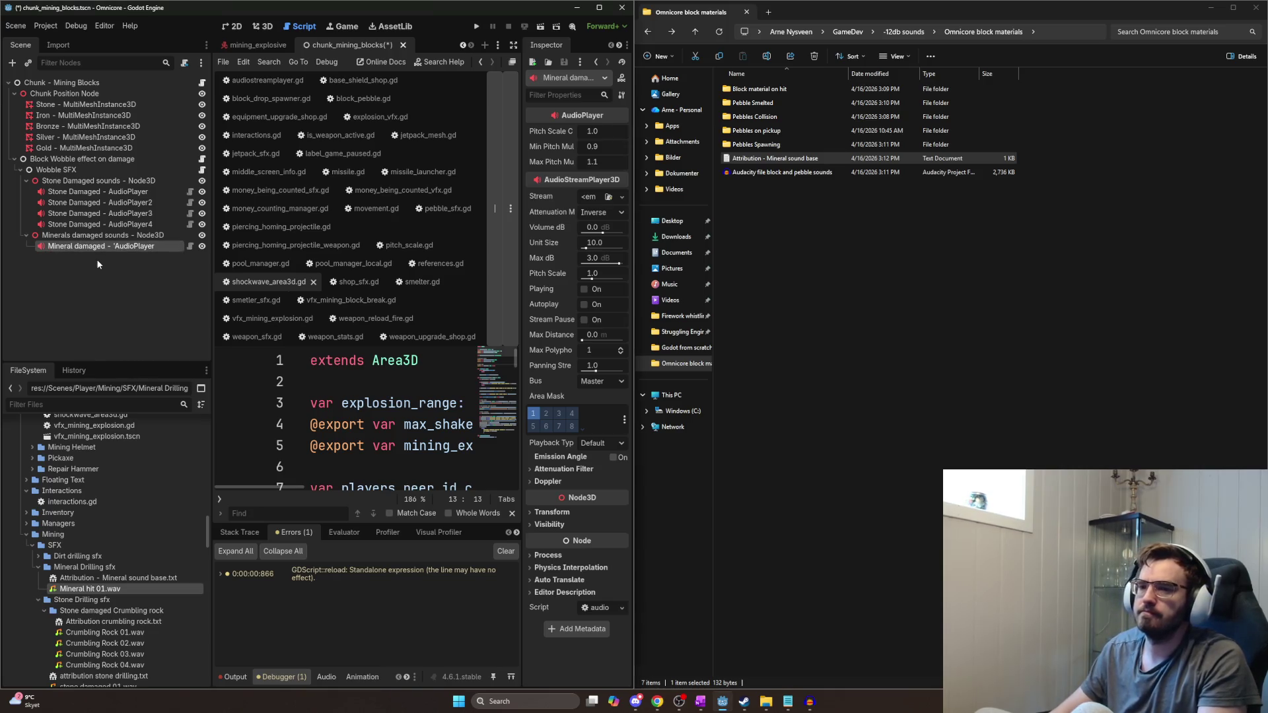
pyautogui.click(116, 246)
pyautogui.press('BackSpace')
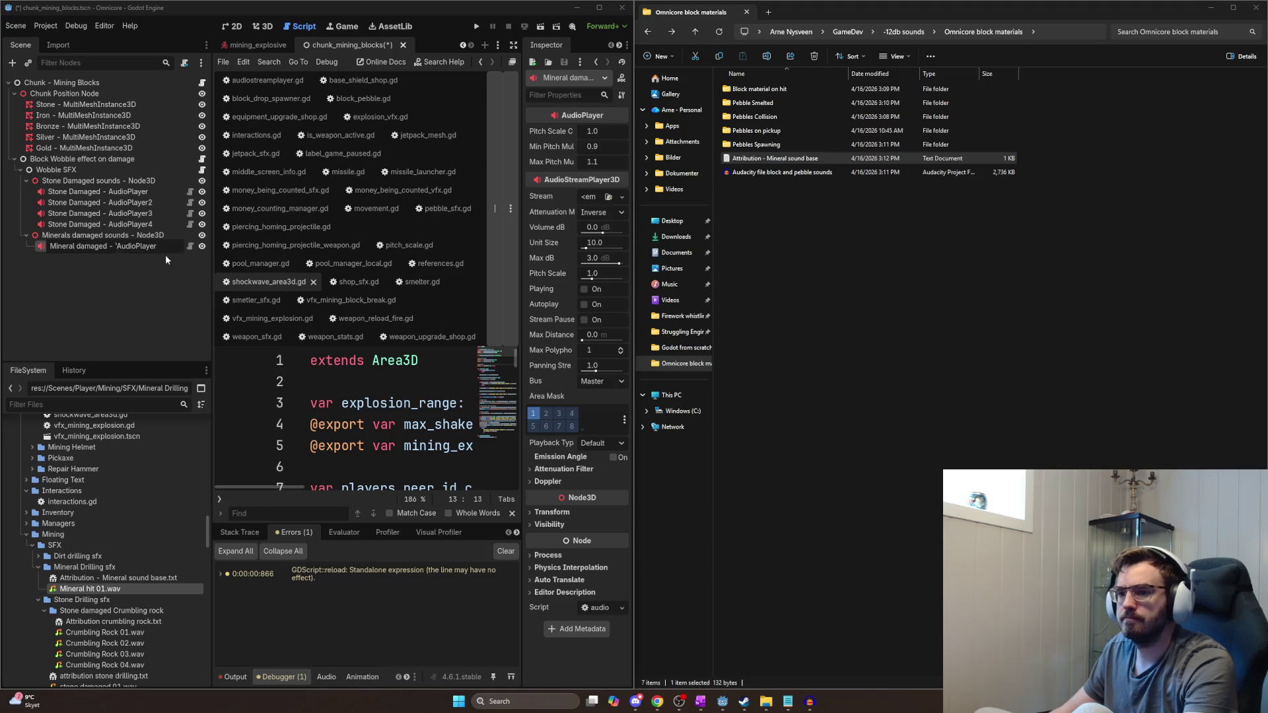
pyautogui.press('Return')
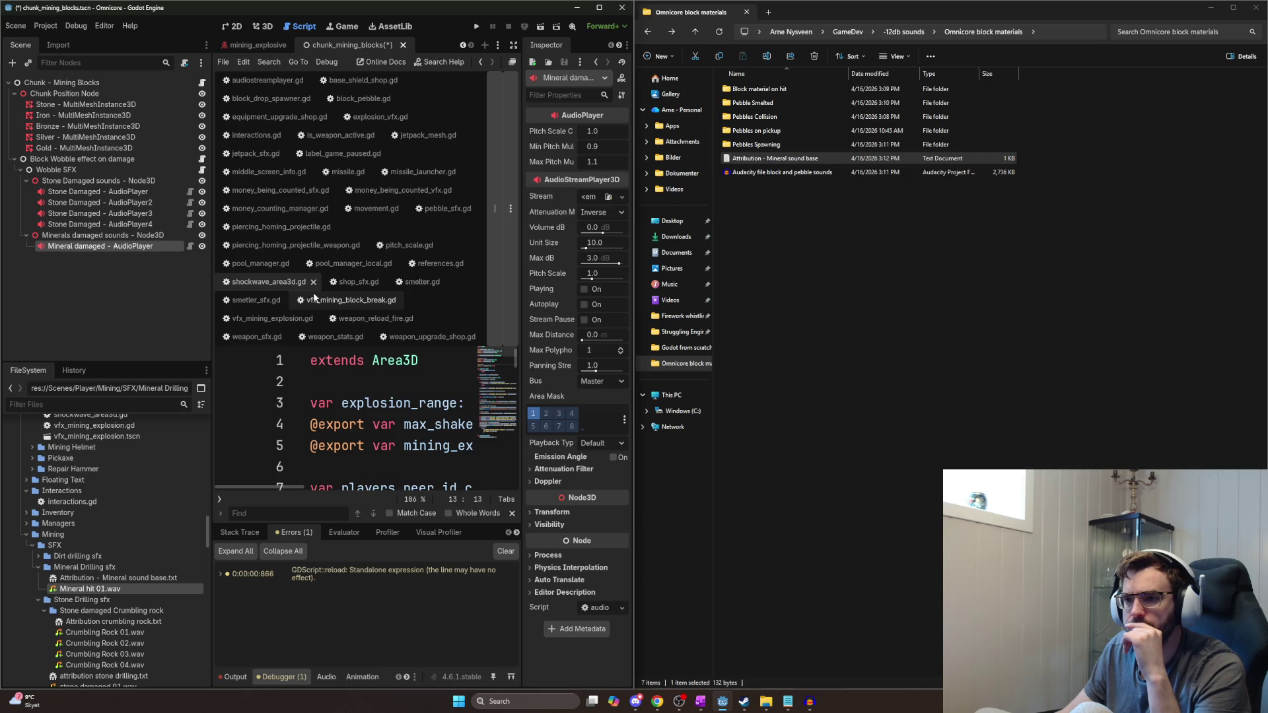
pyautogui.click(599, 8)
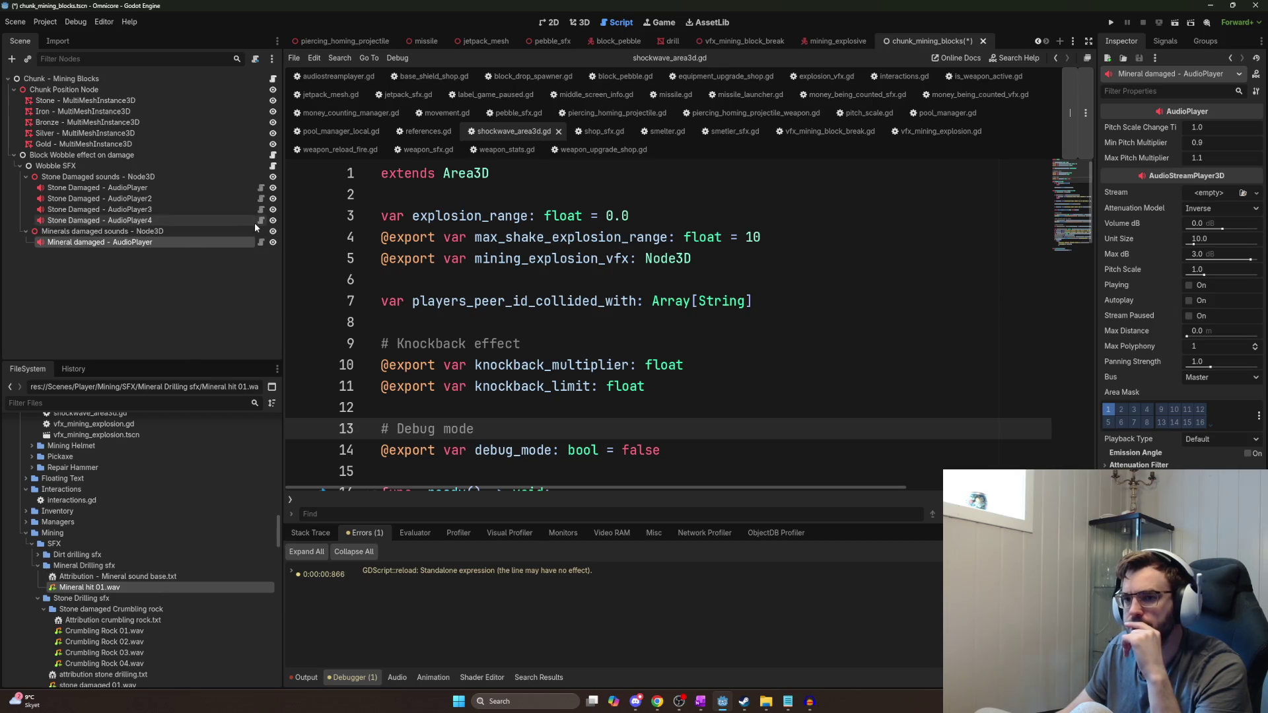
# Open wobble_sfx.gd from the Stone Damaged sounds node and search it for 'sfx'
pyautogui.click(225, 176)
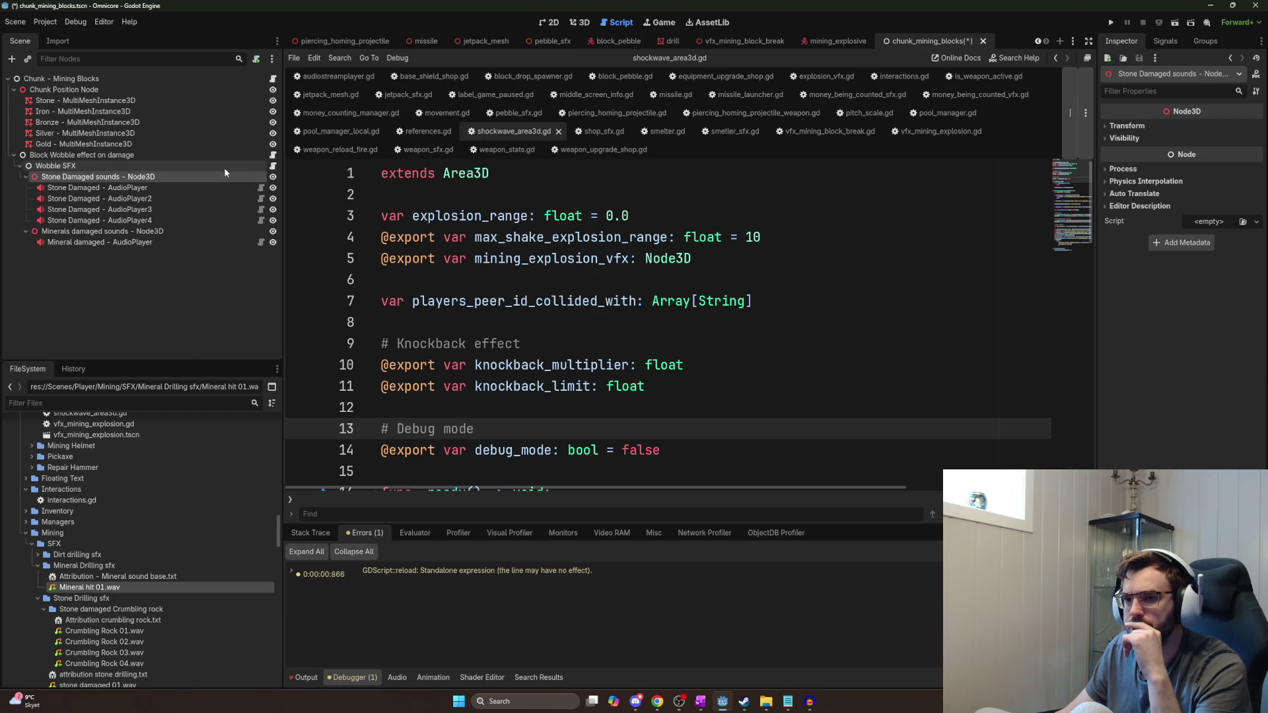
pyautogui.click(272, 166)
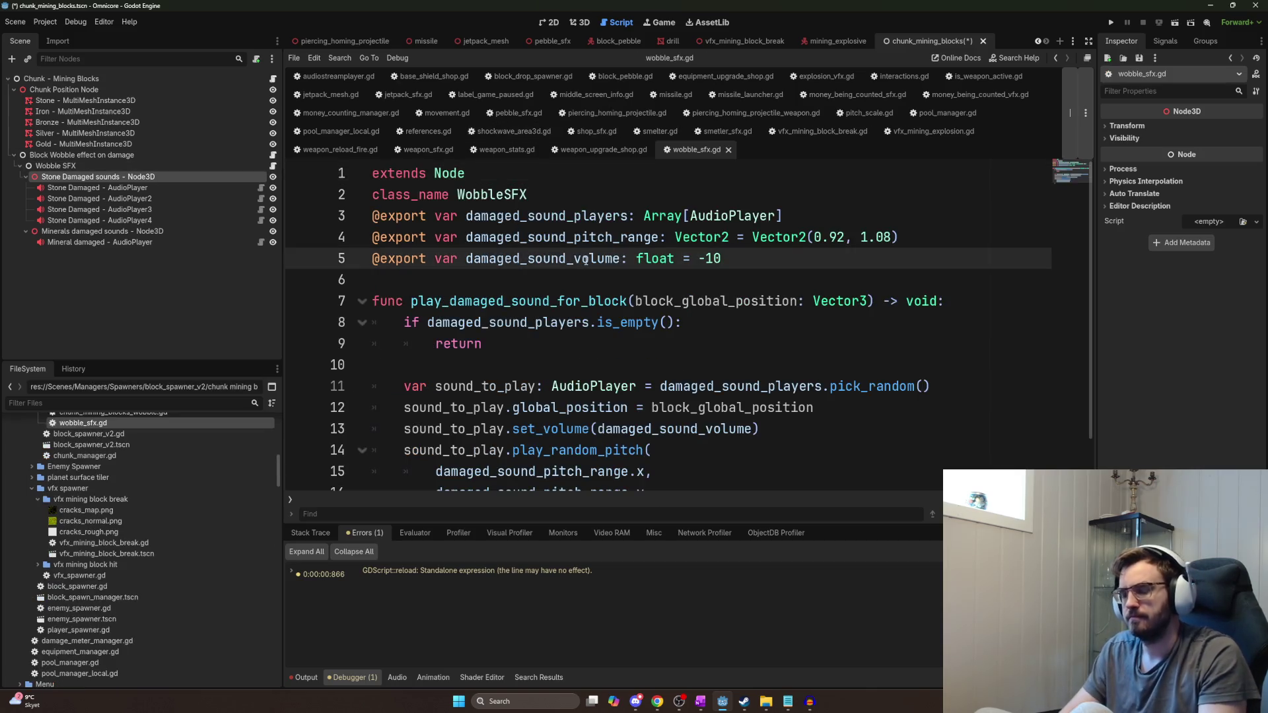
pyautogui.hotkey('ctrl', 'f')
pyautogui.write('sfx')
pyautogui.hotkey('ctrl', 'f')
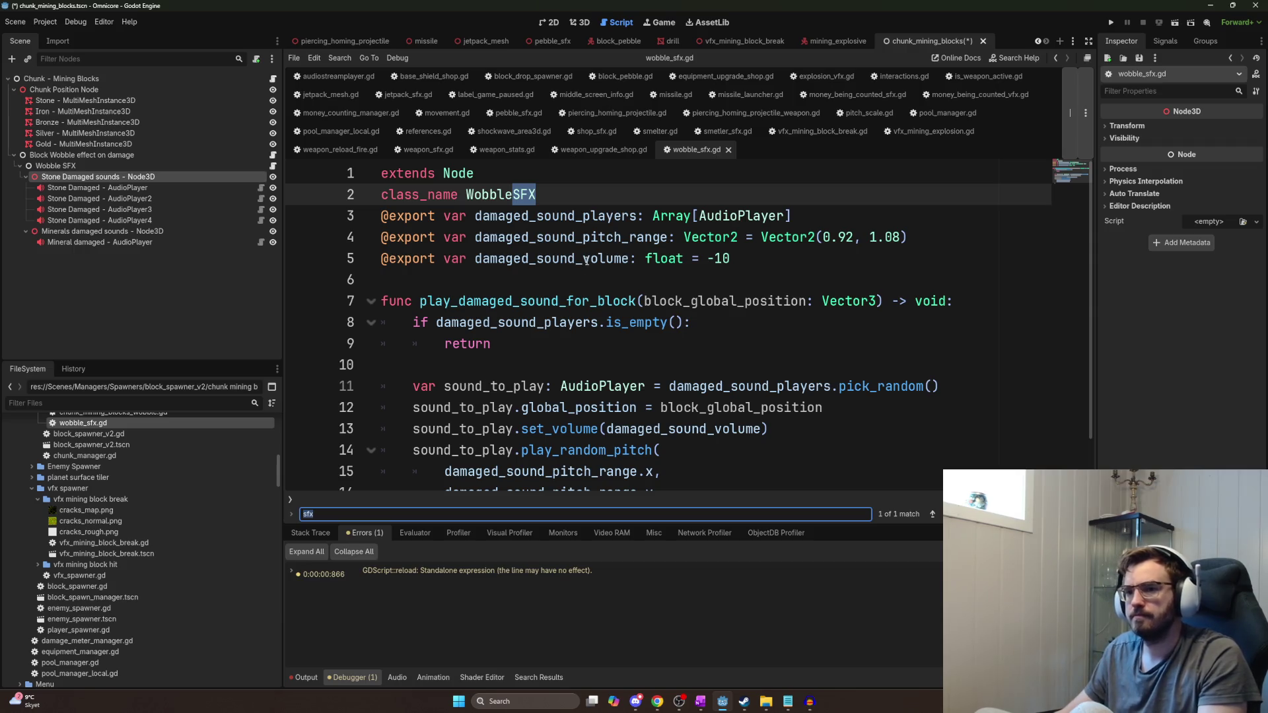
# Open chunk_mining_blocks.gd, search it for 'sfx' and 'wobble', and scroll through it
pyautogui.click(272, 80)
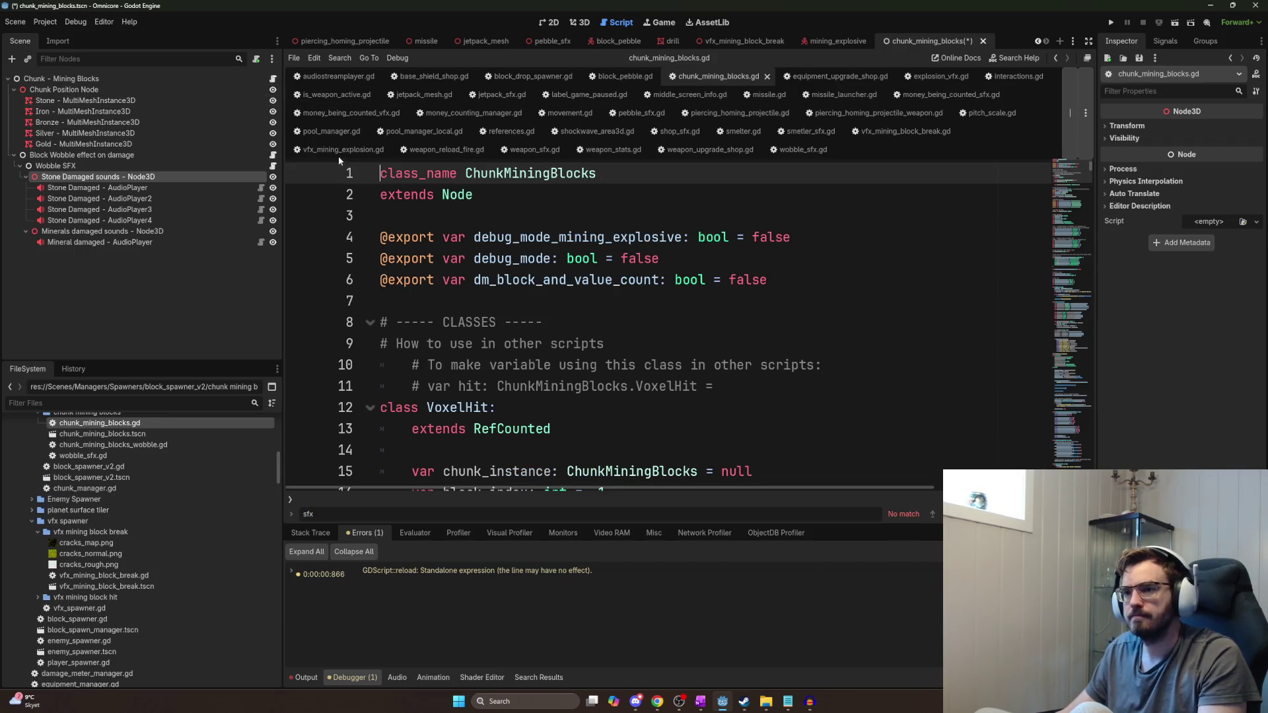
pyautogui.hotkey('ctrl', 'f')
pyautogui.write('sfx')
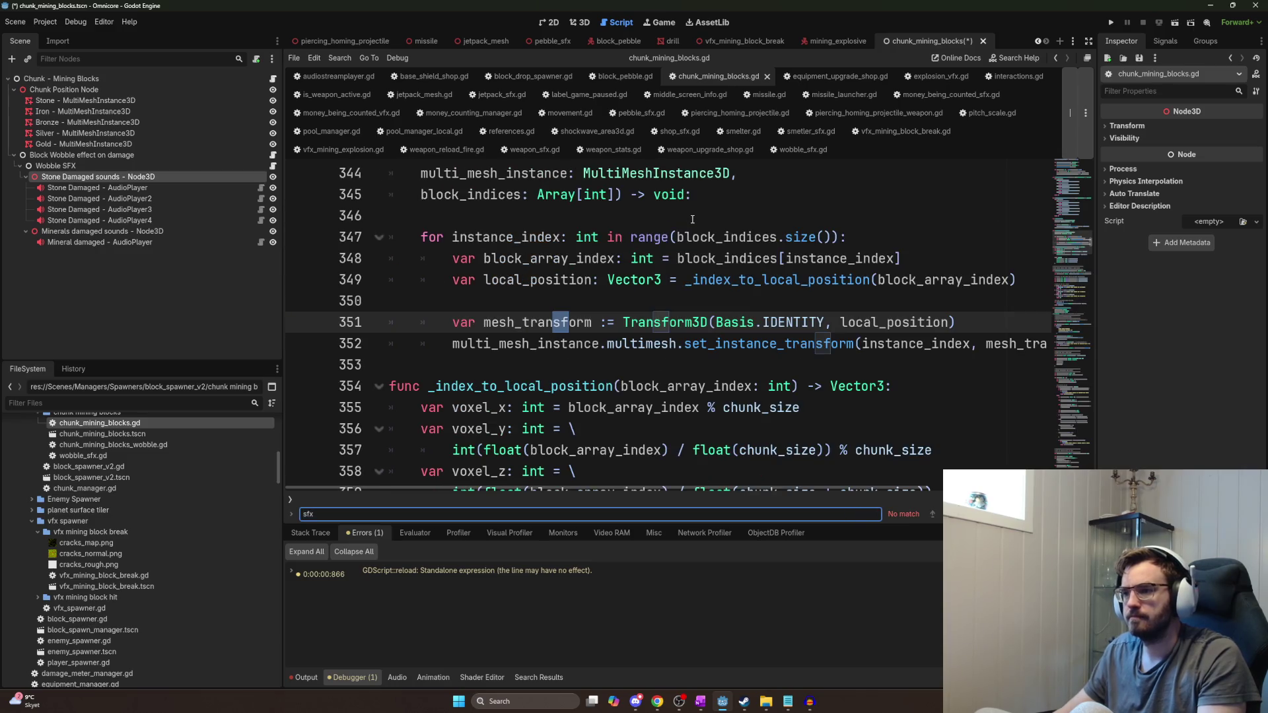
pyautogui.press('BackSpace')
pyautogui.press('BackSpace')
pyautogui.press('BackSpace')
pyautogui.write('wobble')
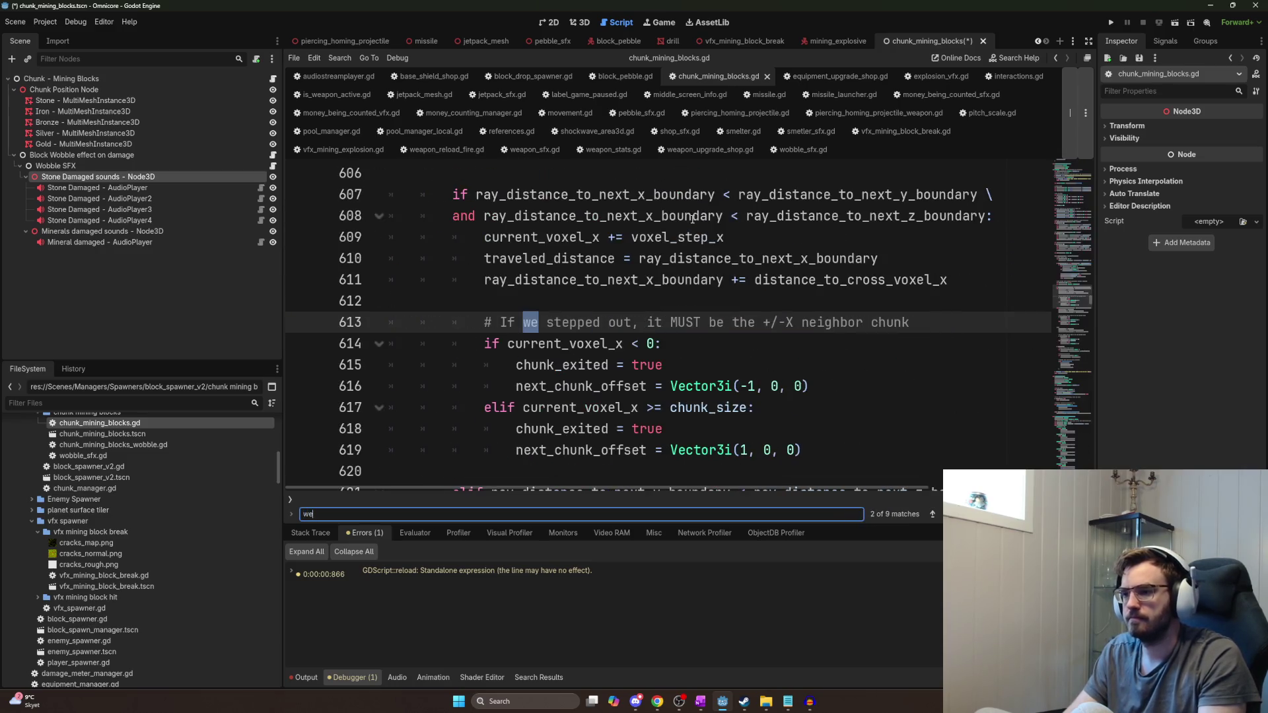
pyautogui.press('BackSpace')
pyautogui.press('BackSpace')
pyautogui.press('BackSpace')
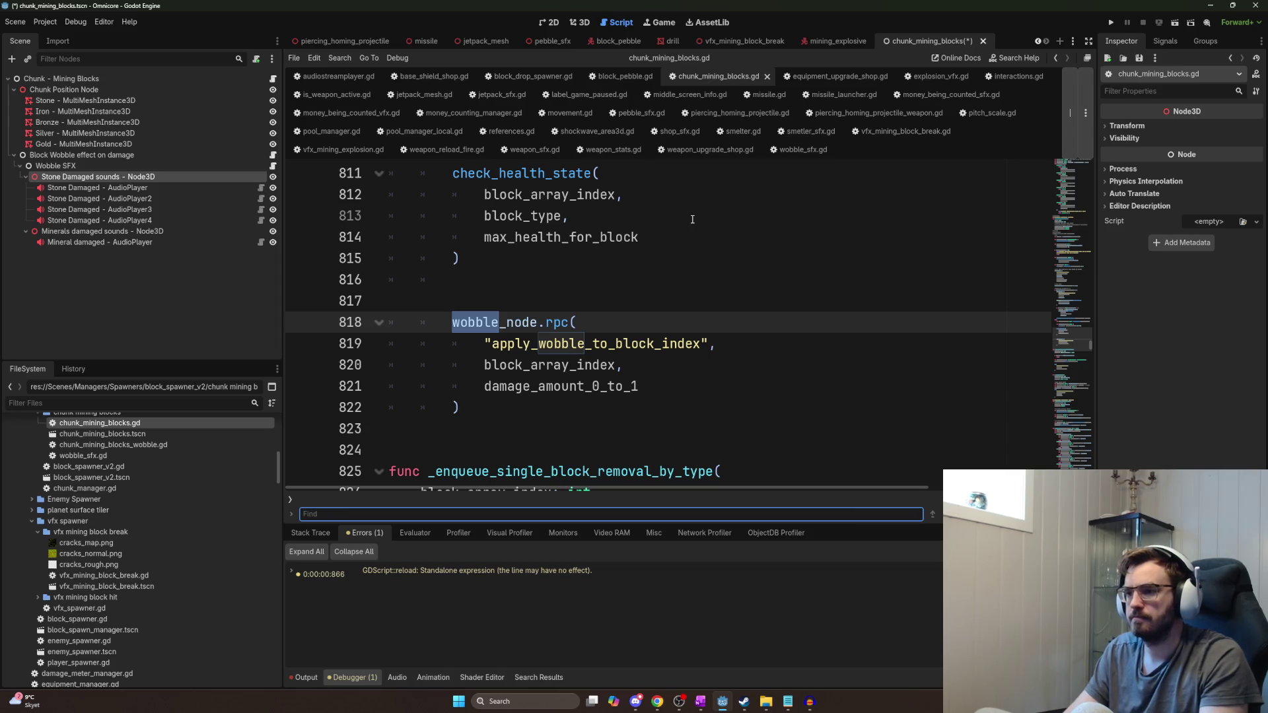
pyautogui.moveTo(1090, 350); pyautogui.dragTo(1090, 166)
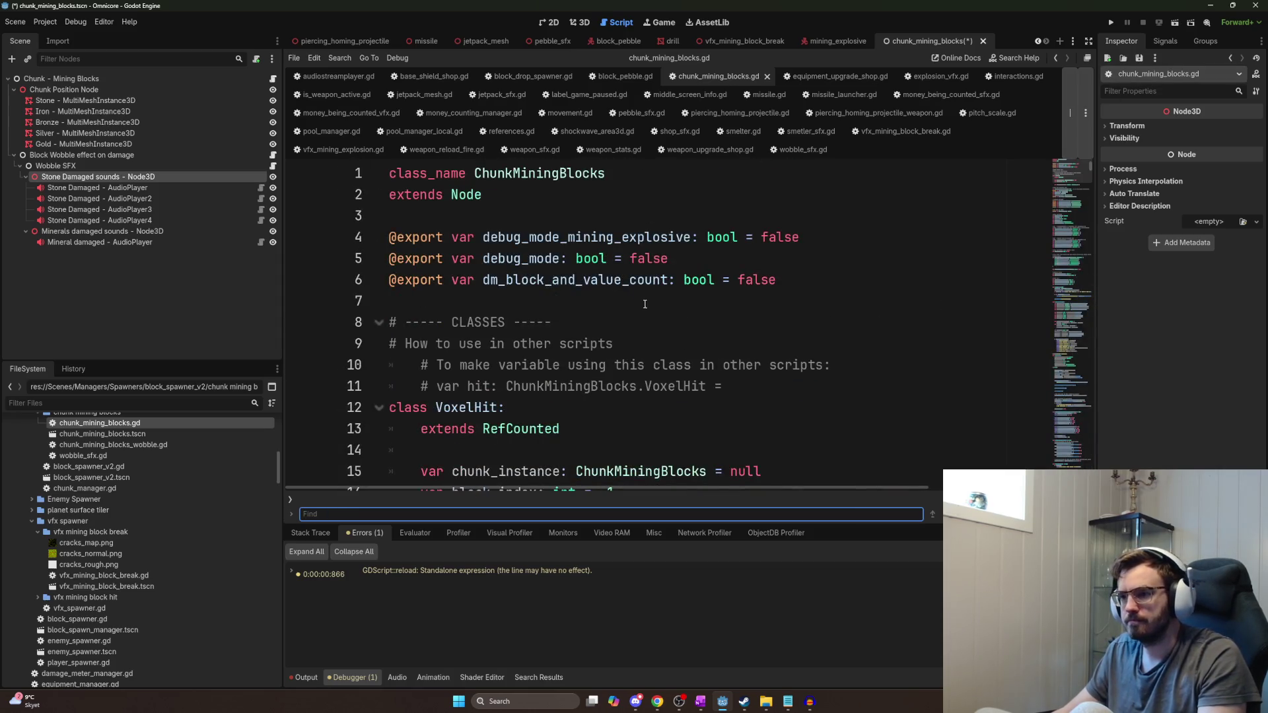
pyautogui.scroll(-4, 647, 324)
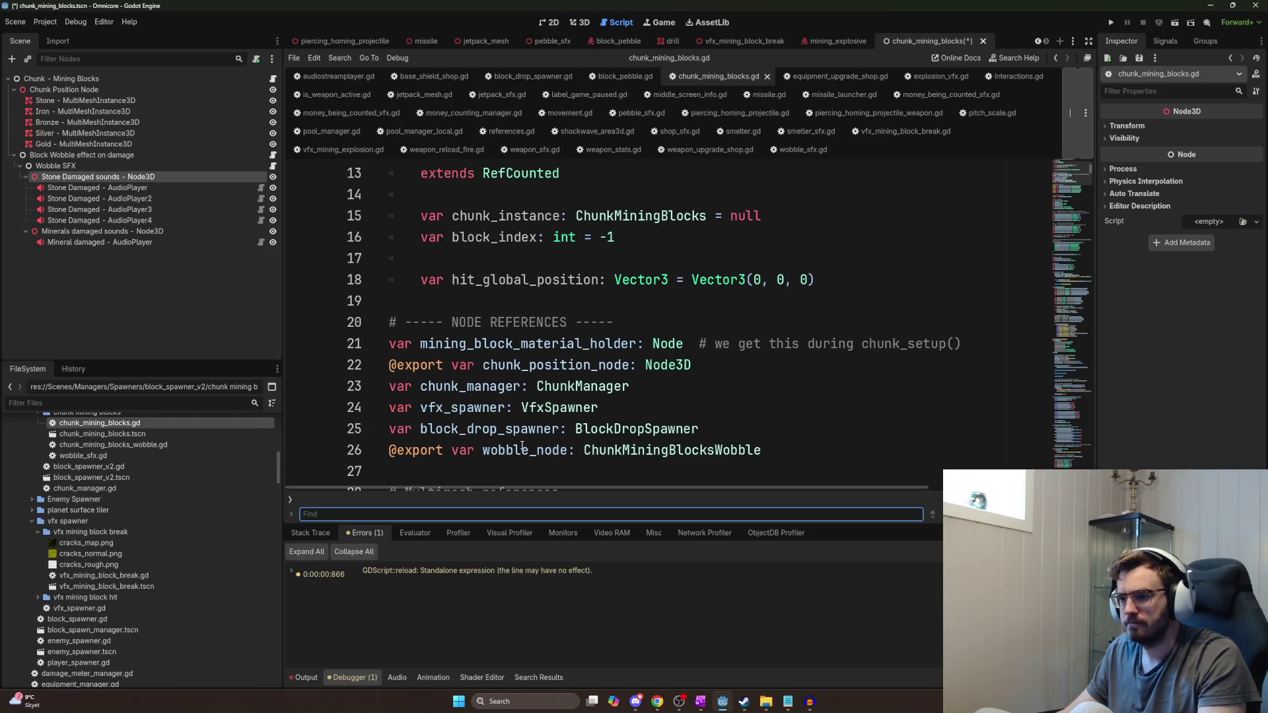
pyautogui.scroll(-5, 549, 455)
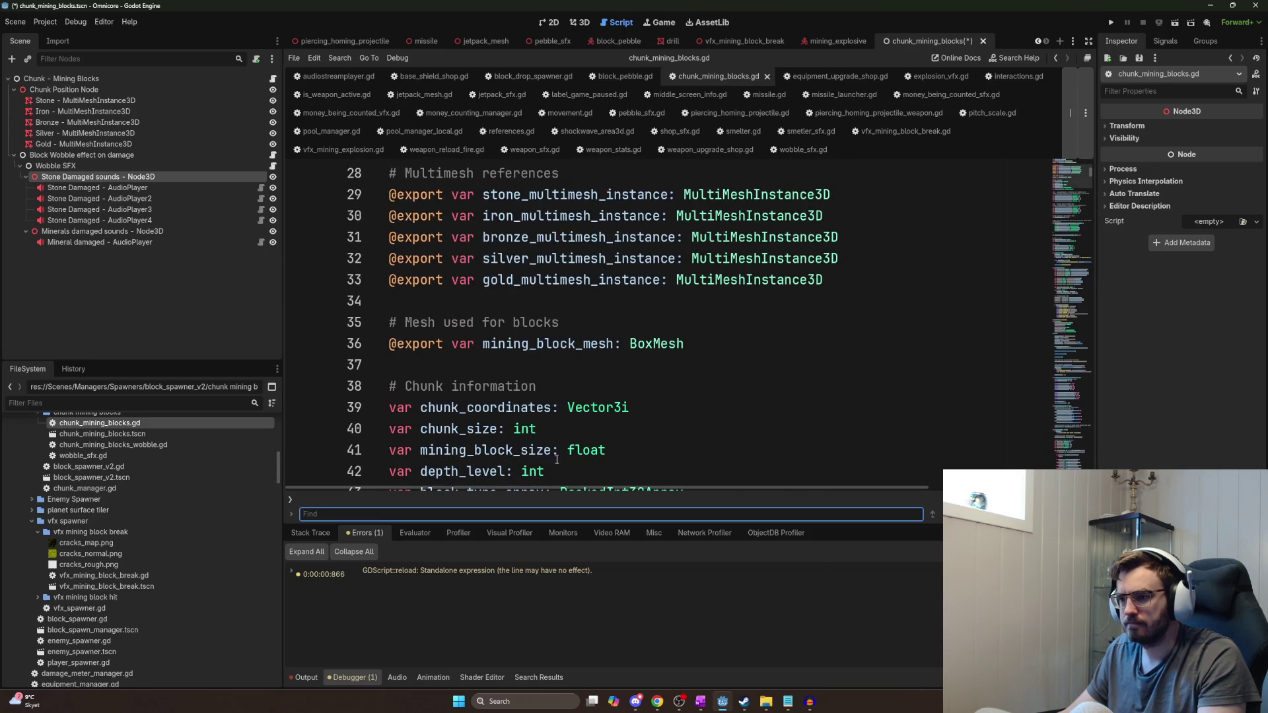
pyautogui.scroll(-9, 555, 457)
pyautogui.scroll(-3, 572, 471)
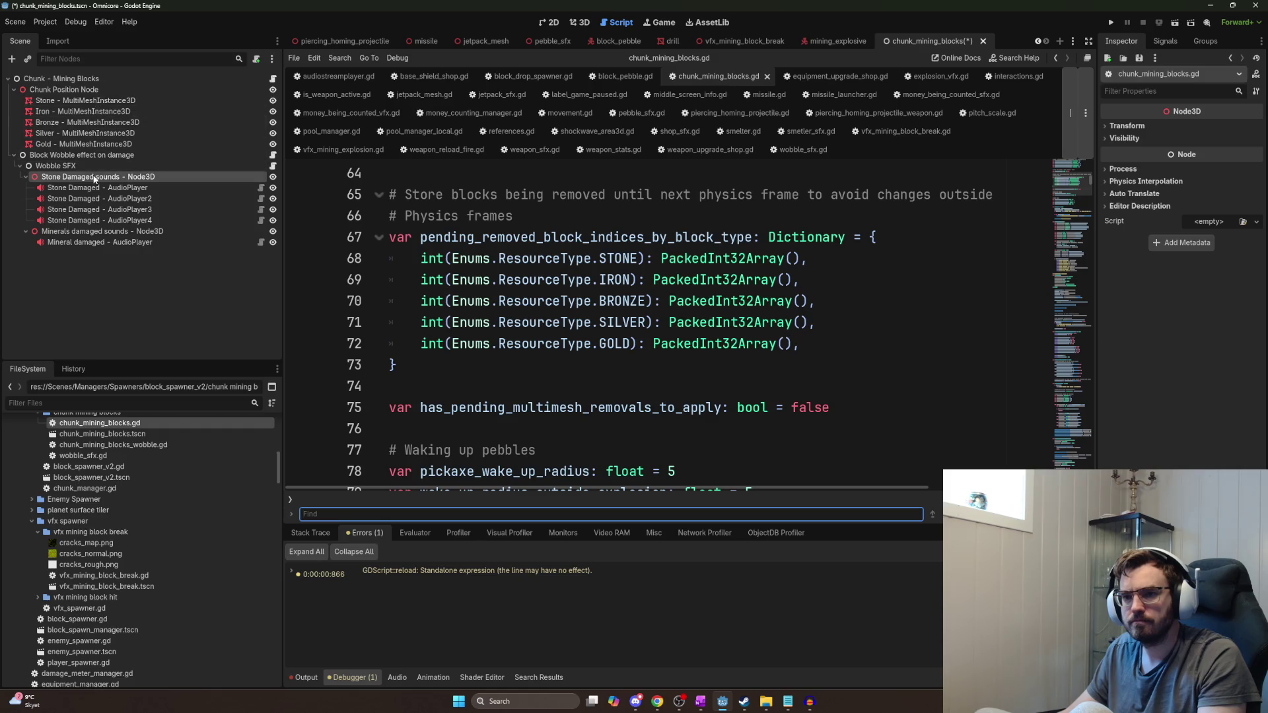
# Open the Block Wobble effect on damage node's script, chunk_mining_blocks_wobble.gd
pyautogui.click(73, 166)
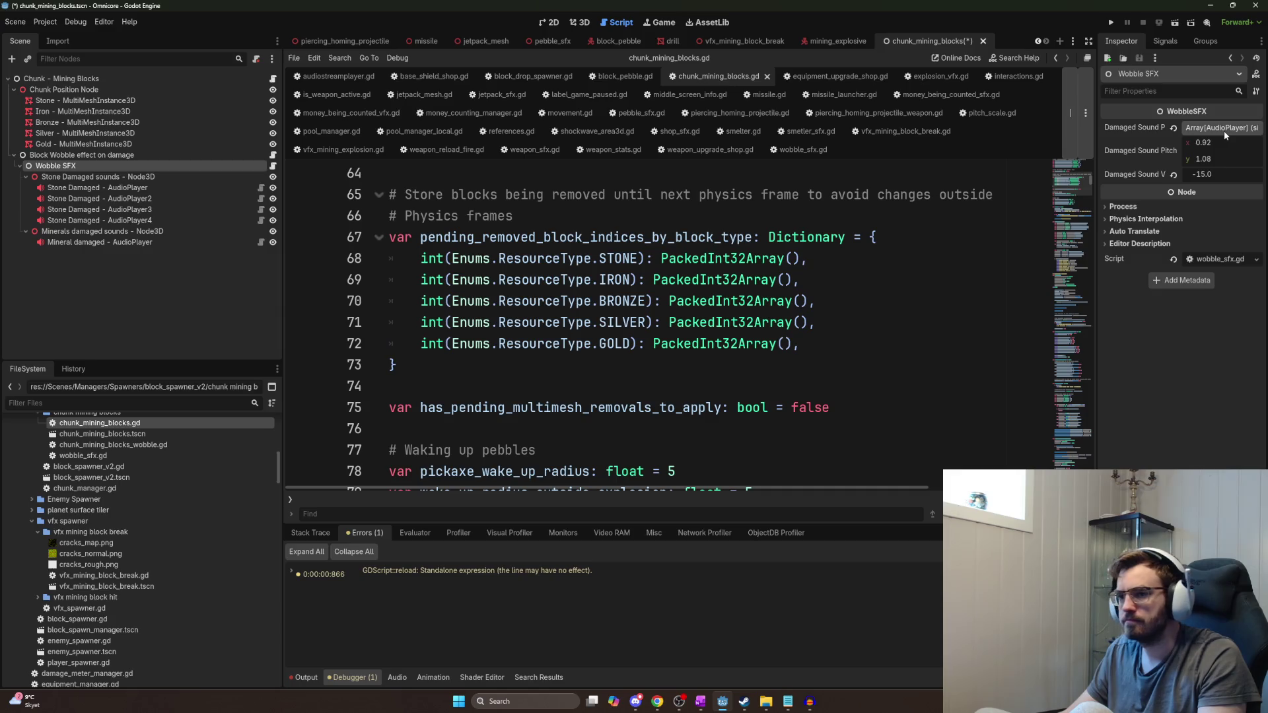
pyautogui.click(273, 155)
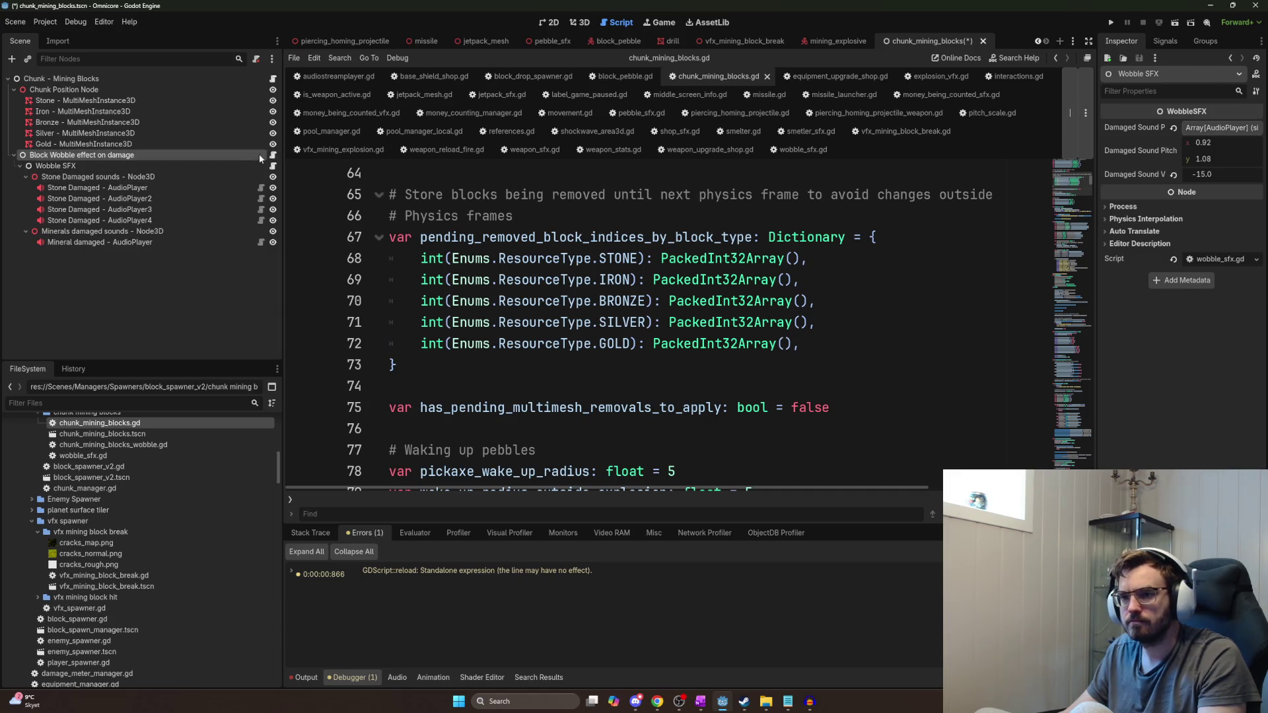
pyautogui.click(274, 155)
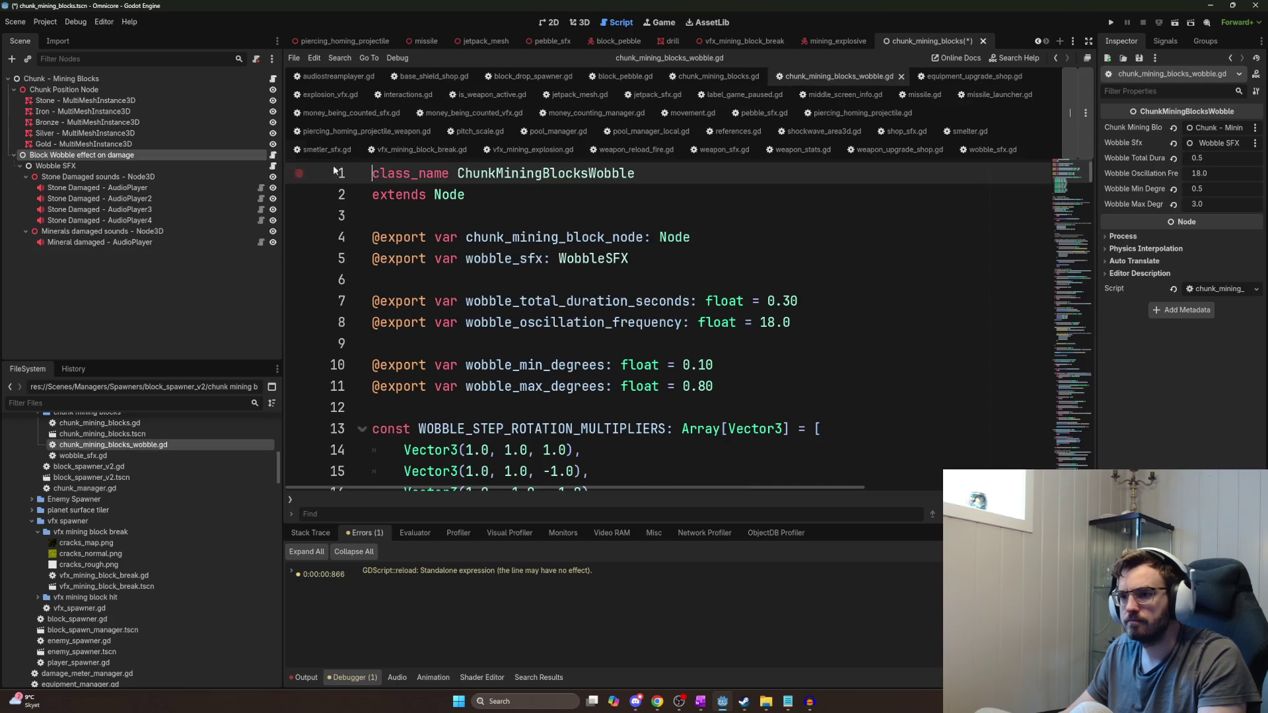
# Follow wobble_sfx's play_damaged_sound_for_block call to its definition in wobble_sfx.gd, cursor in its signature
pyautogui.doubleClick(513, 259)
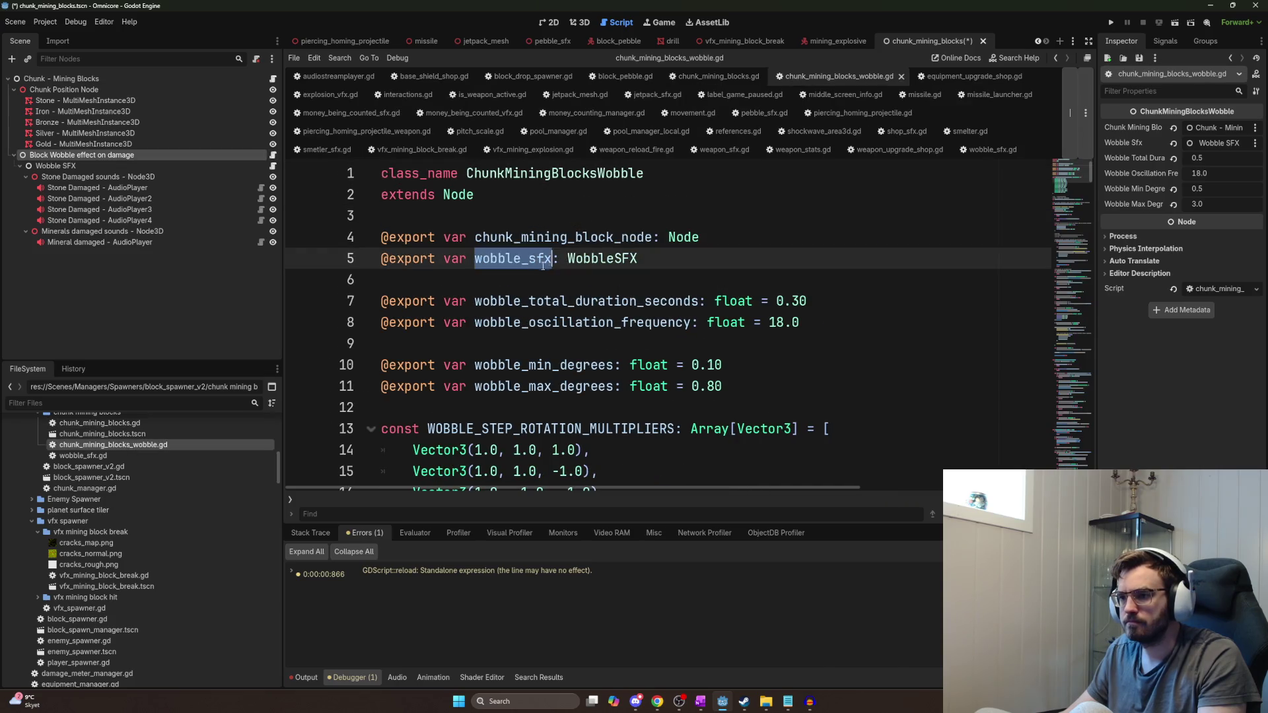
pyautogui.hotkey('ctrl', 'd')
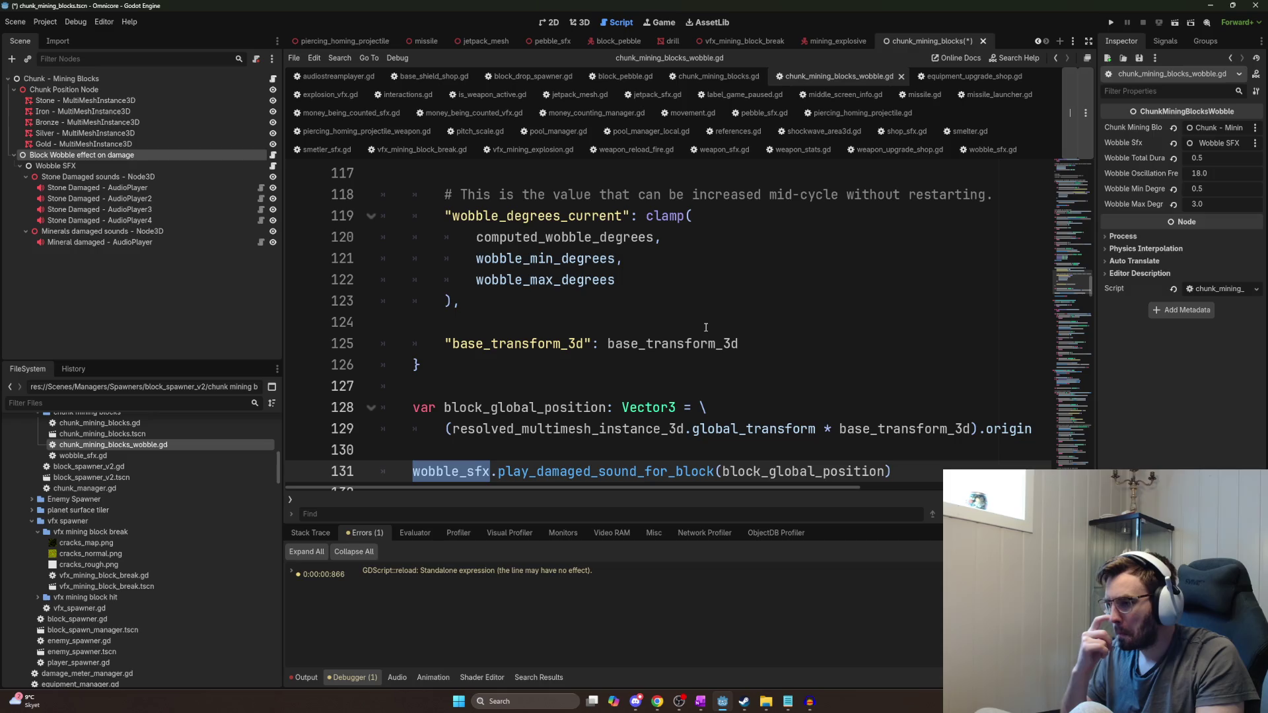
pyautogui.scroll(-2, 720, 344)
pyautogui.doubleClick(604, 343)
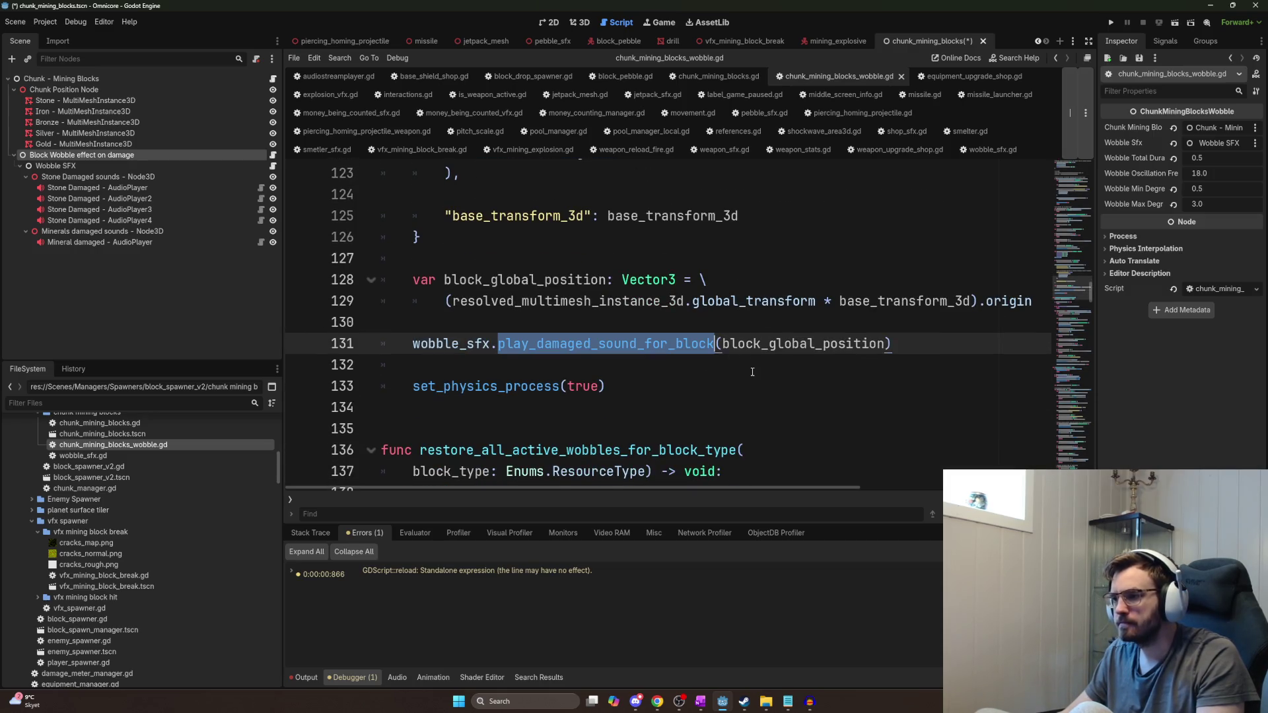
pyautogui.keyDown('ctrl'); pyautogui.click(678, 344); pyautogui.keyUp('ctrl')
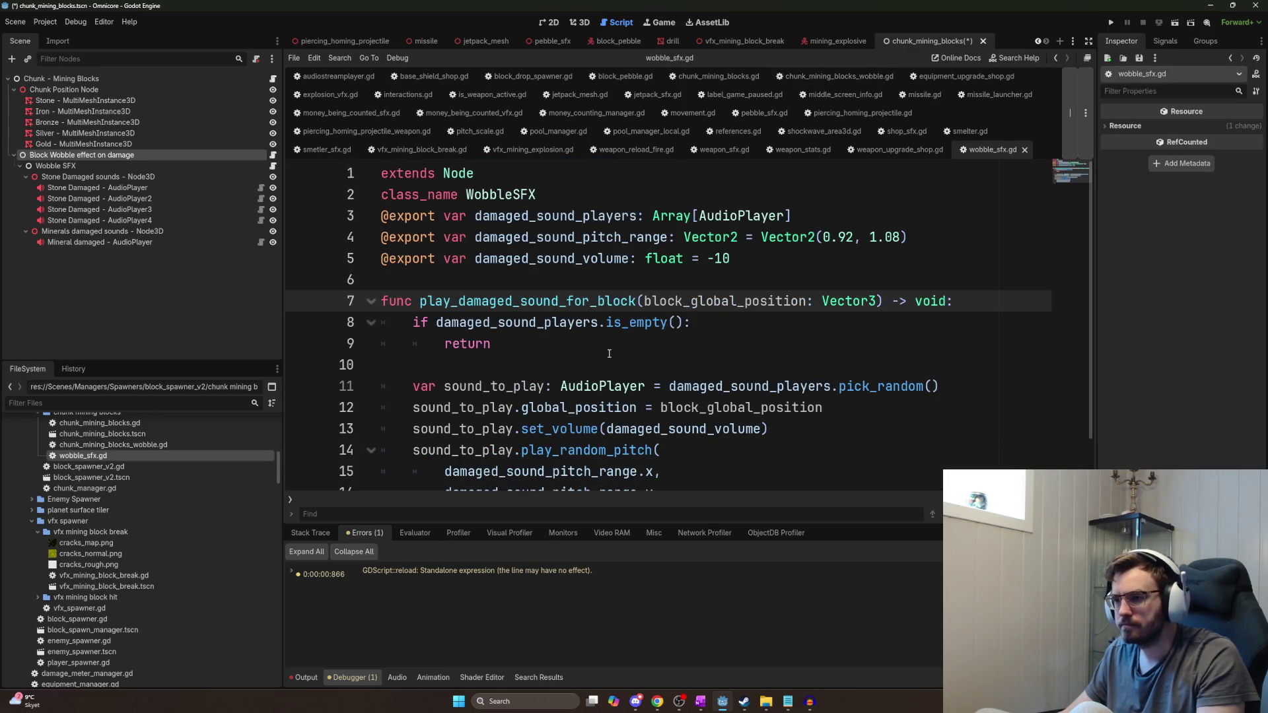
pyautogui.scroll(-1, 608, 355)
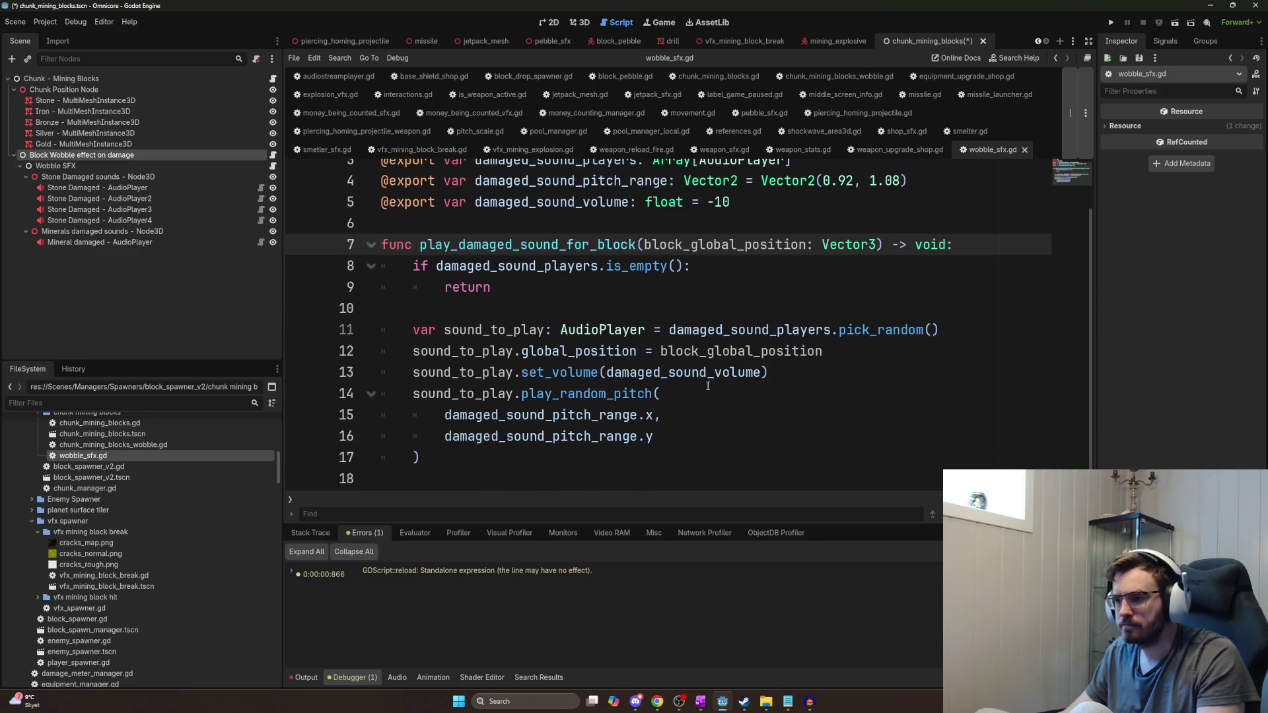
pyautogui.doubleClick(723, 253)
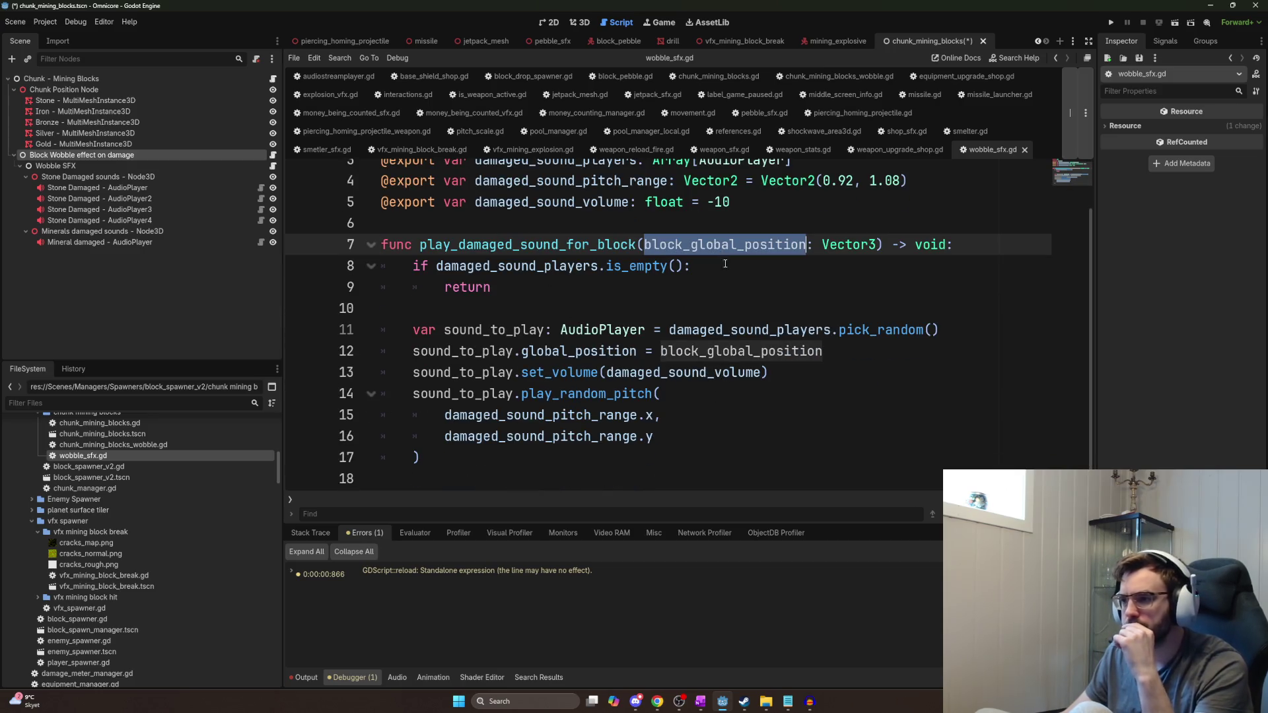
pyautogui.press('Home')
pyautogui.scroll(1, 676, 344)
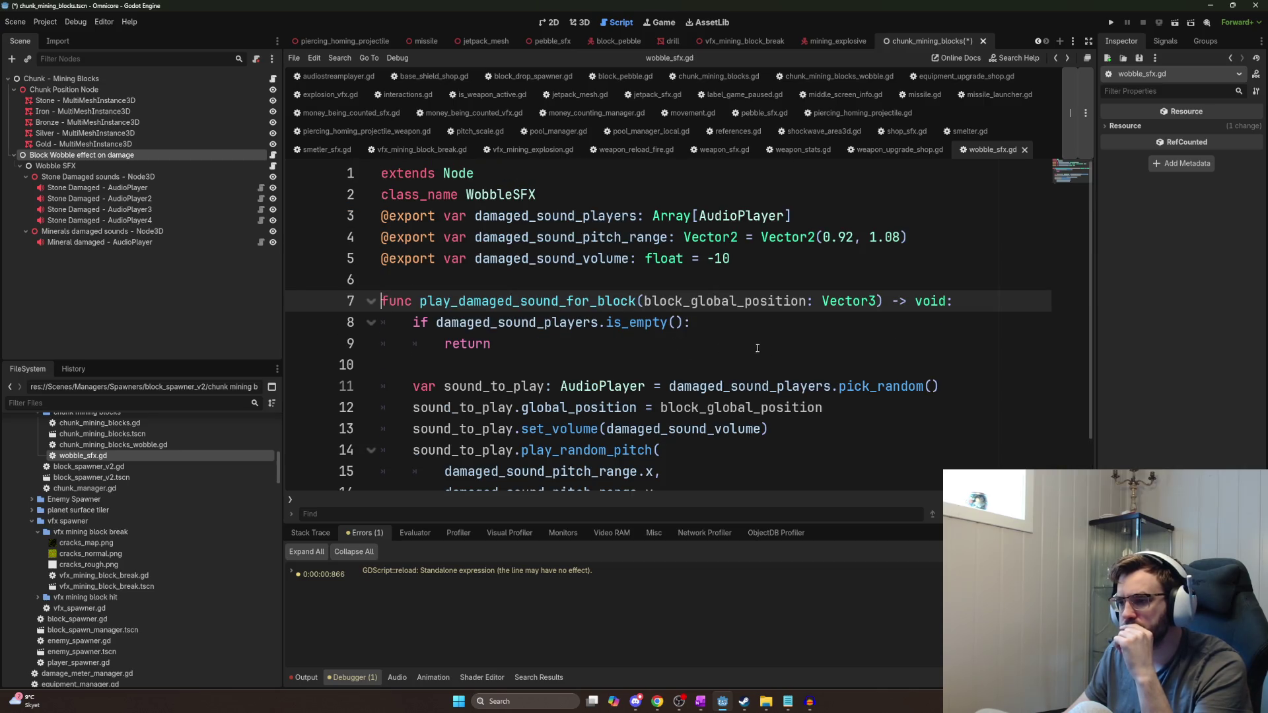
pyautogui.click(641, 300)
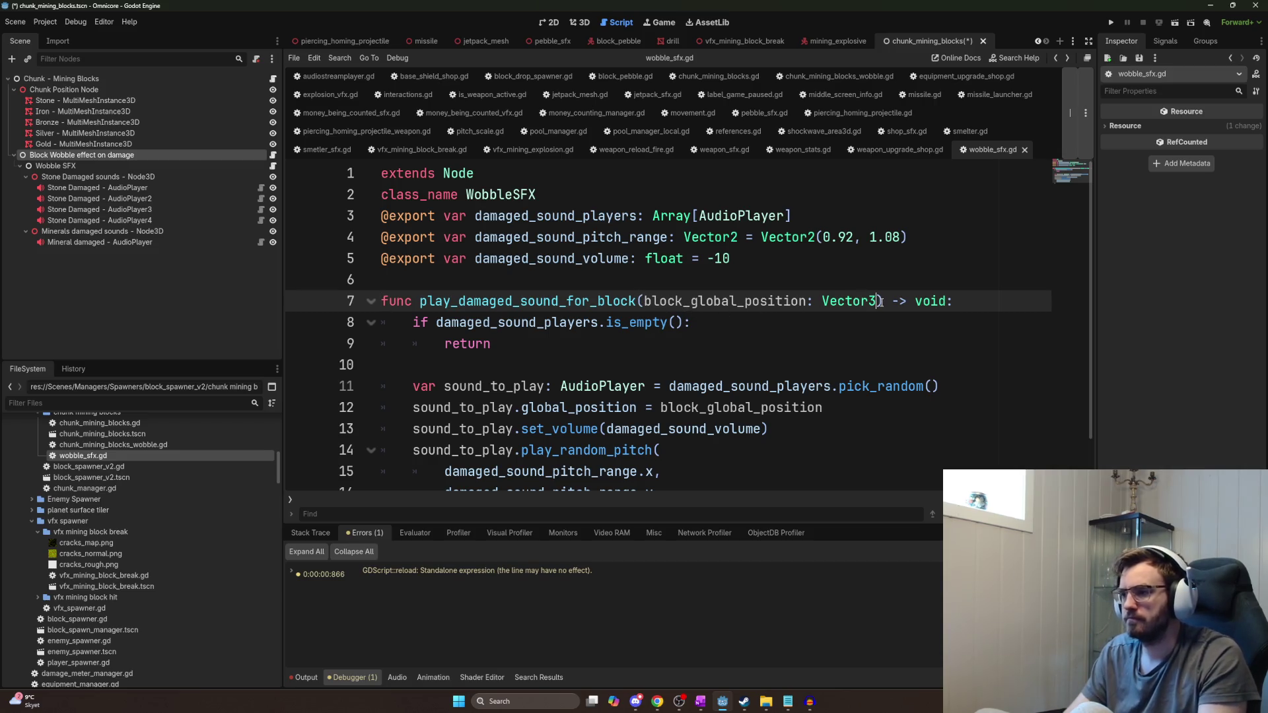
# Add a block_type: Enums.ResourceType parameter on its own line to play_damaged_sound_for_block and save
pyautogui.press('Return')
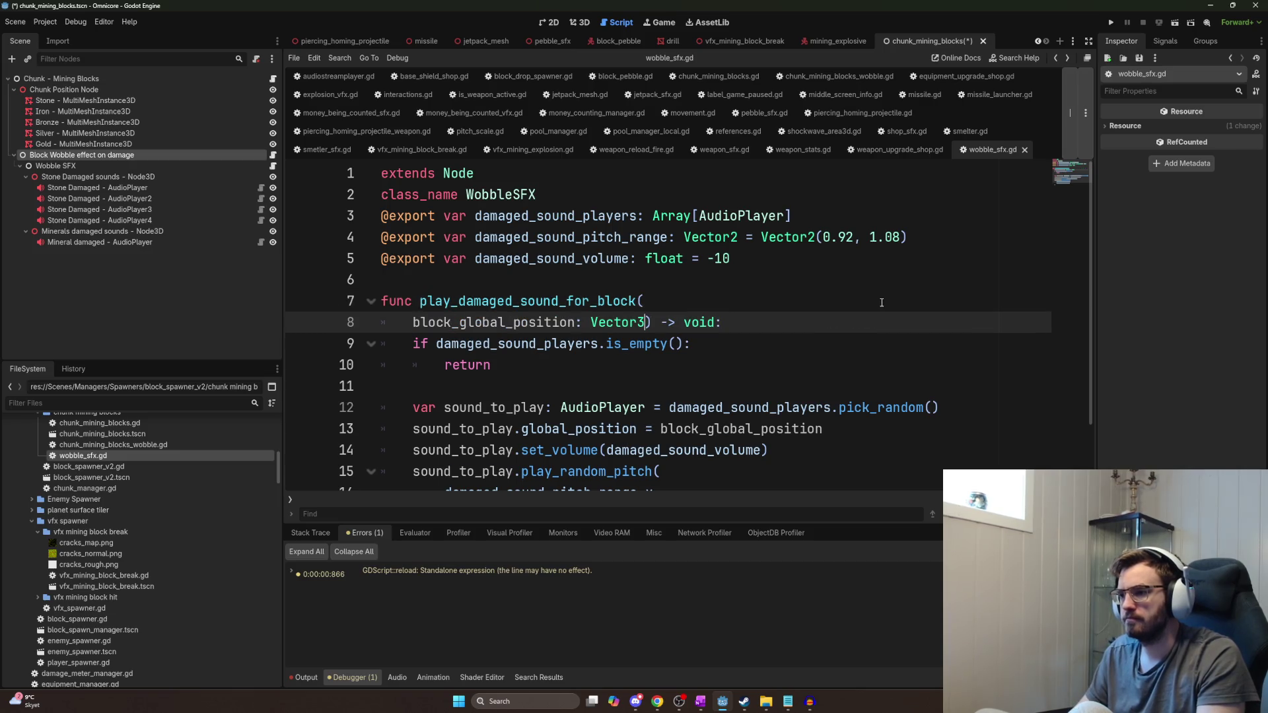
pyautogui.press('Return')
pyautogui.press('BackSpace')
pyautogui.press('BackSpace')
pyautogui.press('BackSpace')
pyautogui.write('3,')
pyautogui.press('Return')
pyautogui.write('block_ty')
pyautogui.write('pe: ')
pyautogui.write('Enums.Res')
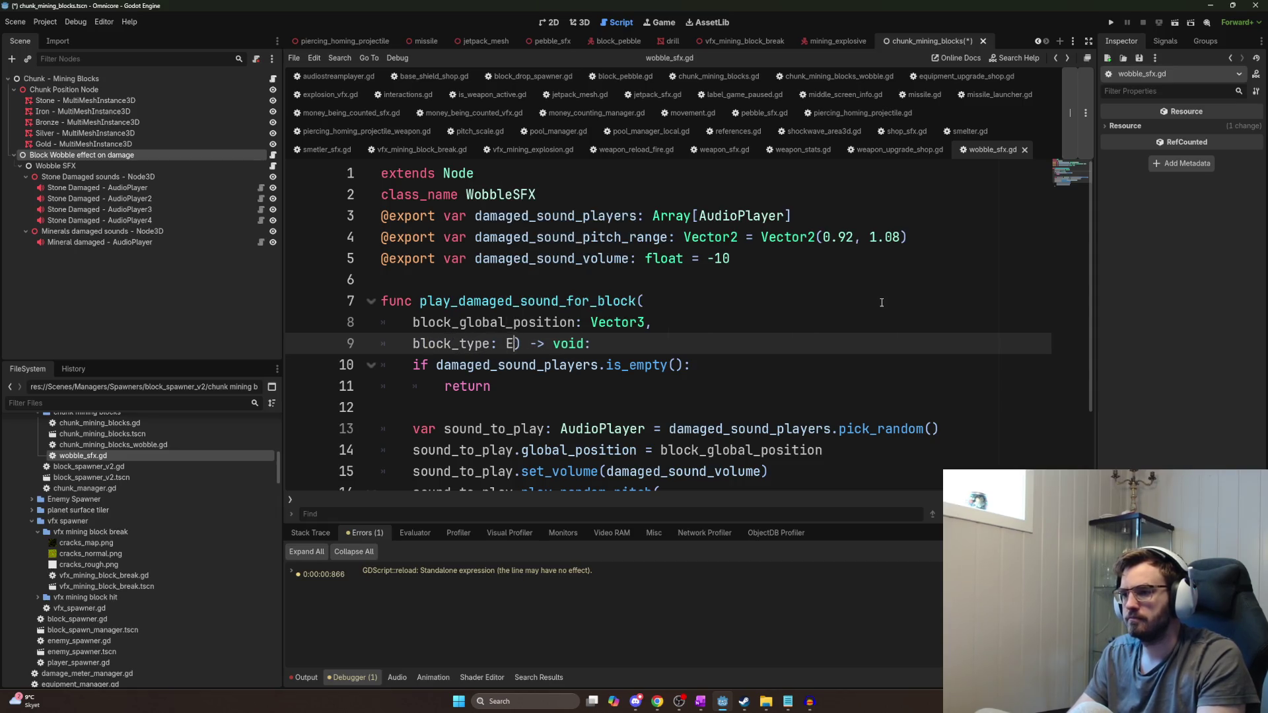
pyautogui.write('ourceType')
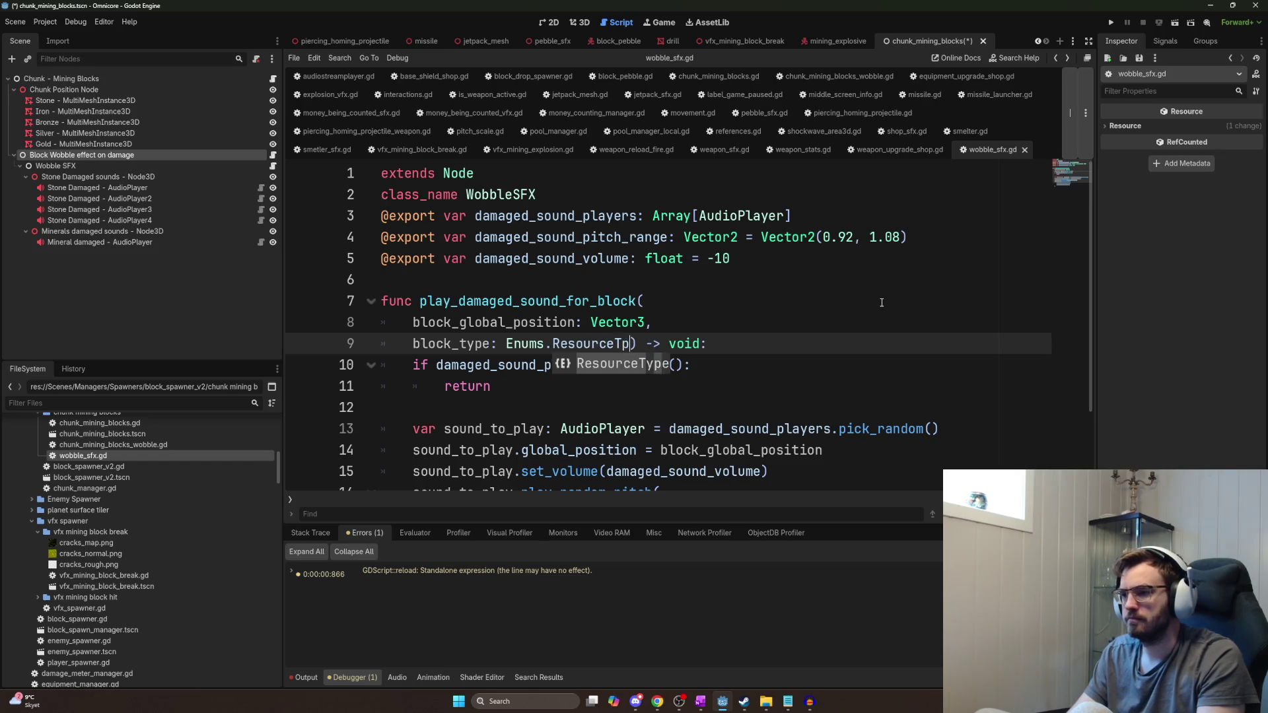
pyautogui.press('Return')
pyautogui.press('Return')
pyautogui.hotkey('ctrl', 's')
# Return to the play_damaged_sound_for_block call in chunk_mining_blocks_wobble.gd
pyautogui.click(473, 345)
pyautogui.doubleClick(473, 346)
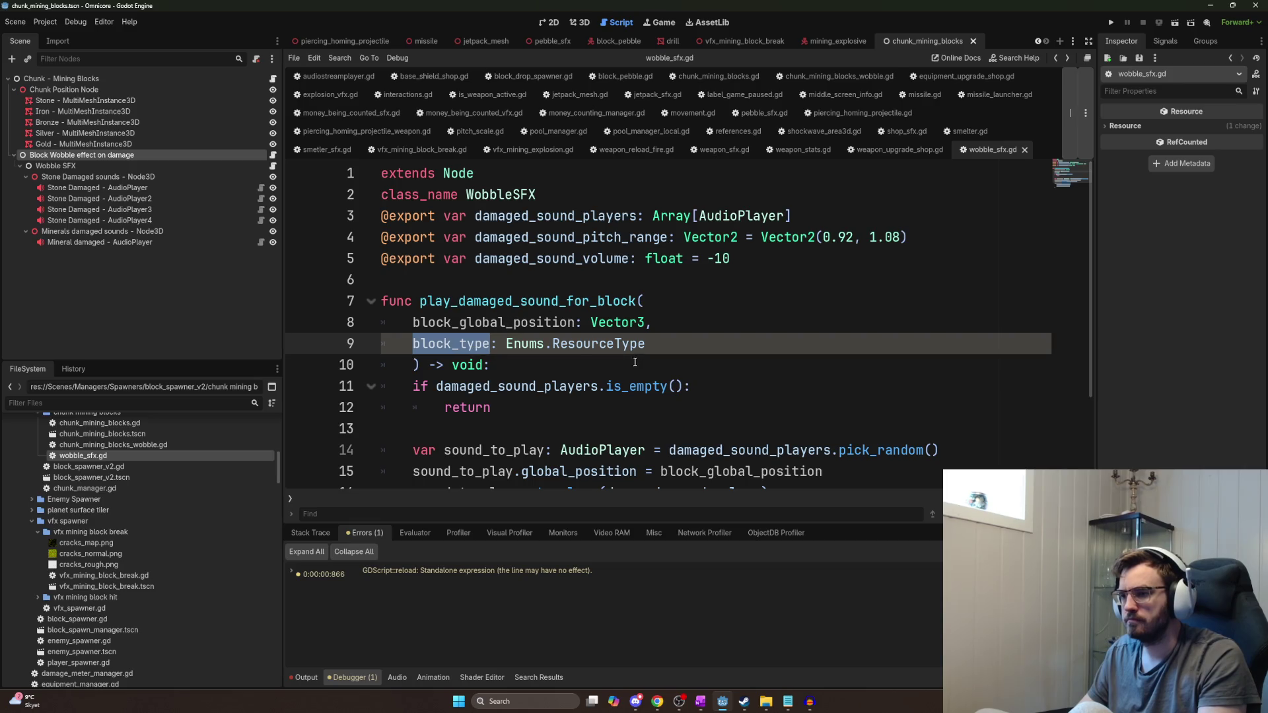
pyautogui.hotkey('alt', 'Left')
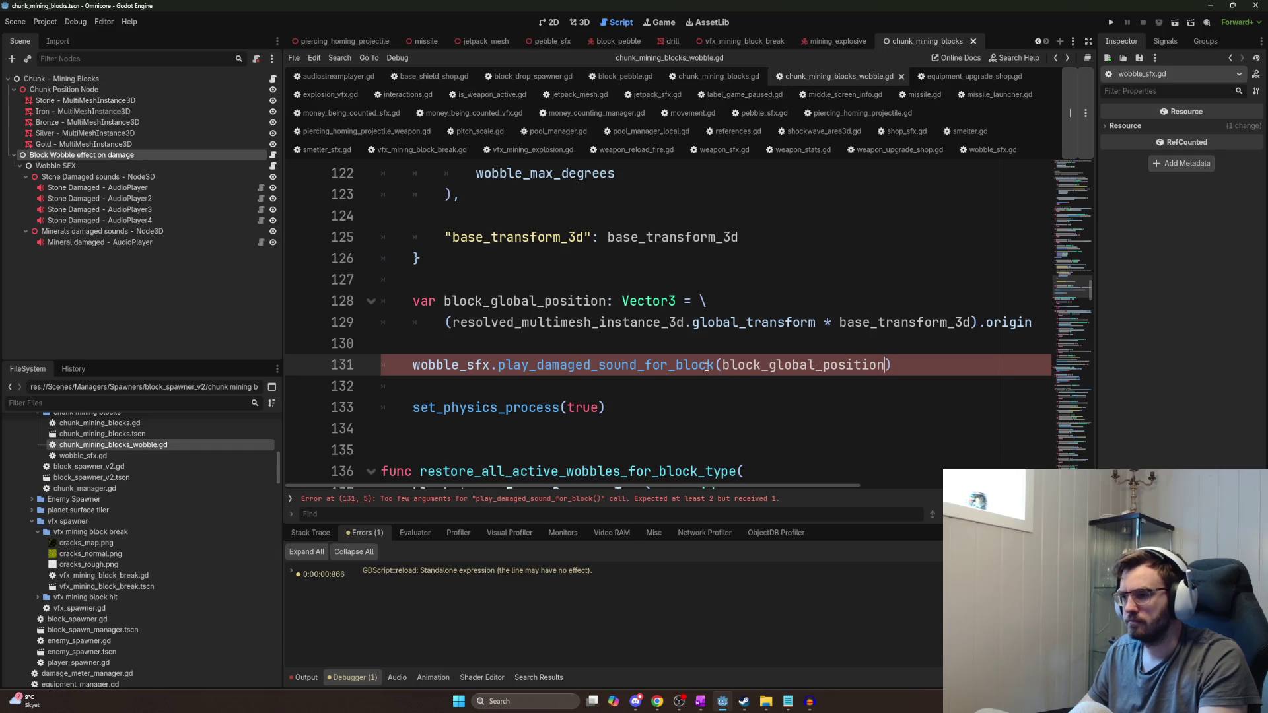
# Pass block_type as a second argument to the line 131 call and save
pyautogui.moveTo(707, 366)
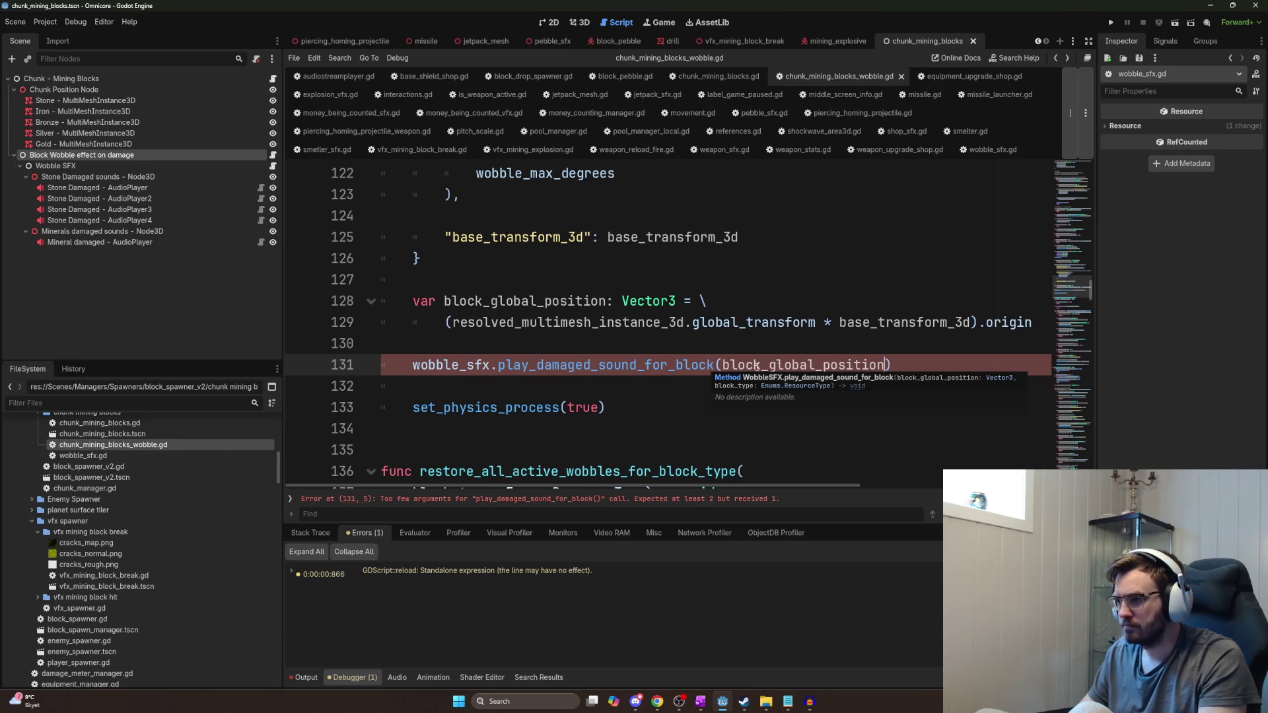
pyautogui.write(', block_type')
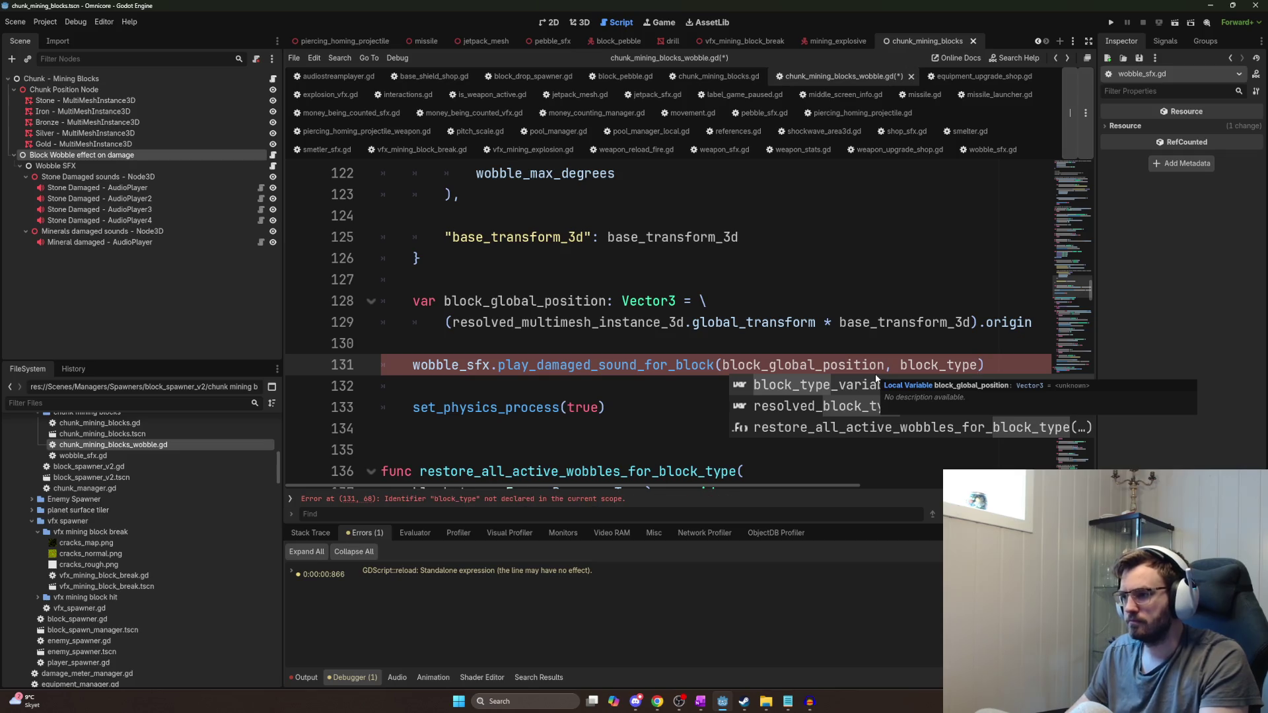
pyautogui.hotkey('ctrl', 's')
pyautogui.doubleClick(938, 364)
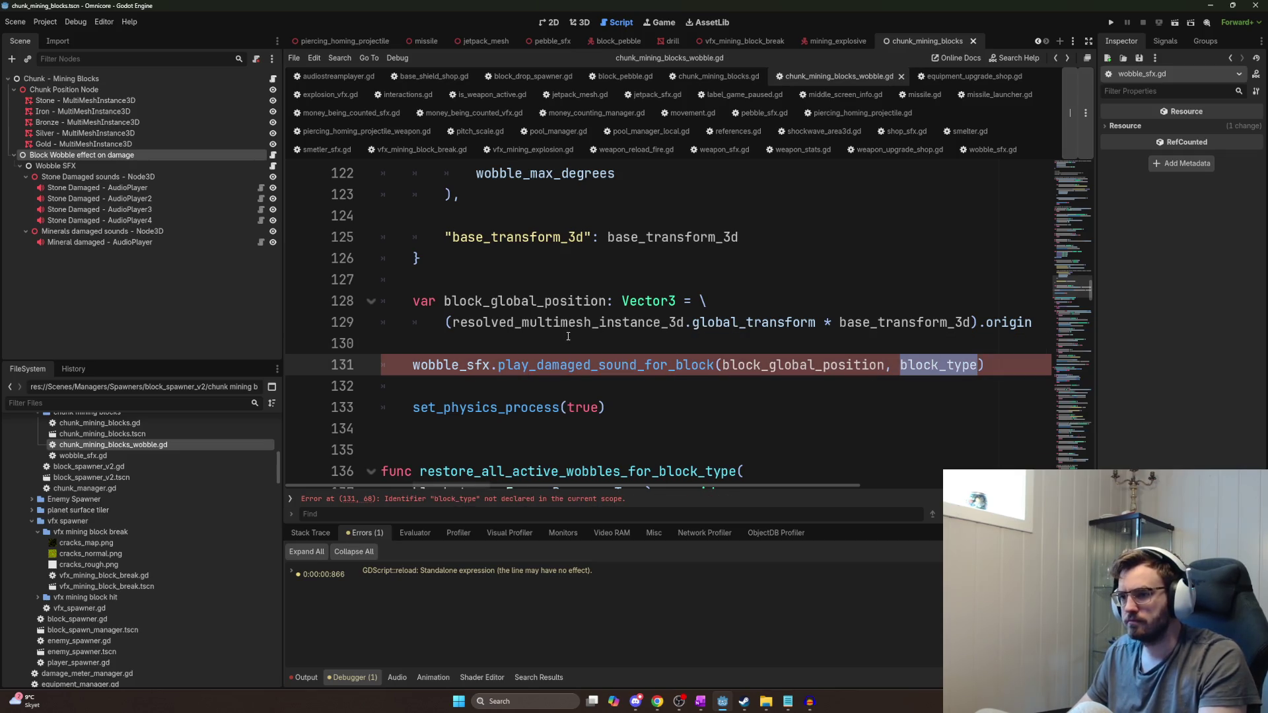
# Scroll up to inspect the block_type_variables variable earlier in the script
pyautogui.scroll(3, 568, 336)
pyautogui.scroll(5, 580, 361)
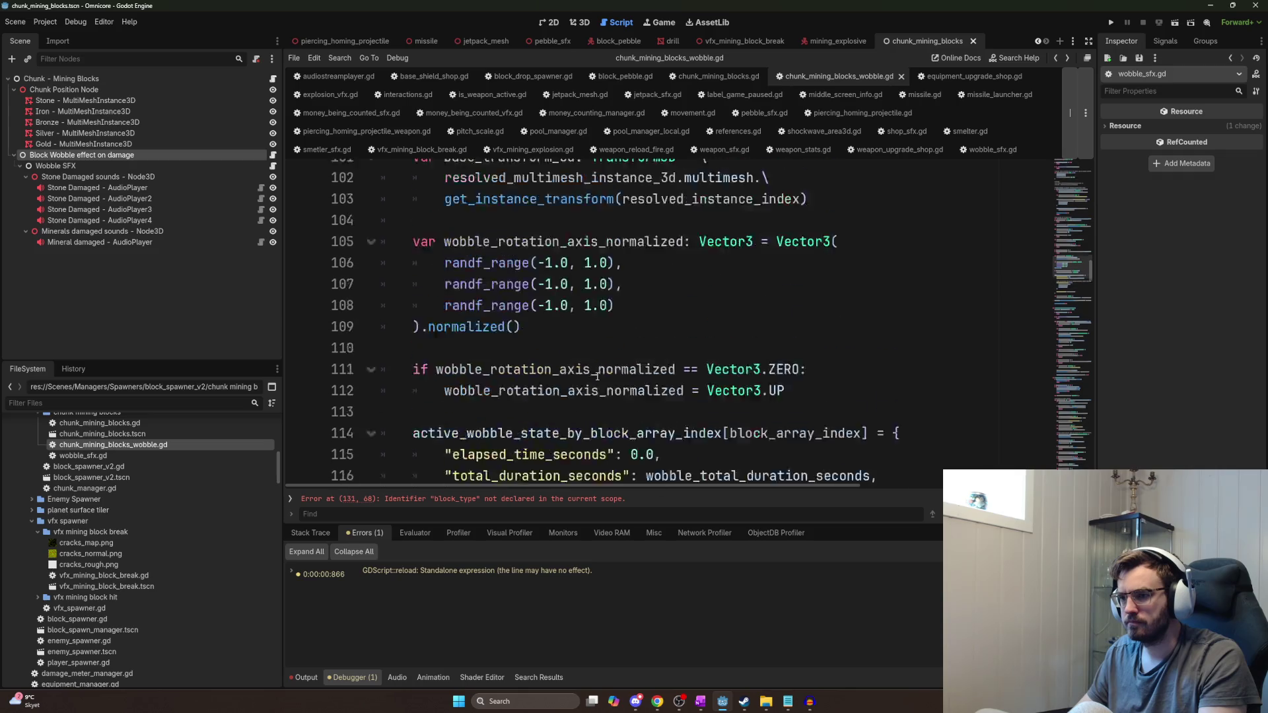
pyautogui.scroll(3, 598, 378)
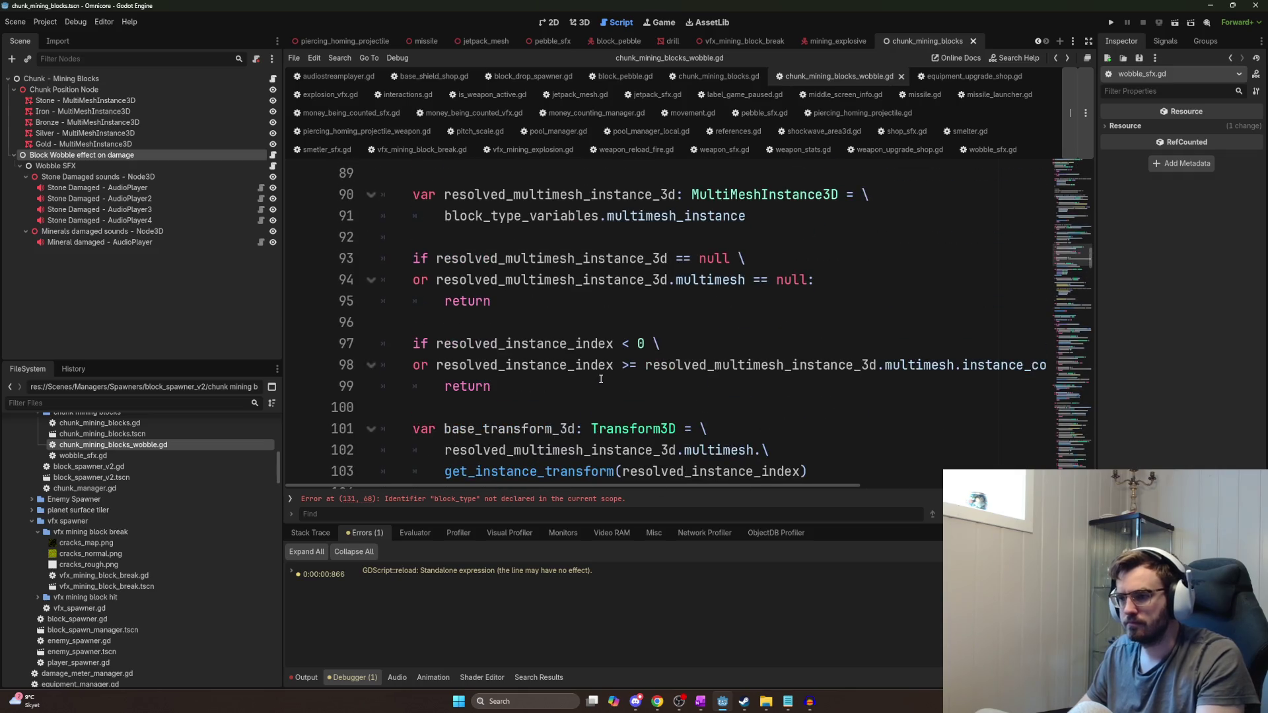
pyautogui.scroll(2, 659, 410)
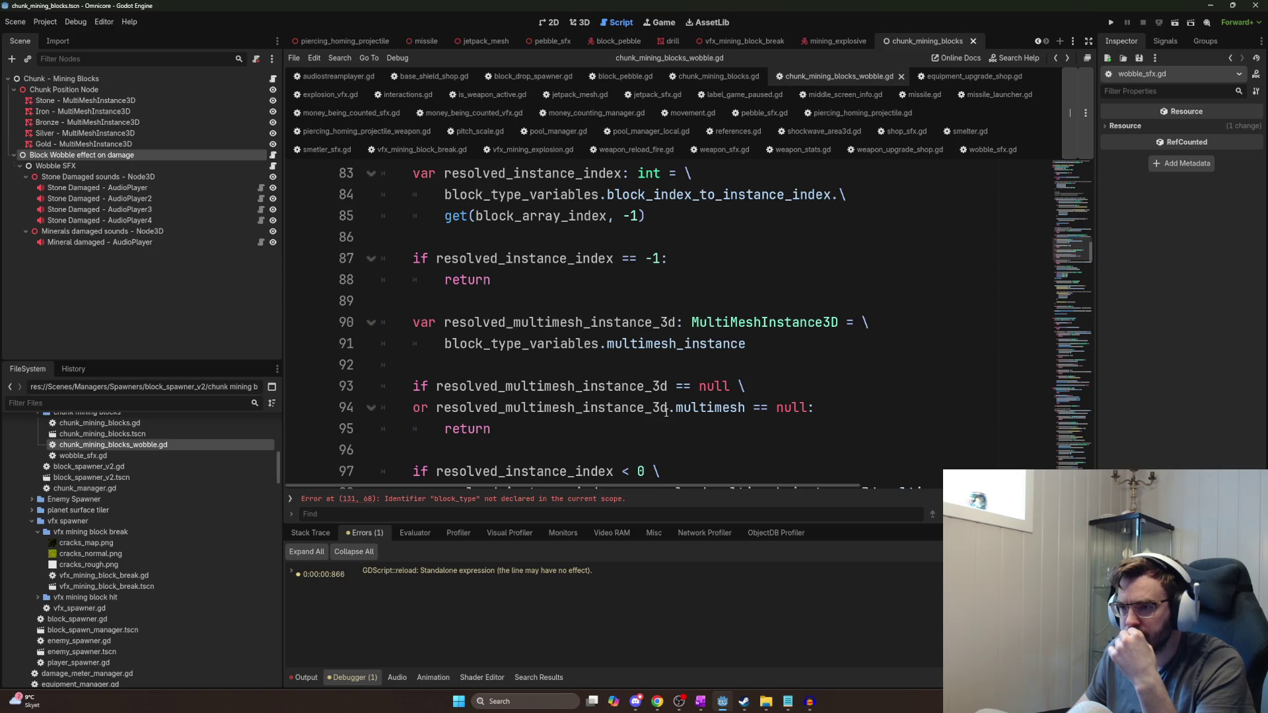
pyautogui.scroll(2, 663, 411)
pyautogui.scroll(1, 666, 412)
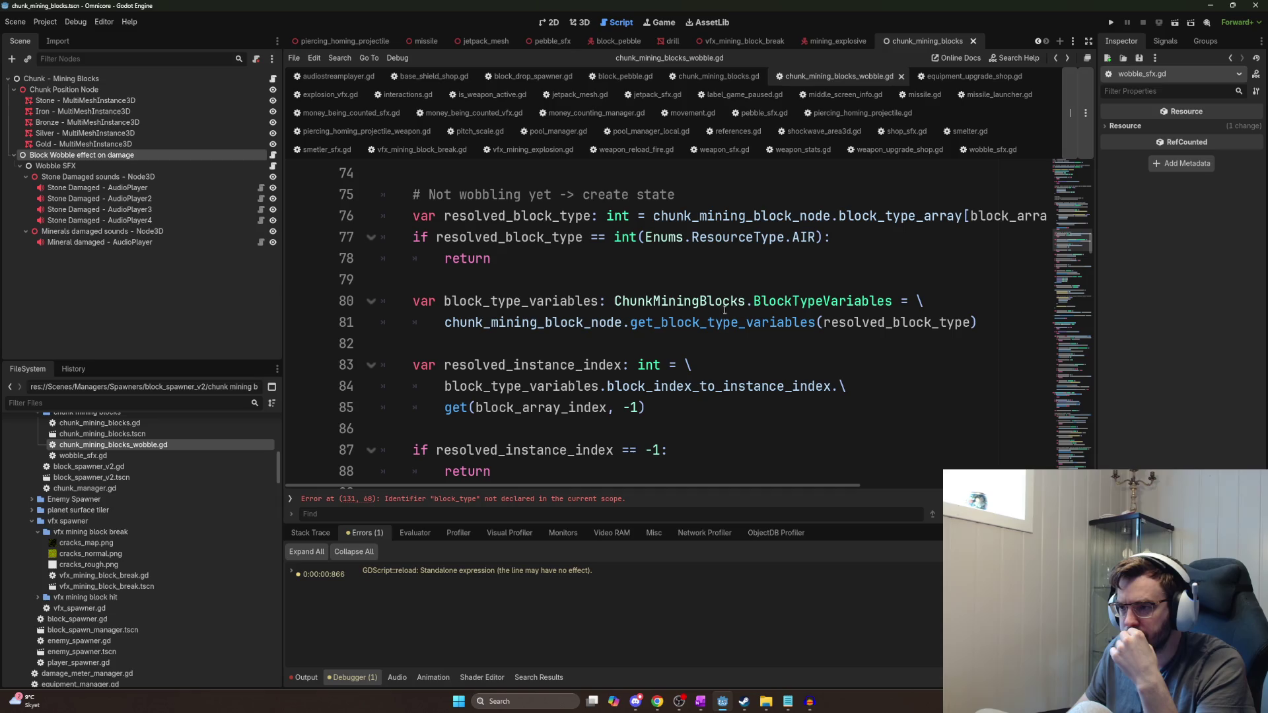
pyautogui.moveTo(596, 323)
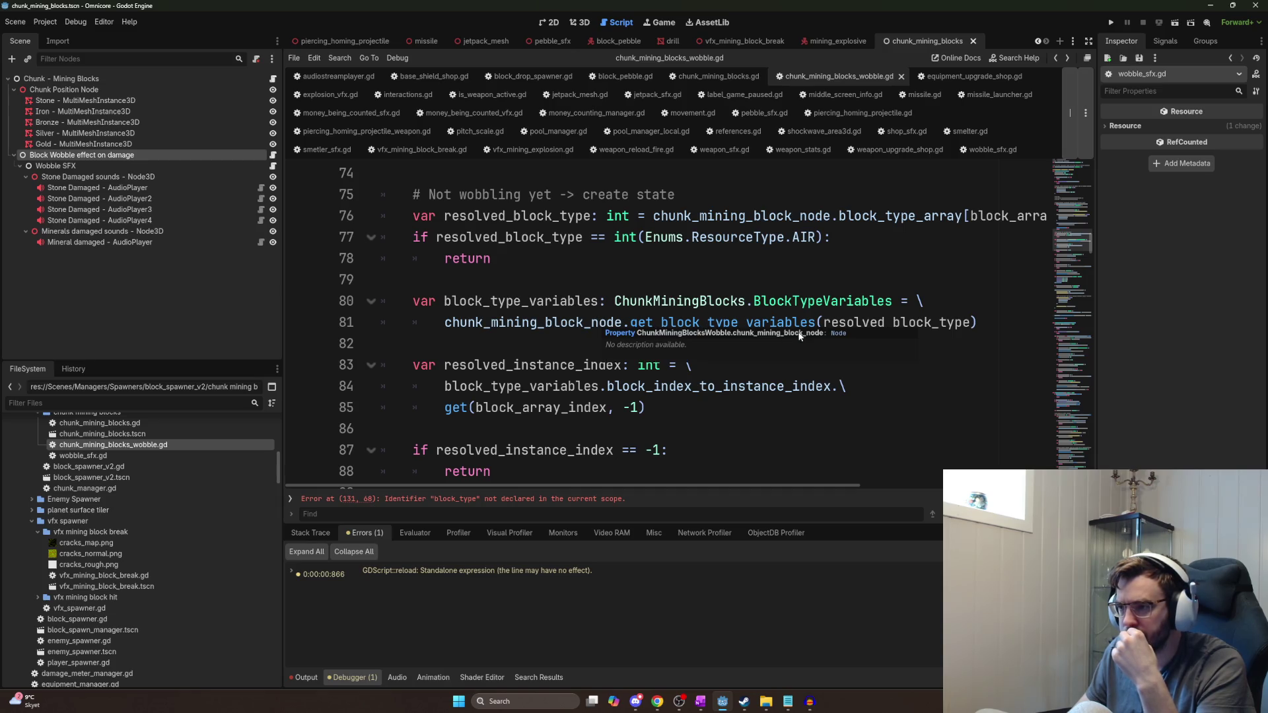
pyautogui.moveTo(900, 322)
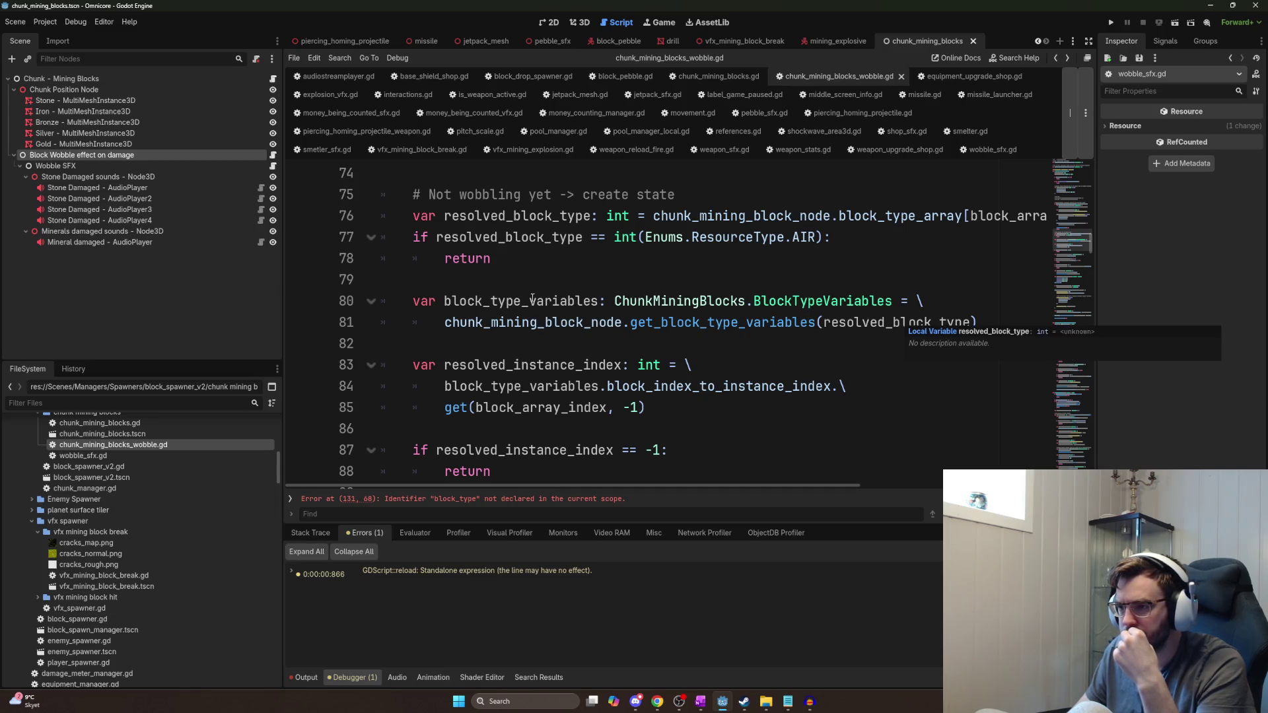
pyautogui.doubleClick(585, 301)
# Replace the argument with block_type_variables.block_ty, then erase it, leaving the second argument empty
pyautogui.scroll(-7, 662, 434)
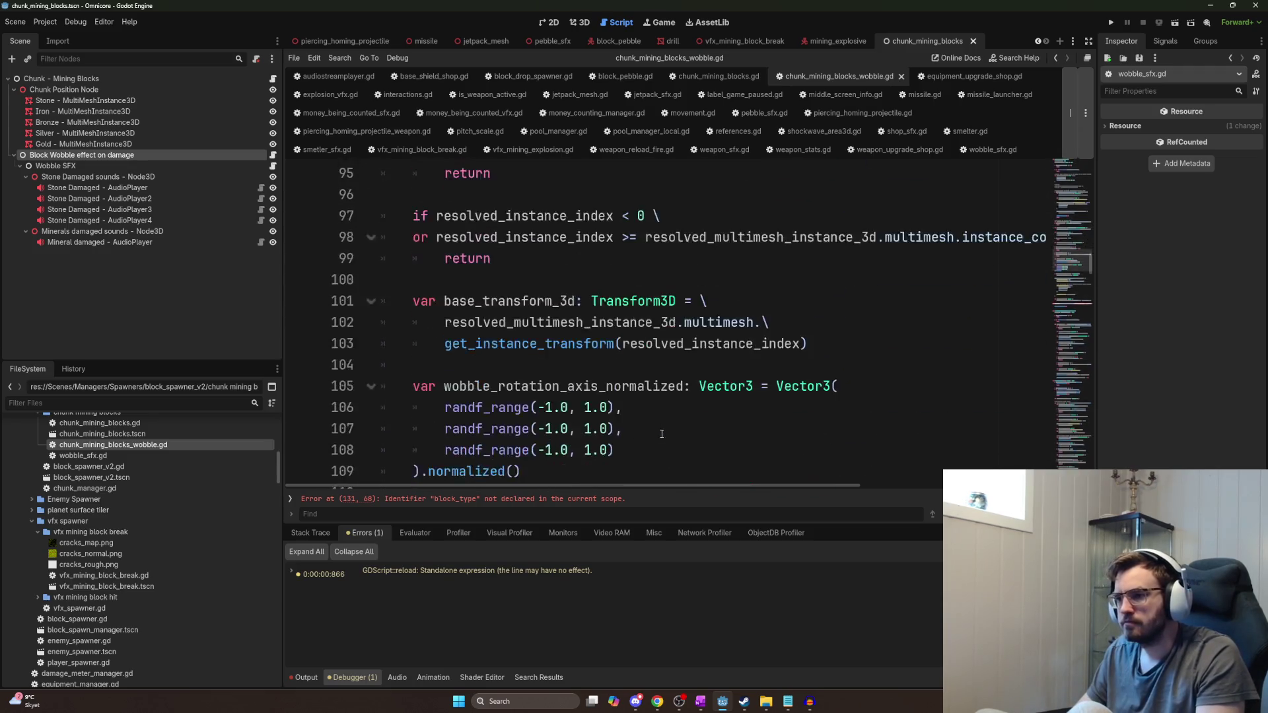
pyautogui.scroll(5, 662, 433)
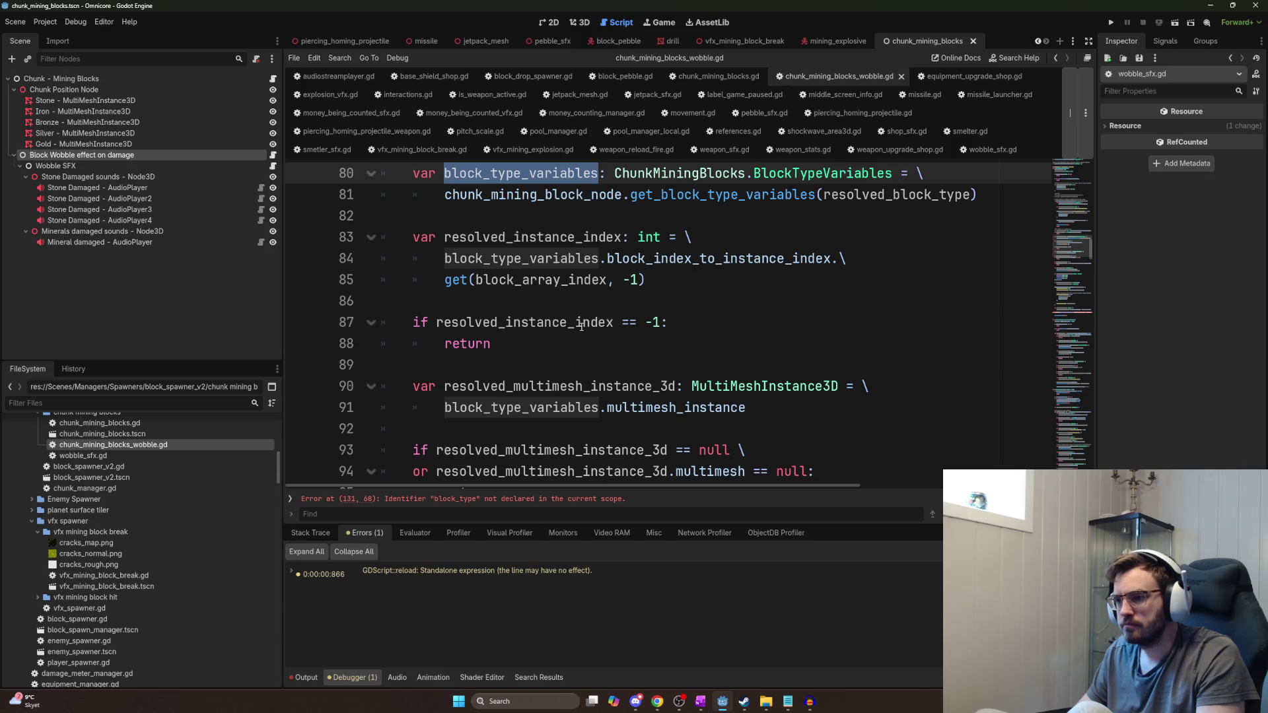
pyautogui.scroll(-1, 577, 325)
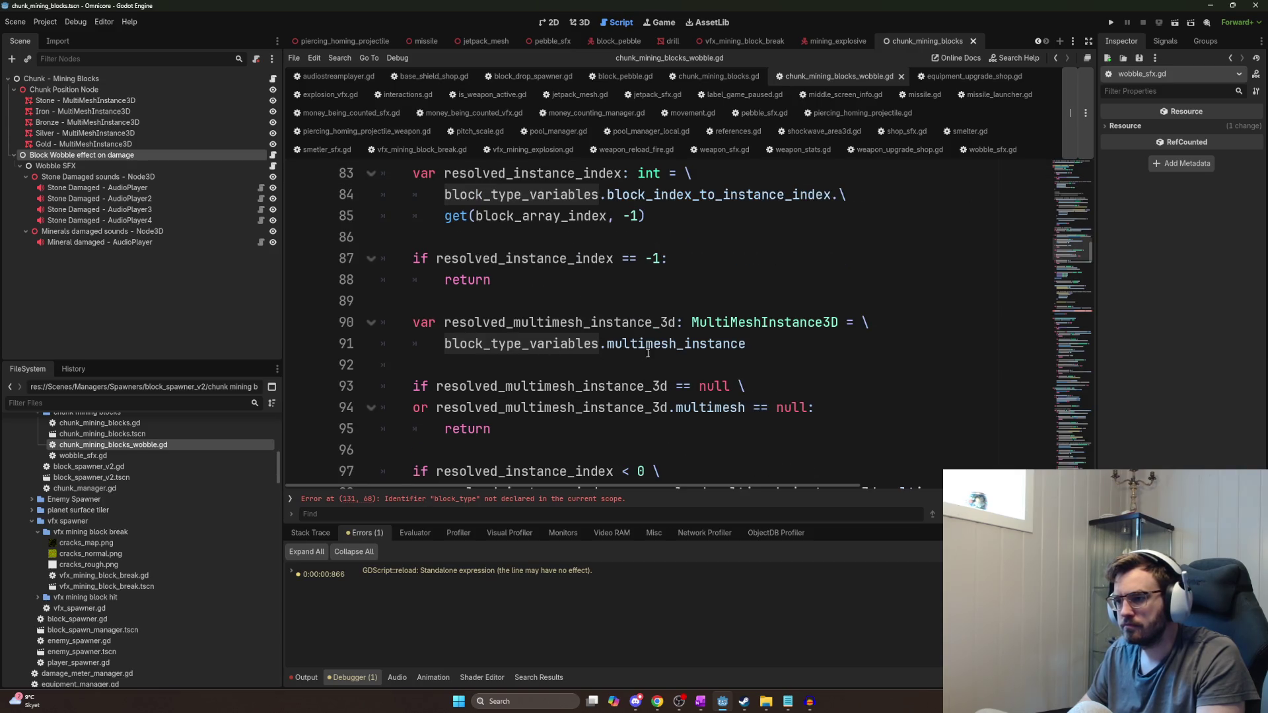
pyautogui.scroll(-3, 644, 354)
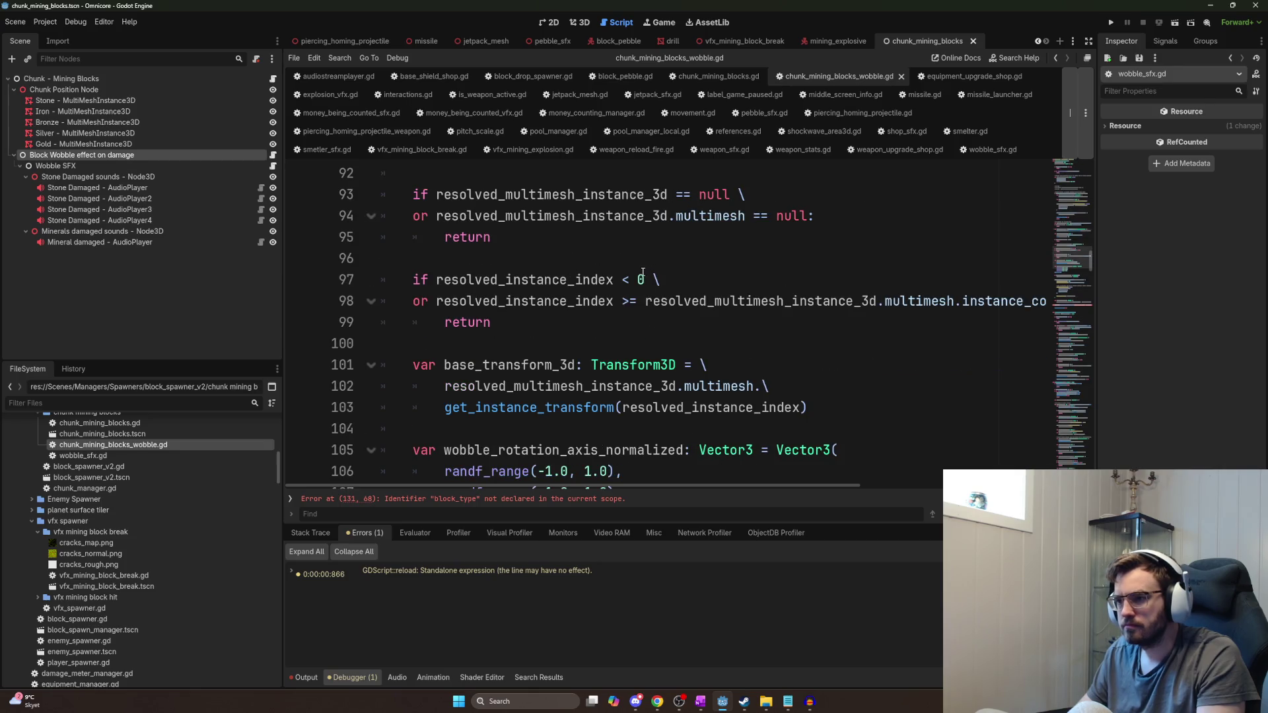
pyautogui.scroll(-3, 731, 333)
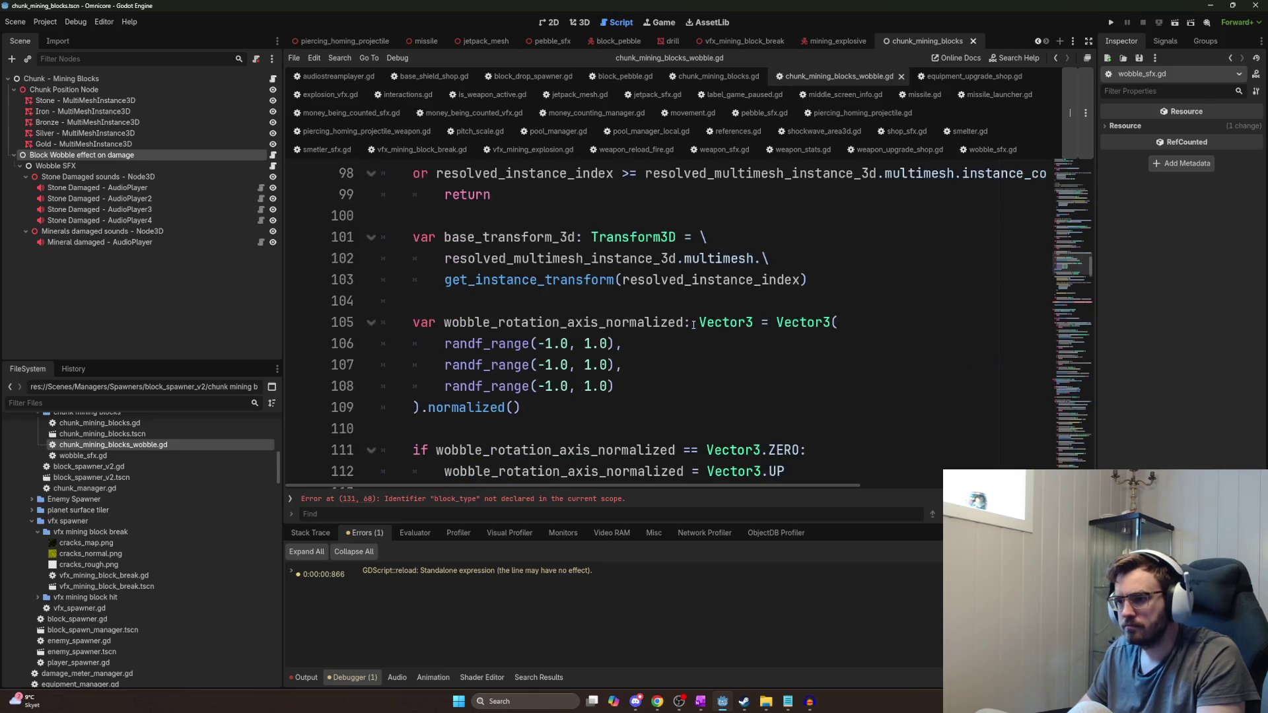
pyautogui.scroll(-3, 556, 315)
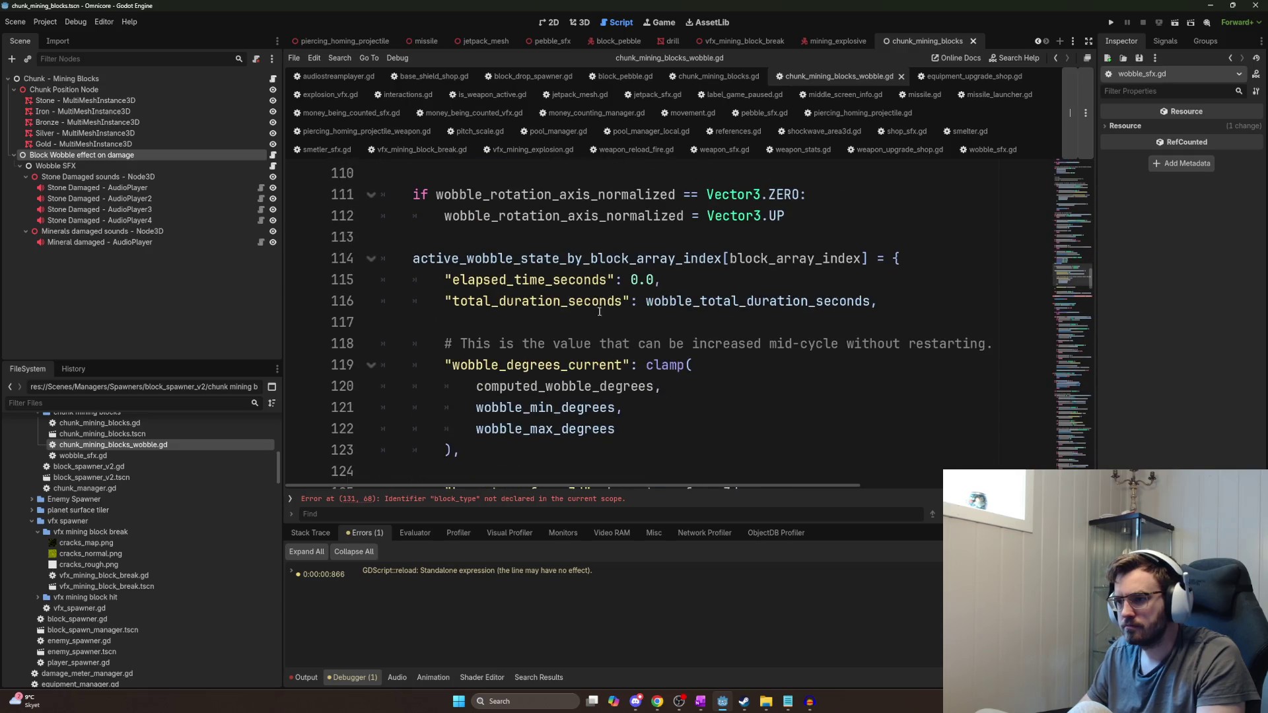
pyautogui.scroll(-1, 667, 309)
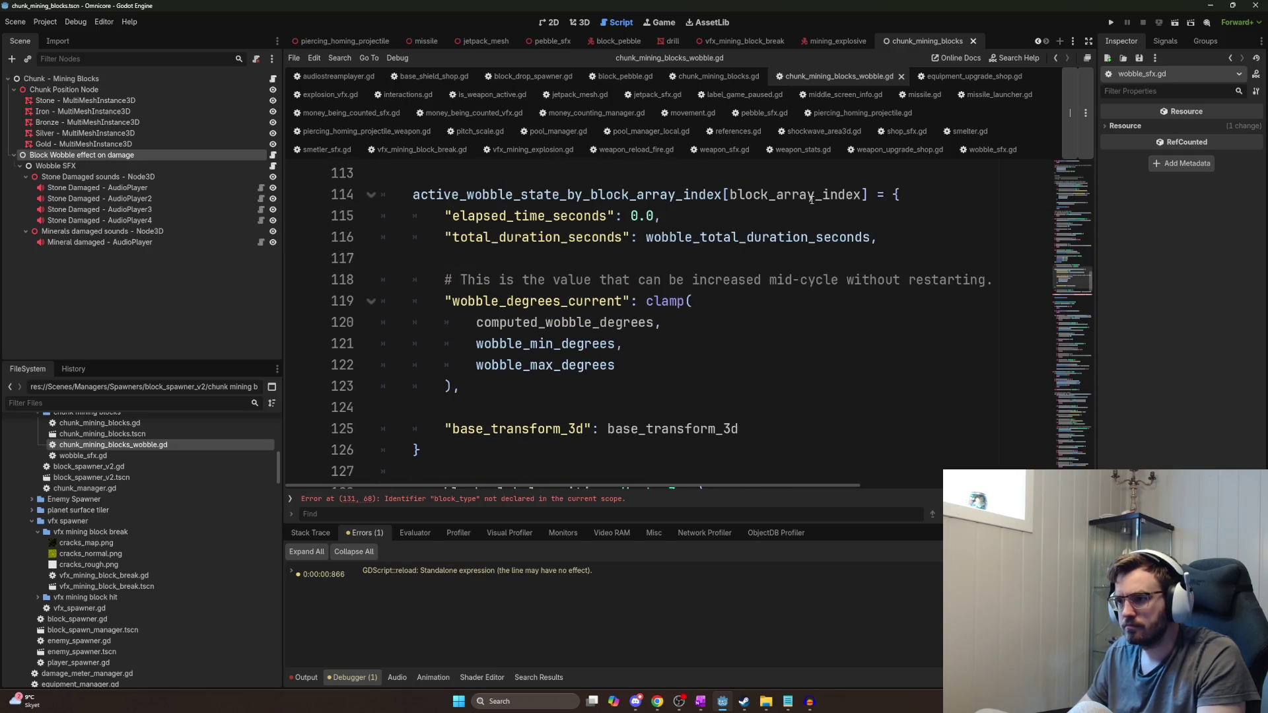
pyautogui.scroll(-1, 615, 380)
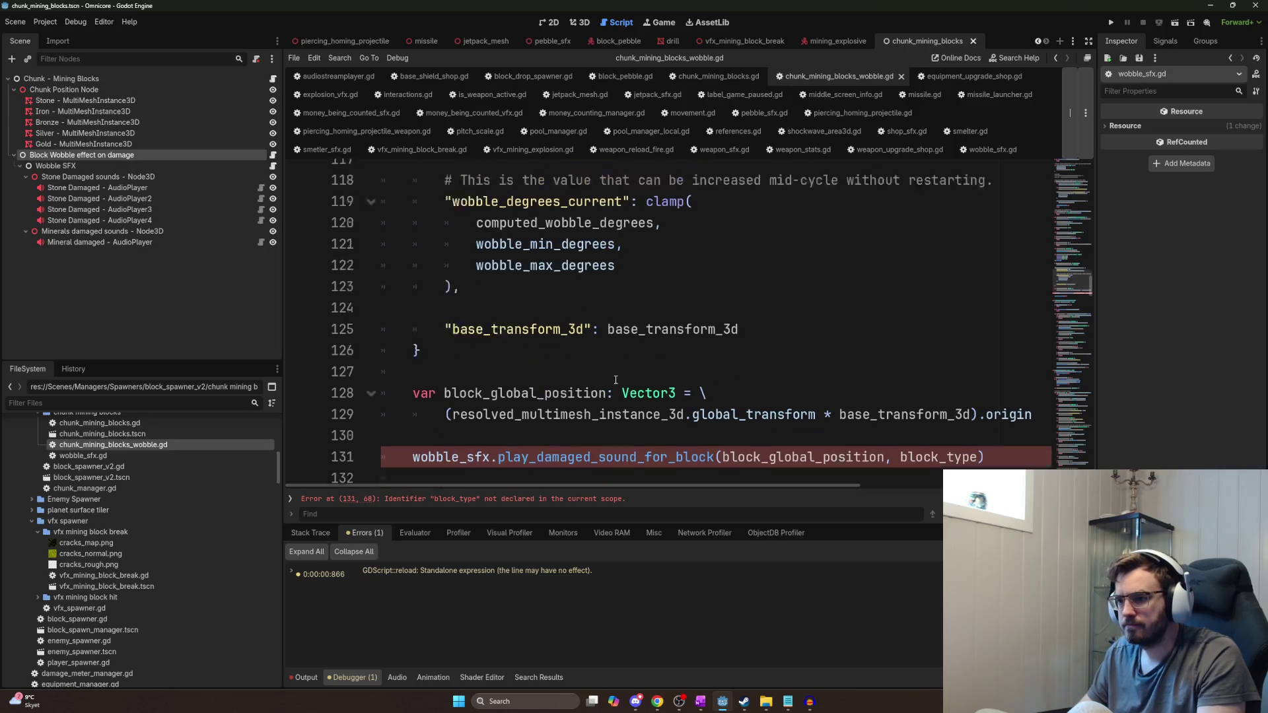
pyautogui.scroll(-1, 767, 377)
pyautogui.doubleClick(937, 429)
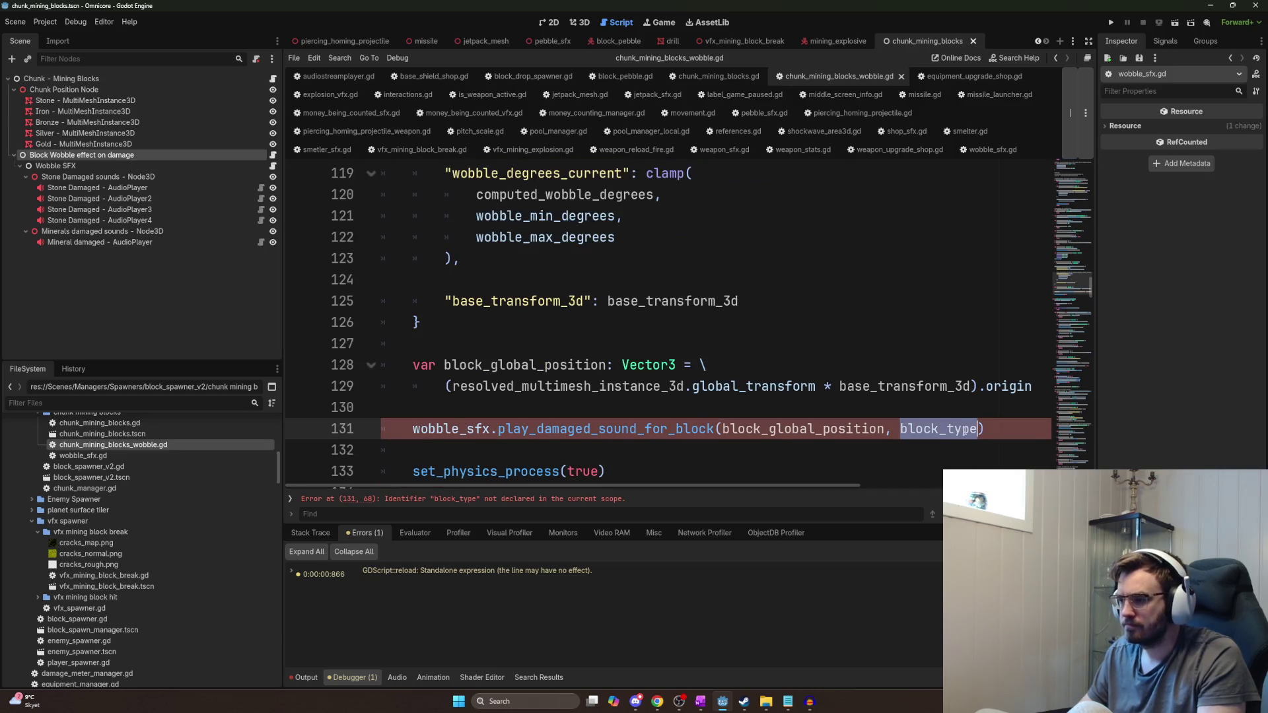
pyautogui.write('block_type_variables.block')
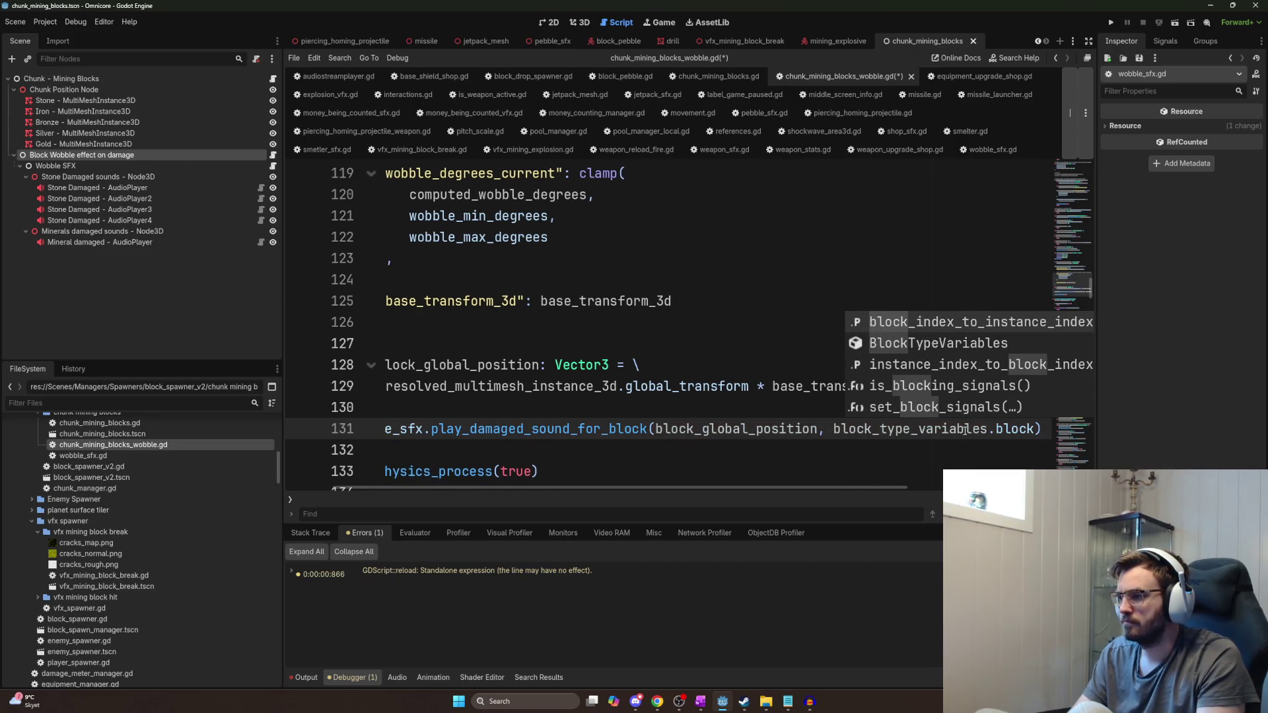
pyautogui.write('_ty')
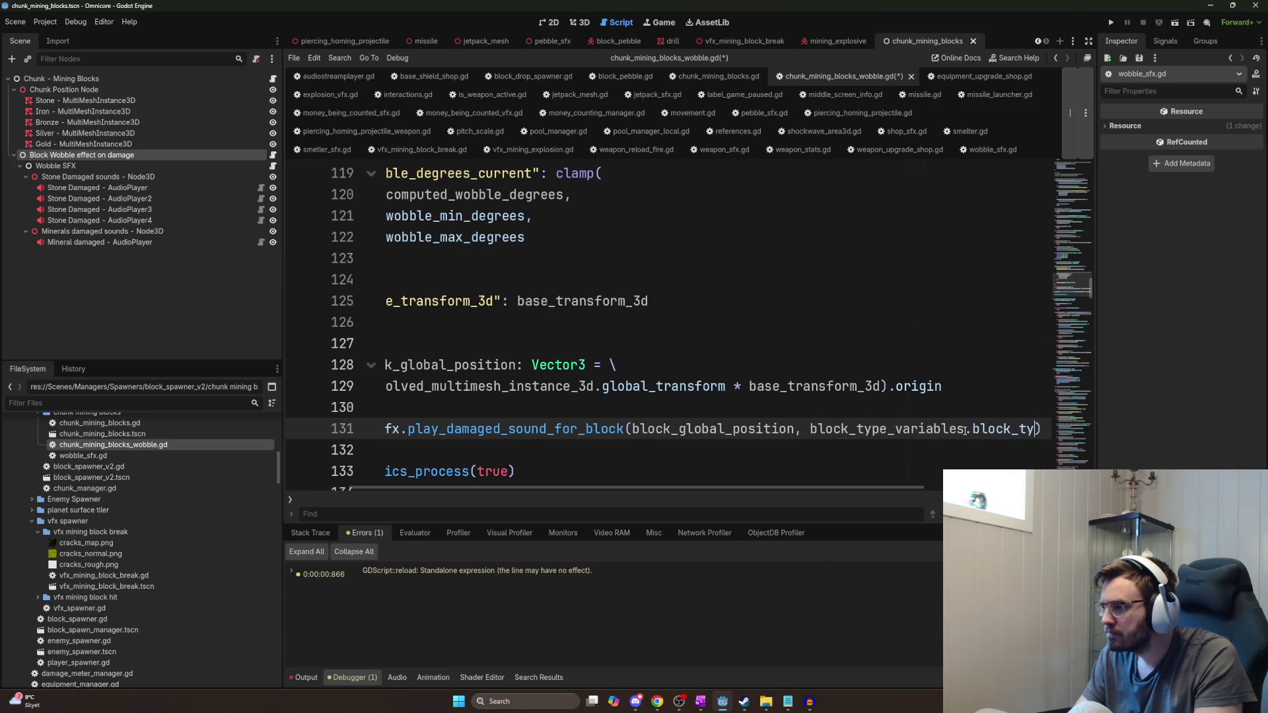
pyautogui.press('BackSpace')
pyautogui.press('BackSpace')
pyautogui.press('BackSpace')
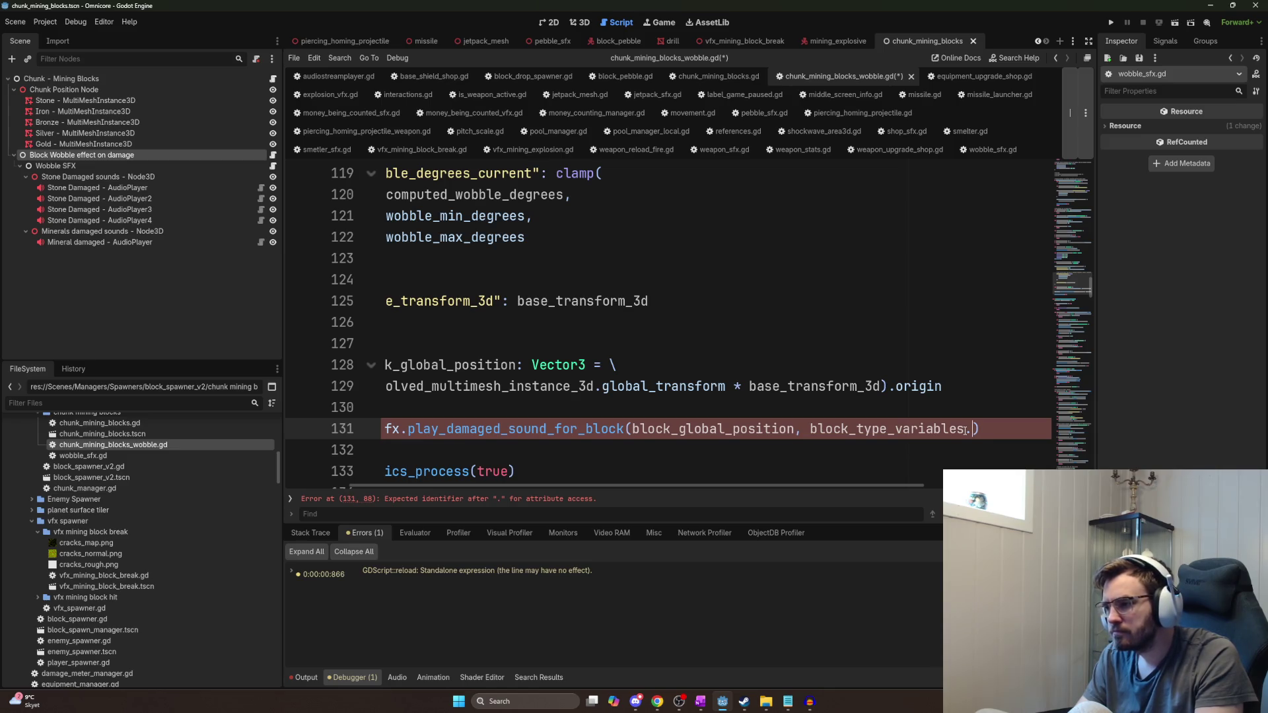
pyautogui.press('BackSpace')
pyautogui.press('BackSpace')
pyautogui.press('BackSpace')
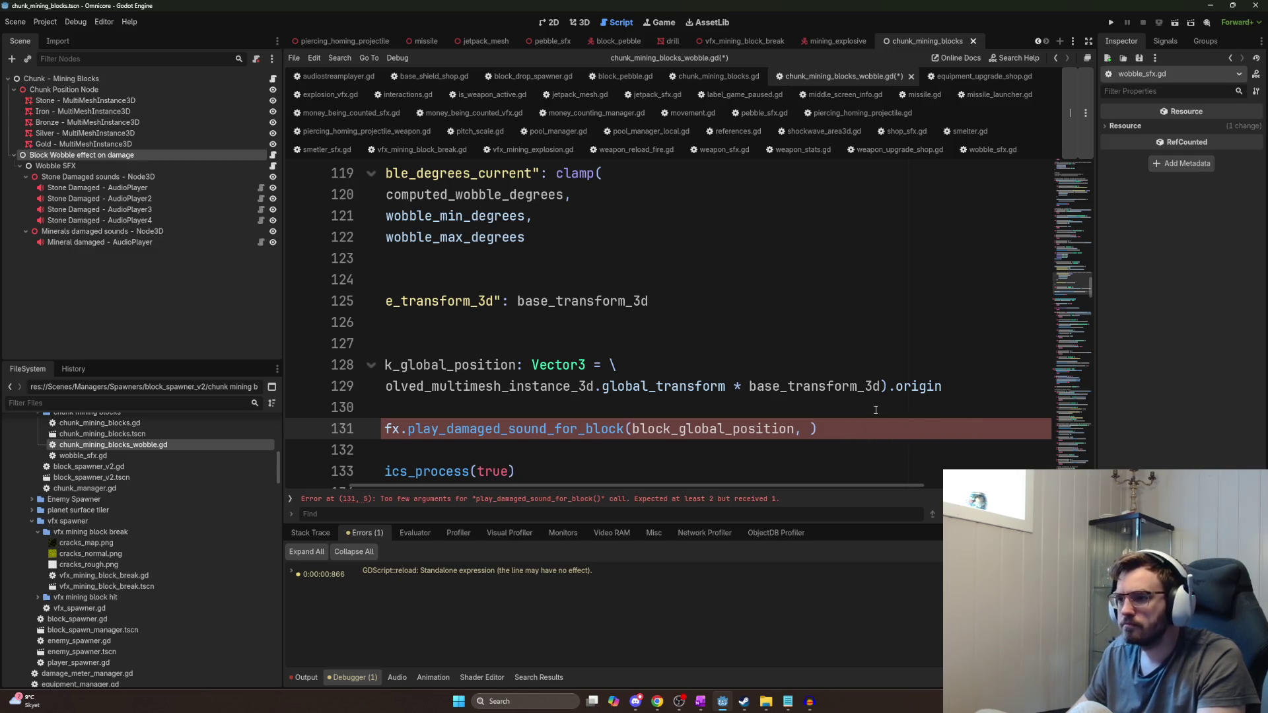
pyautogui.hscroll(-3, 792, 363)
# Locate block_type_variables on line 80 and the resolved_block_type variable name
pyautogui.scroll(5, 716, 292)
pyautogui.scroll(4, 716, 291)
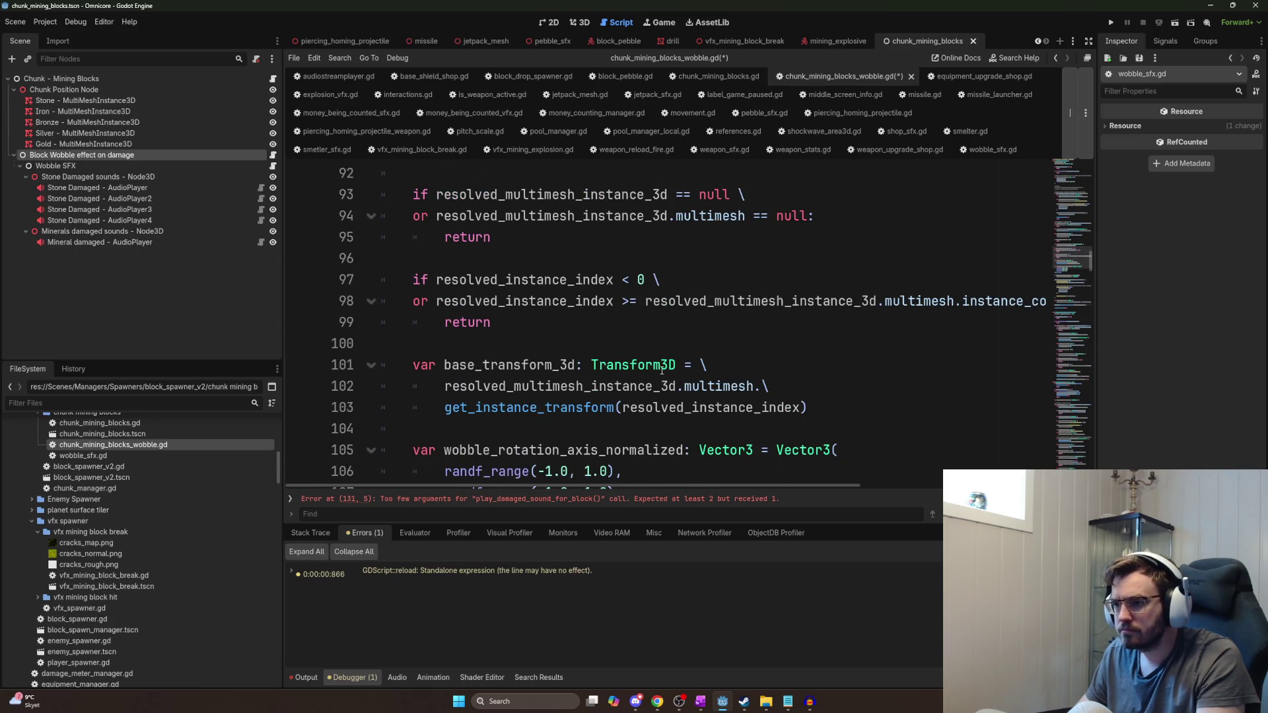
pyautogui.scroll(1, 664, 372)
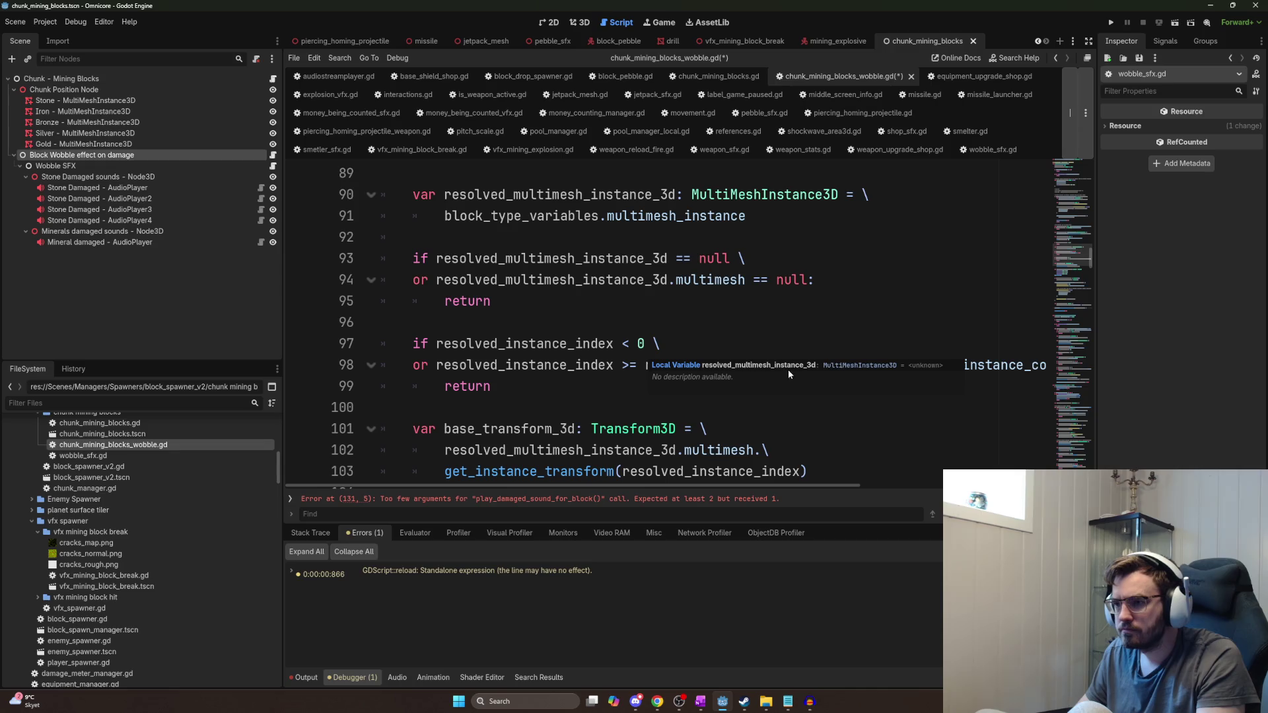
pyautogui.scroll(-1, 796, 409)
pyautogui.scroll(3, 799, 426)
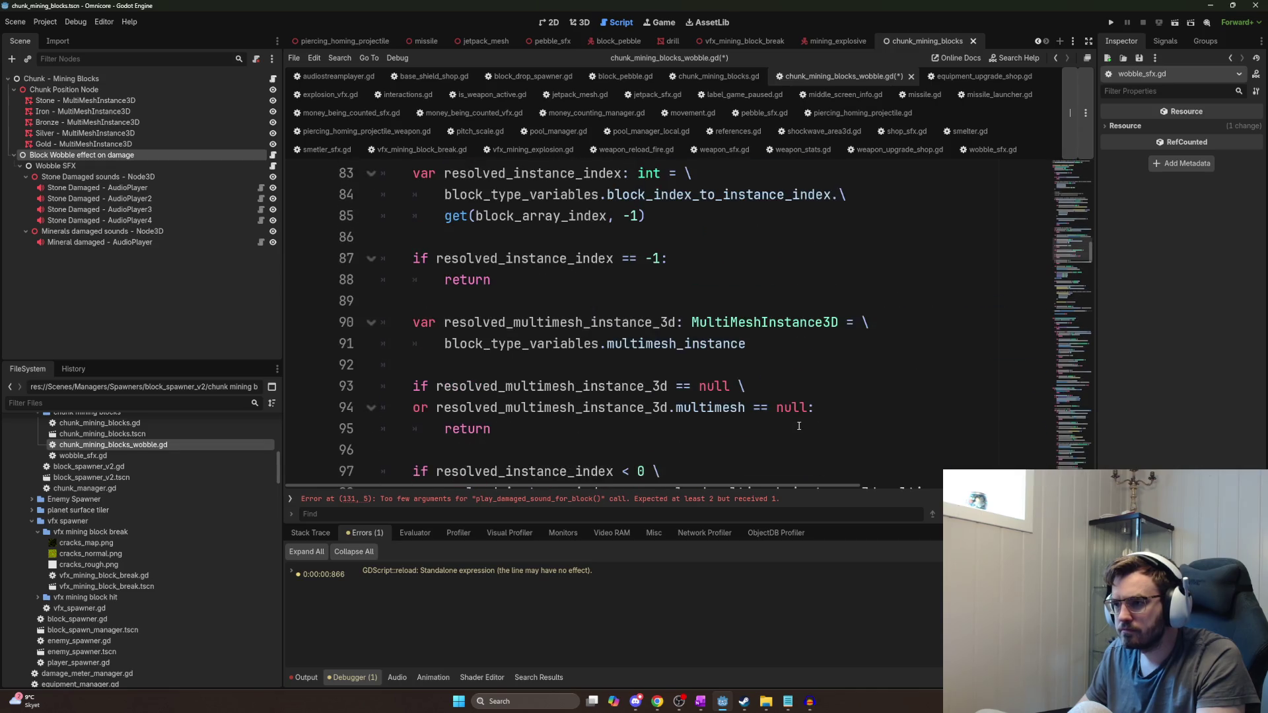
pyautogui.scroll(3, 799, 426)
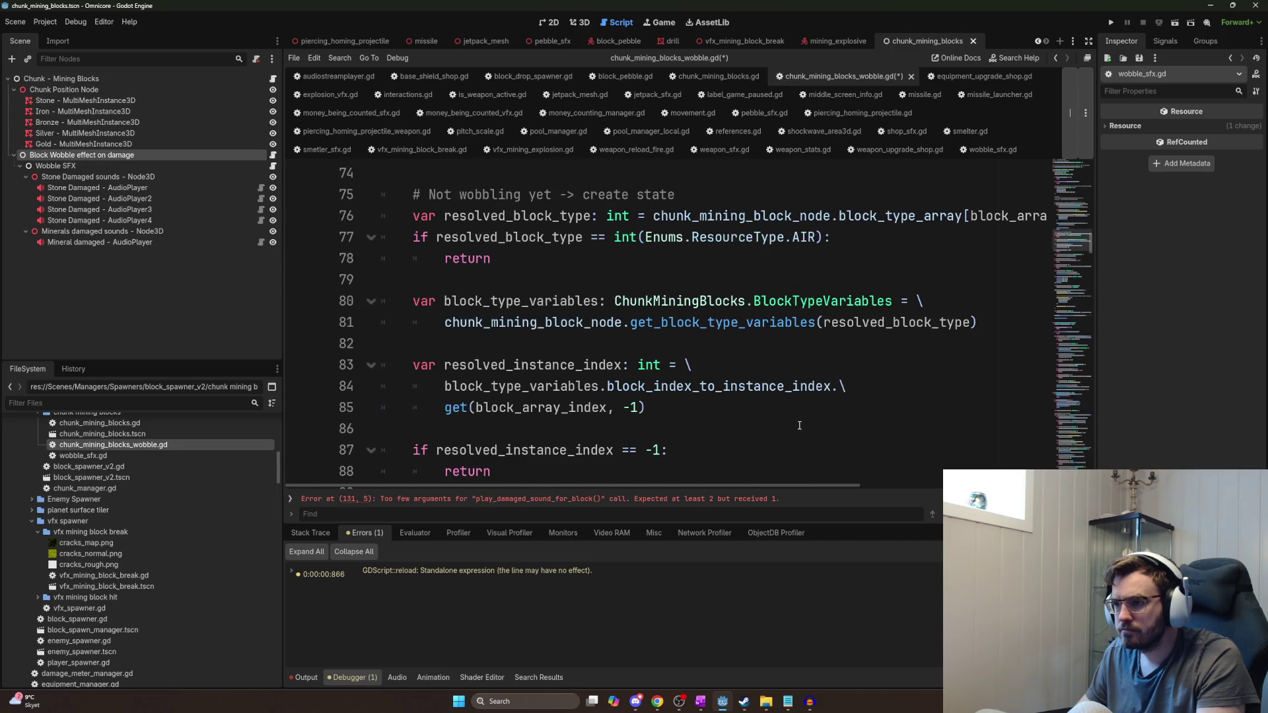
pyautogui.doubleClick(569, 311)
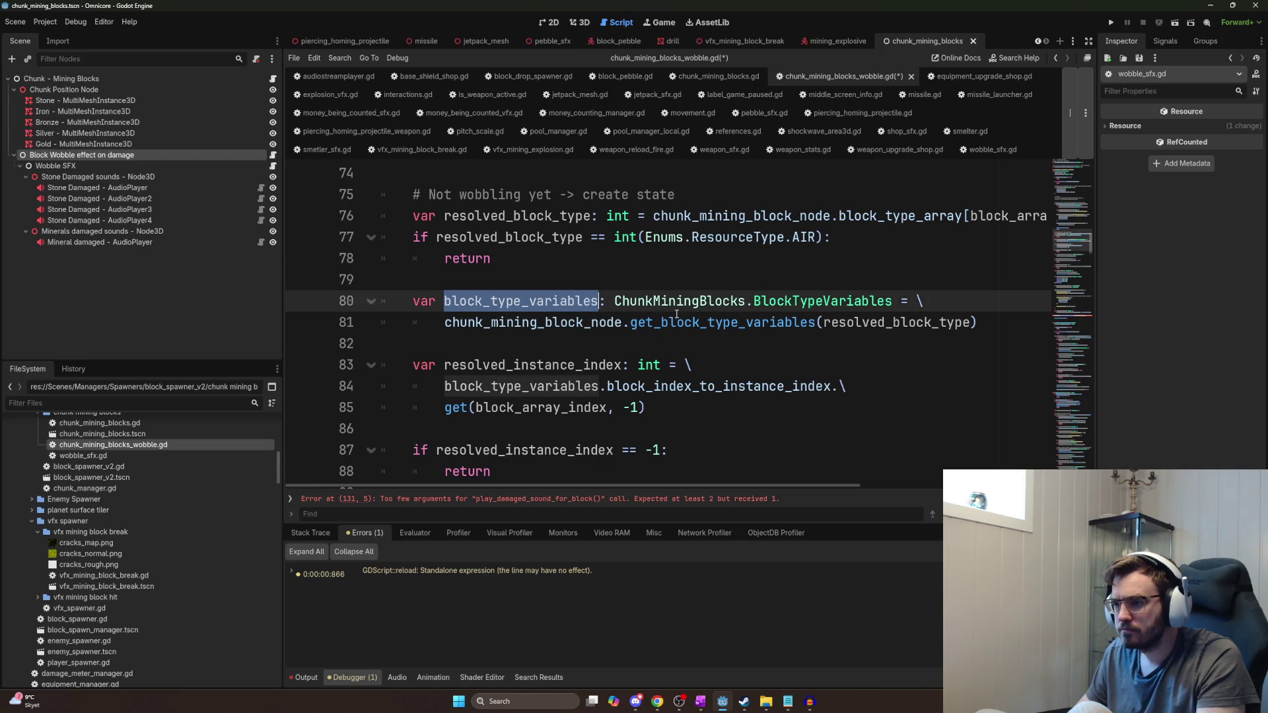
pyautogui.doubleClick(885, 323)
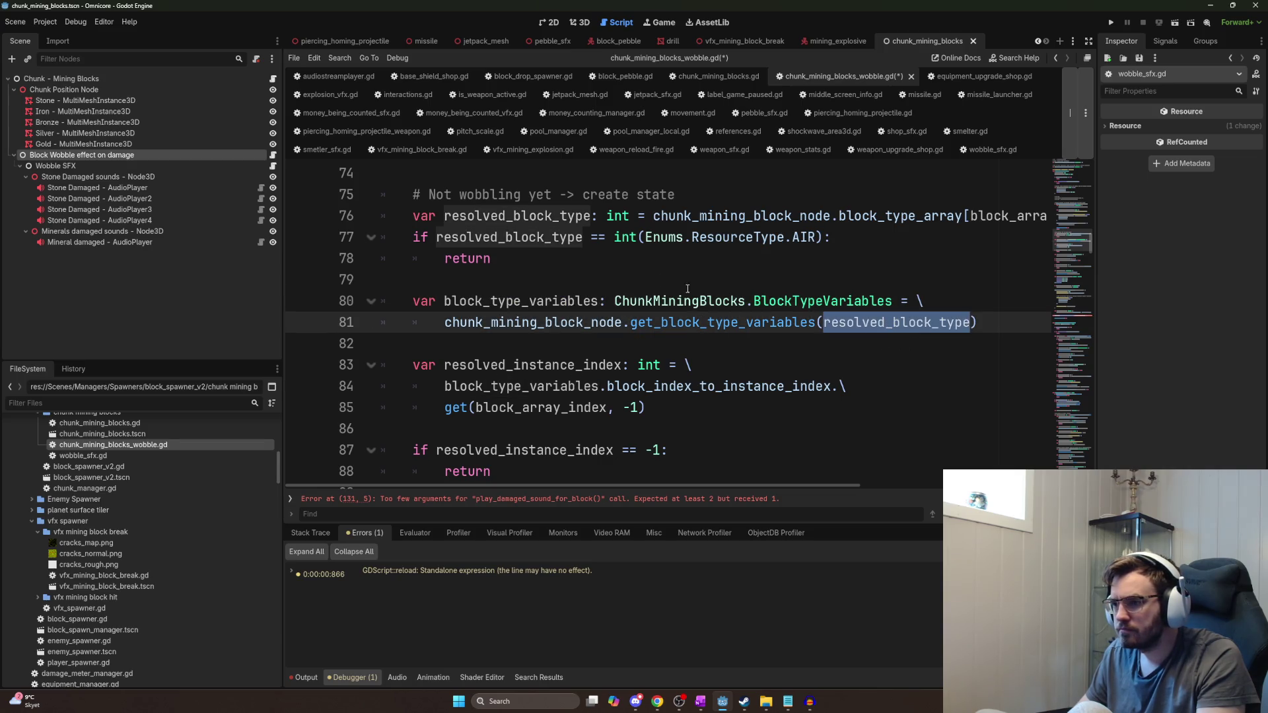
pyautogui.scroll(1, 919, 289)
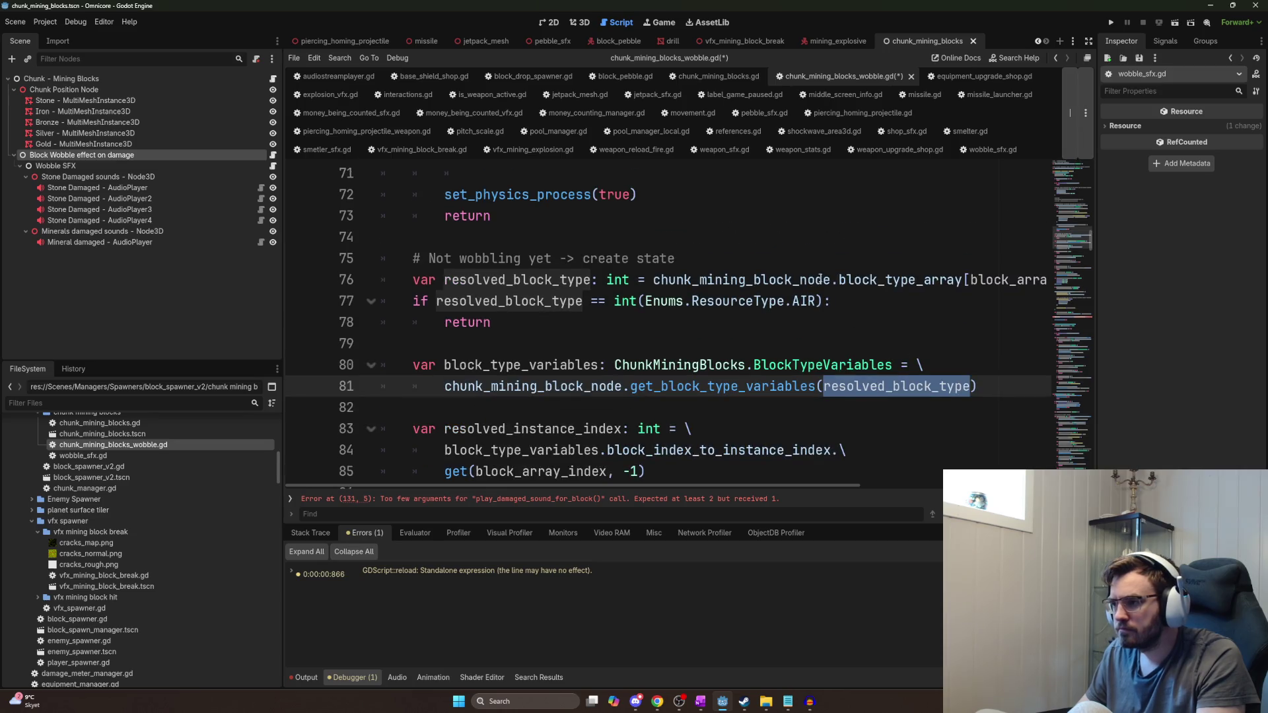
pyautogui.moveTo(807, 485)
pyautogui.mouseDown()
pyautogui.moveTo(900, 487)
pyautogui.moveTo(791, 490)
pyautogui.mouseUp()
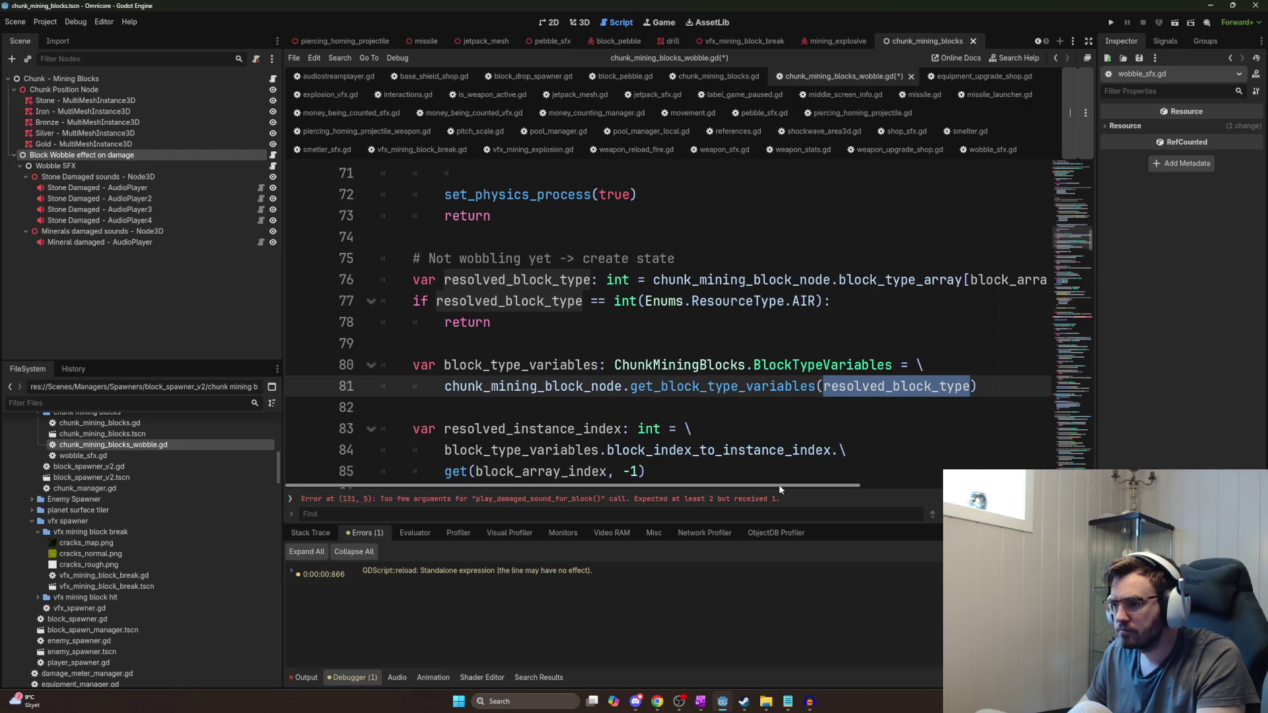
pyautogui.scroll(-9, 898, 427)
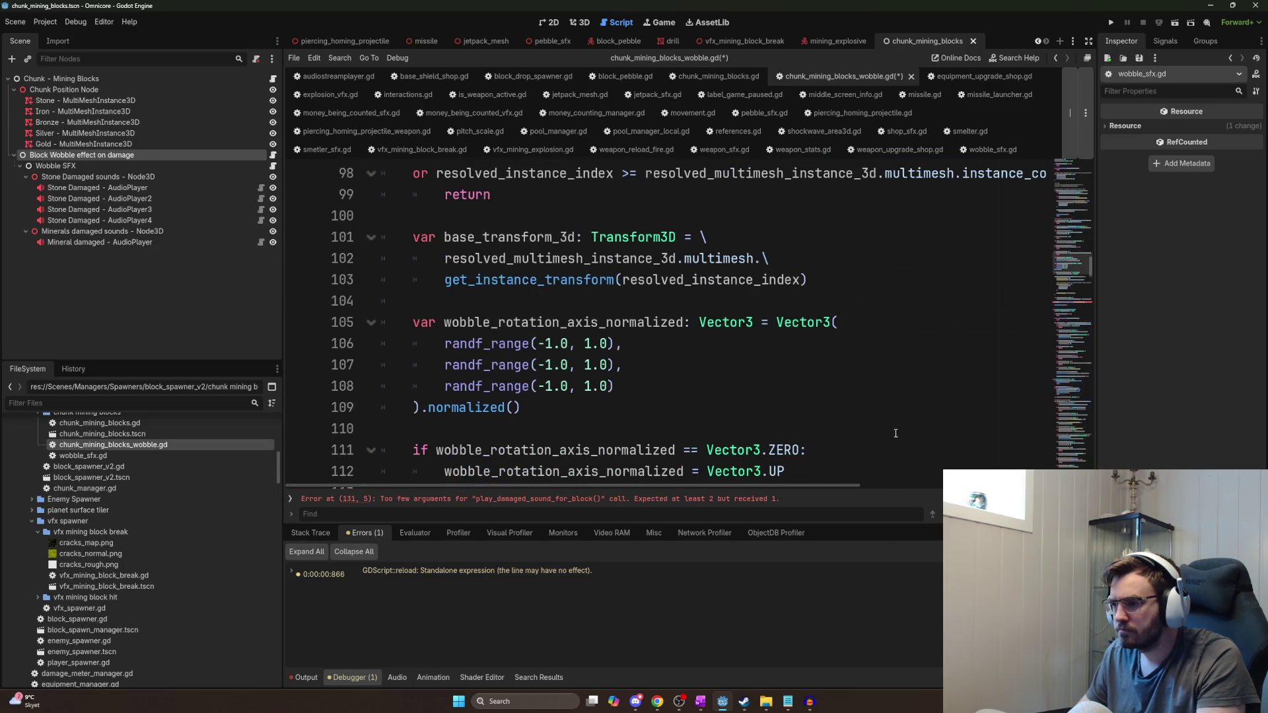
pyautogui.scroll(-7, 895, 433)
# Pass resolved_block_type as the second argument, wrap the arguments onto their own line, and save
pyautogui.click(896, 429)
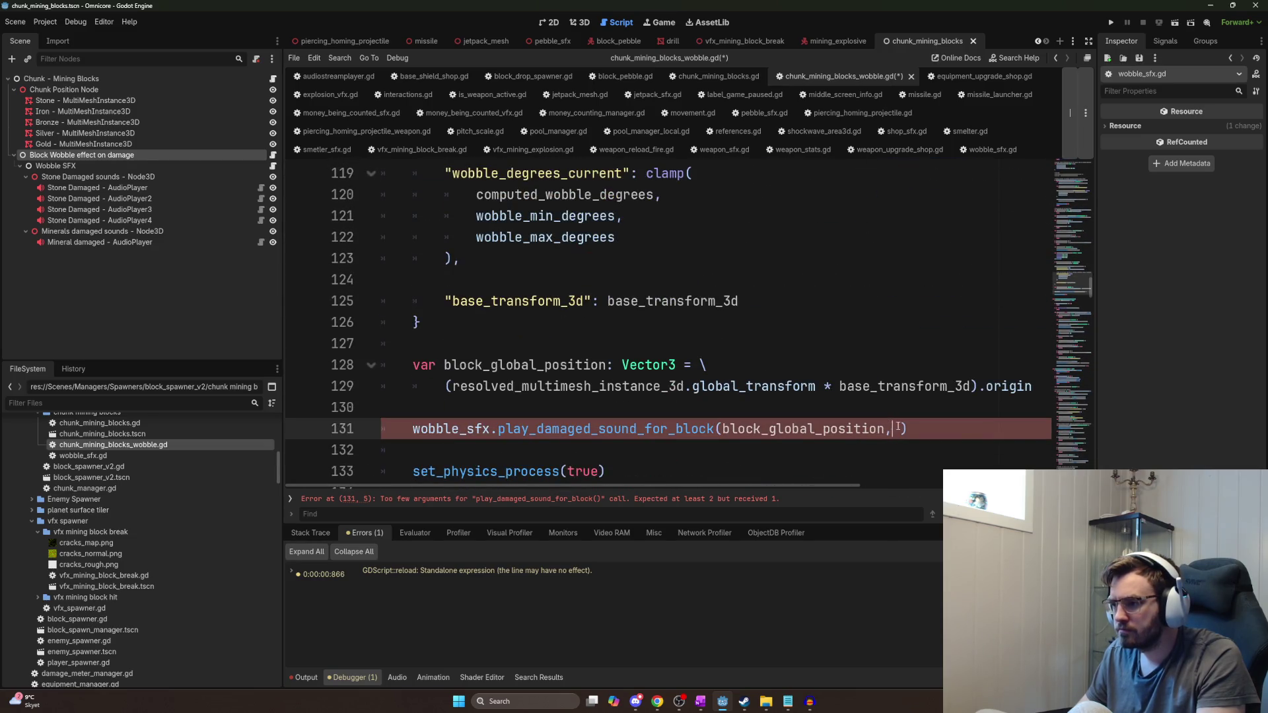
pyautogui.write('resolved_block_type')
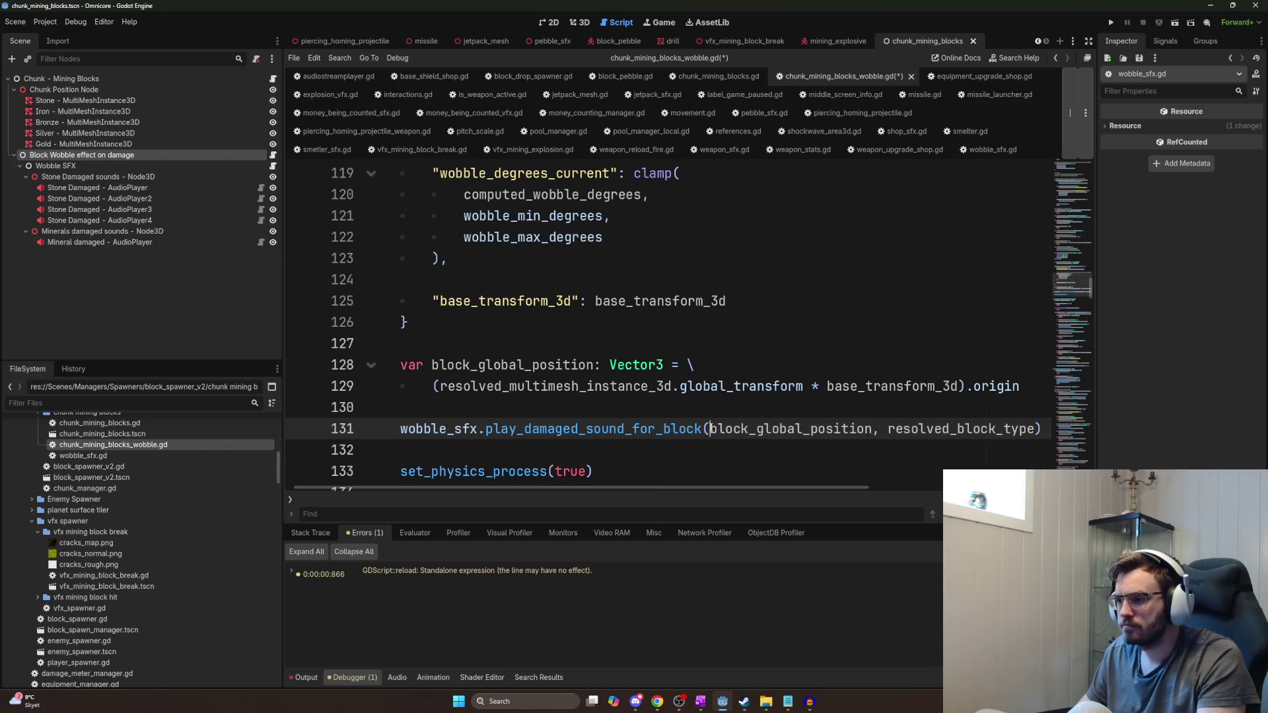
pyautogui.write('\\')
pyautogui.press('Return')
pyautogui.press('End')
pyautogui.press('Left')
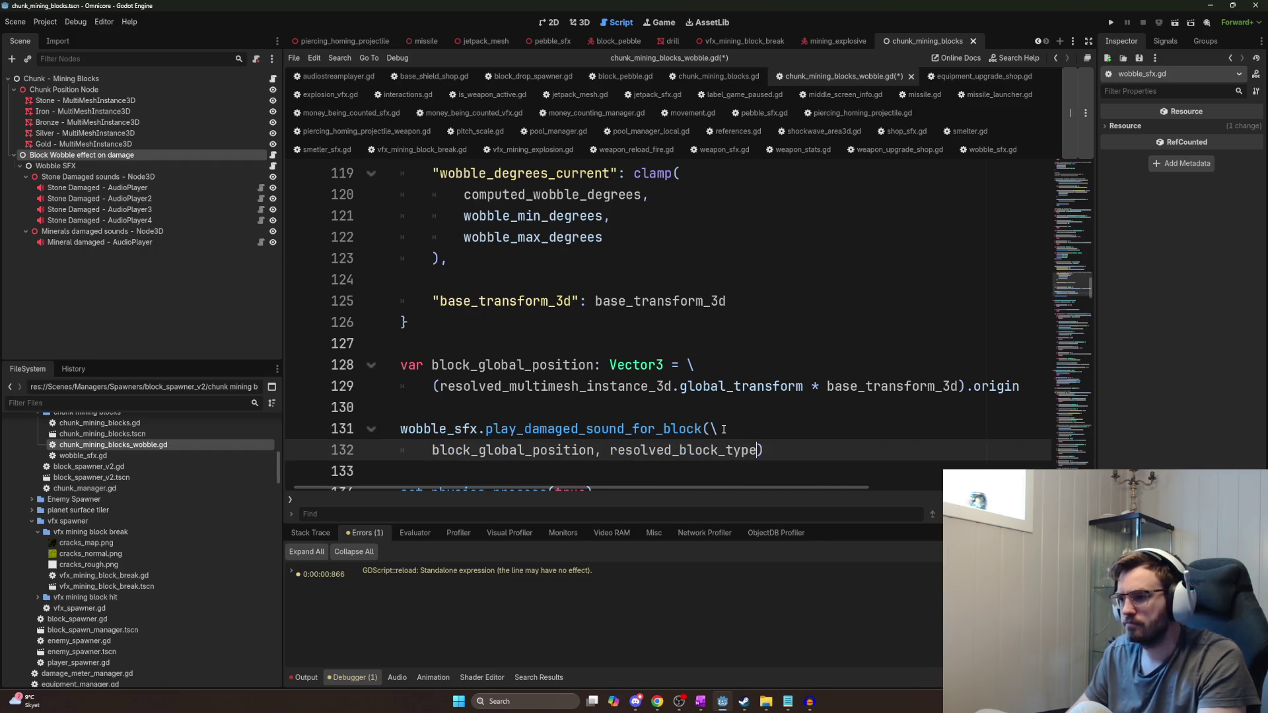
pyautogui.press('Return')
pyautogui.press('BackSpace')
pyautogui.press('BackSpace')
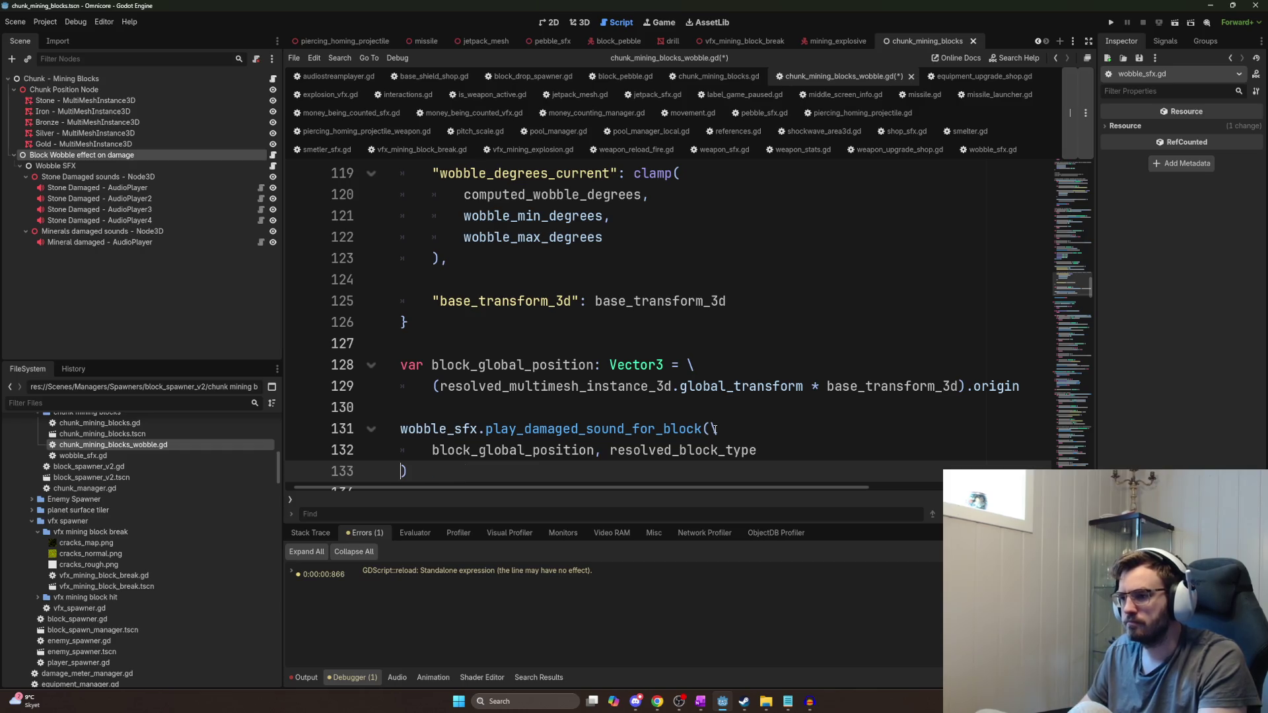
pyautogui.click(714, 428)
pyautogui.press('BackSpace')
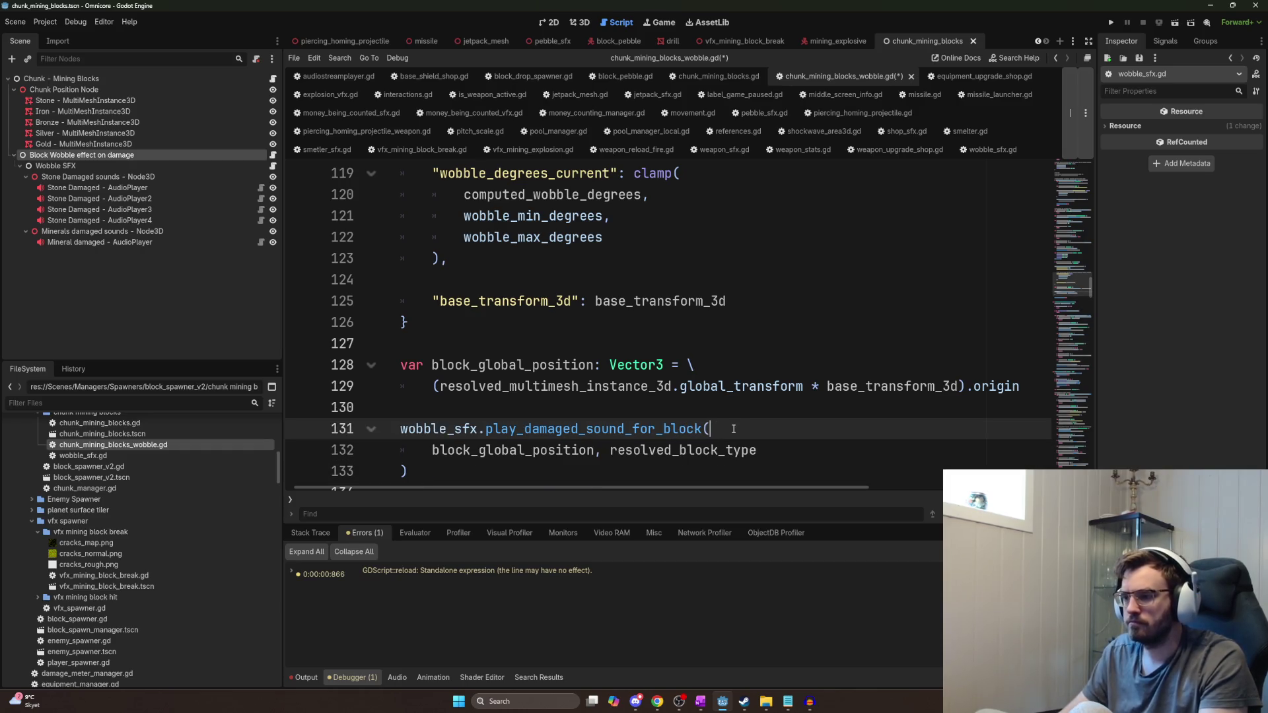
pyautogui.scroll(-2, 523, 369)
pyautogui.press('Down')
pyautogui.press('Down')
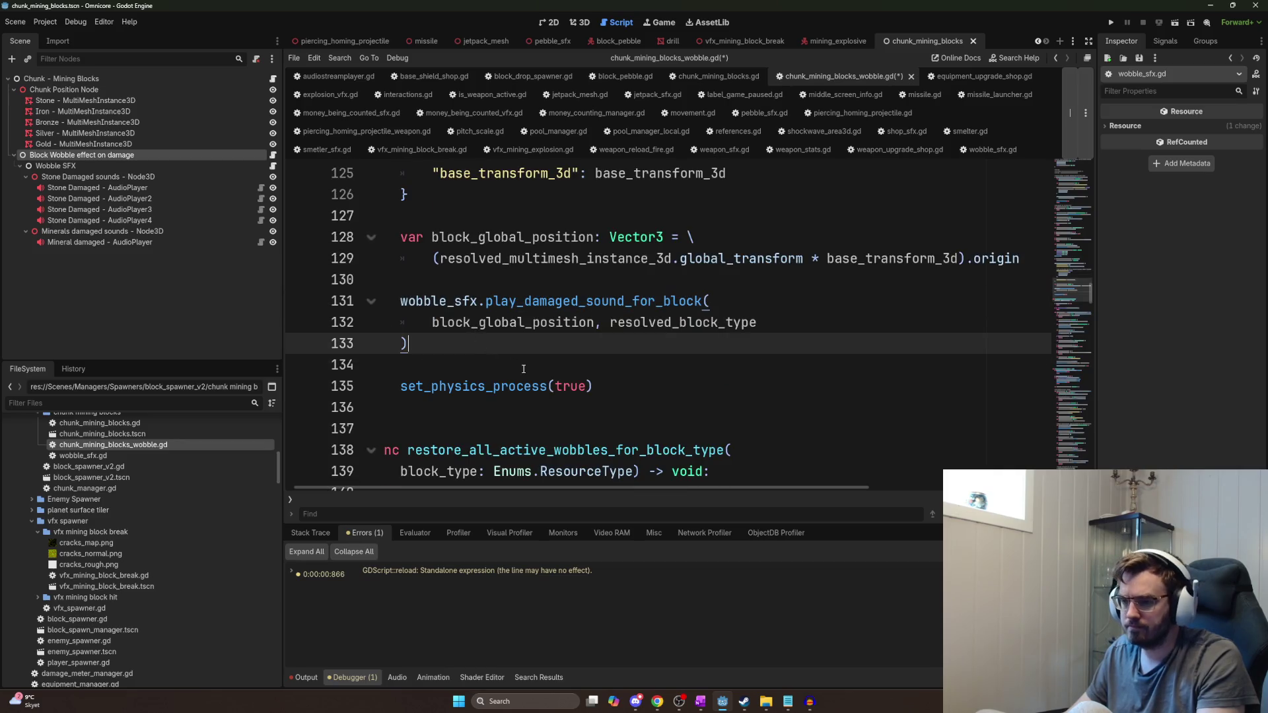
pyautogui.hotkey('ctrl', 's')
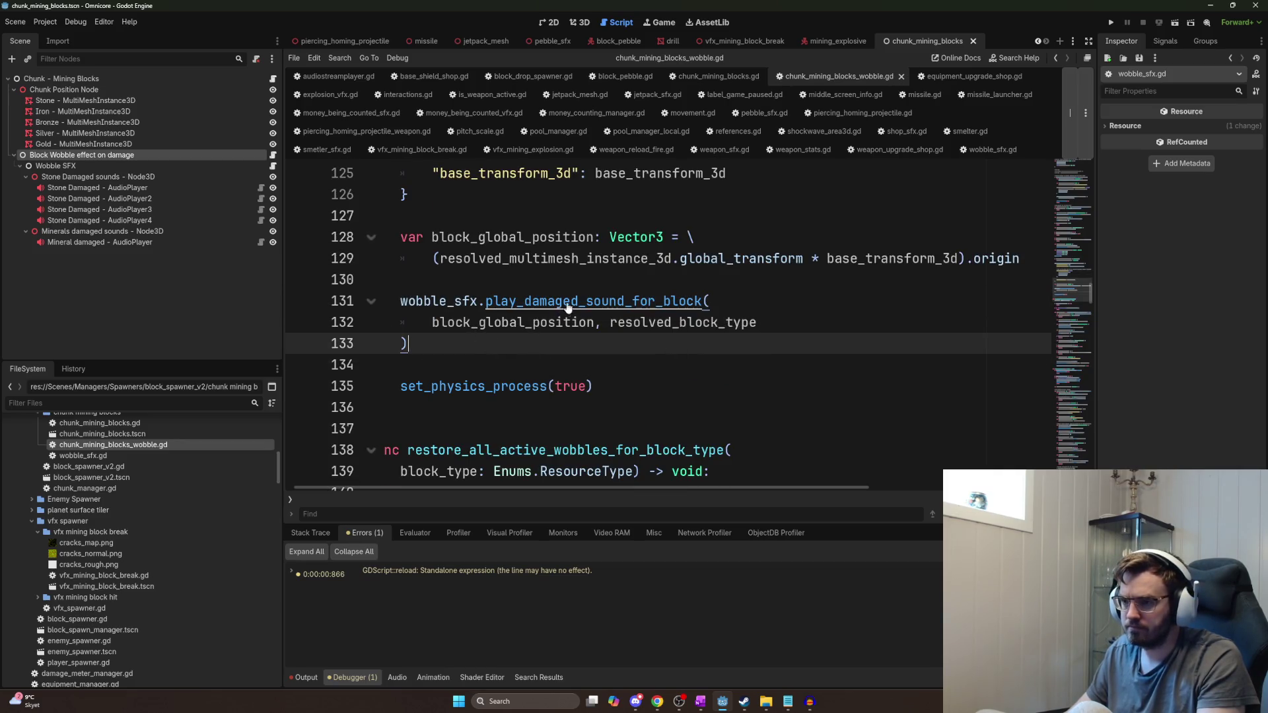
pyautogui.keyDown('ctrl'); pyautogui.click(627, 301); pyautogui.keyUp('ctrl')
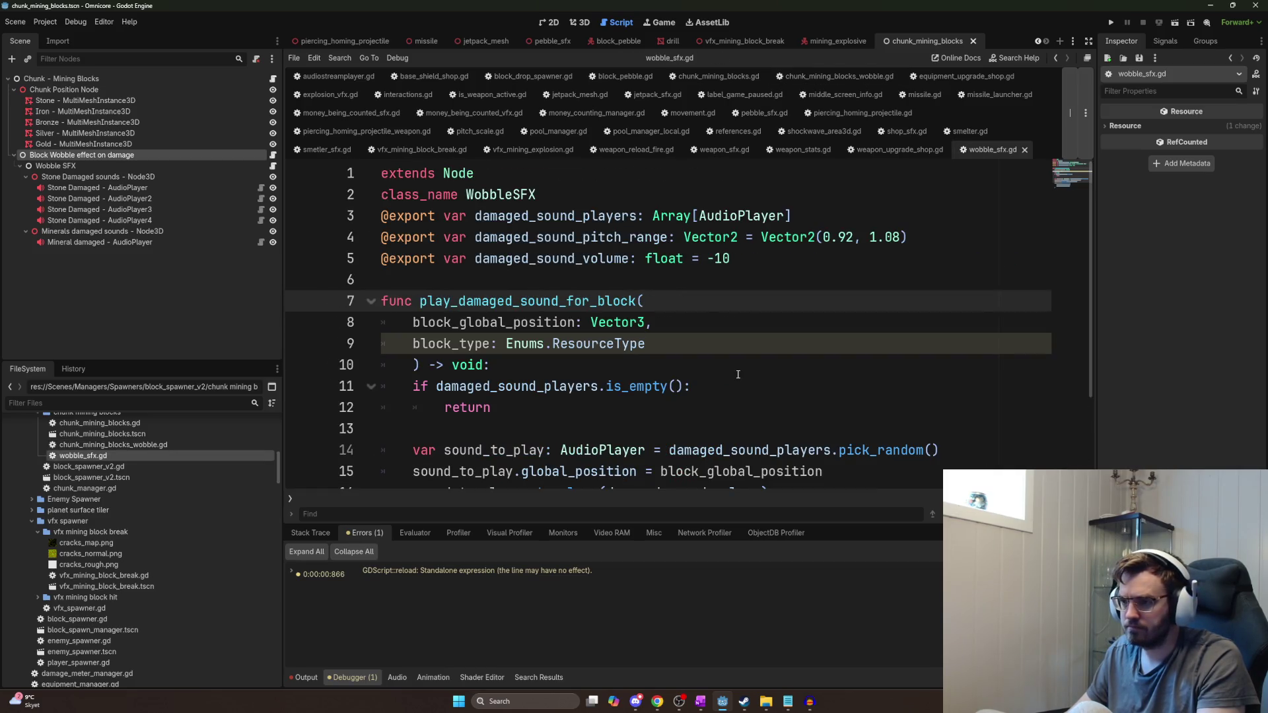
# Append a match on block_type with an Enums.ResourceType.GOLD case to the function
pyautogui.doubleClick(482, 350)
pyautogui.scroll(-2, 654, 466)
pyautogui.click(641, 457)
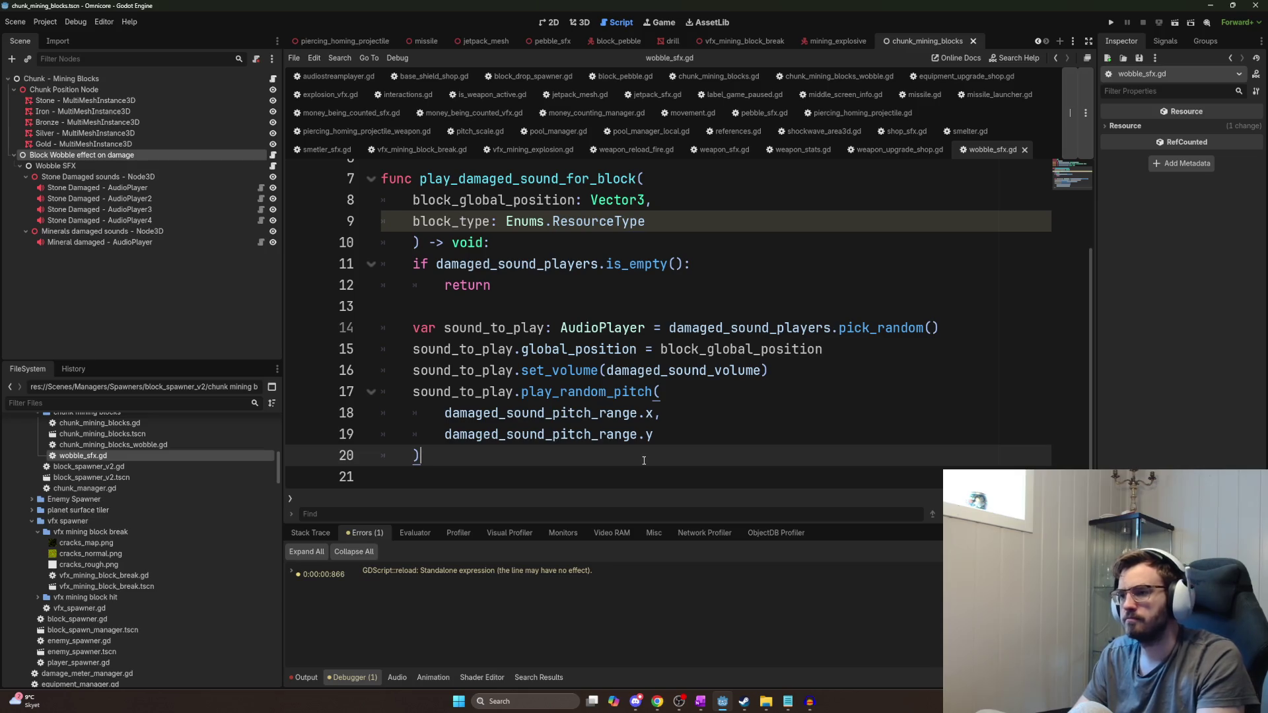
pyautogui.press('Return')
pyautogui.press('Return')
pyautogui.write('match_')
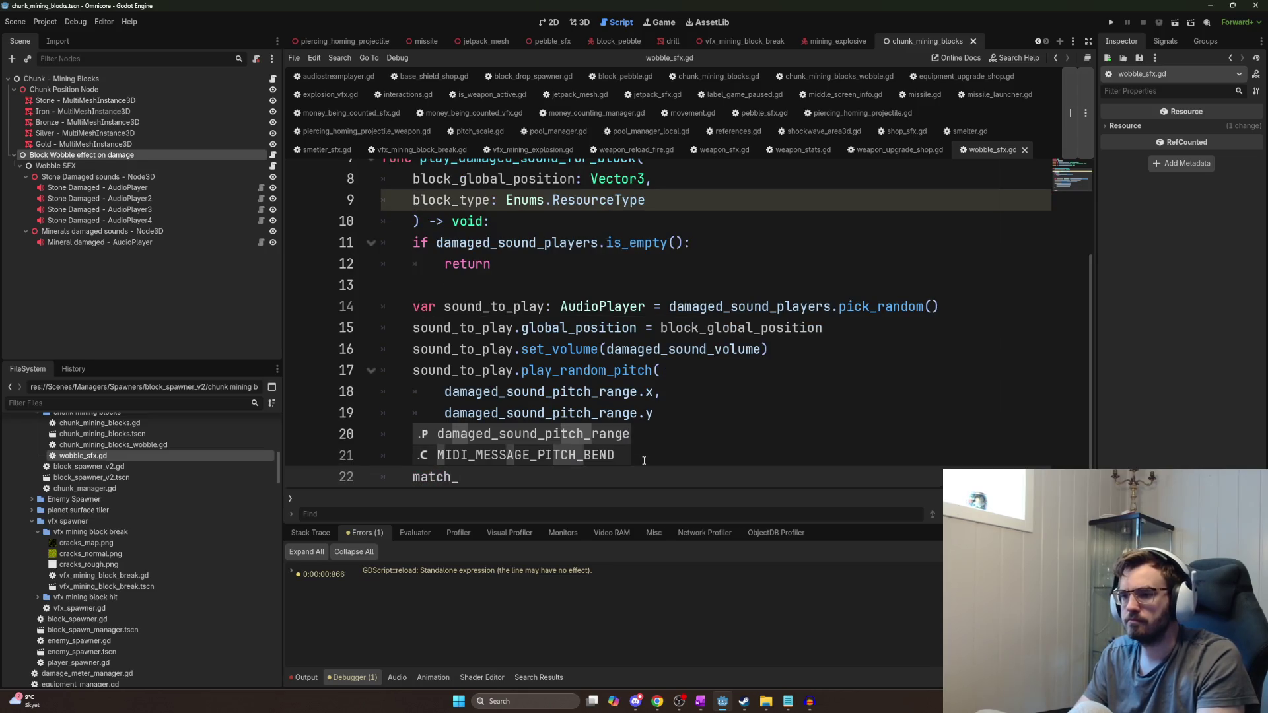
pyautogui.write(' block_')
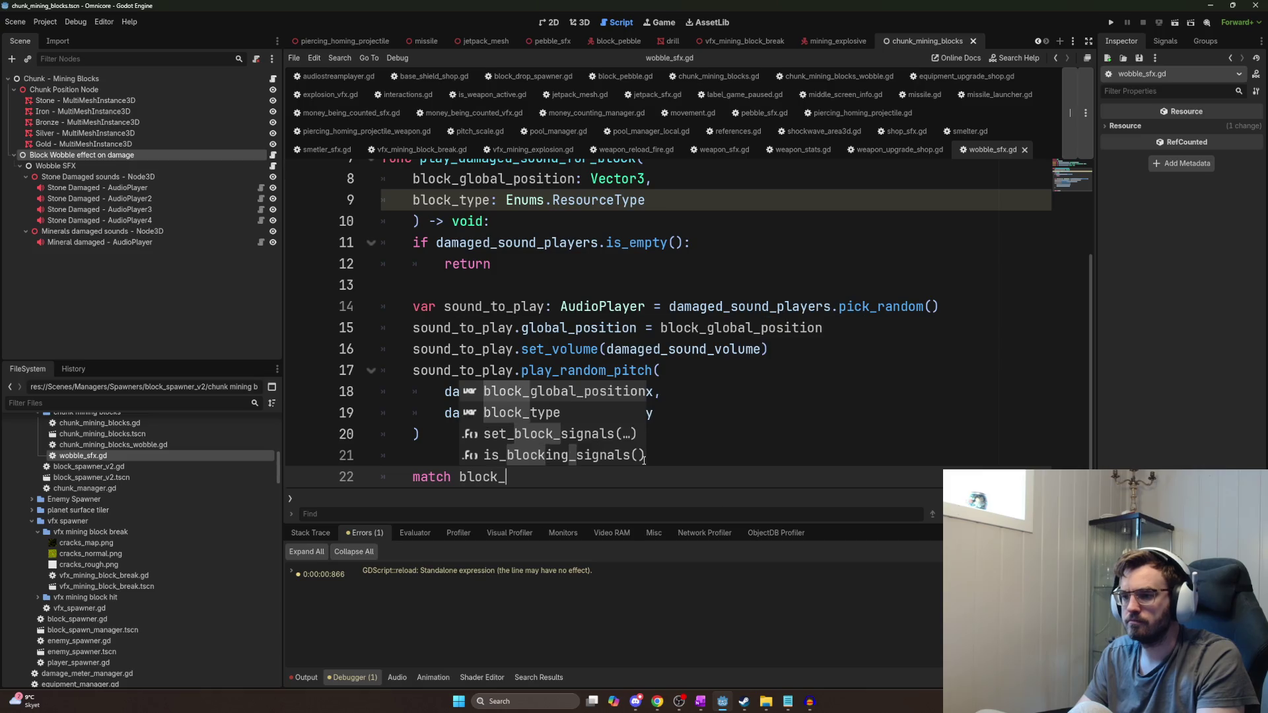
pyautogui.write('type:')
pyautogui.press('Return')
pyautogui.write('Enums.Resour')
pyautogui.press('Return')
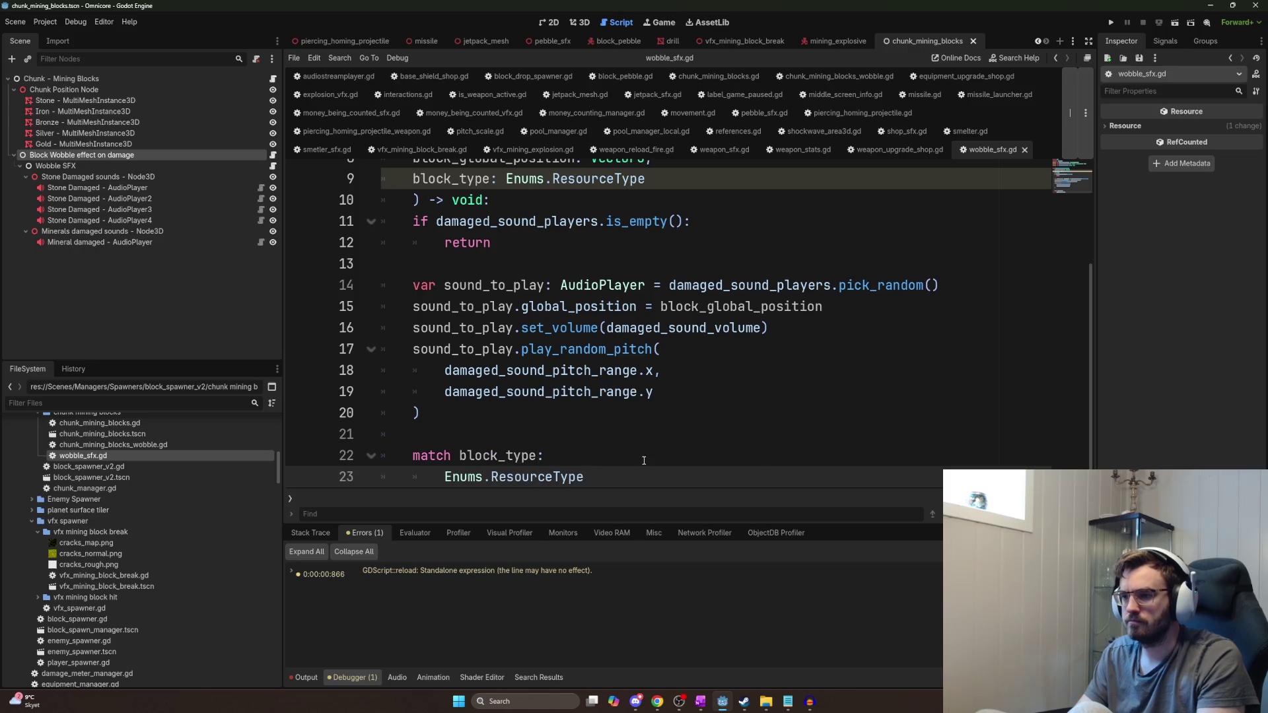
pyautogui.write('.GO')
pyautogui.press('Return')
pyautogui.write(':')
pyautogui.press('Return')
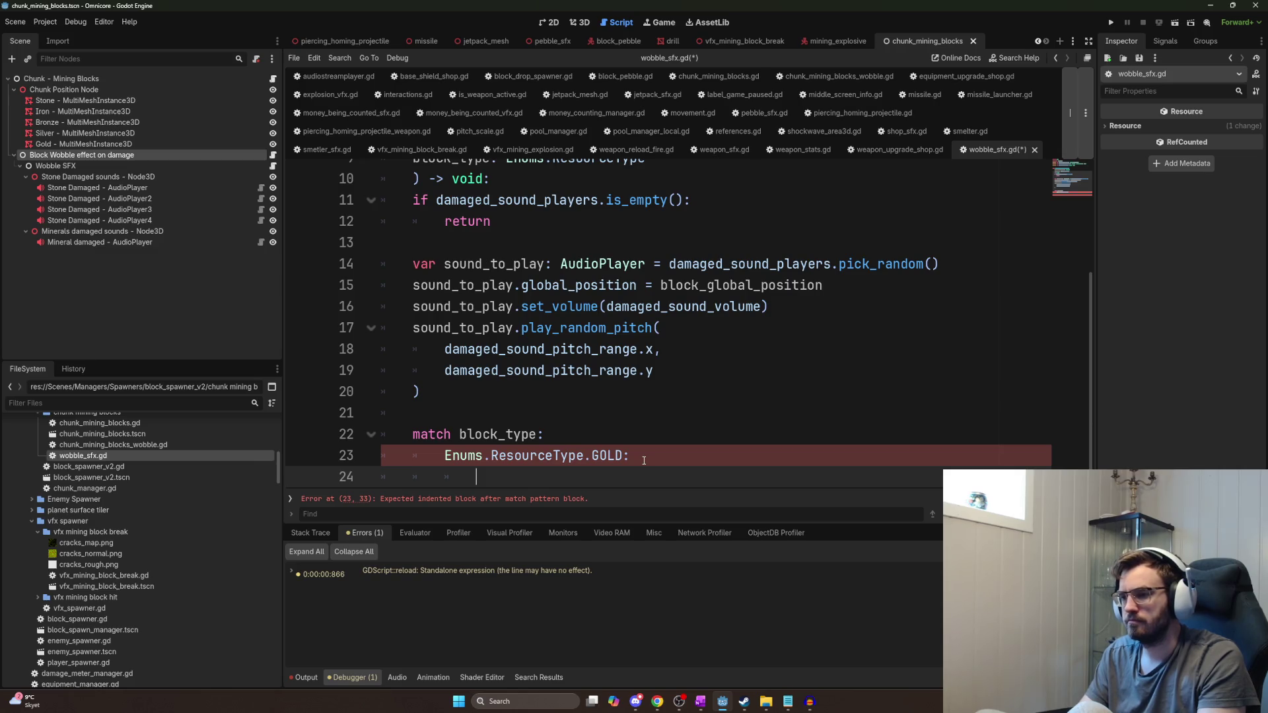
# Make the GOLD case call setup_gold_hit_sound()
pyautogui.write('setup_gold_s')
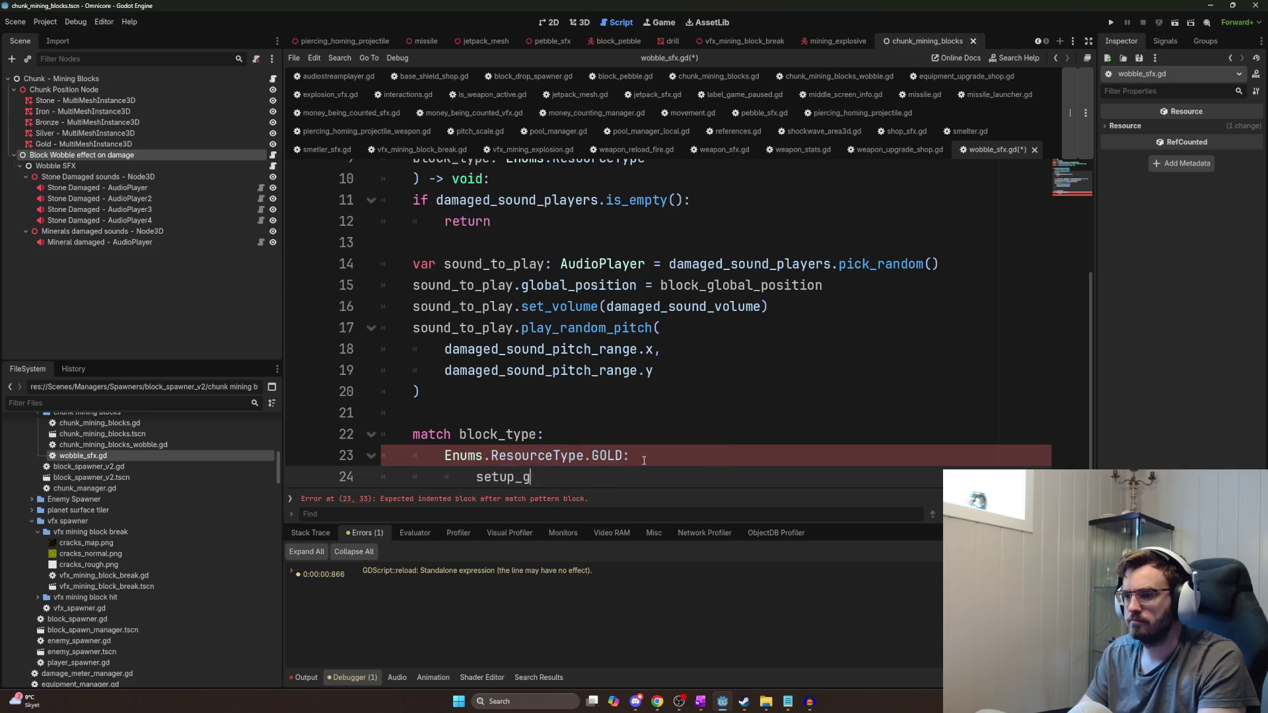
pyautogui.write('ound')
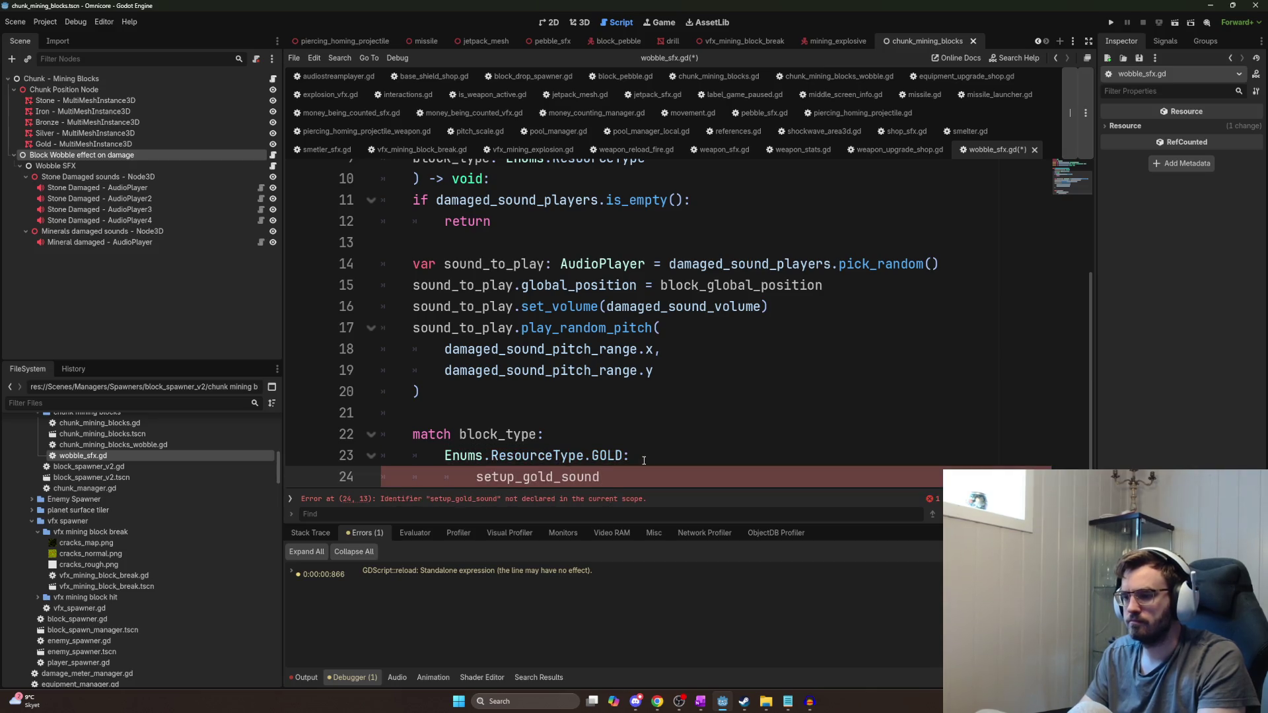
pyautogui.press('BackSpace')
pyautogui.press('BackSpace')
pyautogui.press('BackSpace')
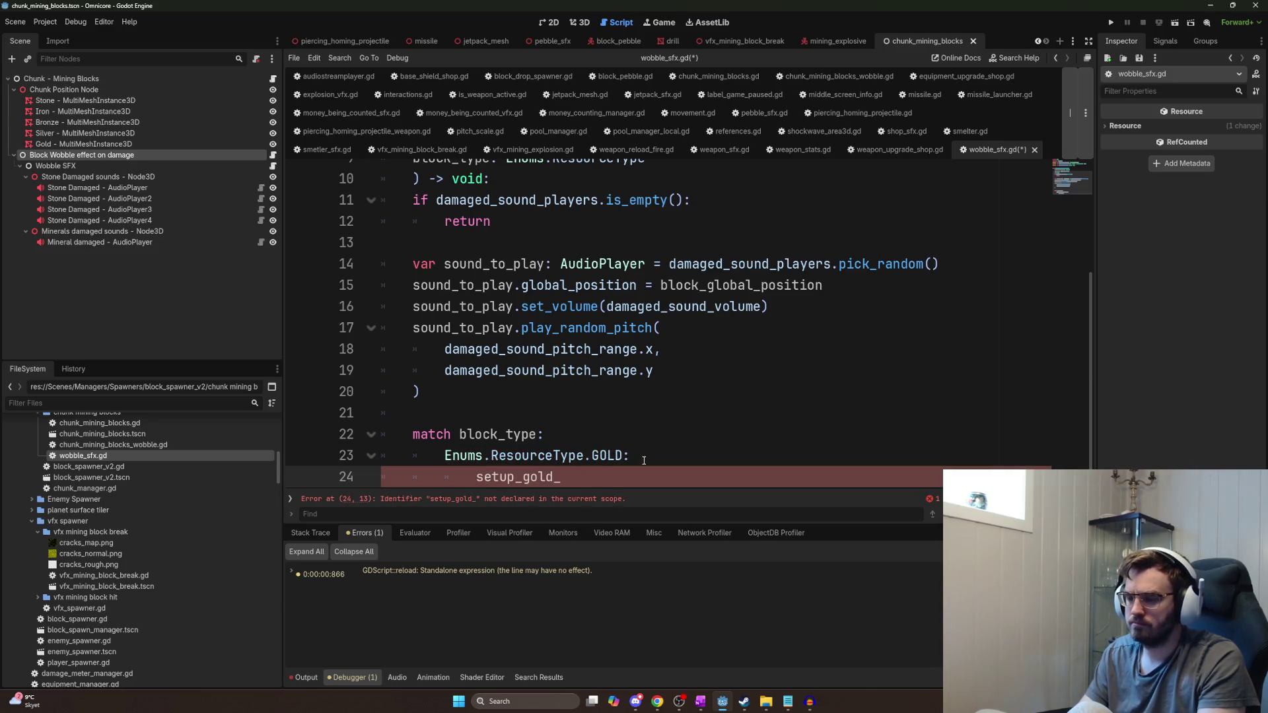
pyautogui.write('hit_sound')
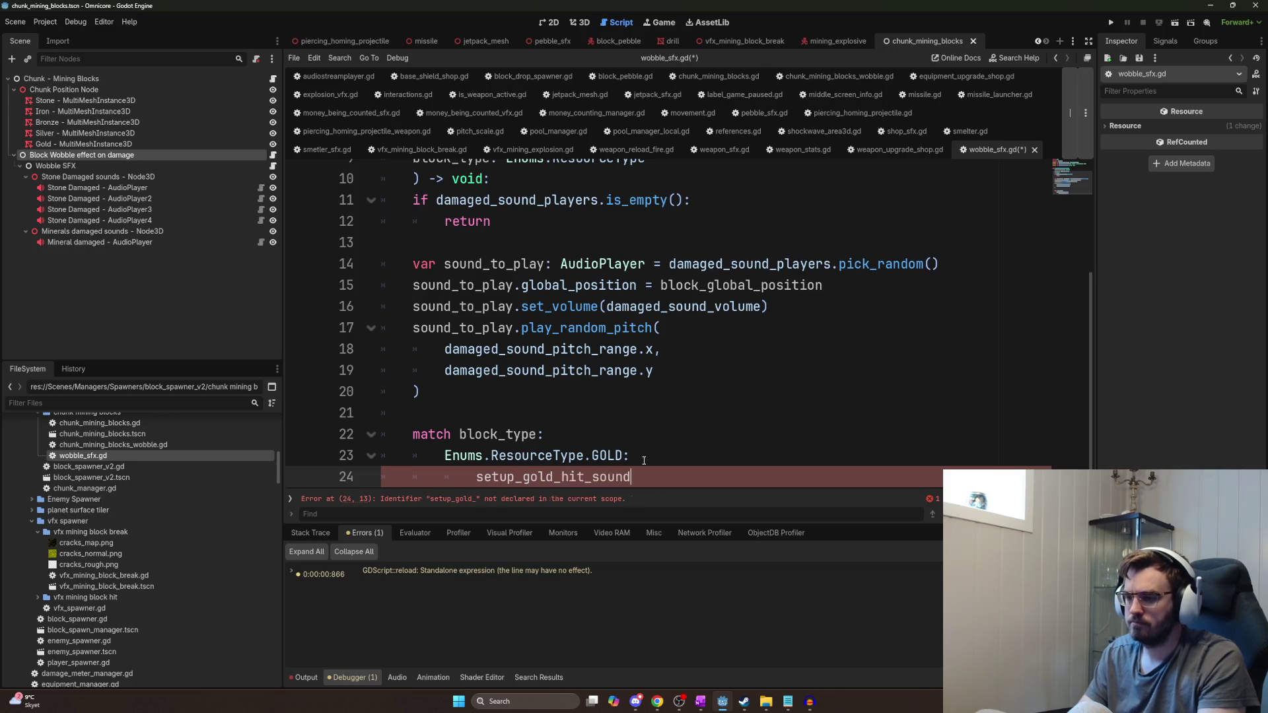
pyautogui.press('BackSpace')
pyautogui.press('BackSpace')
pyautogui.press('BackSpace')
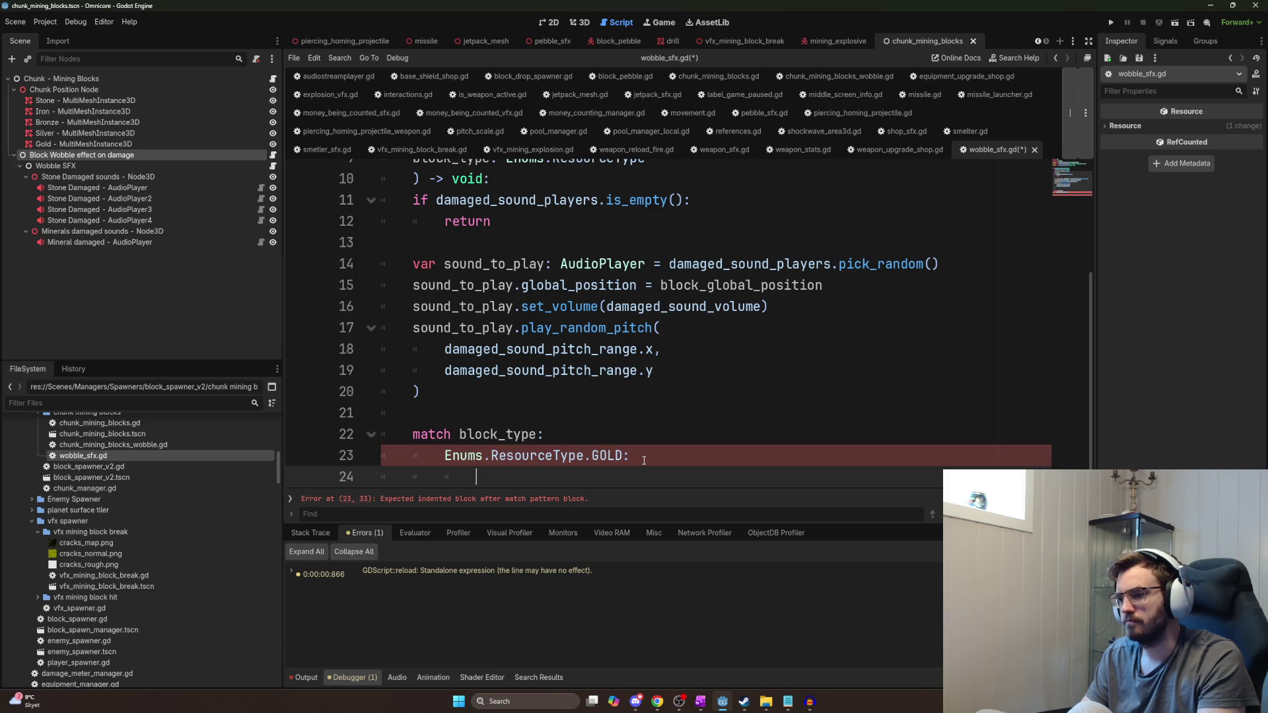
pyautogui.write('setup_go')
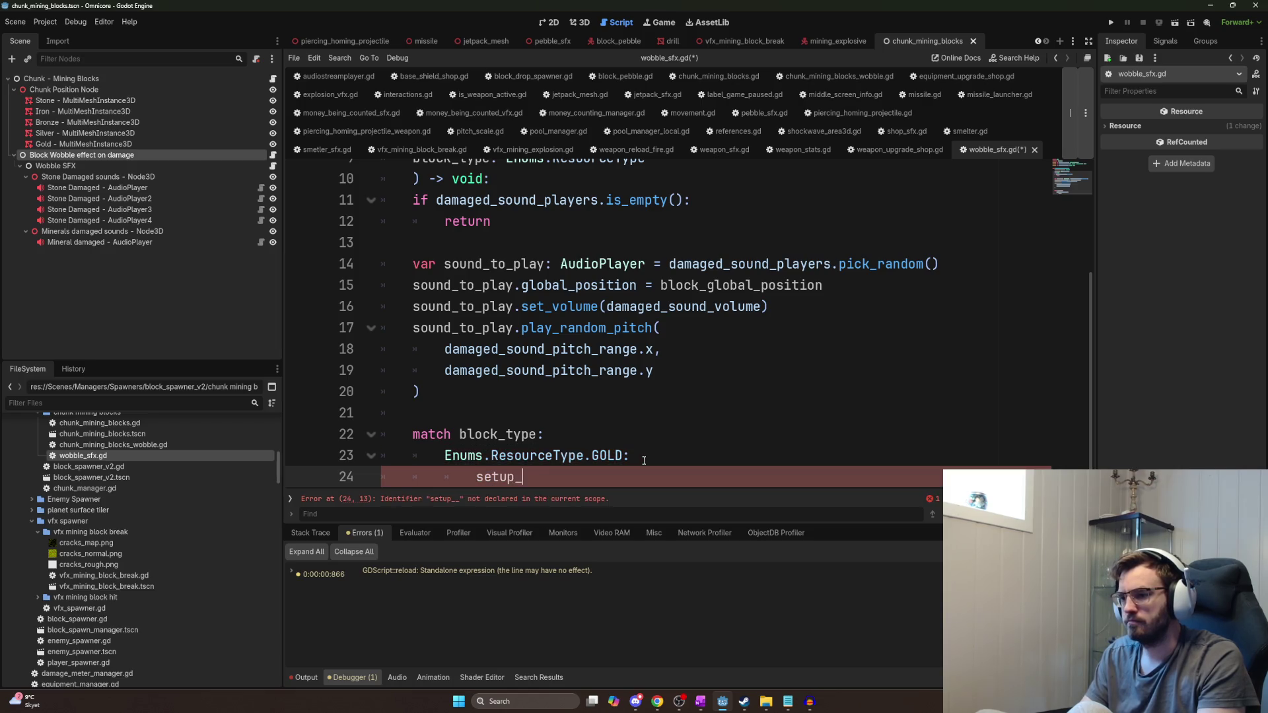
pyautogui.write('ld_hit_sound')
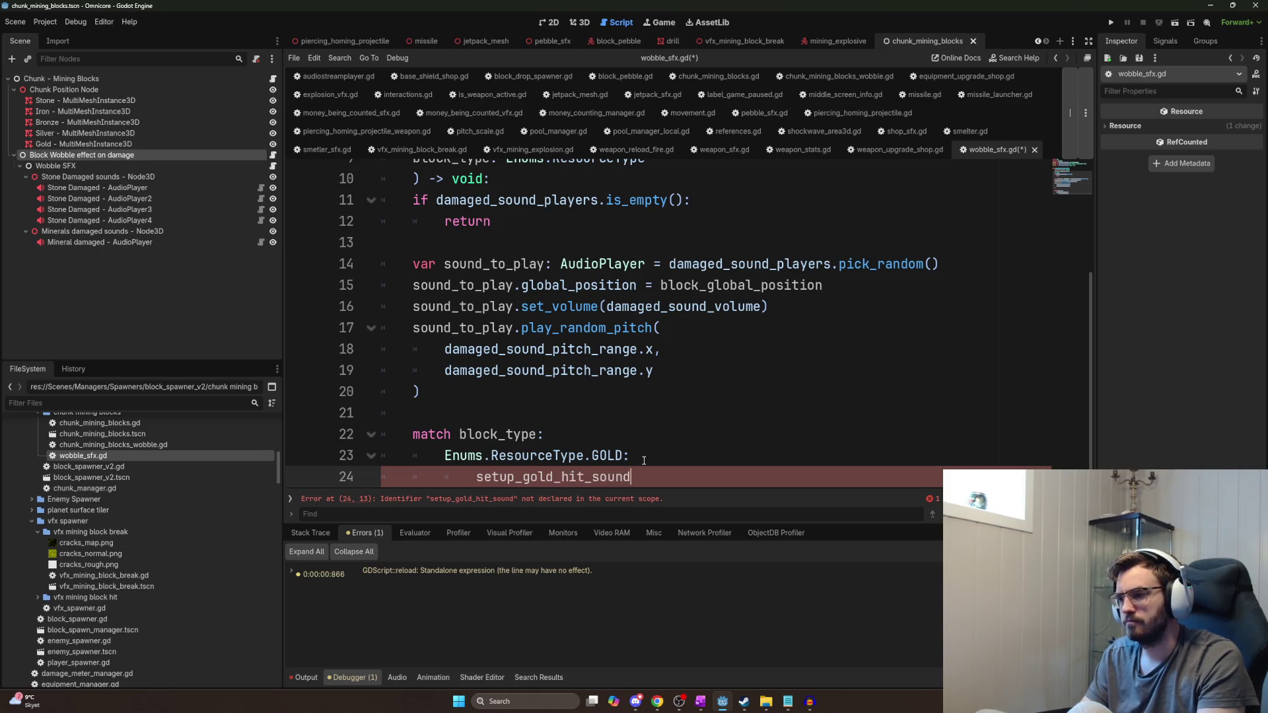
pyautogui.write('()')
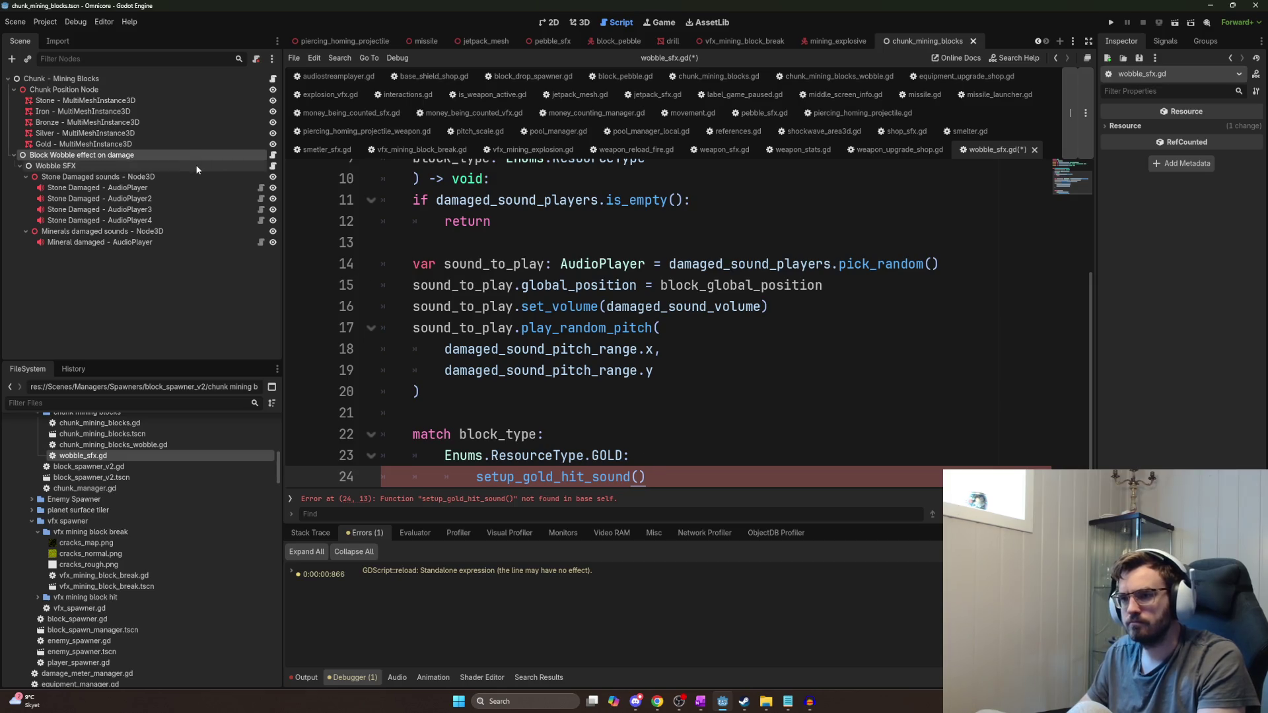
pyautogui.moveTo(1091, 354); pyautogui.dragTo(674, 228)
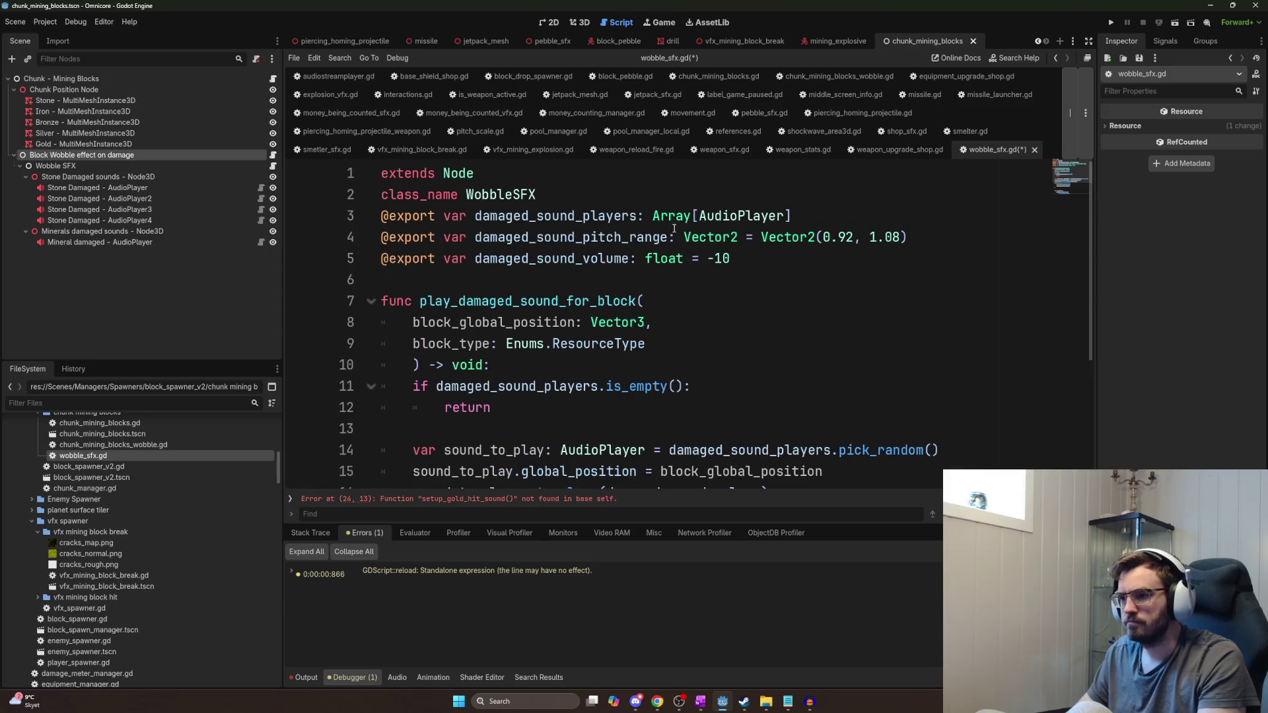
# Add an exported mineral_damaged_sound_players variable below the volume line
pyautogui.click(766, 260)
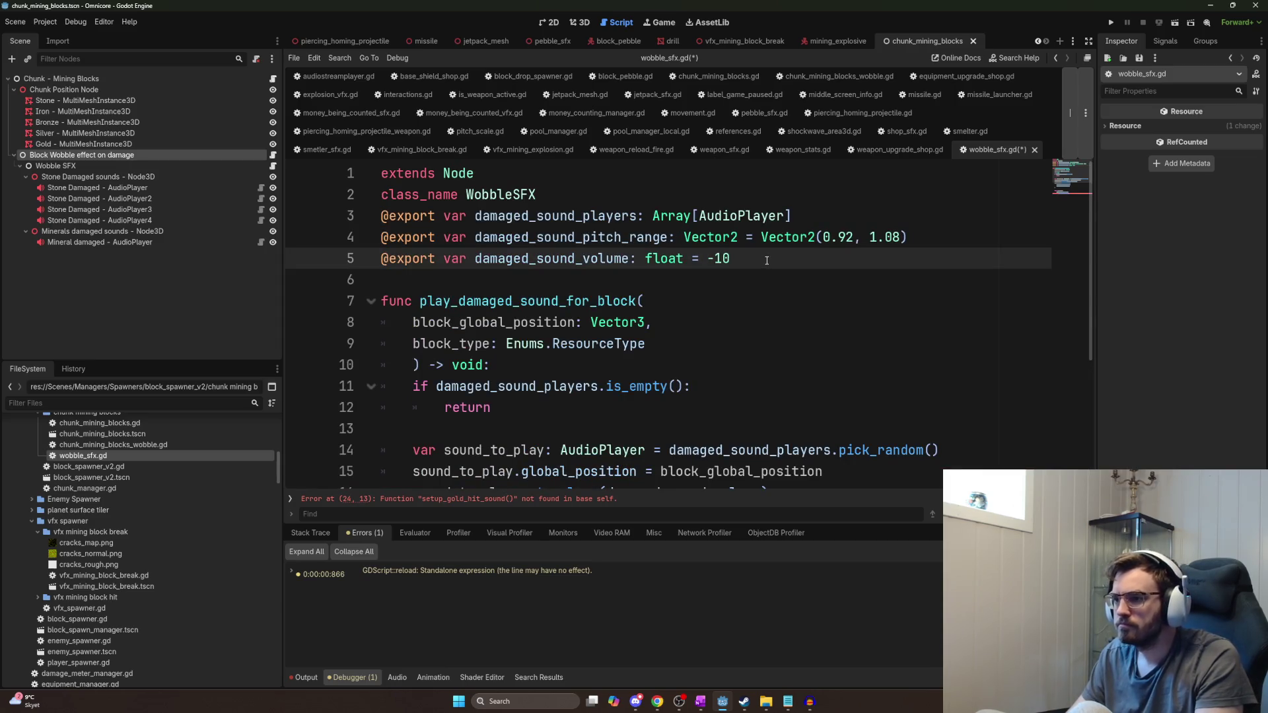
pyautogui.press('Up')
pyautogui.press('Up')
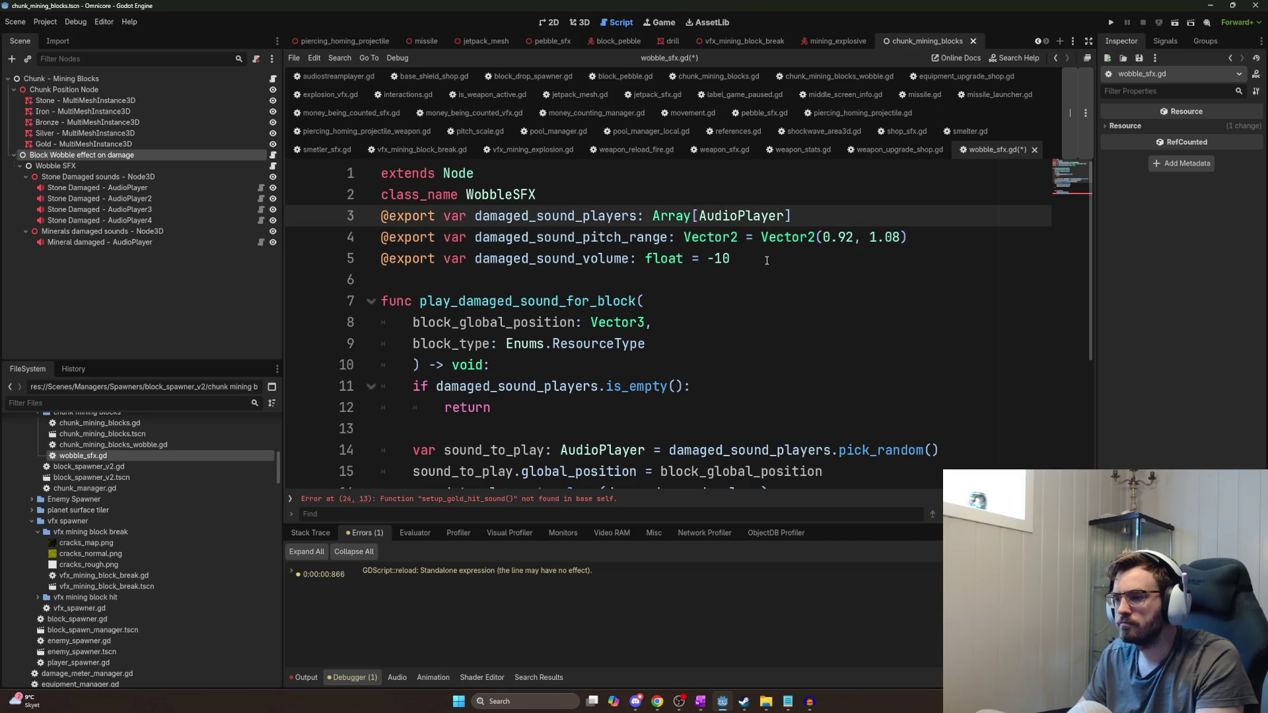
pyautogui.press('Down')
pyautogui.press('Down')
pyautogui.press('Return')
pyautogui.press('Return')
pyautogui.write('@export var ')
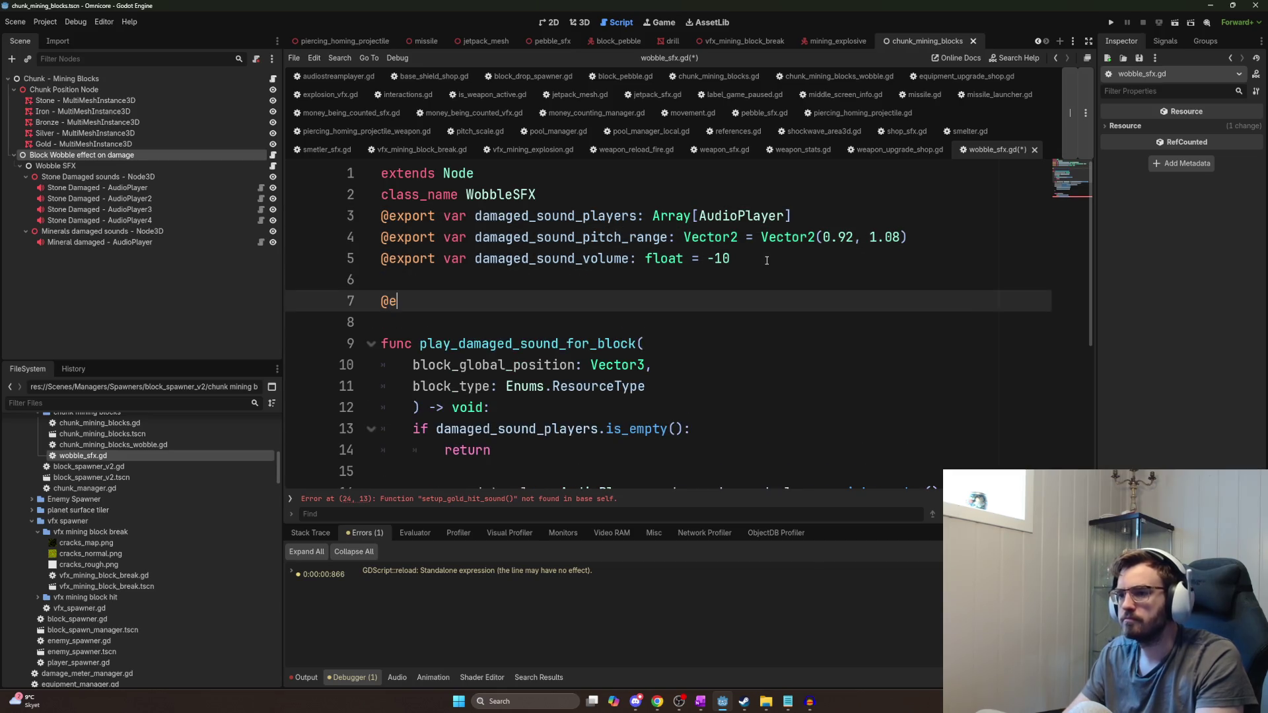
pyautogui.write('mineral_damag')
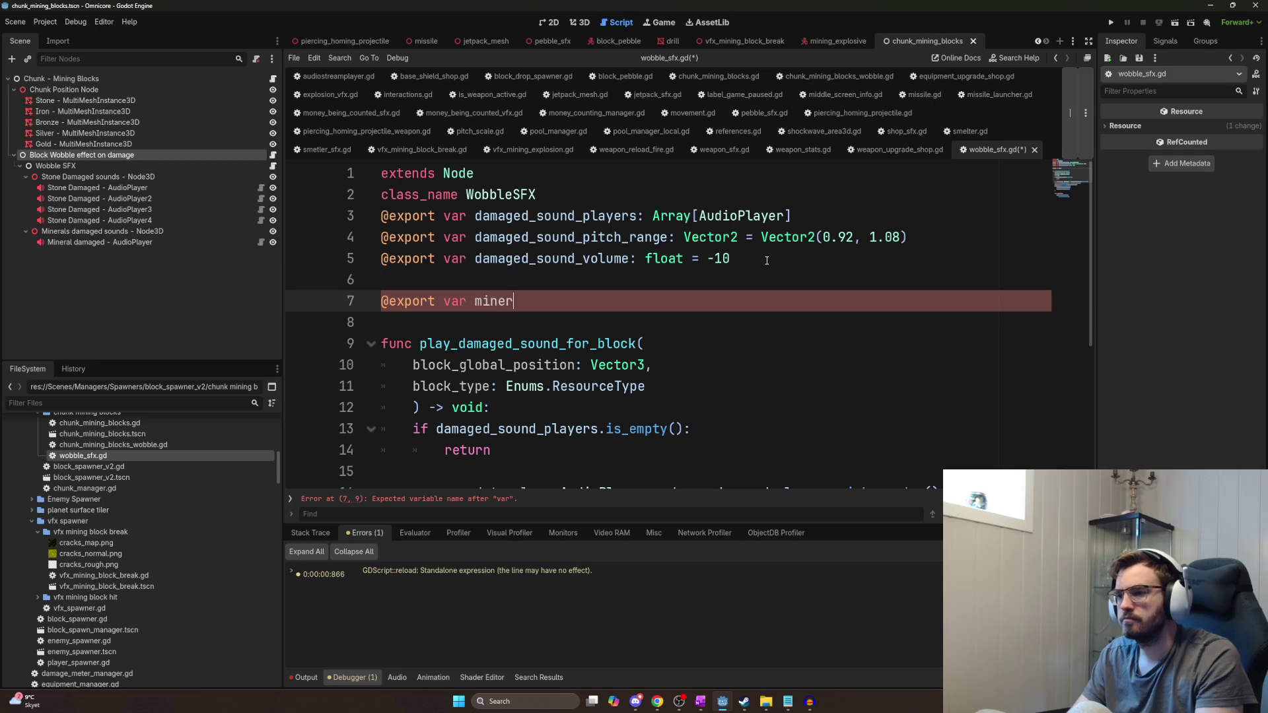
pyautogui.write('ed_sound_players:')
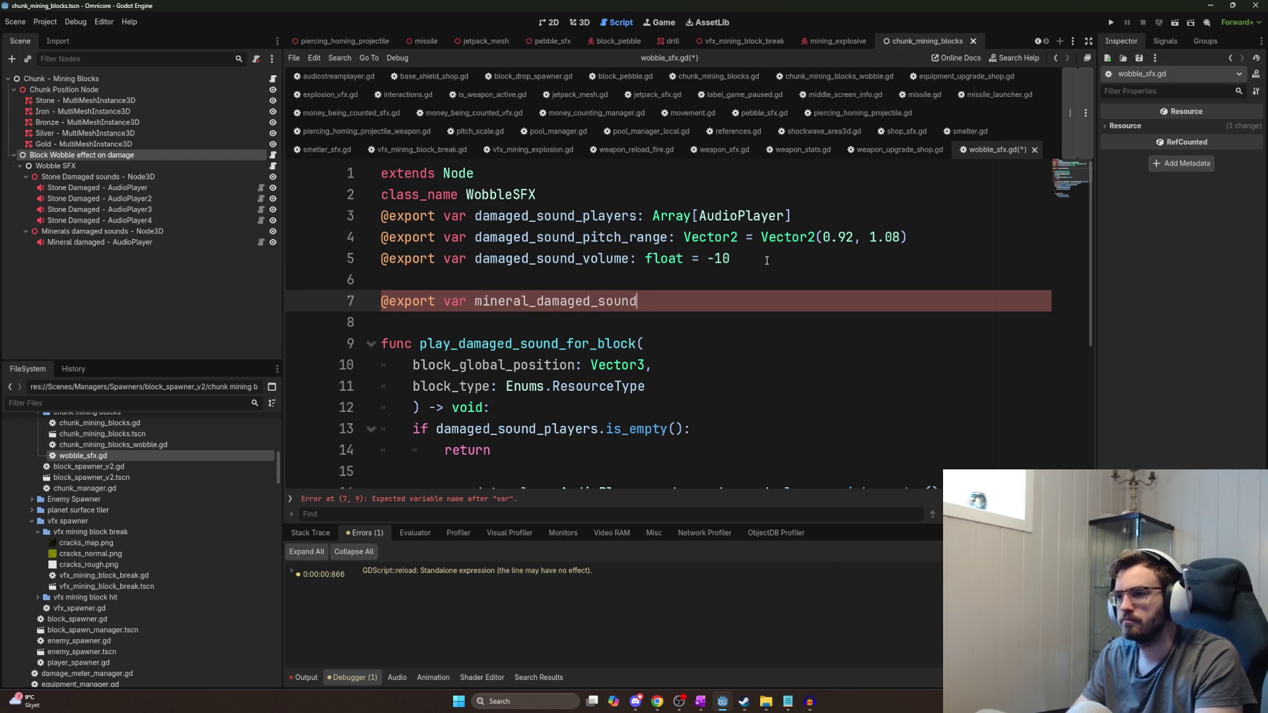
pyautogui.press('BackSpace')
pyautogui.press('BackSpace')
pyautogui.press('BackSpace')
pyautogui.write(': ')
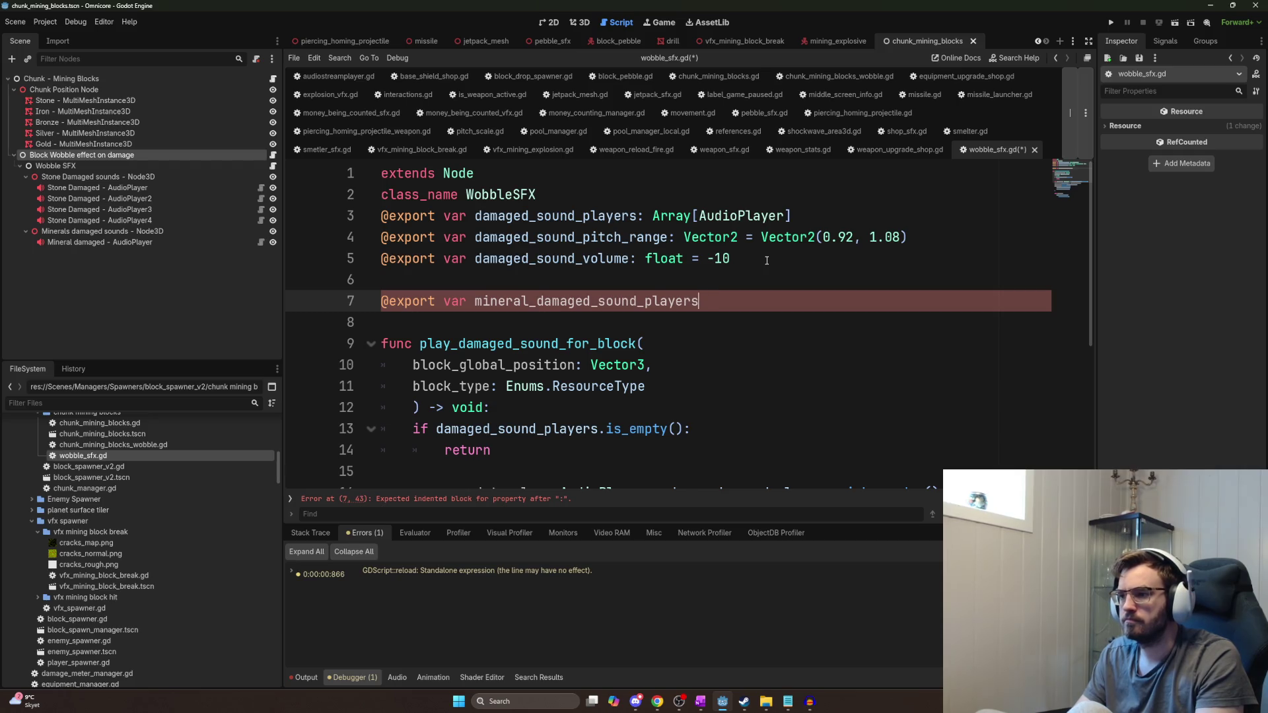
pyautogui.write('[')
pyautogui.press('BackSpace')
# Type the variable as Array[AudioPlayer], copying AudioPlayer from line 3, and save
pyautogui.write('Array{')
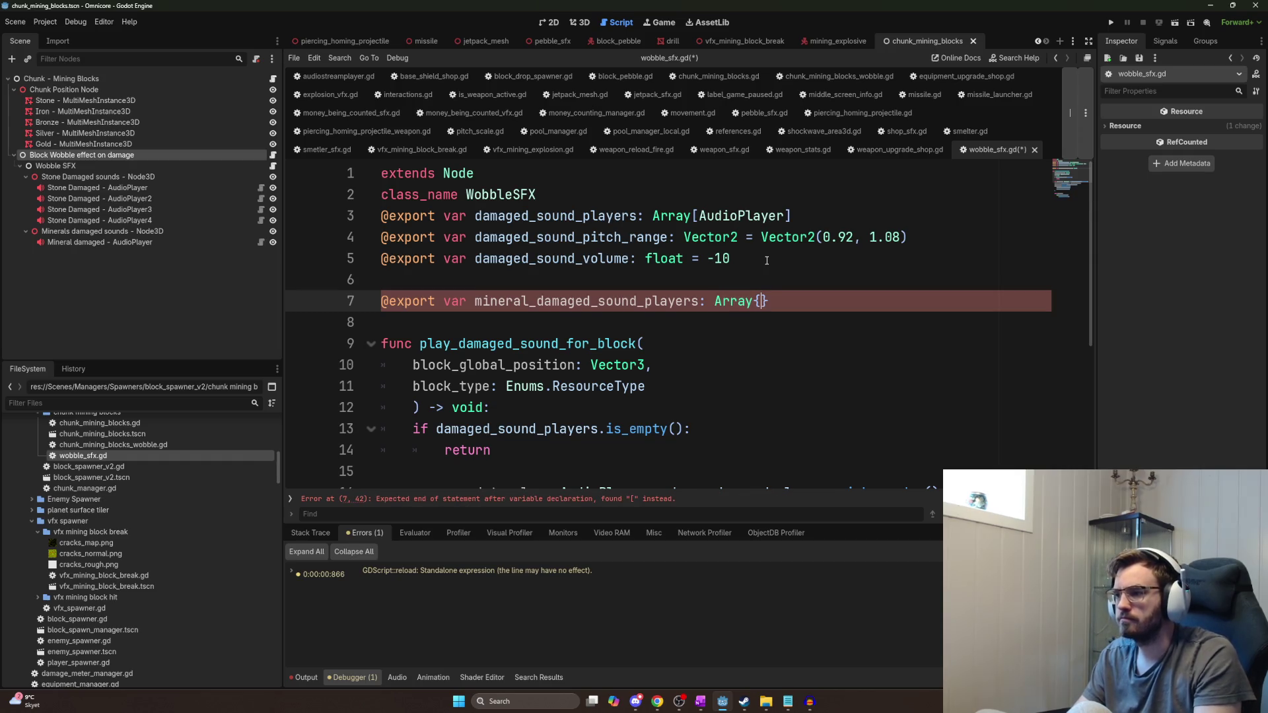
pyautogui.press('BackSpace')
pyautogui.write('[')
pyautogui.press('BackSpace')
pyautogui.write('[')
pyautogui.doubleClick(741, 216)
pyautogui.hotkey('ctrl', 'c')
pyautogui.click(764, 303)
pyautogui.hotkey('ctrl', 'v')
pyautogui.press('Right')
pyautogui.hotkey('ctrl', 's')
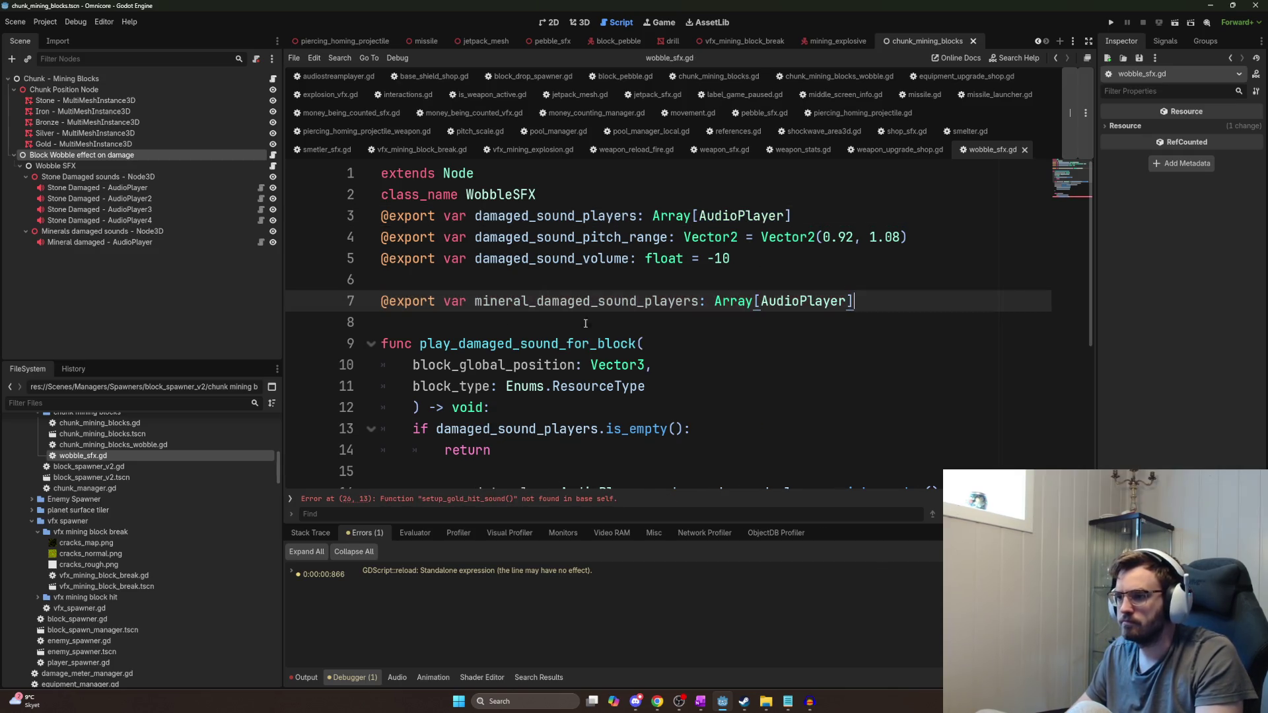
pyautogui.click(56, 166)
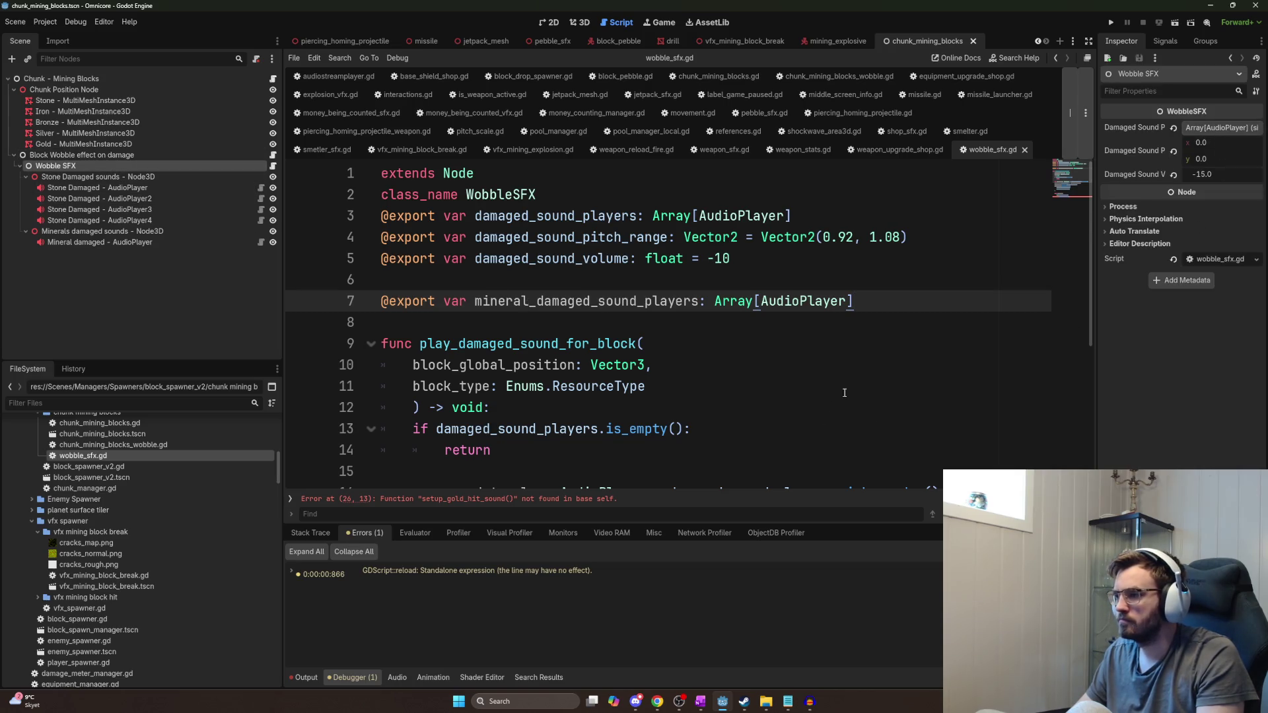
# Insert an empty line just above the match block_type statement in wobble_sfx.gd
pyautogui.scroll(-4, 1067, 199)
pyautogui.click(696, 466)
pyautogui.press('Tab')
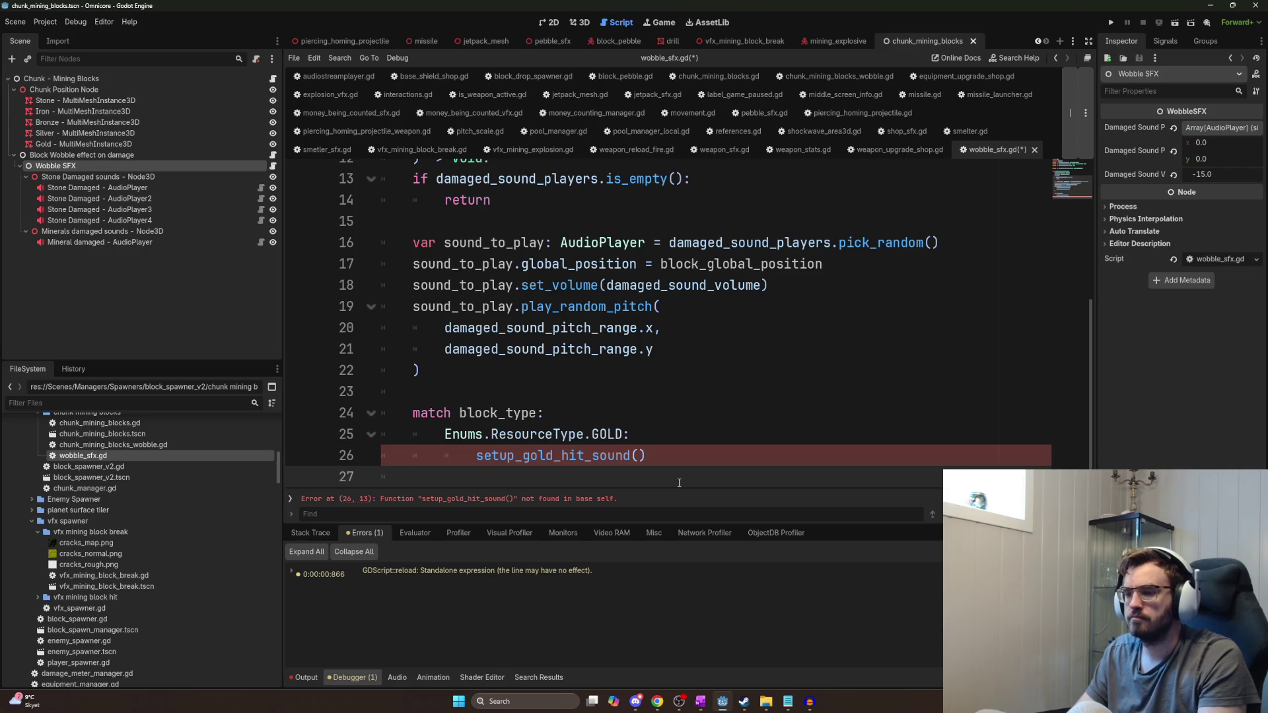
pyautogui.press('Up')
pyautogui.press('Up')
pyautogui.press('Up')
pyautogui.press('Return')
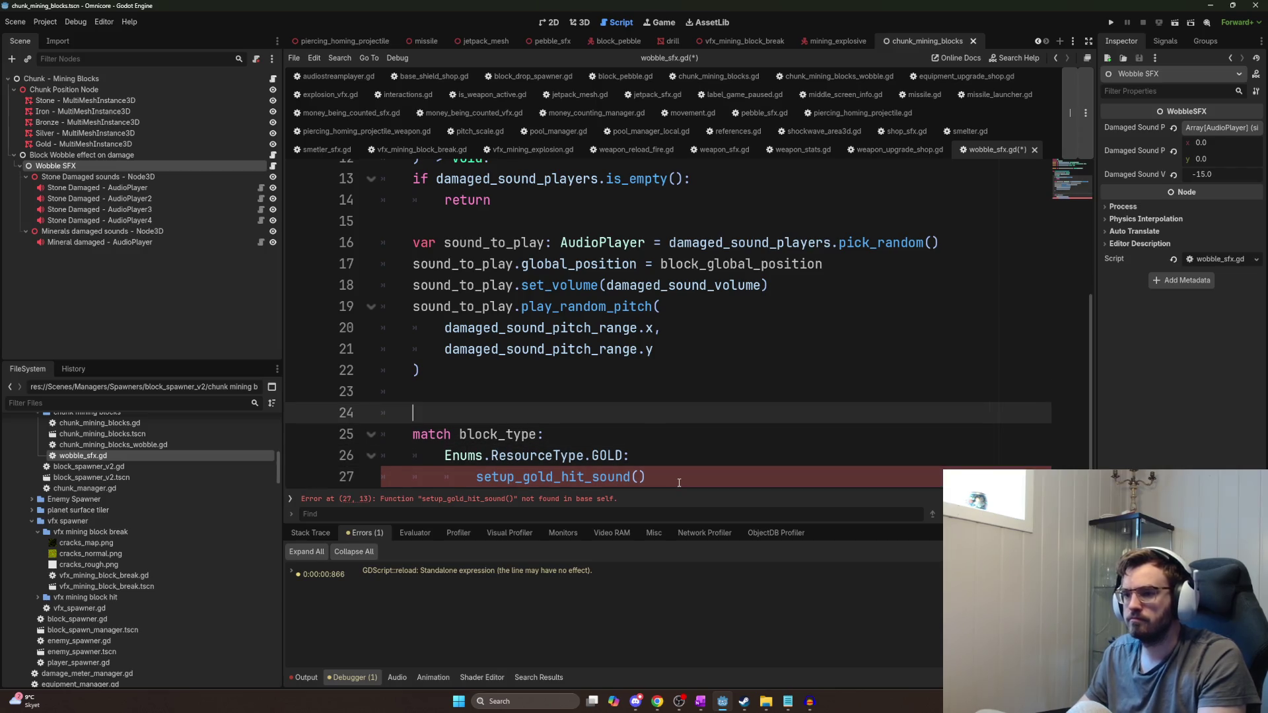
pyautogui.scroll(4, 678, 483)
pyautogui.scroll(-2, 640, 417)
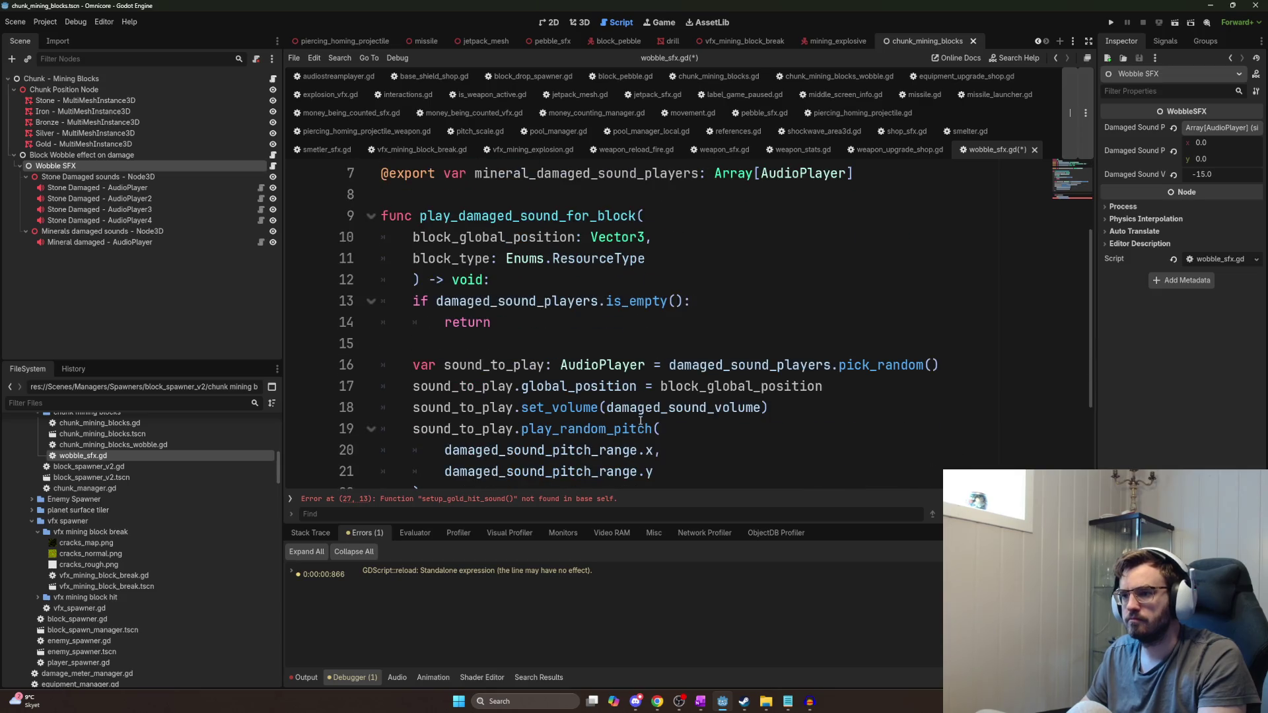
pyautogui.scroll(-1, 579, 355)
pyautogui.scroll(1, 574, 369)
pyautogui.scroll(-1, 502, 311)
pyautogui.scroll(-1, 561, 347)
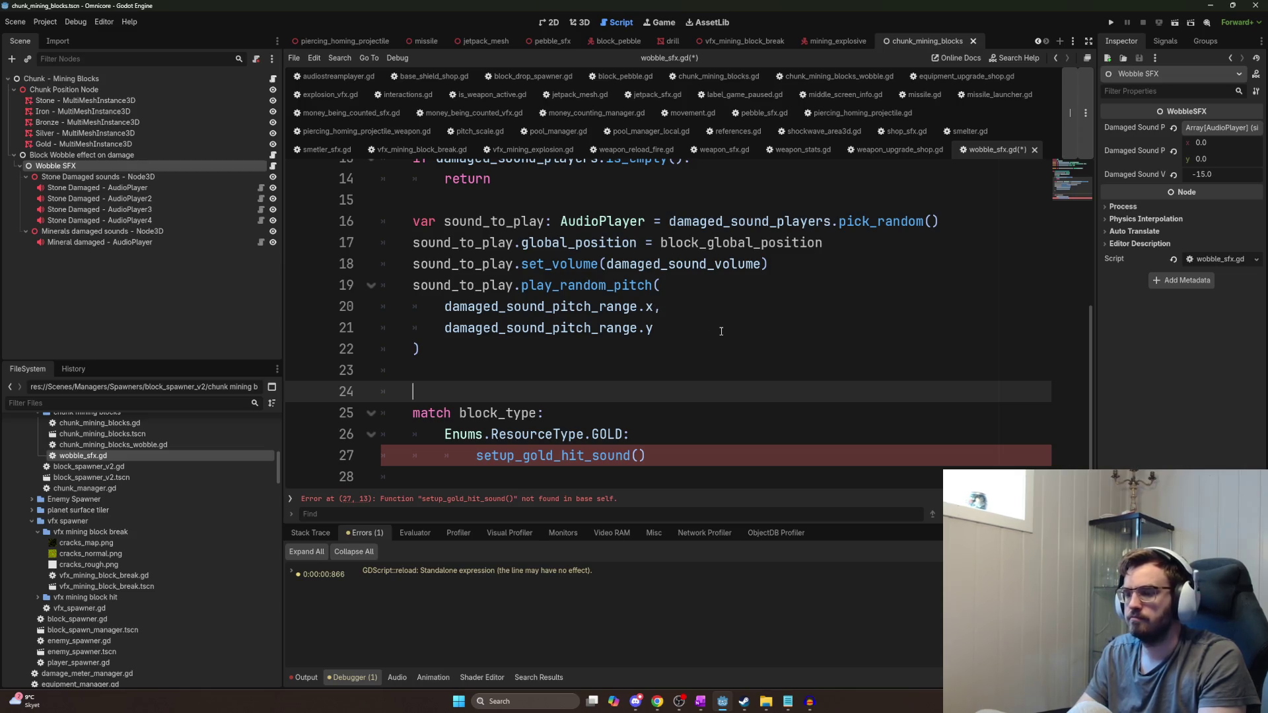
# Add the line 'if block_type != Enums.ResourceType.STONE:' after the pitch call
pyautogui.write('if')
pyautogui.press('BackSpace')
pyautogui.press('BackSpace')
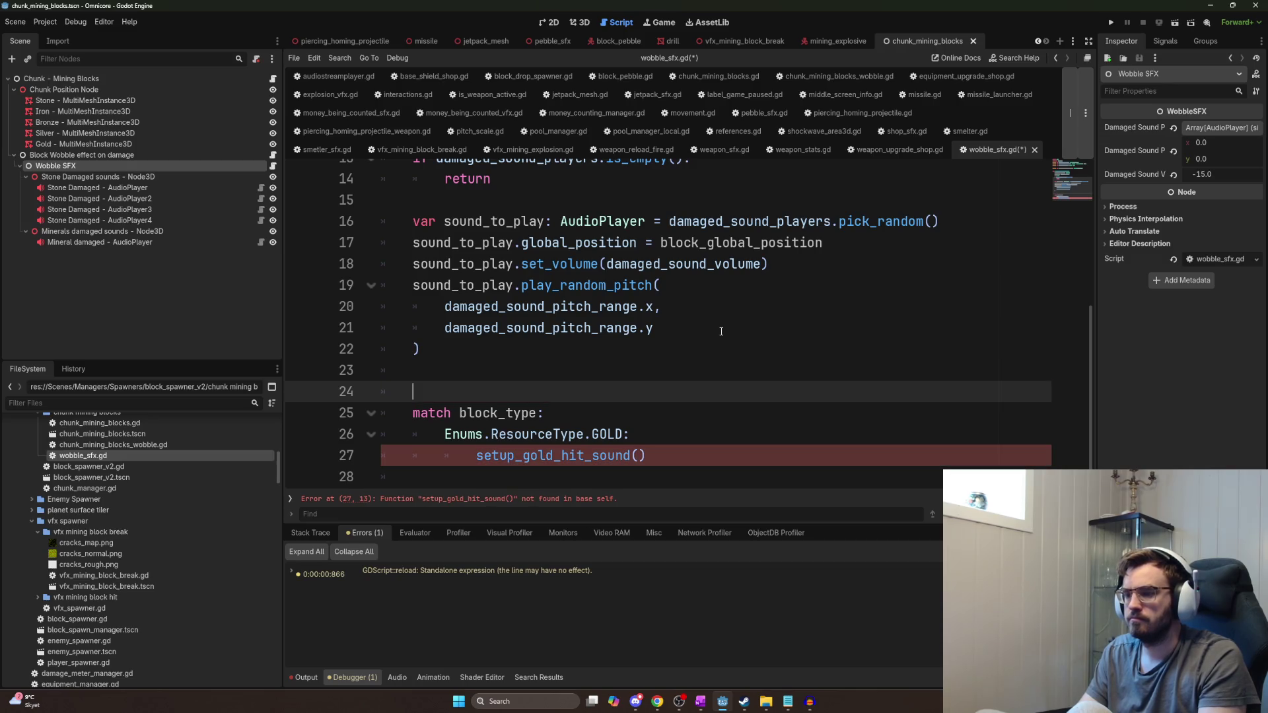
pyautogui.press('Up')
pyautogui.press('Up')
pyautogui.press('Down')
pyautogui.press('Return')
pyautogui.write('if block_type != ')
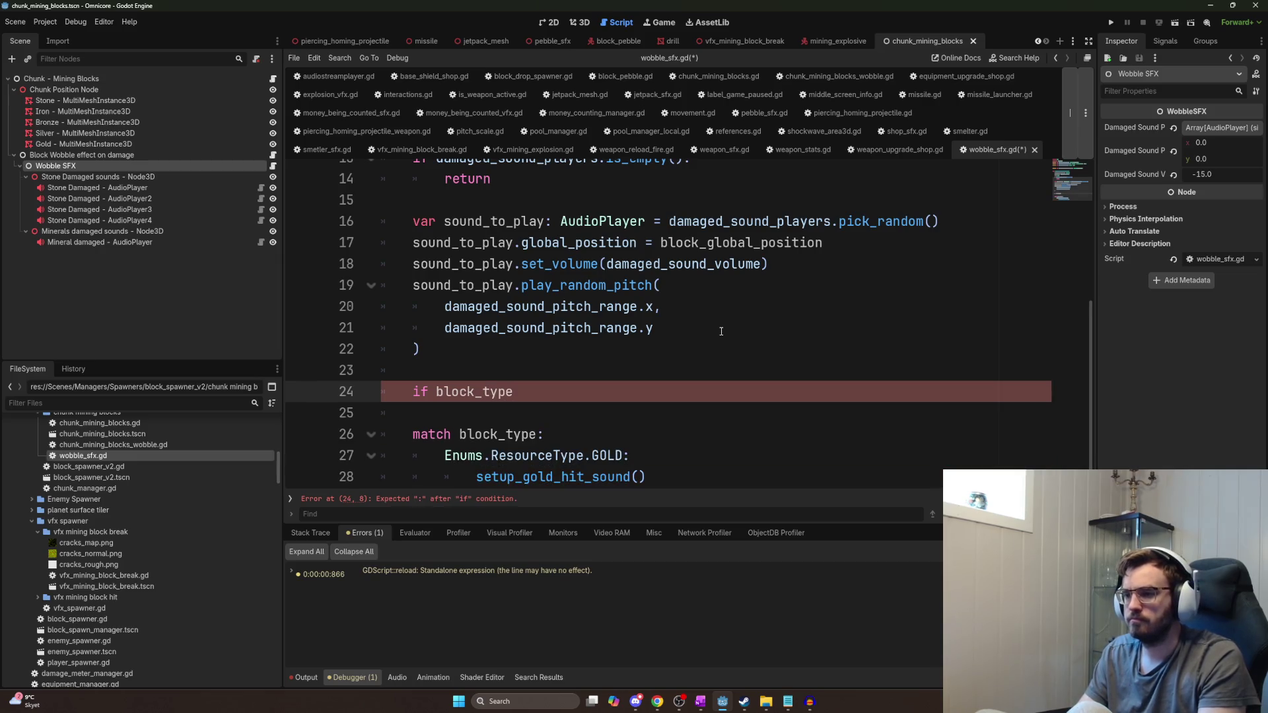
pyautogui.write('stone')
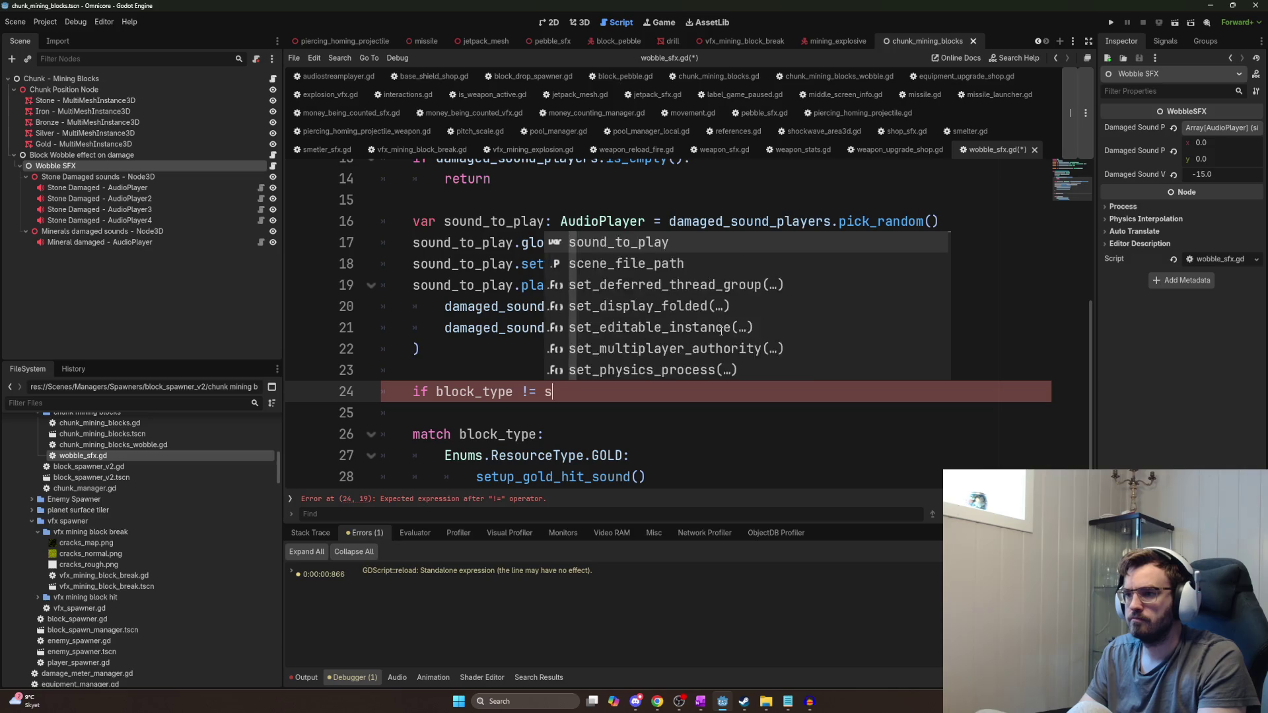
pyautogui.press('BackSpace')
pyautogui.press('BackSpace')
pyautogui.press('BackSpace')
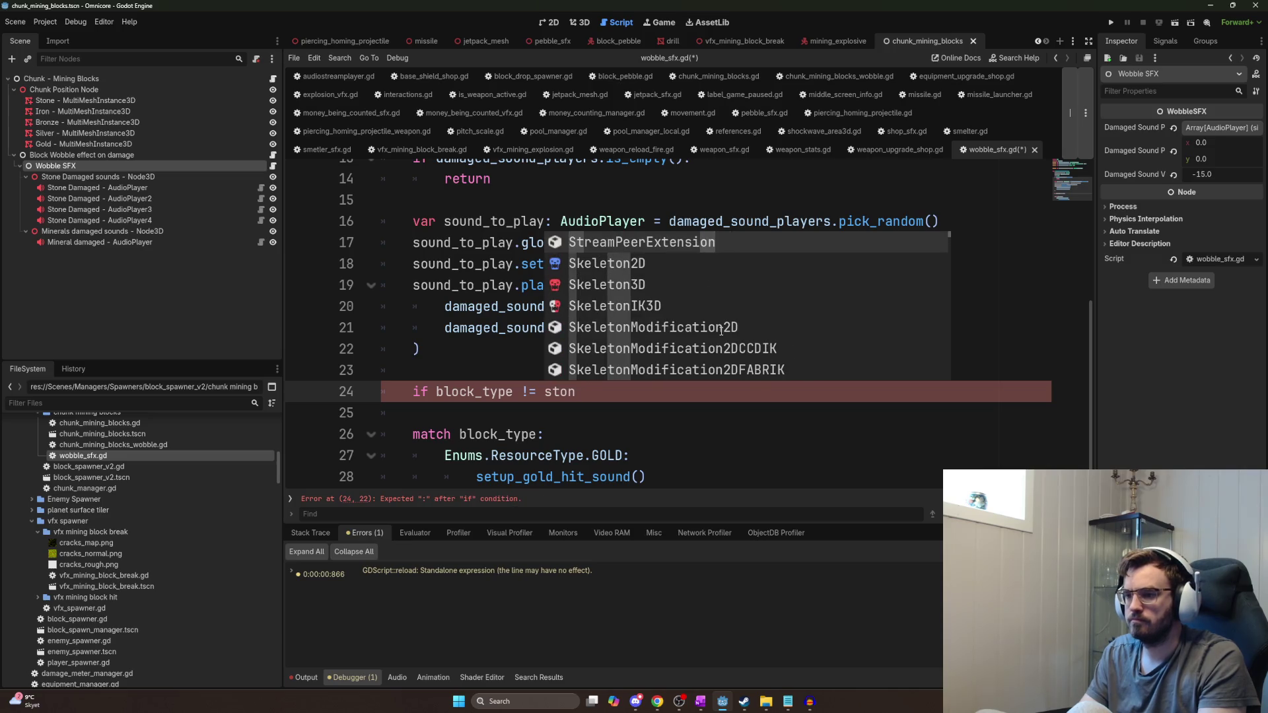
pyautogui.write('Enums.ResourceType')
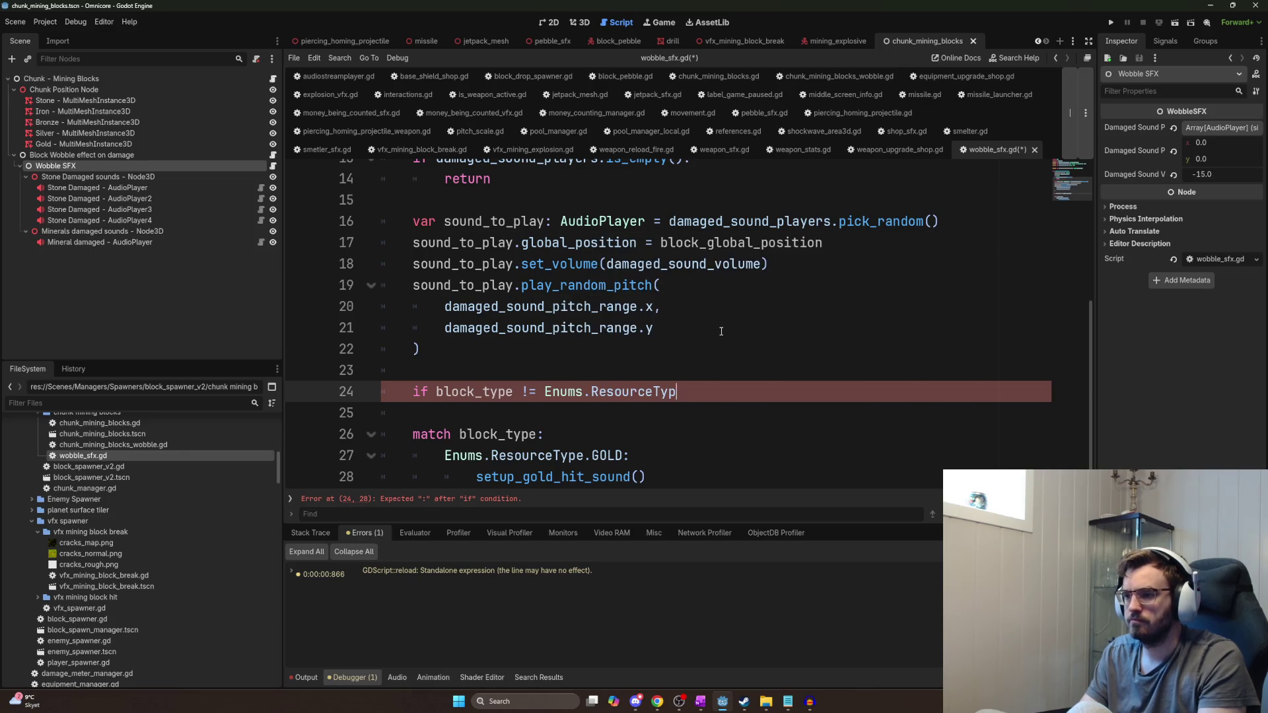
pyautogui.write('.STONE')
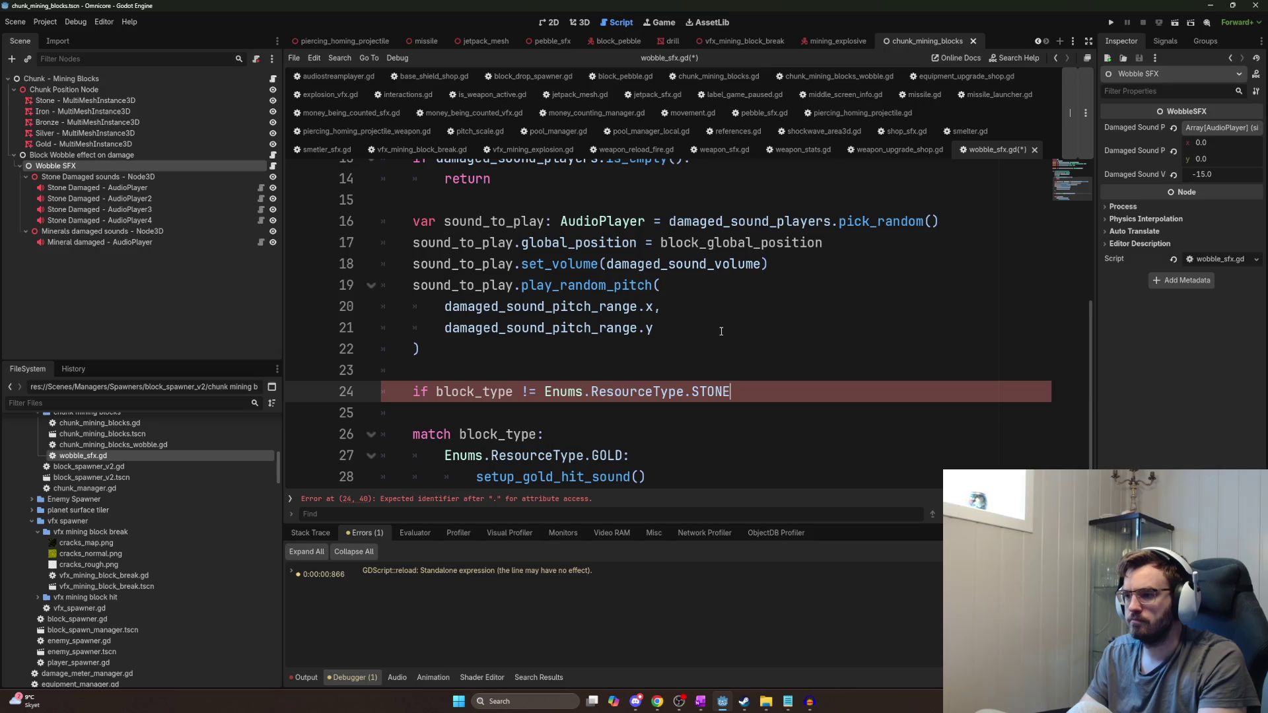
pyautogui.write(':')
pyautogui.press('Return')
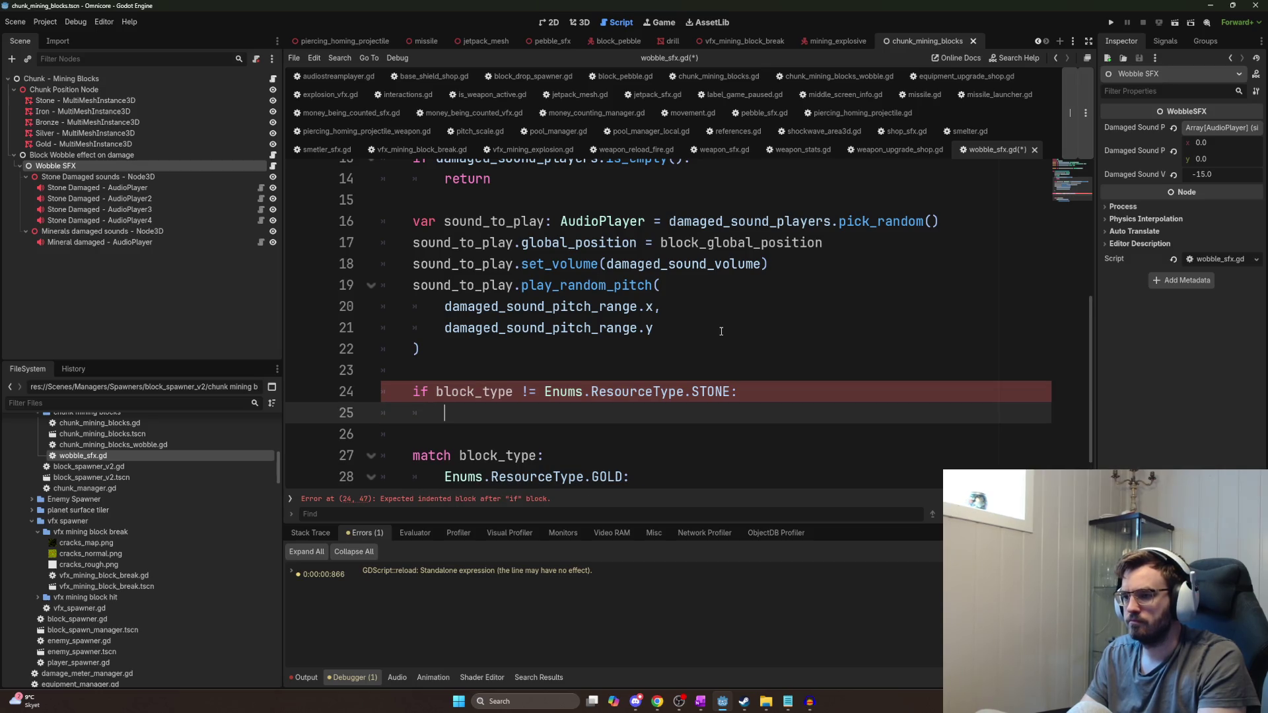
# Indent the match block under the new if and remove the blank lines between them
pyautogui.scroll(-1, 552, 393)
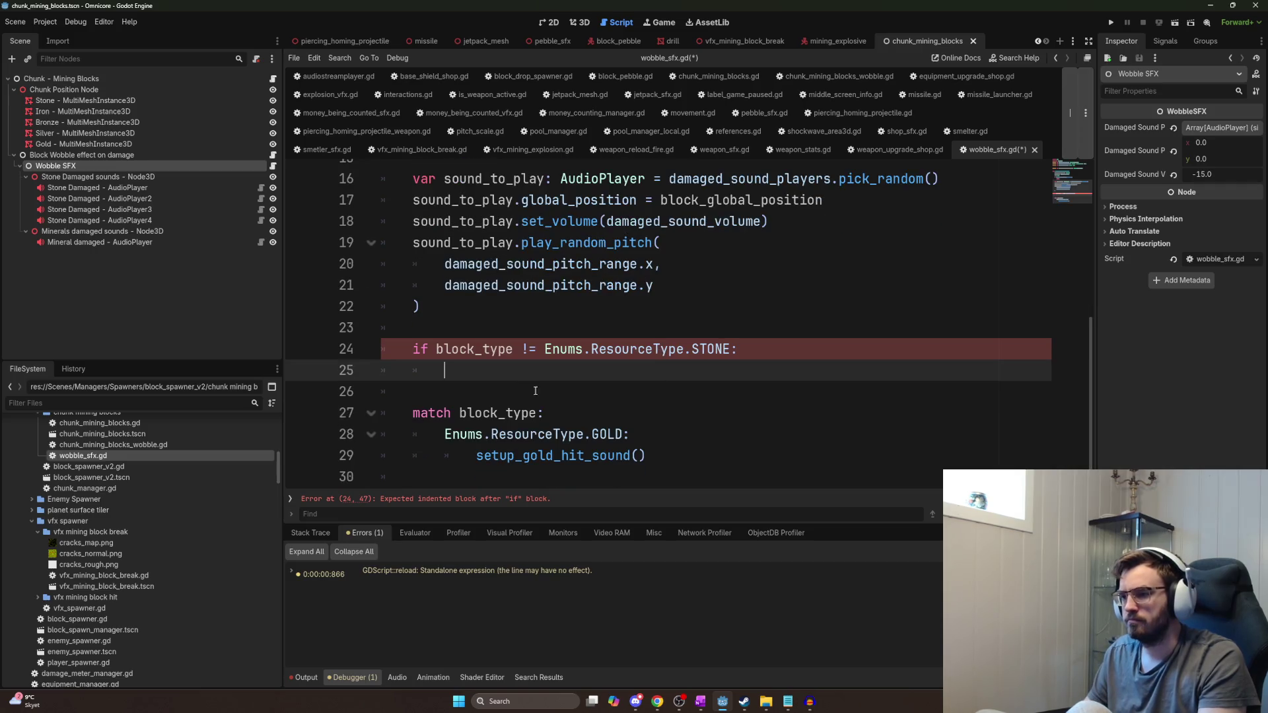
pyautogui.moveTo(515, 413); pyautogui.dragTo(647, 456)
pyautogui.press('Tab')
pyautogui.press('BackSpace')
pyautogui.press('Delete')
pyautogui.press('BackSpace')
pyautogui.press('BackSpace')
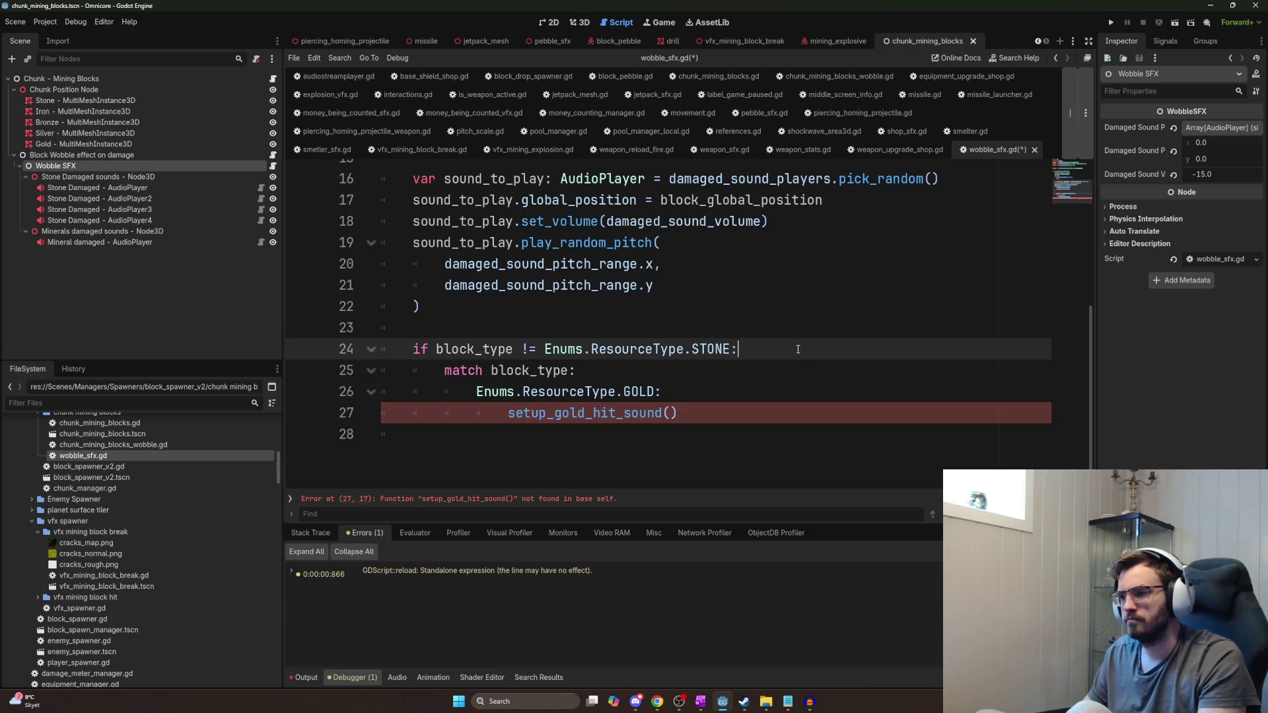
pyautogui.moveTo(798, 350); pyautogui.dragTo(366, 343)
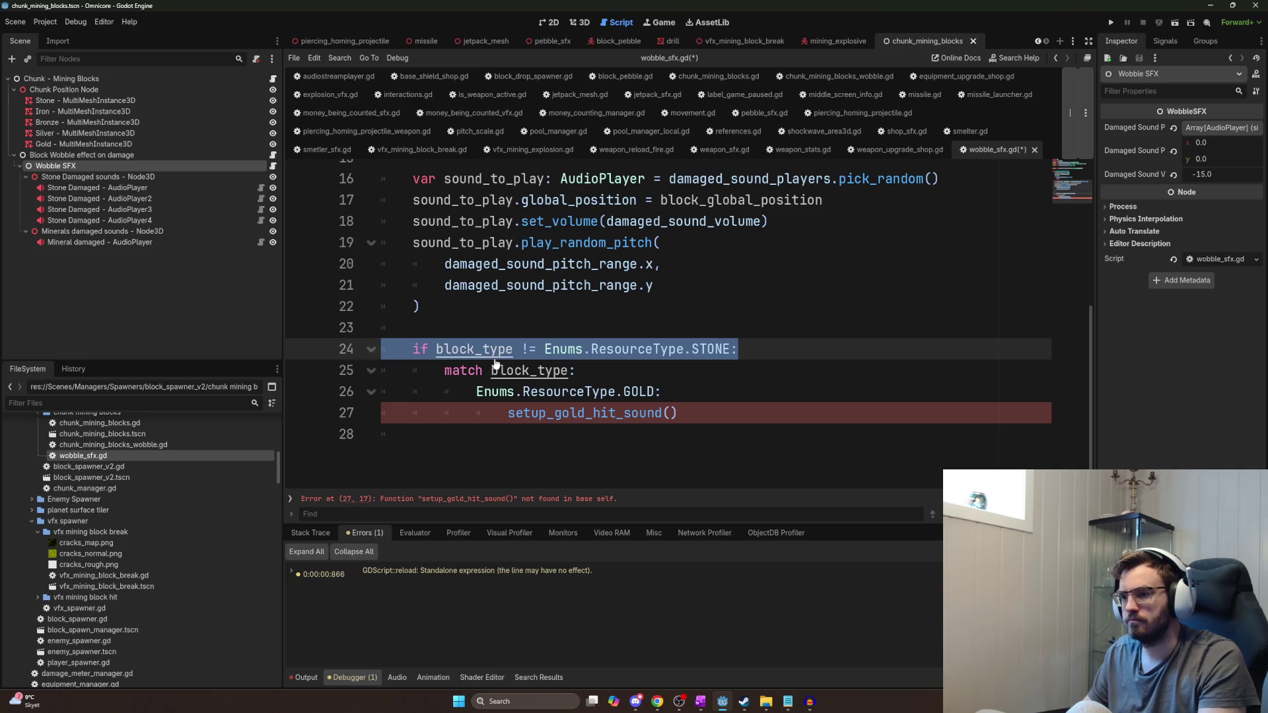
pyautogui.press('BackSpace')
pyautogui.hotkey('ctrl', 'z')
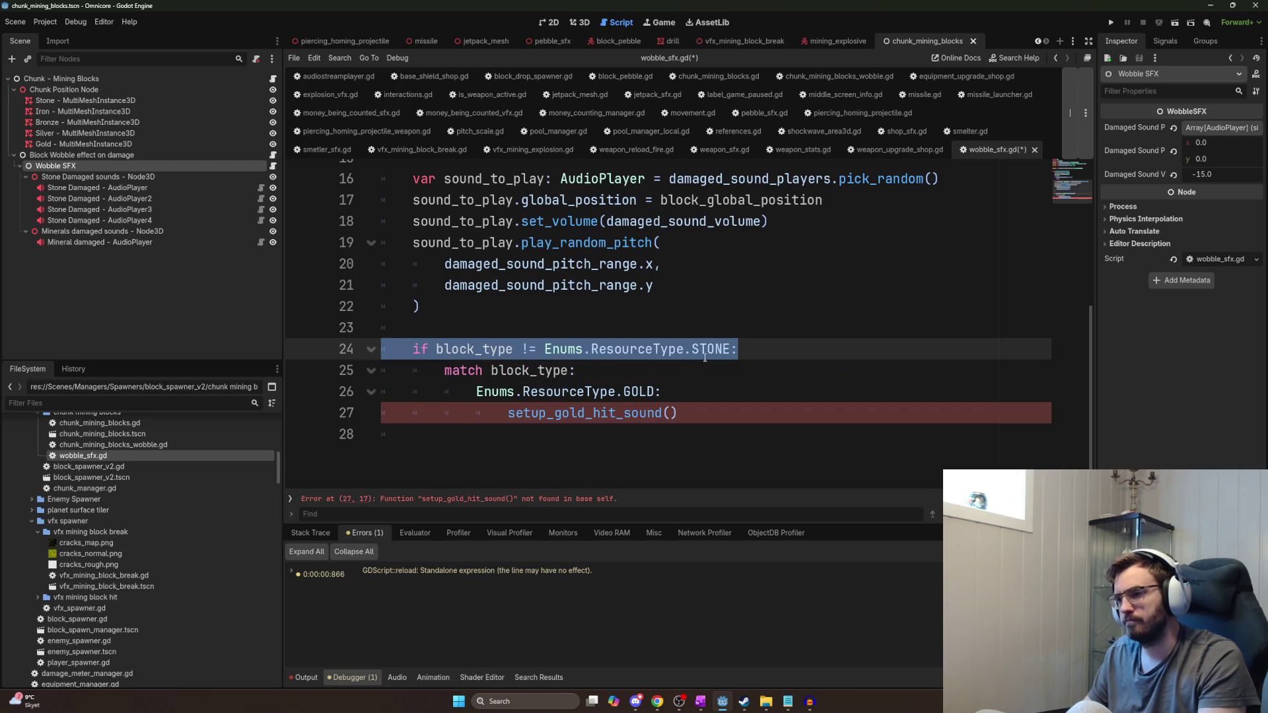
# Call play_mineral_hit_sound() inside the STONE check
pyautogui.click(753, 349)
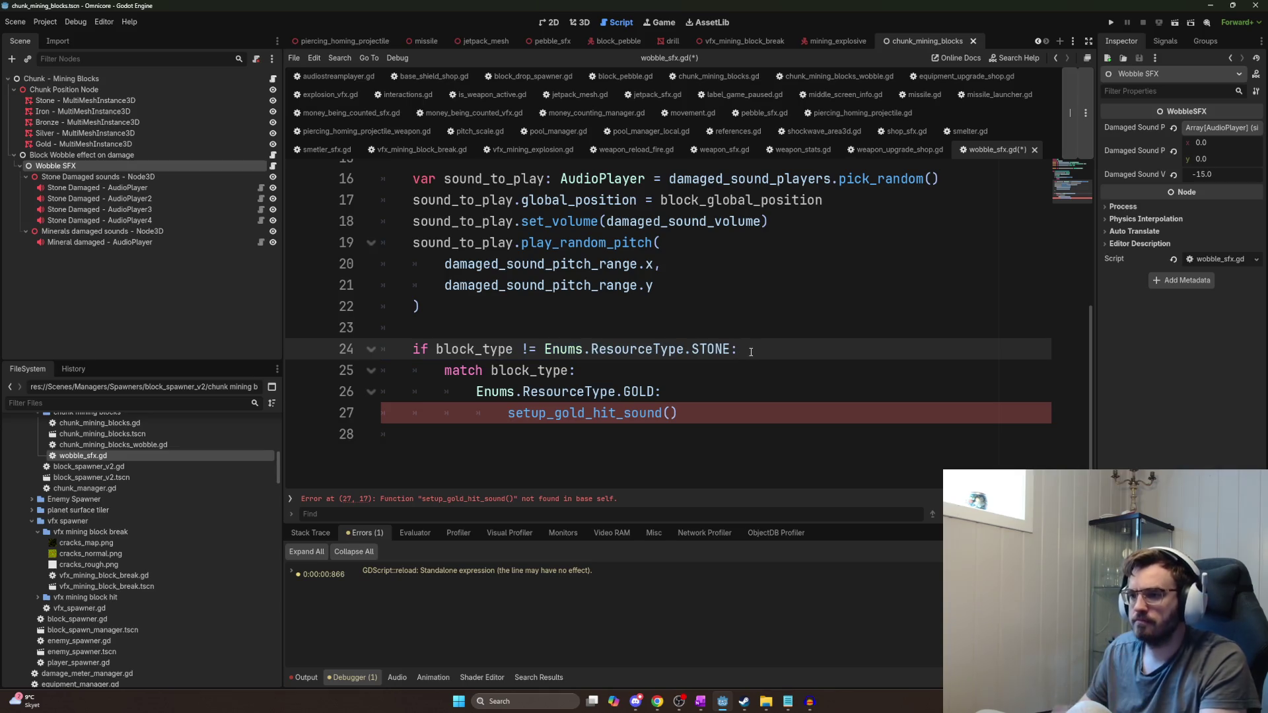
pyautogui.press('Return')
pyautogui.write('play_mineral')
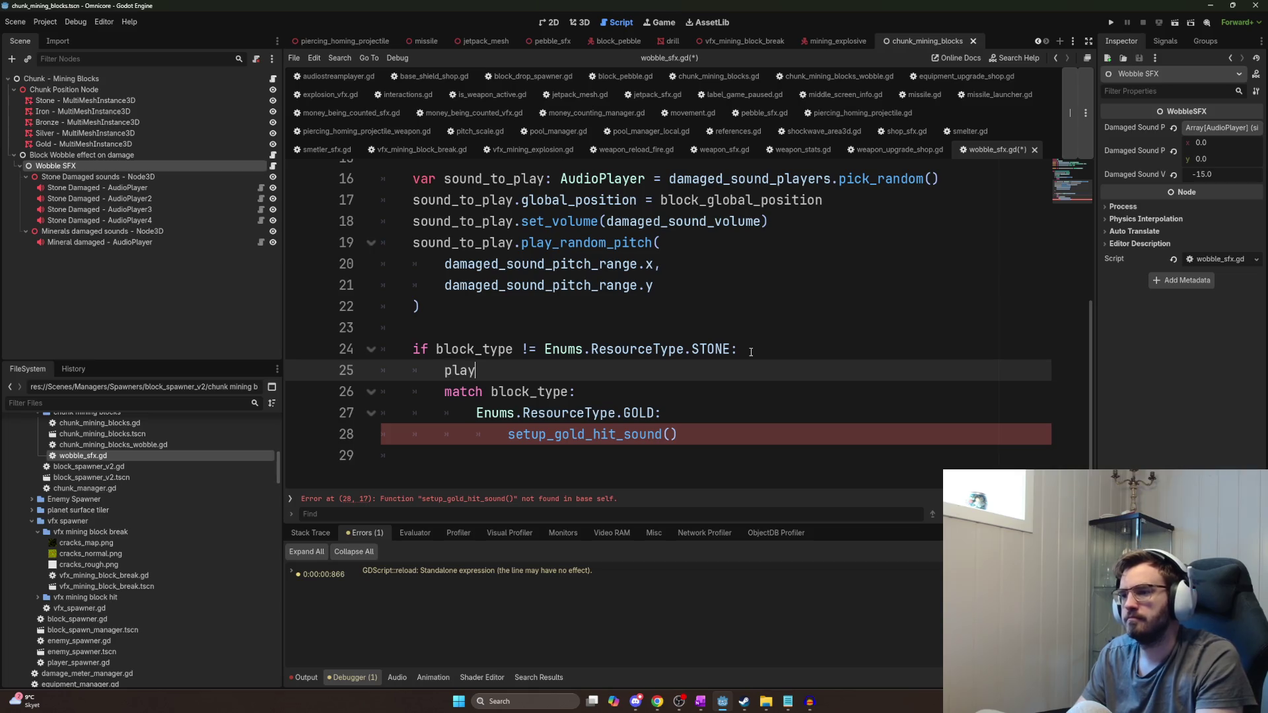
pyautogui.write('_hit_sound')
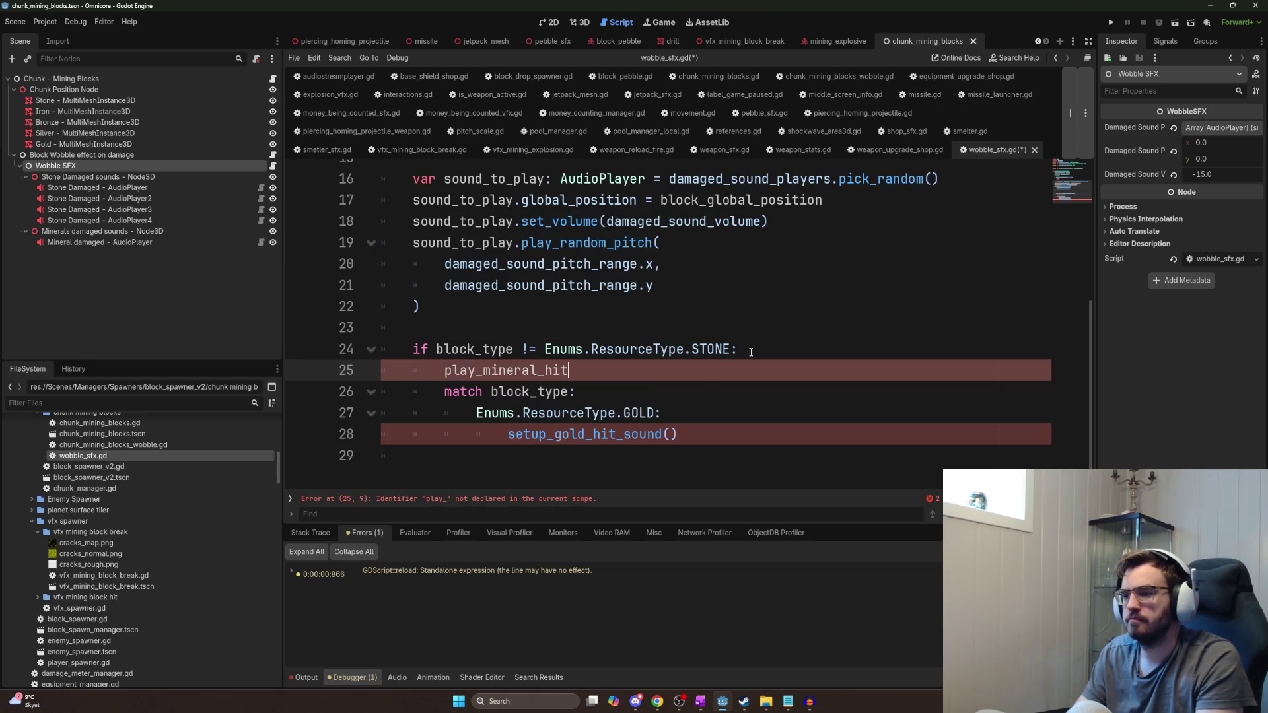
pyautogui.press('BackSpace')
pyautogui.write('d()')
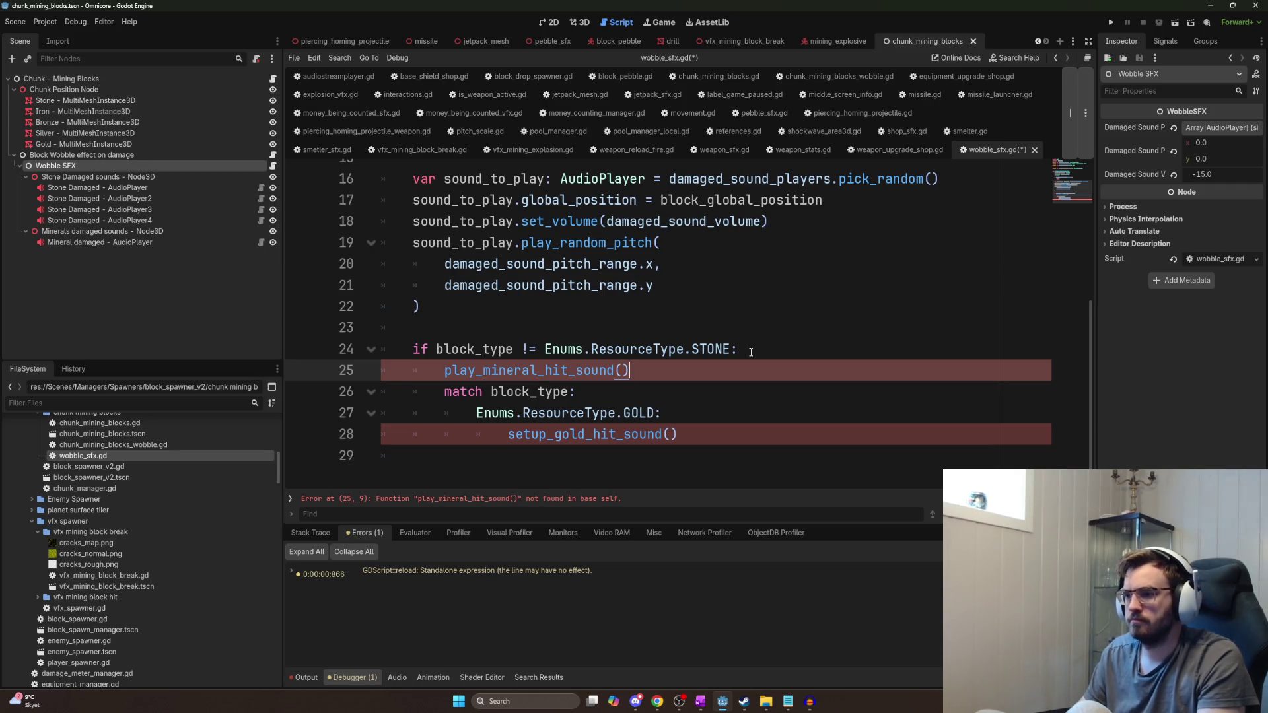
pyautogui.press('Return')
pyautogui.press('Return')
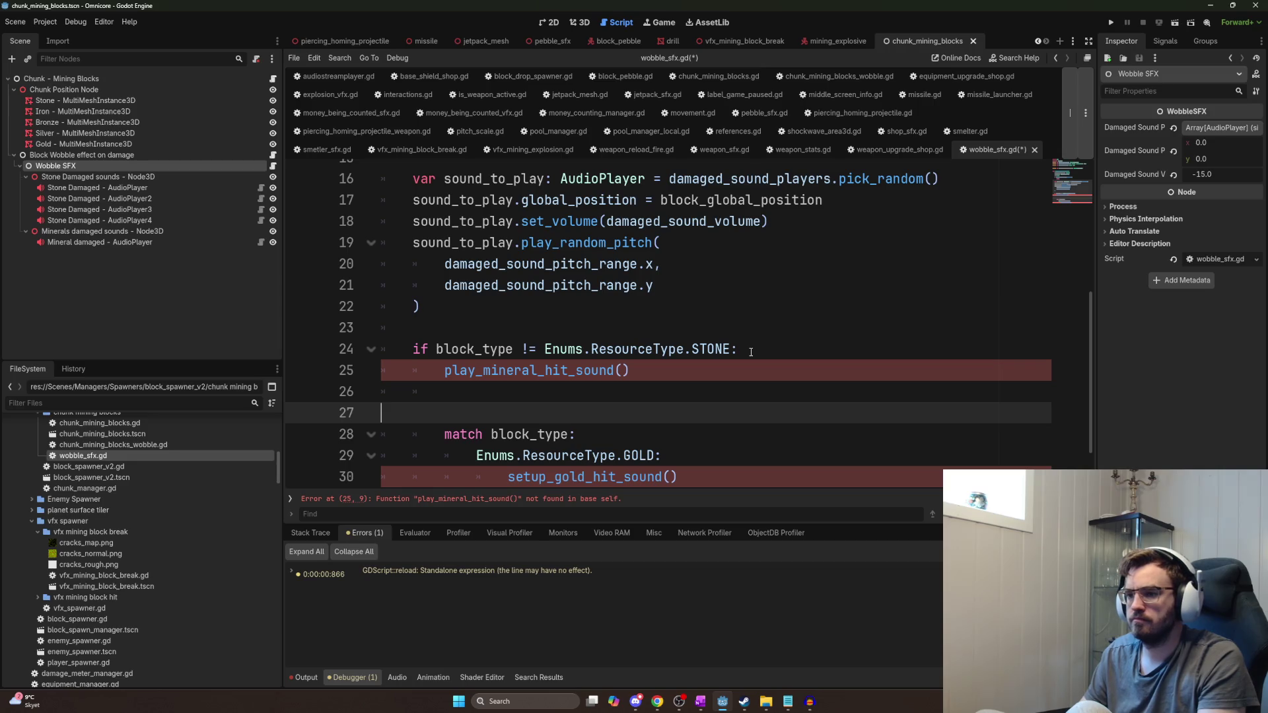
# Add a 'func play_mineral_hit_sound() -> void:' header above the match block
pyautogui.press('Return')
pyautogui.write('func play_mineral_hit_sound()')
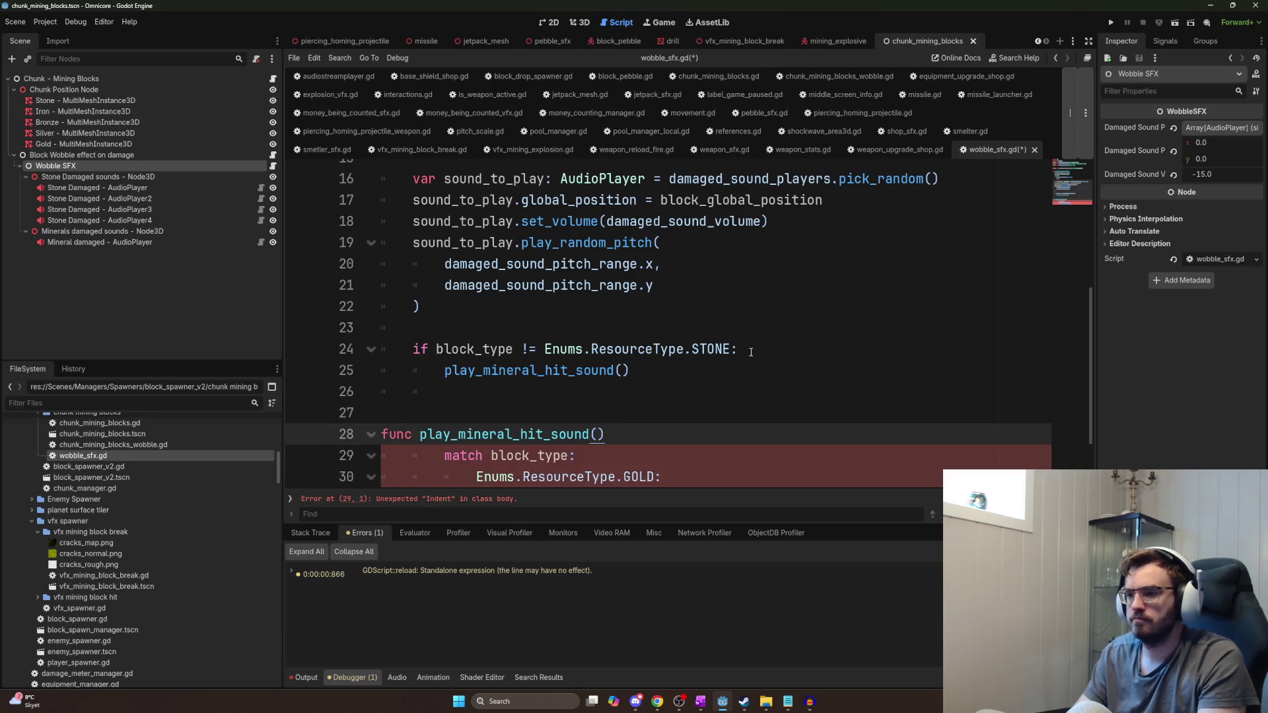
pyautogui.write(' -> void:')
pyautogui.press('Return')
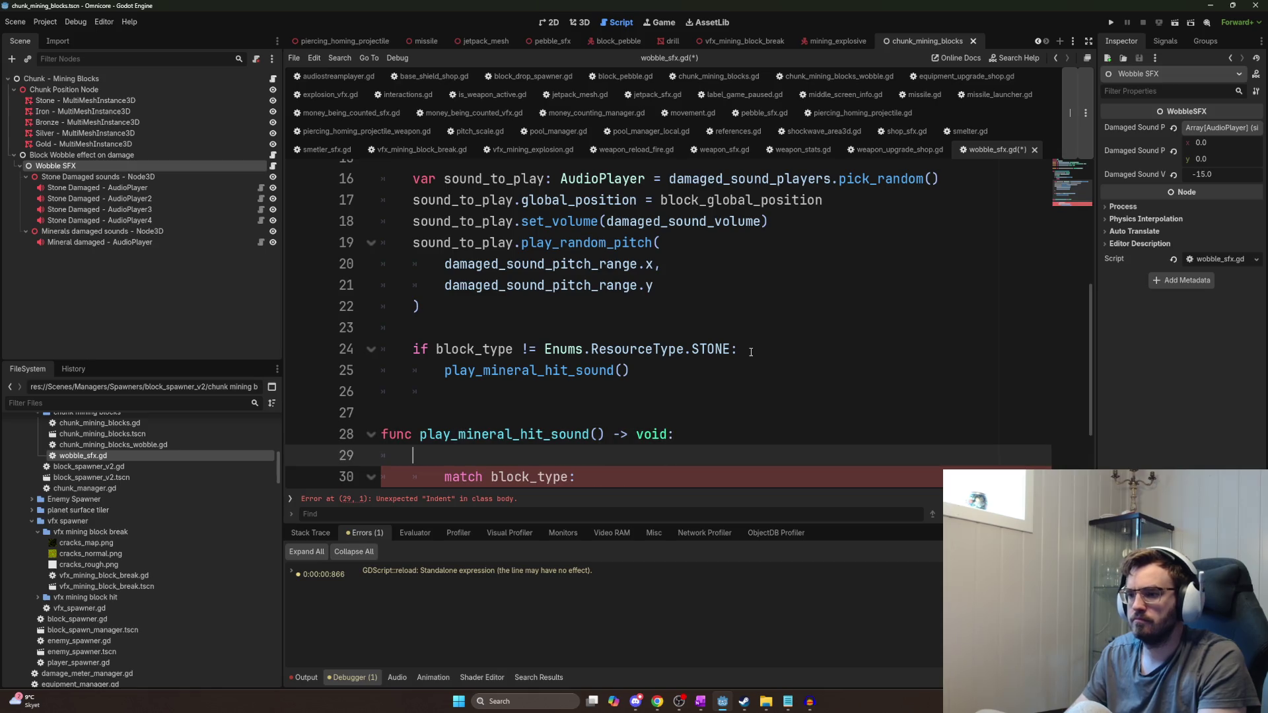
pyautogui.press('BackSpace')
pyautogui.press('BackSpace')
# Add a 'func setup_gold_hit_sound() -> void:' header after the gold case
pyautogui.scroll(-1, 717, 364)
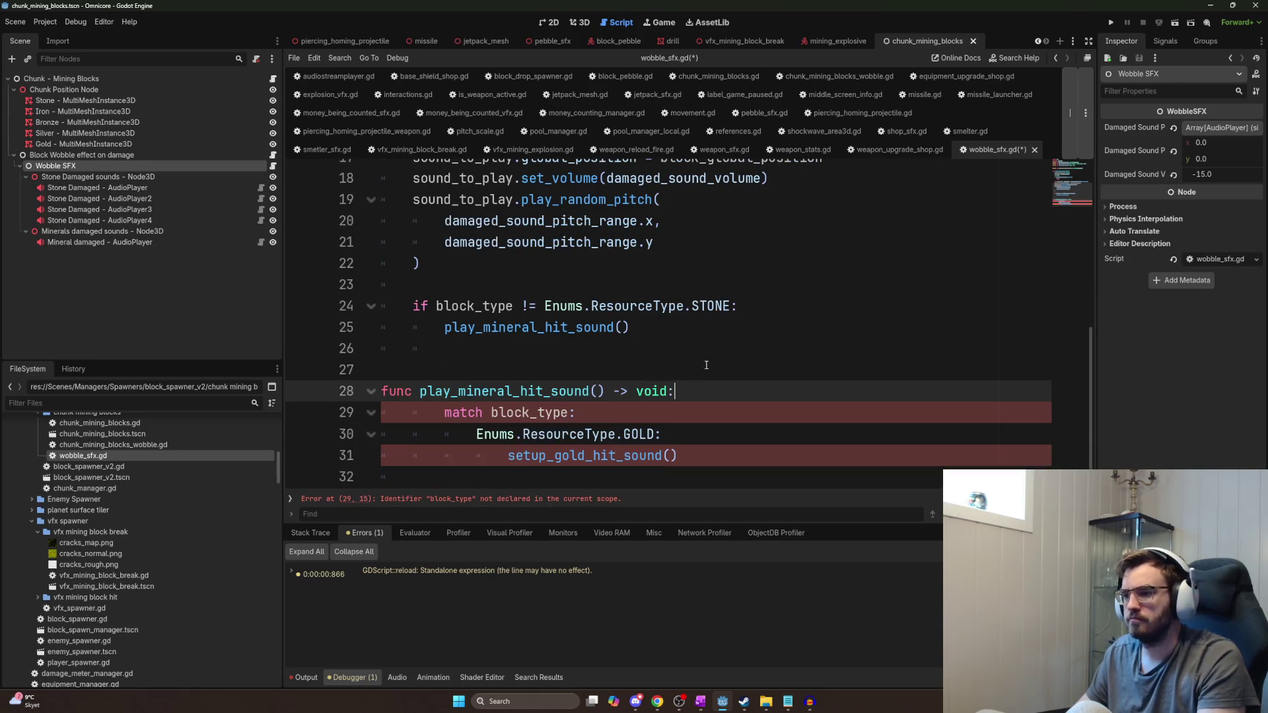
pyautogui.moveTo(683, 460); pyautogui.dragTo(507, 456)
pyautogui.click(771, 463)
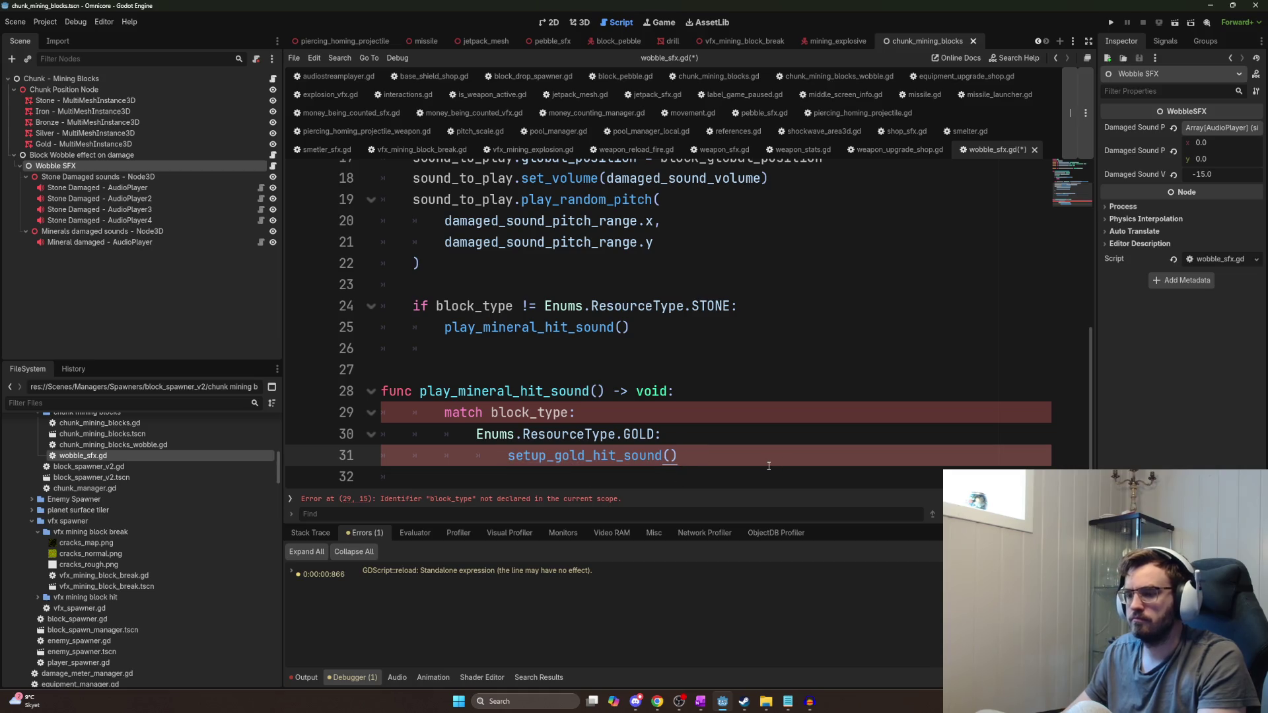
pyautogui.press('Return')
pyautogui.write('func setup_gold_hit_sound() -> voi')
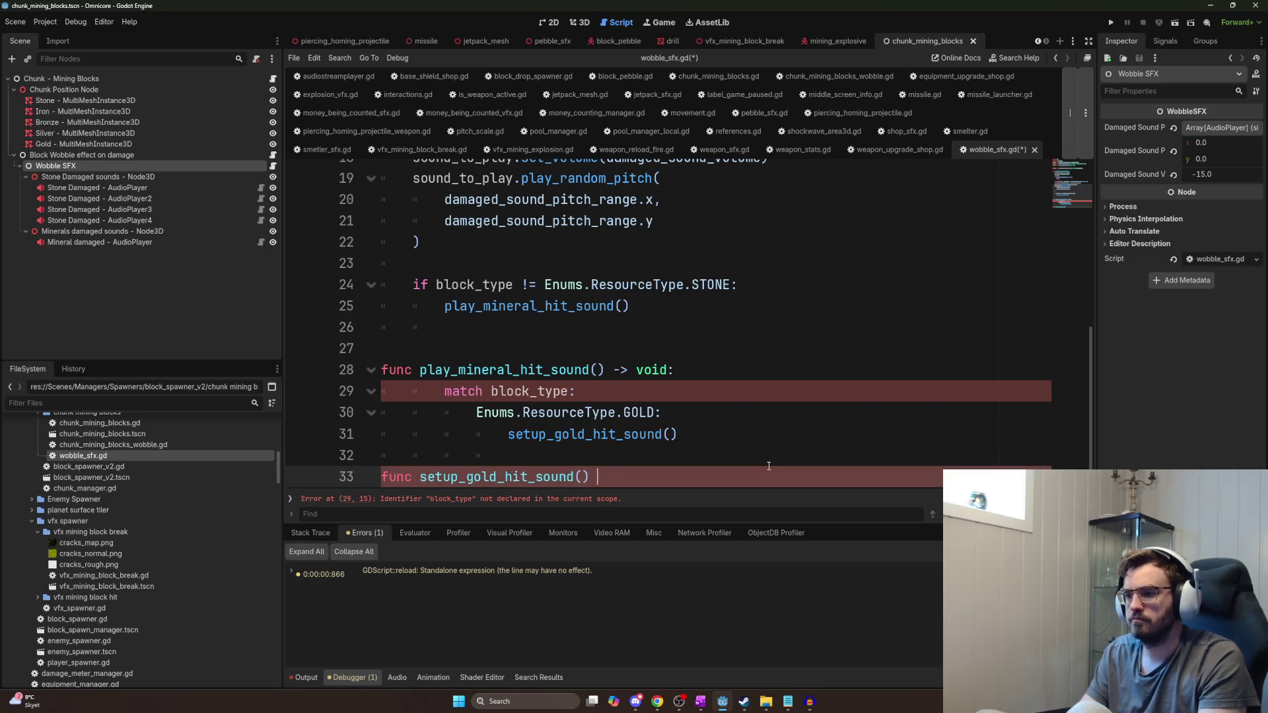
pyautogui.write('d')
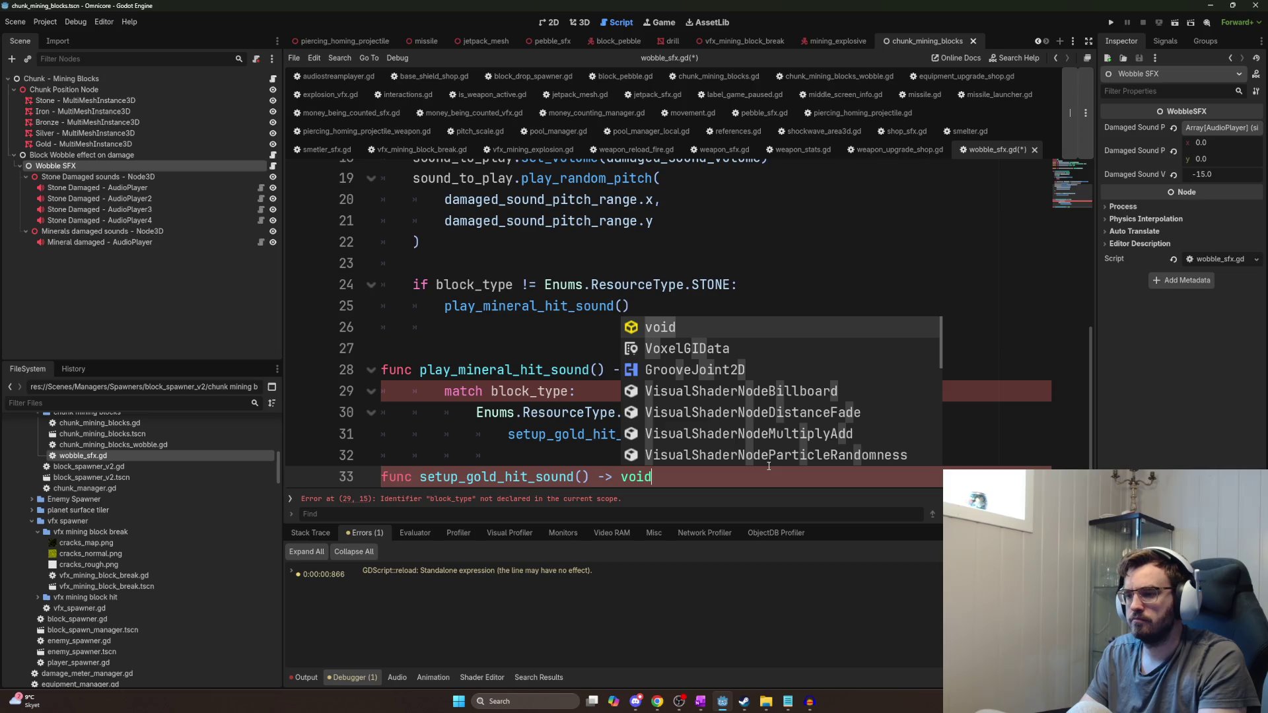
pyautogui.write(':')
pyautogui.press('Return')
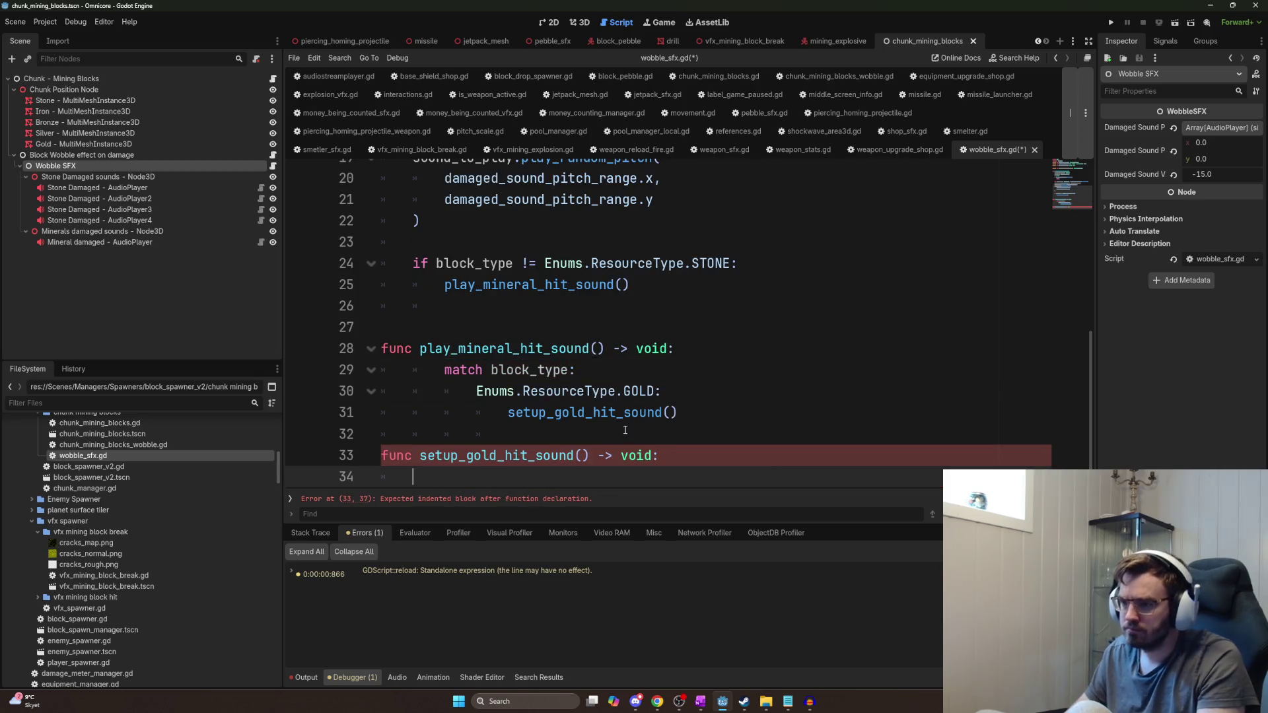
# Put blank lines under the mineral signature and un-indent the match block one level
pyautogui.click(692, 348)
pyautogui.press('Return')
pyautogui.press('Return')
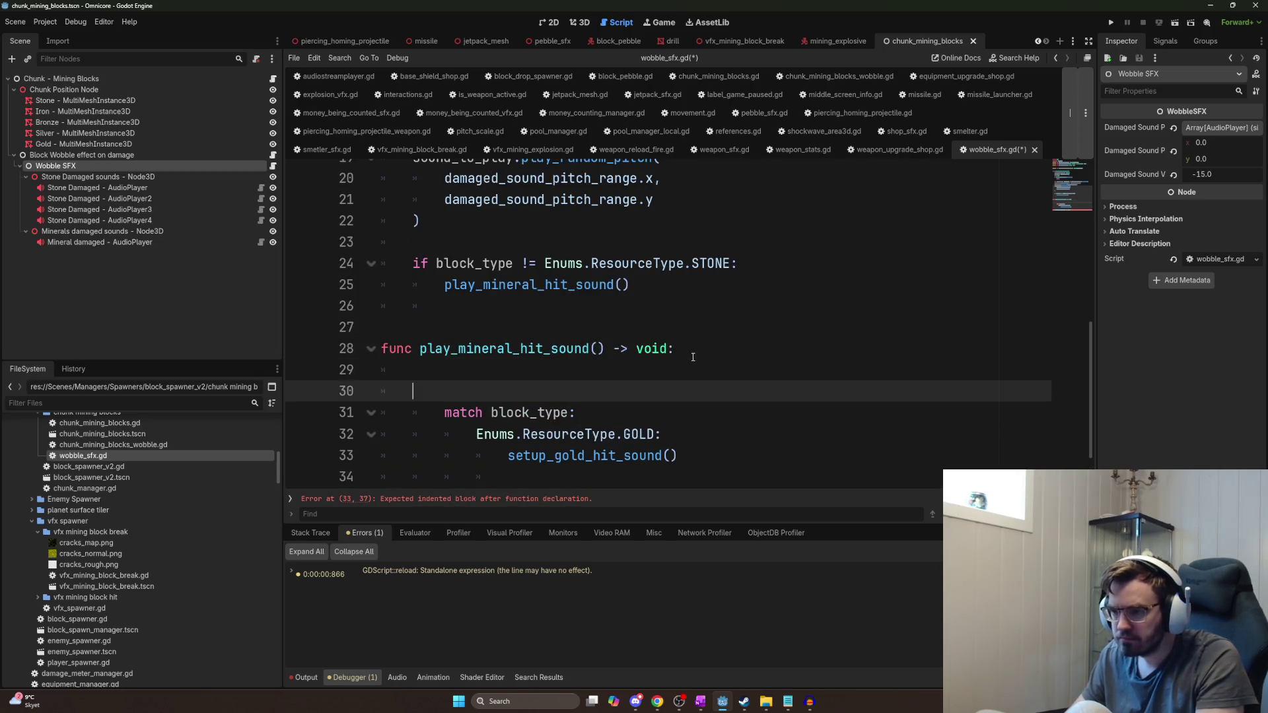
pyautogui.press('Down')
pyautogui.hotkey('shift', 'Down')
pyautogui.hotkey('shift', 'Down')
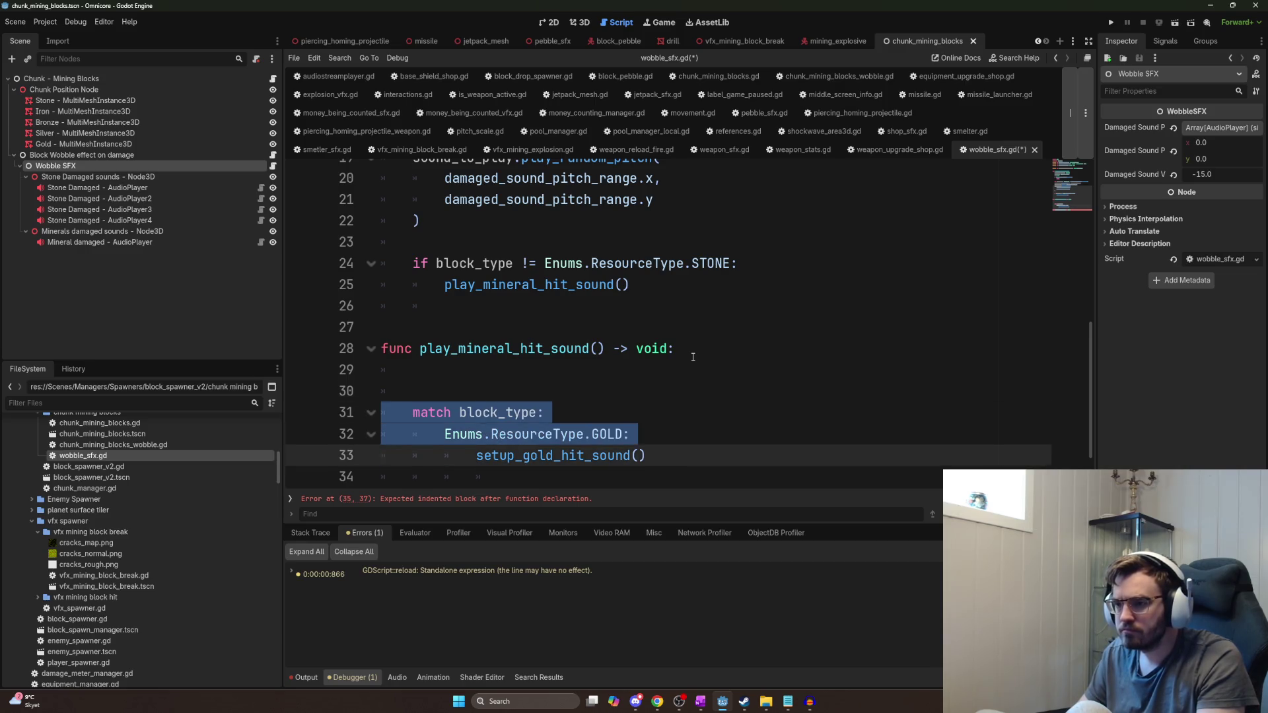
pyautogui.hotkey('shift', 'Tab')
pyautogui.press('Up')
pyautogui.press('Up')
pyautogui.press('Up')
pyautogui.press('Up')
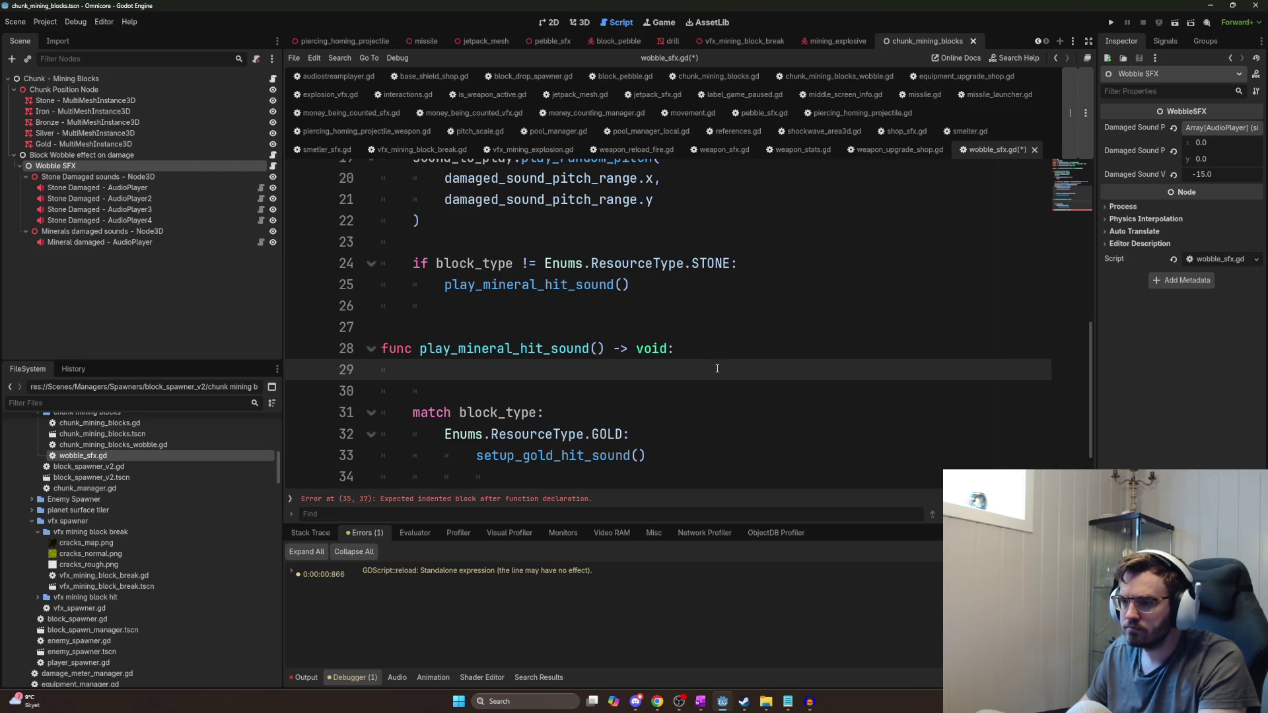
# Pick out the block_global_position and block_type parameters from the existing function signature
pyautogui.scroll(2, 717, 367)
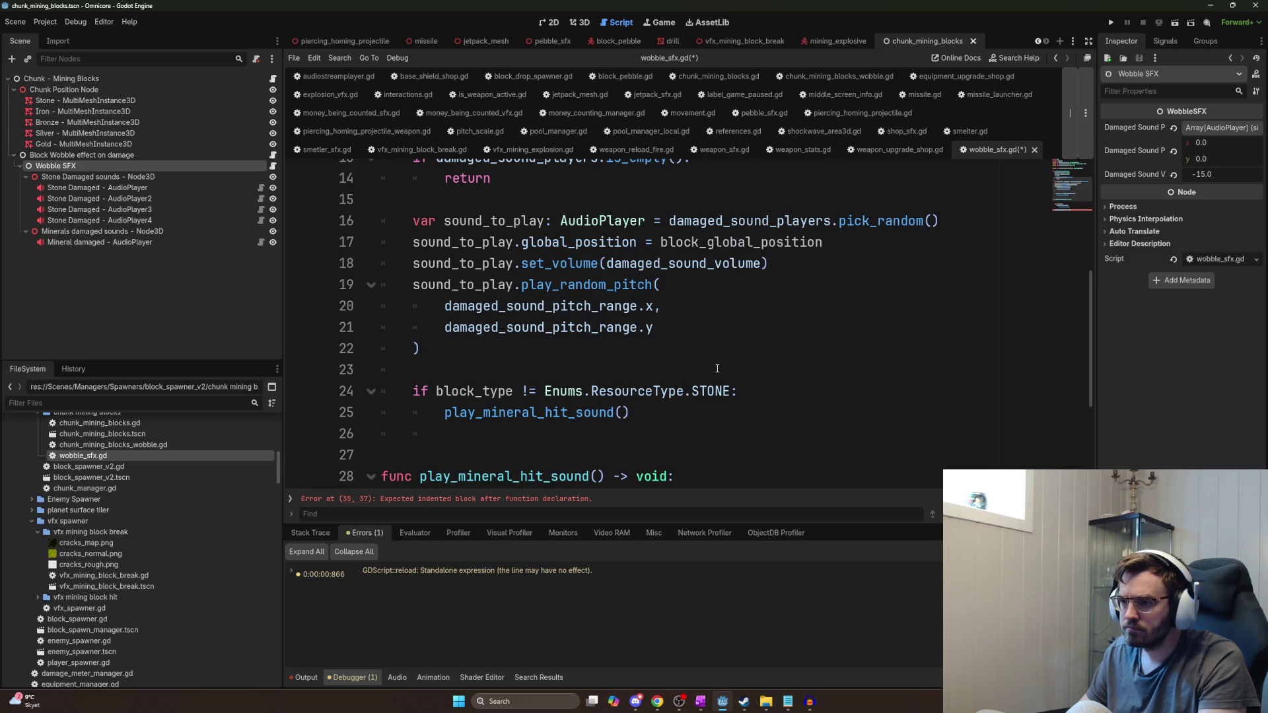
pyautogui.scroll(3, 720, 354)
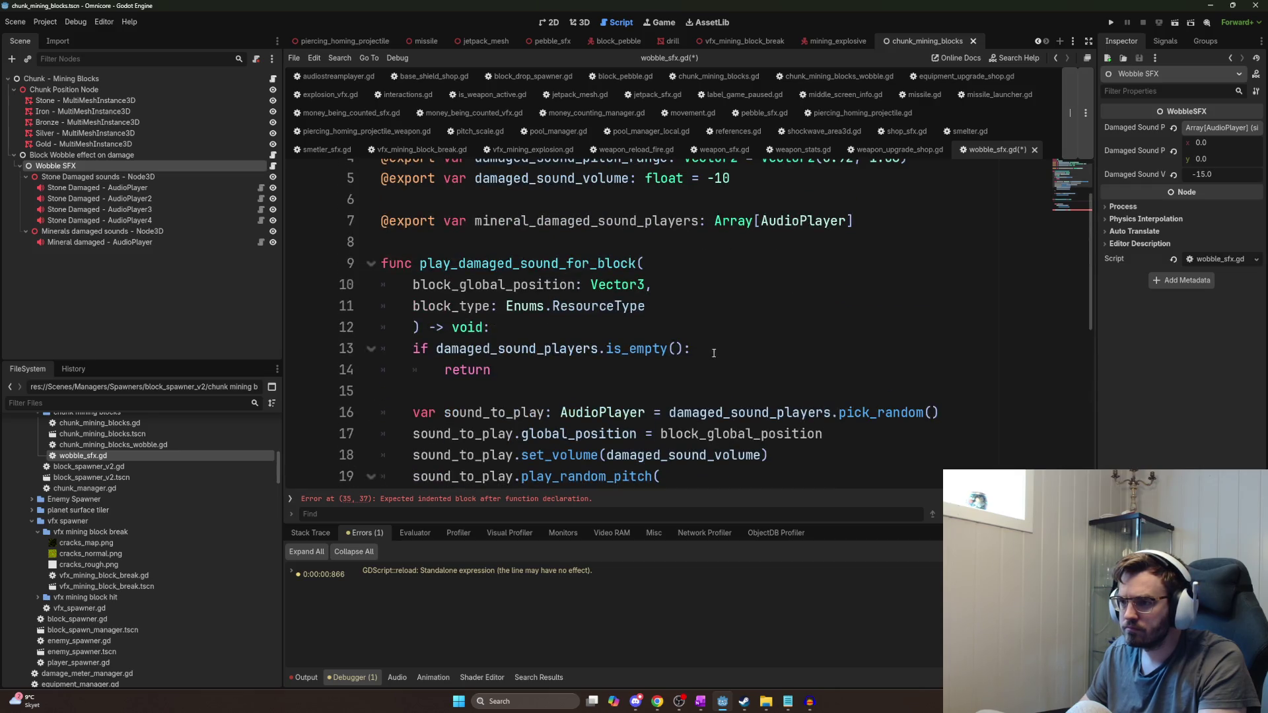
pyautogui.doubleClick(485, 286)
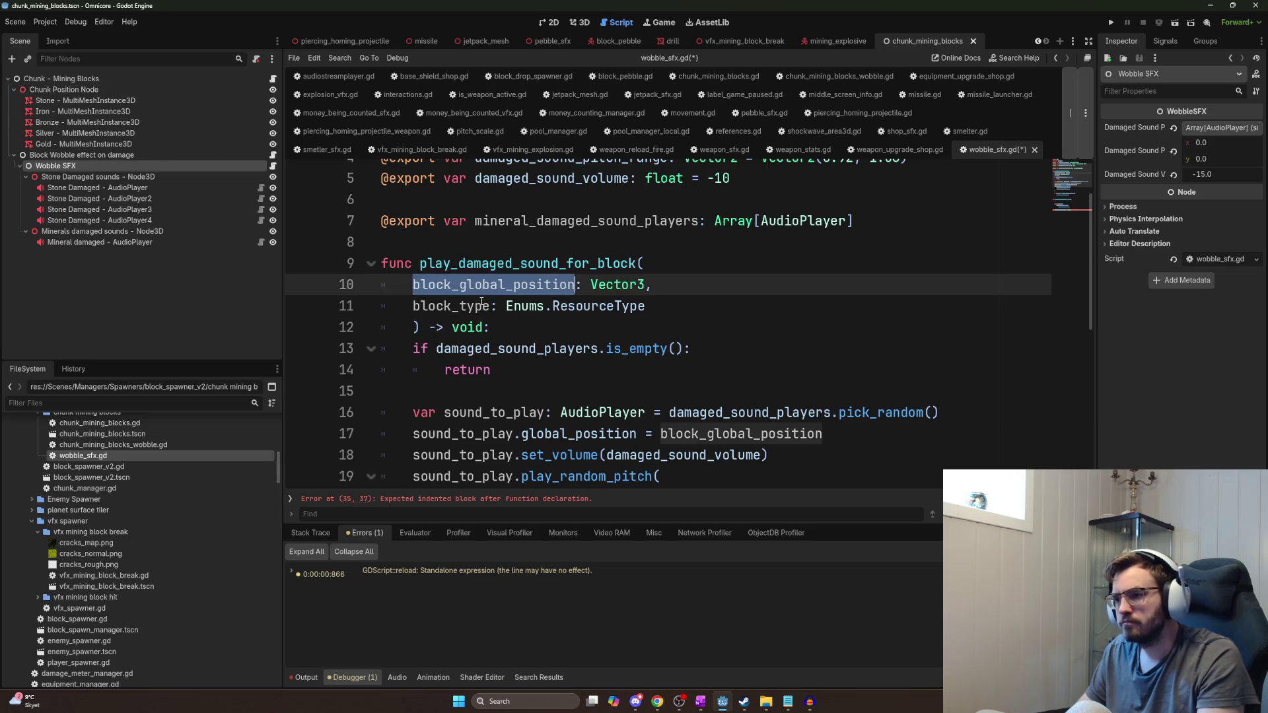
pyautogui.doubleClick(482, 306)
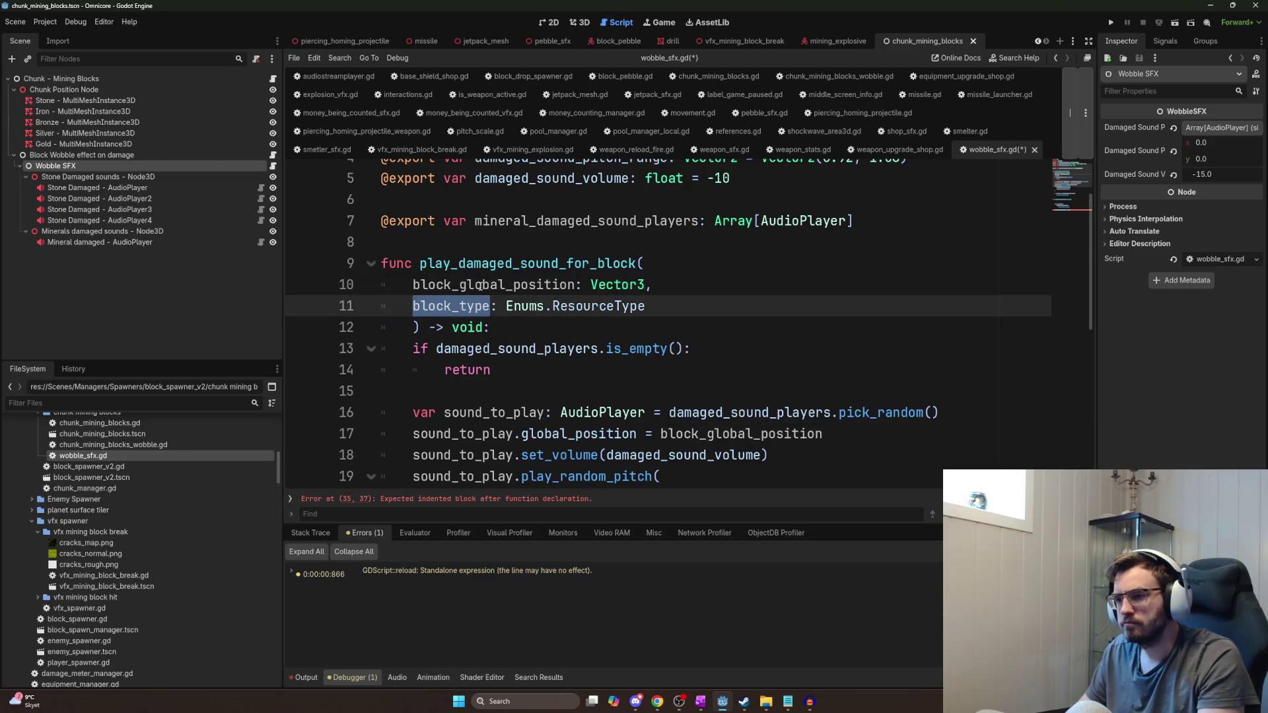
pyautogui.scroll(-5, 542, 369)
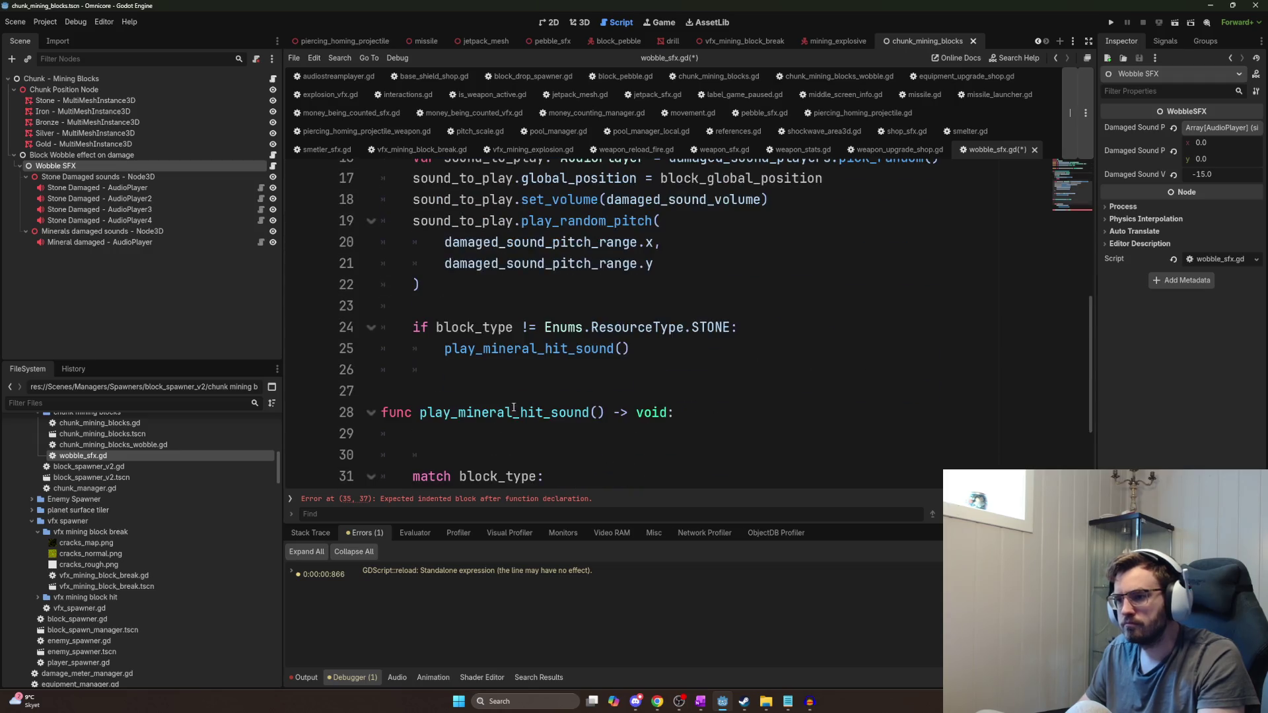
pyautogui.scroll(2, 629, 364)
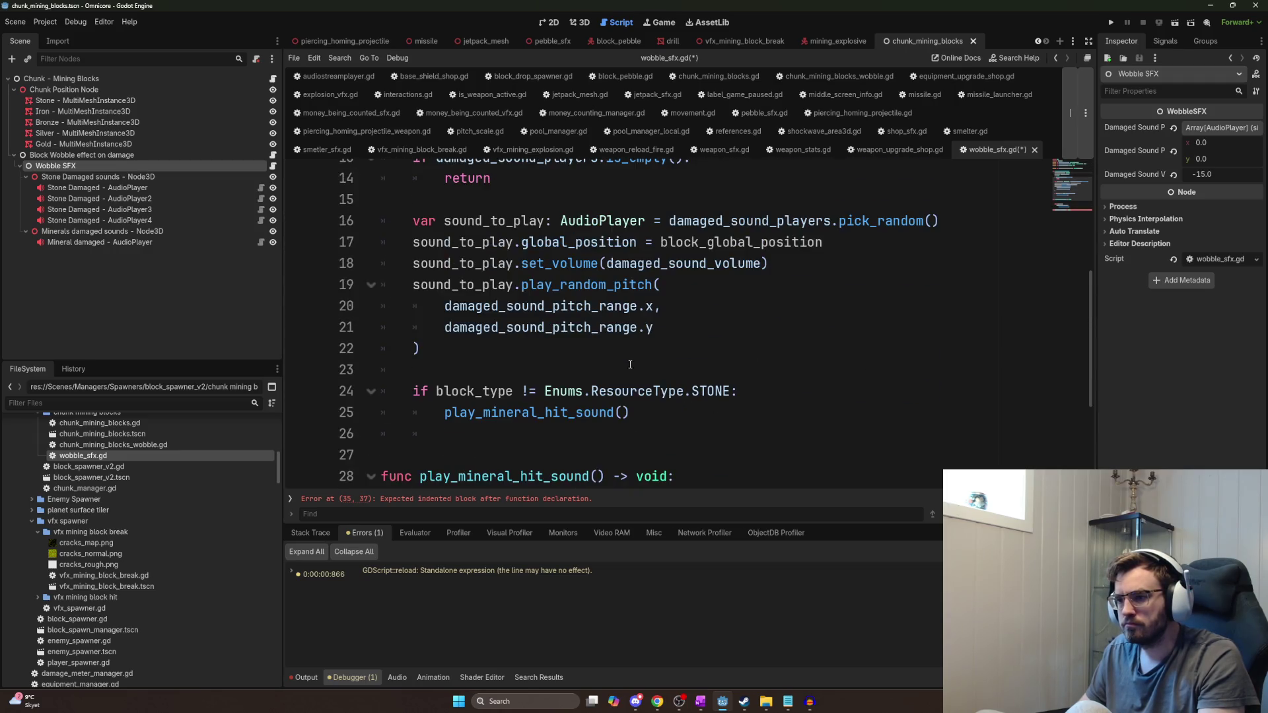
pyautogui.scroll(-1, 641, 388)
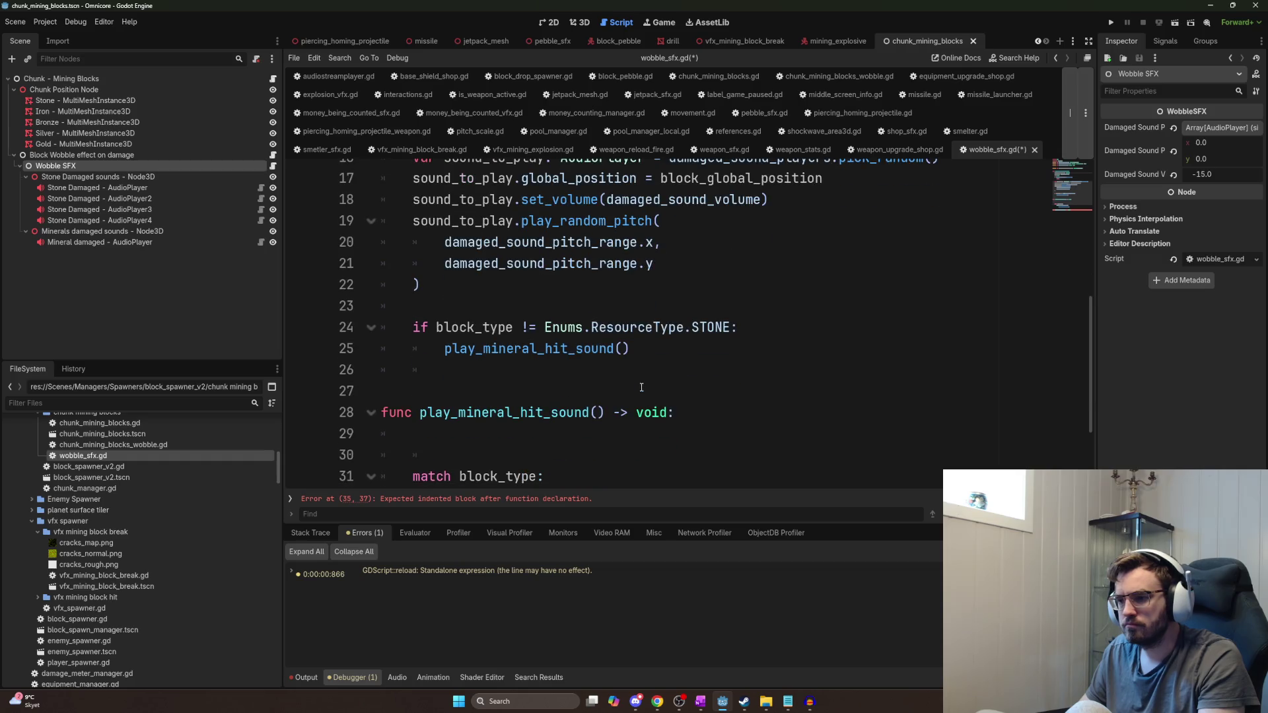
pyautogui.scroll(-2, 644, 371)
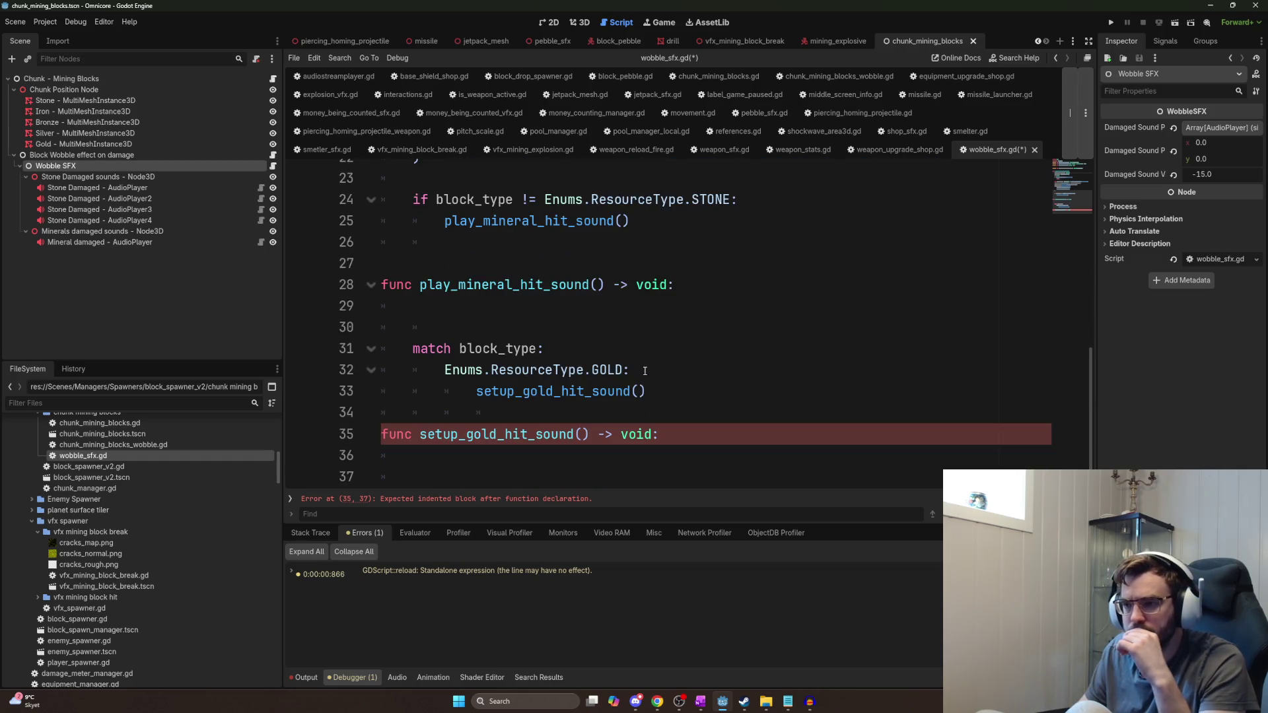
pyautogui.scroll(1, 644, 371)
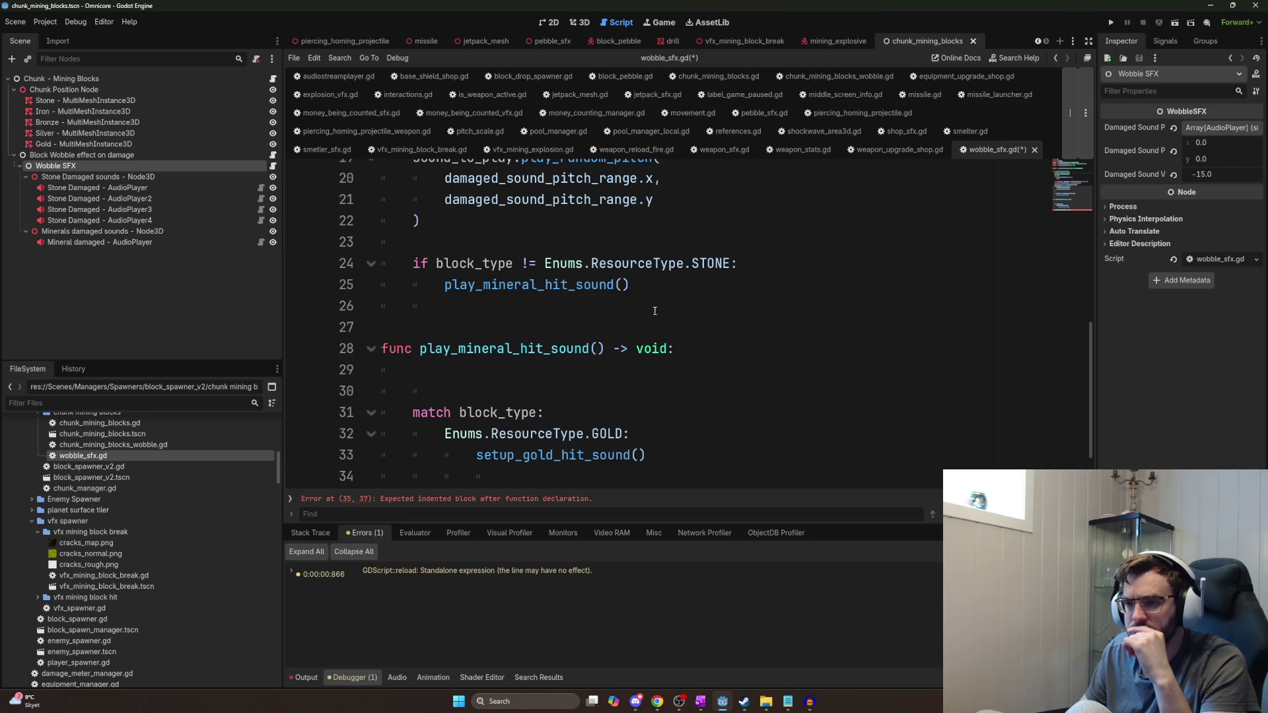
# Paste block_global_position: Vector3 and block_type: Enums.ResourceType into play_mineral_hit_sound, indenting ') -> void:'
pyautogui.click(599, 348)
pyautogui.write('block_global_position: Vector3, \tblock_type: Enums.ResourceType')
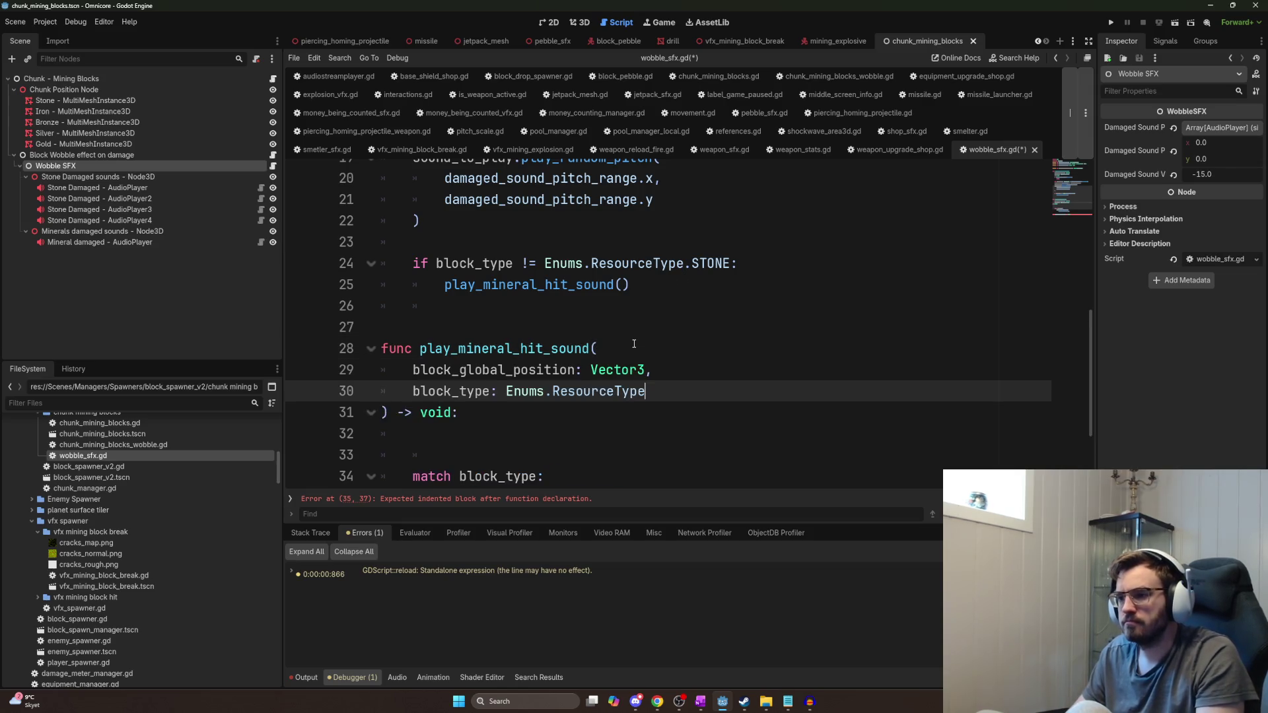
pyautogui.click(383, 412)
pyautogui.press('Tab')
pyautogui.moveTo(382, 412); pyautogui.dragTo(549, 415)
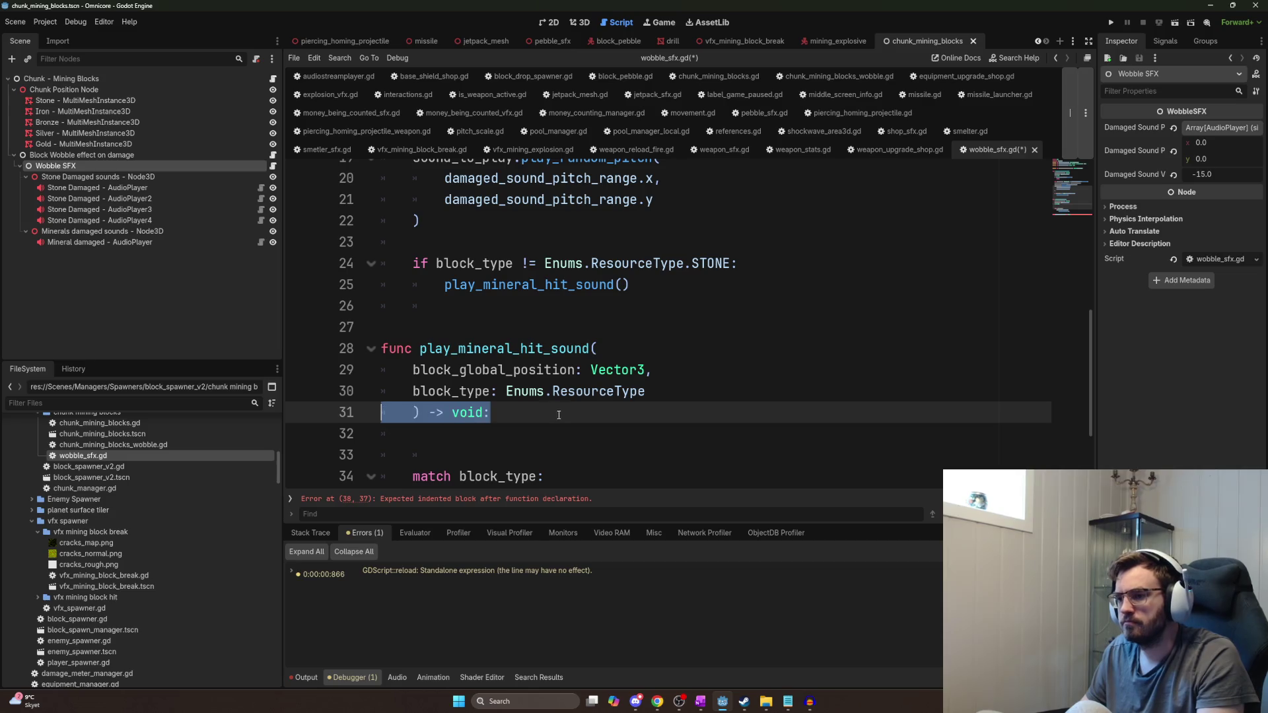
pyautogui.scroll(-2, 549, 414)
pyautogui.click(549, 415)
pyautogui.scroll(2, 561, 390)
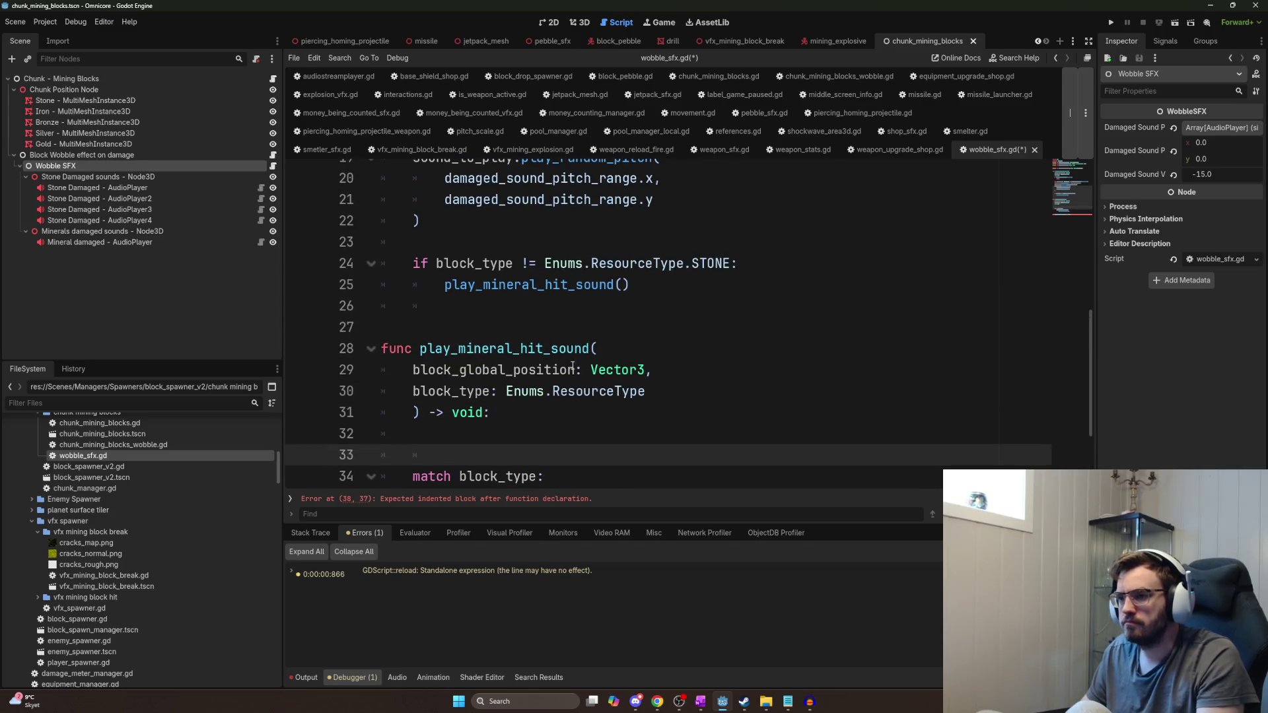
# Remove a stray empty line, then add blank lines after setup_gold_hit_sound() and below the signature
pyautogui.scroll(5, 629, 384)
pyautogui.scroll(-1, 630, 384)
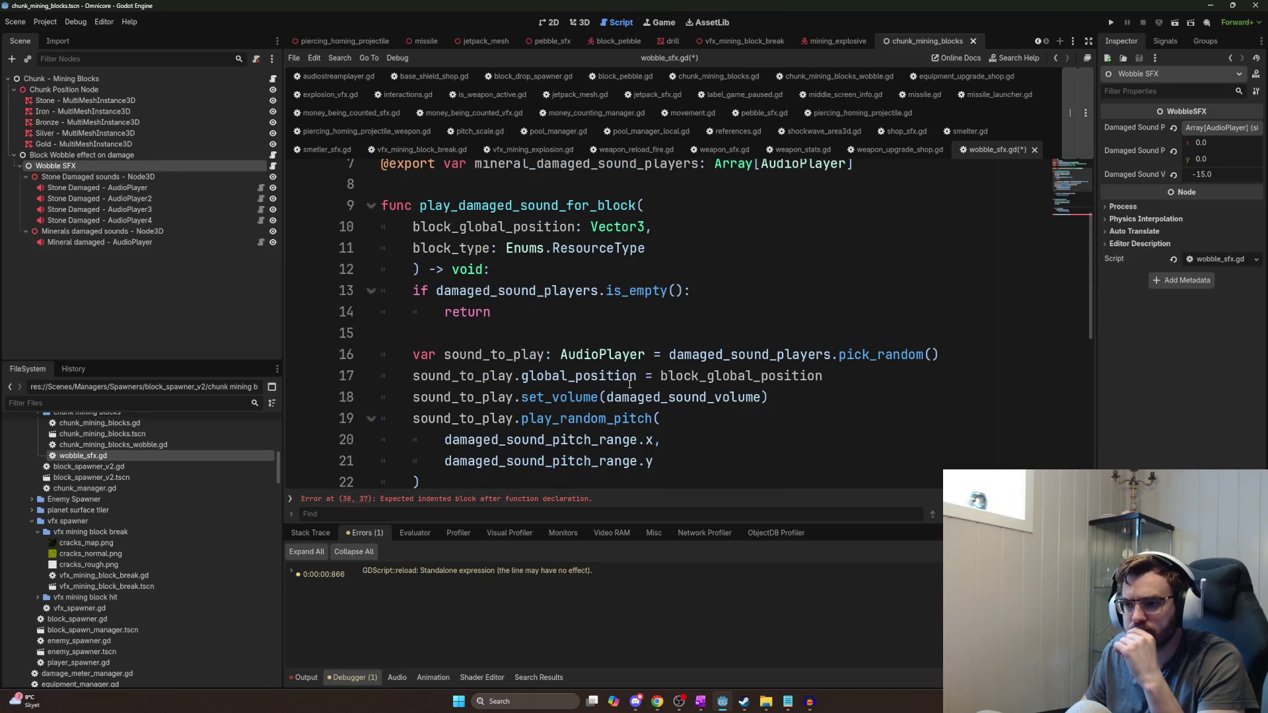
pyautogui.scroll(-4, 630, 384)
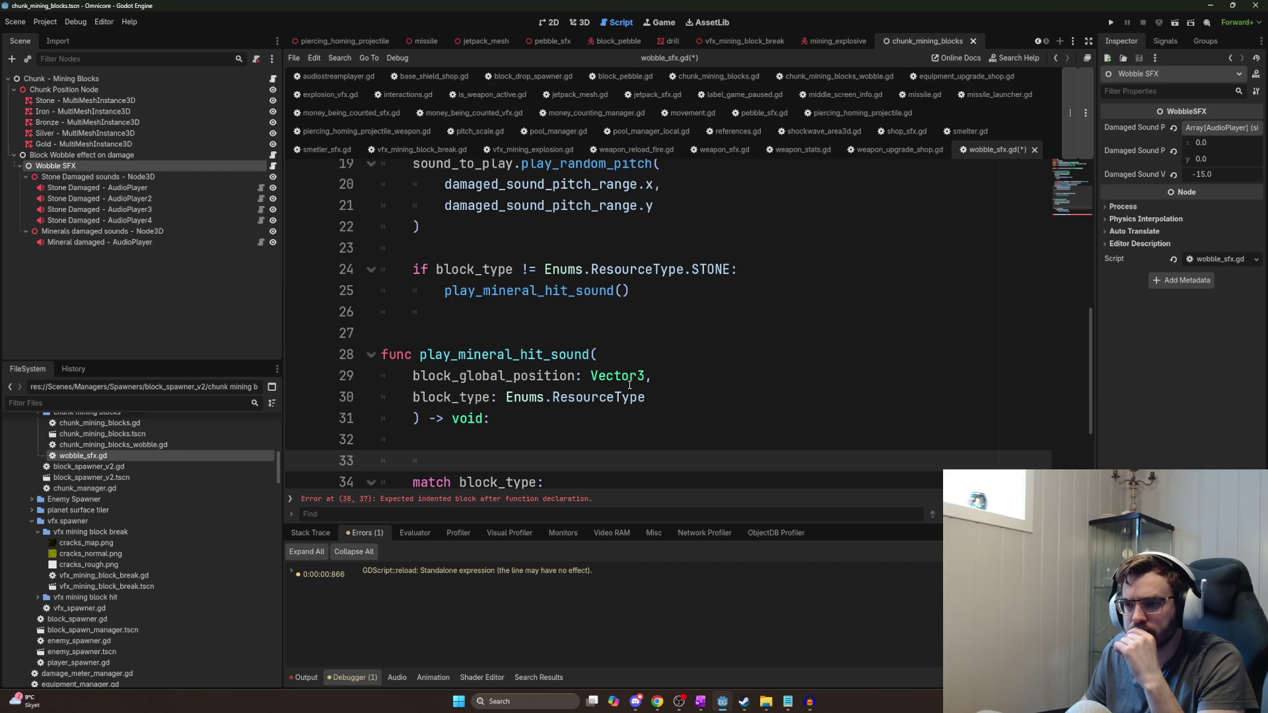
pyautogui.scroll(-2, 629, 384)
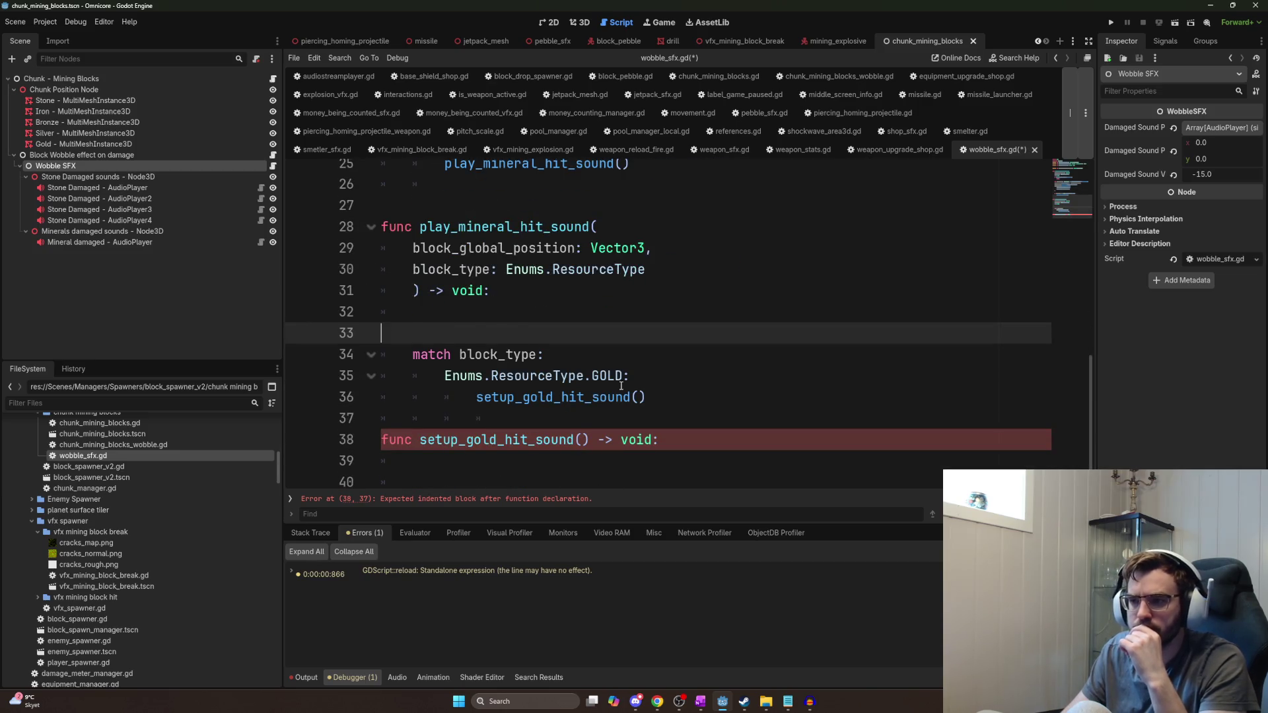
pyautogui.press('BackSpace')
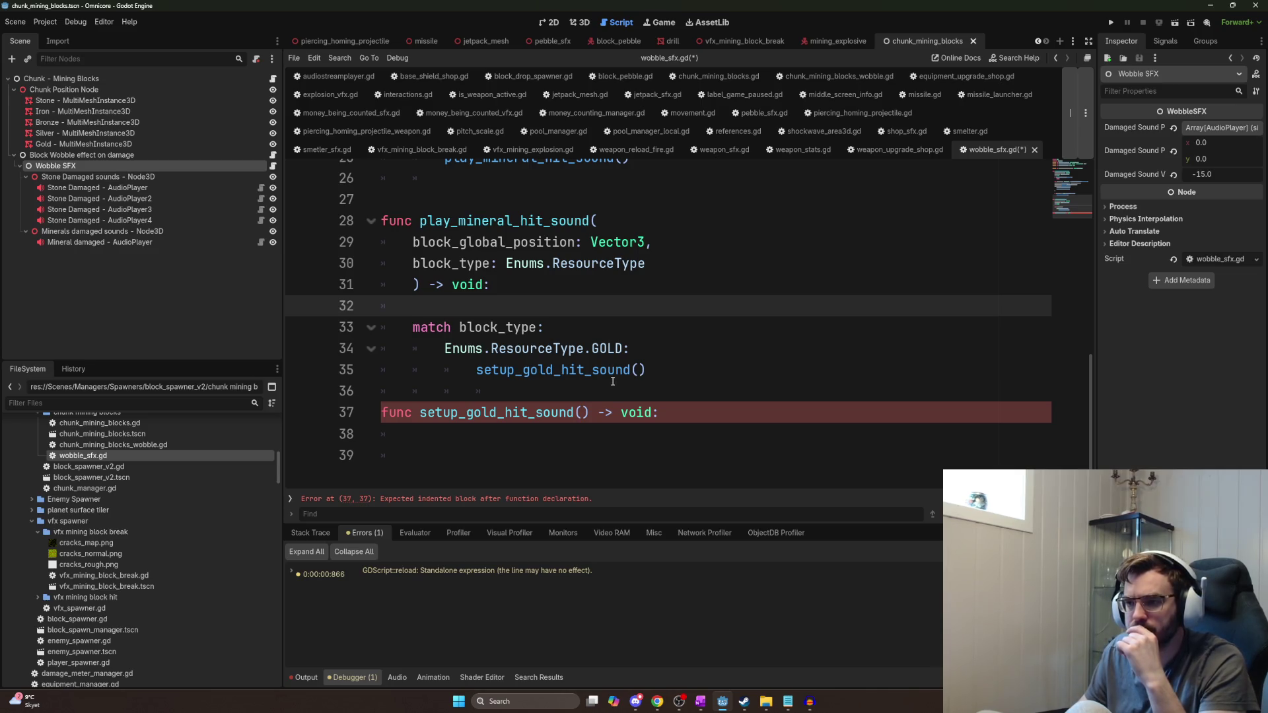
pyautogui.click(666, 372)
pyautogui.press('Return')
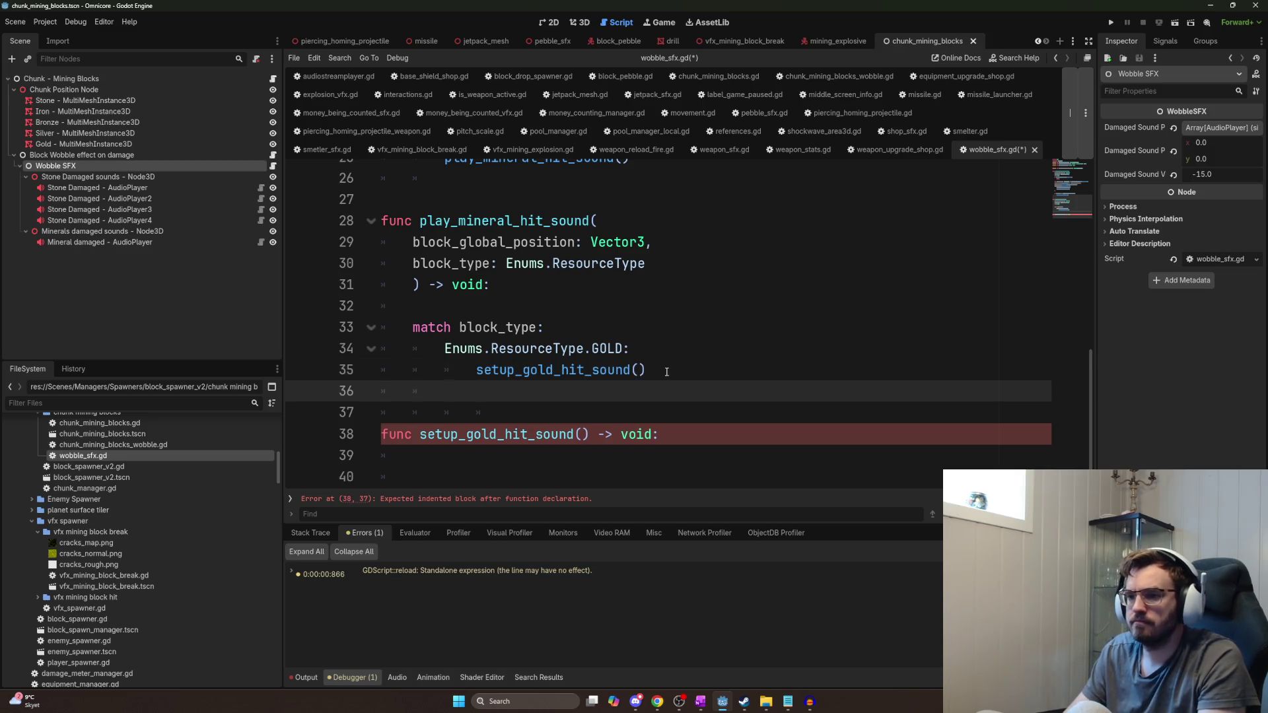
pyautogui.press('Return')
pyautogui.press('Up')
pyautogui.press('Up')
pyautogui.press('Up')
pyautogui.press('Return')
pyautogui.press('Up')
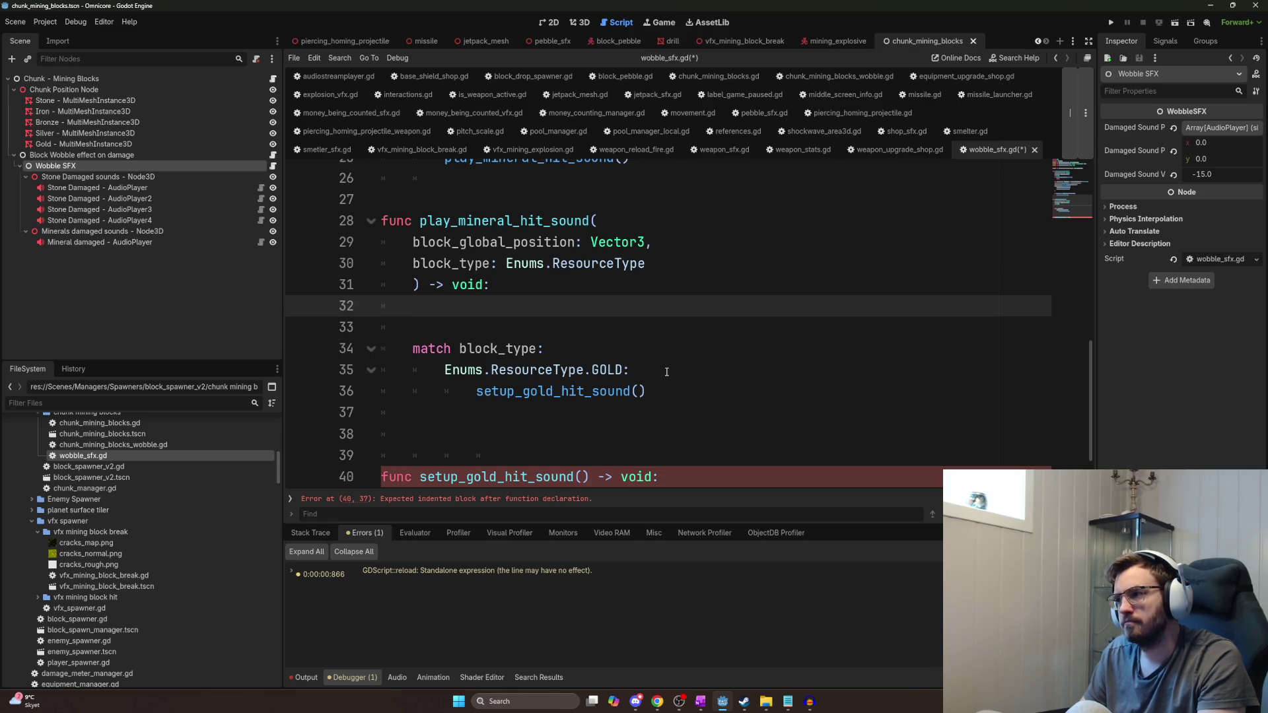
pyautogui.scroll(5, 666, 372)
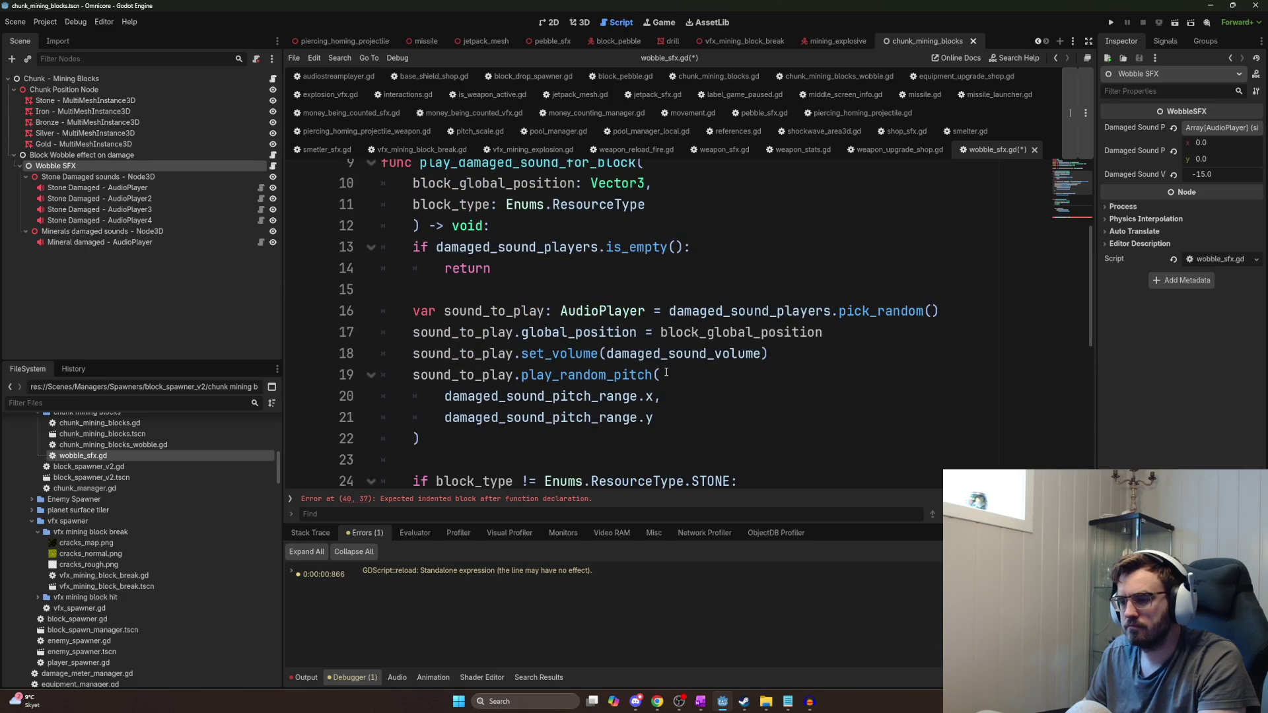
pyautogui.scroll(-6, 667, 372)
# Declare 'var sound_to_play: AudioPlayer' at the top of play_mineral_hit_sound
pyautogui.write('var sound_to_play: ')
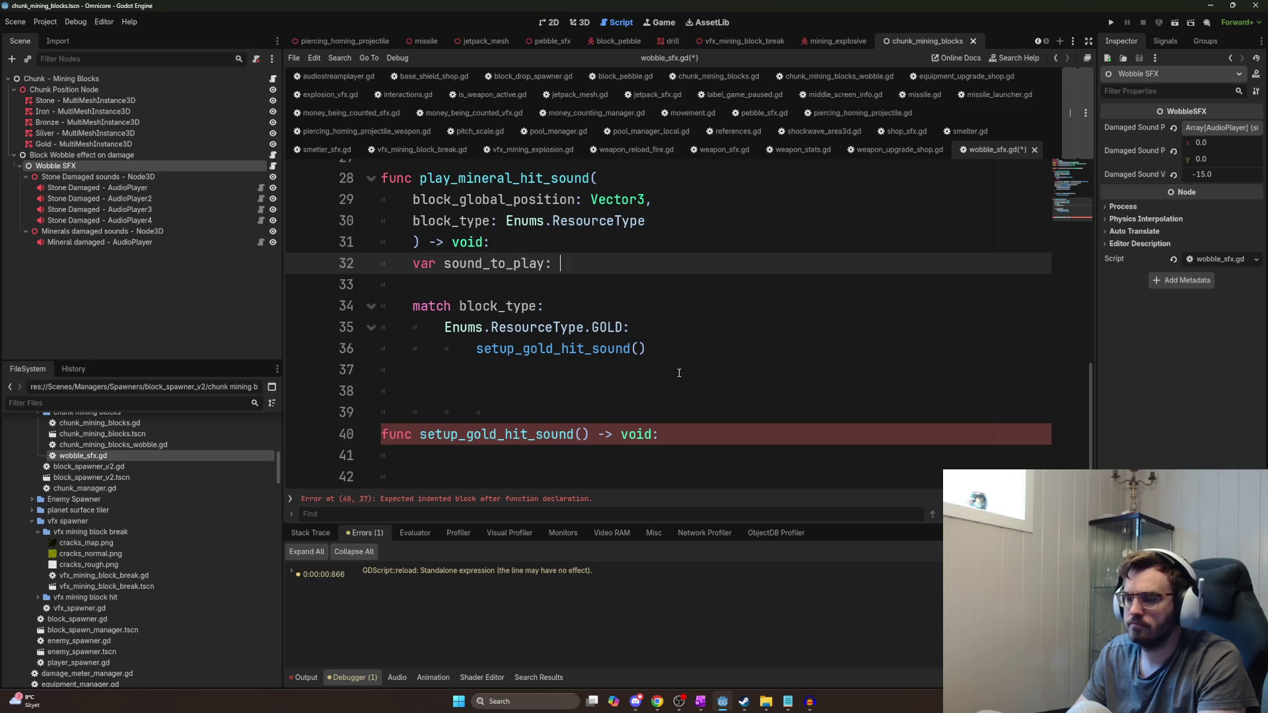
pyautogui.write('Aud')
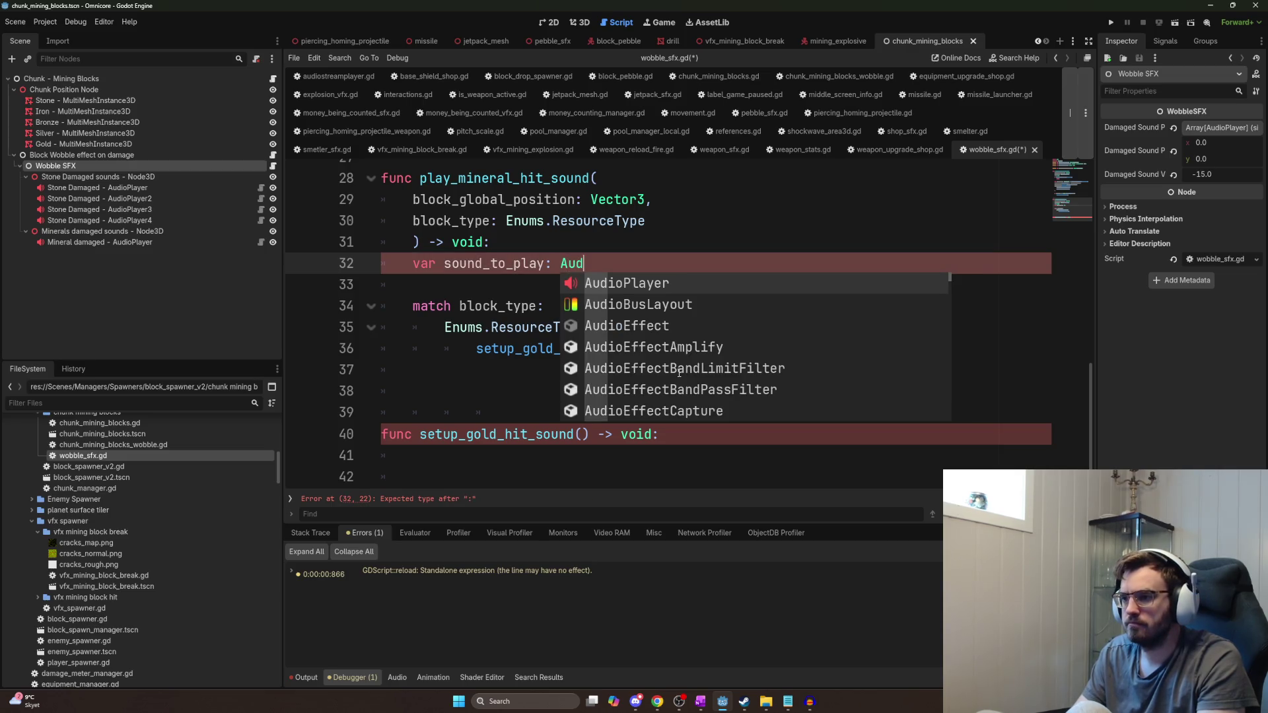
pyautogui.press('Return')
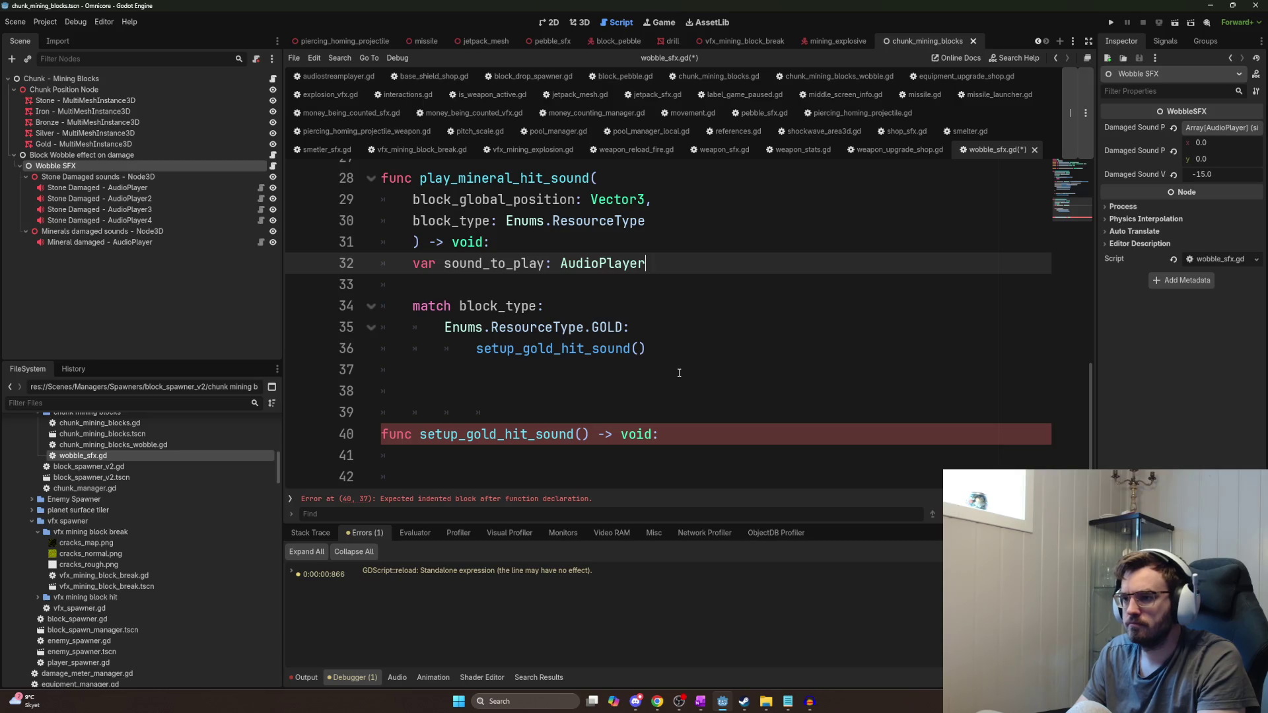
pyautogui.scroll(8, 680, 374)
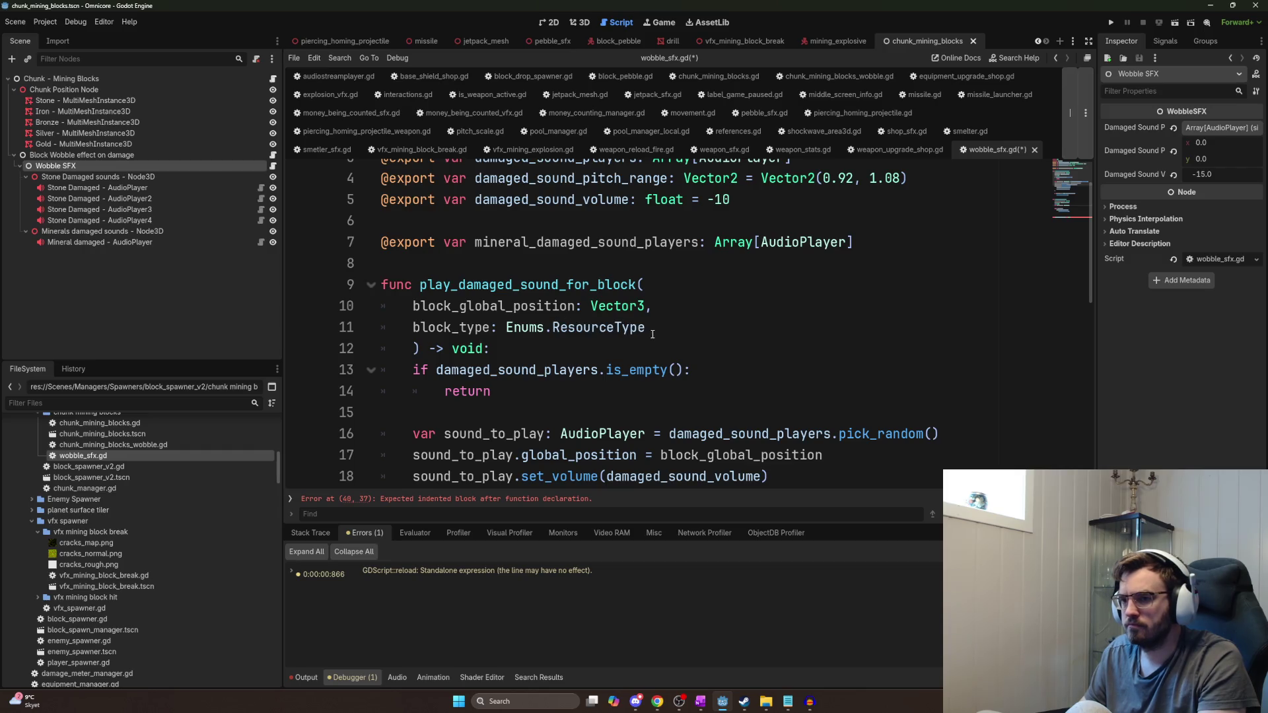
pyautogui.scroll(1, 681, 323)
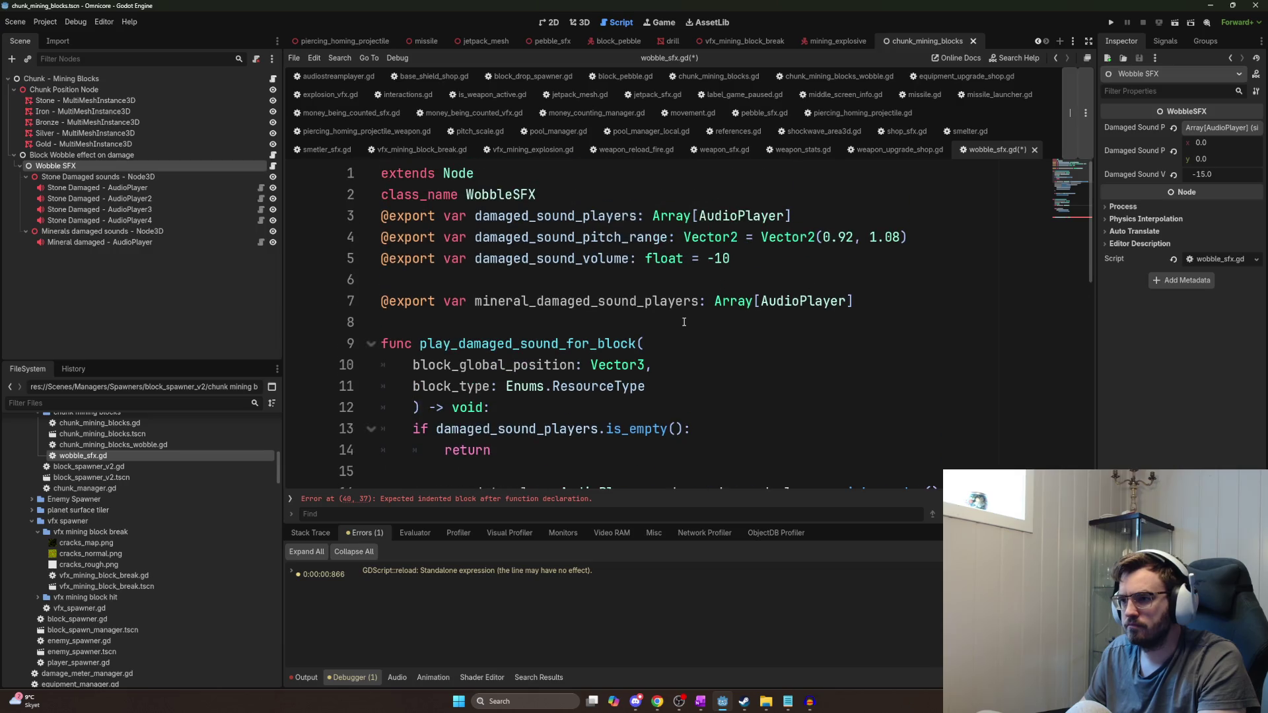
pyautogui.doubleClick(651, 303)
pyautogui.scroll(-9, 665, 353)
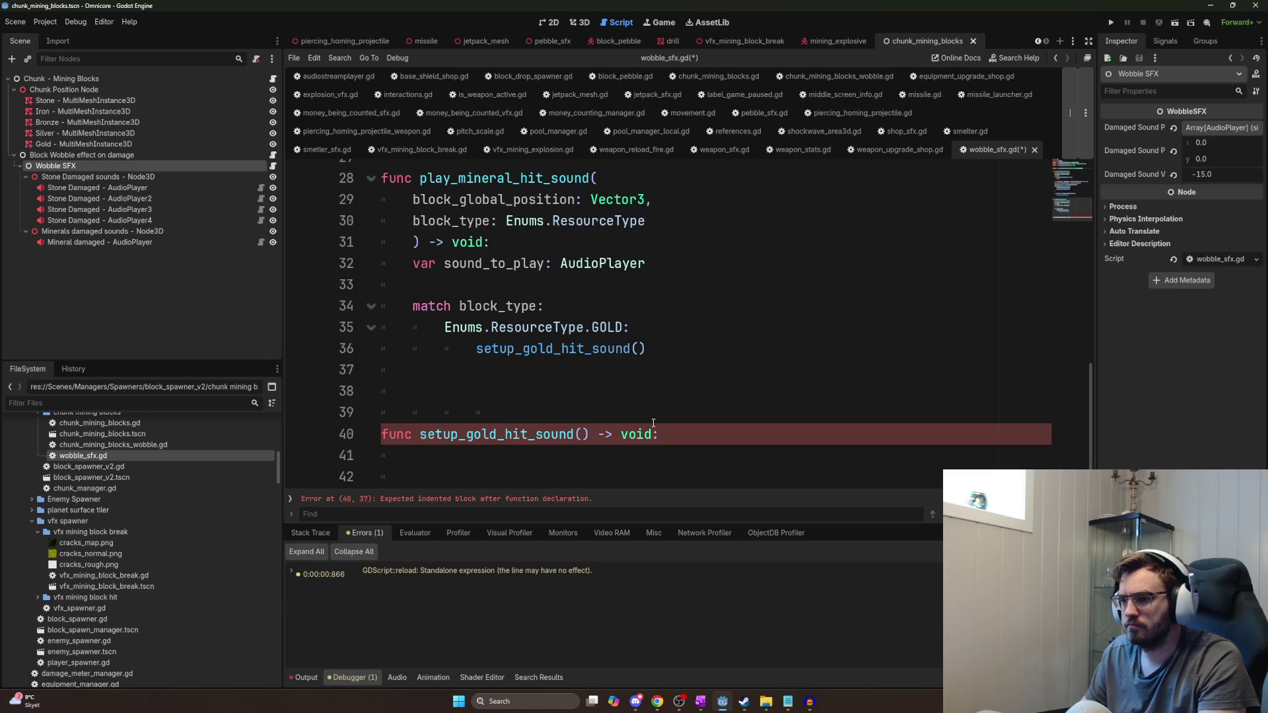
pyautogui.click(651, 268)
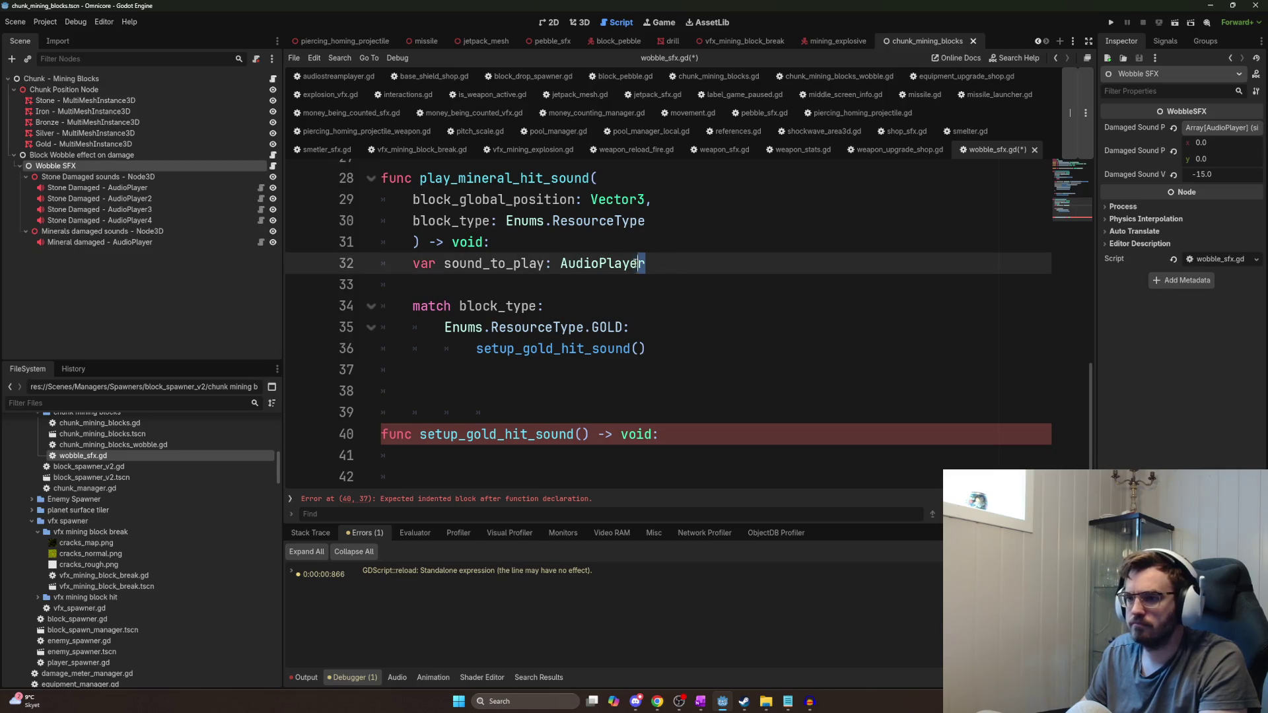
# Assign it mineral_damaged_sound_players.pick_random(), split onto a second line with a backslash
pyautogui.write('= mineral_damaged_sound_players.pick')
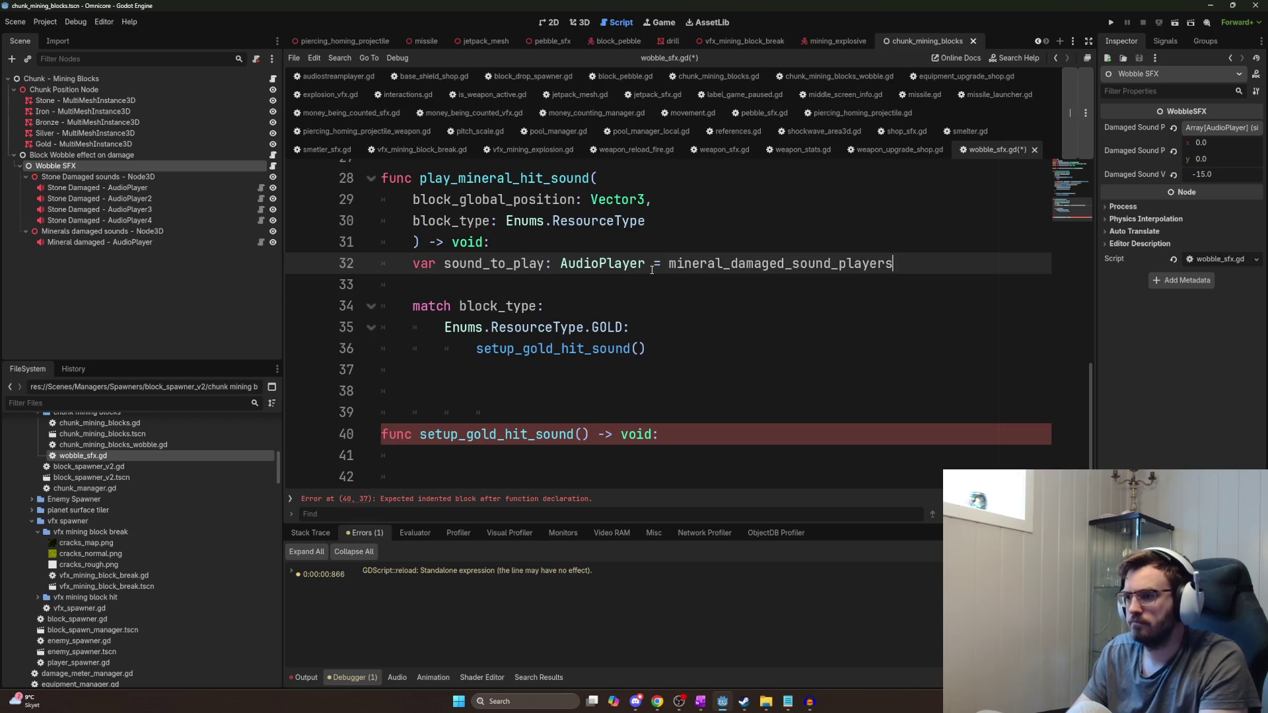
pyautogui.press('Return')
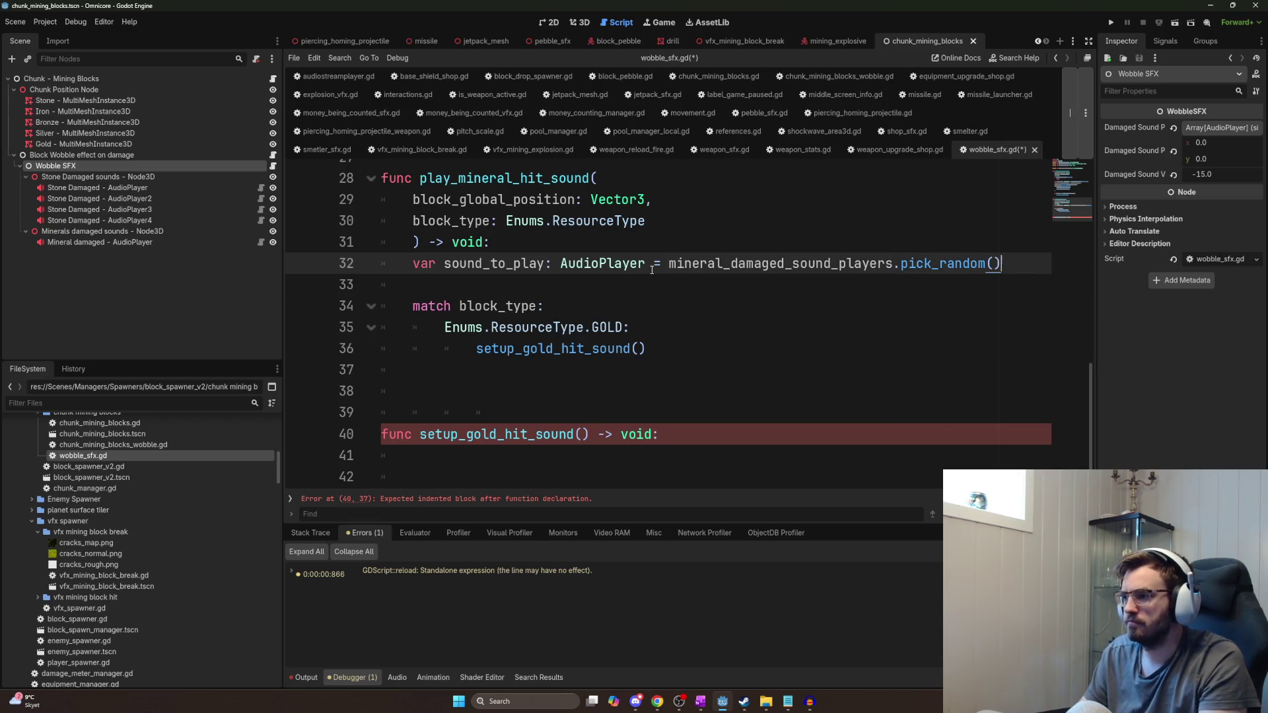
pyautogui.write('\\')
pyautogui.press('Return')
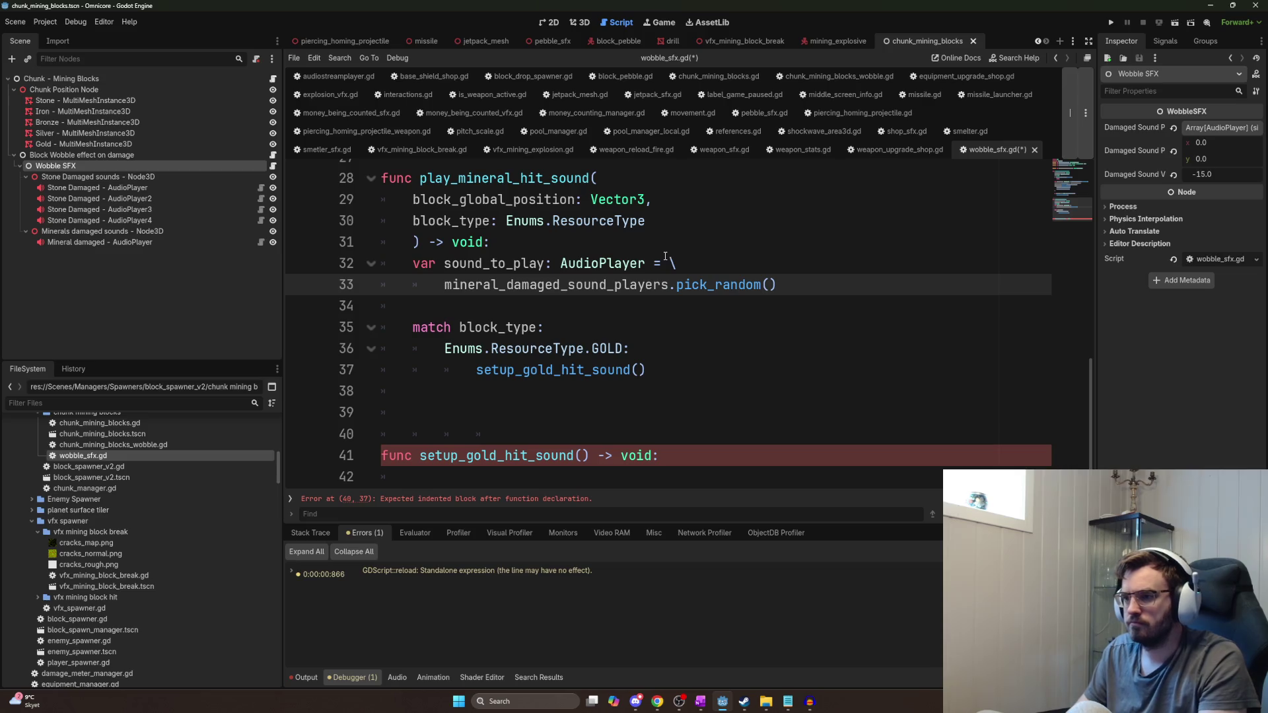
pyautogui.press('End')
pyautogui.press('Return')
pyautogui.press('Return')
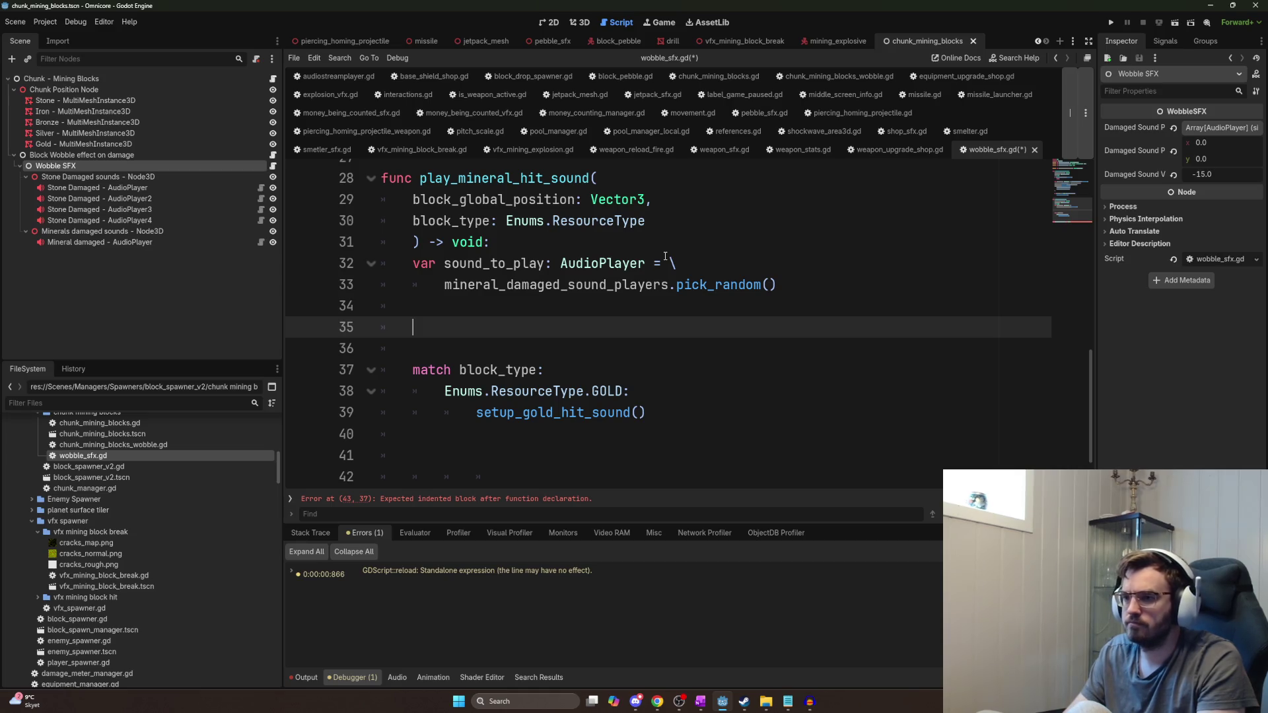
# Try a setup_mineral_hit_sound(block_type) call, then remove it and restore the deleted match block
pyautogui.write('setup')
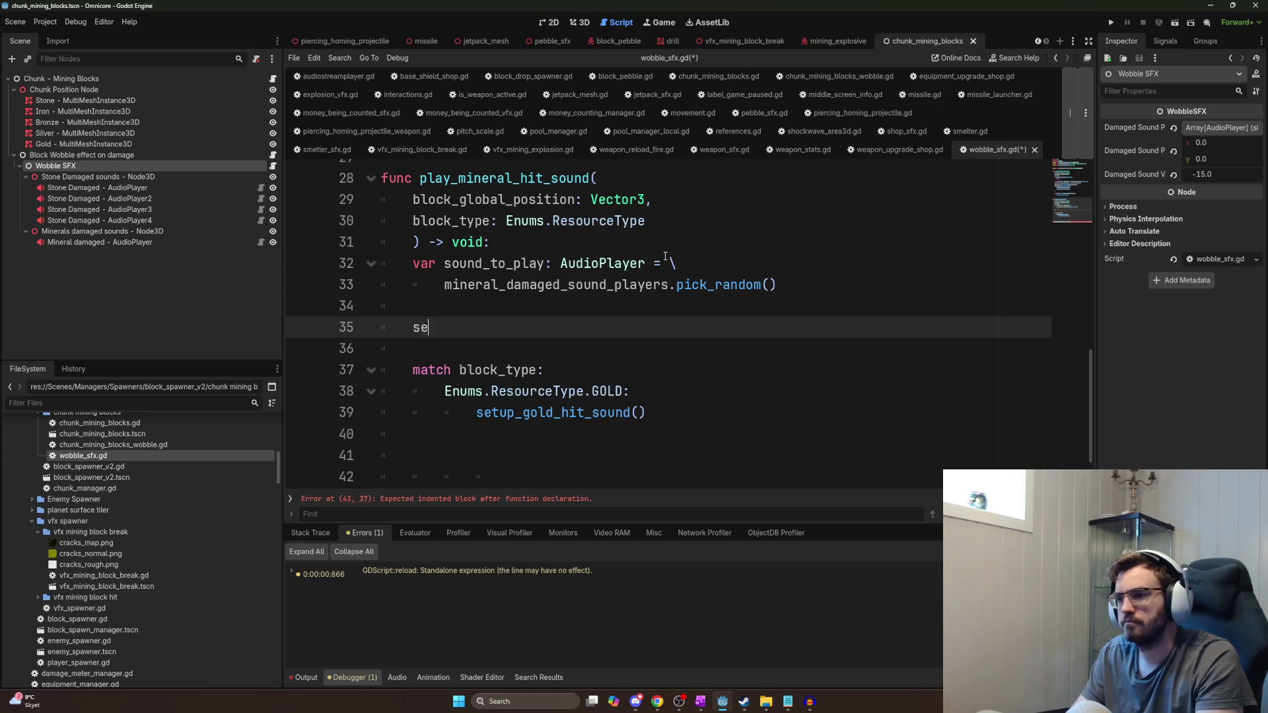
pyautogui.write('_')
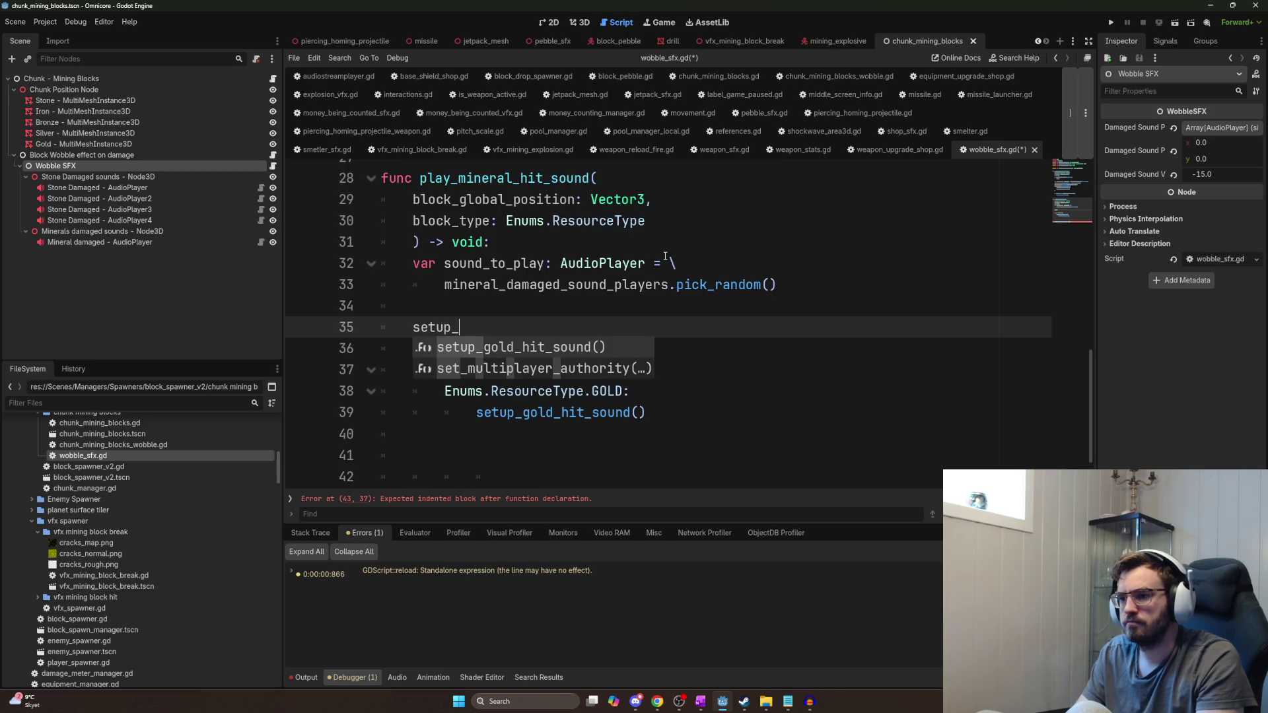
pyautogui.write('mineral_')
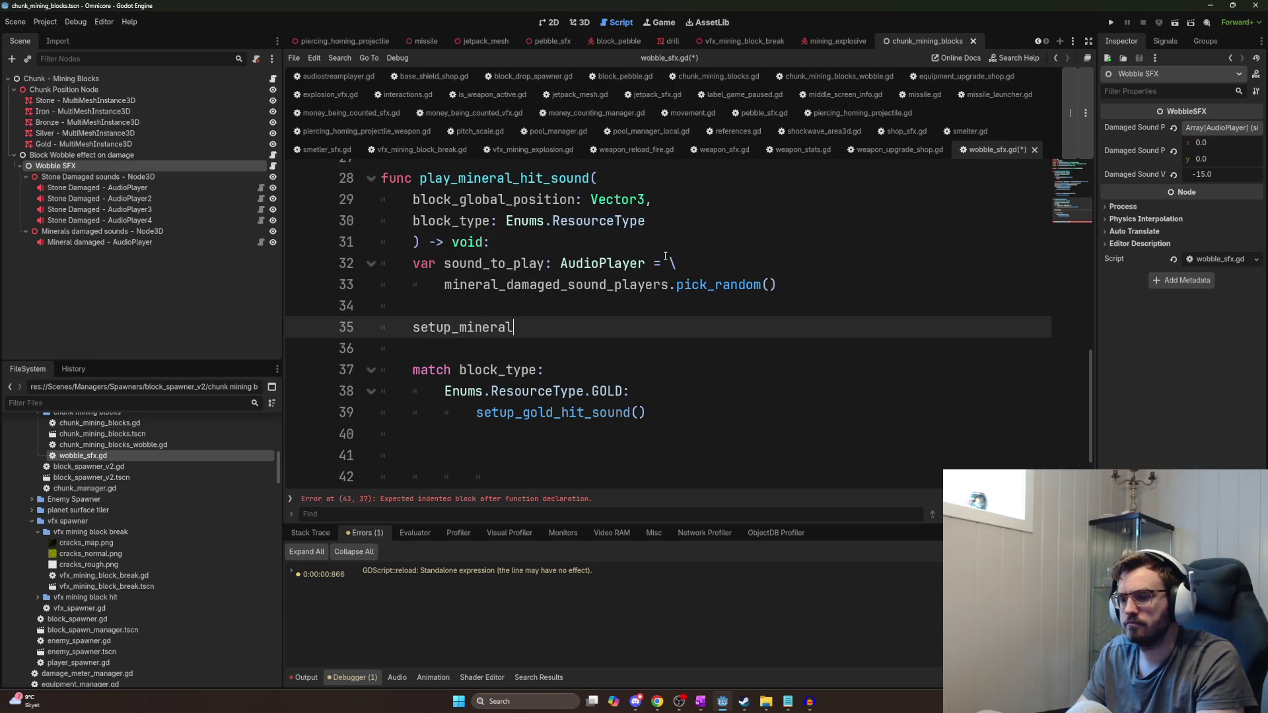
pyautogui.write('hit_sound')
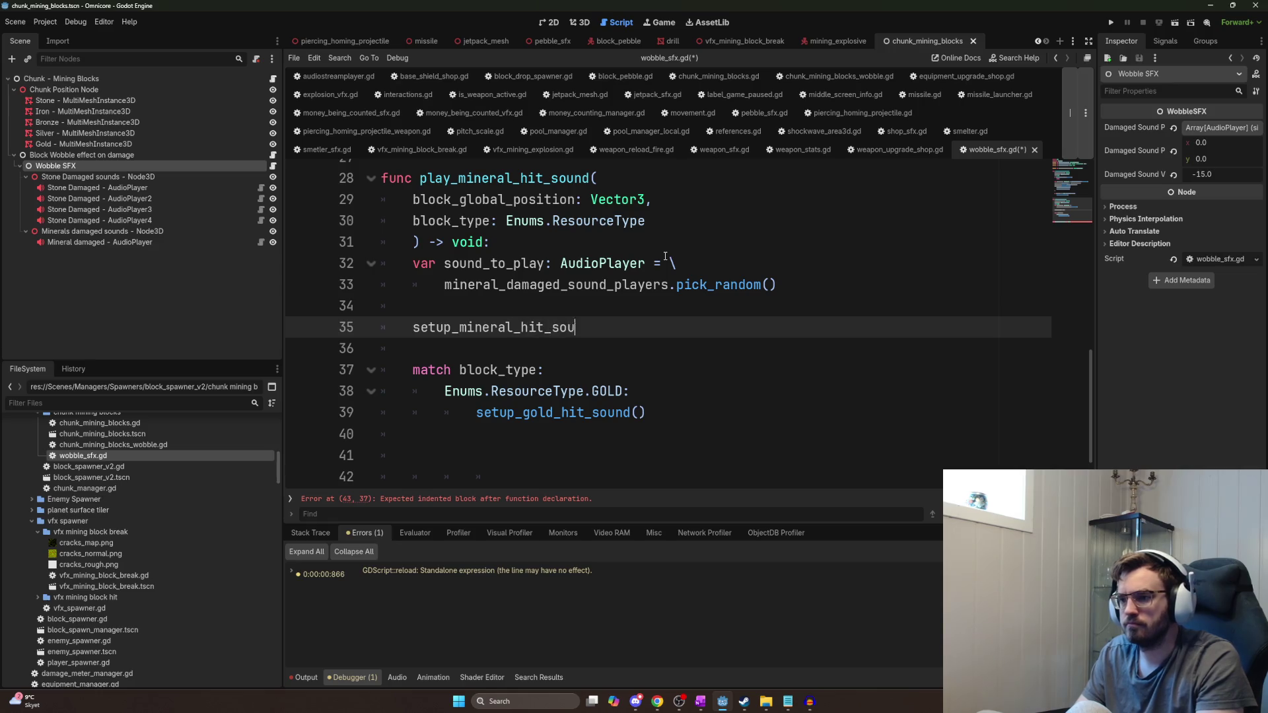
pyautogui.write('(block_ty')
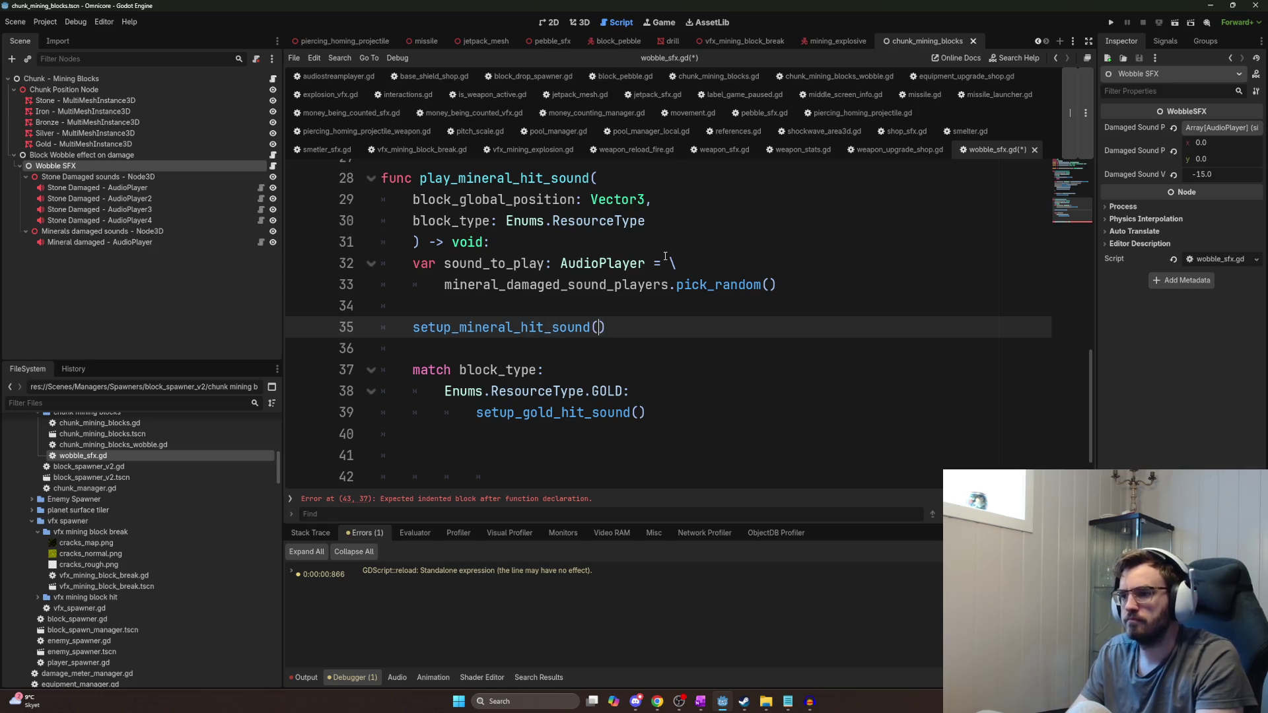
pyautogui.write('pe')
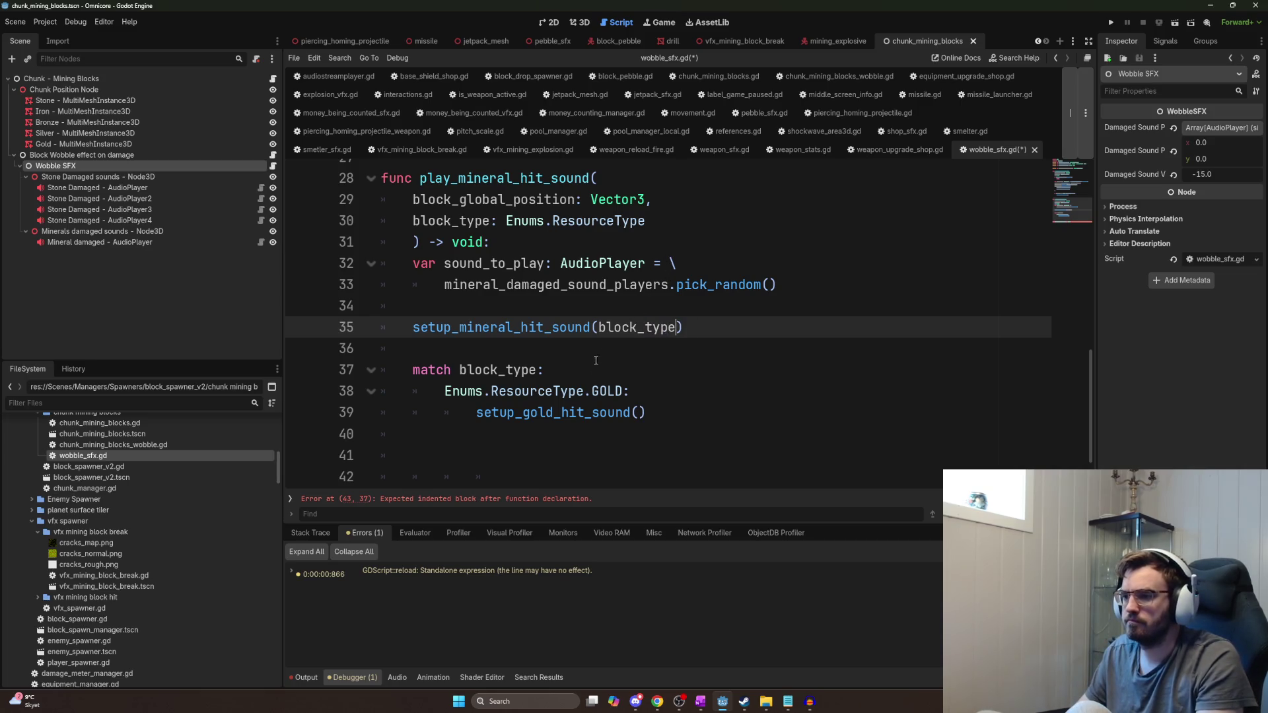
pyautogui.moveTo(383, 370); pyautogui.dragTo(650, 412)
pyautogui.press('BackSpace')
pyautogui.scroll(-1, 534, 392)
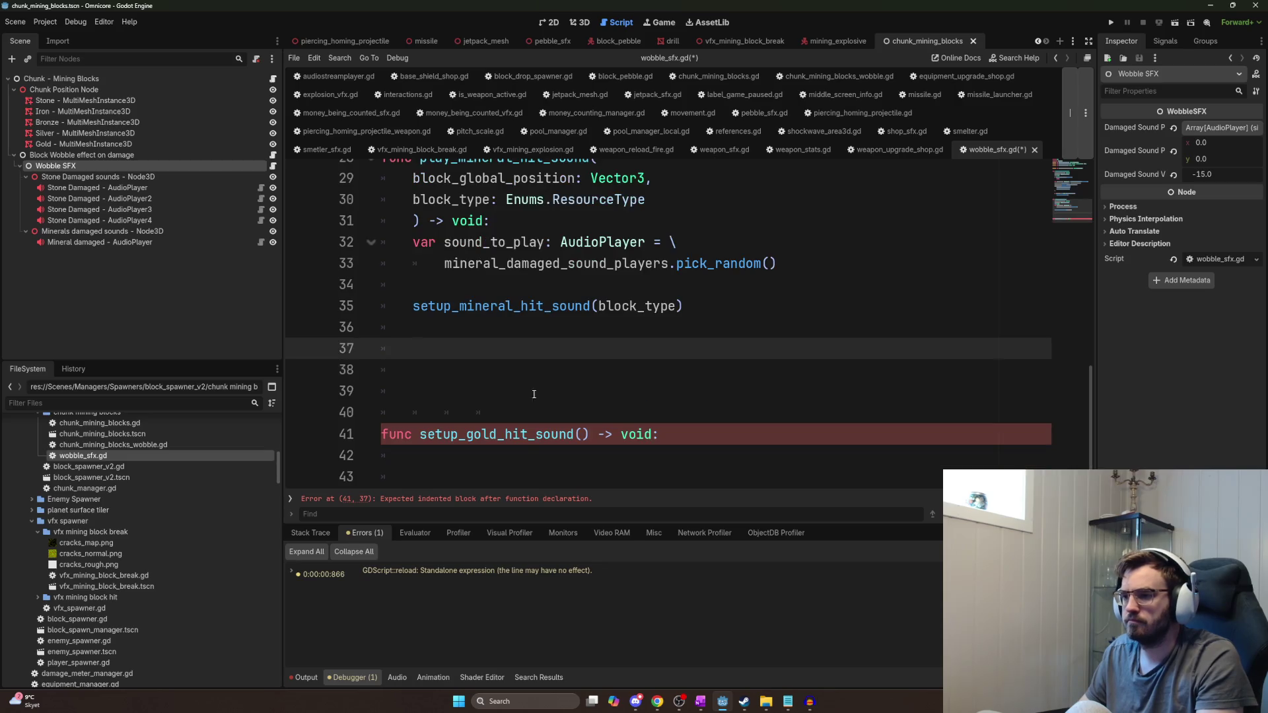
pyautogui.click(528, 455)
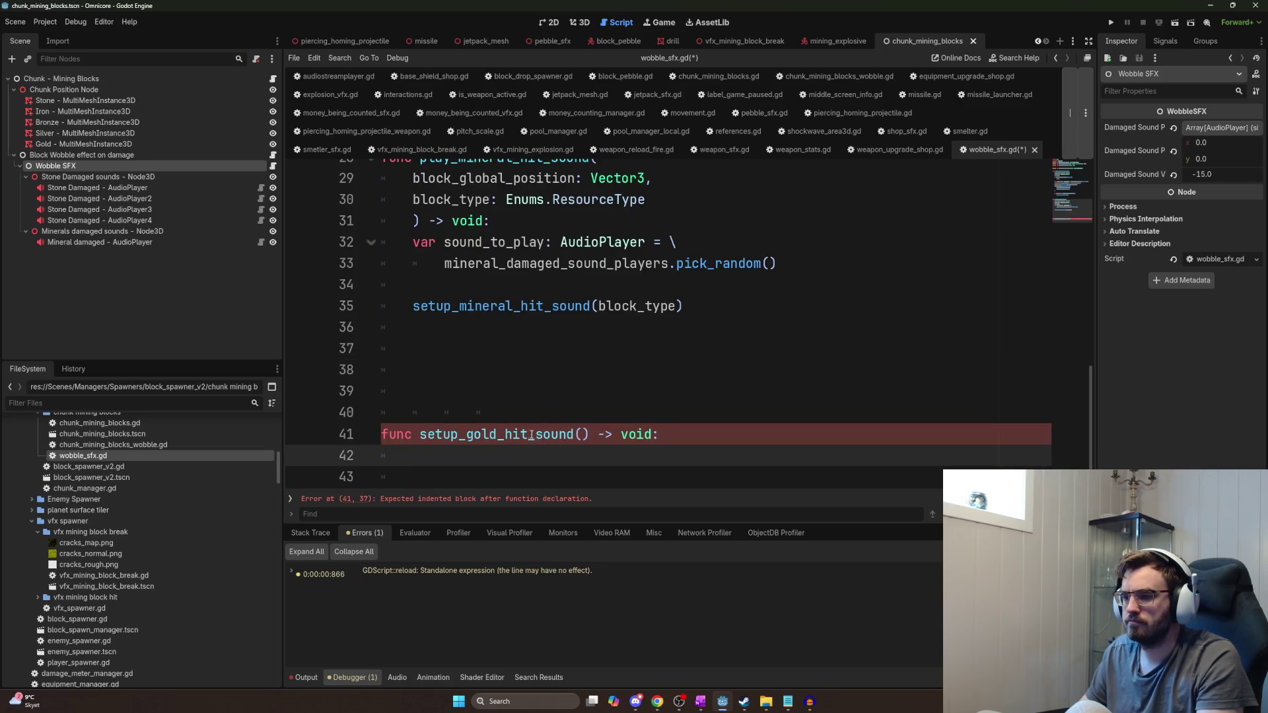
pyautogui.hotkey('ctrl', 'z')
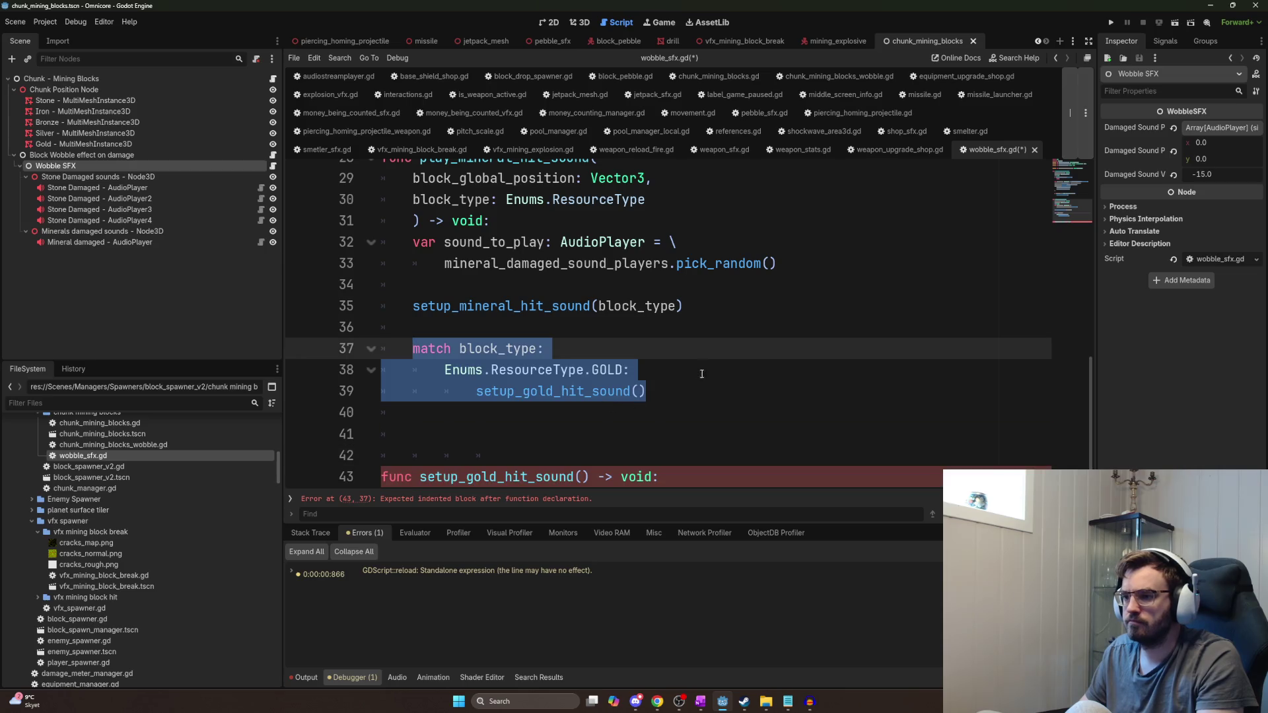
pyautogui.hotkey('shift', 'Up')
pyautogui.hotkey('shift', 'Up')
pyautogui.press('BackSpace')
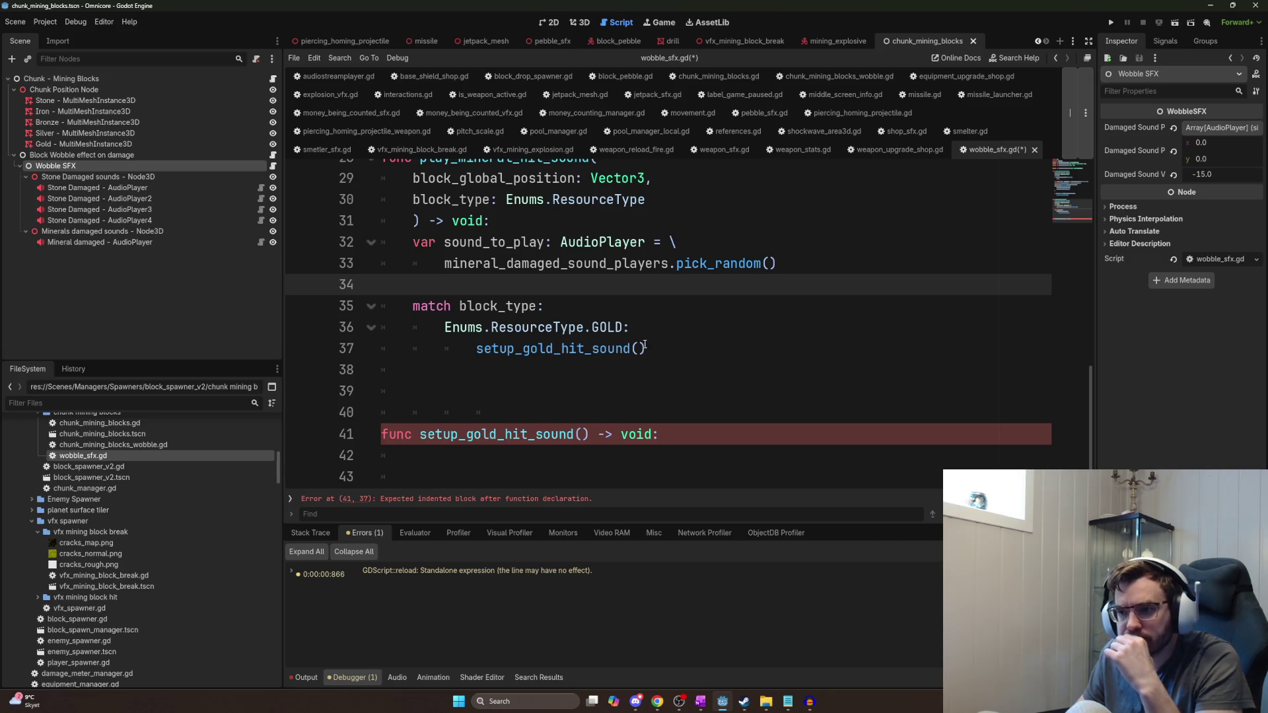
pyautogui.doubleClick(558, 263)
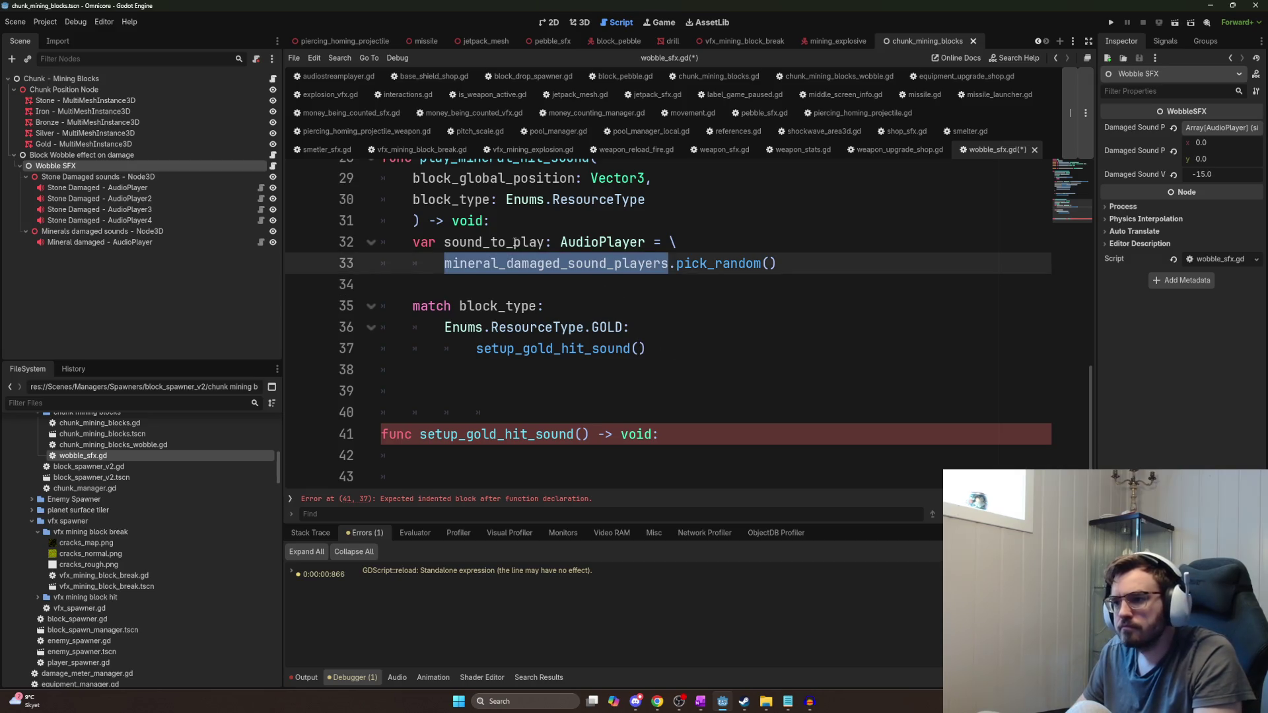
# Pass sound_to_play to setup_gold_hit_sound and give the function a sound_to_play: AudioPlayer parameter
pyautogui.doubleClick(494, 242)
pyautogui.hotkey('ctrl', 'c')
pyautogui.click(636, 348)
pyautogui.hotkey('ctrl', 'v')
pyautogui.click(720, 451)
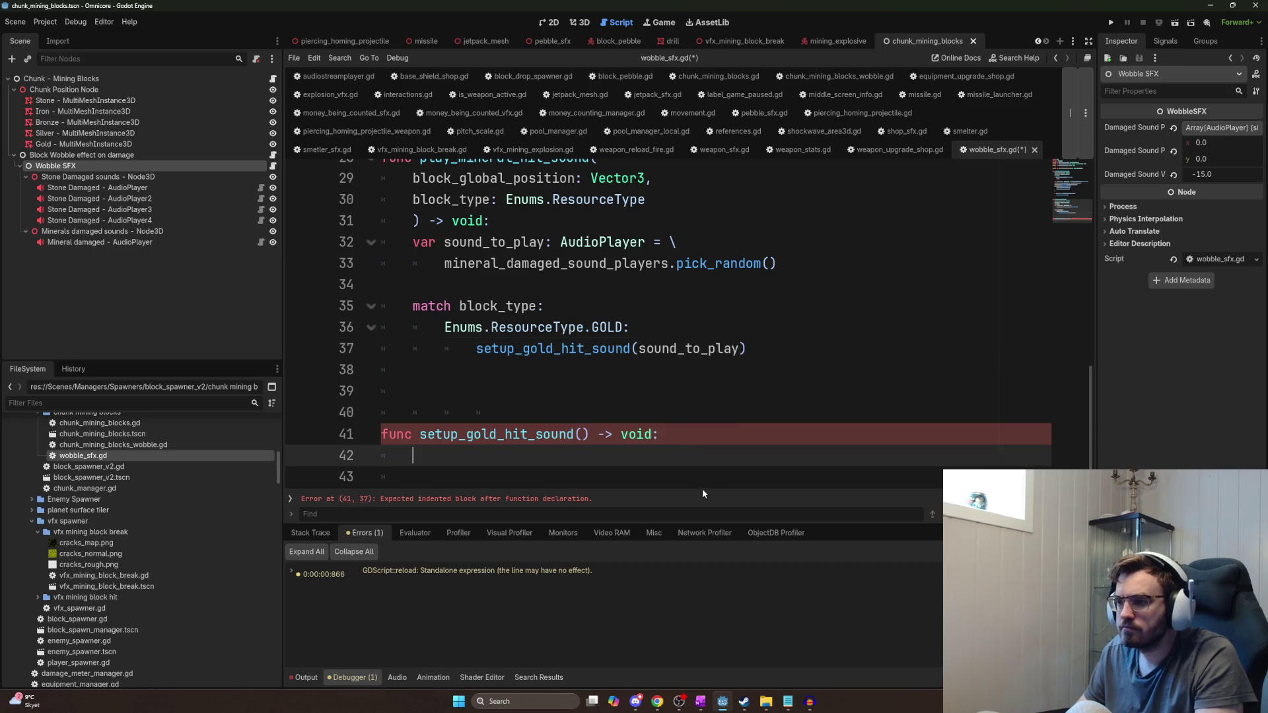
pyautogui.click(587, 430)
pyautogui.hotkey('ctrl', 'v')
pyautogui.write(': ')
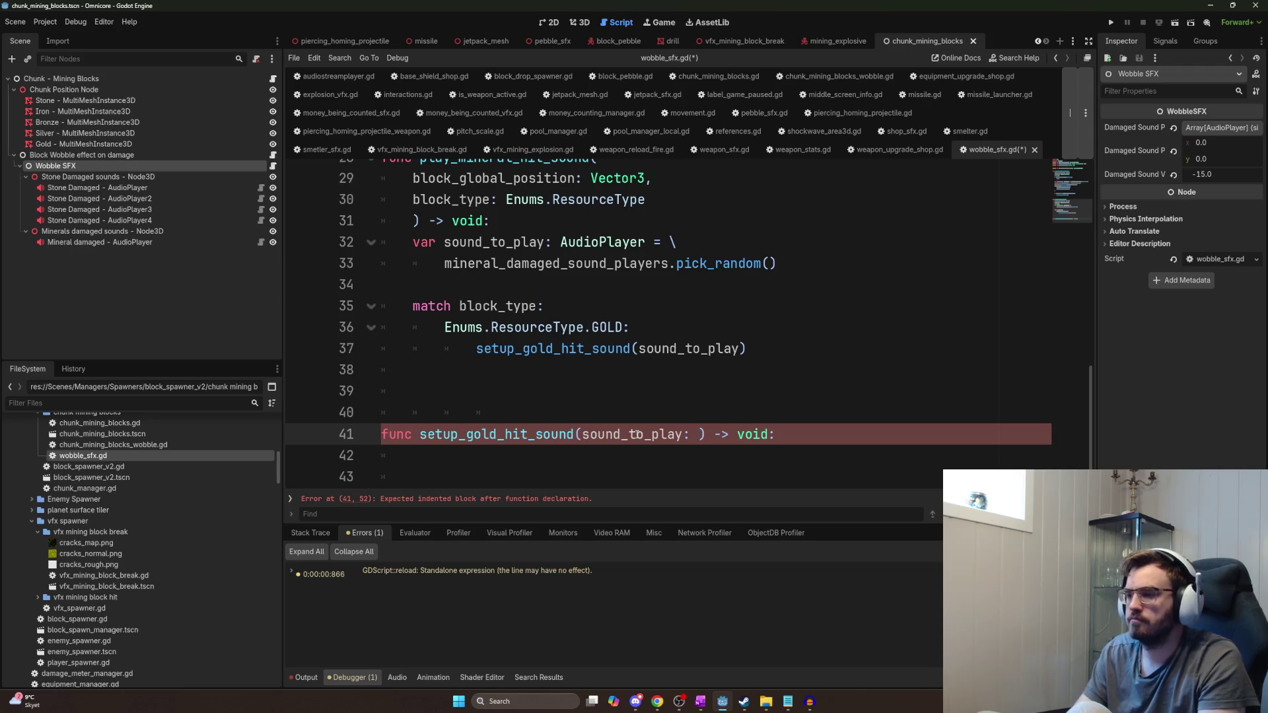
pyautogui.write('AudioPlayer')
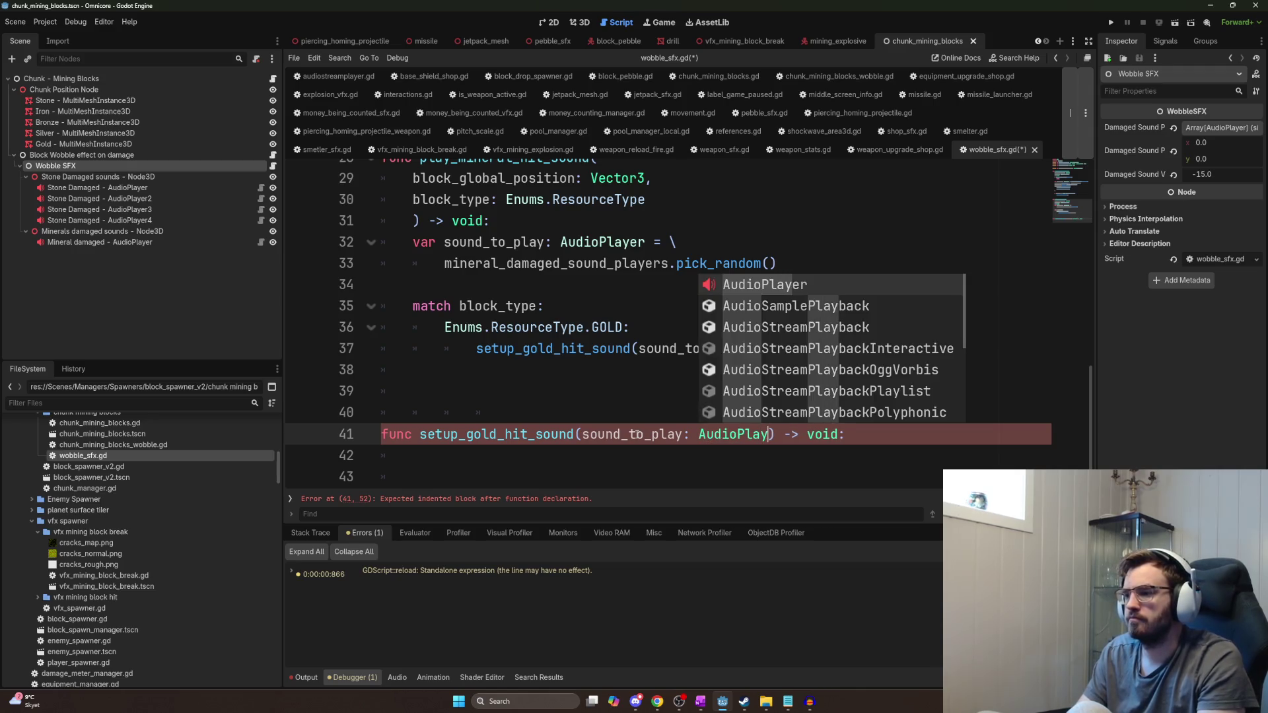
pyautogui.press('Escape')
# Write 'sound_to_play.pitch_scale = randf_range(gold_pitch_min, gold_pitch_max)' in the gold function body
pyautogui.click(554, 454)
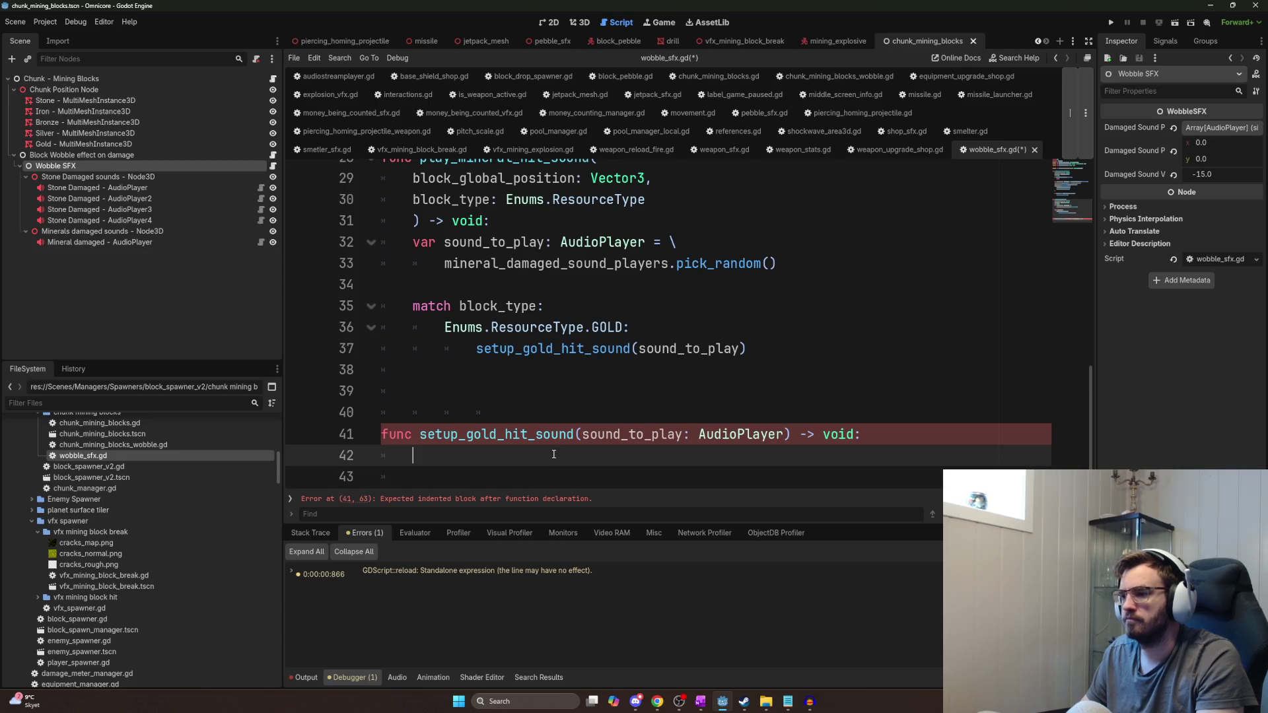
pyautogui.write('sound_to_play')
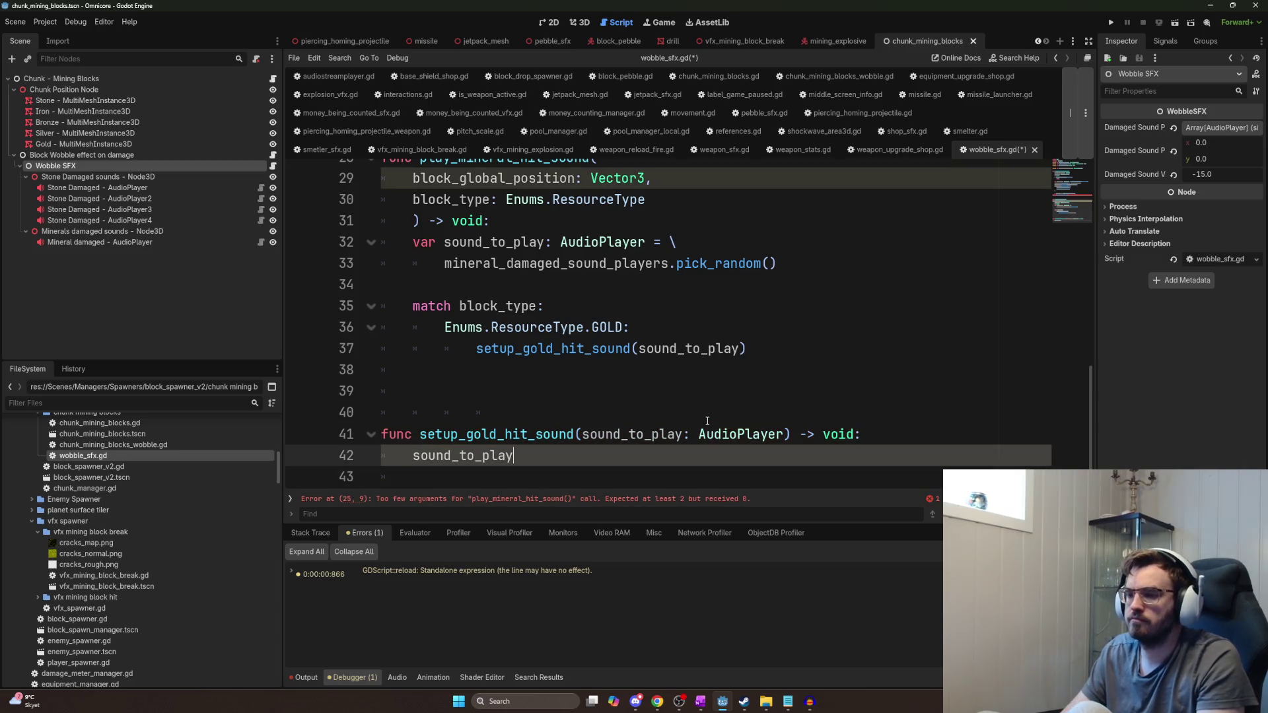
pyautogui.write('.pitch')
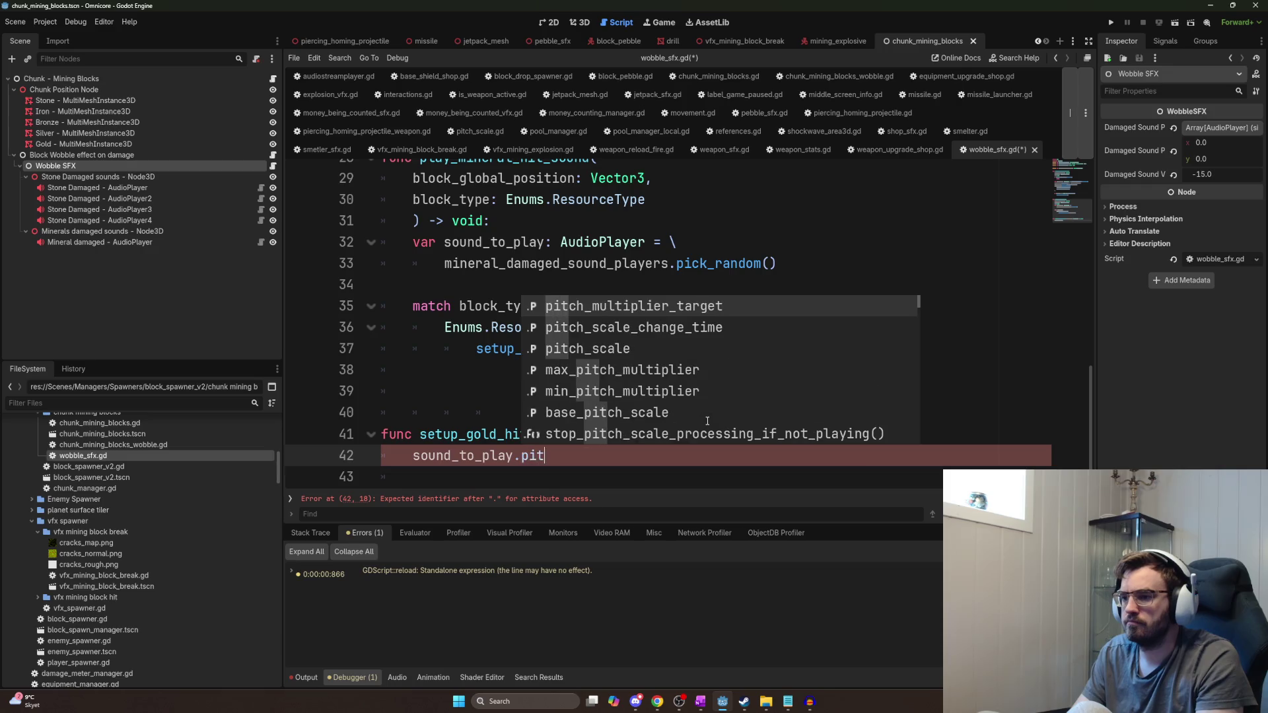
pyautogui.write('_')
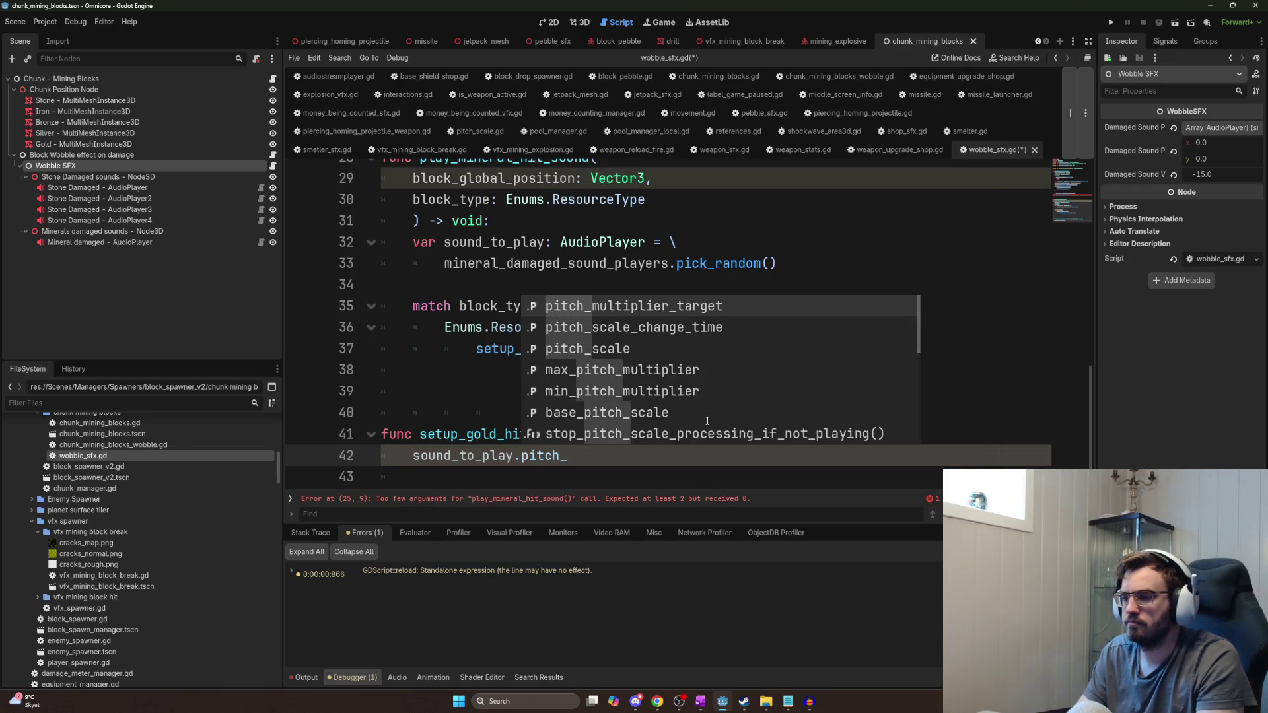
pyautogui.write('scale = gold')
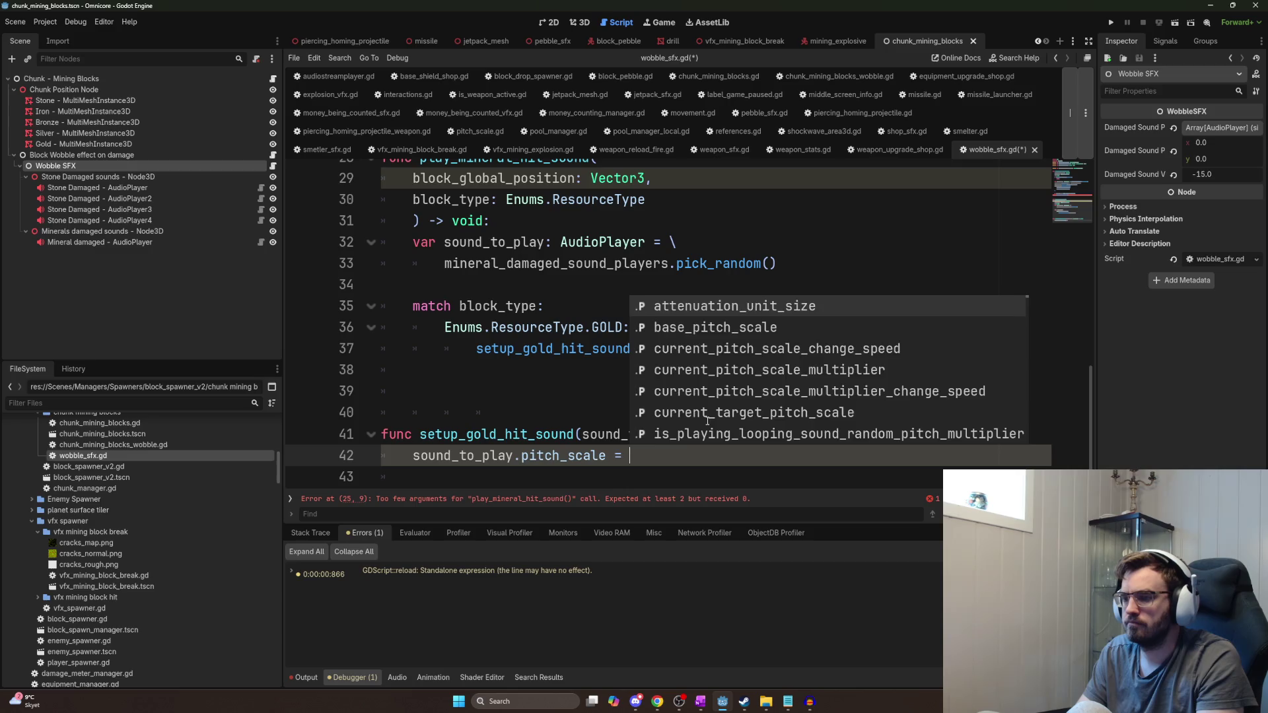
pyautogui.write('_pitch_scale')
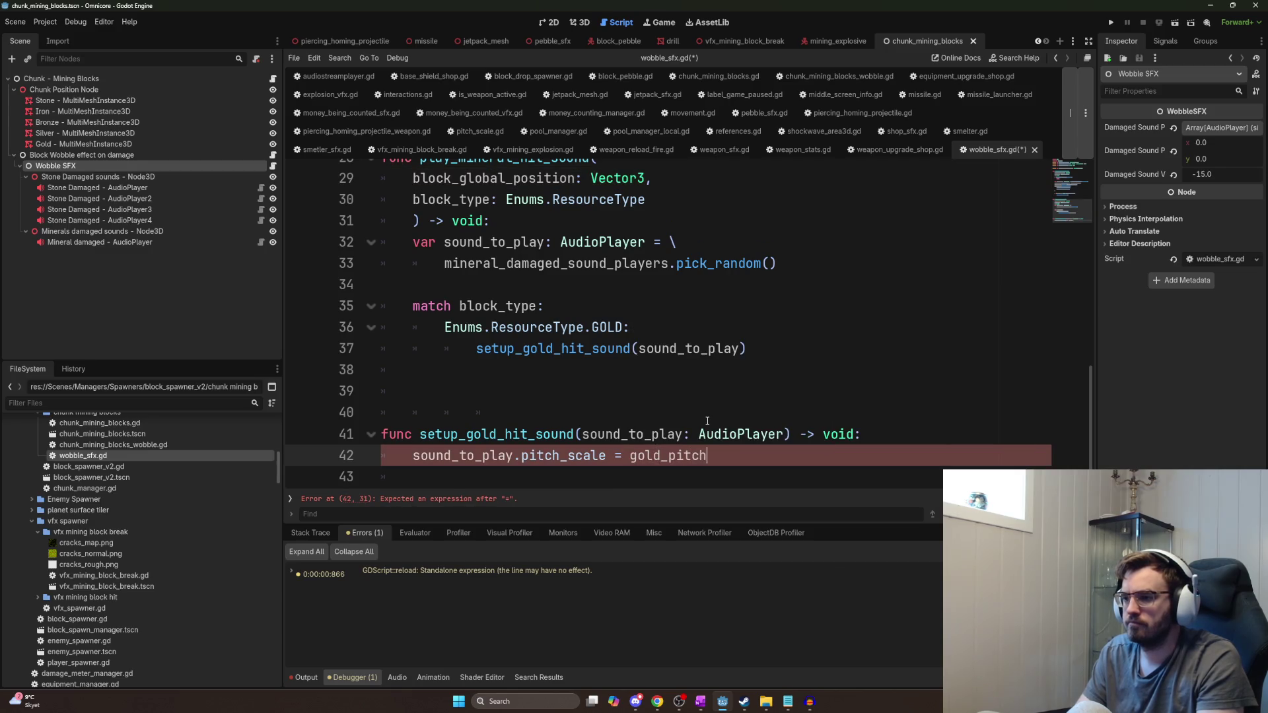
pyautogui.press('BackSpace')
pyautogui.press('BackSpace')
pyautogui.press('BackSpace')
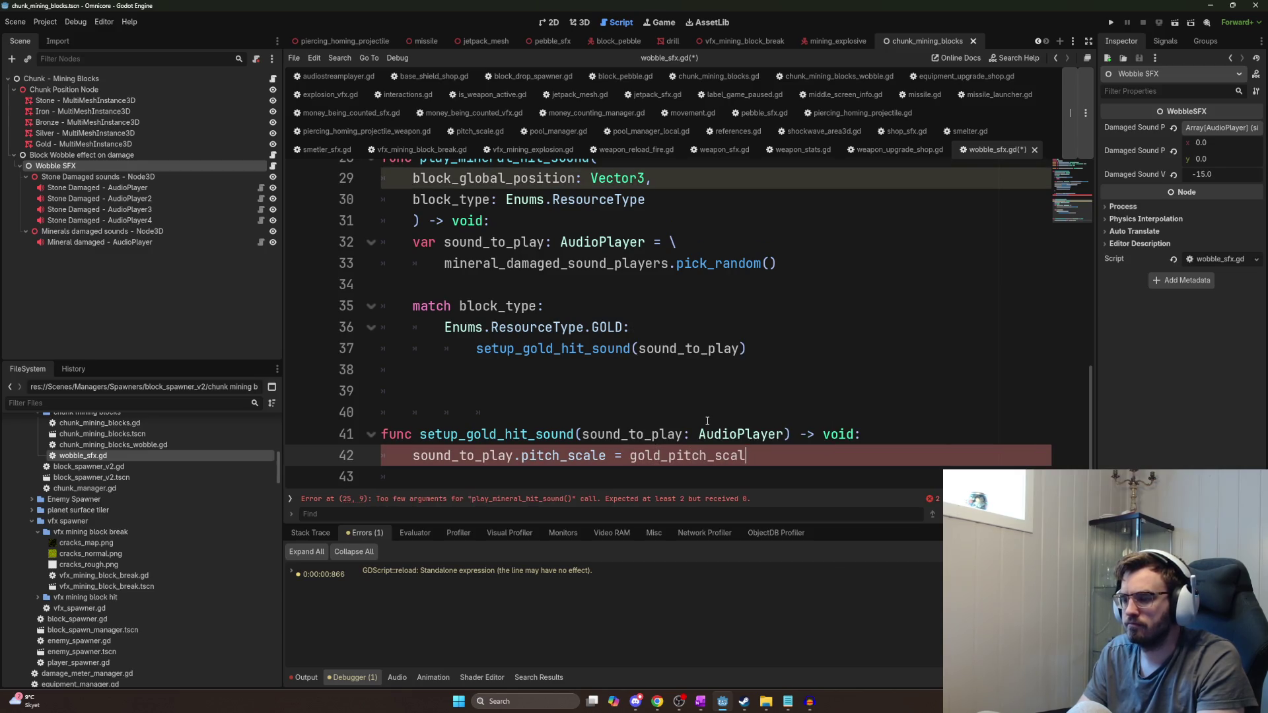
pyautogui.write('ra')
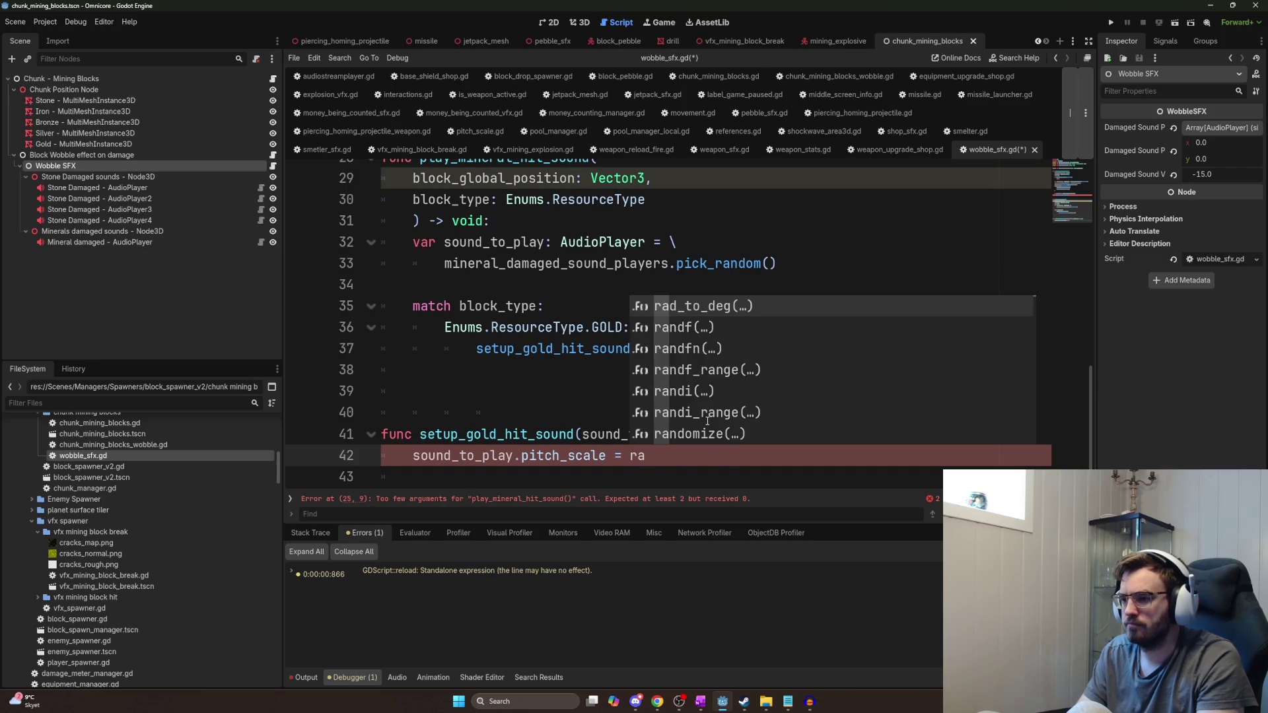
pyautogui.write('ndf')
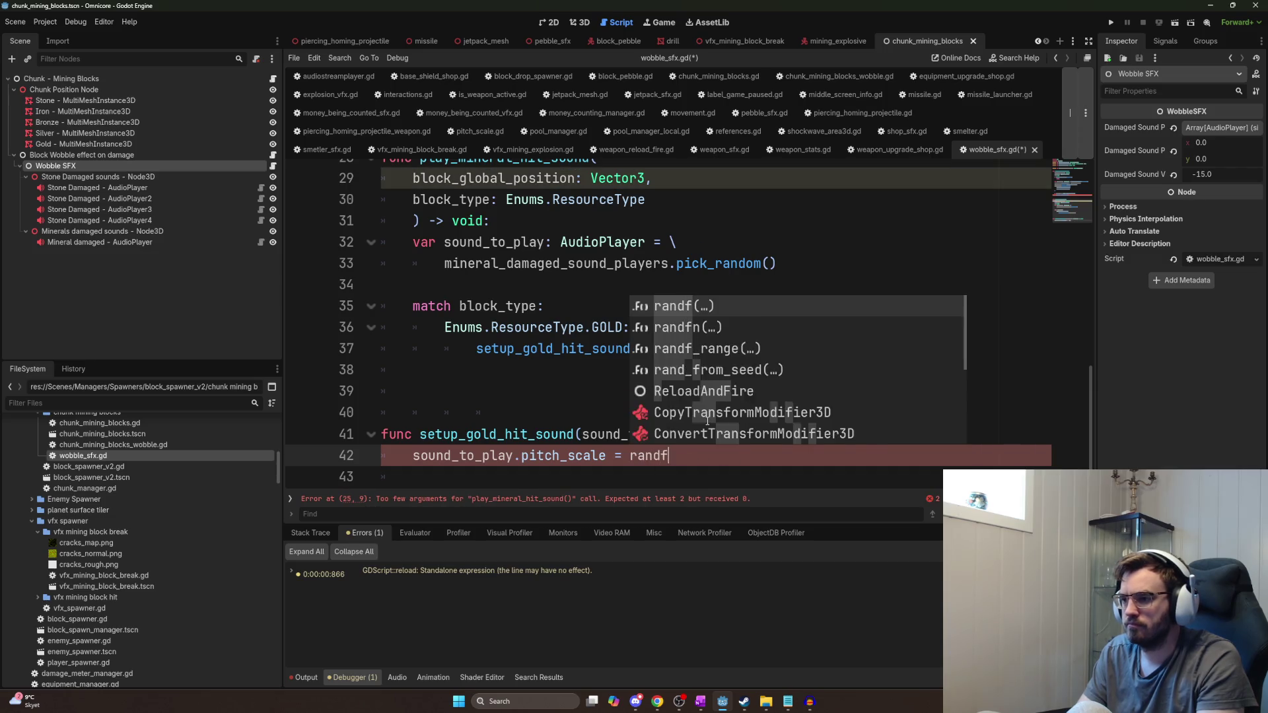
pyautogui.write('_rang')
pyautogui.press('Return')
pyautogui.press('Escape')
pyautogui.write('gold_pitch_min')
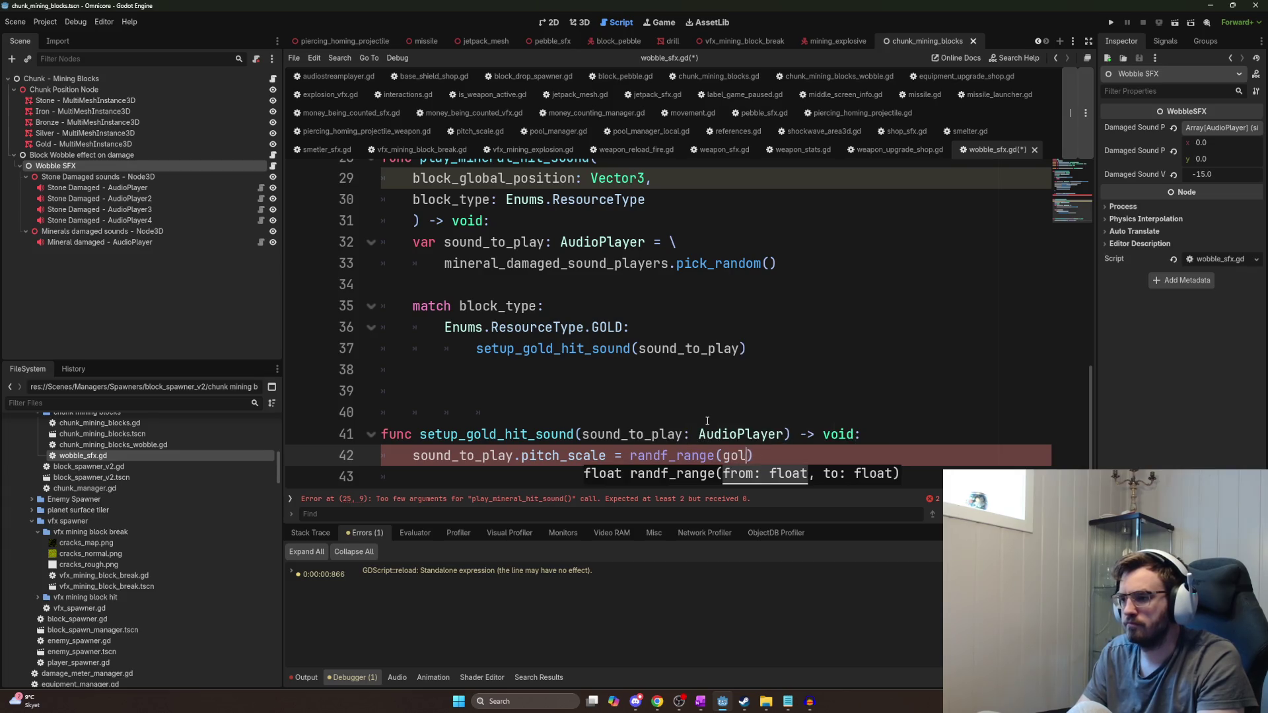
pyautogui.write(', gold_')
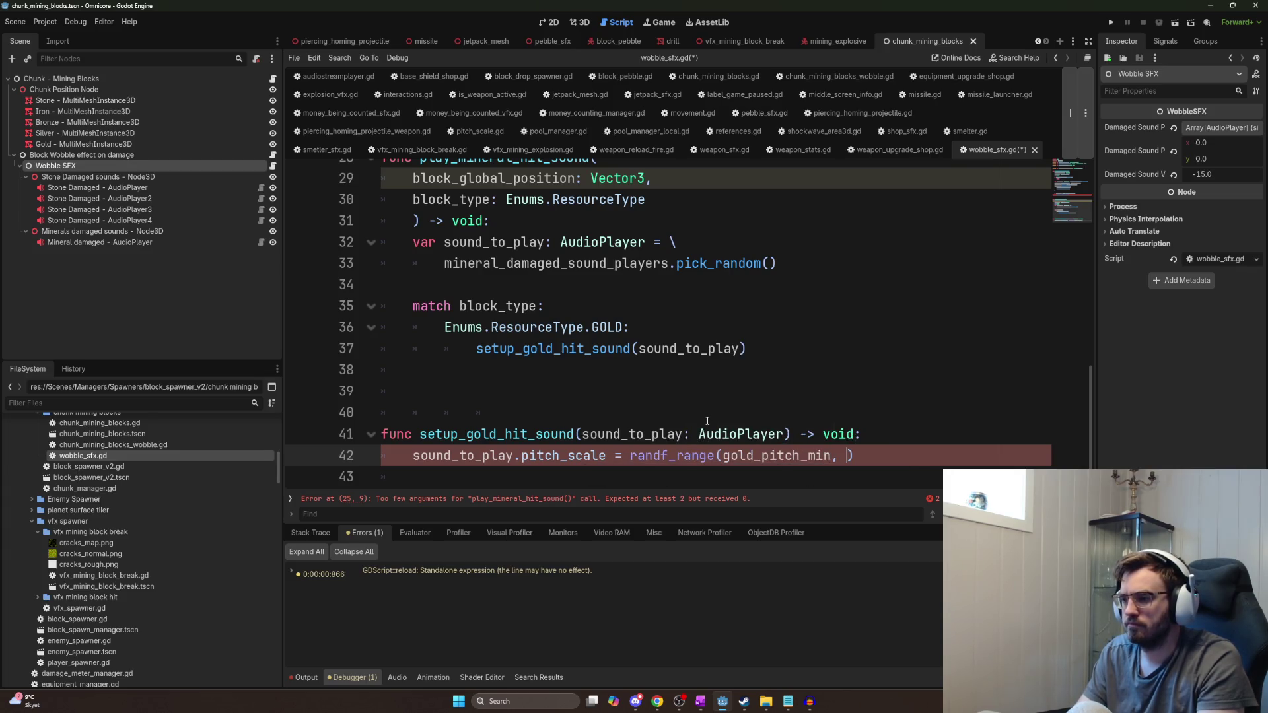
pyautogui.write('pitch_max')
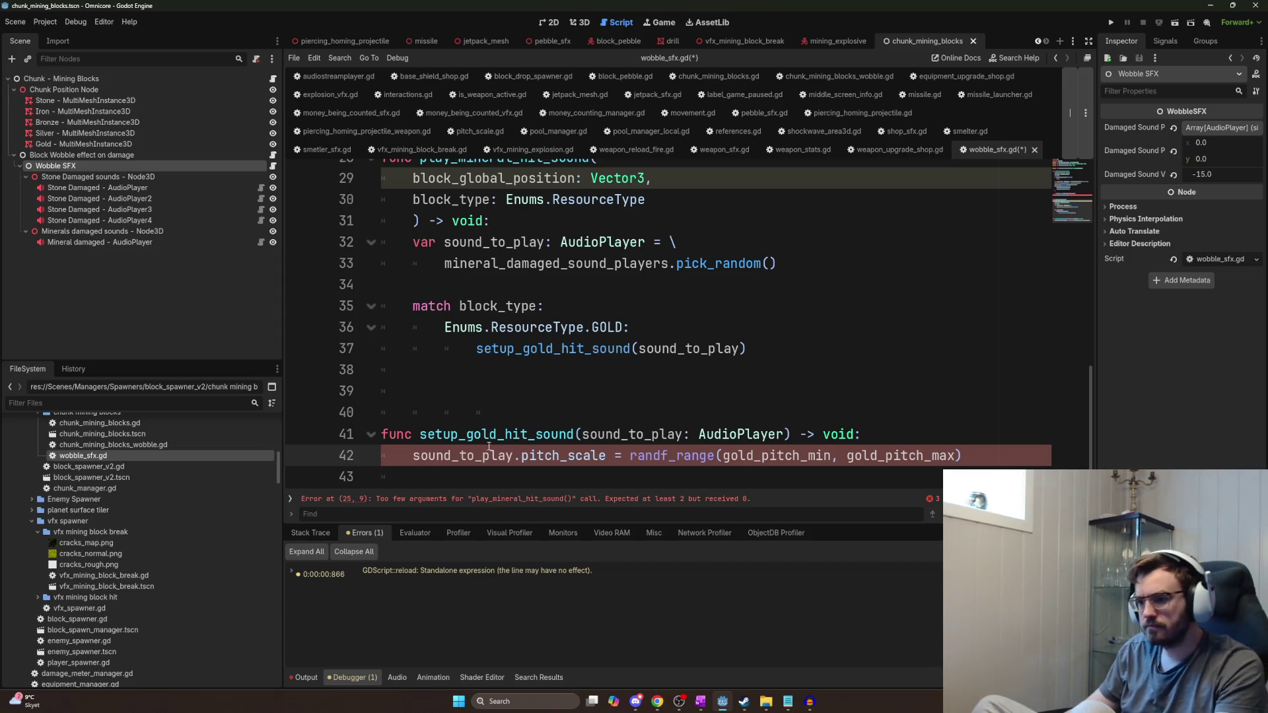
pyautogui.click(432, 391)
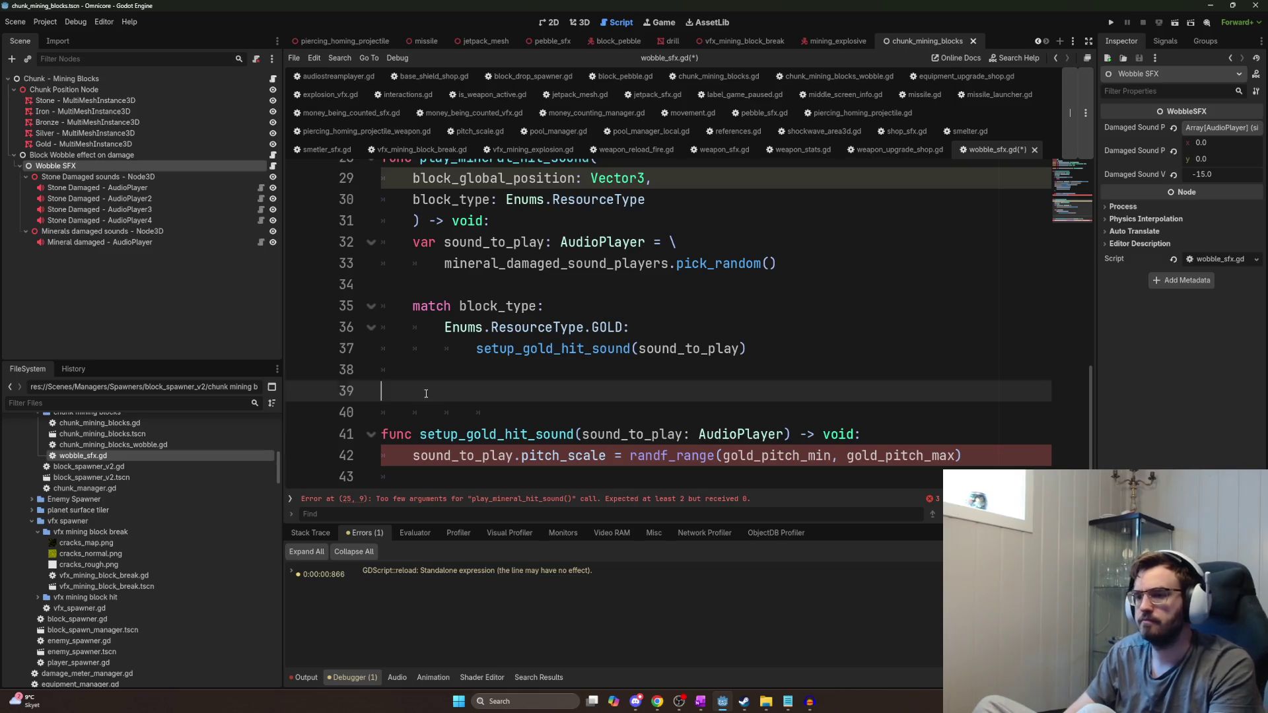
pyautogui.press('Return')
pyautogui.write('@epxo')
pyautogui.press('BackSpace')
pyautogui.press('BackSpace')
pyautogui.press('BackSpace')
# Export gold_pitch_min: float = 1.1 and gold_pitch_max: float = 1.3 in wobble_sfx.gd
pyautogui.write('xp')
pyautogui.press('Return')
pyautogui.write('var gold_pitch_min: fl')
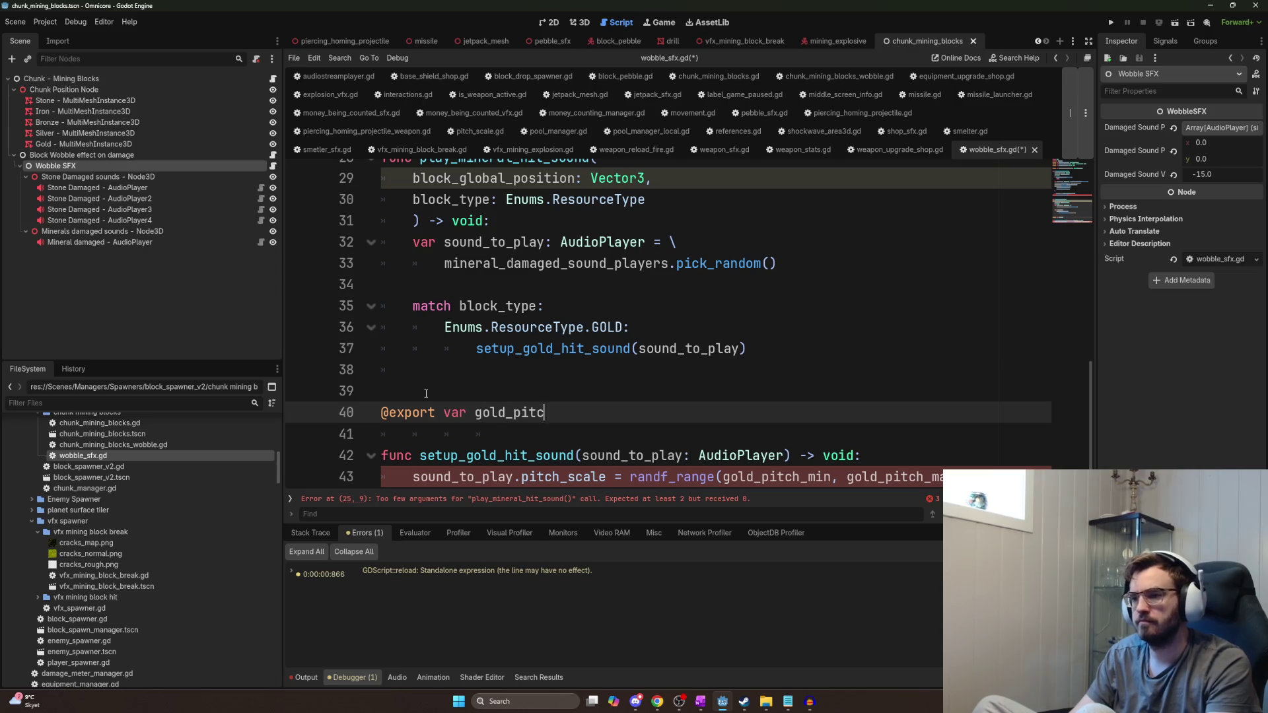
pyautogui.write('oat = 0')
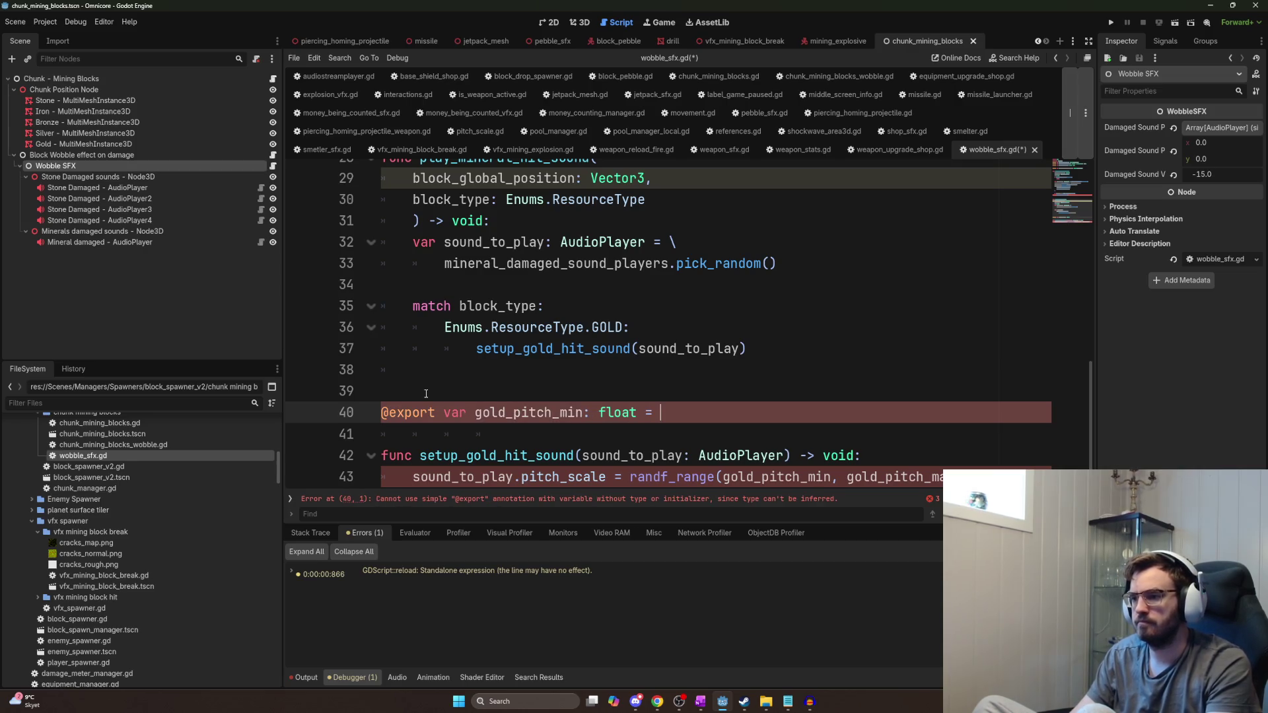
pyautogui.write('.9')
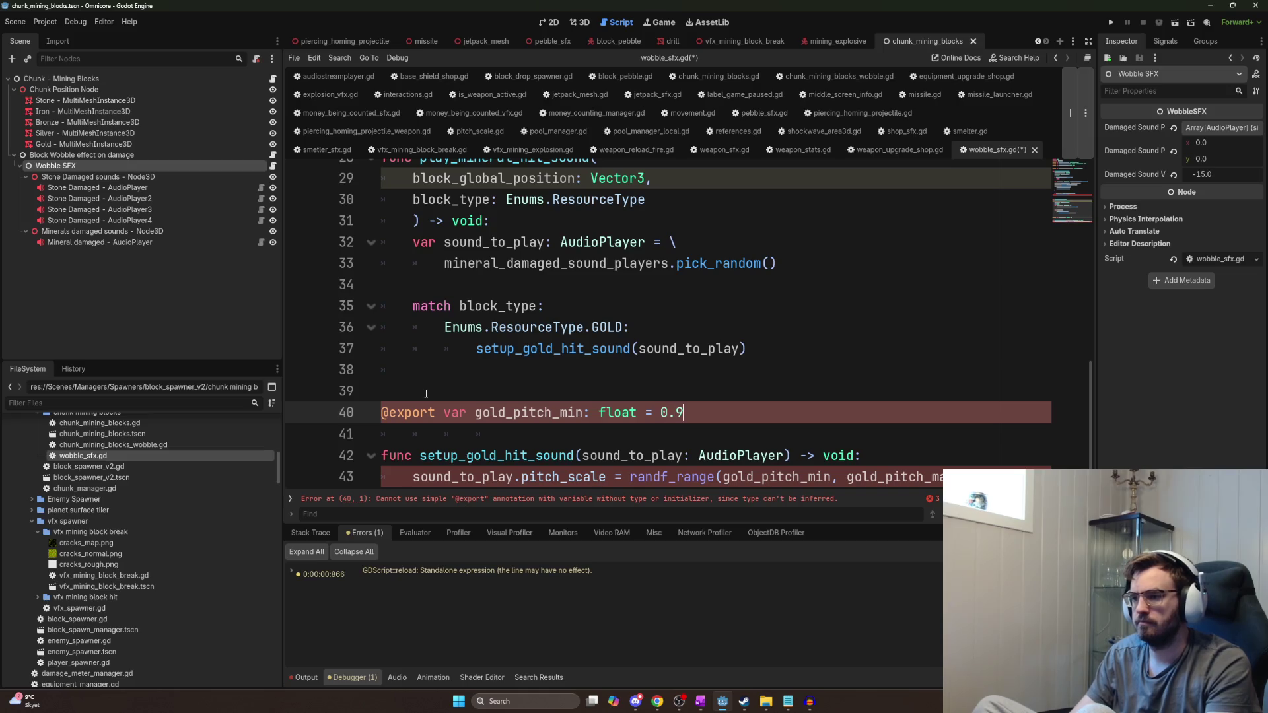
pyautogui.press('Return')
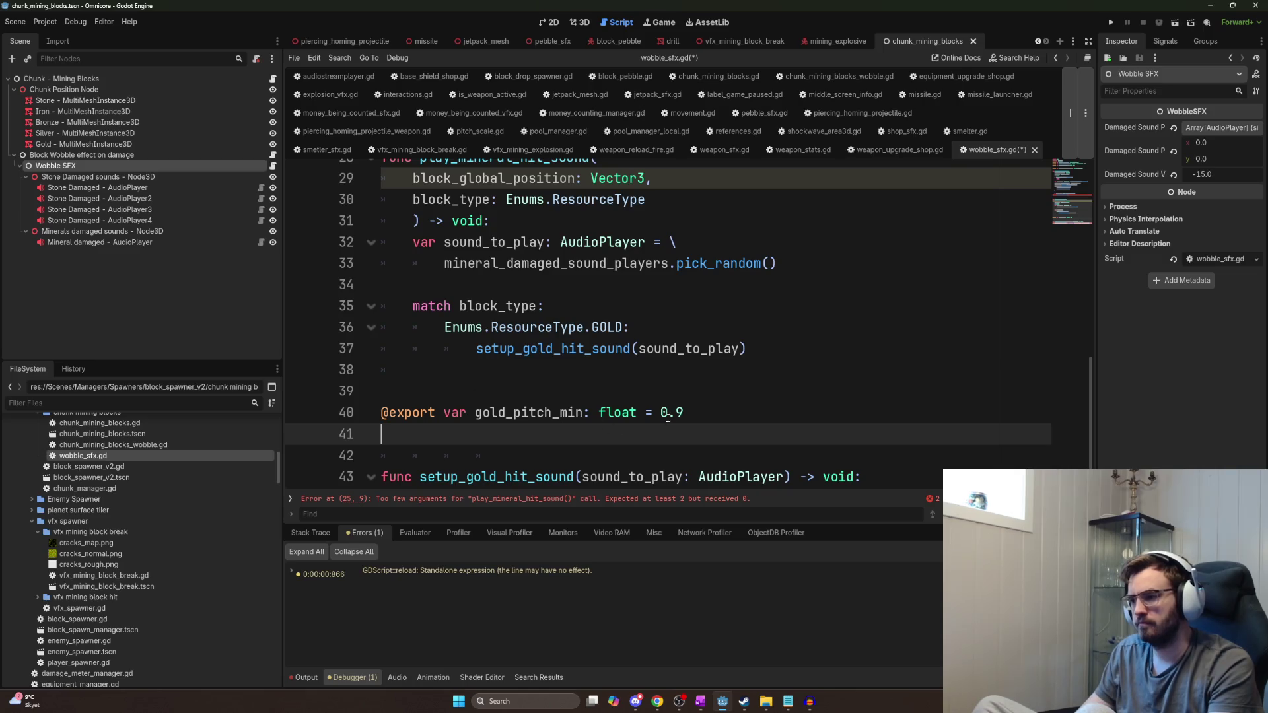
pyautogui.moveTo(668, 416); pyautogui.dragTo(695, 415)
pyautogui.press('BackSpace')
pyautogui.press('BackSpace')
pyautogui.write('1.1')
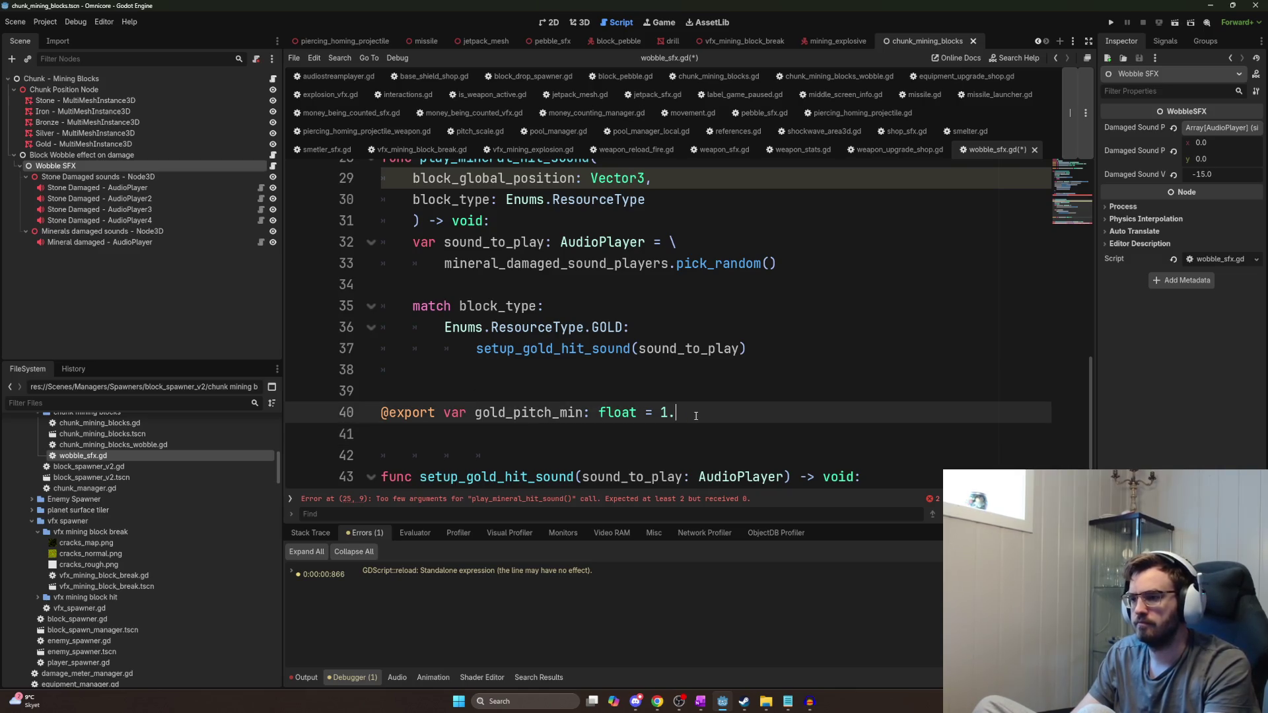
pyautogui.press('Return')
pyautogui.write('@export ')
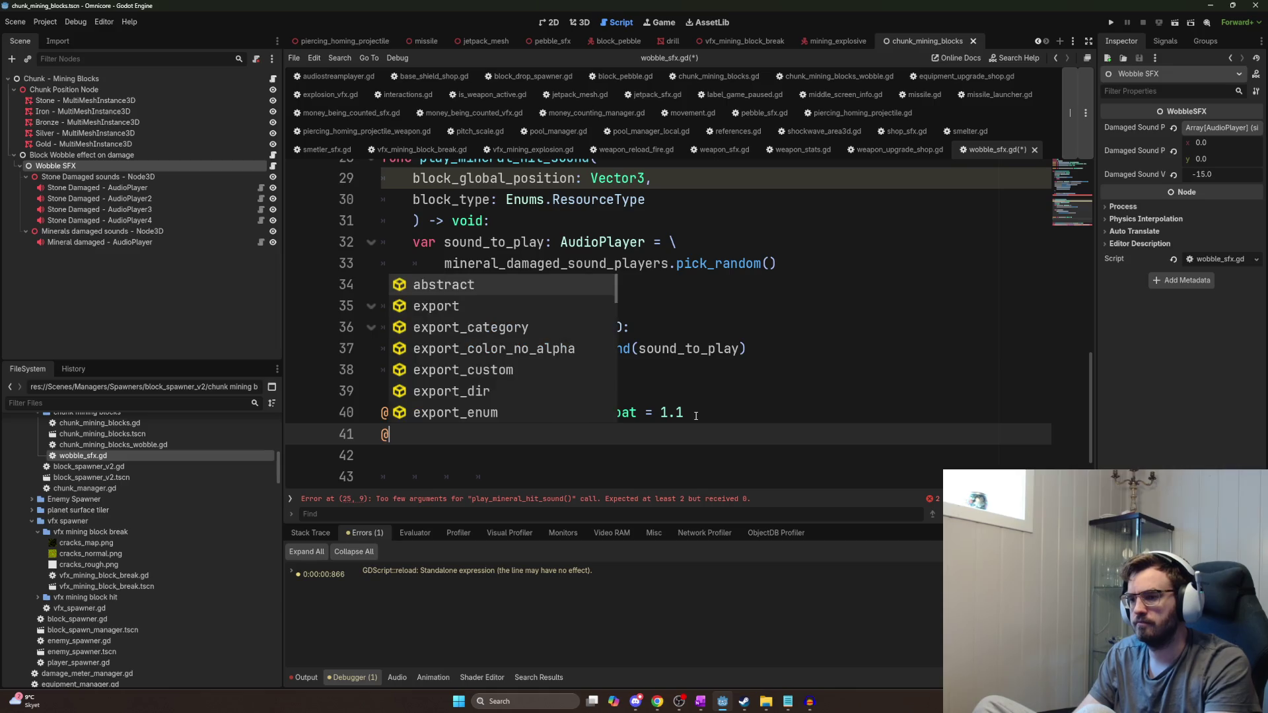
pyautogui.write('var gold_pitch')
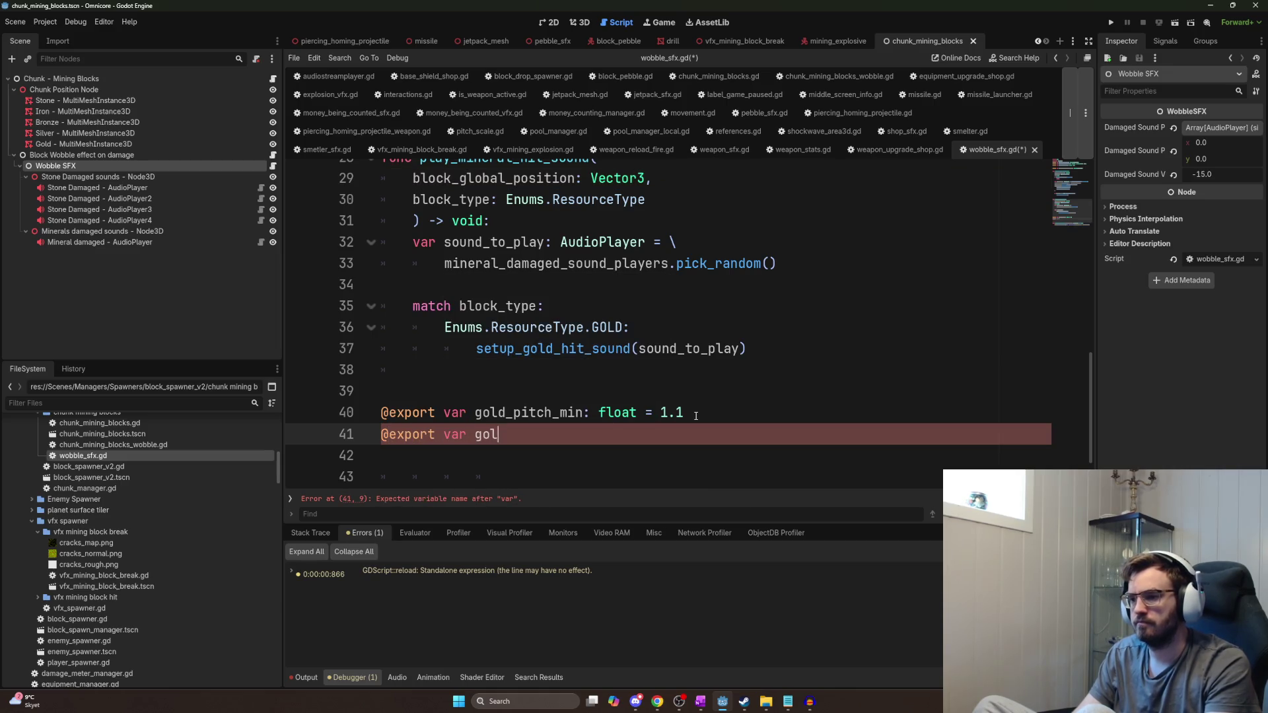
pyautogui.write('_max: float = 1.3')
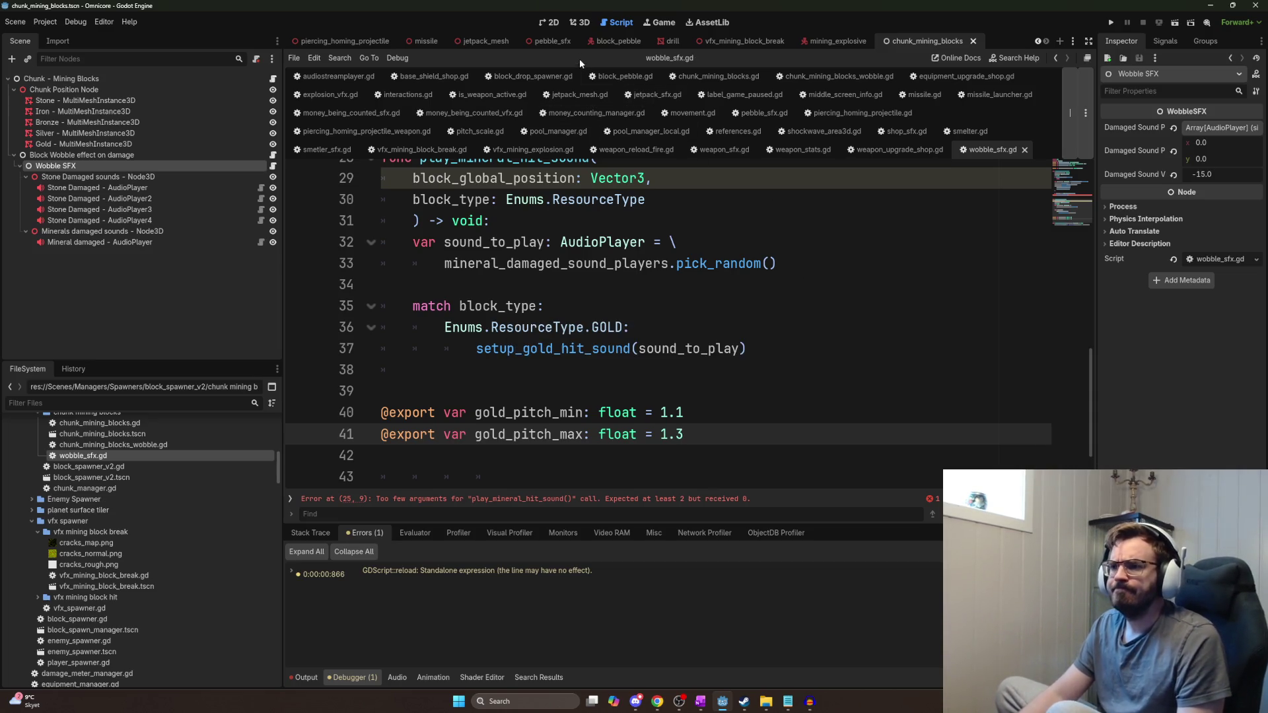
pyautogui.click(578, 24)
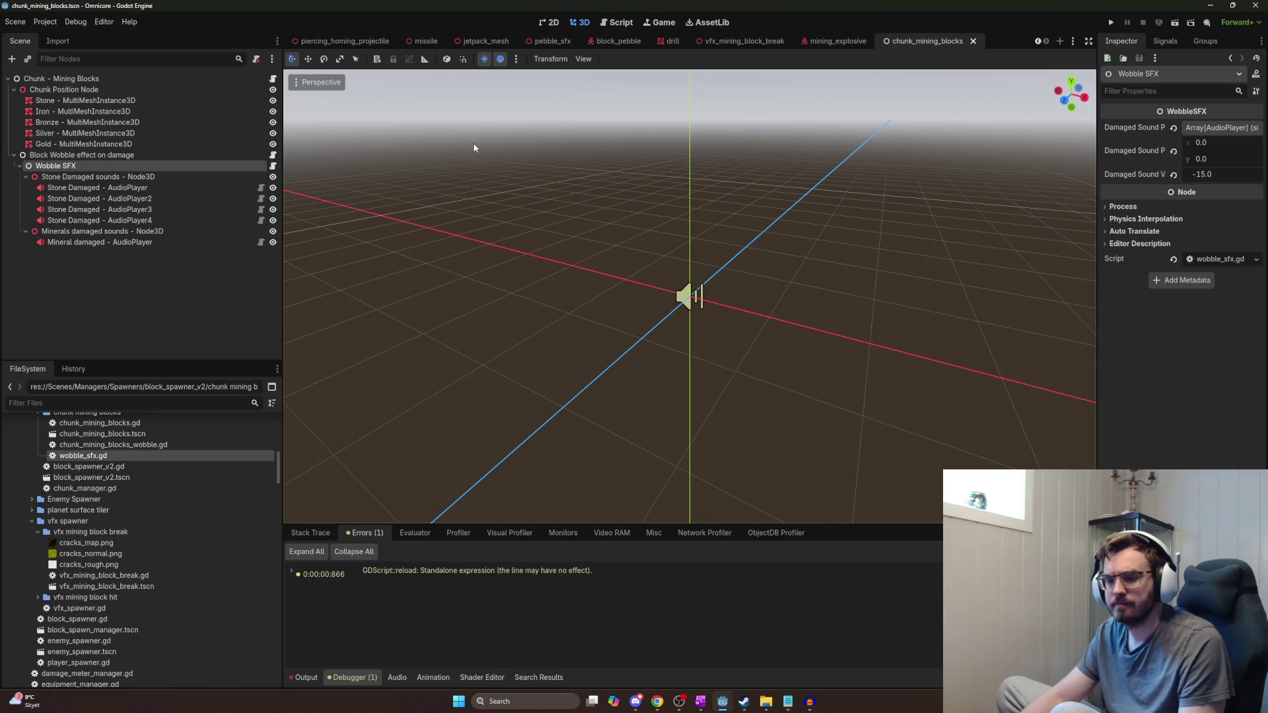
# In the world scene, add a plain Node child under Information Holders - Variables
pyautogui.hotkey('ctrl', 'tab')
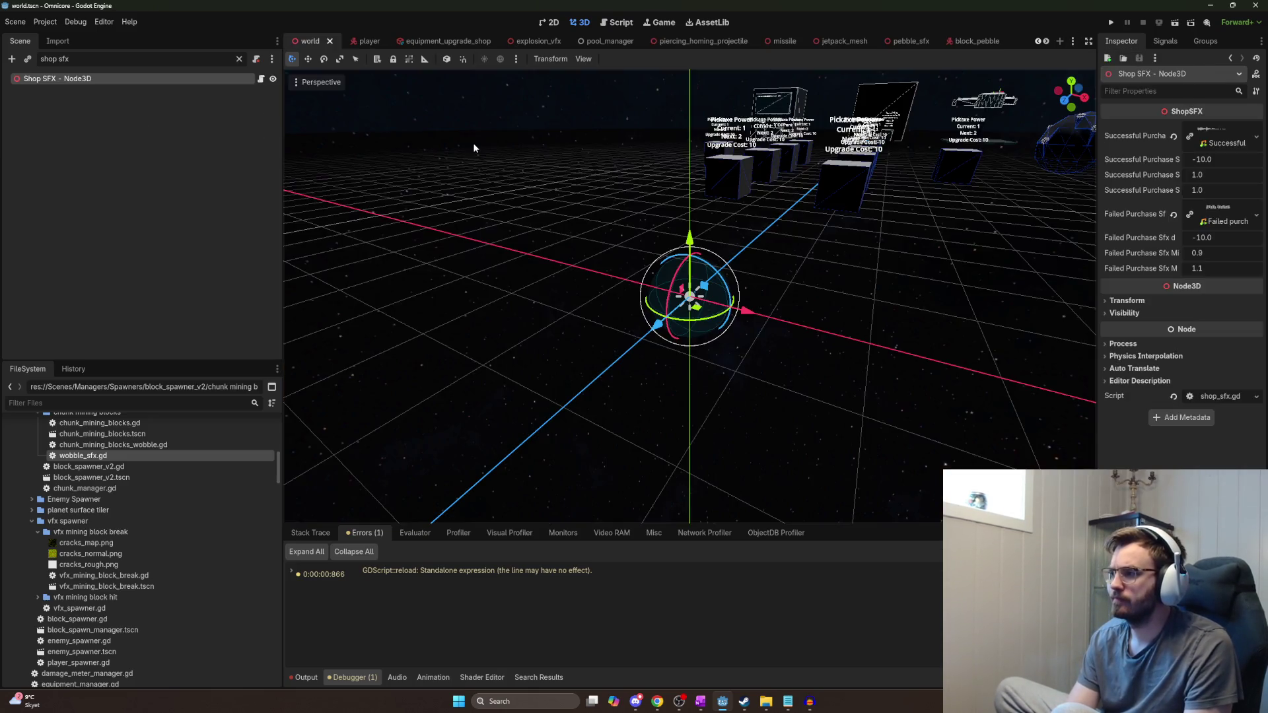
pyautogui.click(239, 58)
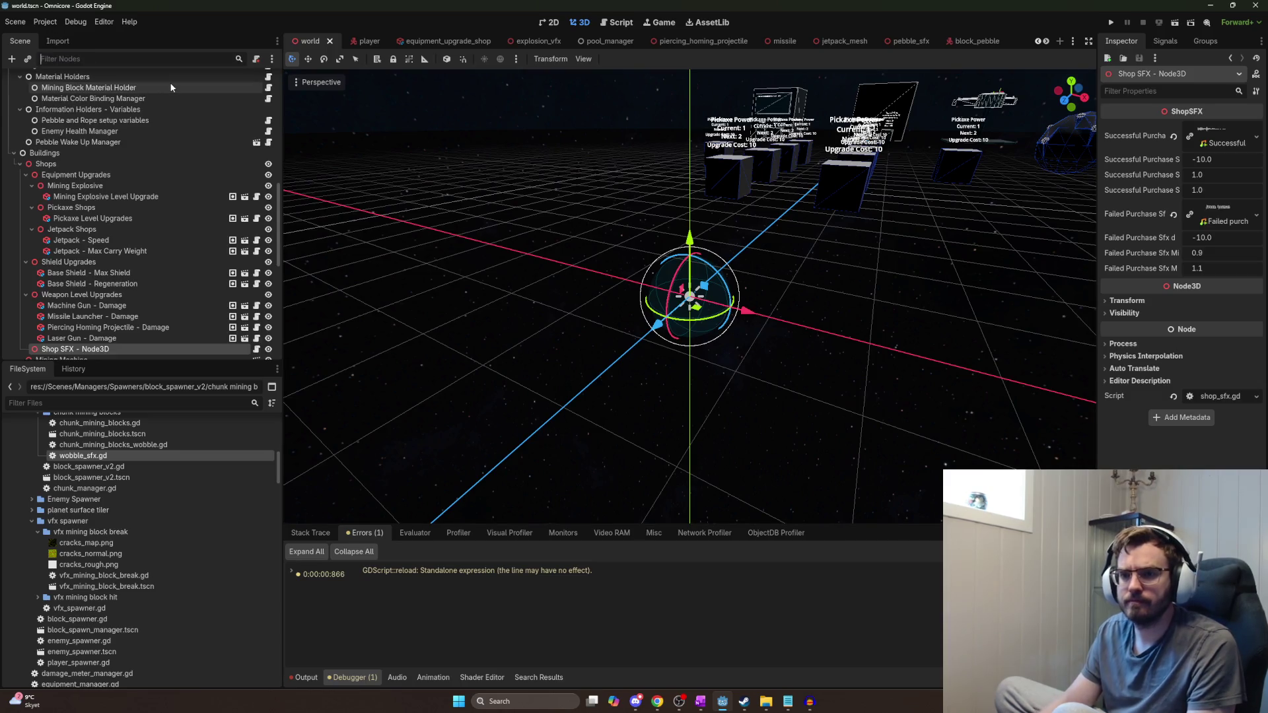
pyautogui.scroll(5, 139, 83)
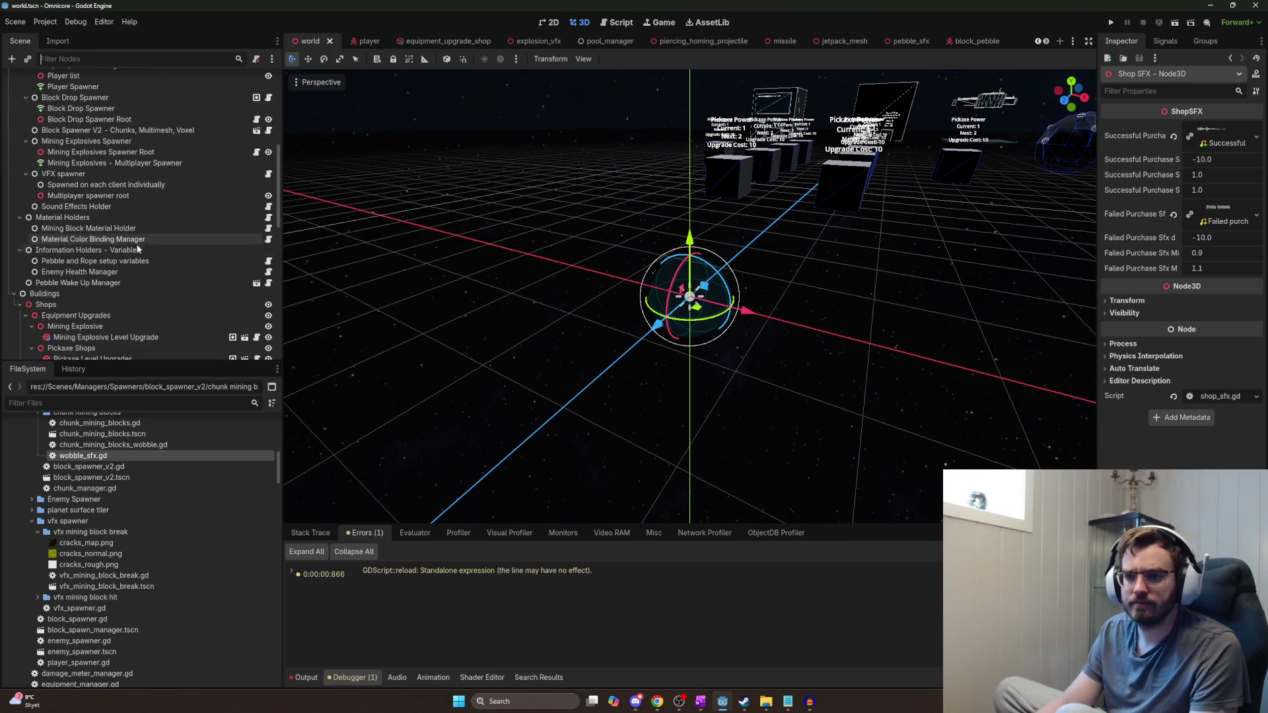
pyautogui.rightClick(70, 253)
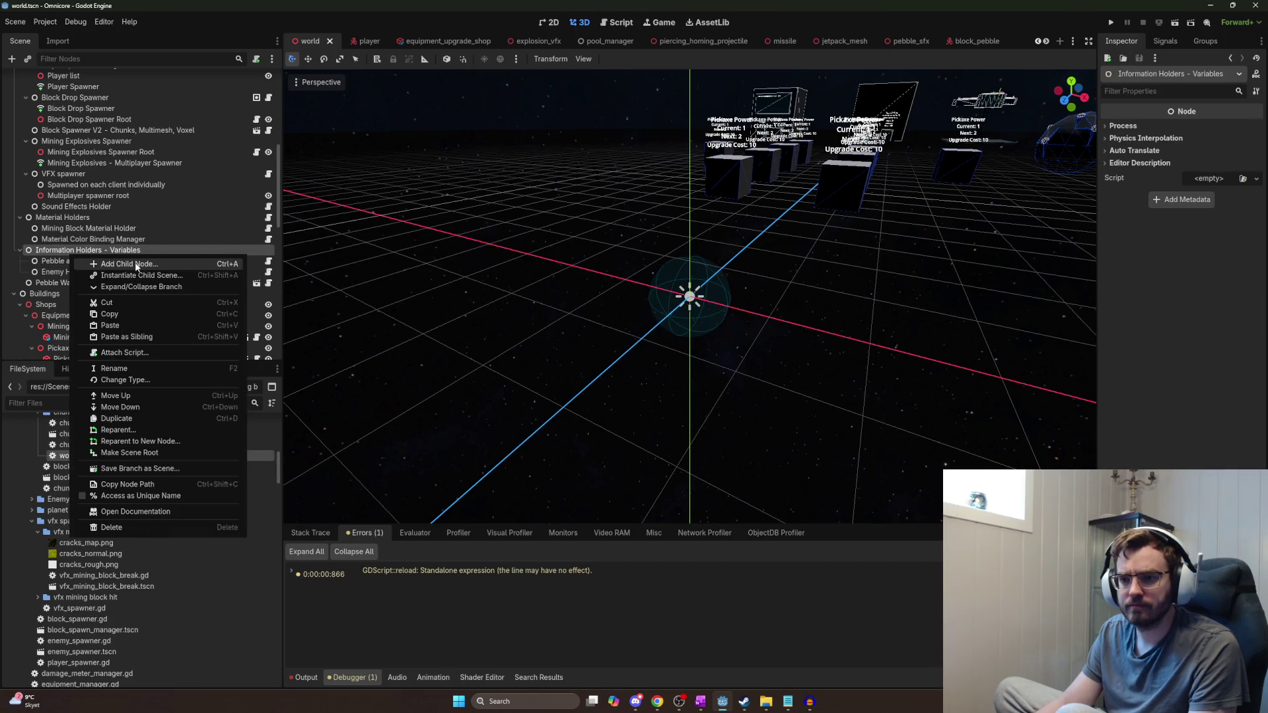
pyautogui.click(138, 264)
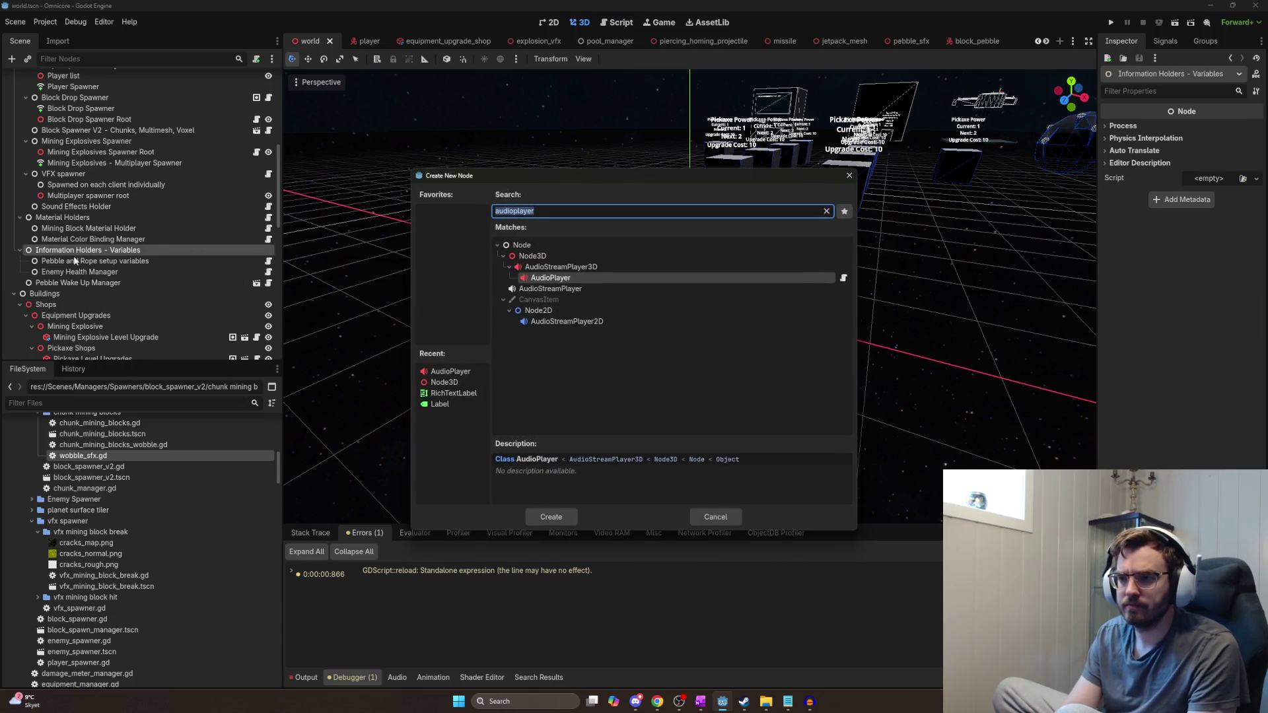
pyautogui.press('Return')
# Name the new node 'Mineral sfx values'
pyautogui.press('F2')
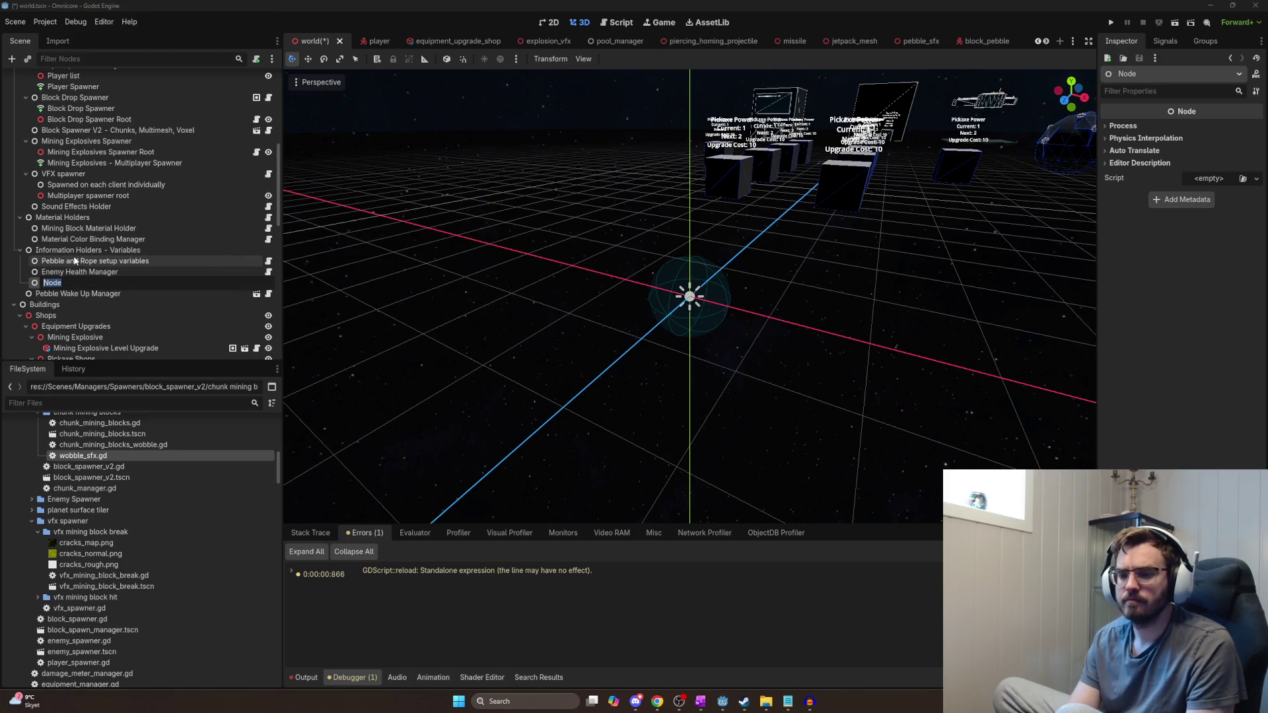
pyautogui.write('Mineral')
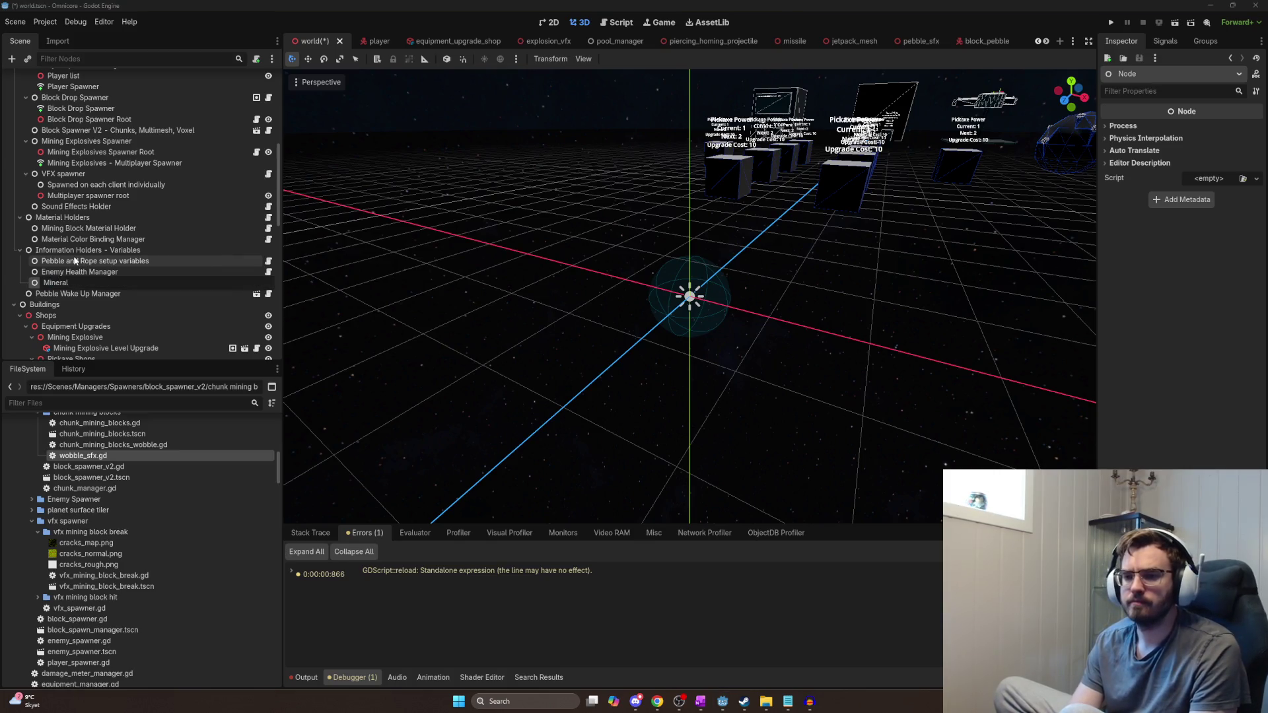
pyautogui.write('sfx values')
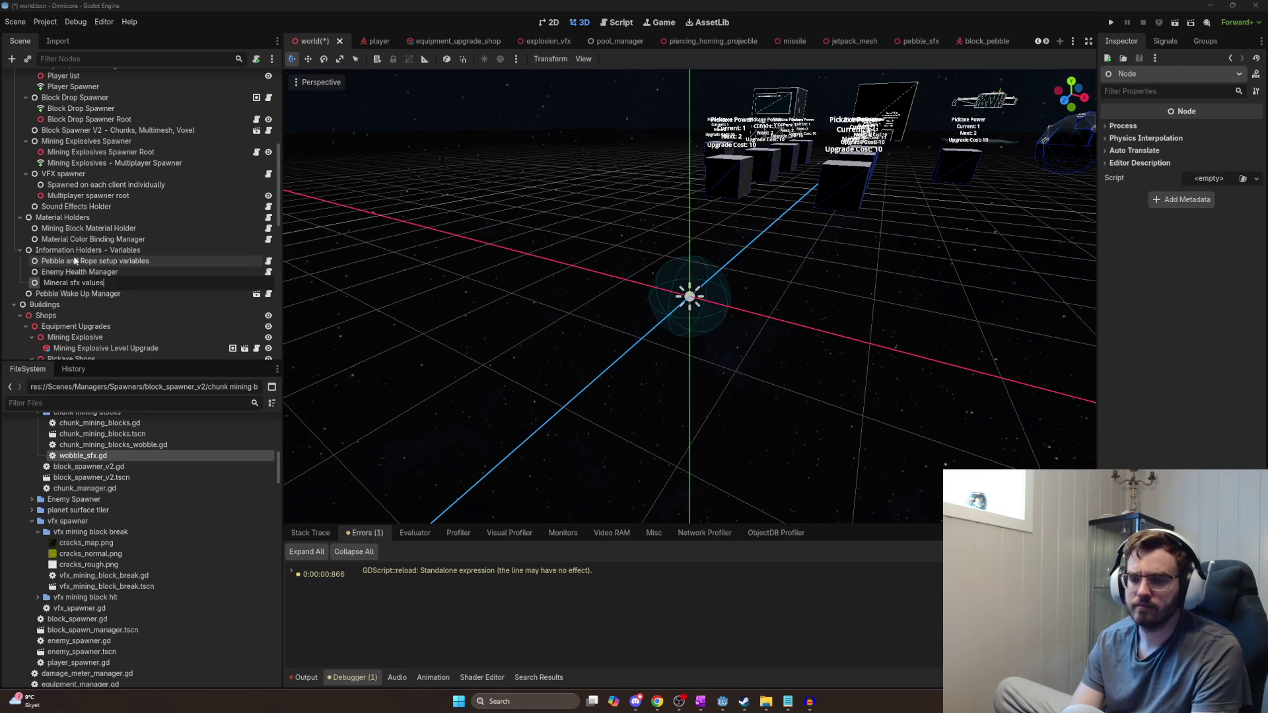
pyautogui.press('Return')
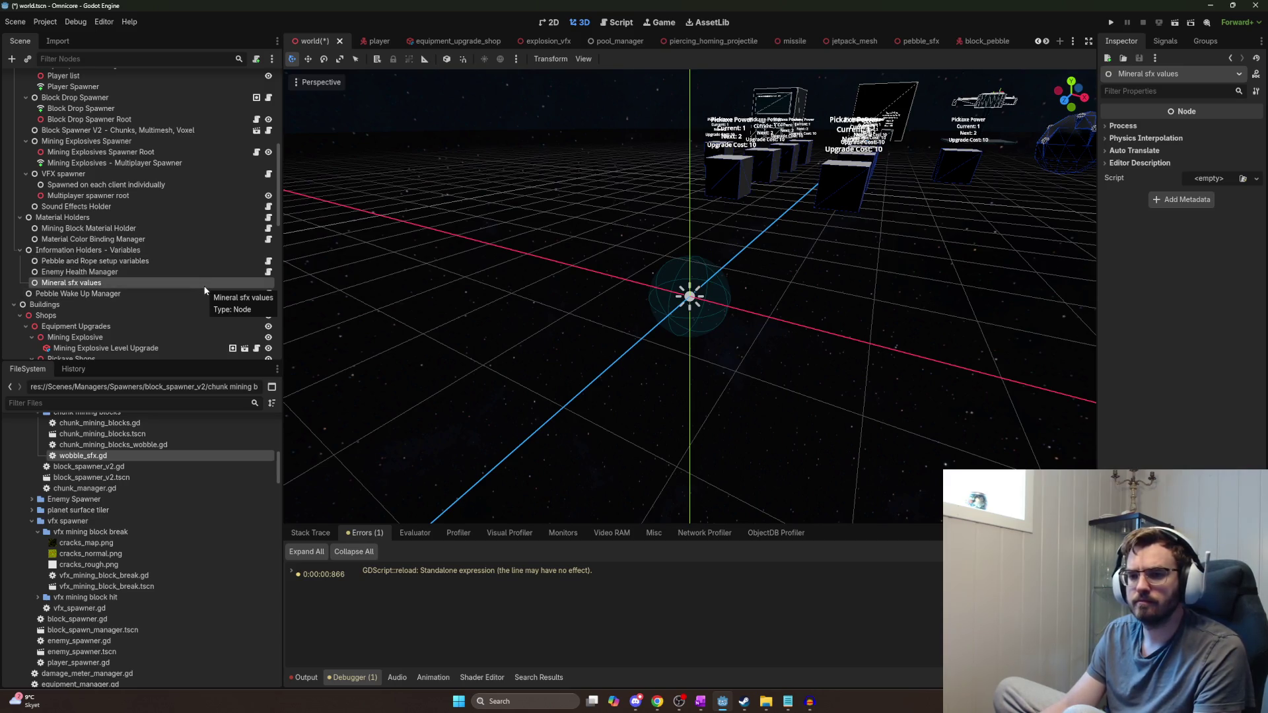
# Rename the node to 'Resource Type sfx values'
pyautogui.click(113, 284)
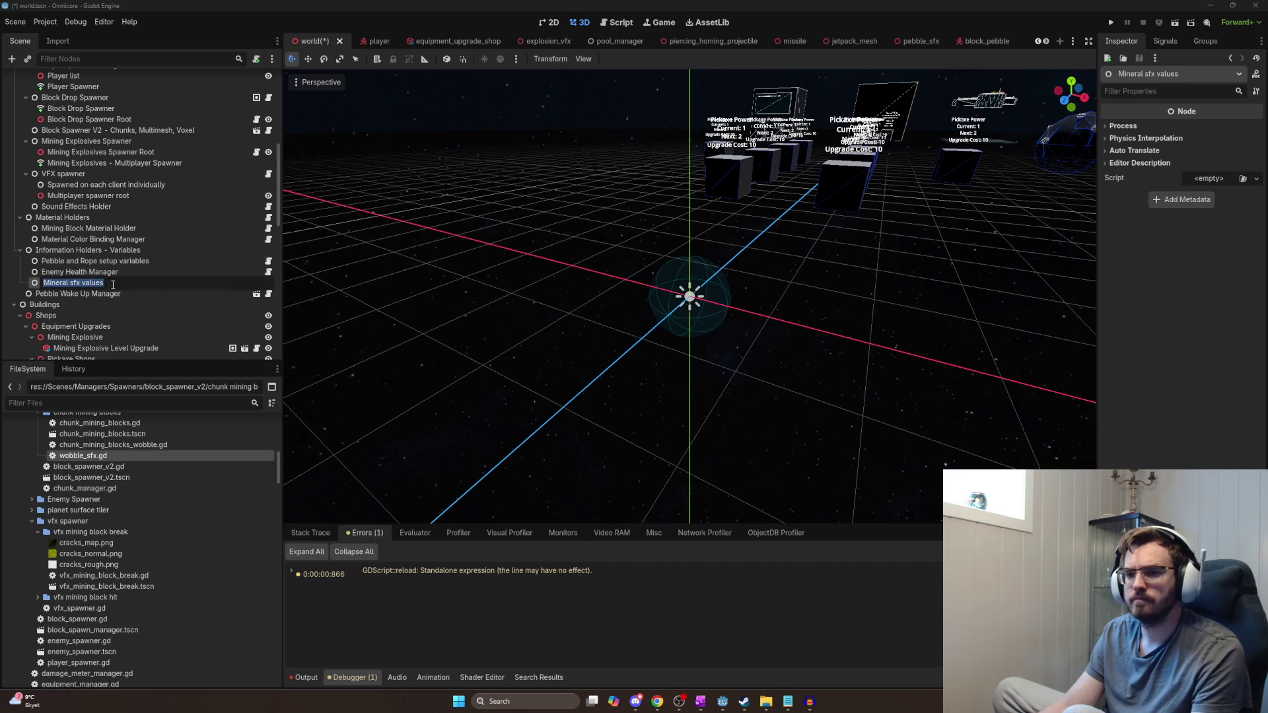
pyautogui.doubleClick(66, 284)
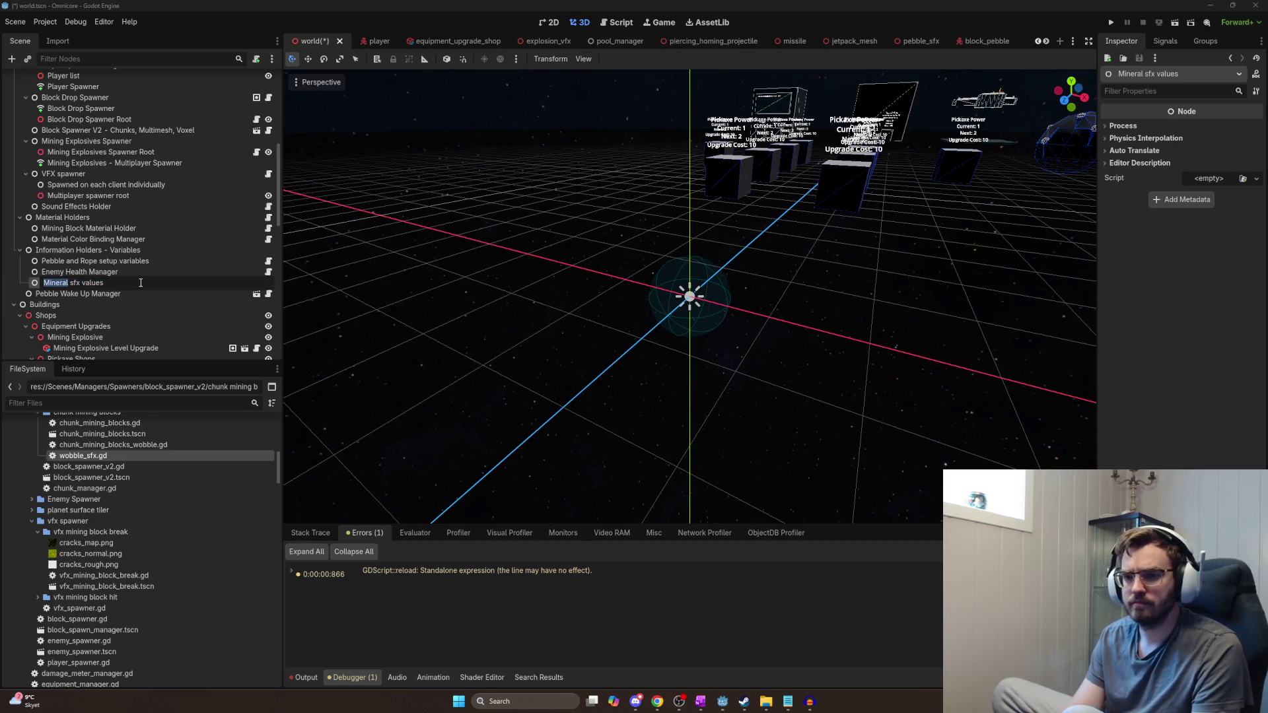
pyautogui.write('Mineral')
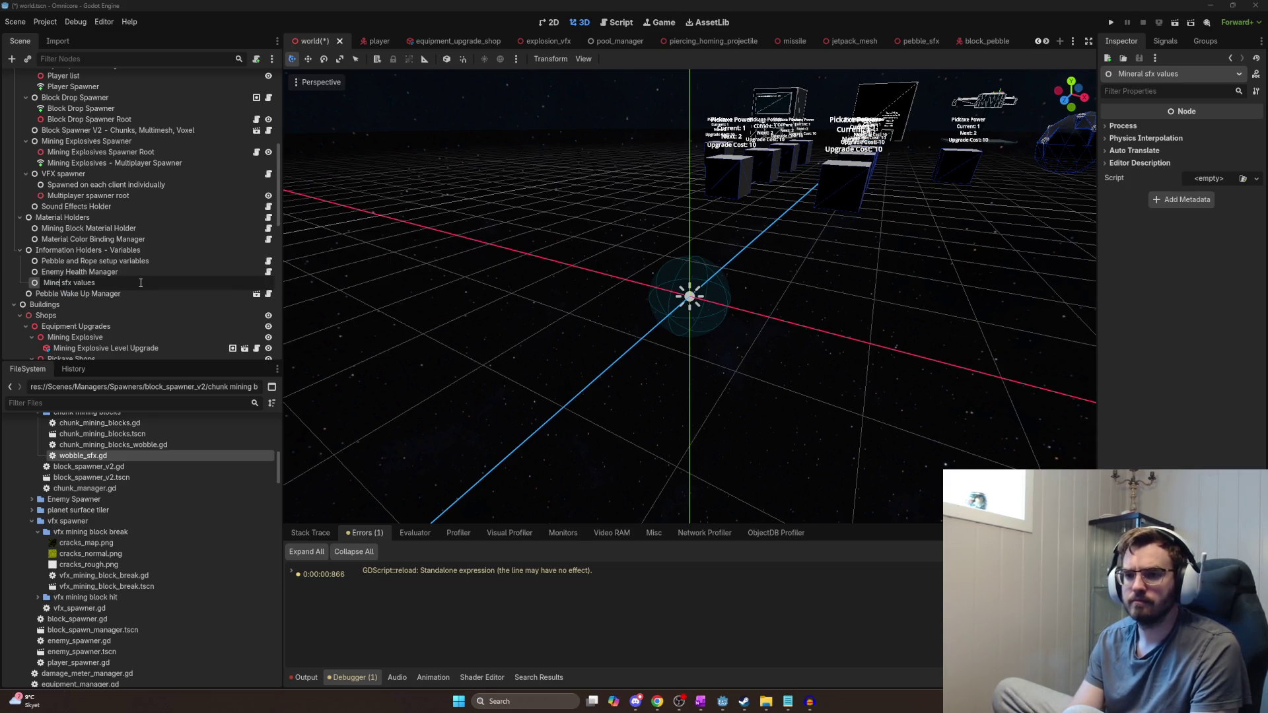
pyautogui.press('Return')
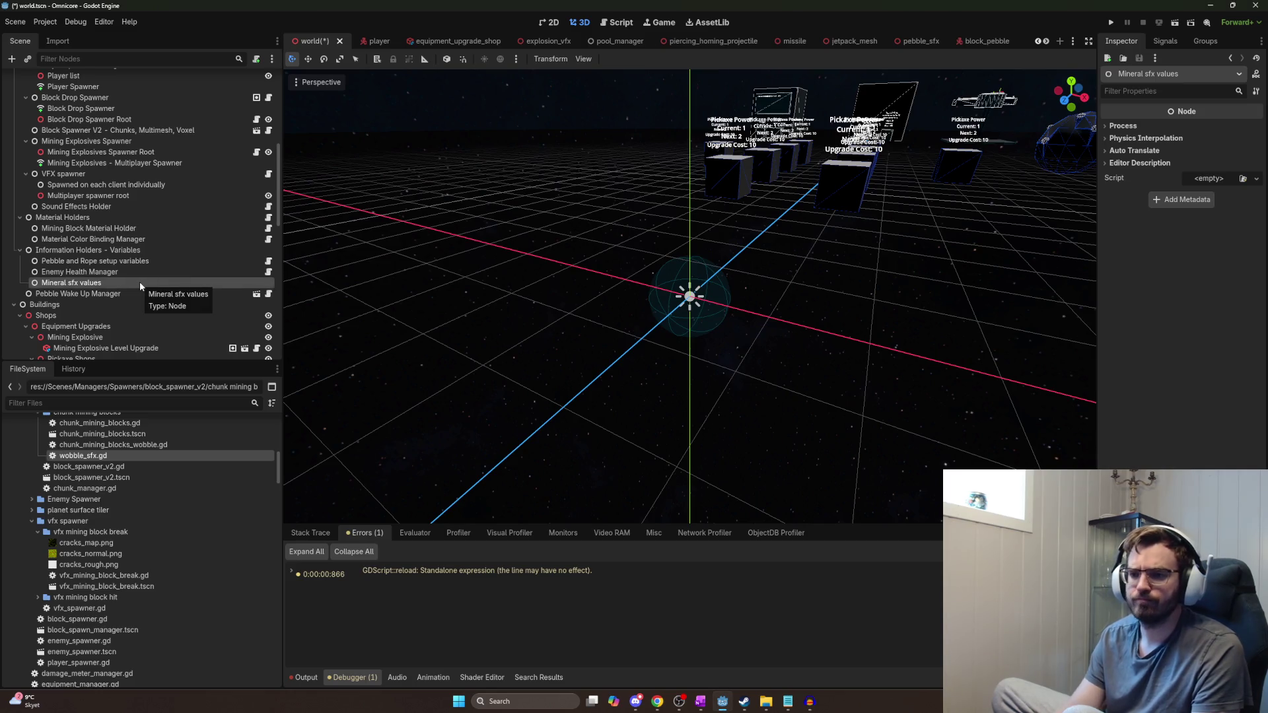
pyautogui.doubleClick(72, 283)
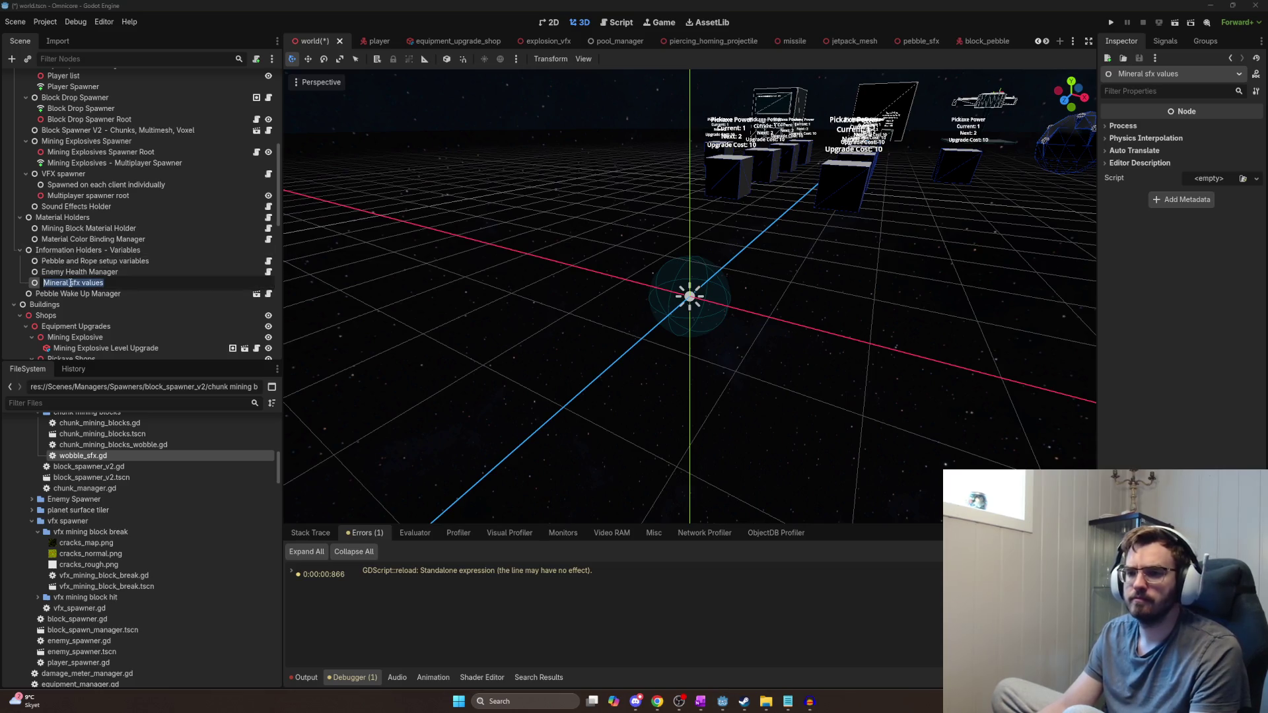
pyautogui.click(68, 284)
pyautogui.hotkey('shift', 'Home')
pyautogui.write('Resource Type')
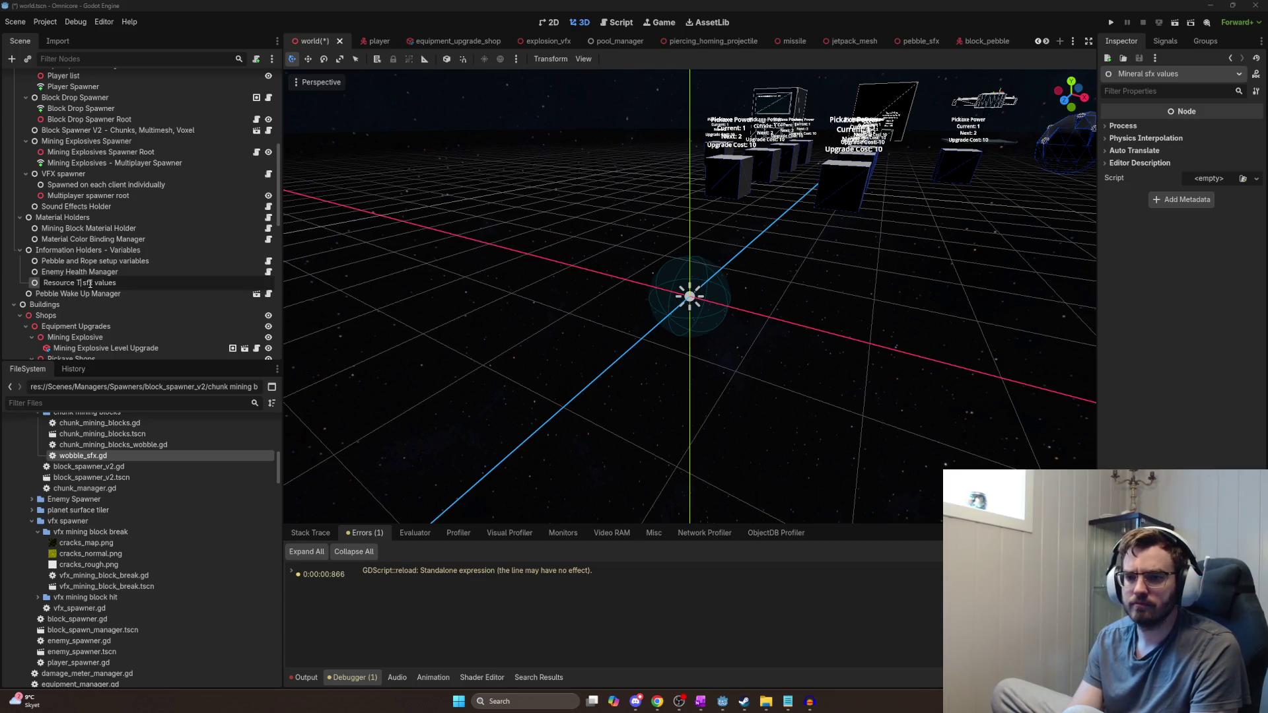
pyautogui.press('Return')
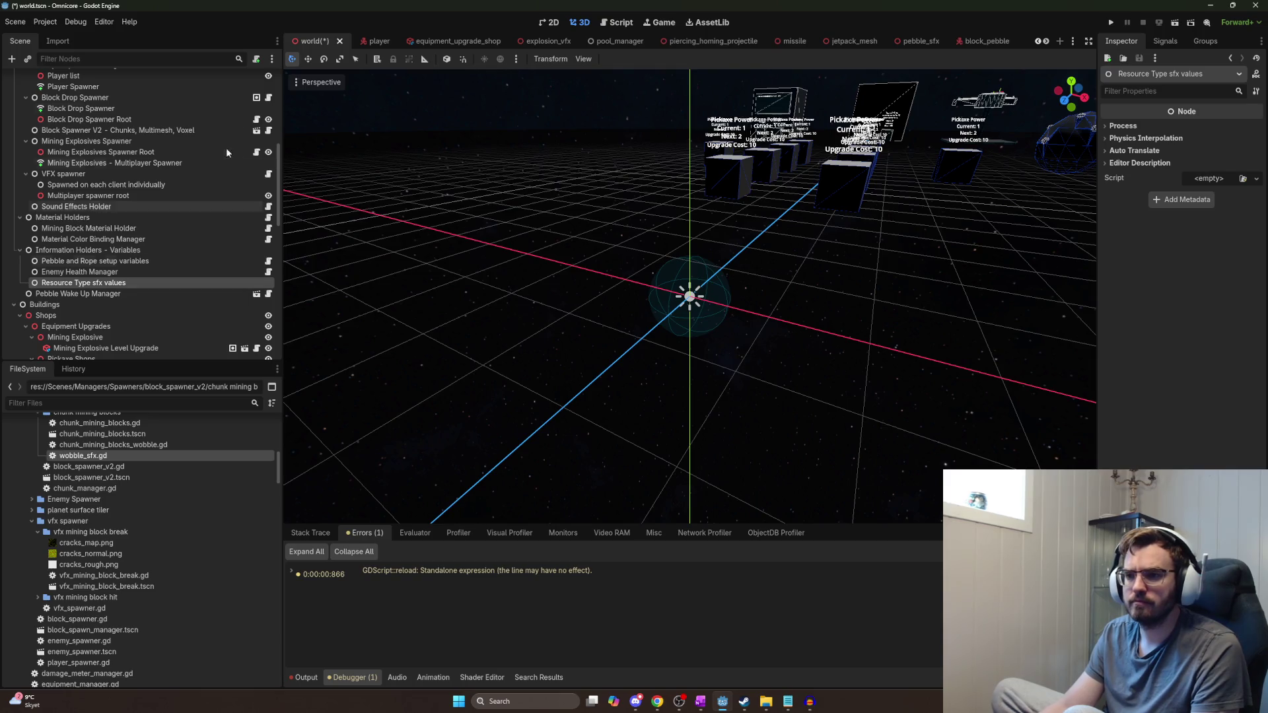
# Attach a new resource_type_sfx_values.gd script saved in Scenes/World/Managers/information holders
pyautogui.click(255, 61)
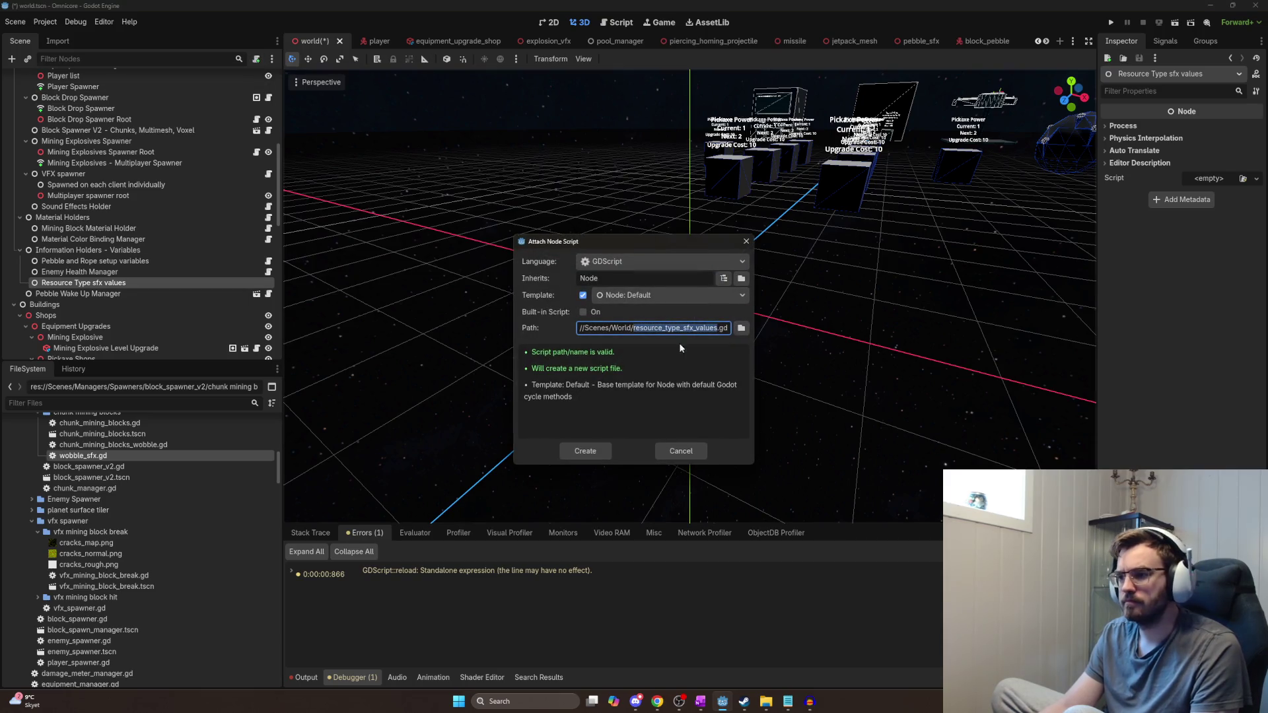
pyautogui.click(741, 329)
pyautogui.moveTo(515, 194); pyautogui.dragTo(466, 197)
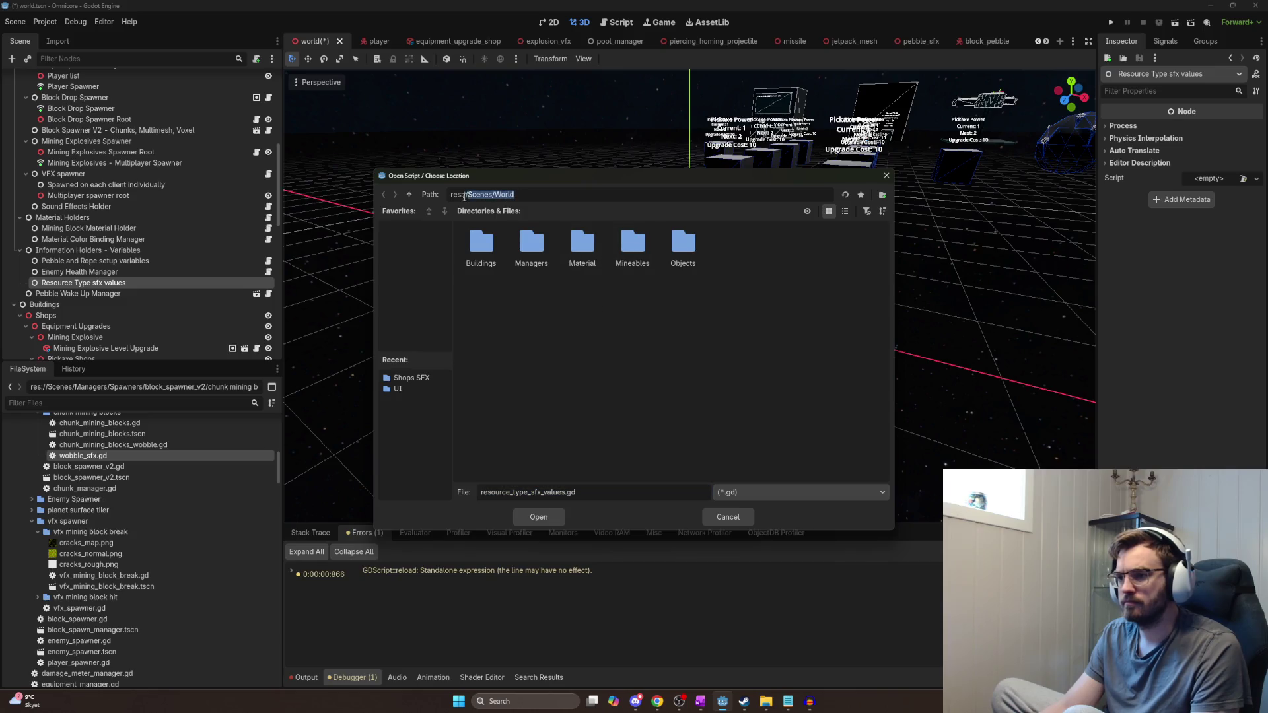
pyautogui.press('BackSpace')
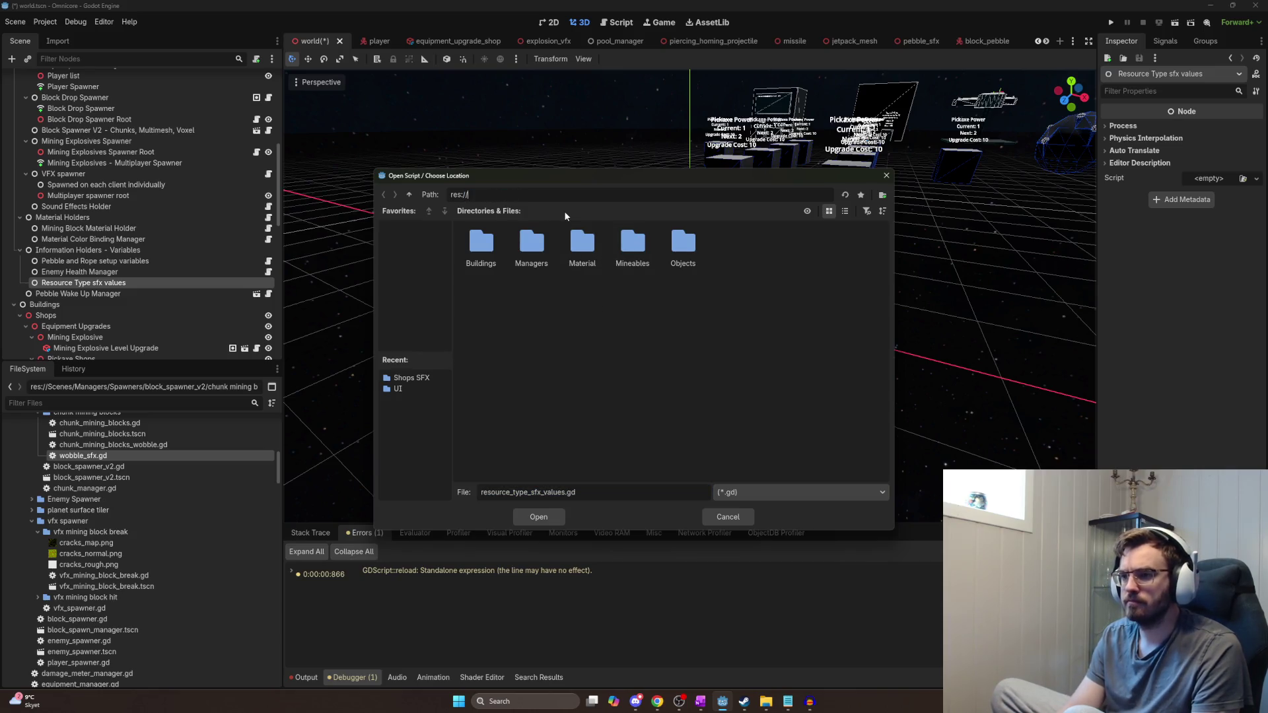
pyautogui.doubleClick(530, 245)
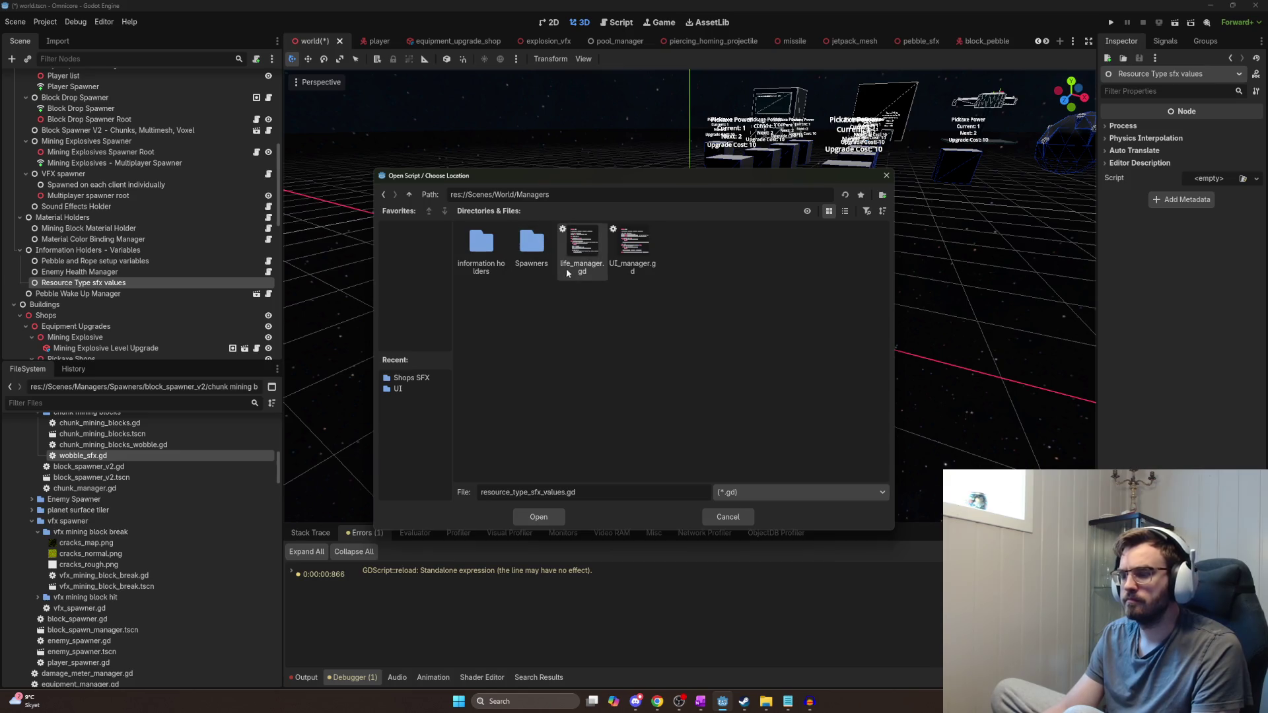
pyautogui.doubleClick(481, 244)
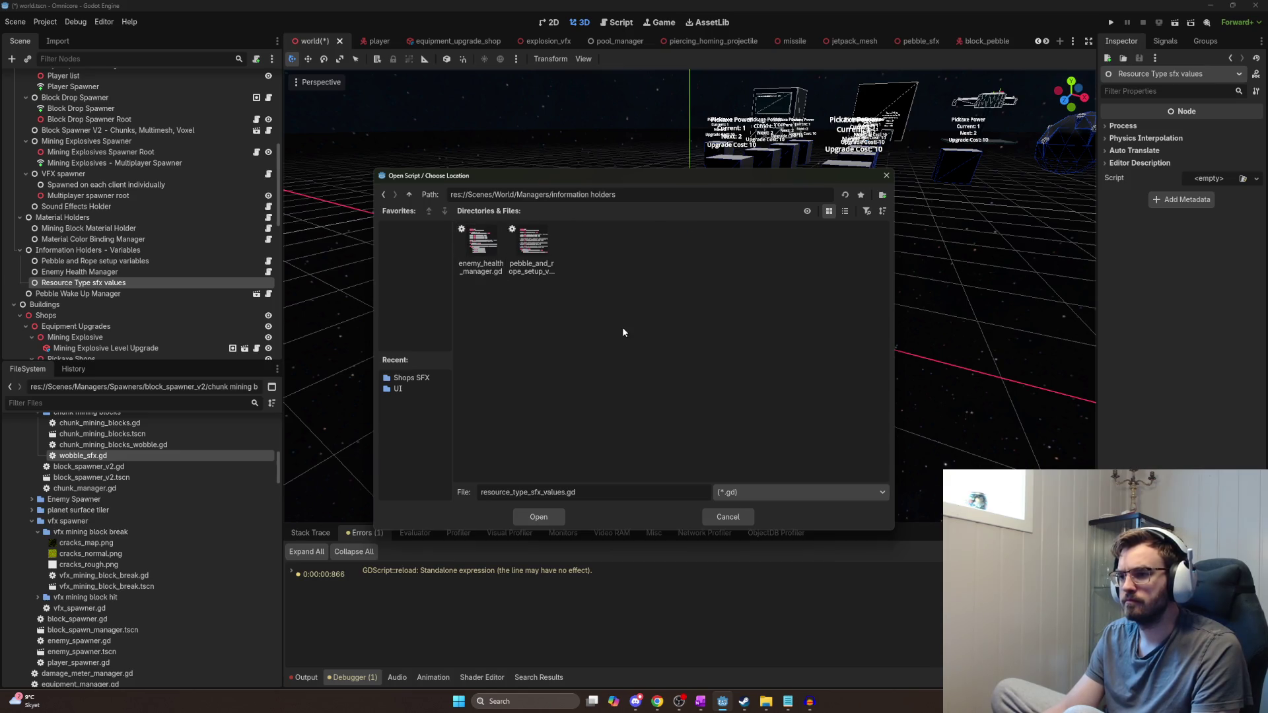
pyautogui.click(558, 520)
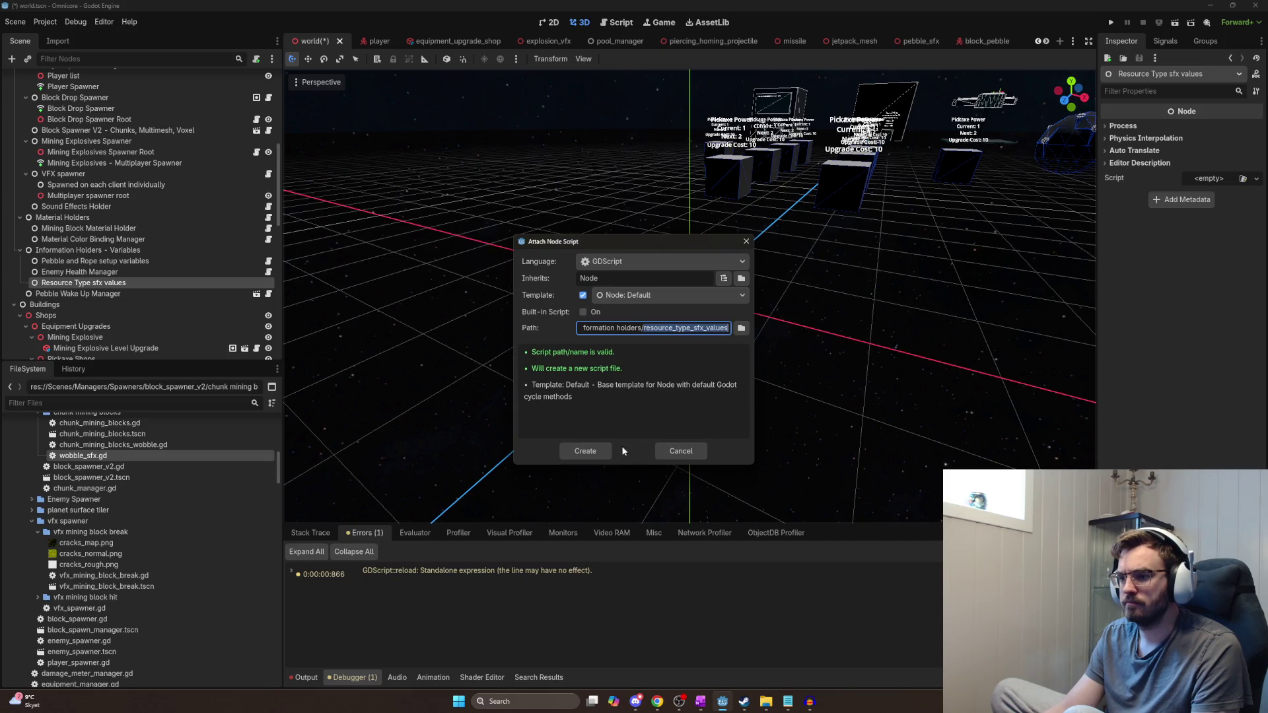
pyautogui.press('Return')
pyautogui.moveTo(456, 426); pyautogui.dragTo(382, 213)
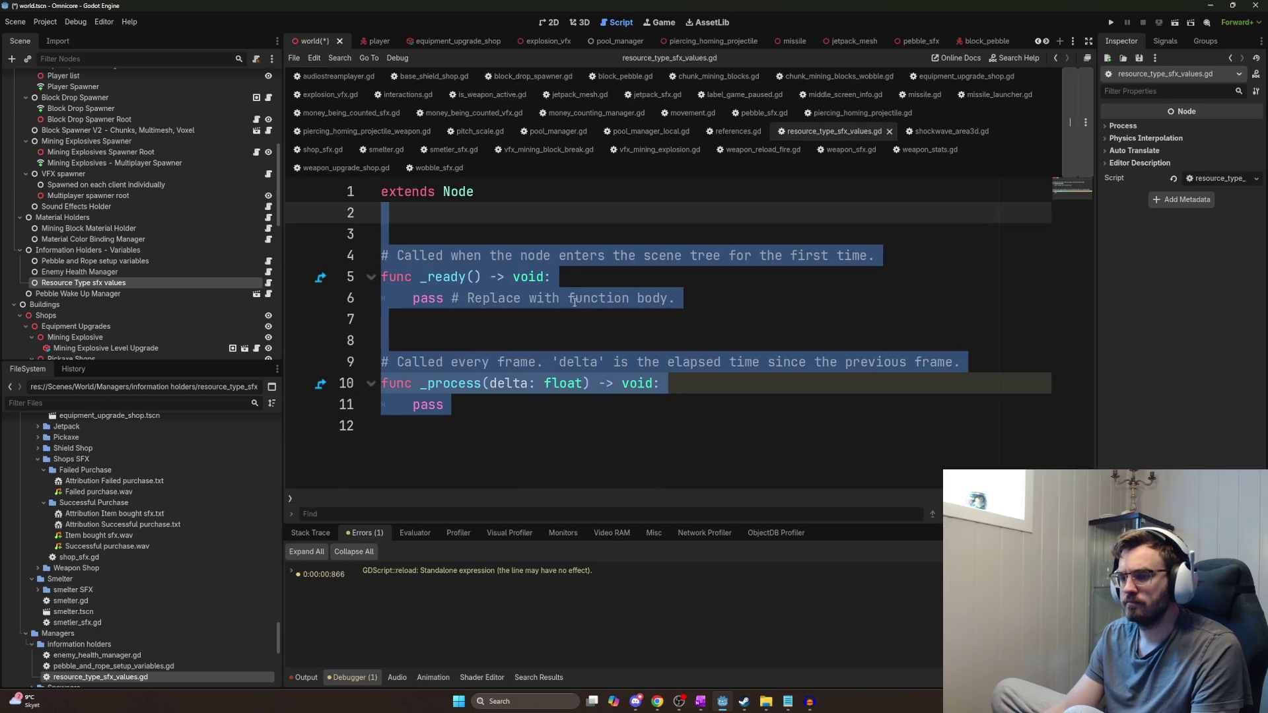
# Replace the template code with an autocompleted _init() -> void function declaration
pyautogui.press('BackSpace')
pyautogui.press('Return')
pyautogui.write('init')
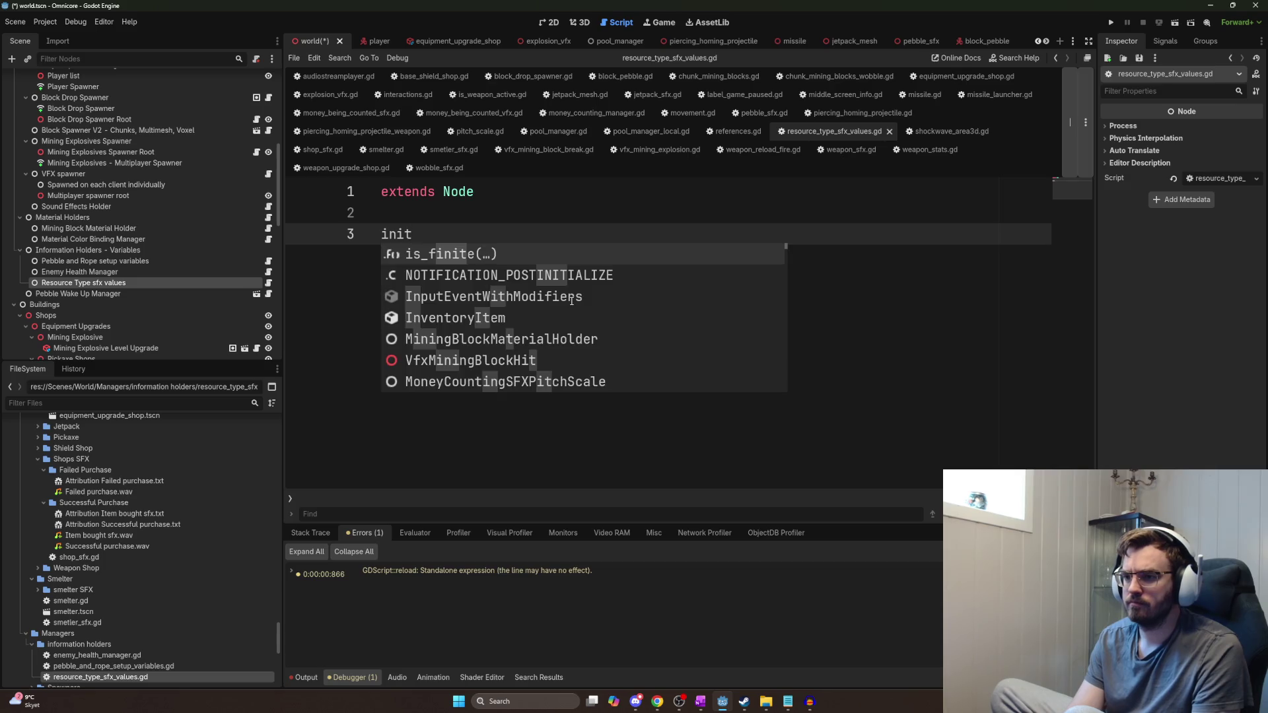
pyautogui.press('BackSpace')
pyautogui.press('BackSpace')
pyautogui.press('BackSpace')
pyautogui.write('func init')
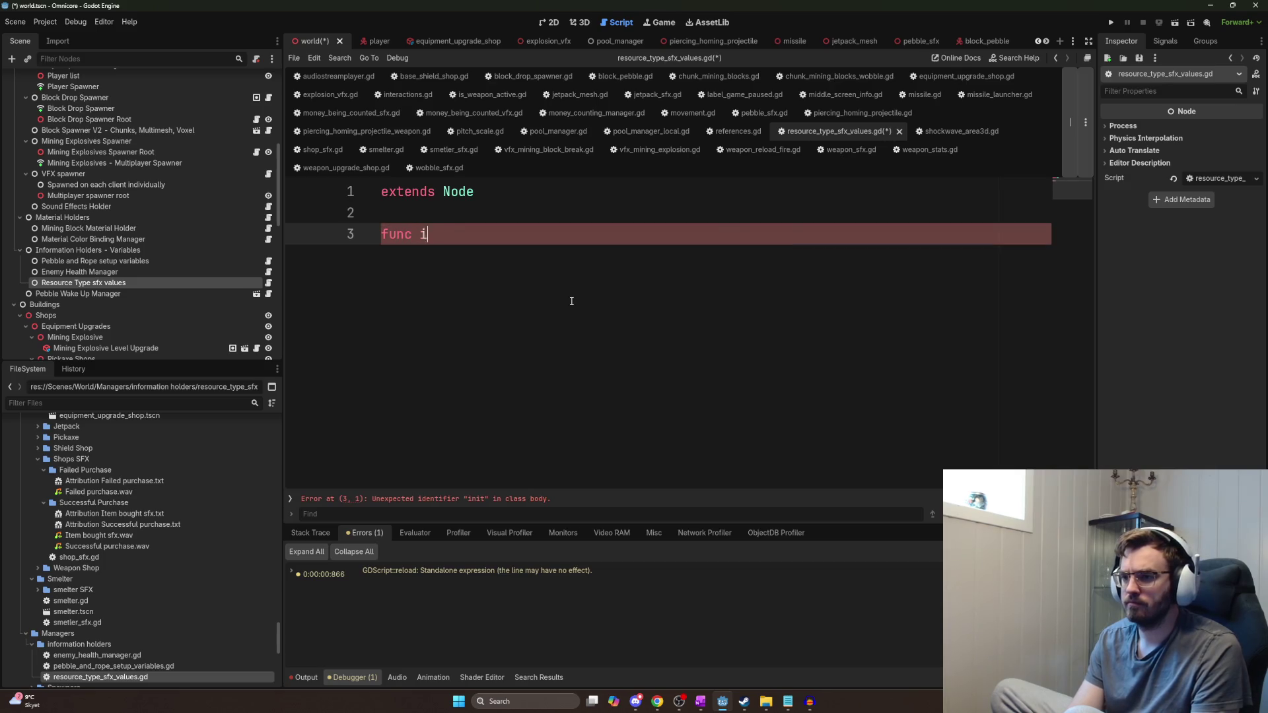
pyautogui.press('Return')
# Add class_name MineralResourceTypeSFX on line 2 above _init
pyautogui.press('Up')
pyautogui.press('Return')
pyautogui.press('Up')
pyautogui.write('class_name ')
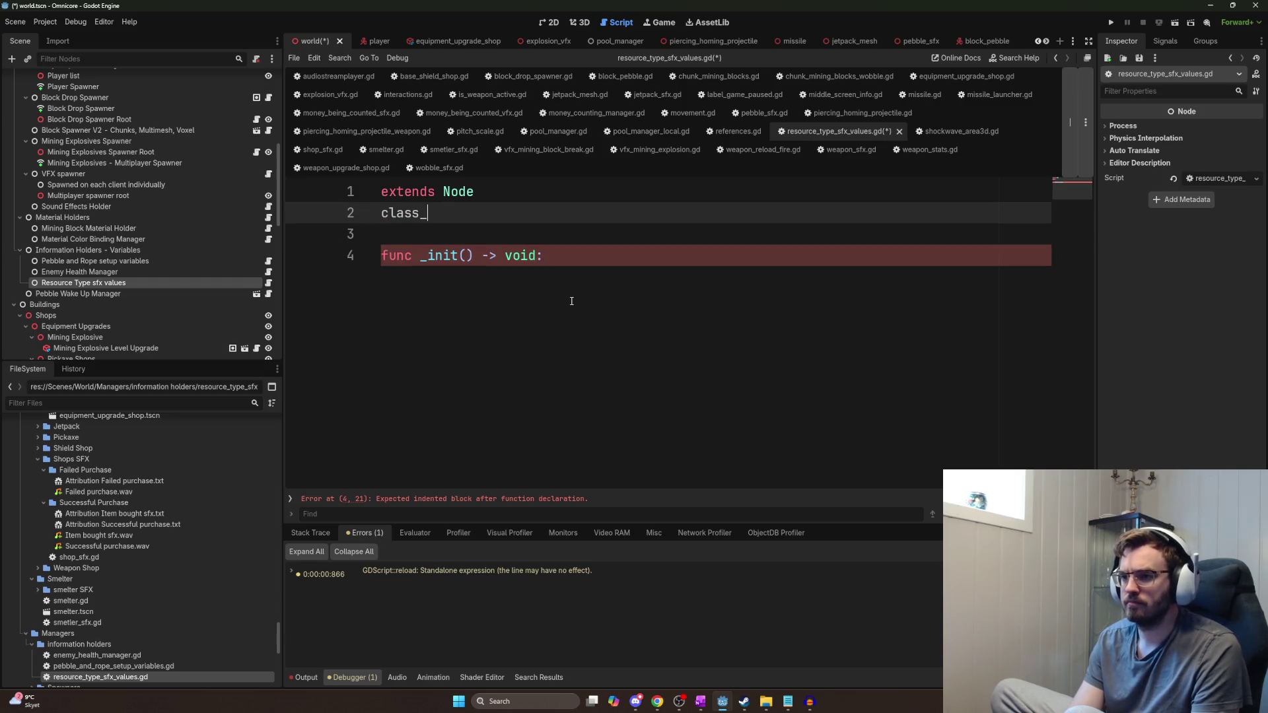
pyautogui.write('MineralResourceTypeHOld')
pyautogui.press('BackSpace')
pyautogui.press('BackSpace')
pyautogui.press('BackSpace')
pyautogui.write('olde')
pyautogui.press('BackSpace')
pyautogui.press('BackSpace')
pyautogui.press('BackSpace')
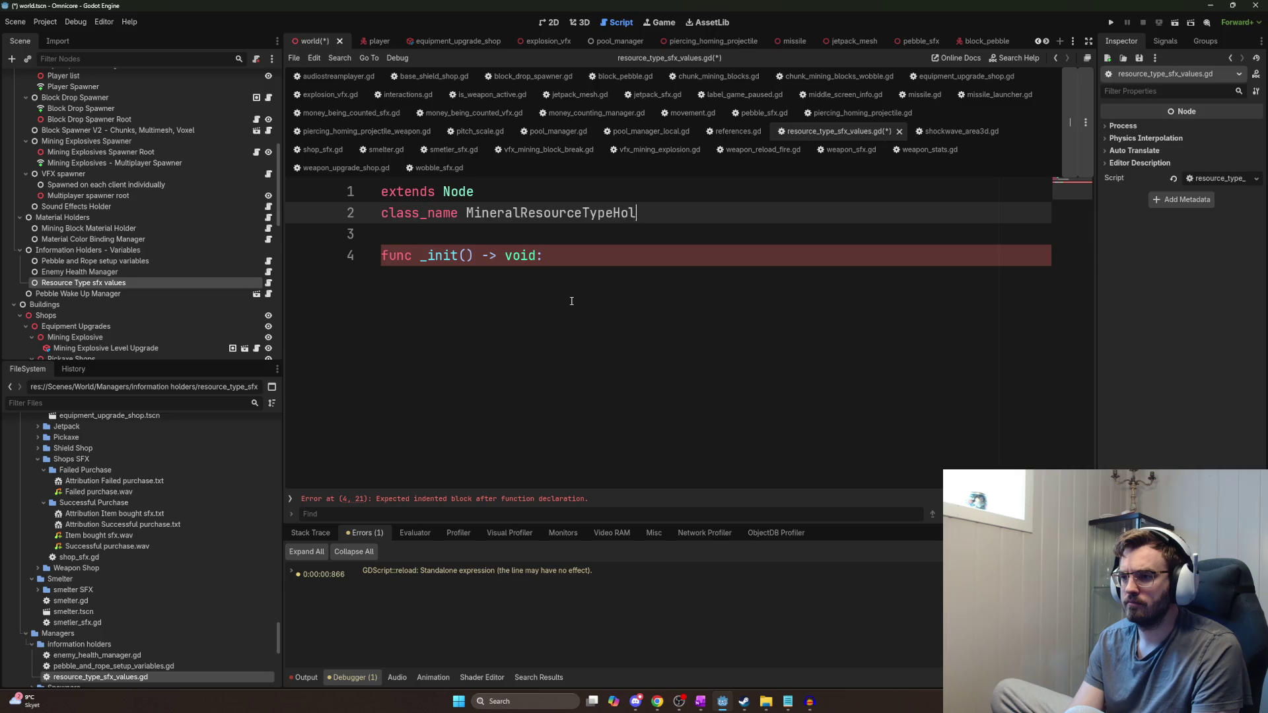
pyautogui.write('SFX')
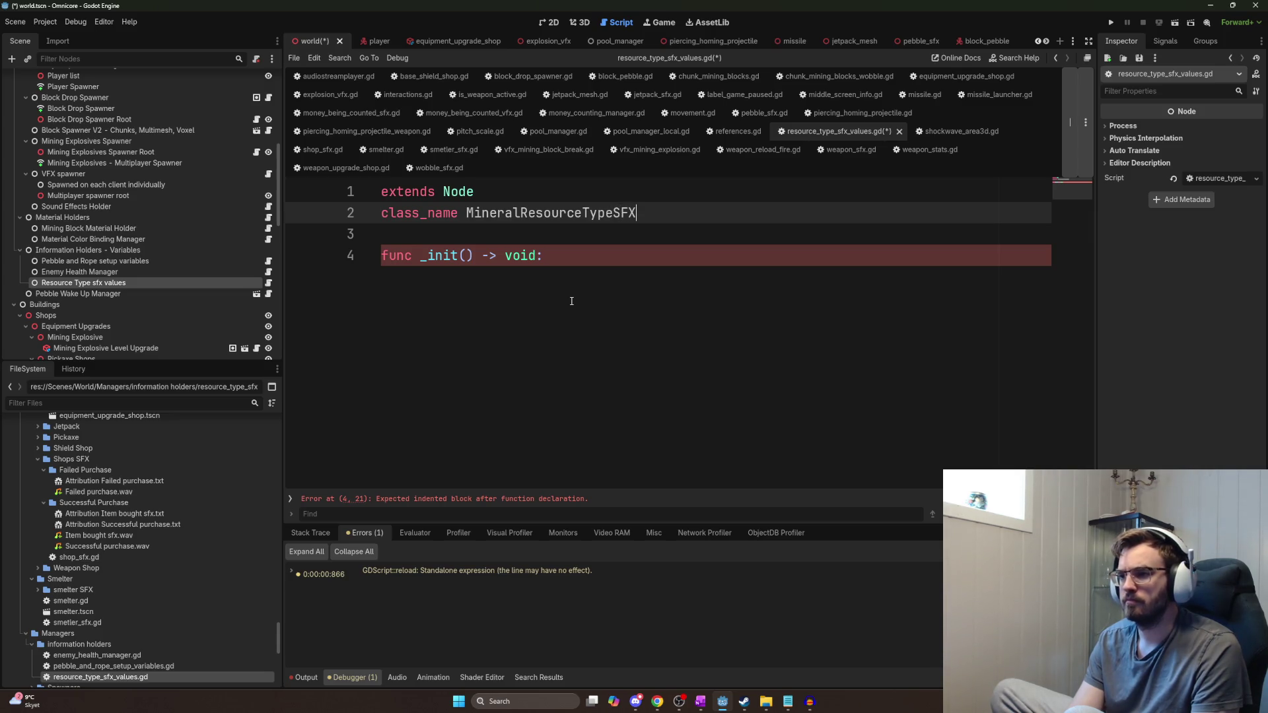
# Shorten the class name to ResourceTypeSFX and write References.resource_type_sfx = self in _init
pyautogui.click(548, 278)
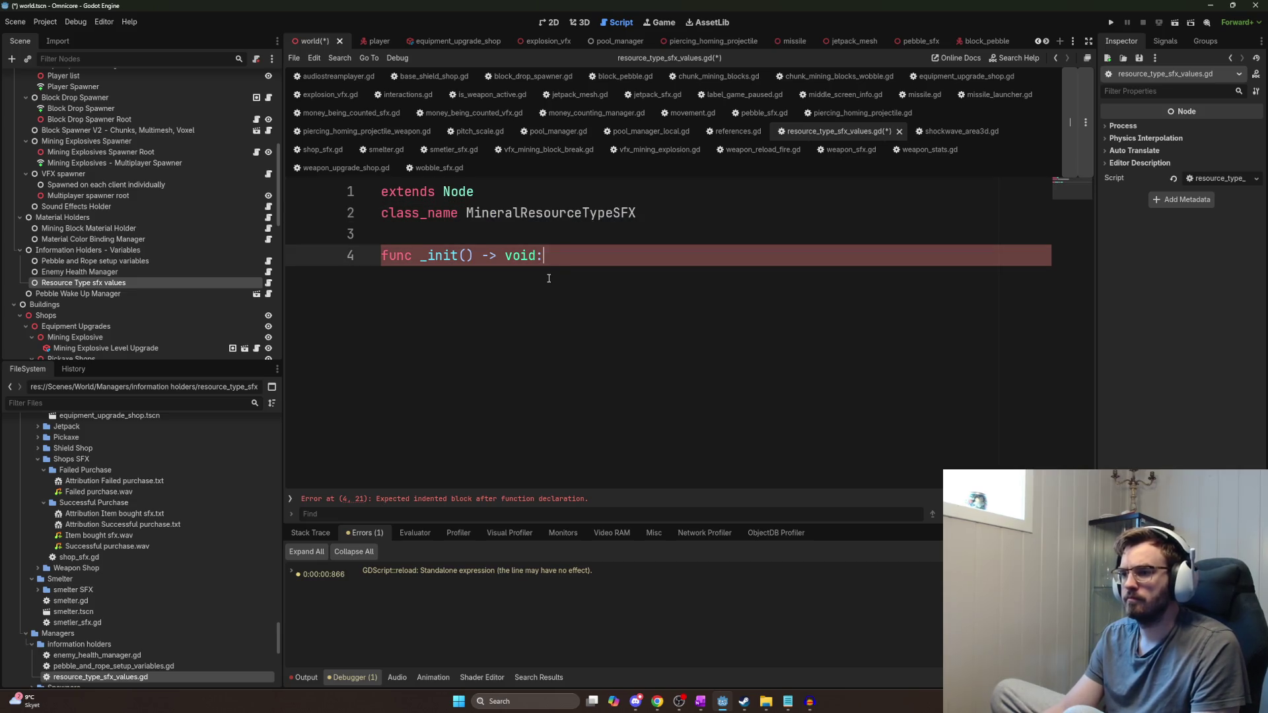
pyautogui.press('Return')
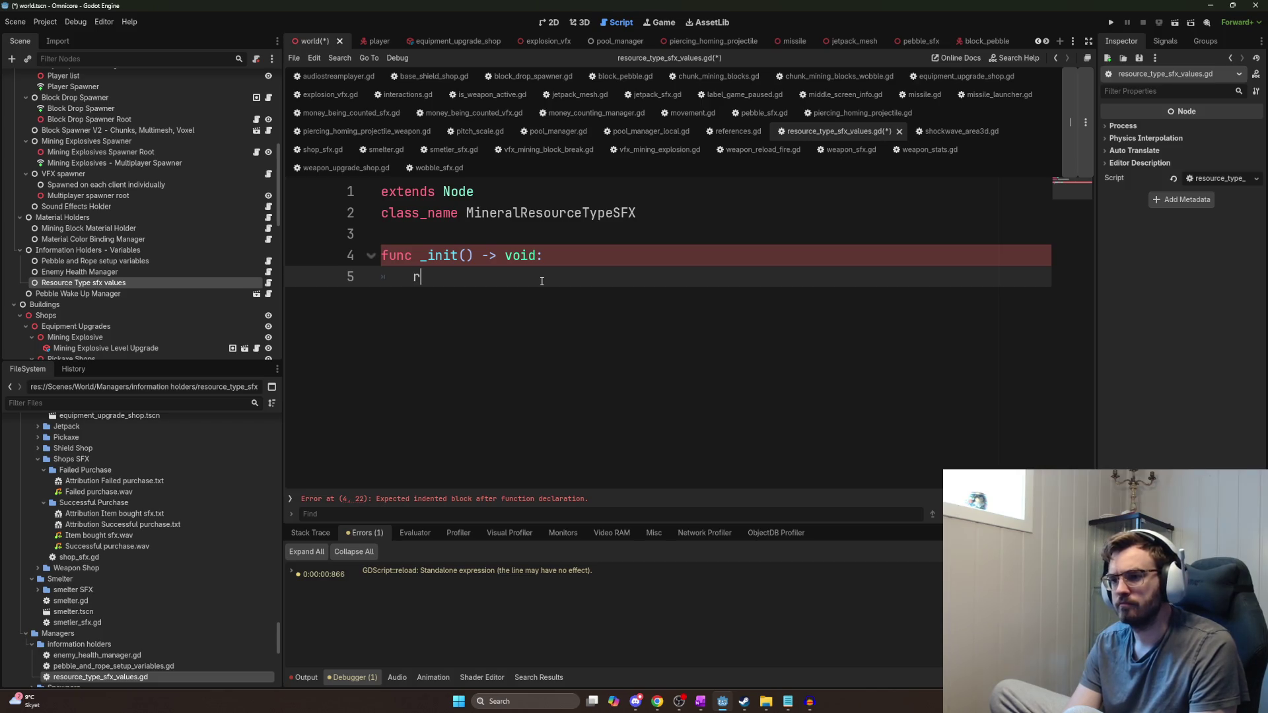
pyautogui.write('efere')
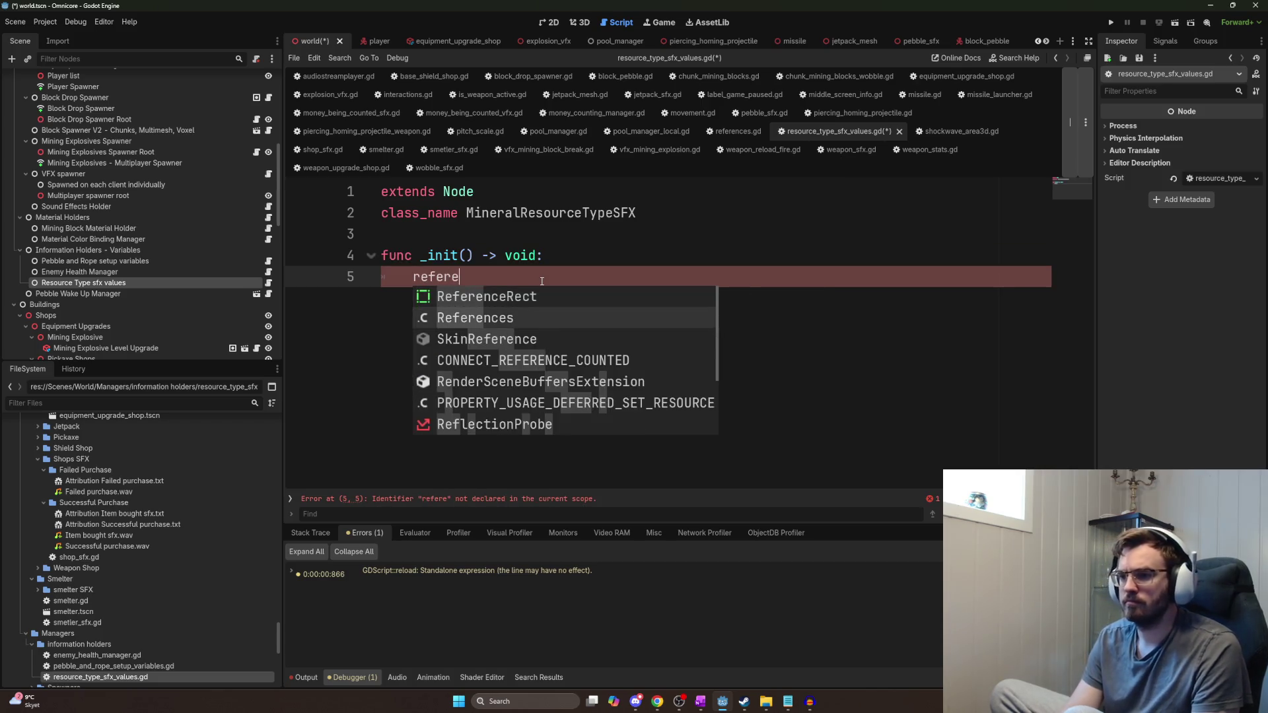
pyautogui.press('Return')
pyautogui.write('.-miner')
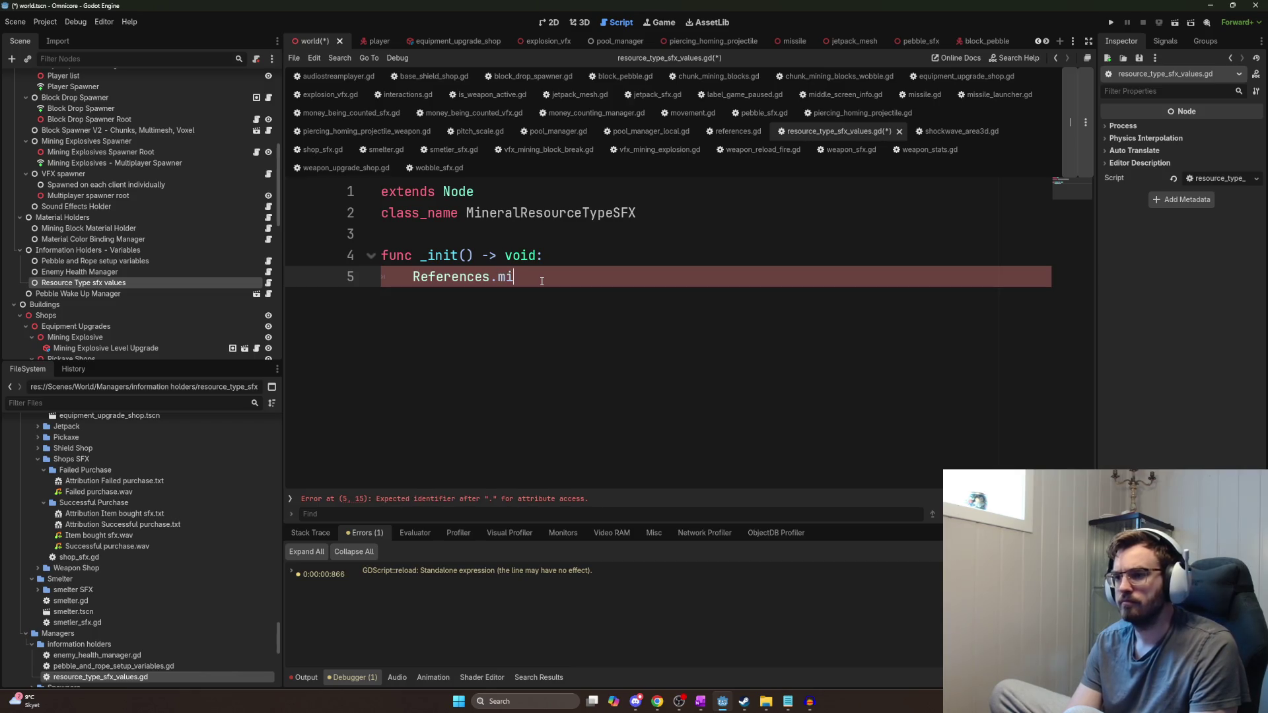
pyautogui.write('al_resource_typ')
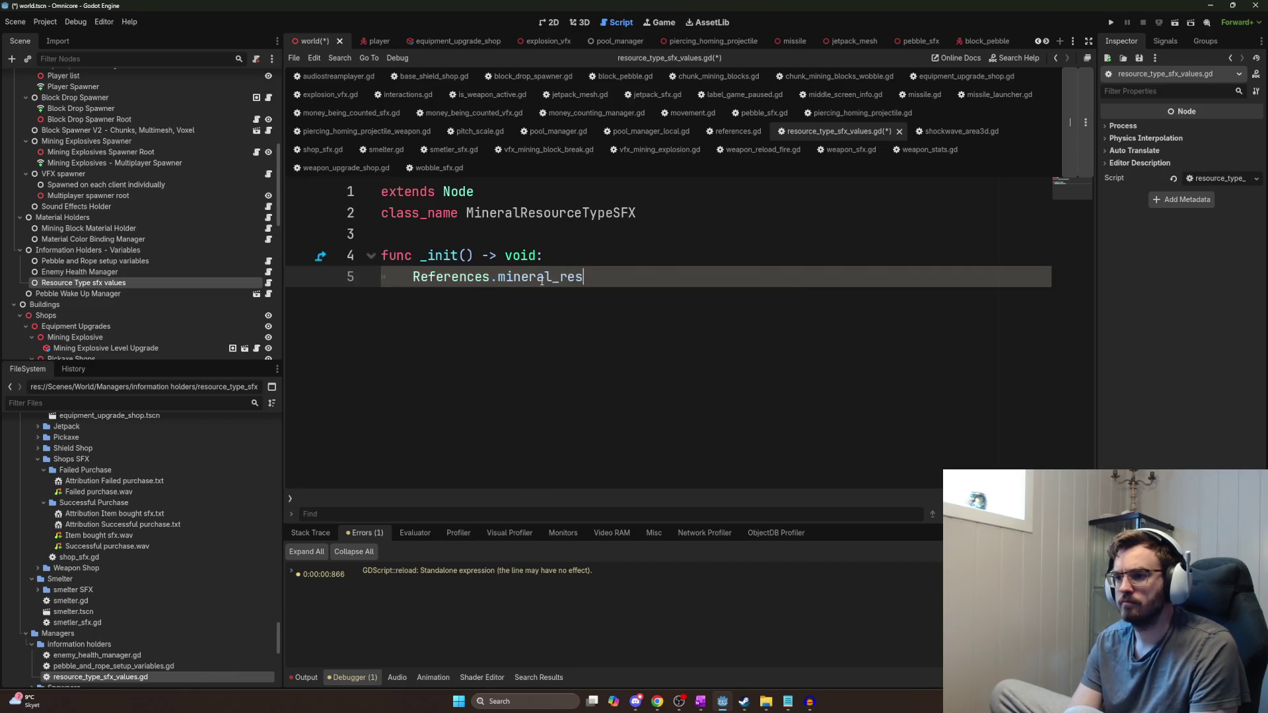
pyautogui.press('BackSpace')
pyautogui.press('BackSpace')
pyautogui.press('BackSpace')
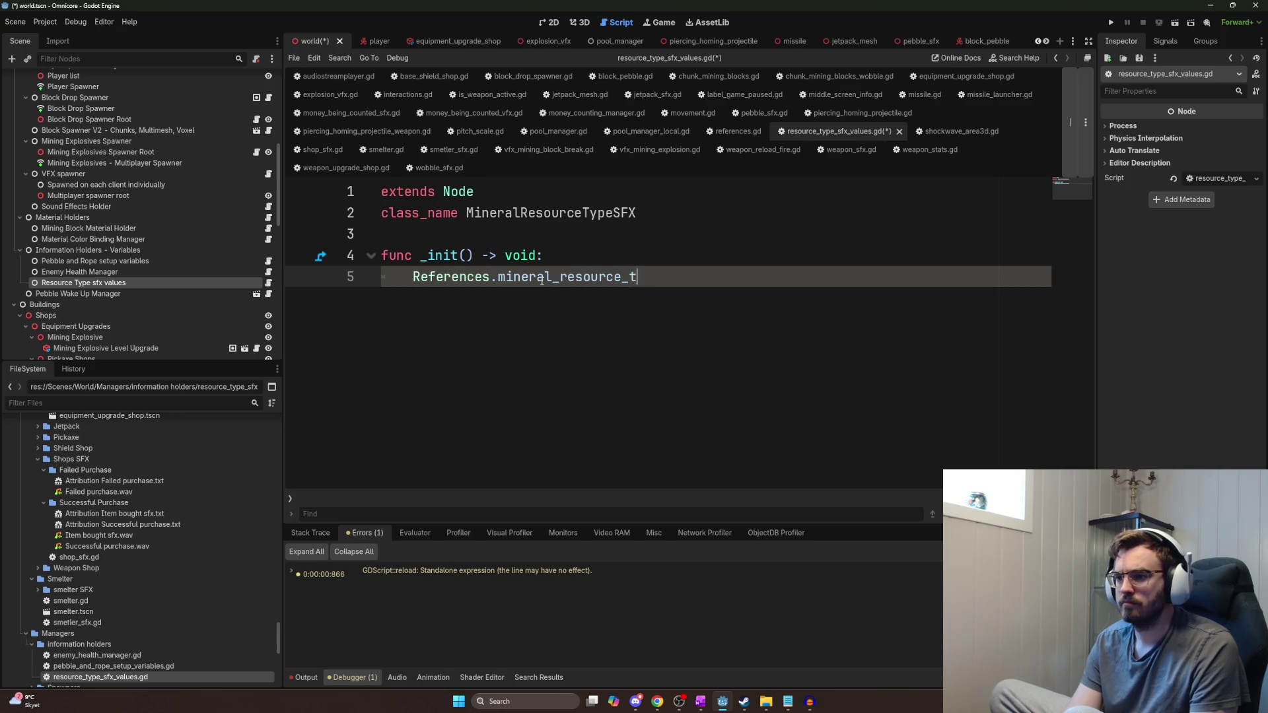
pyautogui.moveTo(521, 212); pyautogui.dragTo(466, 212)
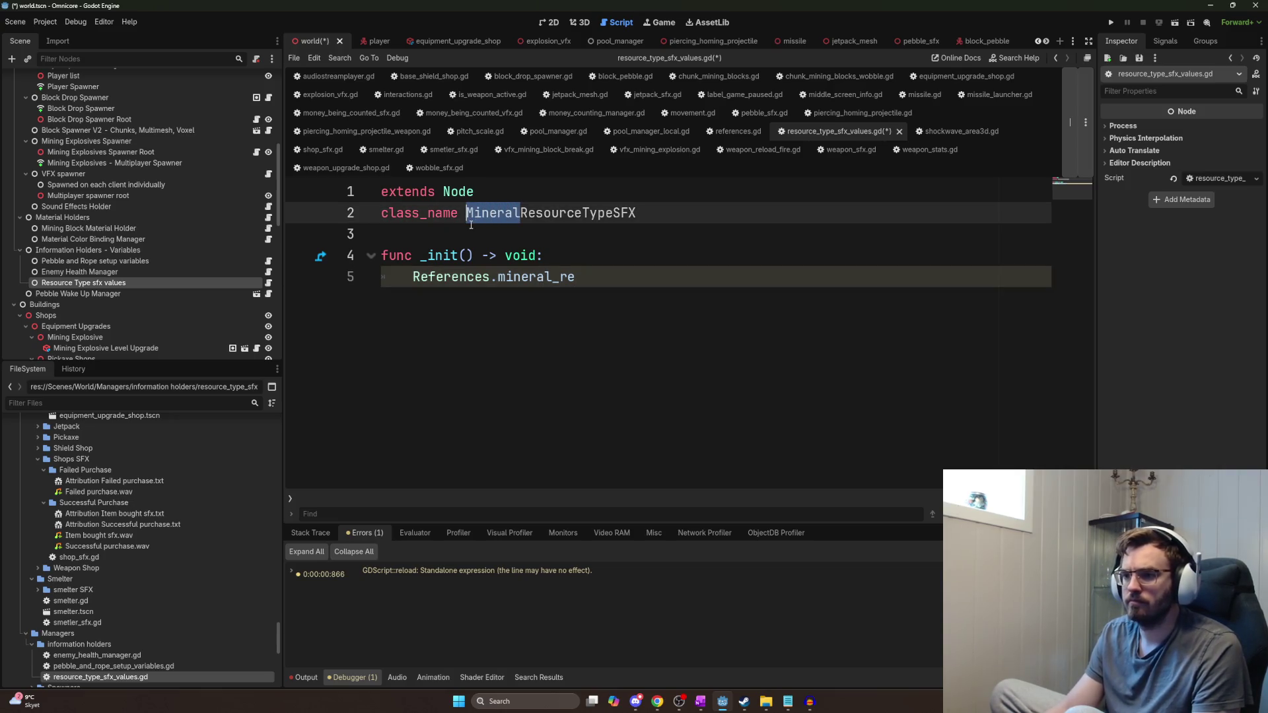
pyautogui.press('BackSpace')
pyautogui.moveTo(575, 276); pyautogui.dragTo(498, 277)
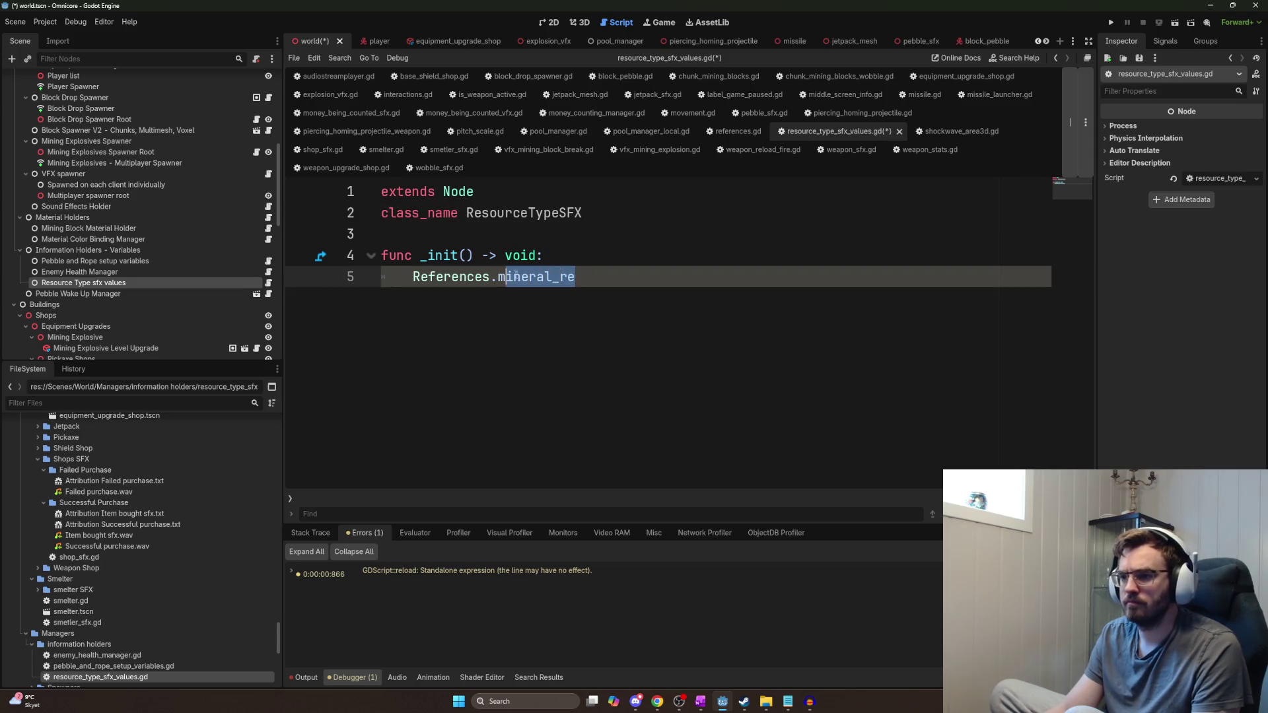
pyautogui.press('BackSpace')
pyautogui.write('resource_type_sfx')
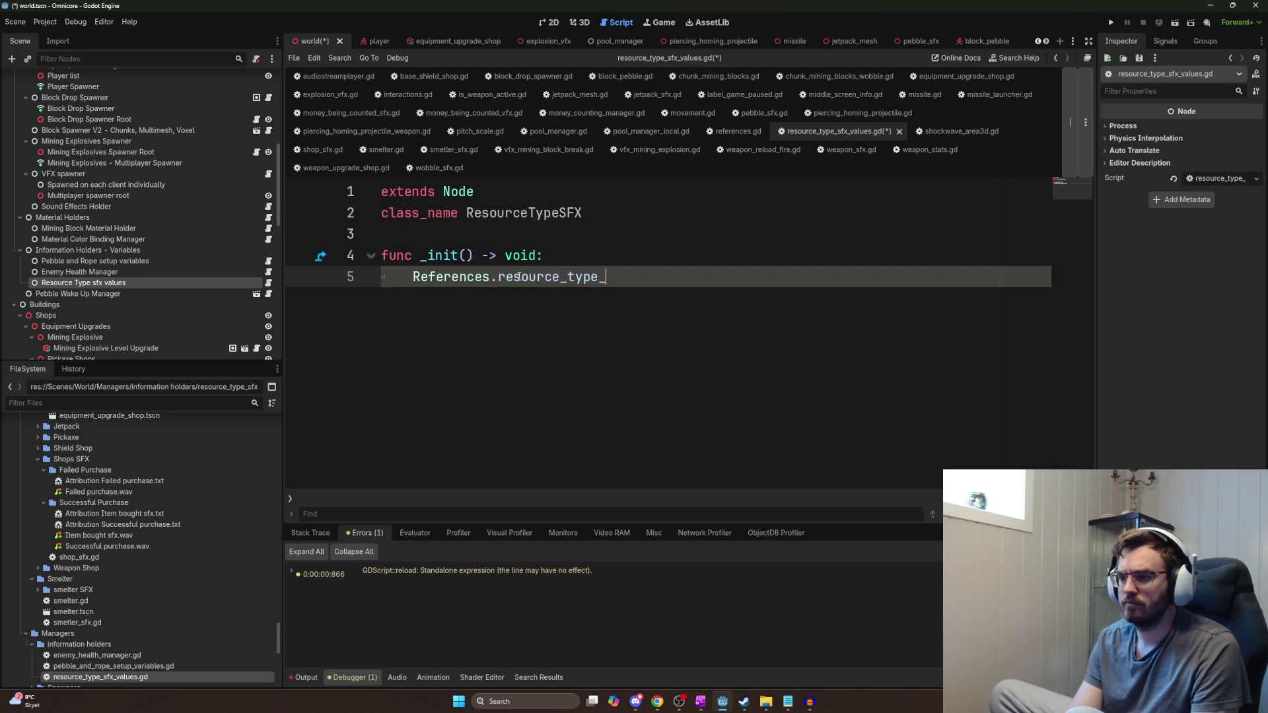
pyautogui.write(' = self')
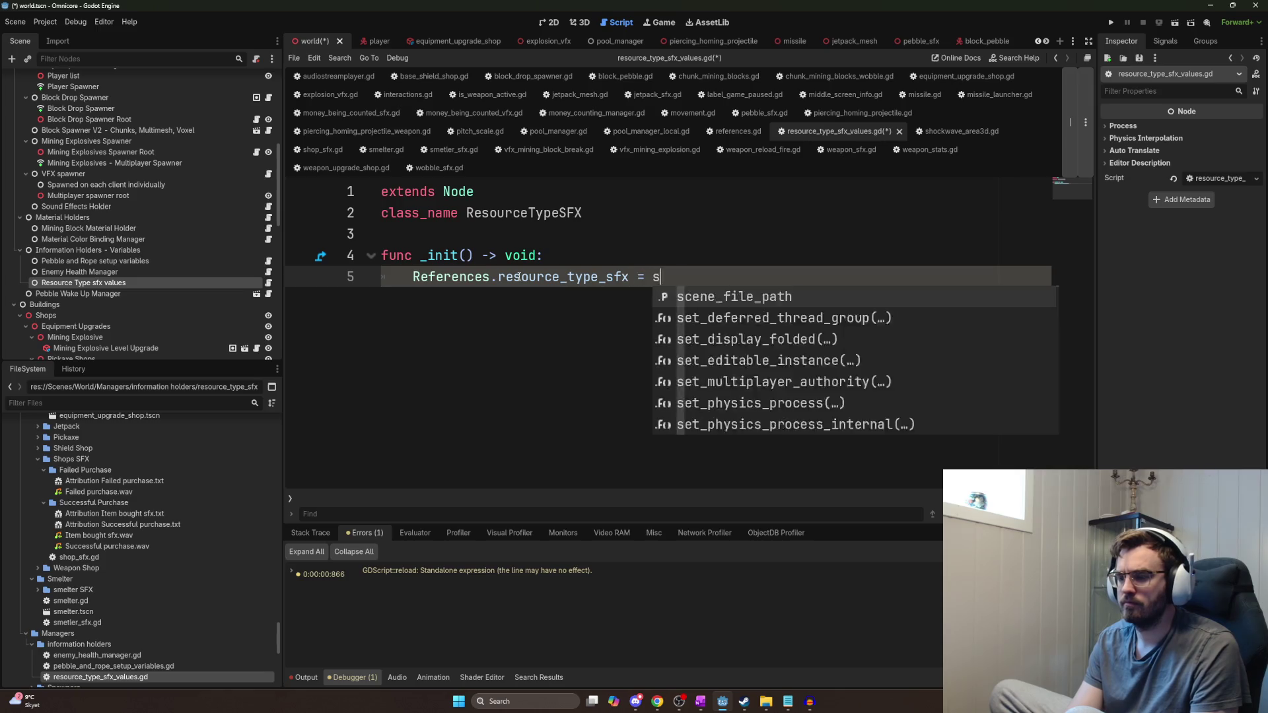
# Open references.gd from the References name and go to the Information holders section
pyautogui.keyDown('ctrl'); pyautogui.click(447, 280); pyautogui.keyUp('ctrl')
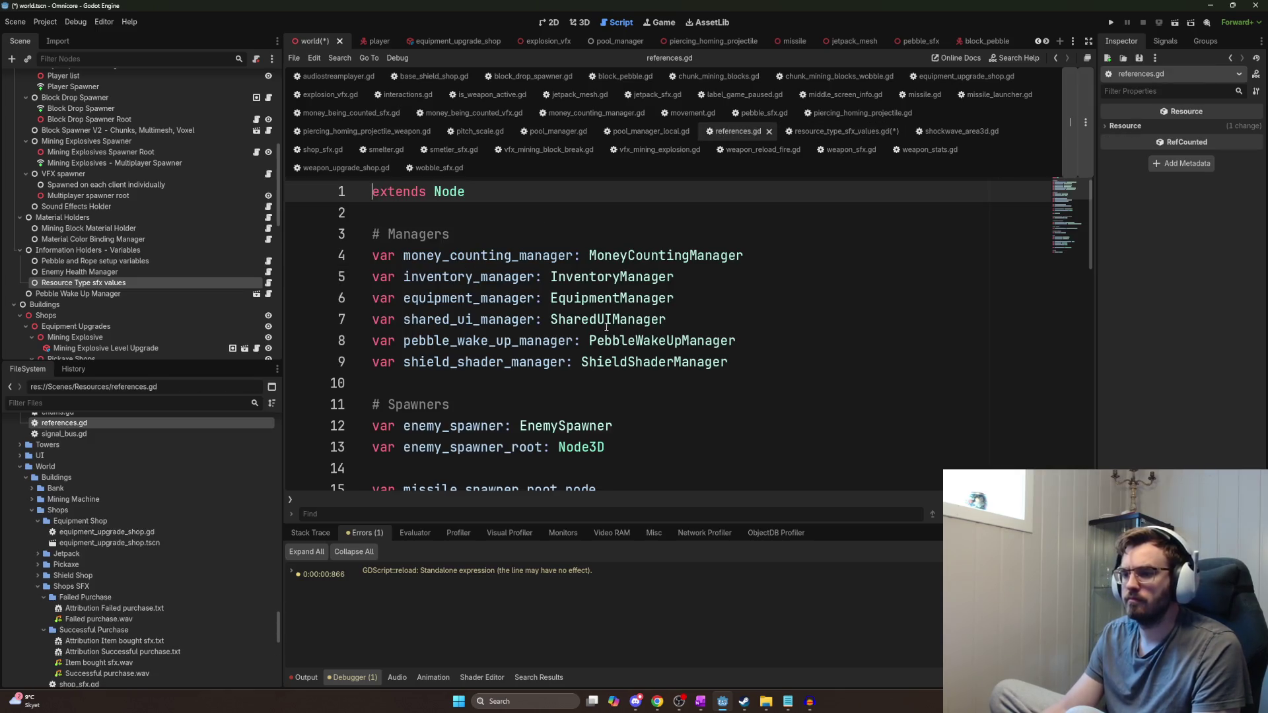
pyautogui.scroll(-12, 560, 278)
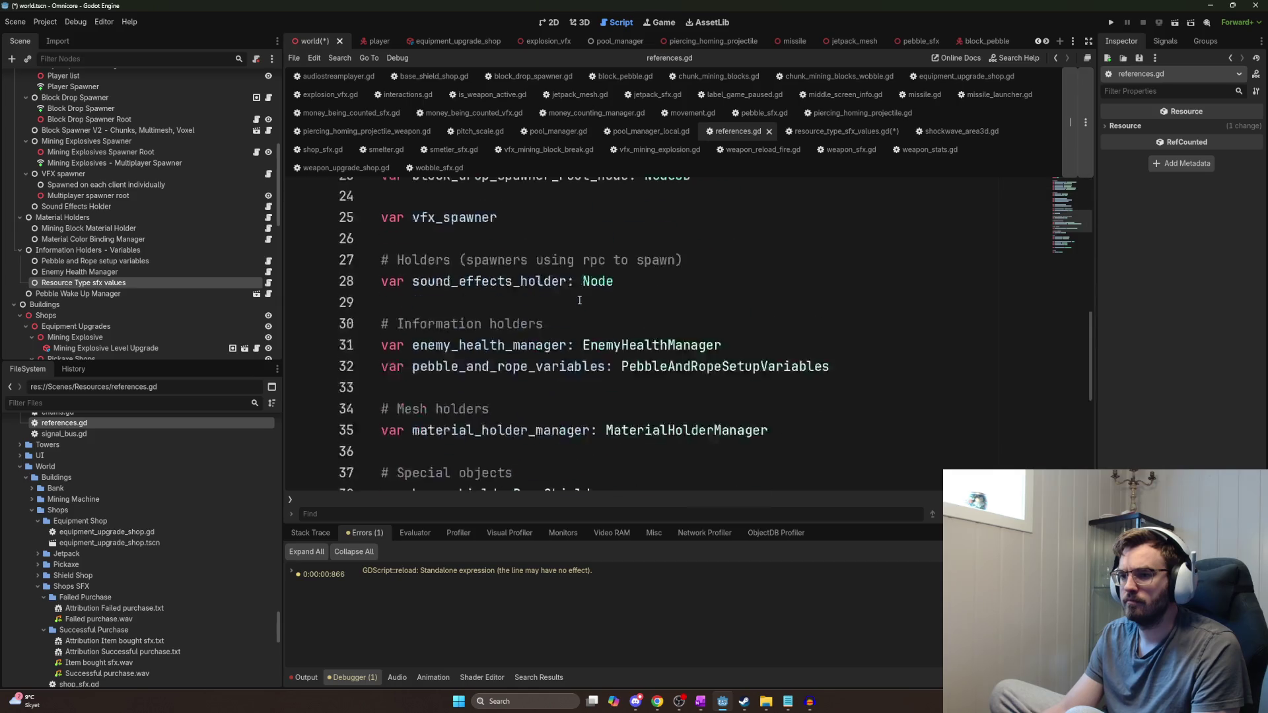
pyautogui.scroll(3, 614, 323)
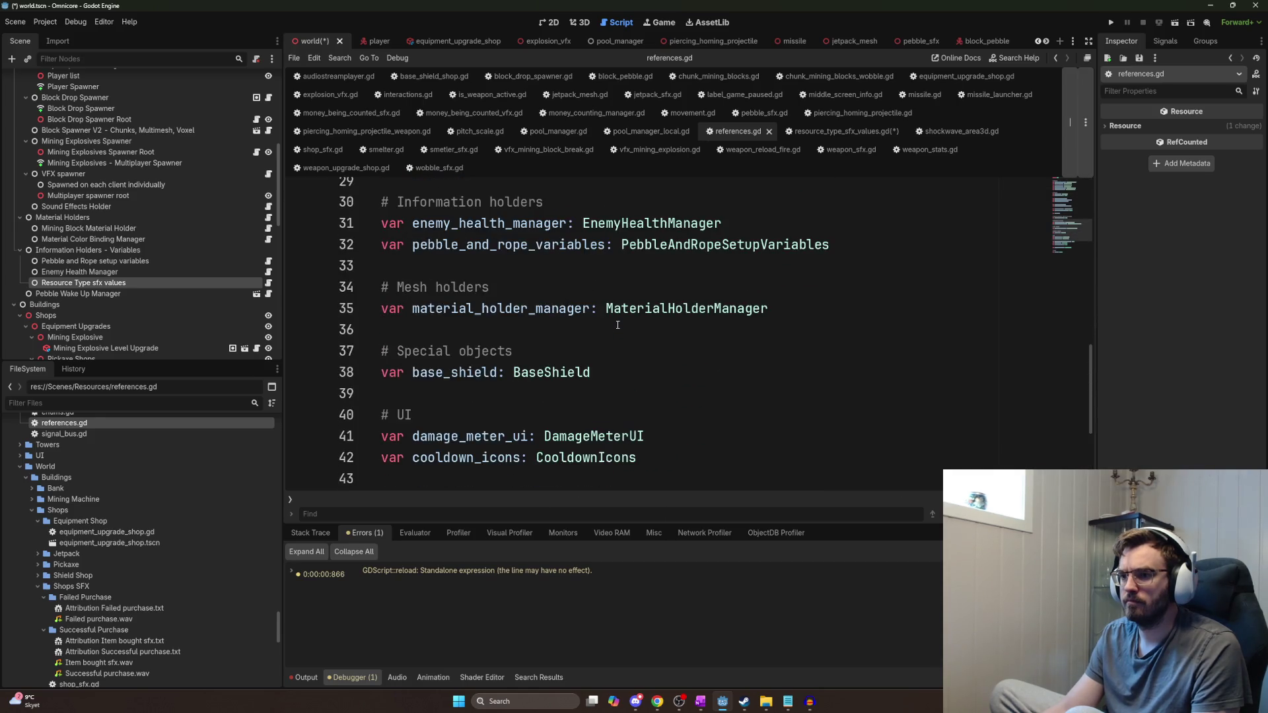
pyautogui.scroll(1, 617, 325)
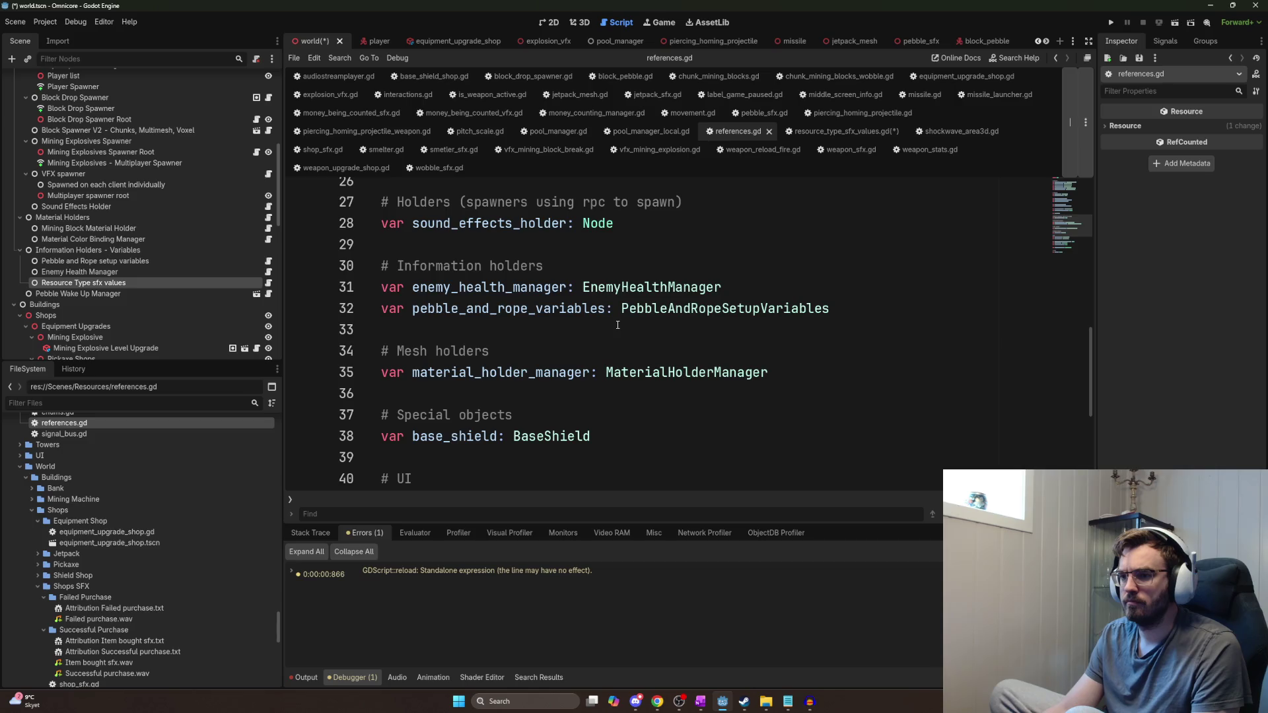
pyautogui.click(845, 310)
pyautogui.press('Up')
pyautogui.press('Up')
pyautogui.press('Return')
pyautogui.write('var')
pyautogui.press('BackSpace')
pyautogui.press('BackSpace')
pyautogui.press('BackSpace')
# Declare var resource_type_sfx: ResourceTypeSFX after pebble_and_rope_variables and save references.gd
pyautogui.press('Down')
pyautogui.press('Down')
pyautogui.press('End')
pyautogui.press('Return')
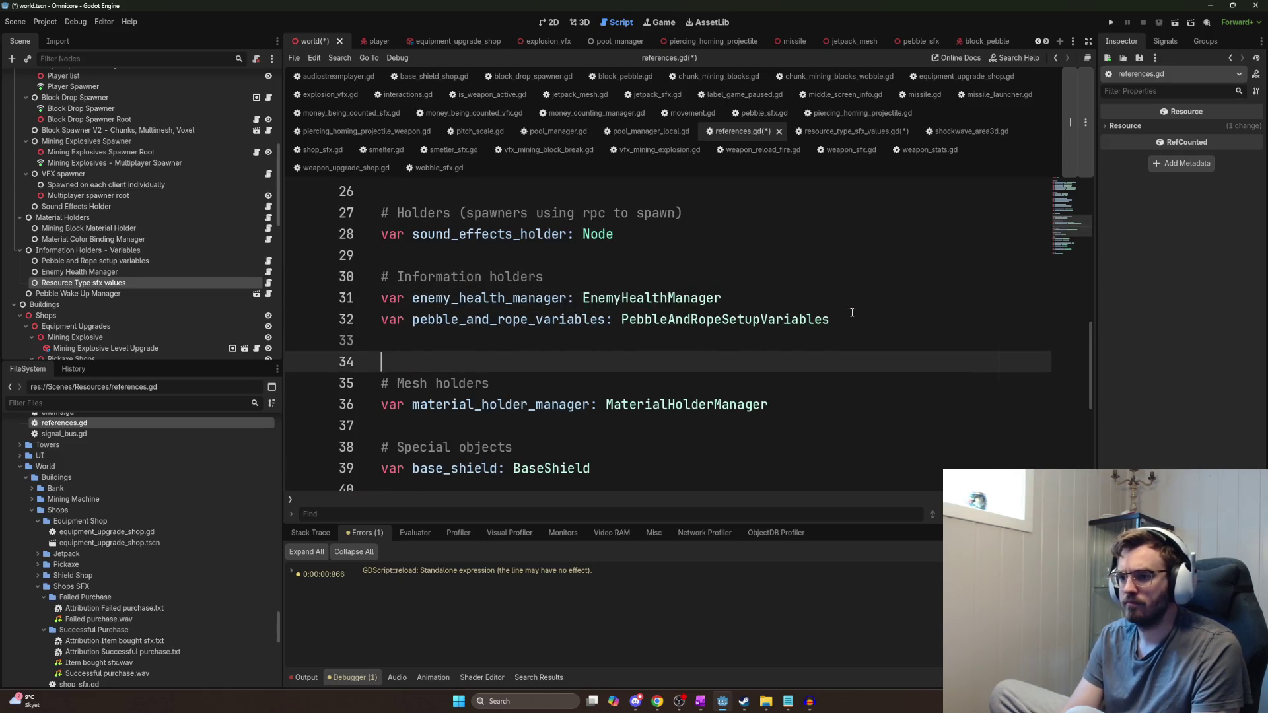
pyautogui.write('var resource_type_')
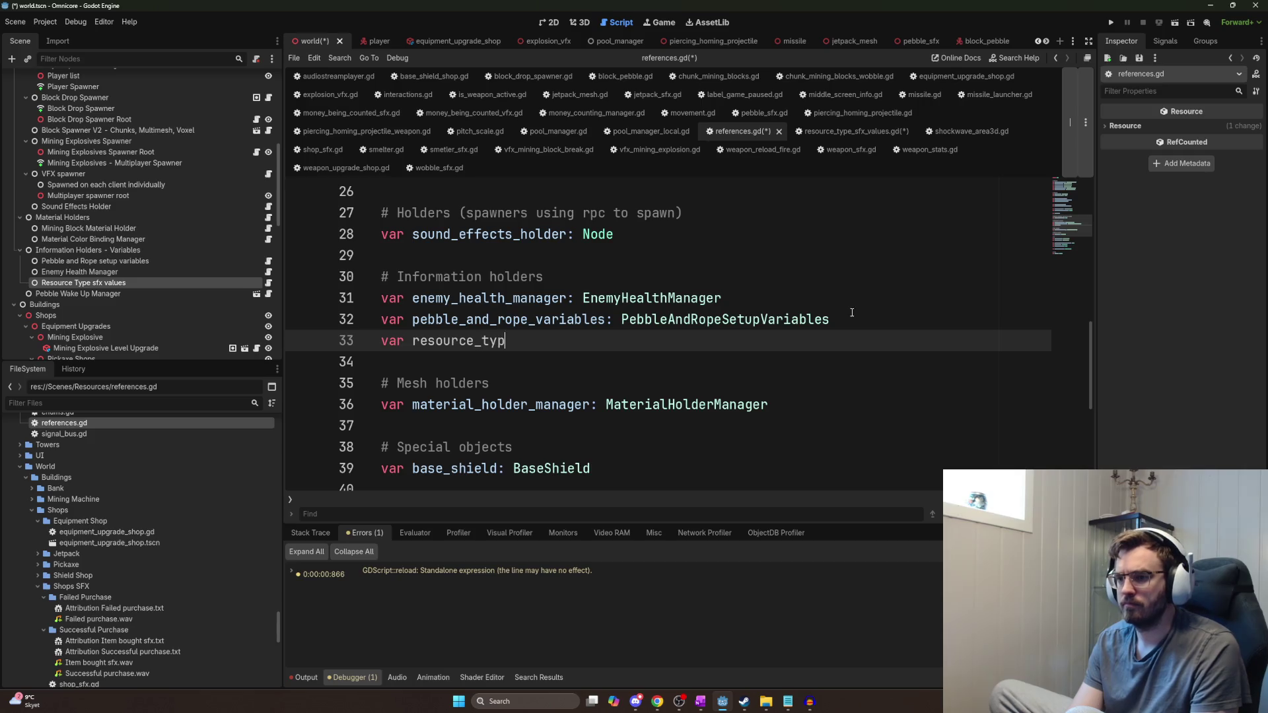
pyautogui.write('sfx: ')
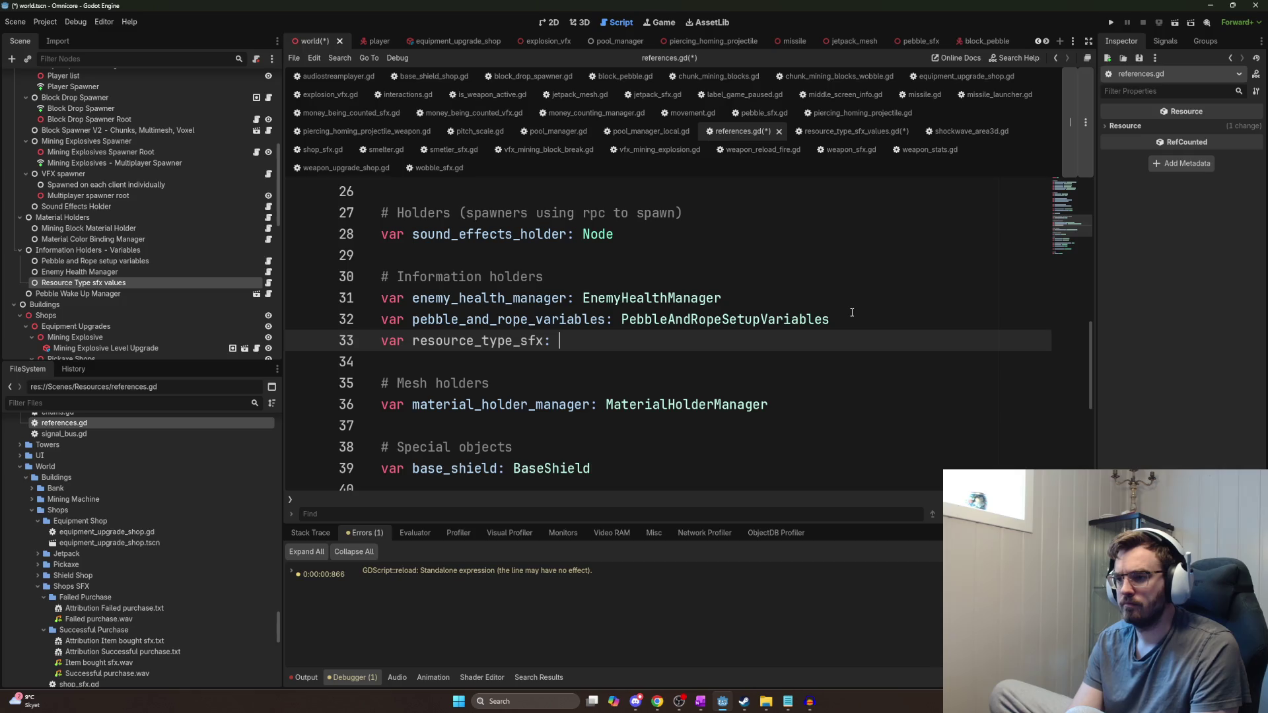
pyautogui.write('MineralResourceTypeSFX')
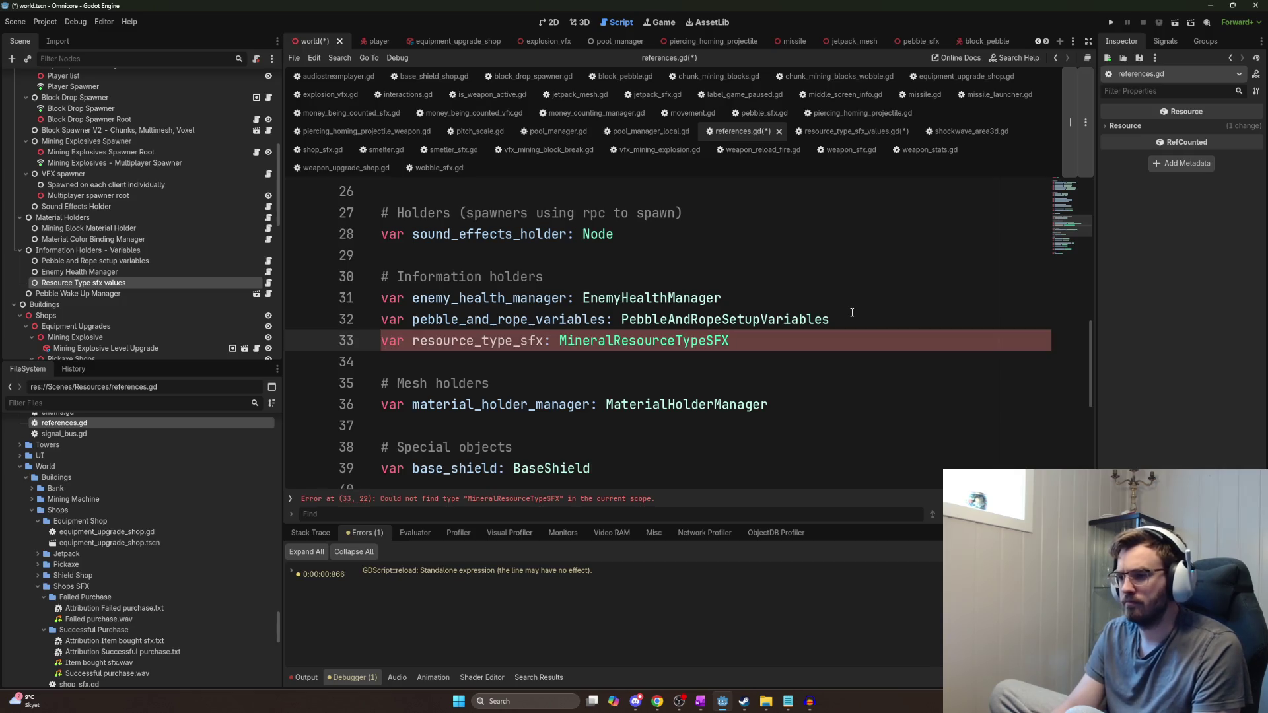
pyautogui.press('Delete')
pyautogui.press('Delete')
pyautogui.press('Delete')
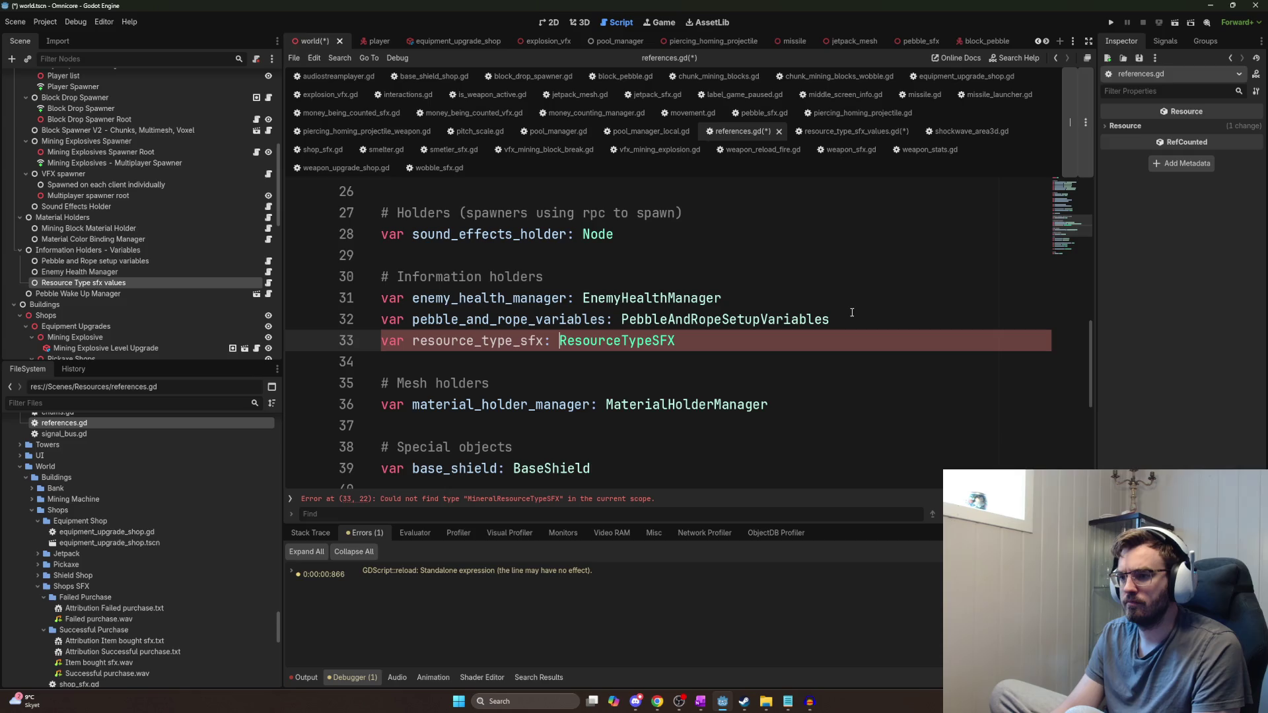
pyautogui.hotkey('ctrl', 's')
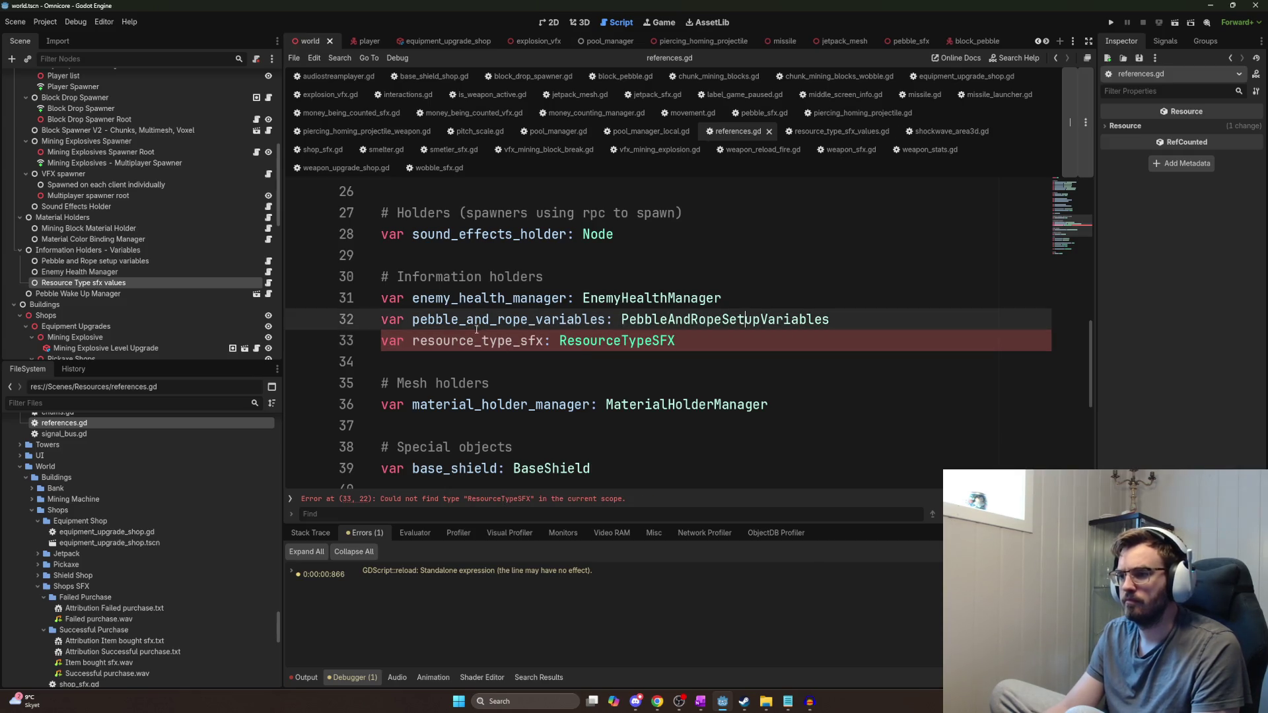
# Check the new variable and type names, save again, and return to resource_type_sfx_values.gd
pyautogui.doubleClick(535, 341)
pyautogui.doubleClick(613, 342)
pyautogui.hotkey('ctrl', 's')
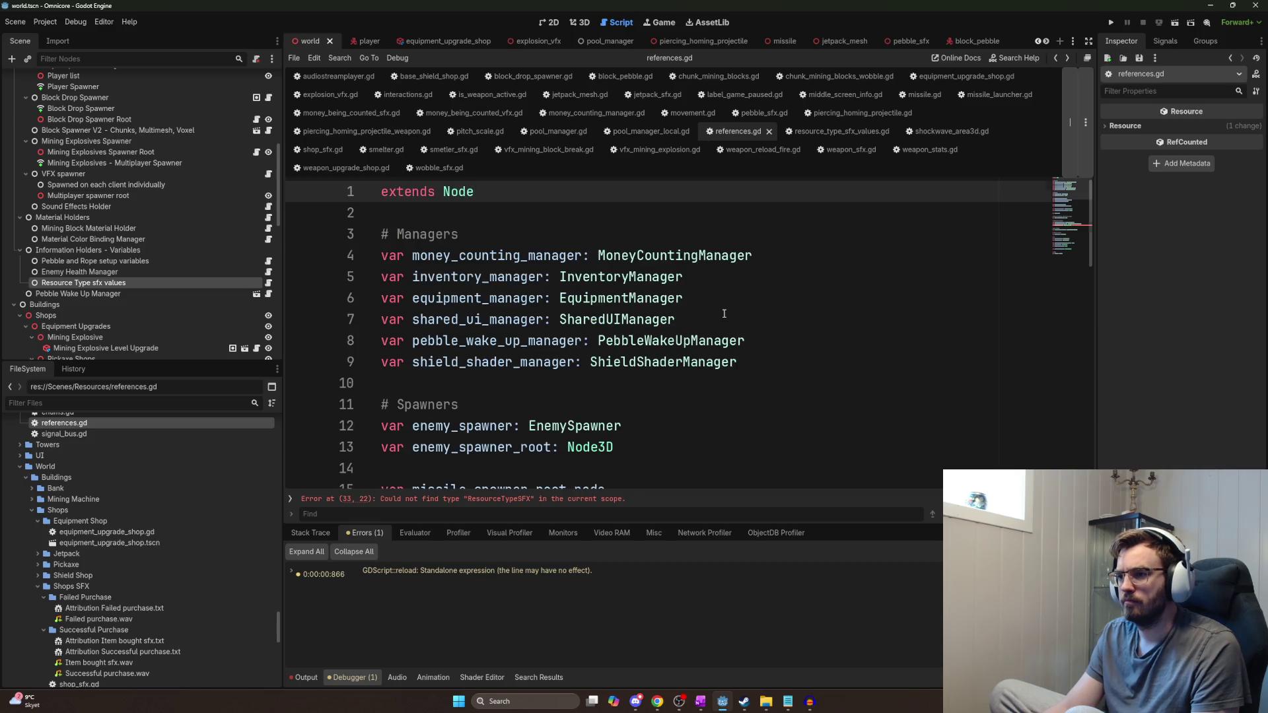
pyautogui.press('F12')
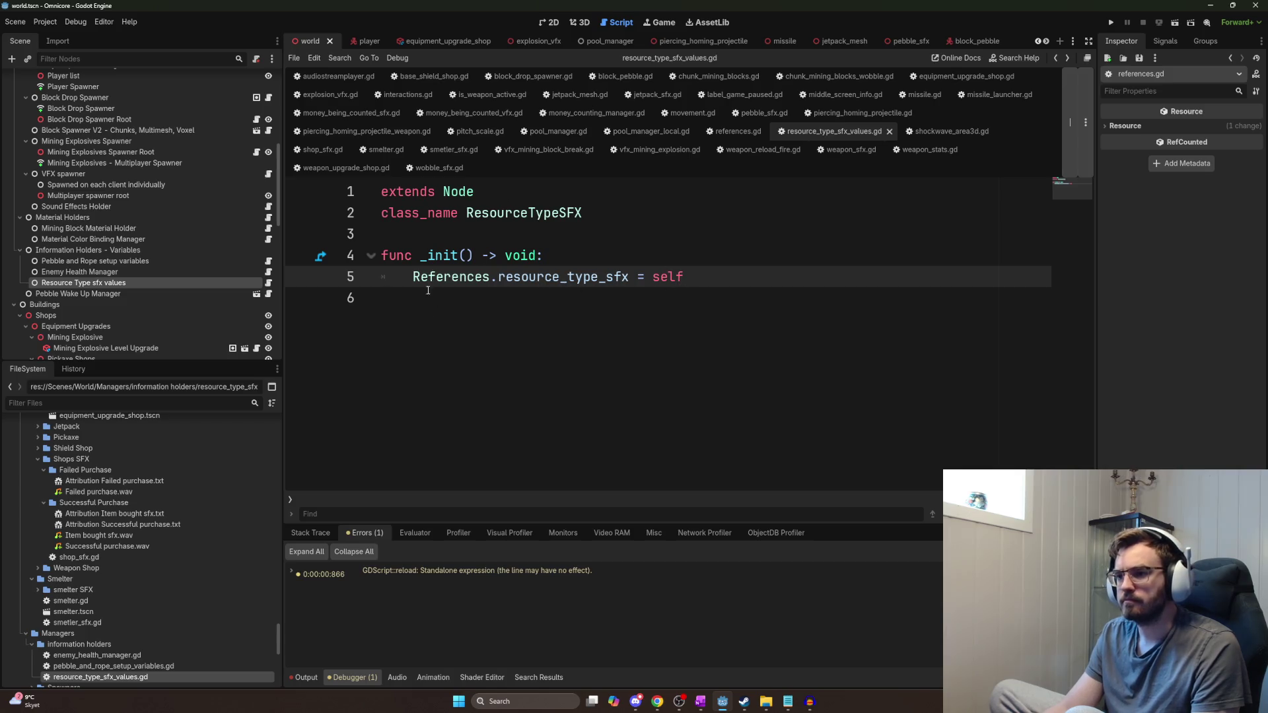
# Insert blank lines above the _init function for the inner class
pyautogui.click(589, 311)
pyautogui.press('Return')
pyautogui.press('Return')
pyautogui.press('BackSpace')
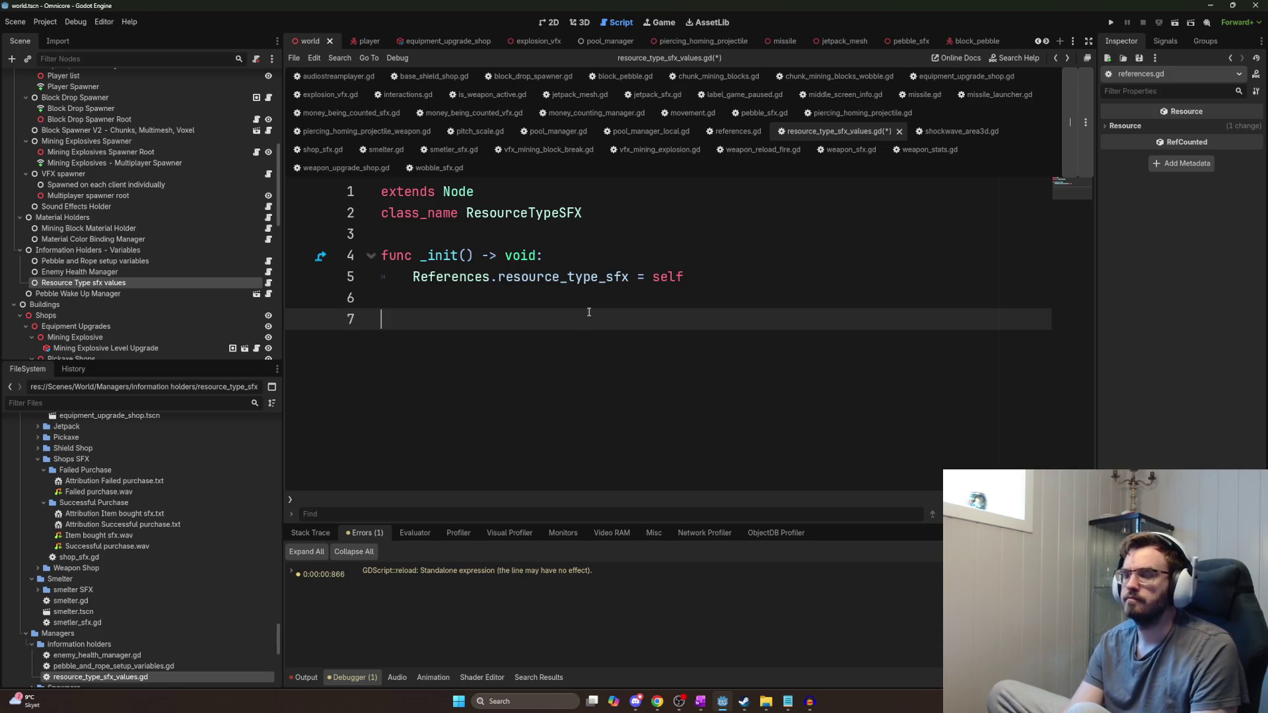
pyautogui.press('Up')
pyautogui.press('Up')
pyautogui.press('Up')
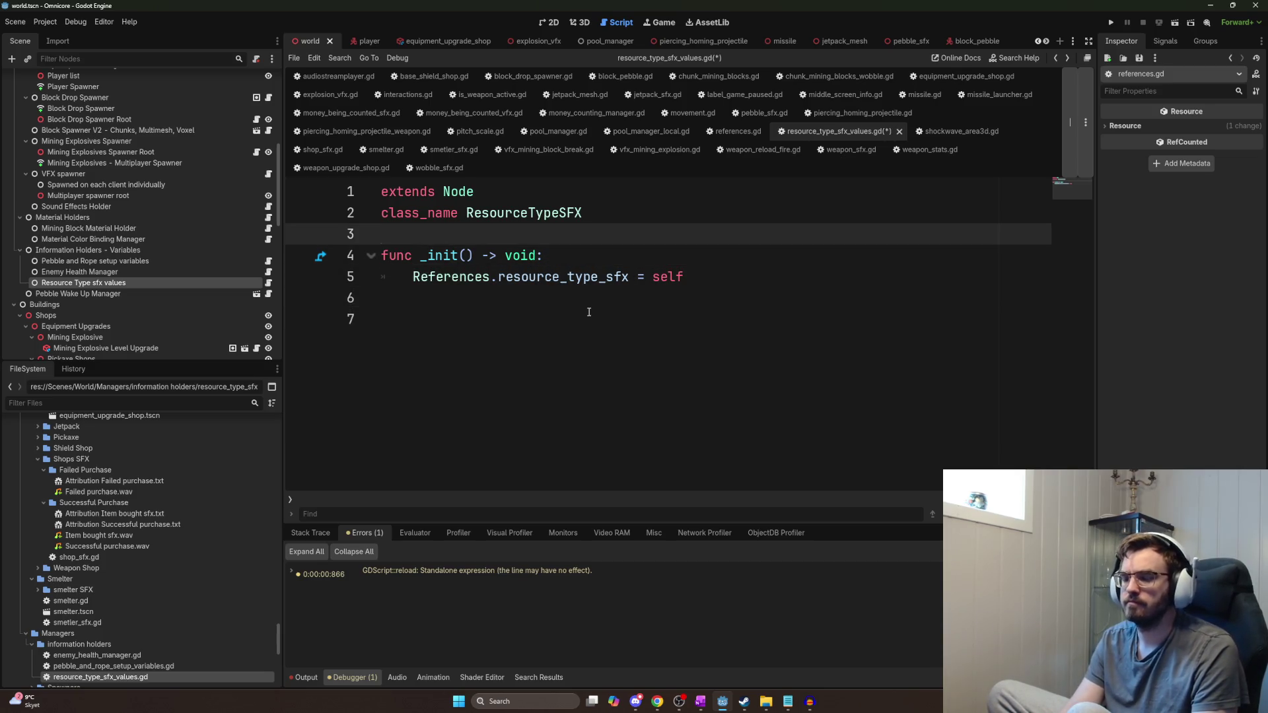
pyautogui.press('Return')
pyautogui.press('Return')
pyautogui.press('Up')
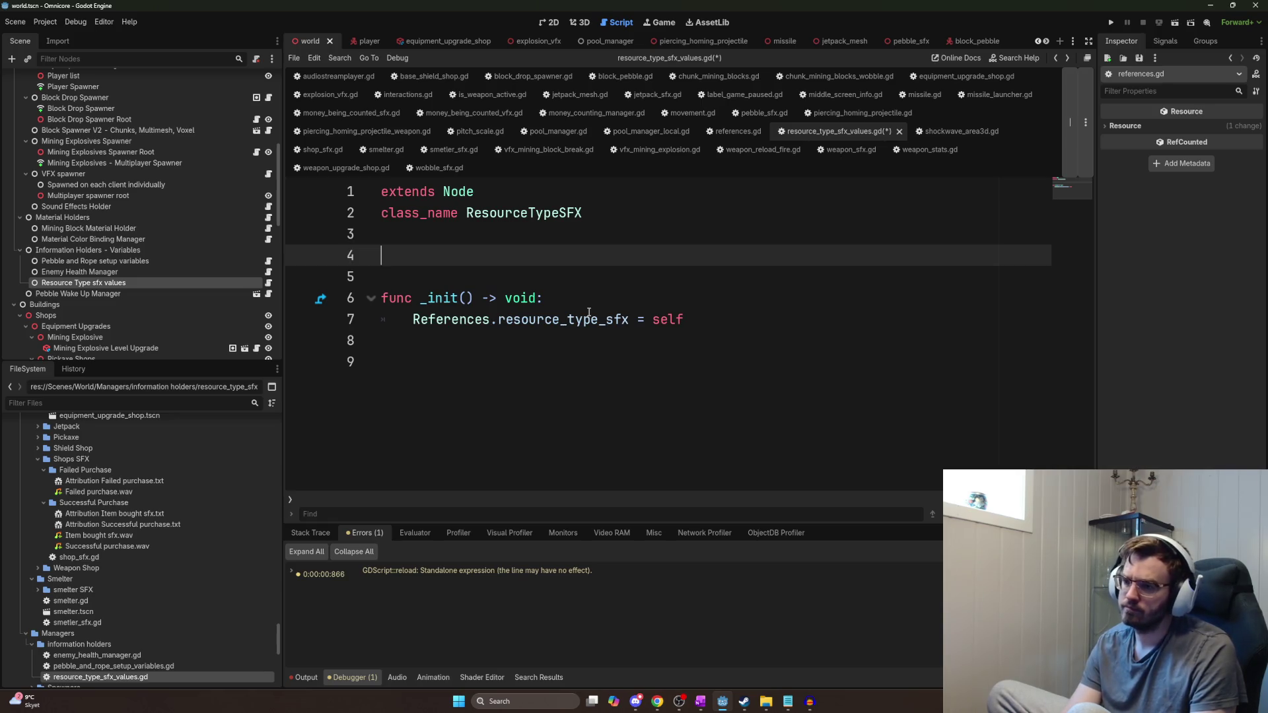
# Declare the inner class 'class resource_type_sfx_info {'
pyautogui.write('class')
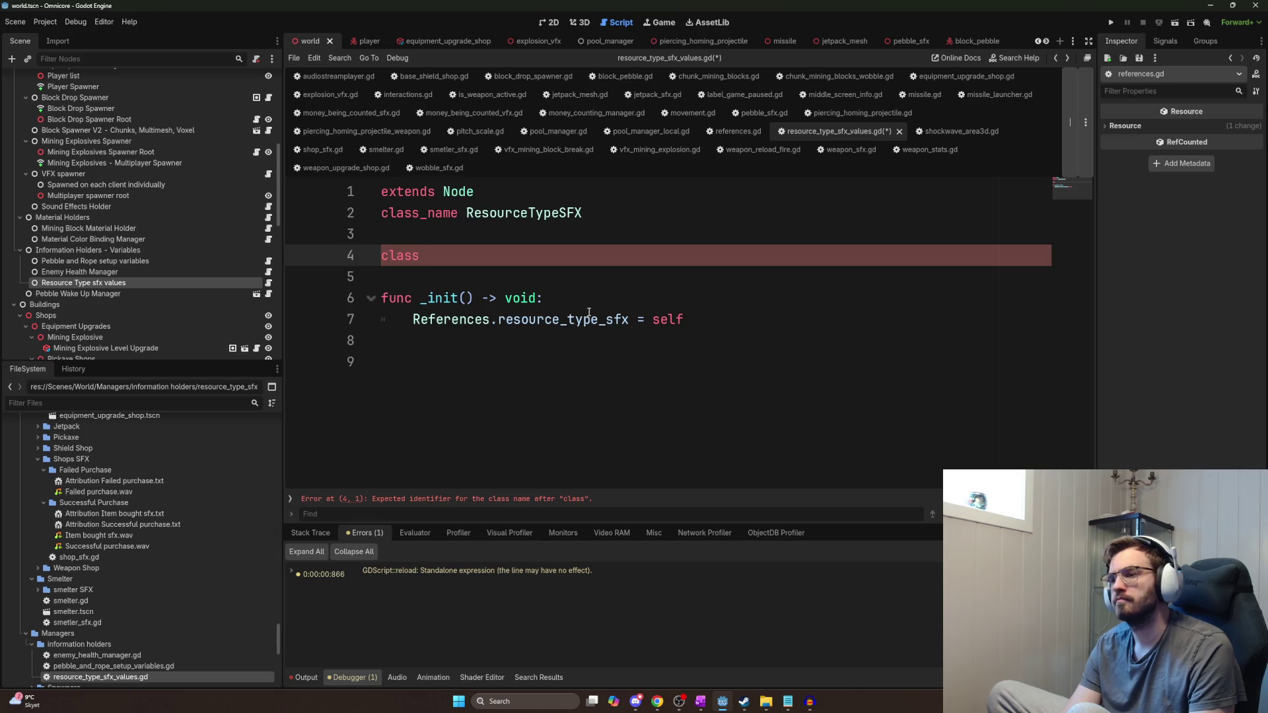
pyautogui.write('resource_typ')
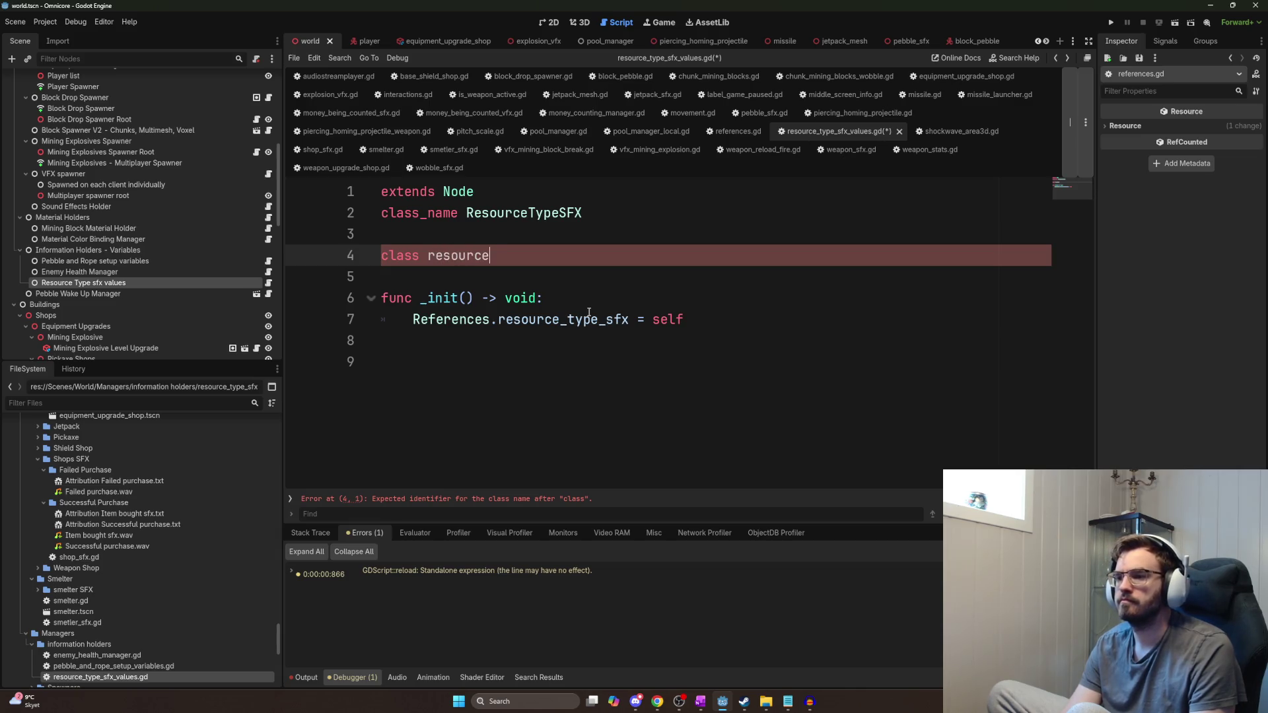
pyautogui.press('BackSpace')
pyautogui.press('BackSpace')
pyautogui.write('ype_sfx_')
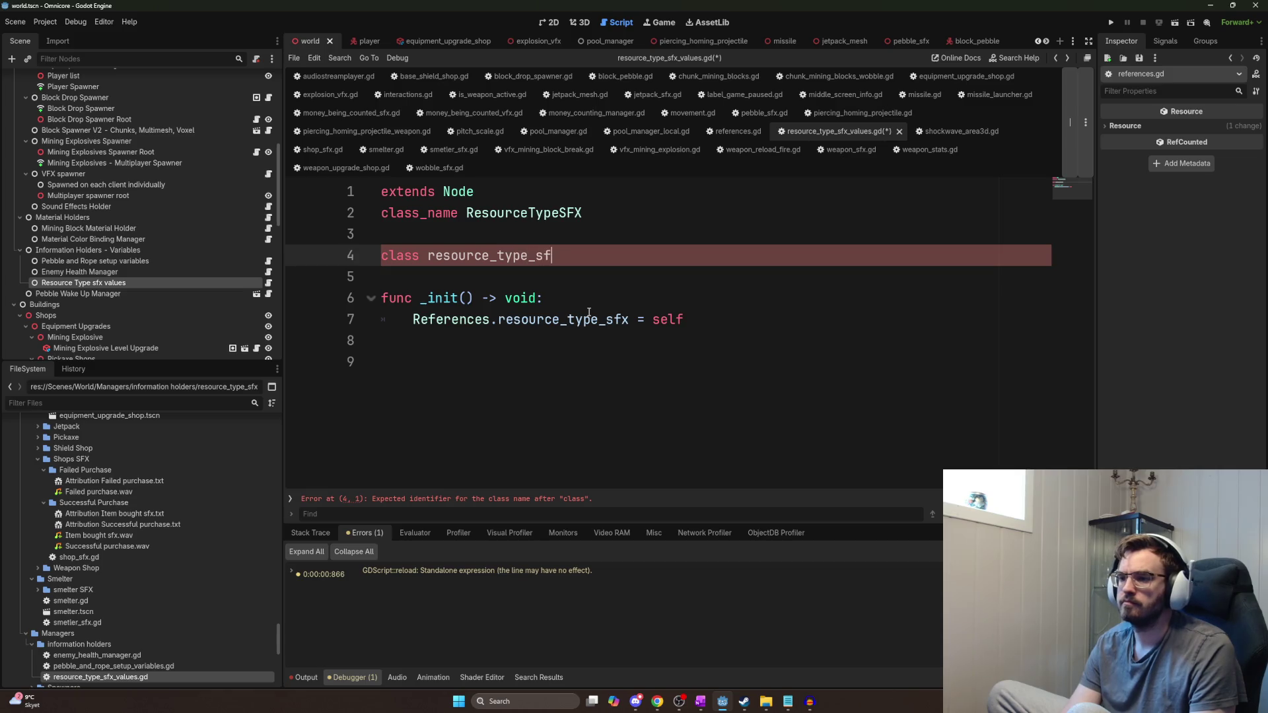
pyautogui.write('info {')
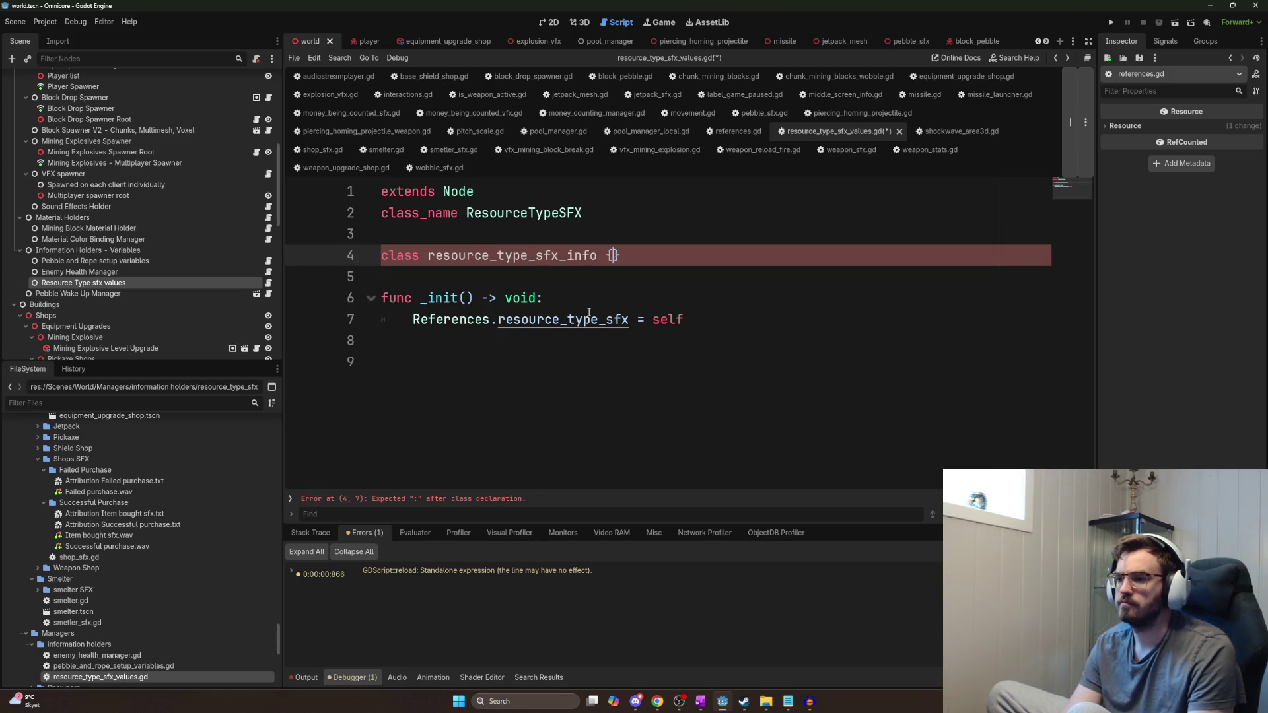
pyautogui.press('Return')
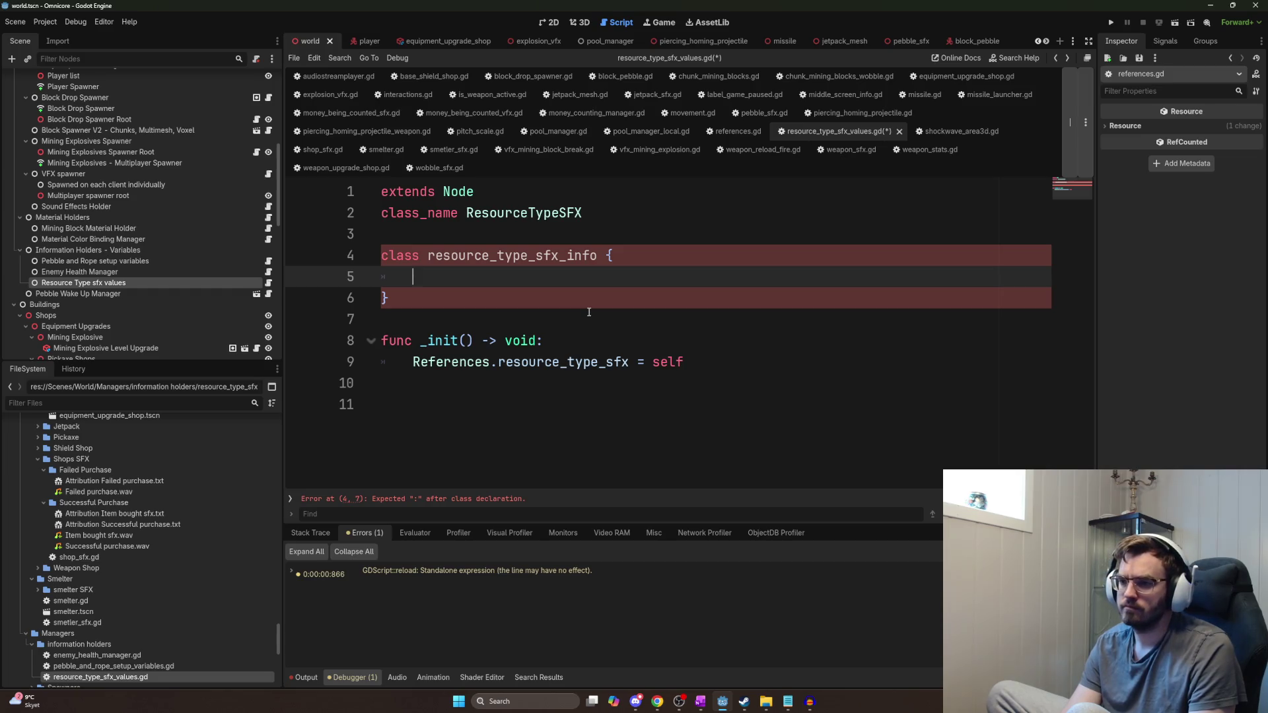
# Add var resource_type: Enums.ResourceType inside the resource_type_sfx_info class
pyautogui.write('re')
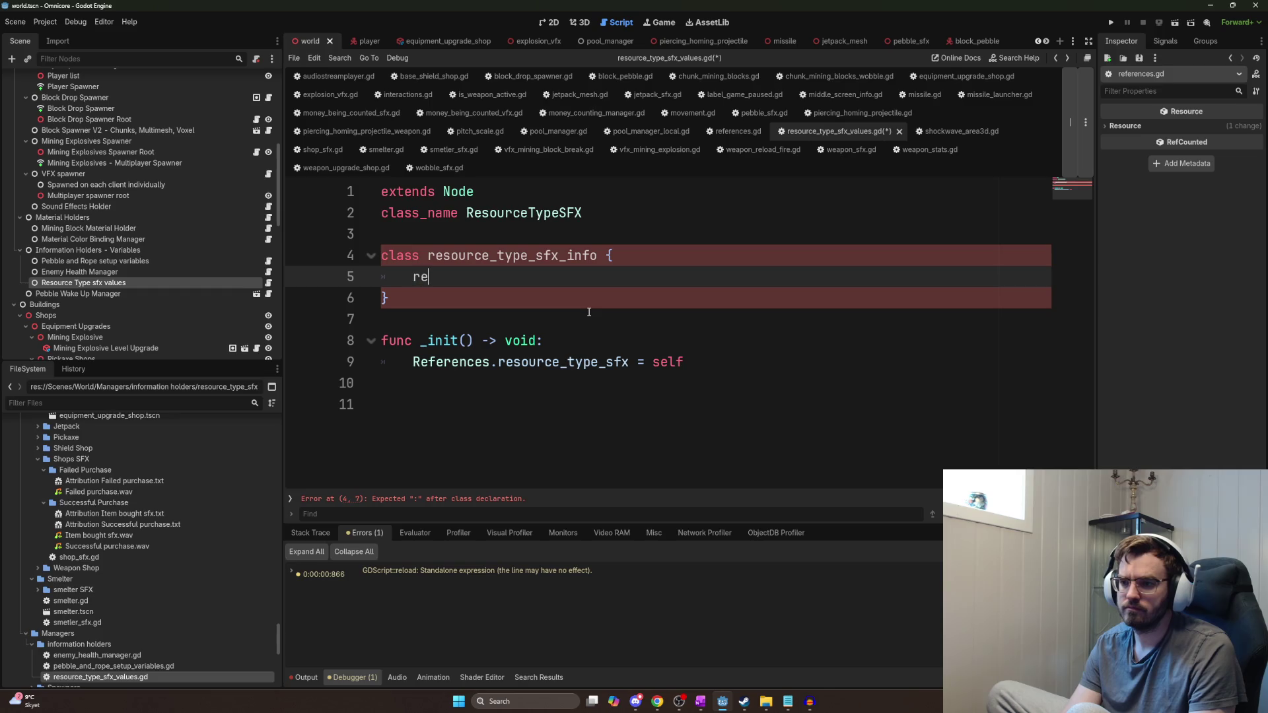
pyautogui.press('BackSpace')
pyautogui.press('BackSpace')
pyautogui.write('resource_')
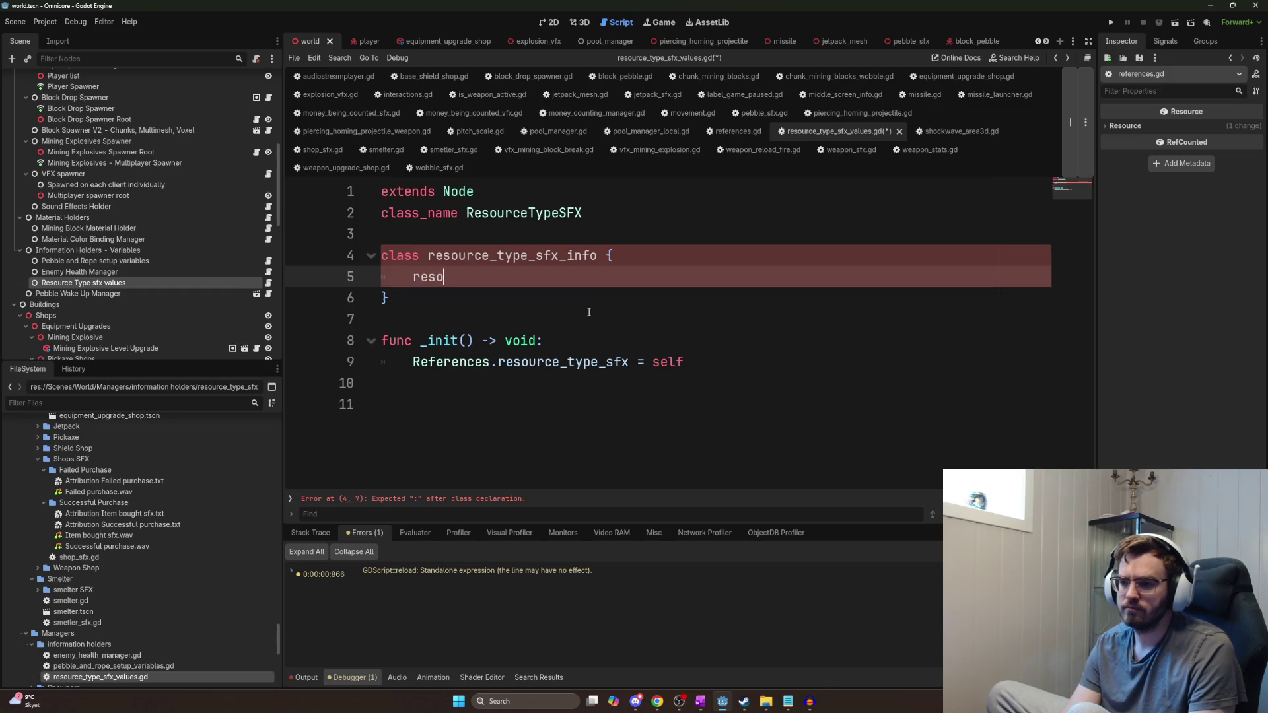
pyautogui.press('BackSpace')
pyautogui.press('BackSpace')
pyautogui.press('BackSpace')
pyautogui.write('var resource_type: ')
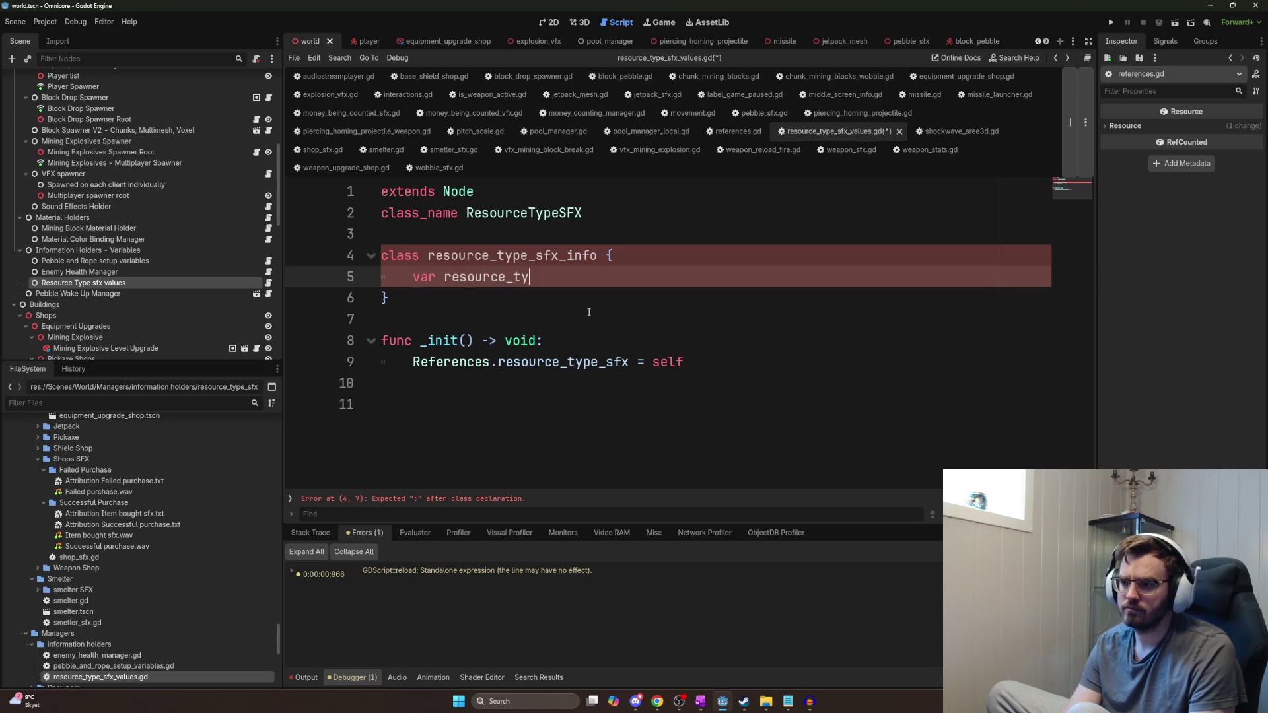
pyautogui.write('Enums.')
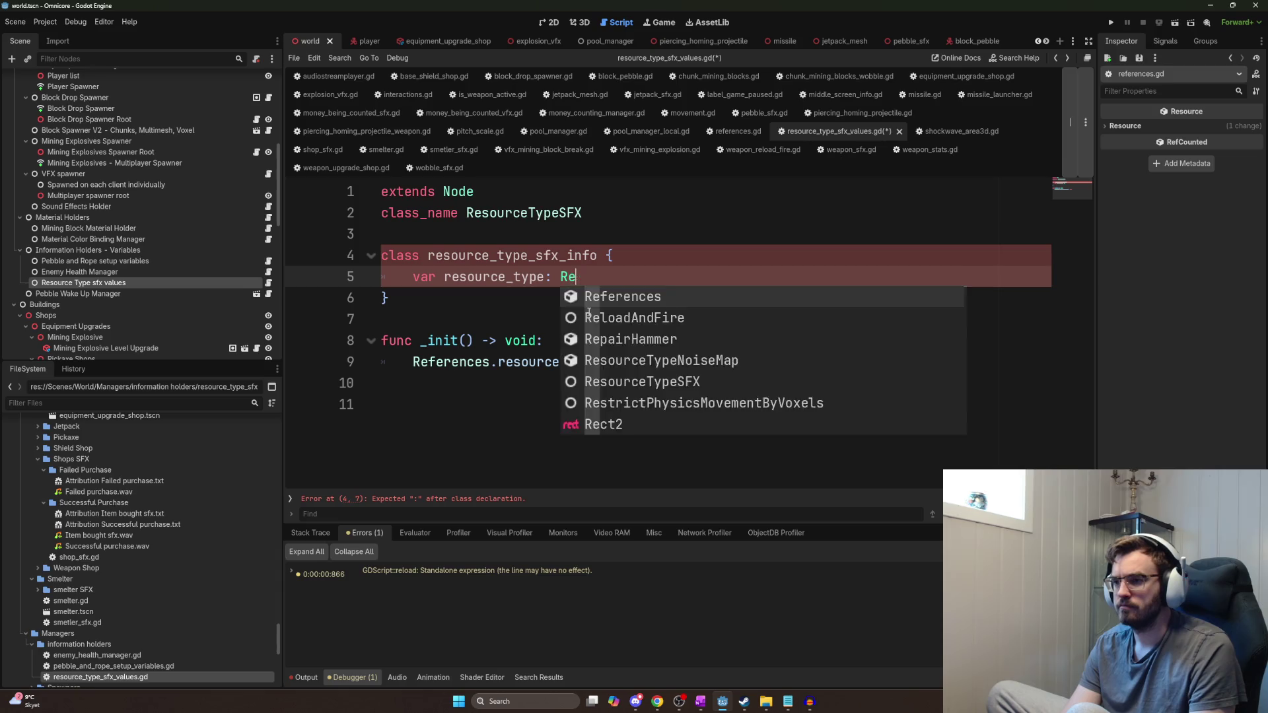
pyautogui.write('ResourceType')
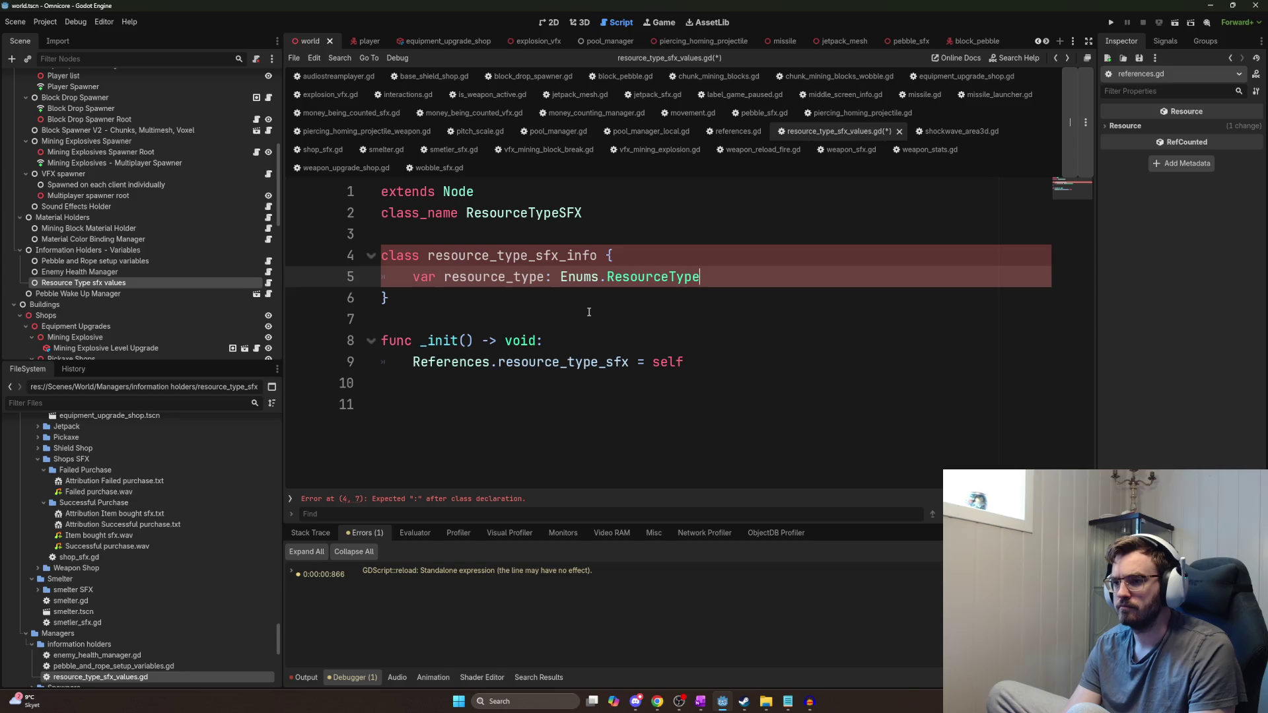
pyautogui.press('Return')
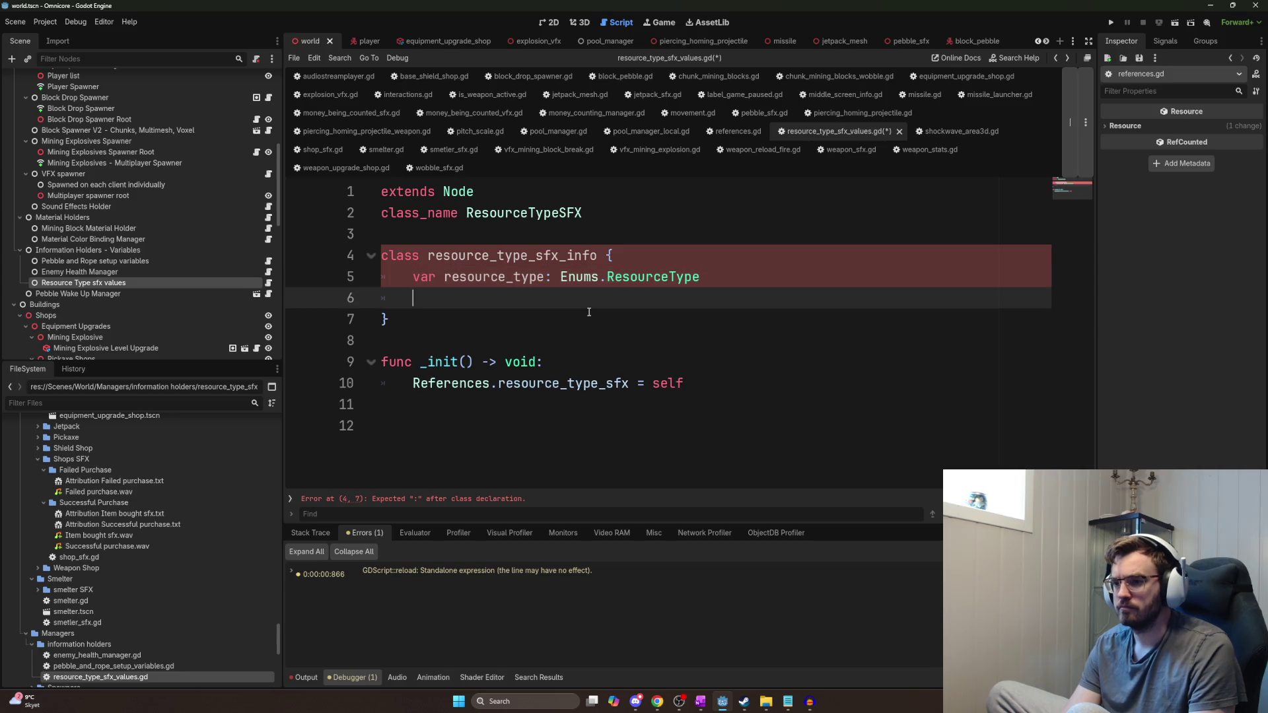
# Switch the class declaration from a brace to a colon, delete the closing brace, and indent the body
pyautogui.click(646, 264)
pyautogui.press('BackSpace')
pyautogui.press('BackSpace')
pyautogui.write(':')
pyautogui.press('Down')
pyautogui.press('Down')
pyautogui.press('Down')
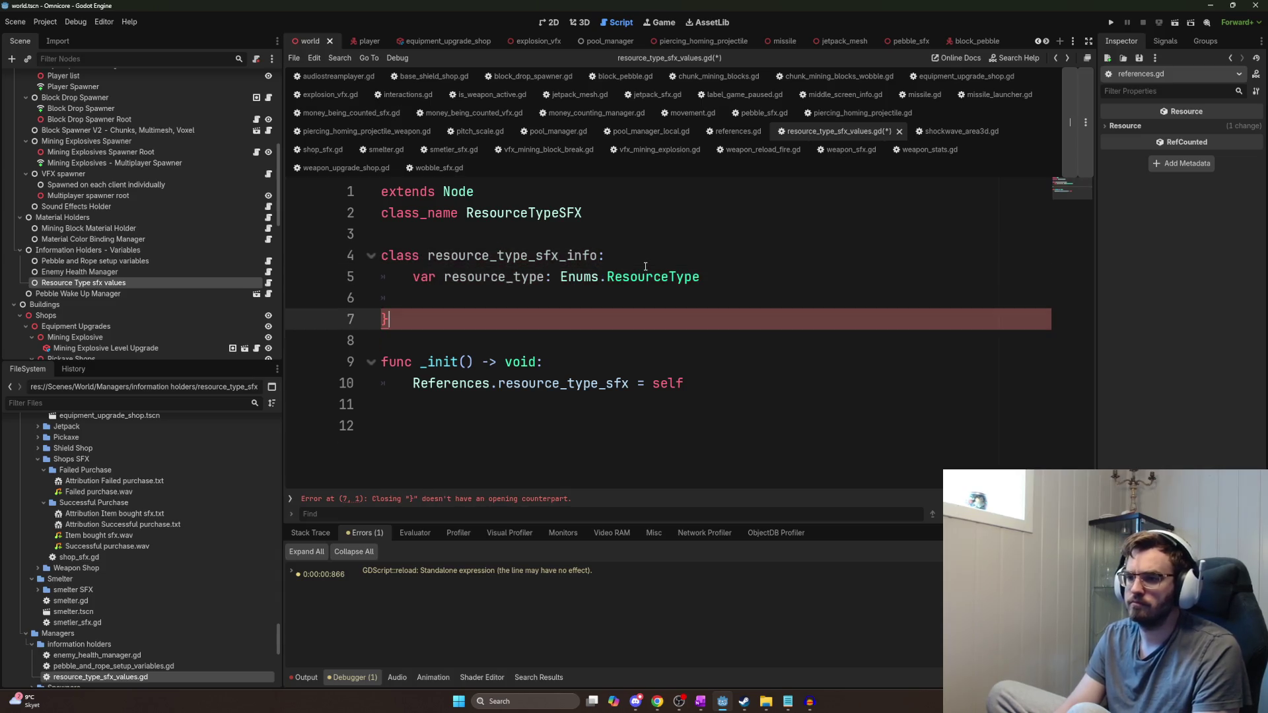
pyautogui.press('Up')
pyautogui.press('Up')
pyautogui.press('Down')
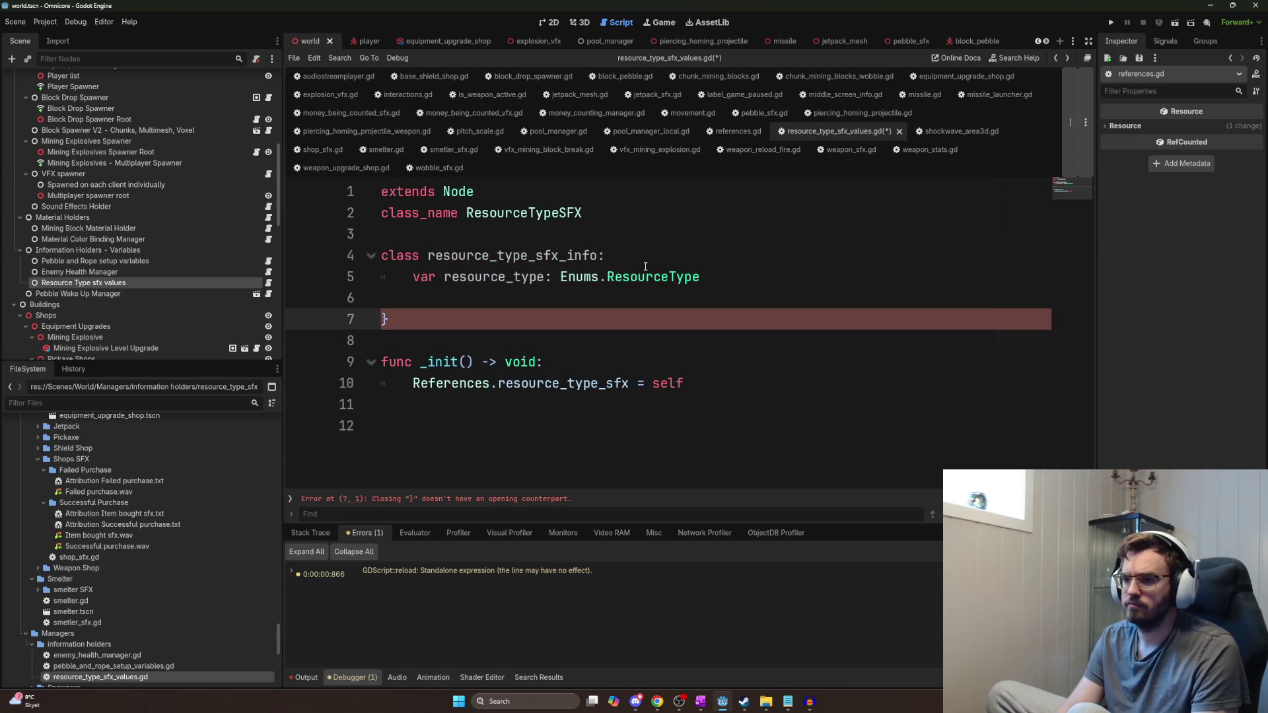
pyautogui.press('BackSpace')
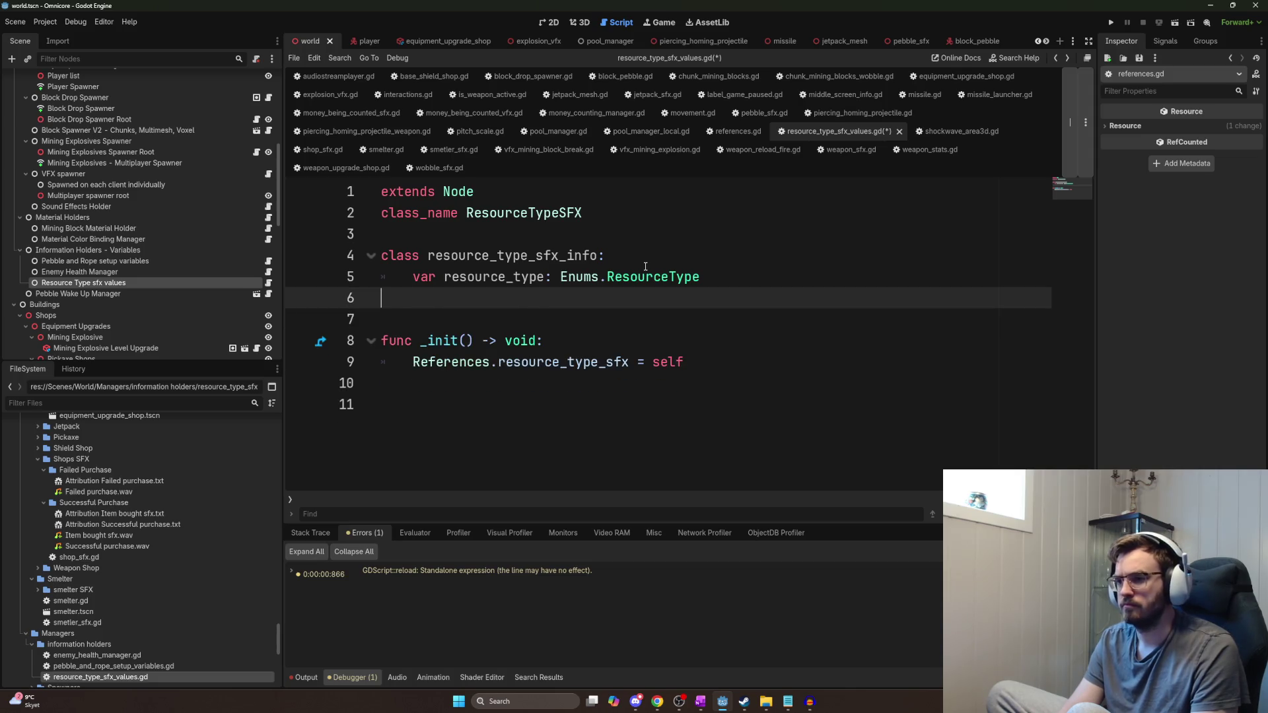
pyautogui.press('Tab')
pyautogui.press('Down')
pyautogui.press('Tab')
pyautogui.press('Up')
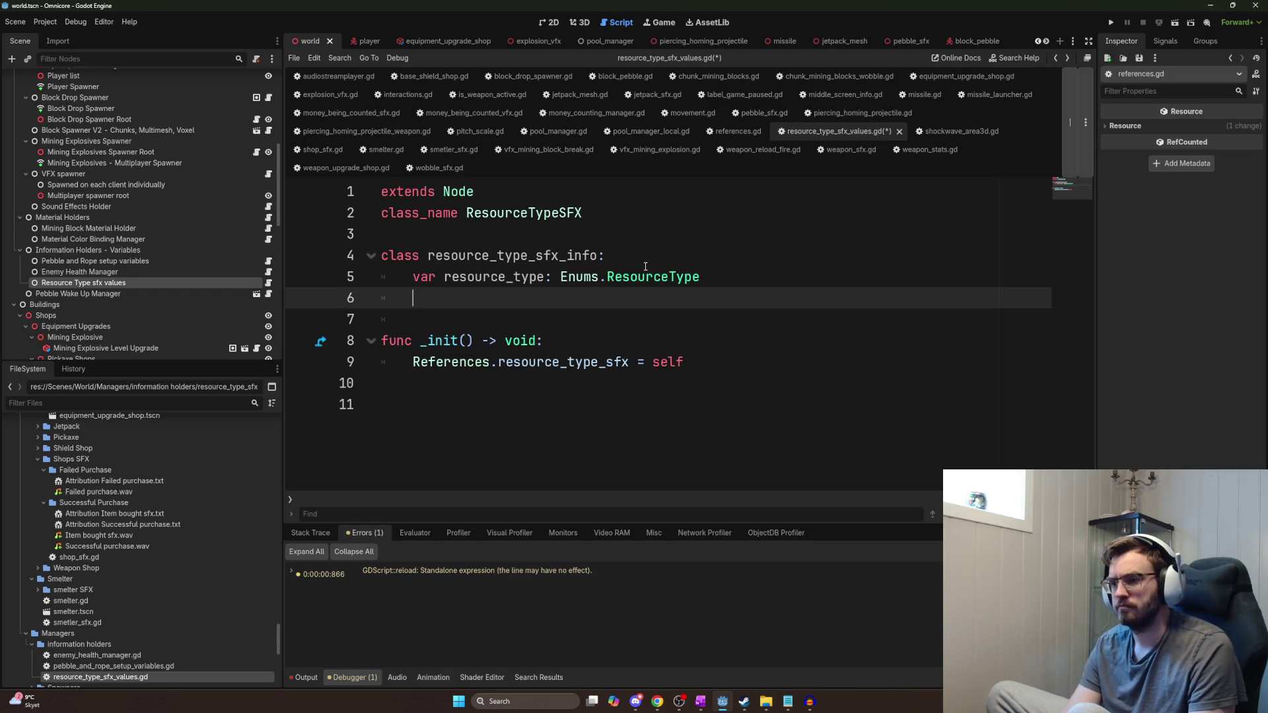
# Add float fields min_pitch = 0.9, max_pitch = 1.1 and db = -10
pyautogui.write('var ')
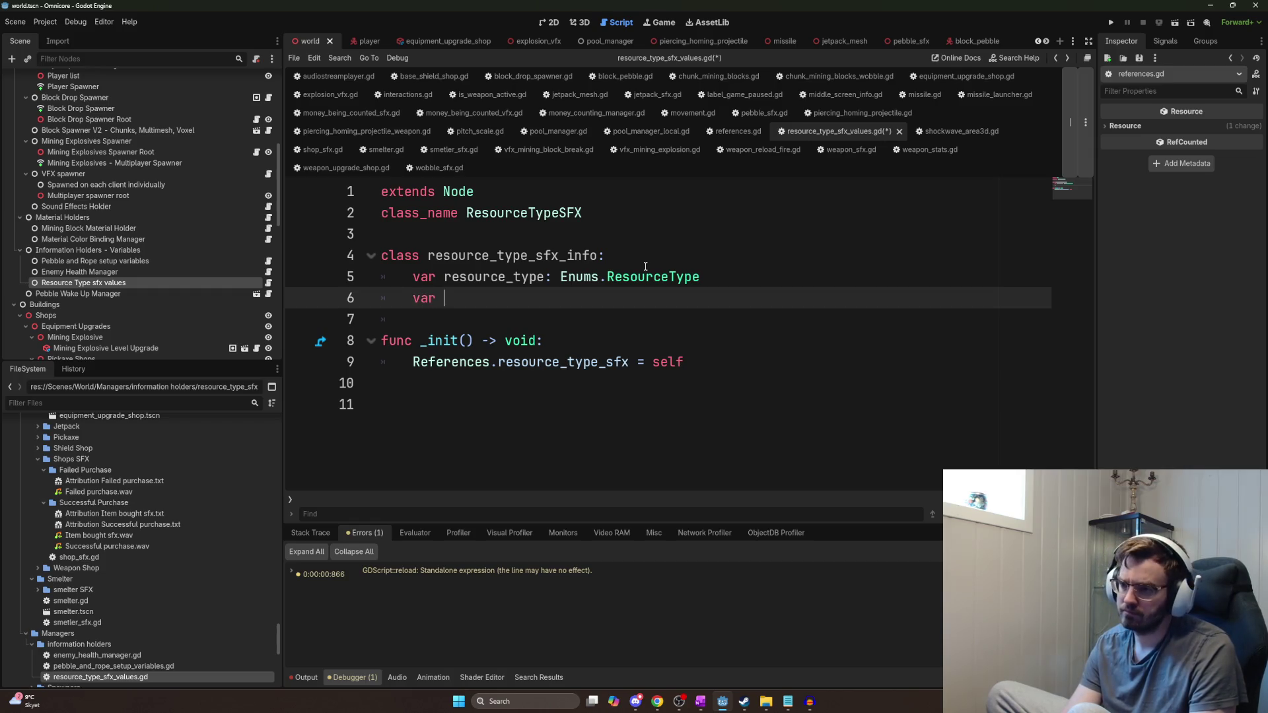
pyautogui.write('min_pitch:')
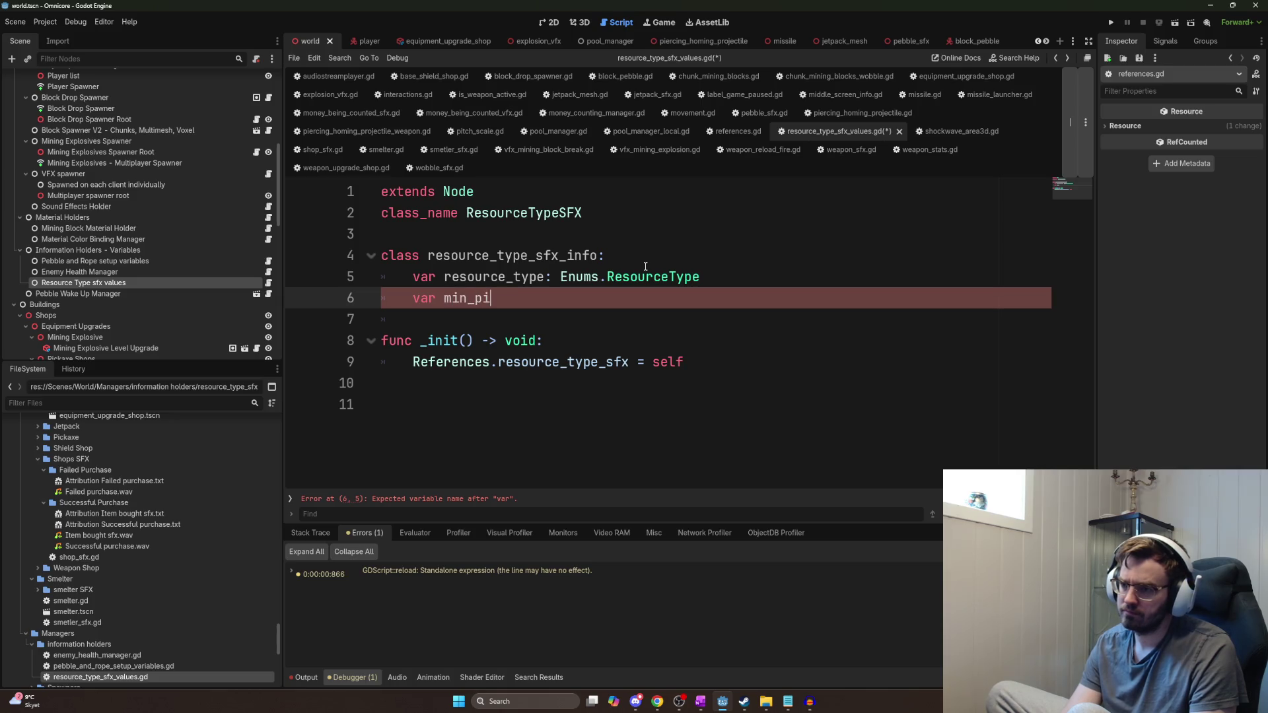
pyautogui.write('float =Å ')
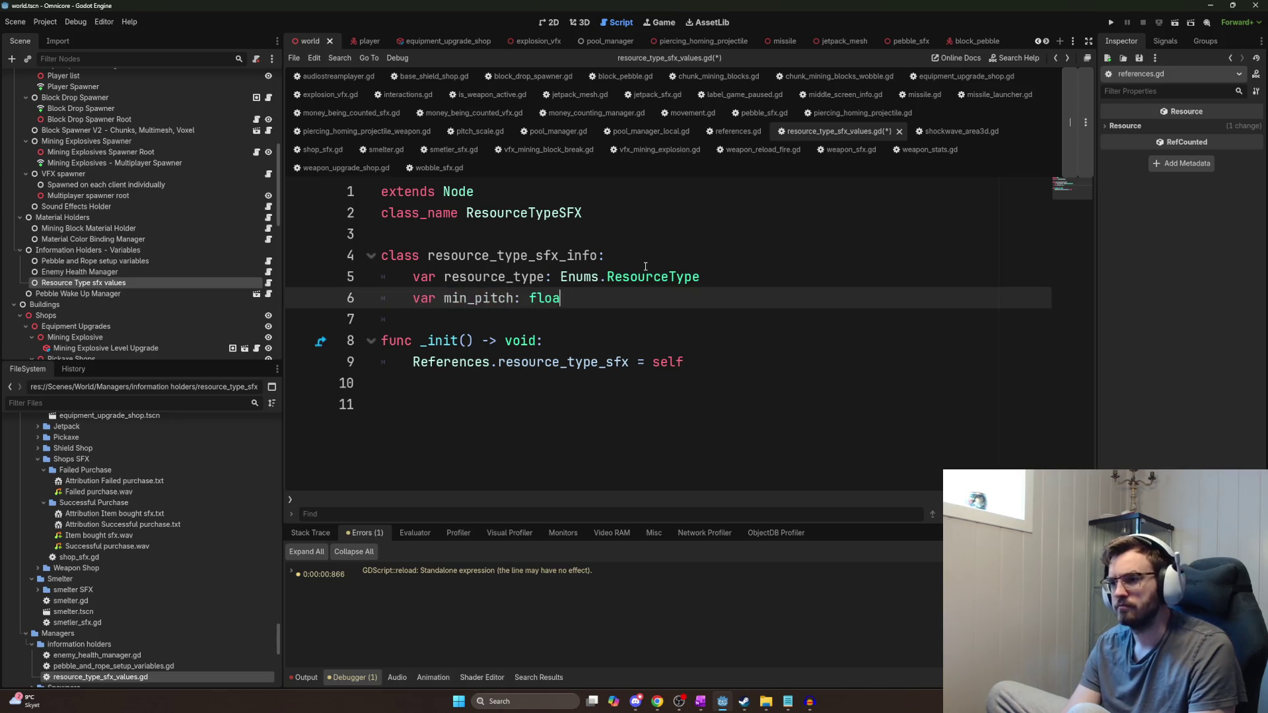
pyautogui.write('0')
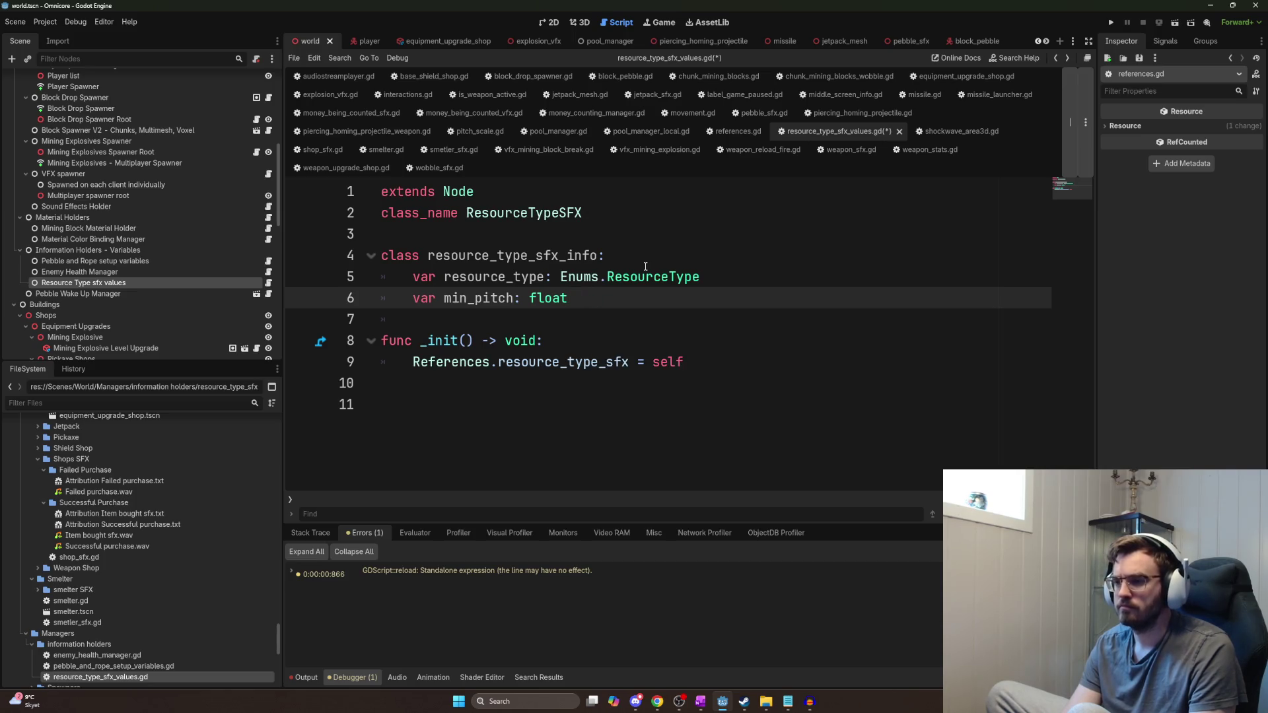
pyautogui.write('0.9')
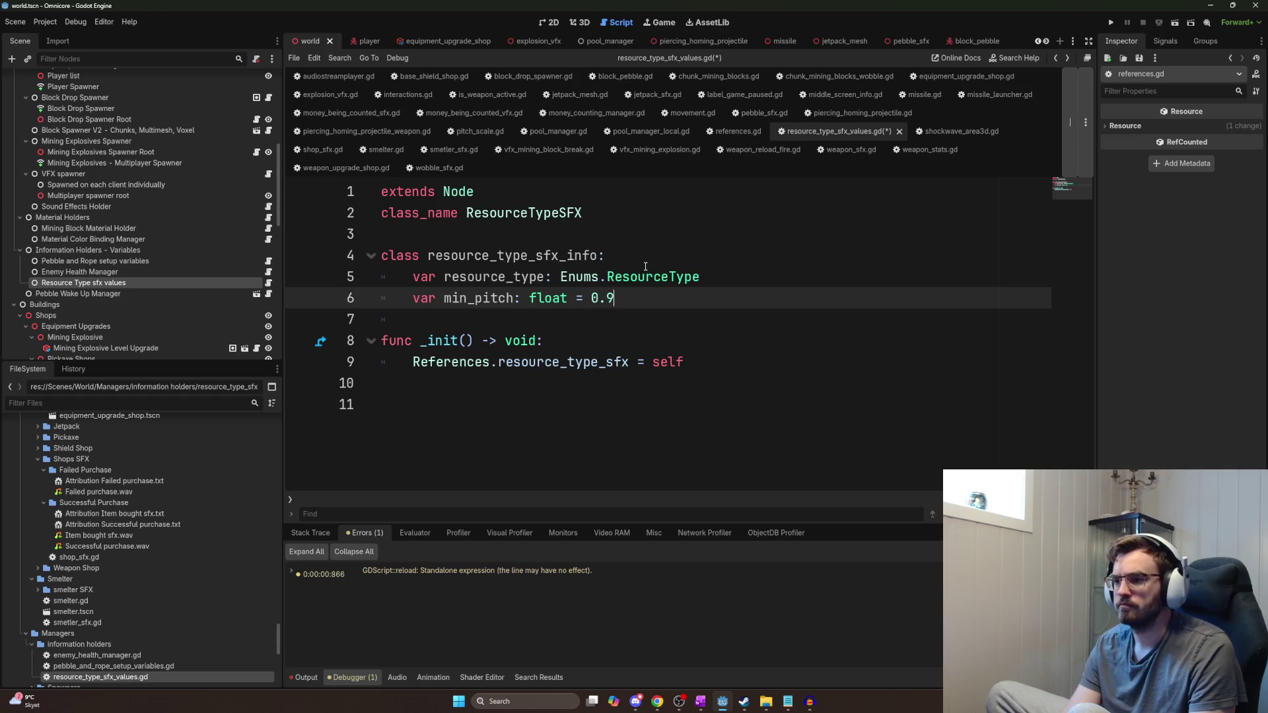
pyautogui.press('Return')
pyautogui.write('var')
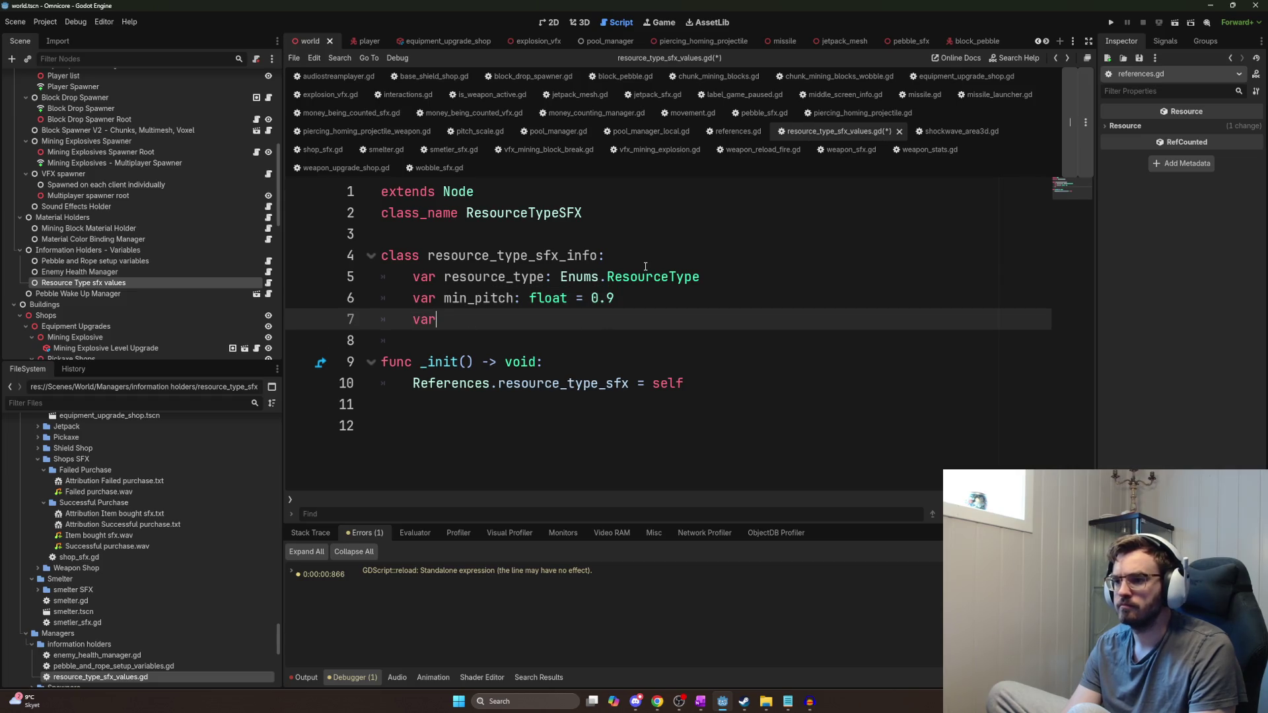
pyautogui.write('max_pith')
pyautogui.press('BackSpace')
pyautogui.write('ch')
pyautogui.write(': float = 1.1')
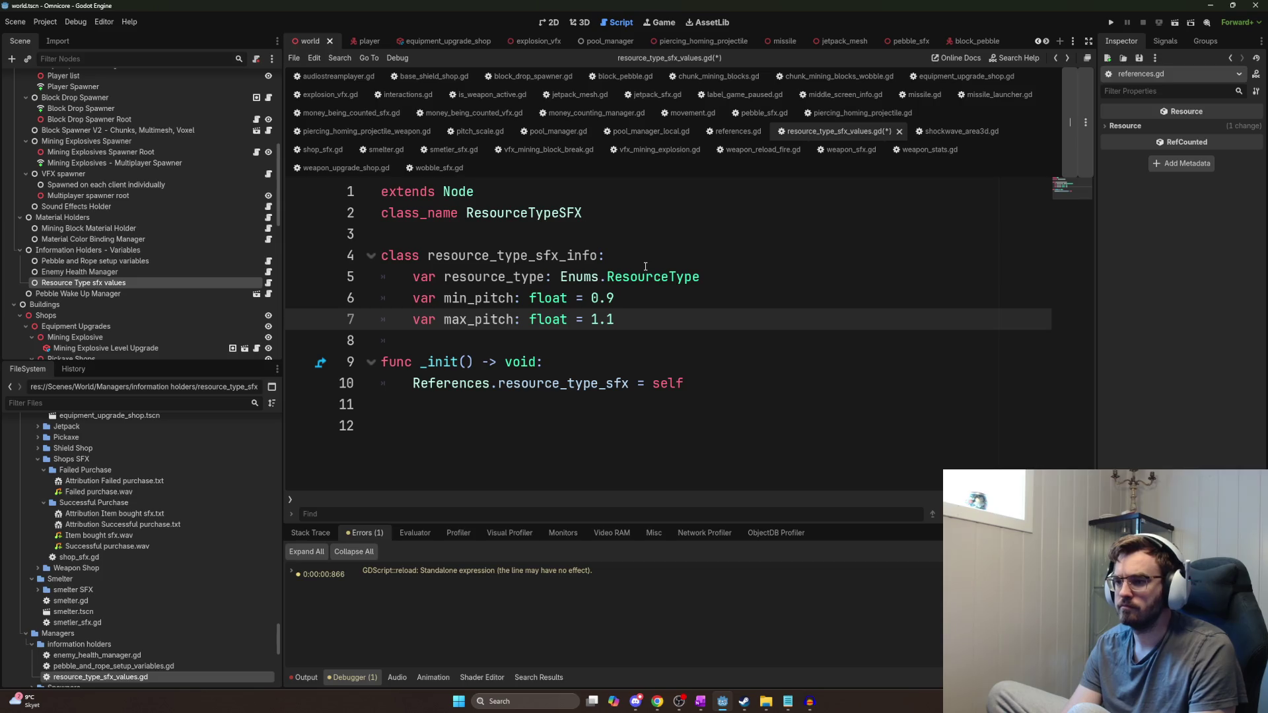
pyautogui.press('Return')
pyautogui.write('var ')
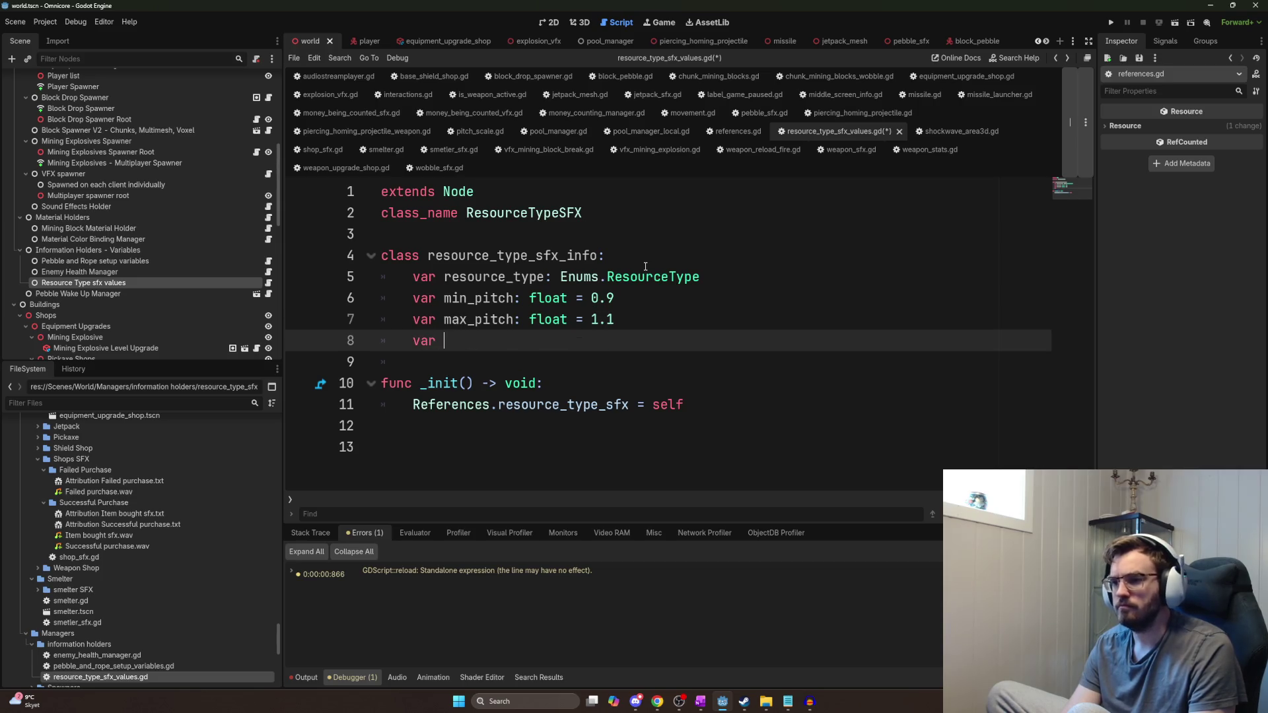
pyautogui.write('db: float = ')
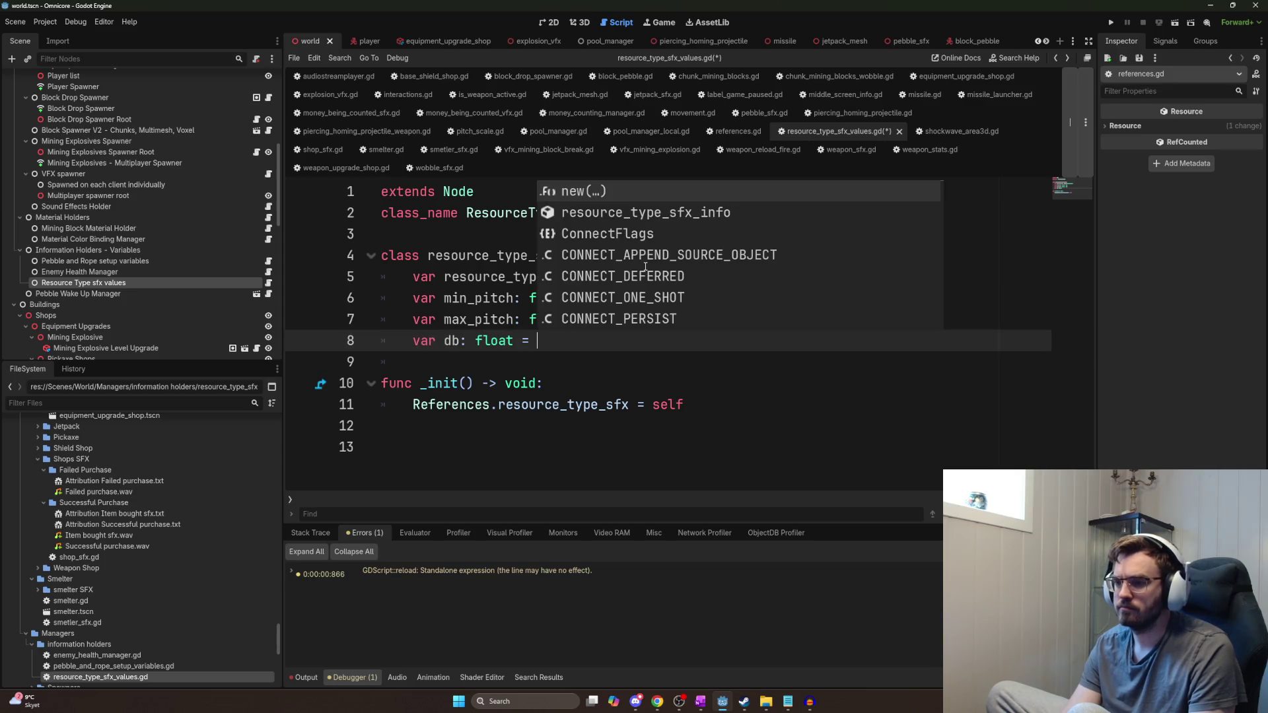
pyautogui.write('-10')
pyautogui.press('Return')
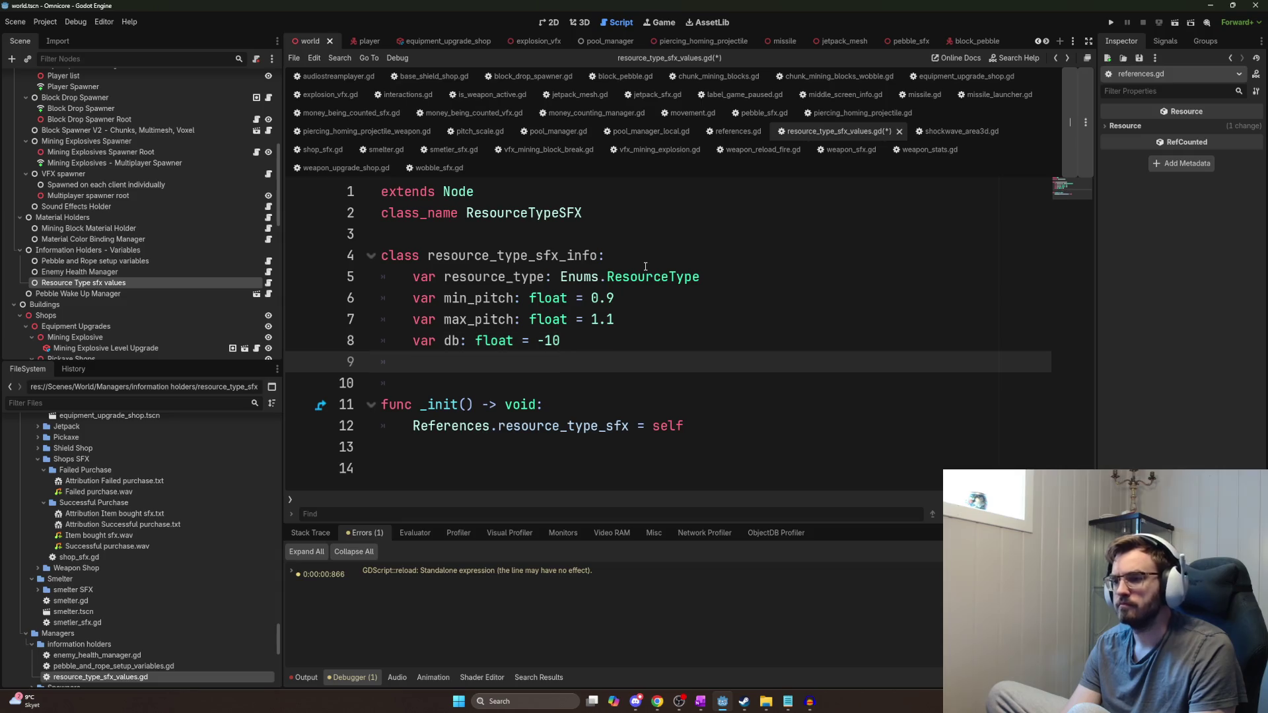
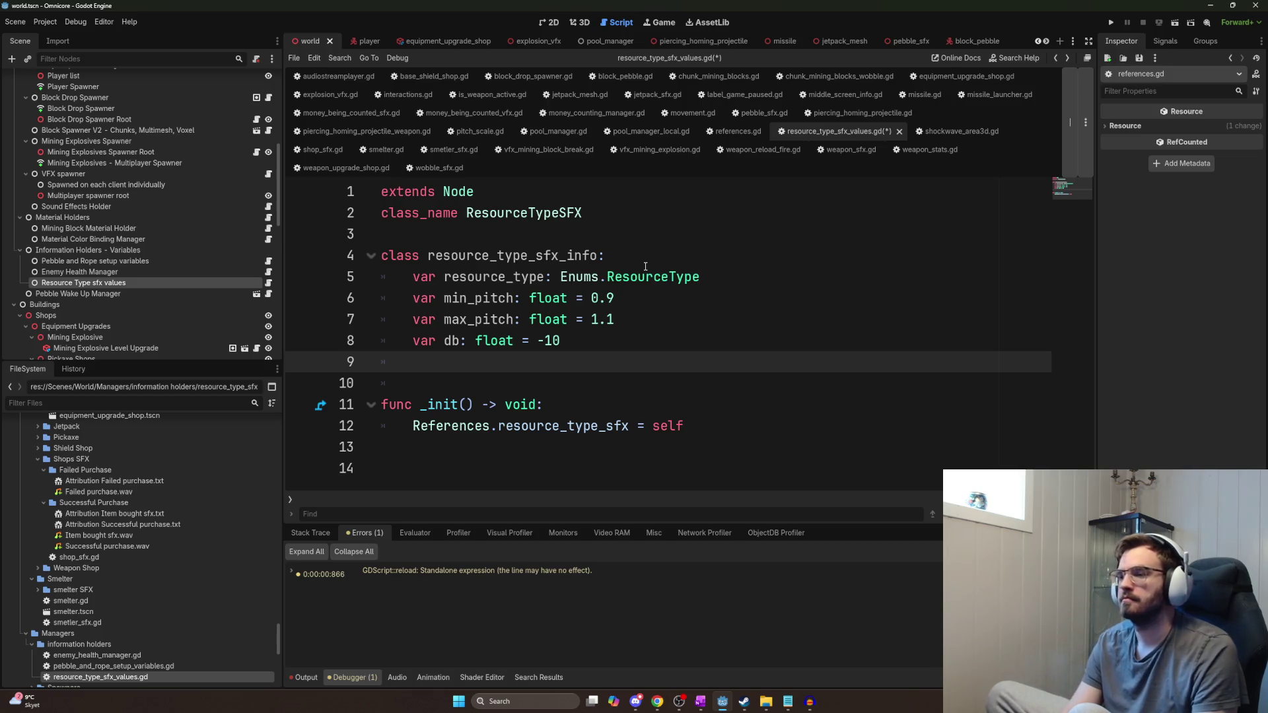
# Declare a new 'var gold_sfx_info:' below the class fields
pyautogui.press('BackSpace')
pyautogui.press('BackSpace')
pyautogui.press('BackSpace')
pyautogui.write('0')
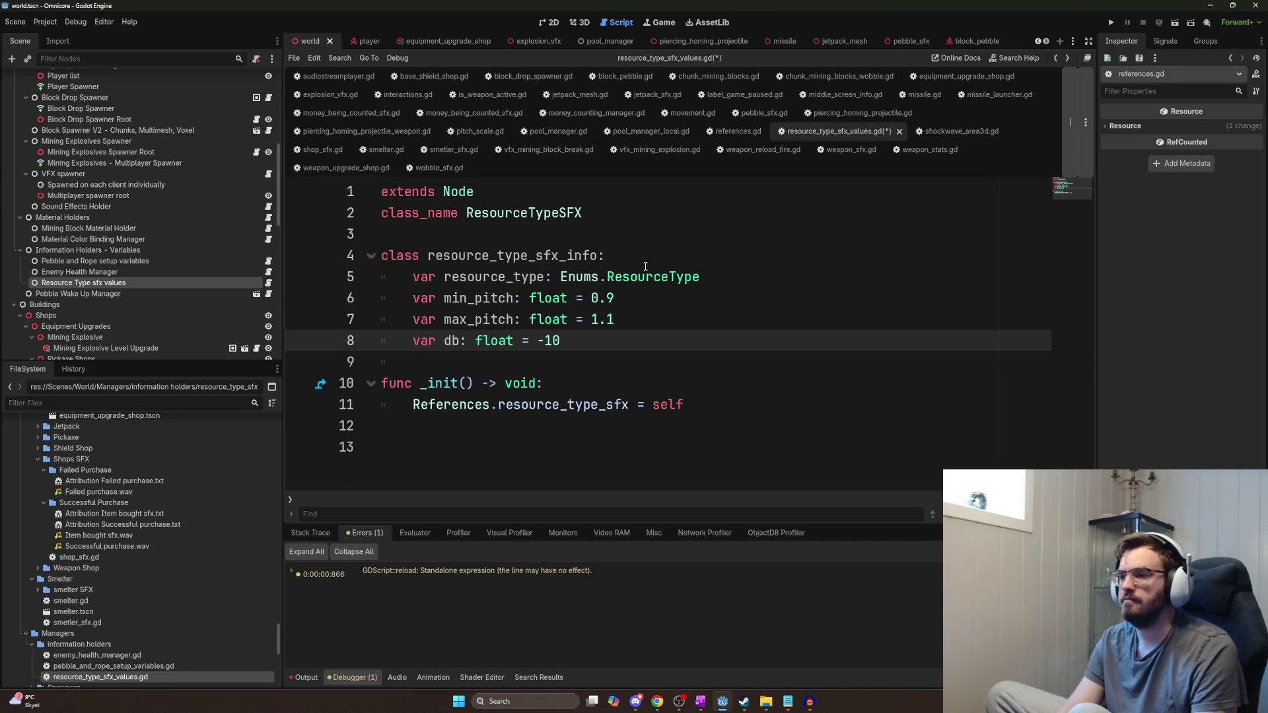
pyautogui.press('Down')
pyautogui.press('Return')
pyautogui.press('Return')
pyautogui.press('Return')
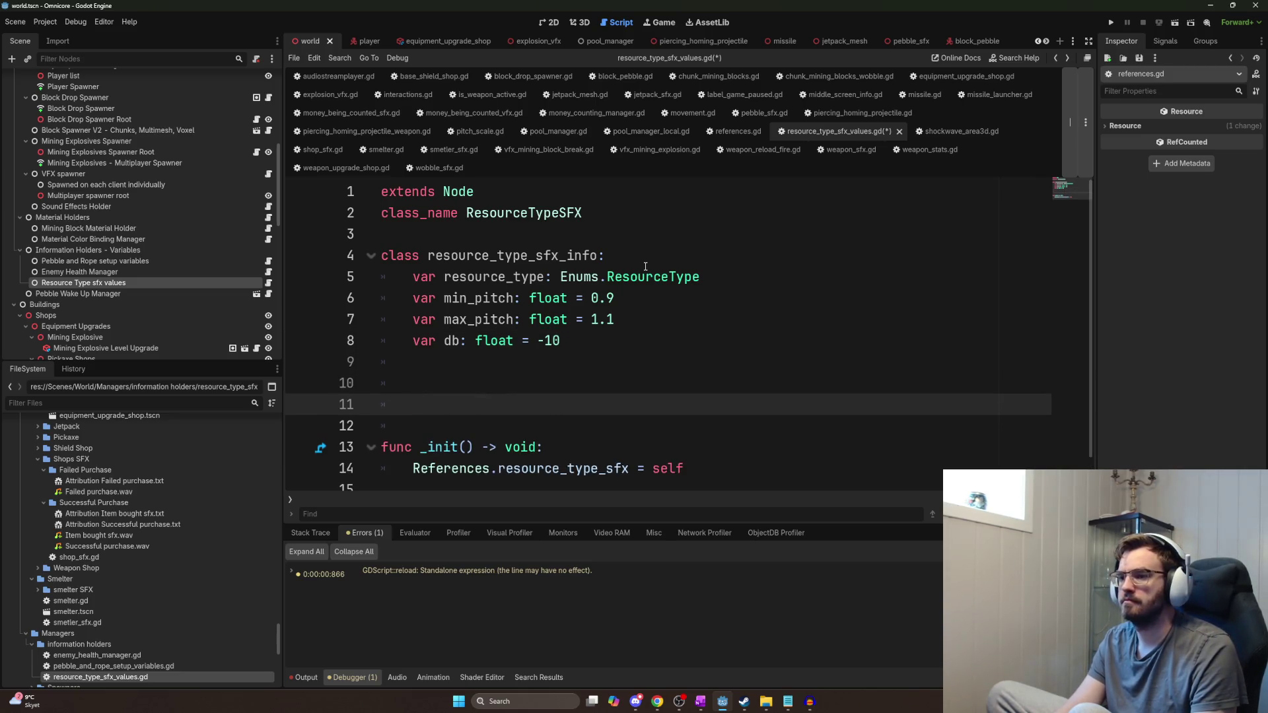
pyautogui.press('BackSpace')
pyautogui.write('var ')
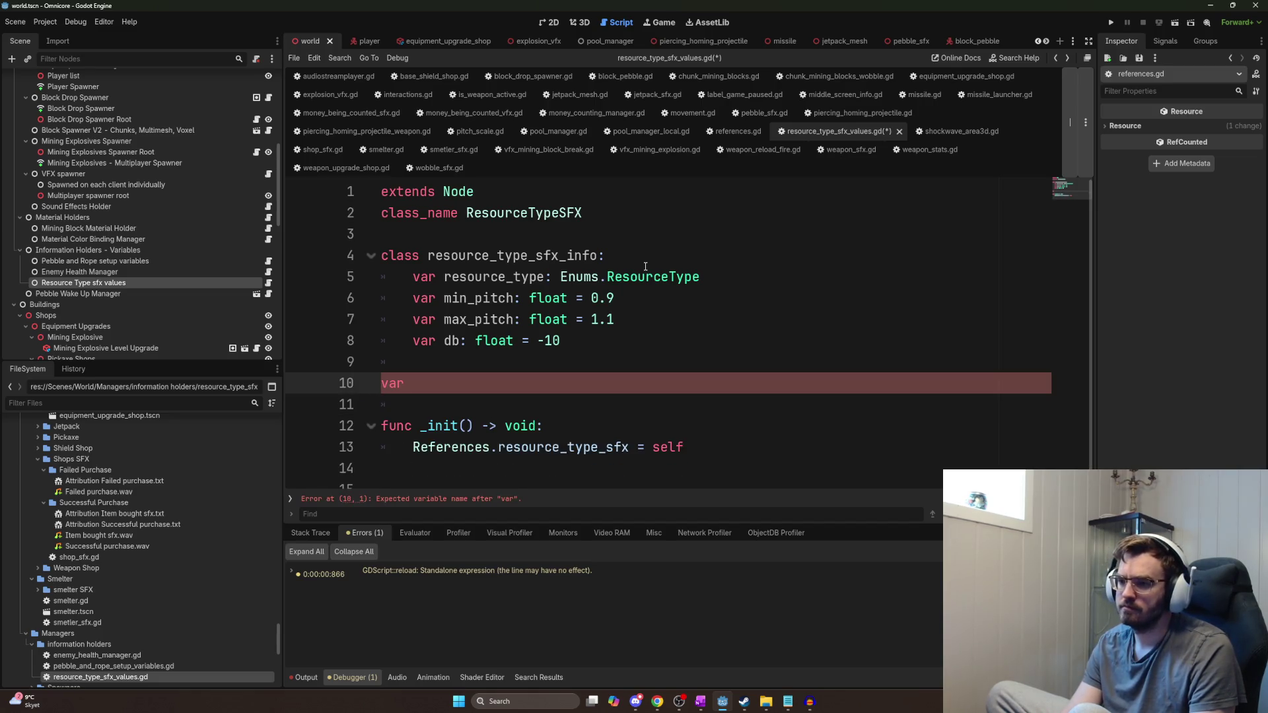
pyautogui.write('resour')
pyautogui.press('BackSpace')
pyautogui.press('BackSpace')
pyautogui.press('BackSpace')
pyautogui.press('BackSpace')
pyautogui.write('gold_')
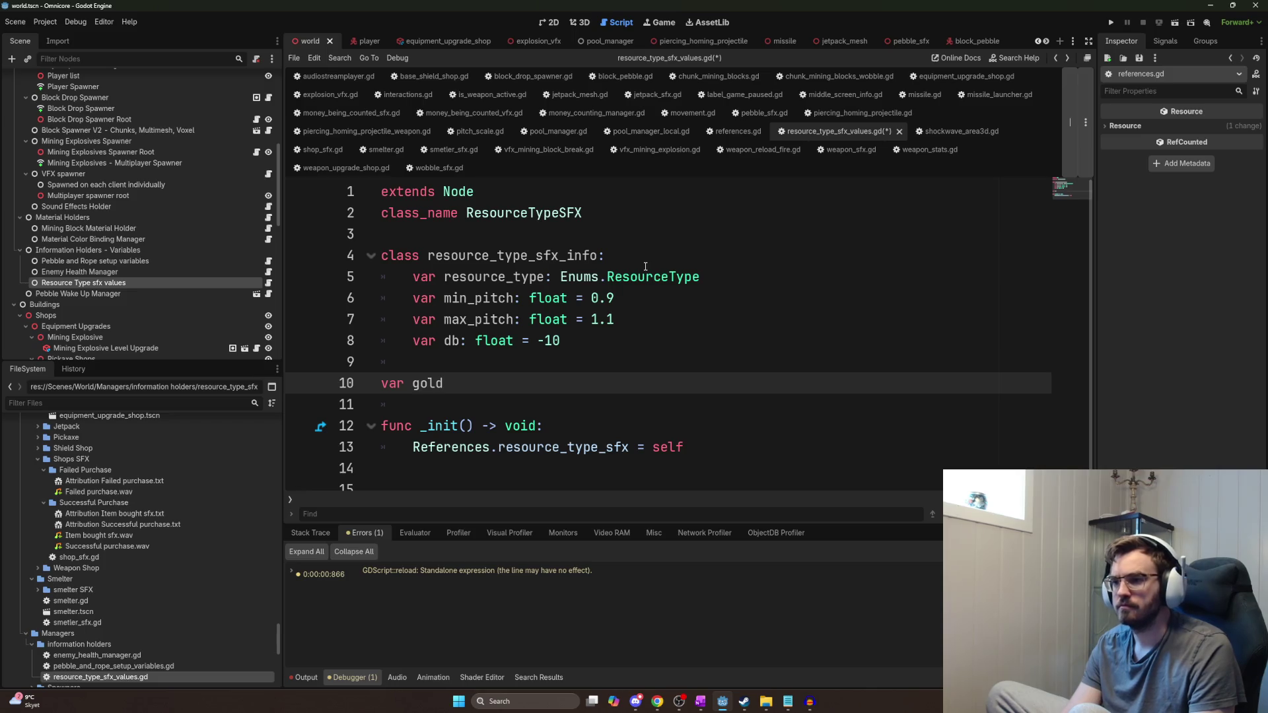
pyautogui.write('info')
pyautogui.press('BackSpace')
pyautogui.press('BackSpace')
pyautogui.press('BackSpace')
pyautogui.write('sfx_info:')
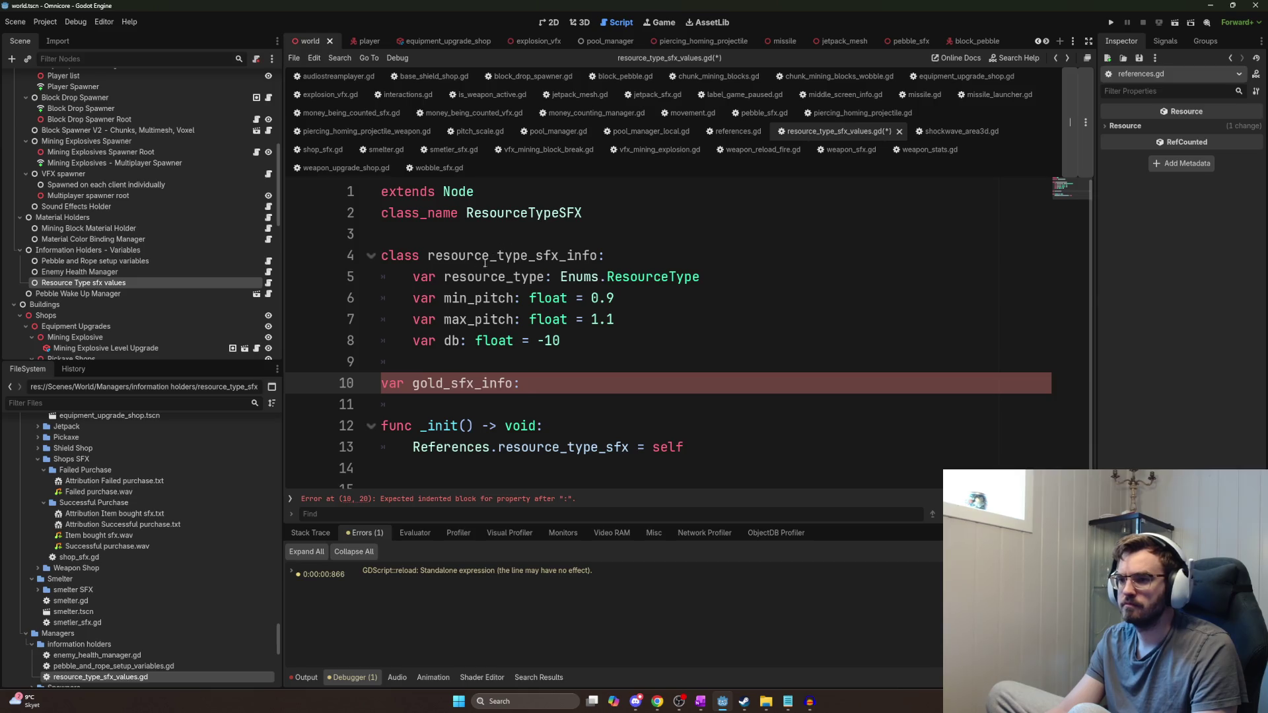
# Rename the inner class to ResourceTypeSFXInfo and use it as gold_sfx_info's type
pyautogui.doubleClick(524, 257)
pyautogui.write('Resou')
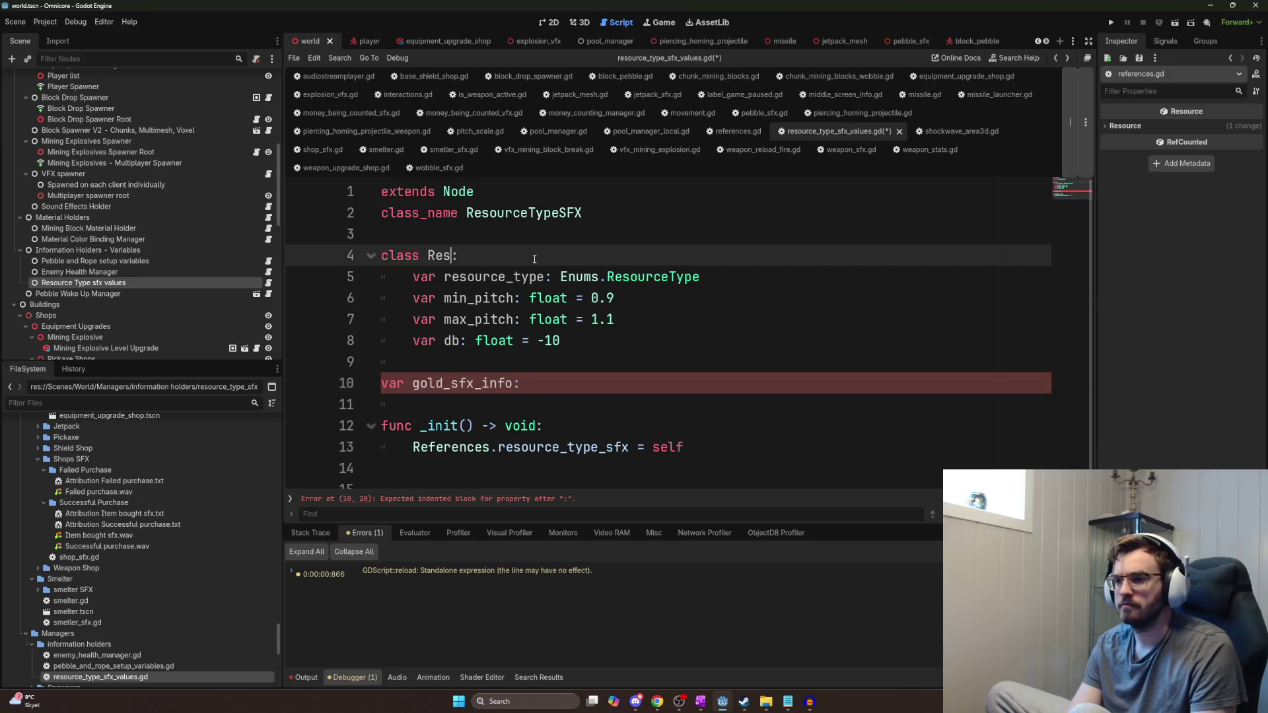
pyautogui.write('rceTypeF')
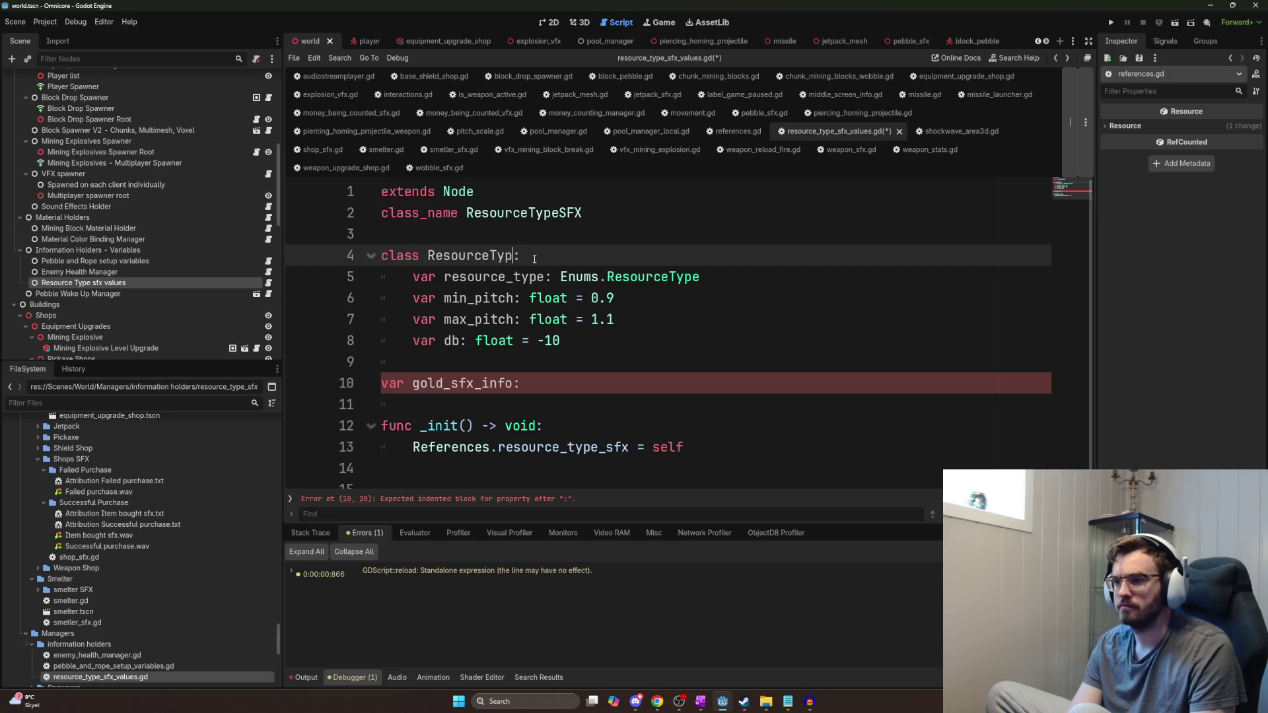
pyautogui.press('BackSpace')
pyautogui.write('SFXIN')
pyautogui.press('BackSpace')
pyautogui.write('nfo')
pyautogui.doubleClick(517, 257)
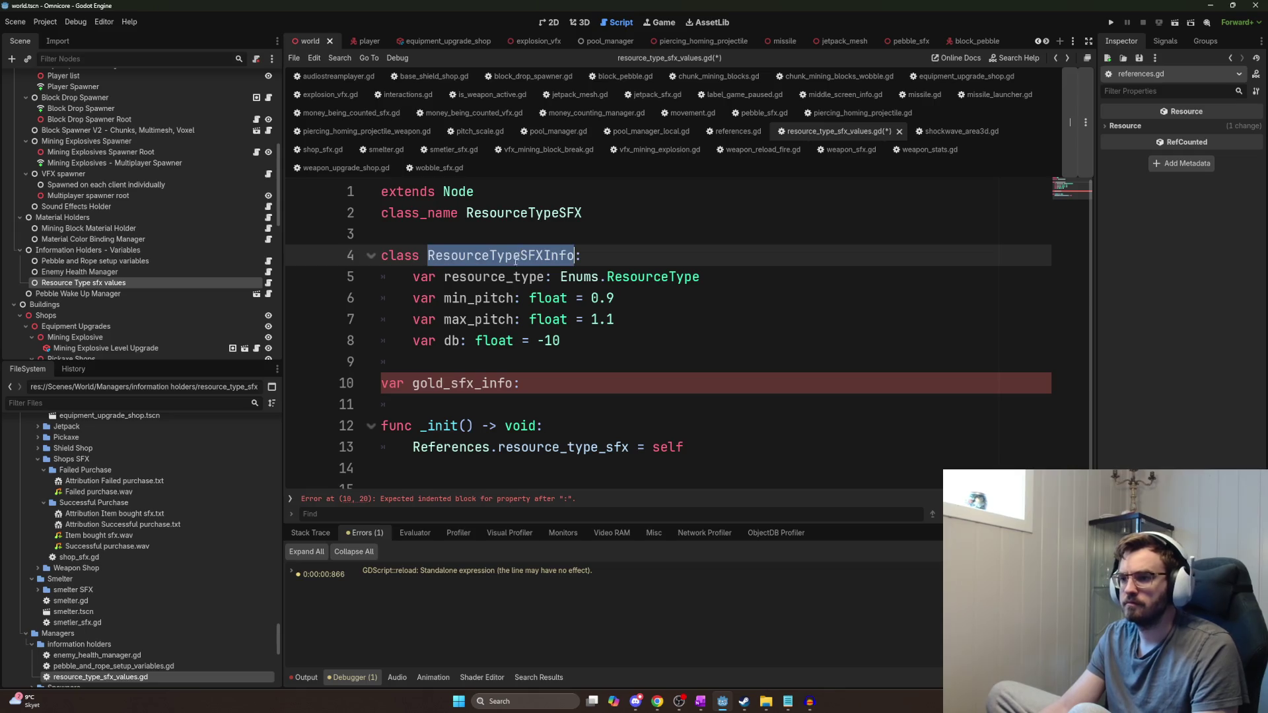
pyautogui.hotkey('ctrl', 'c')
pyautogui.click(530, 383)
pyautogui.hotkey('ctrl', 'v')
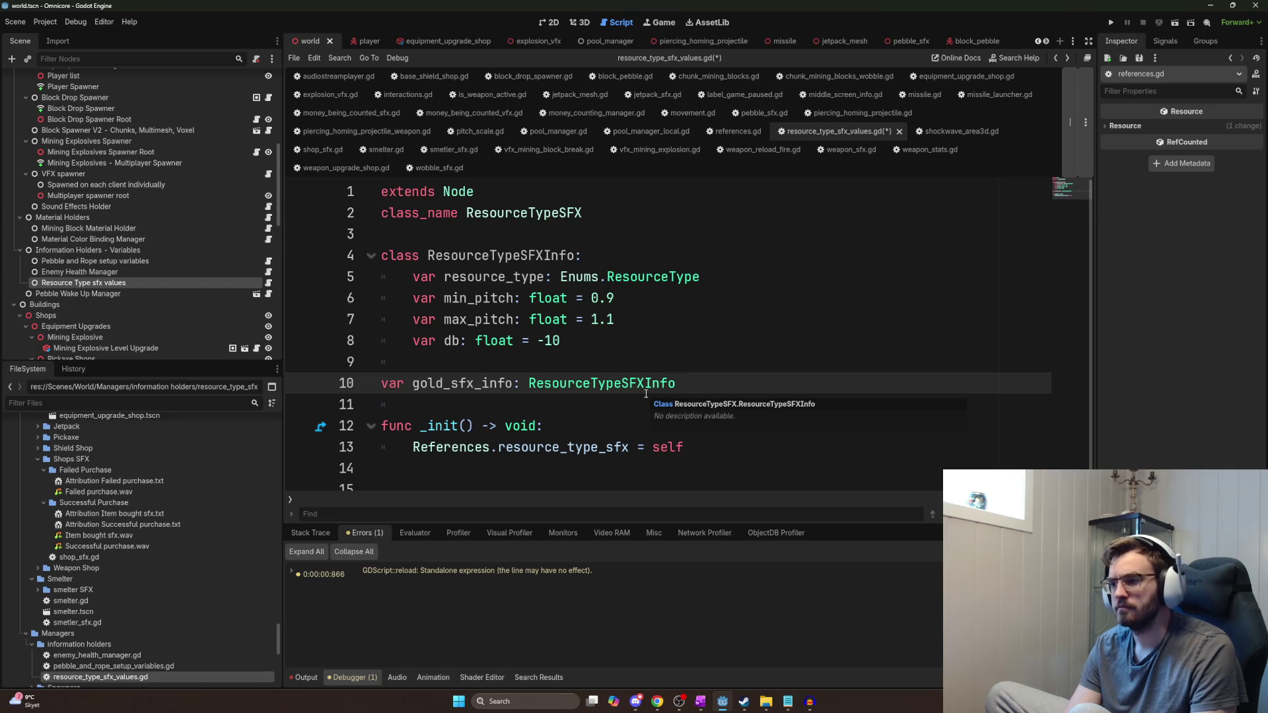
# Duplicate the gold_sfx_info: ResourceTypeSFXInfo declaration three times
pyautogui.write('= ')
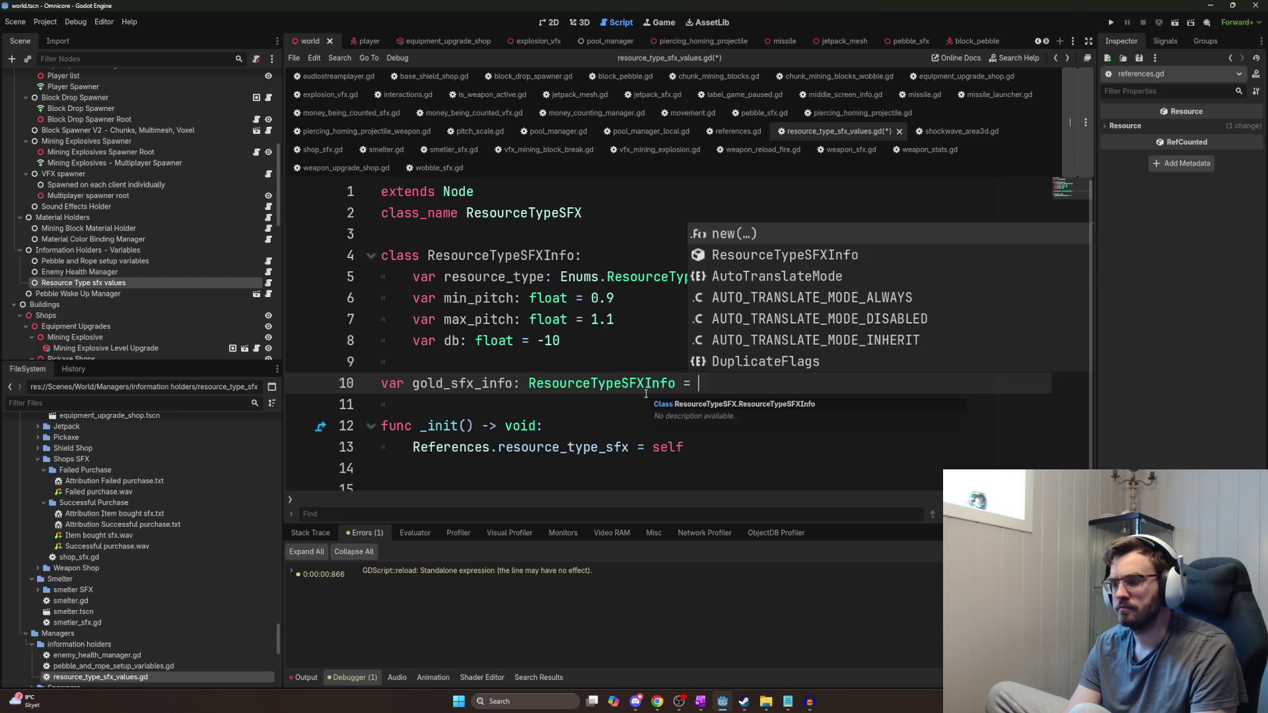
pyautogui.write('new')
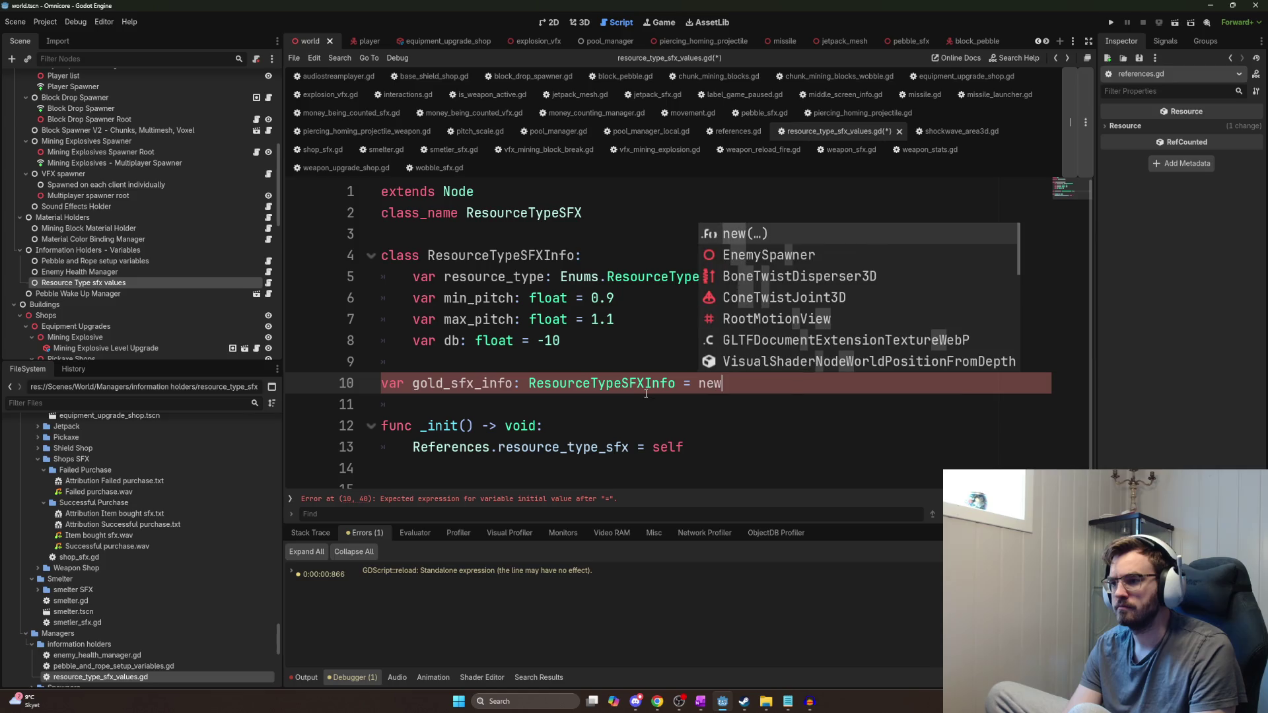
pyautogui.press('BackSpace')
pyautogui.press('BackSpace')
pyautogui.press('BackSpace')
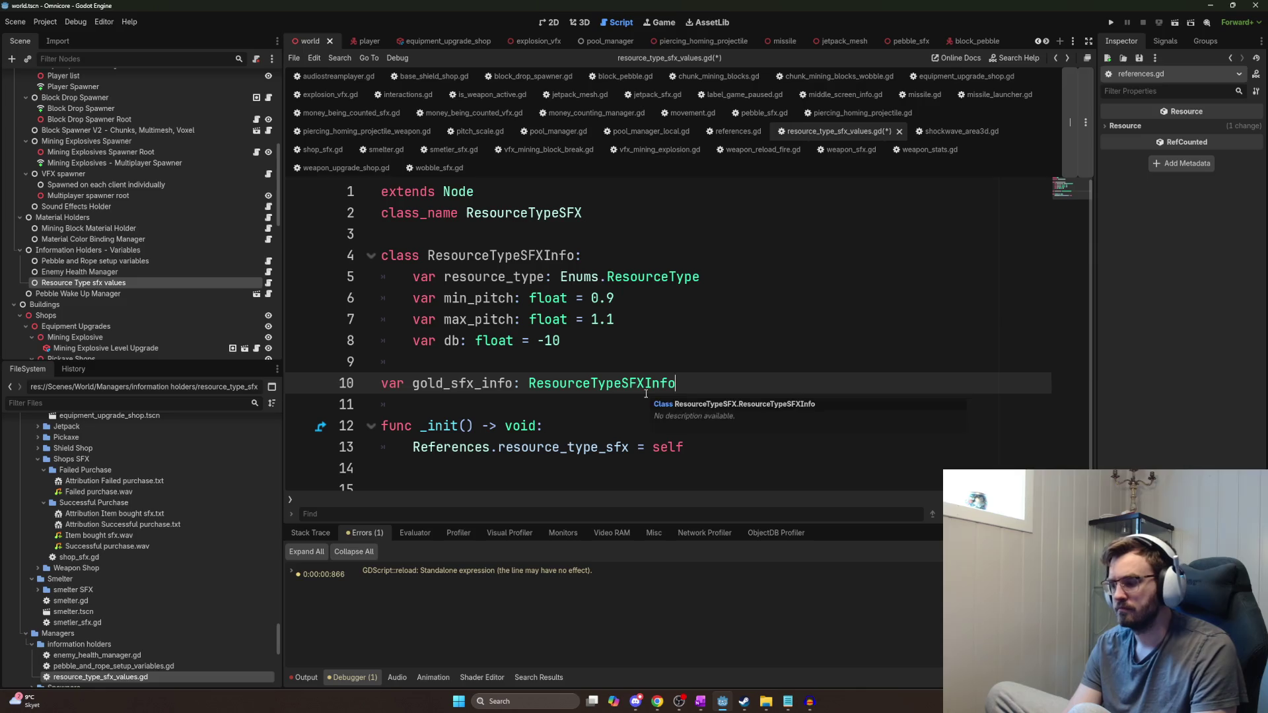
pyautogui.hotkey('shift', 'Home')
pyautogui.press('Return')
pyautogui.press('Up')
pyautogui.hotkey('ctrl', 'v')
pyautogui.press('Up')
pyautogui.press('Return')
pyautogui.hotkey('ctrl', 'v')
pyautogui.press('Return')
pyautogui.hotkey('ctrl', 'v')
pyautogui.press('Return')
pyautogui.hotkey('ctrl', 'v')
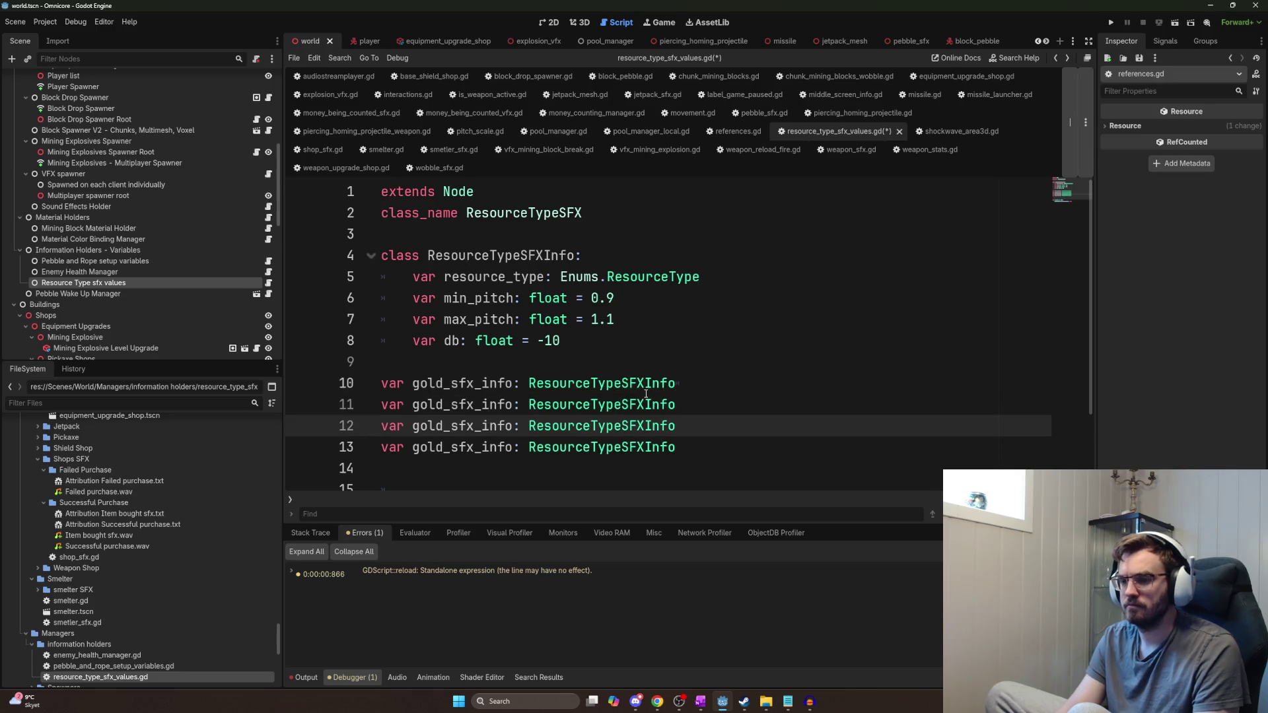
# Rename the three copies to iron_sfx_info, bronze_sfx_info and silver_sfx_info
pyautogui.doubleClick(443, 383)
pyautogui.write('iron')
pyautogui.press('Down')
pyautogui.hotkey('shift', 'Left')
pyautogui.hotkey('shift', 'Left')
pyautogui.hotkey('shift', 'Left')
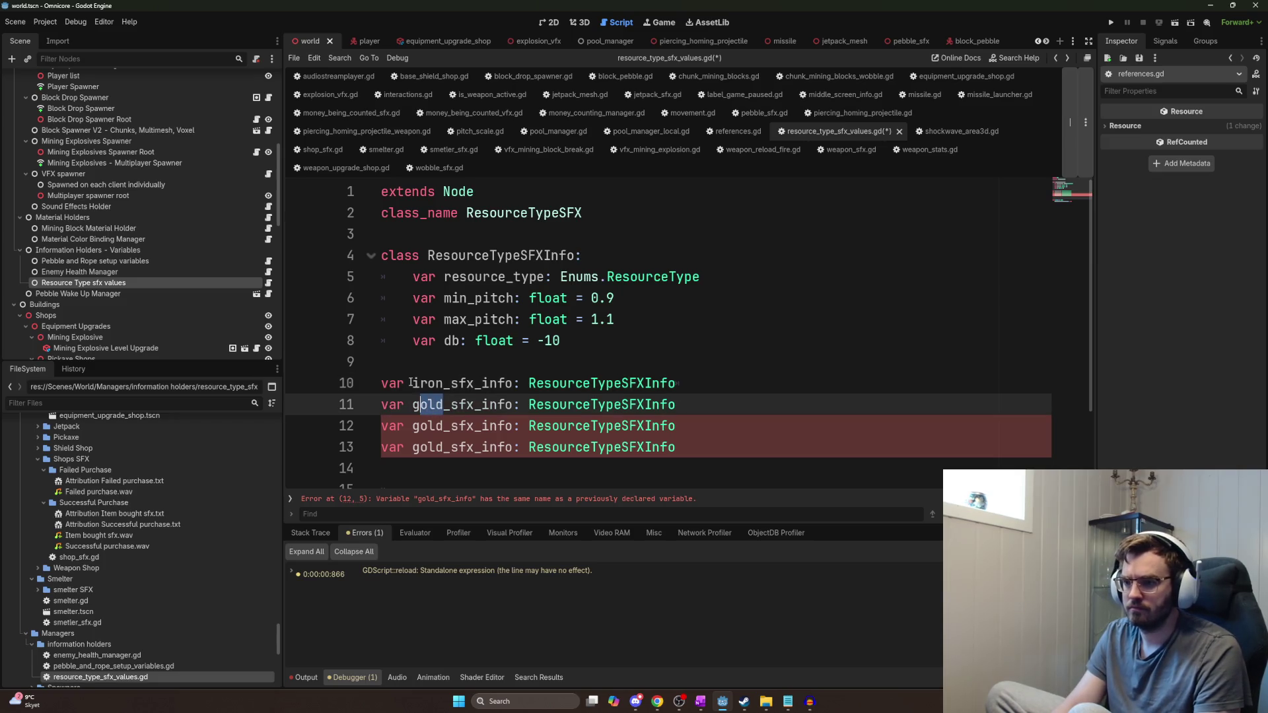
pyautogui.write('bronze')
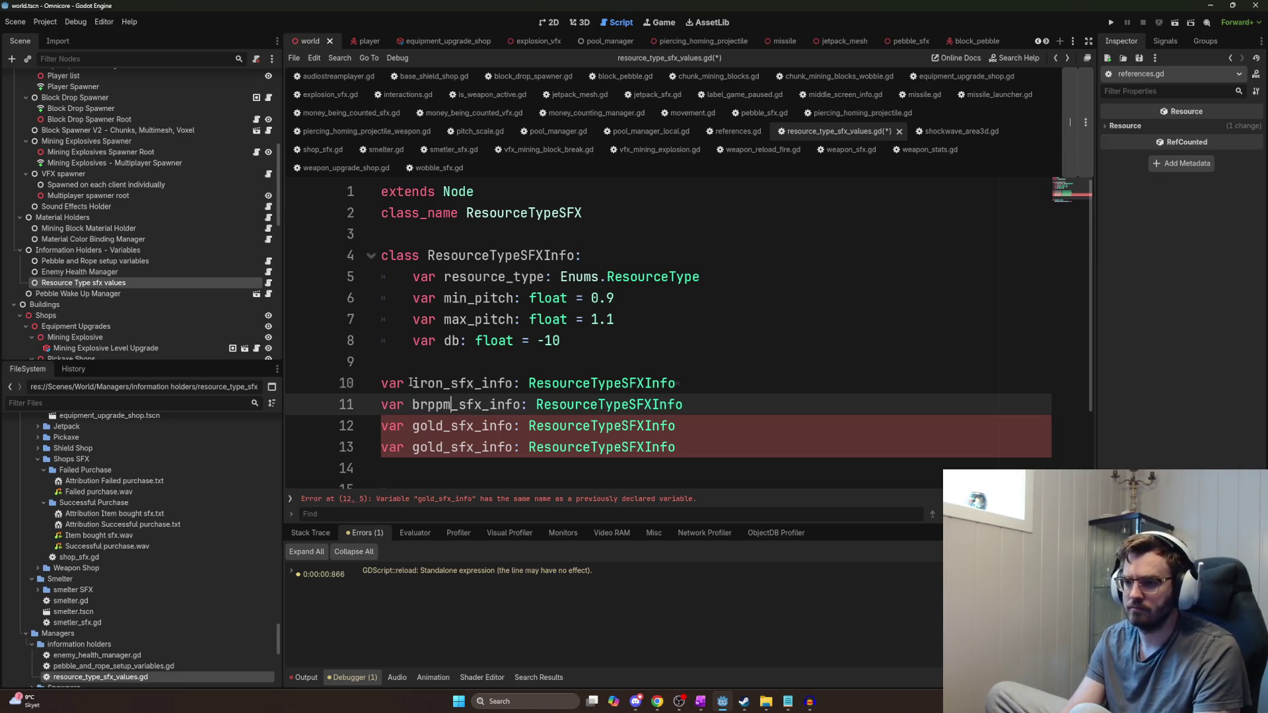
pyautogui.press('Down')
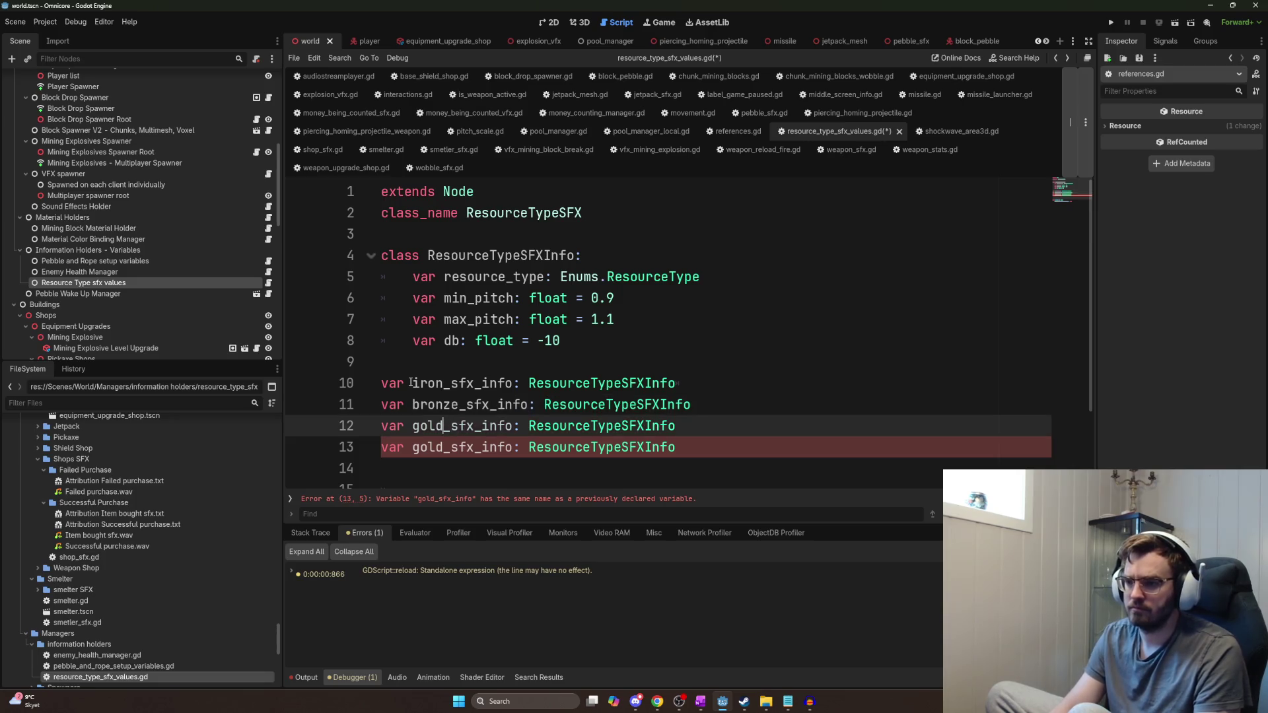
pyautogui.press('BackSpace')
pyautogui.press('BackSpace')
pyautogui.press('BackSpace')
pyautogui.write('silver')
pyautogui.press('Down')
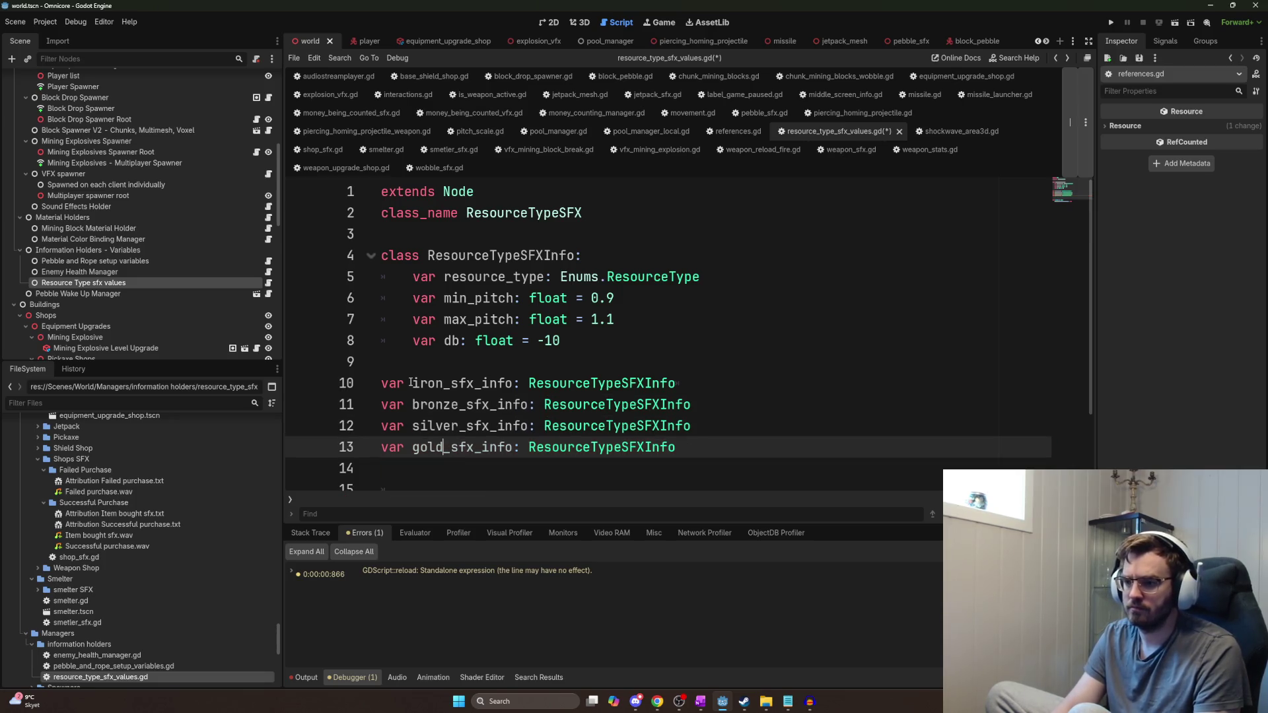
pyautogui.scroll(-3, 411, 382)
pyautogui.click(473, 390)
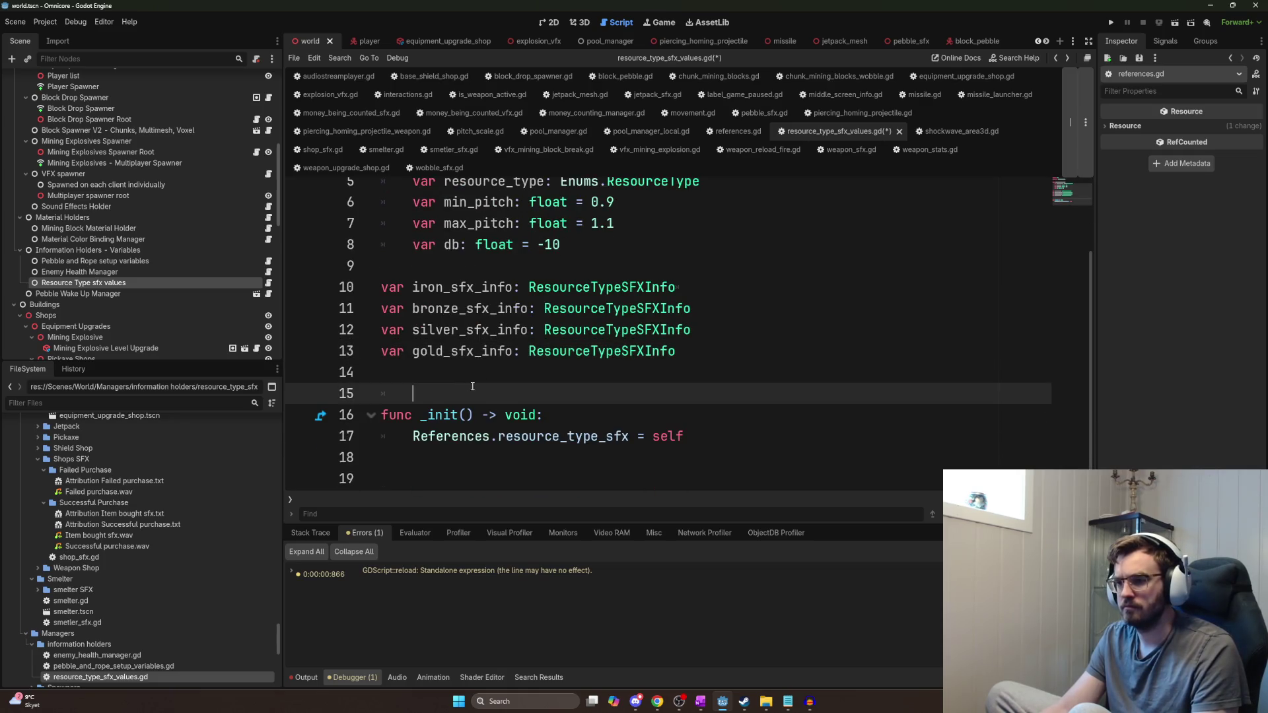
# Add a func _ready() below _init using autocomplete
pyautogui.press('BackSpace')
pyautogui.press('BackSpace')
pyautogui.click(736, 439)
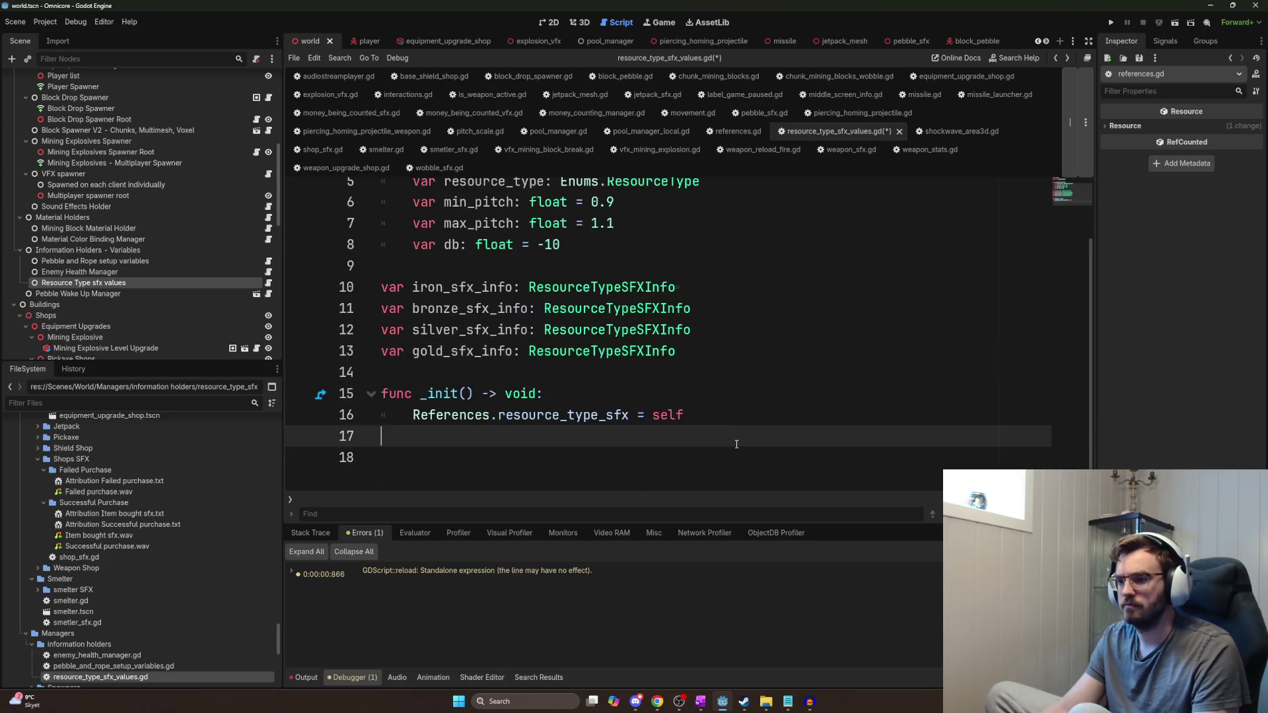
pyautogui.press('Down')
pyautogui.write('func setu')
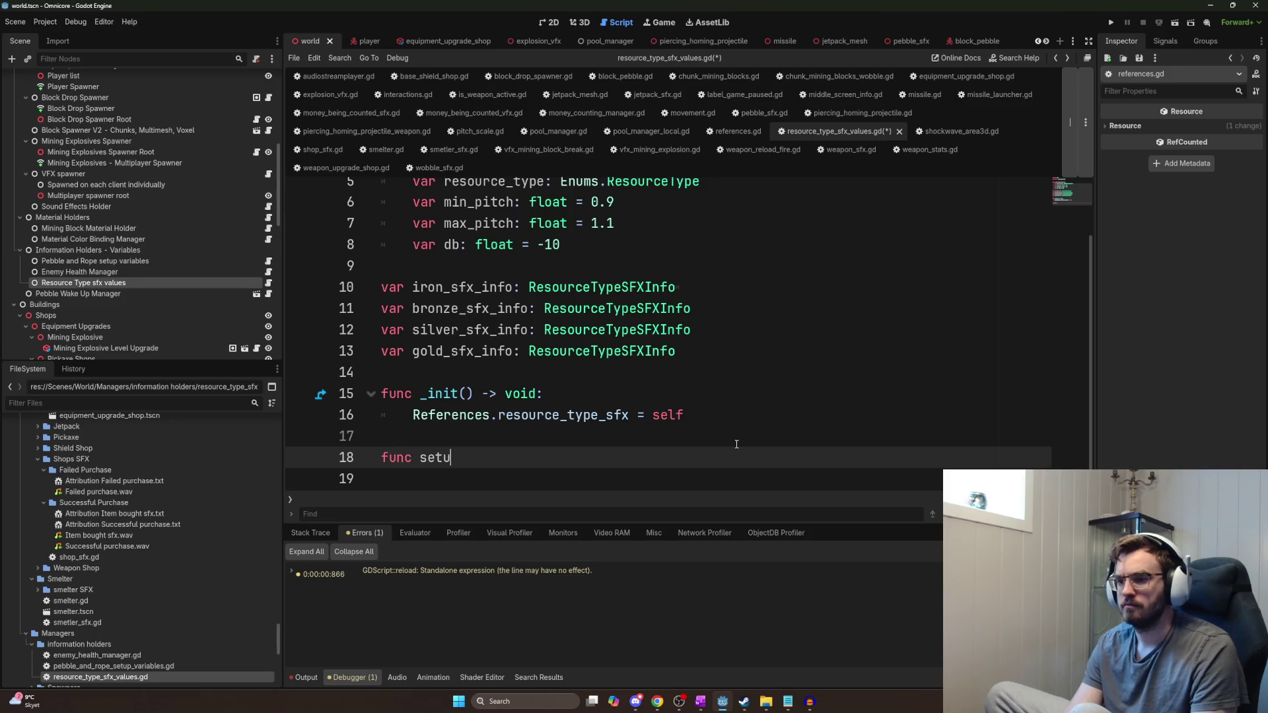
pyautogui.press('BackSpace')
pyautogui.press('BackSpace')
pyautogui.press('BackSpace')
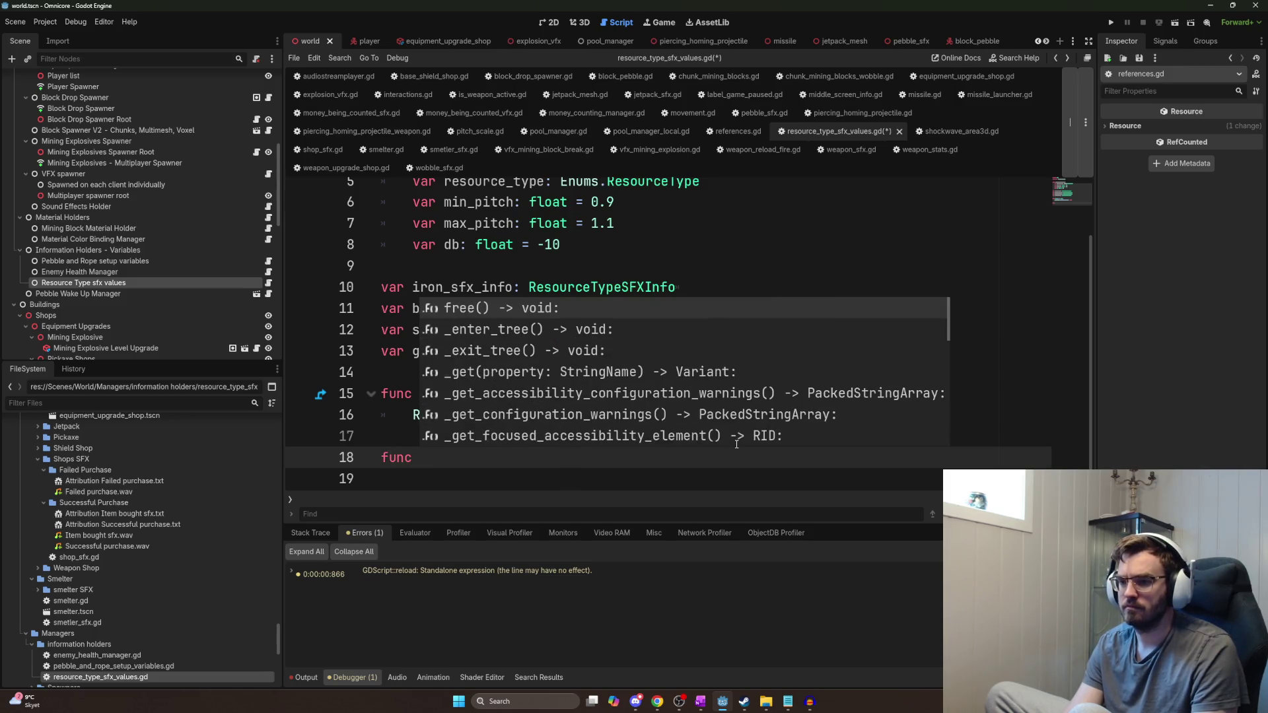
pyautogui.write('_read')
pyautogui.press('Return')
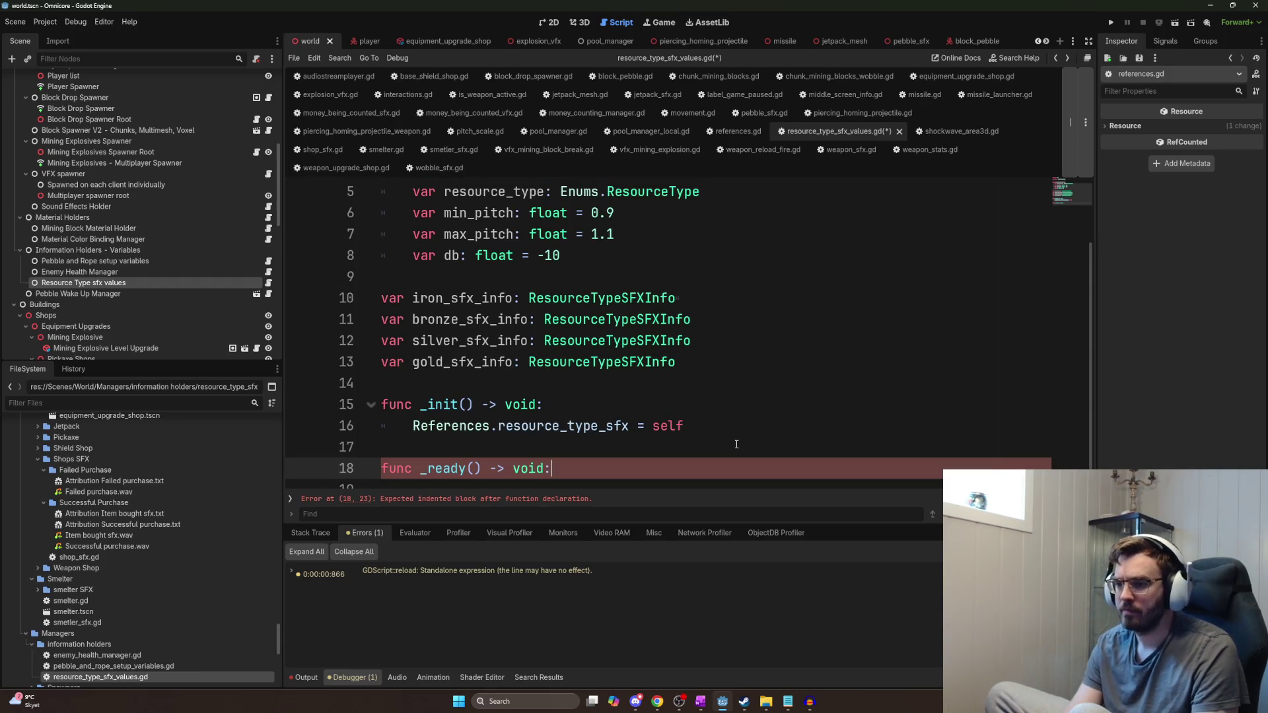
# Call setup_sfx_info_for_resource_types() in _ready's body and copy that call
pyautogui.press('Return')
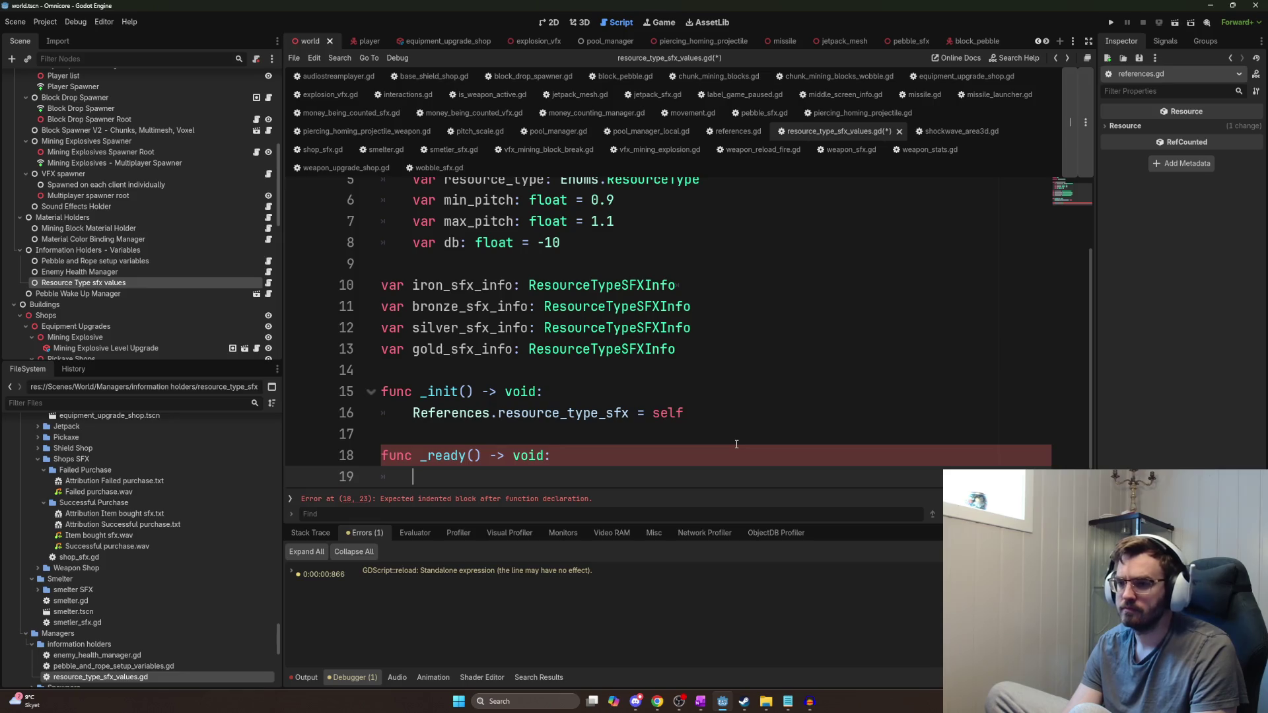
pyautogui.write('setup_')
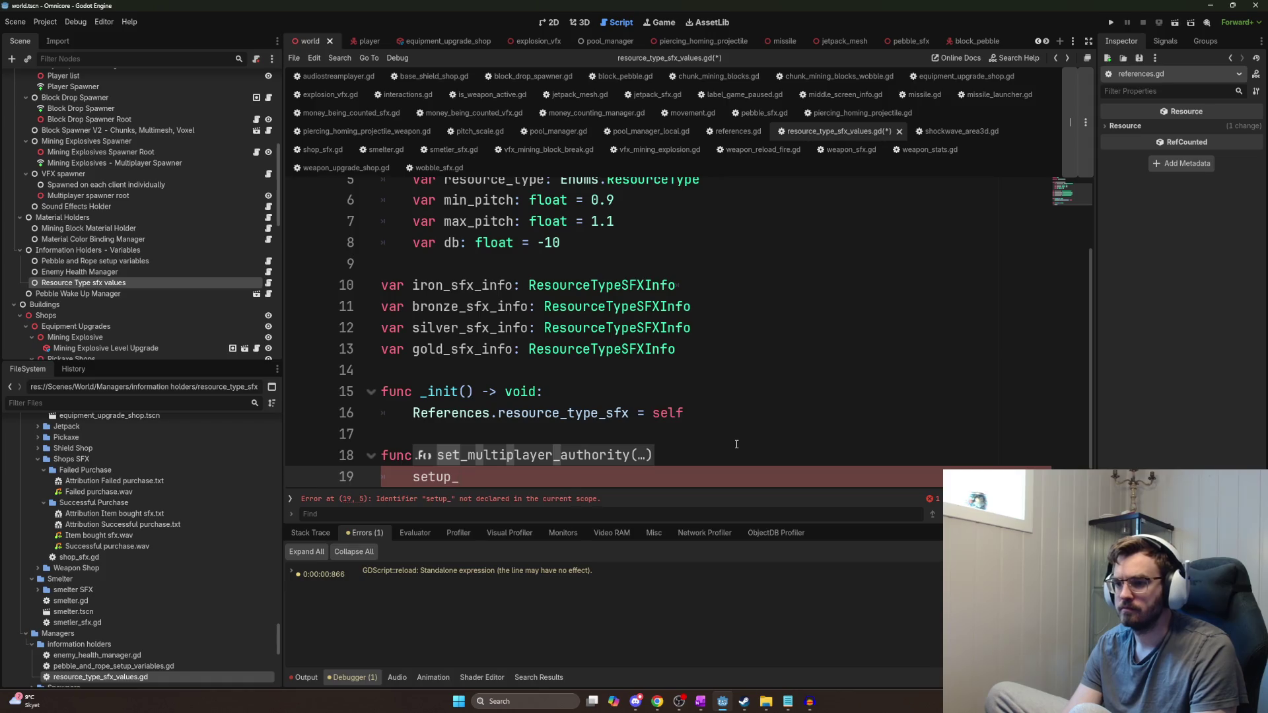
pyautogui.write('sfx_info_')
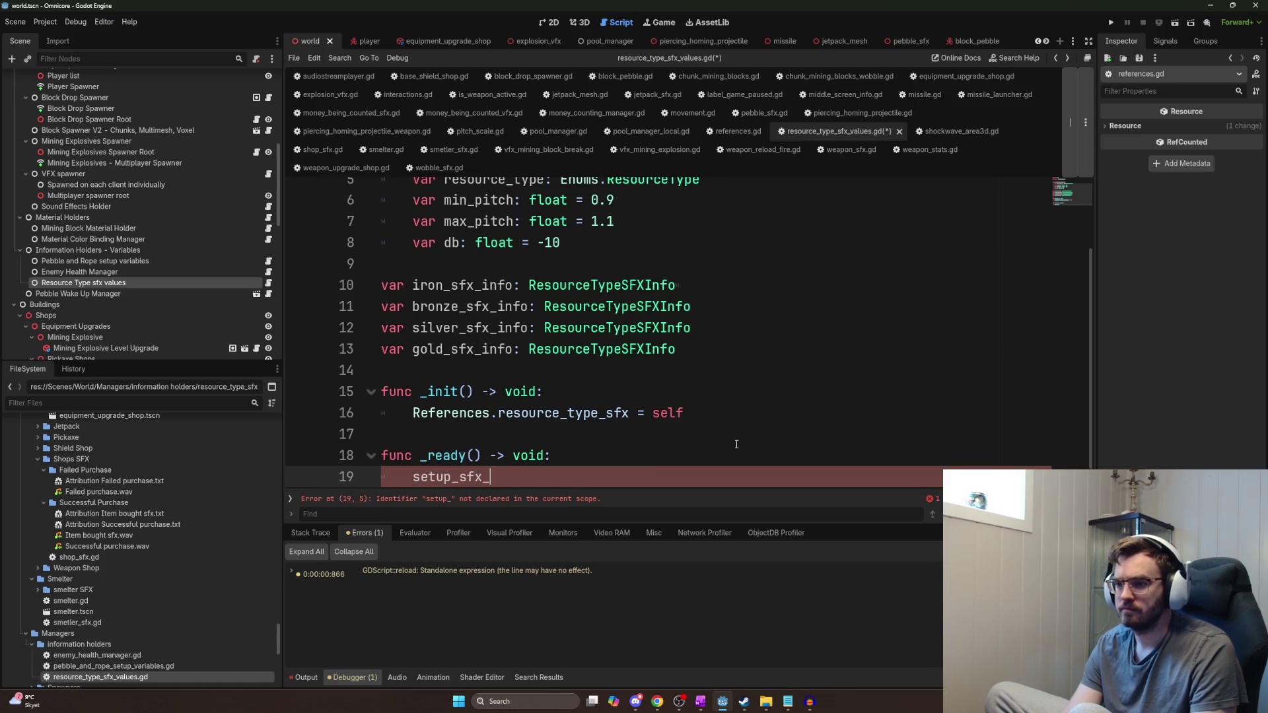
pyautogui.write('for_resource_t')
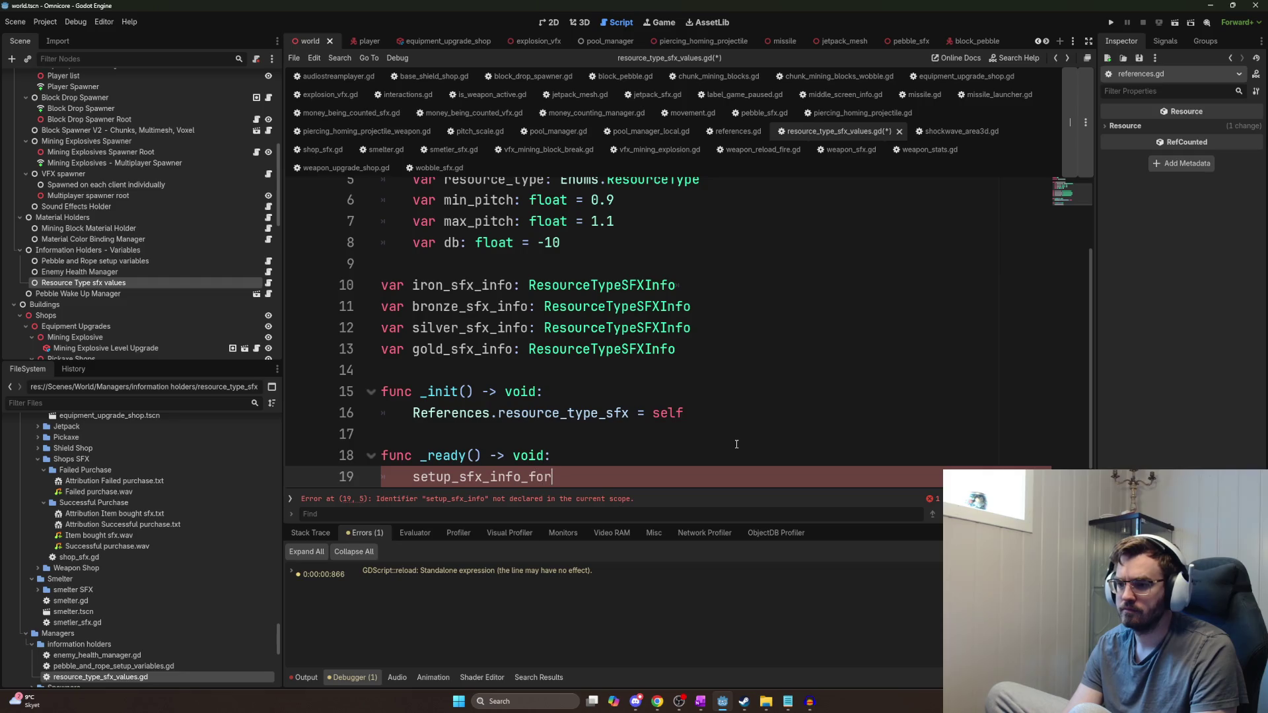
pyautogui.write('ypes()')
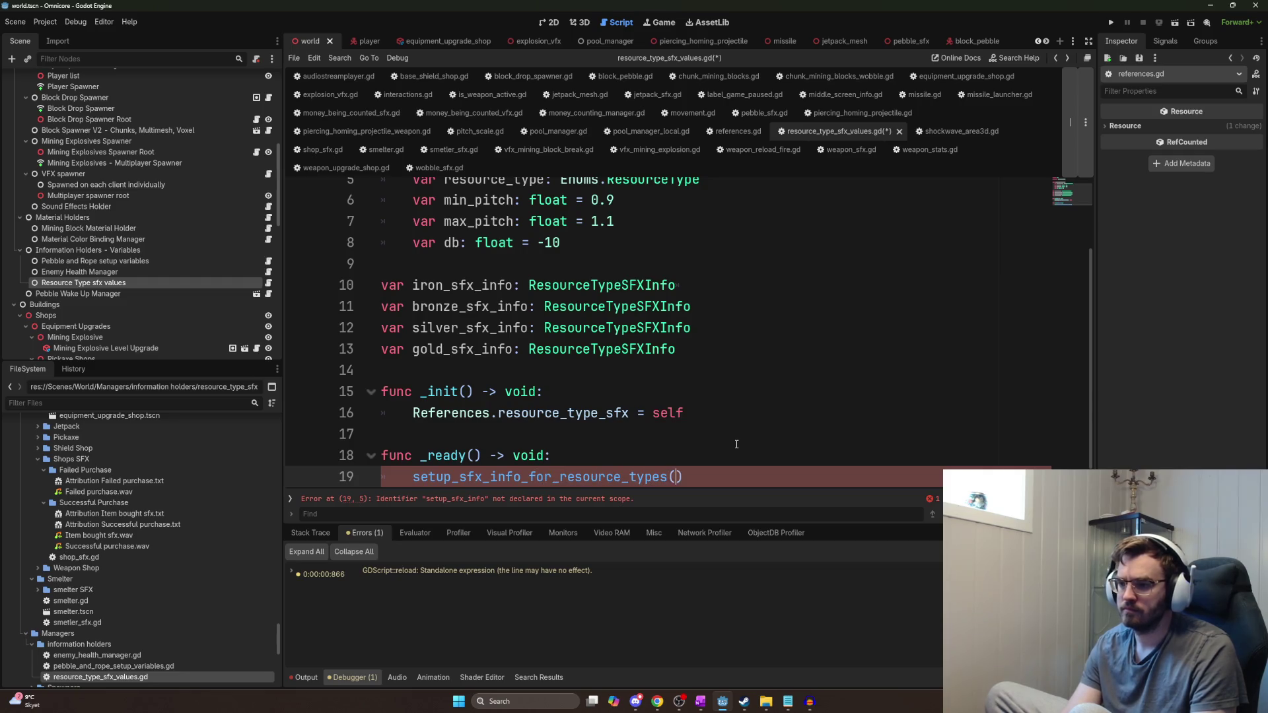
pyautogui.press('Return')
pyautogui.press('Return')
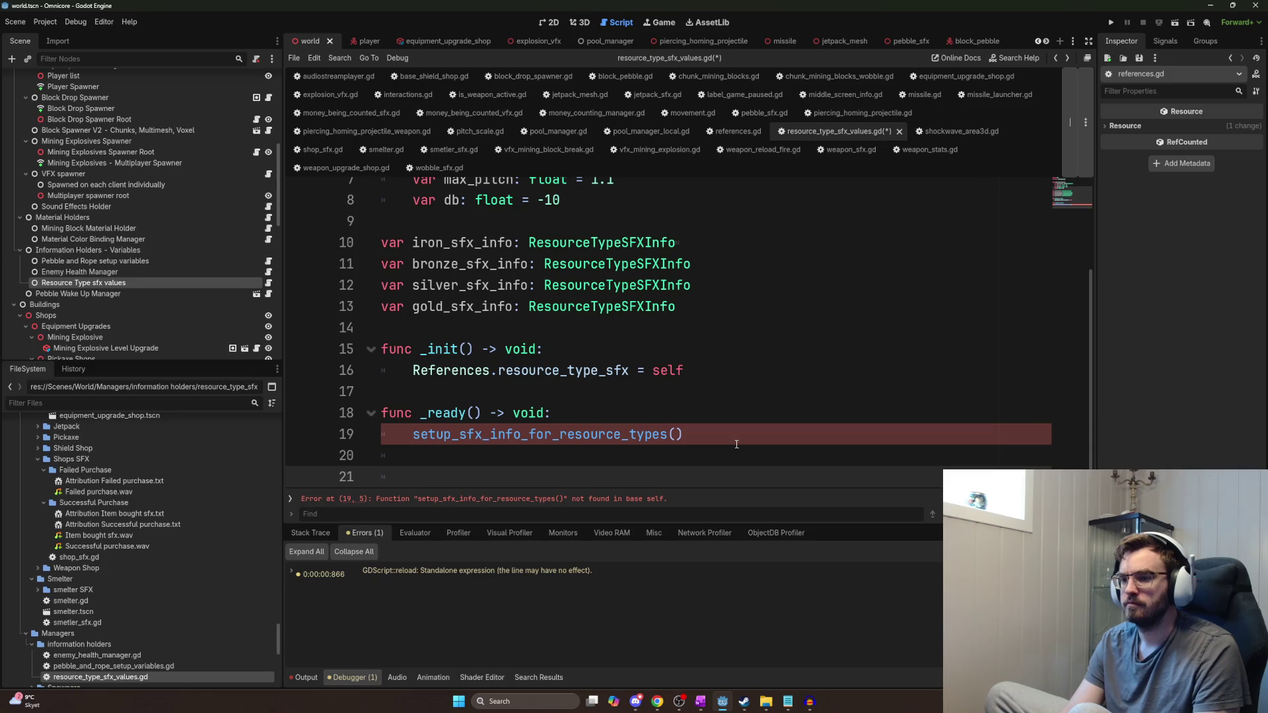
pyautogui.moveTo(736, 439)
pyautogui.mouseDown()
pyautogui.moveTo(462, 413)
pyautogui.moveTo(413, 434)
pyautogui.mouseUp()
pyautogui.hotkey('ctrl', 'c')
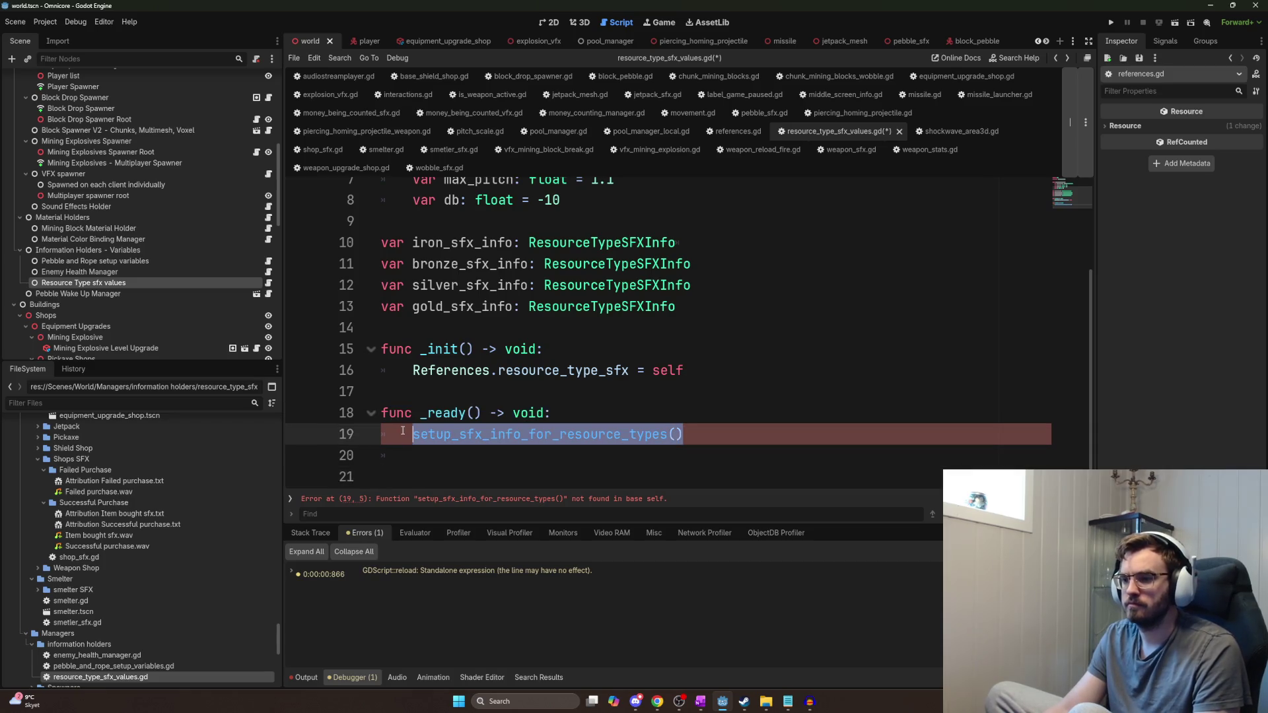
pyautogui.click(386, 474)
# Define func setup_sfx_info_for_resource_types() -> void: that calls setup_iron_sfx_info()
pyautogui.write('func')
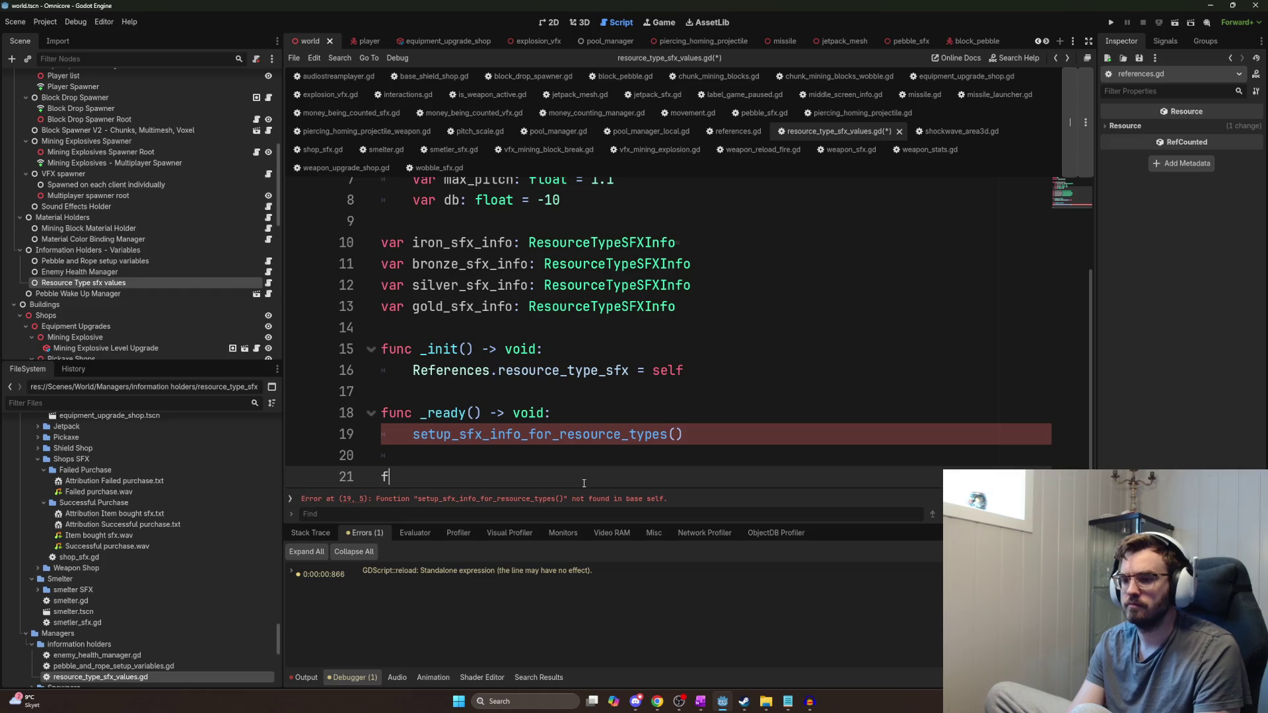
pyautogui.hotkey('ctrl', 'v')
pyautogui.write('-> void:')
pyautogui.press('Return')
pyautogui.write('setup_iron_sfx_info()')
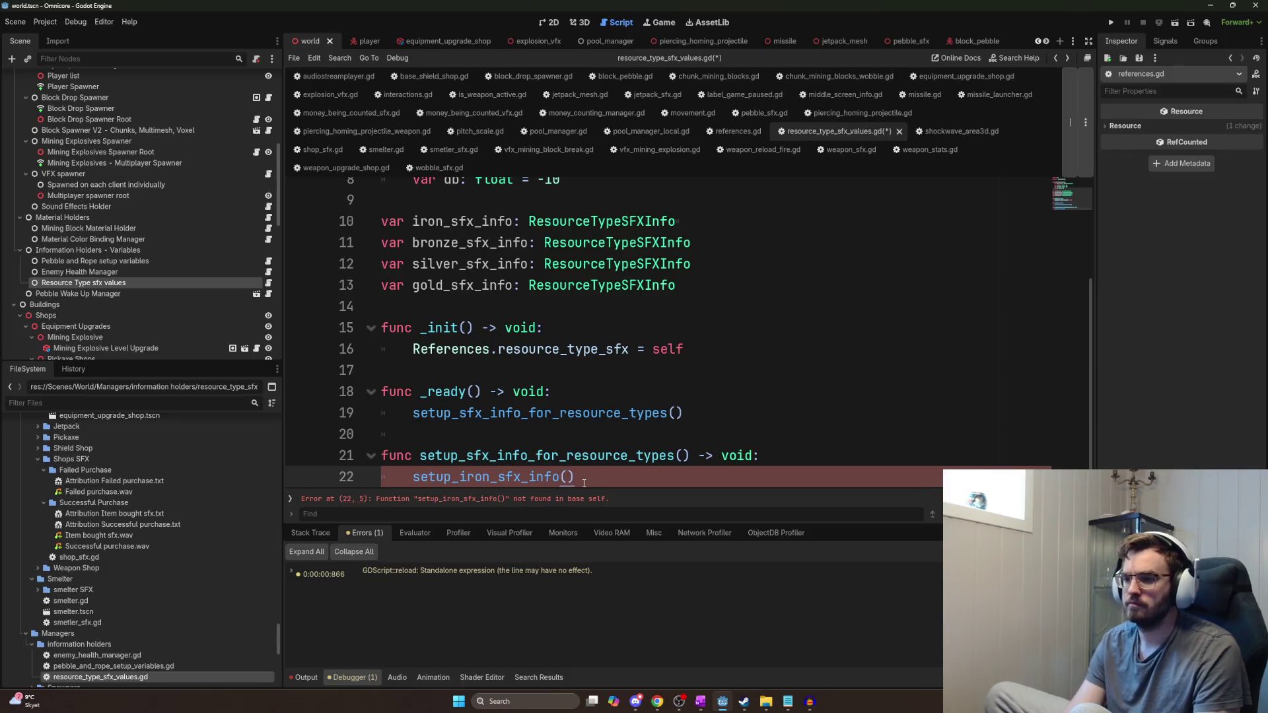
pyautogui.press('Return')
pyautogui.press('Return')
# Type a setup_iron_sfx_info() -> void: stub, then delete it again
pyautogui.press('BackSpace')
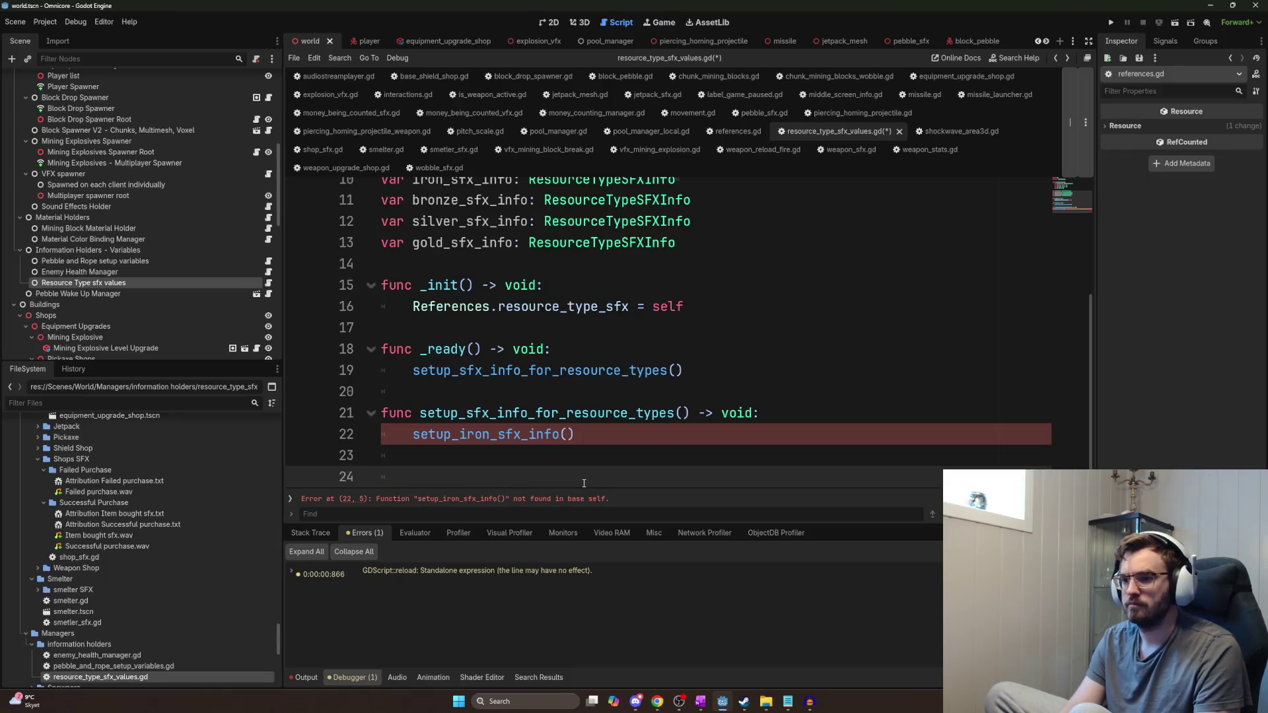
pyautogui.write('func setup_iron_sfx_info()')
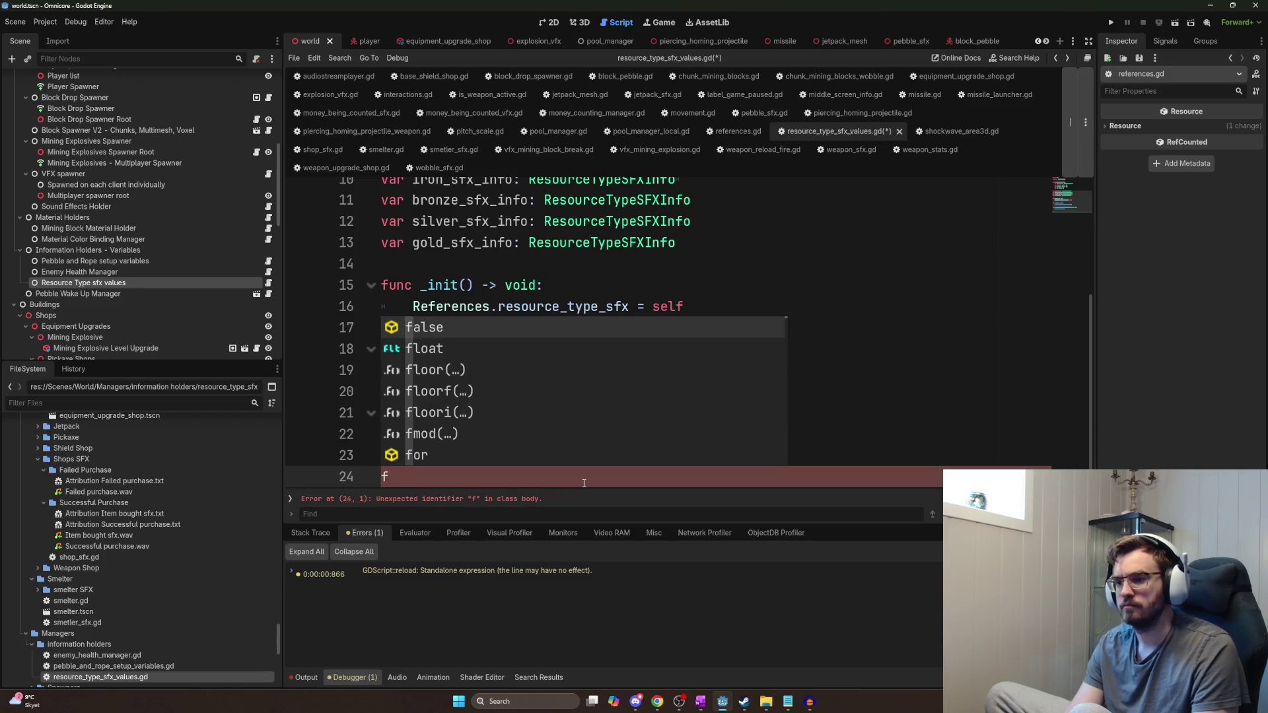
pyautogui.write(' -> ')
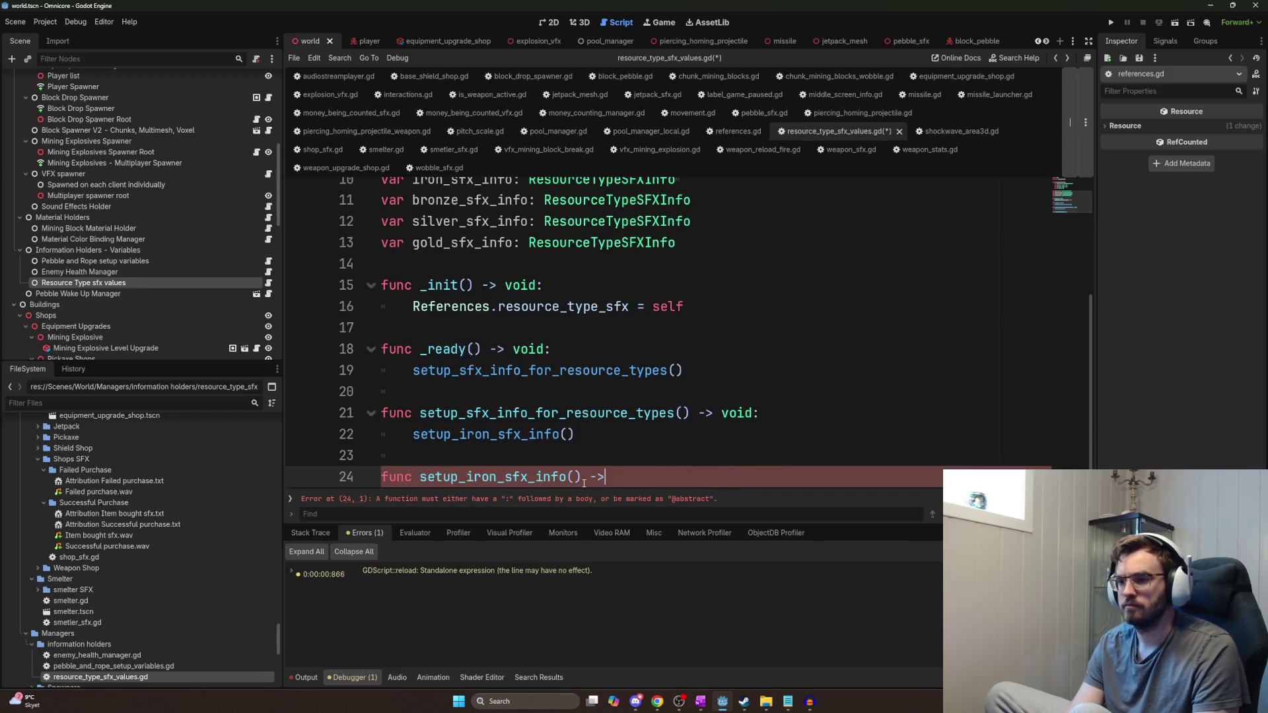
pyautogui.write('void:')
pyautogui.press('Return')
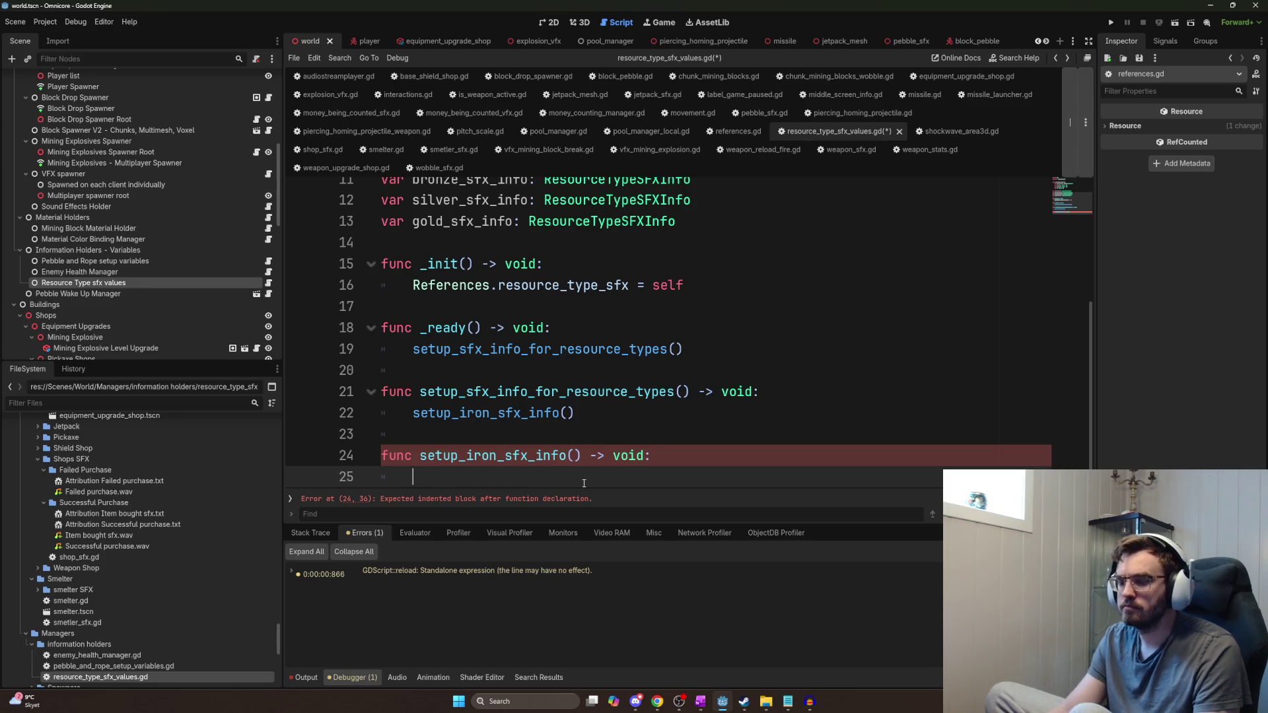
pyautogui.moveTo(690, 474)
pyautogui.mouseDown()
pyautogui.moveTo(420, 456)
pyautogui.moveTo(366, 439)
pyautogui.moveTo(461, 476)
pyautogui.mouseUp()
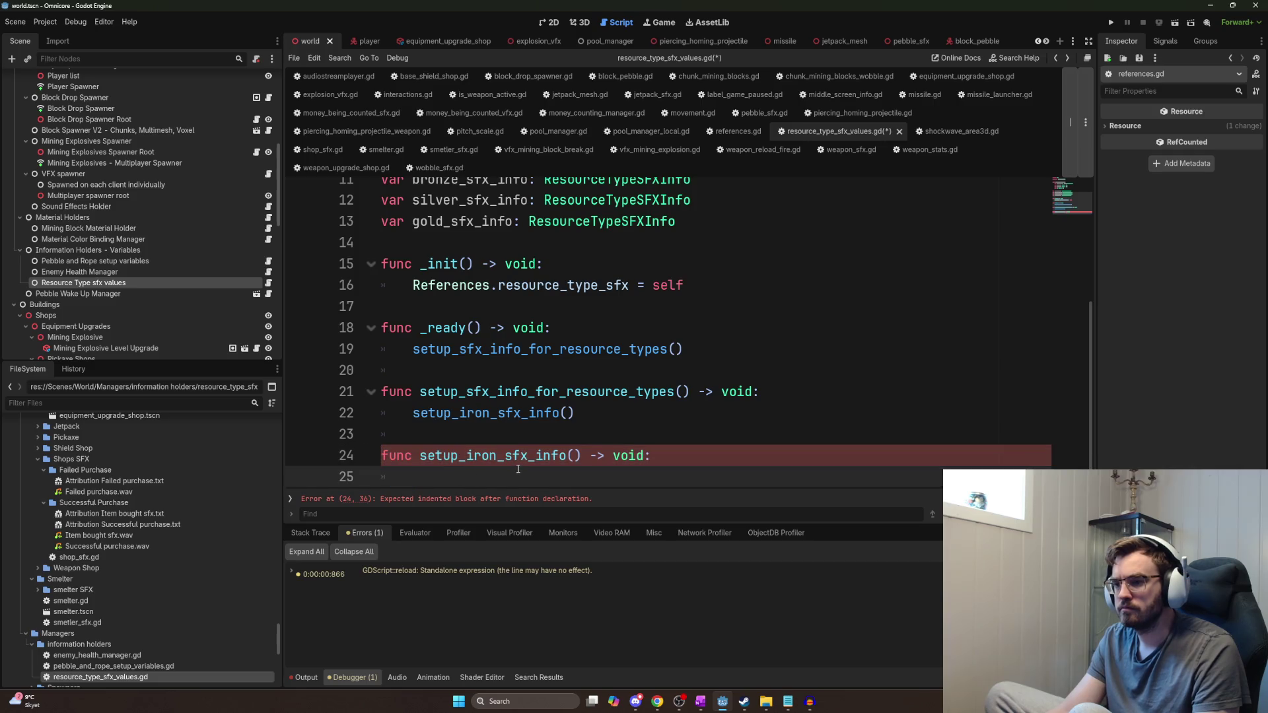
pyautogui.scroll(2, 535, 453)
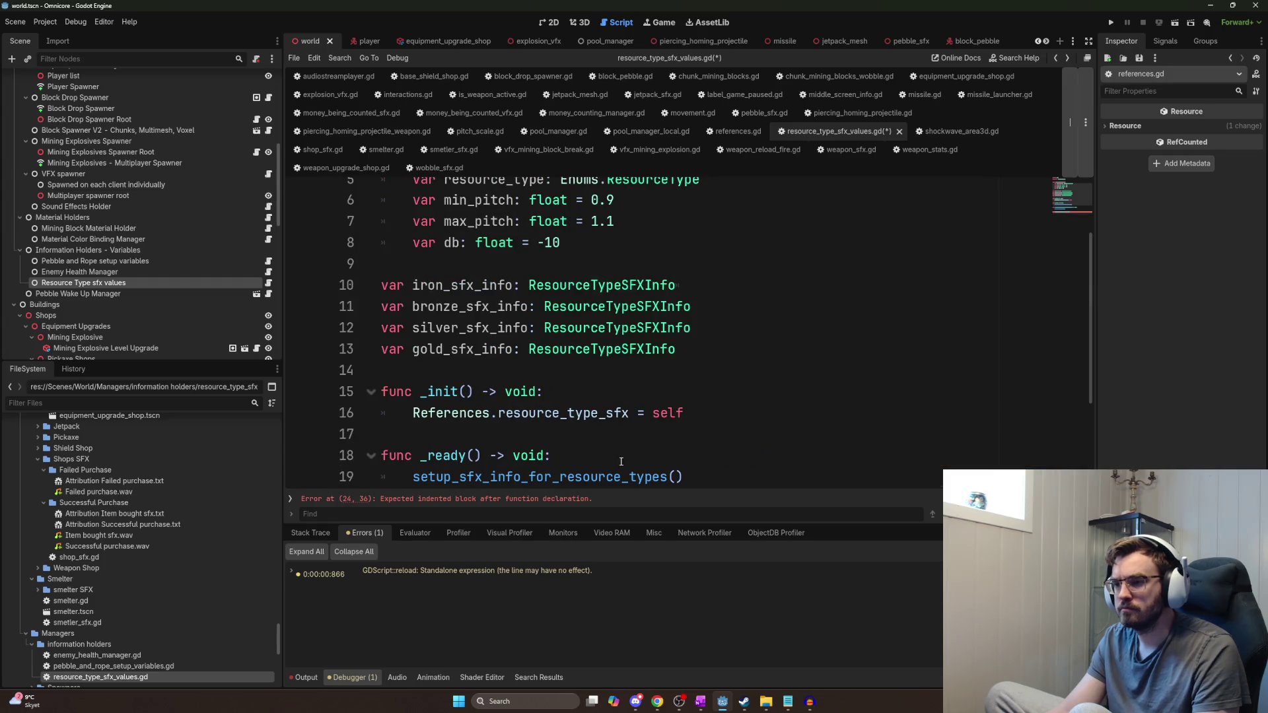
pyautogui.scroll(-2, 658, 462)
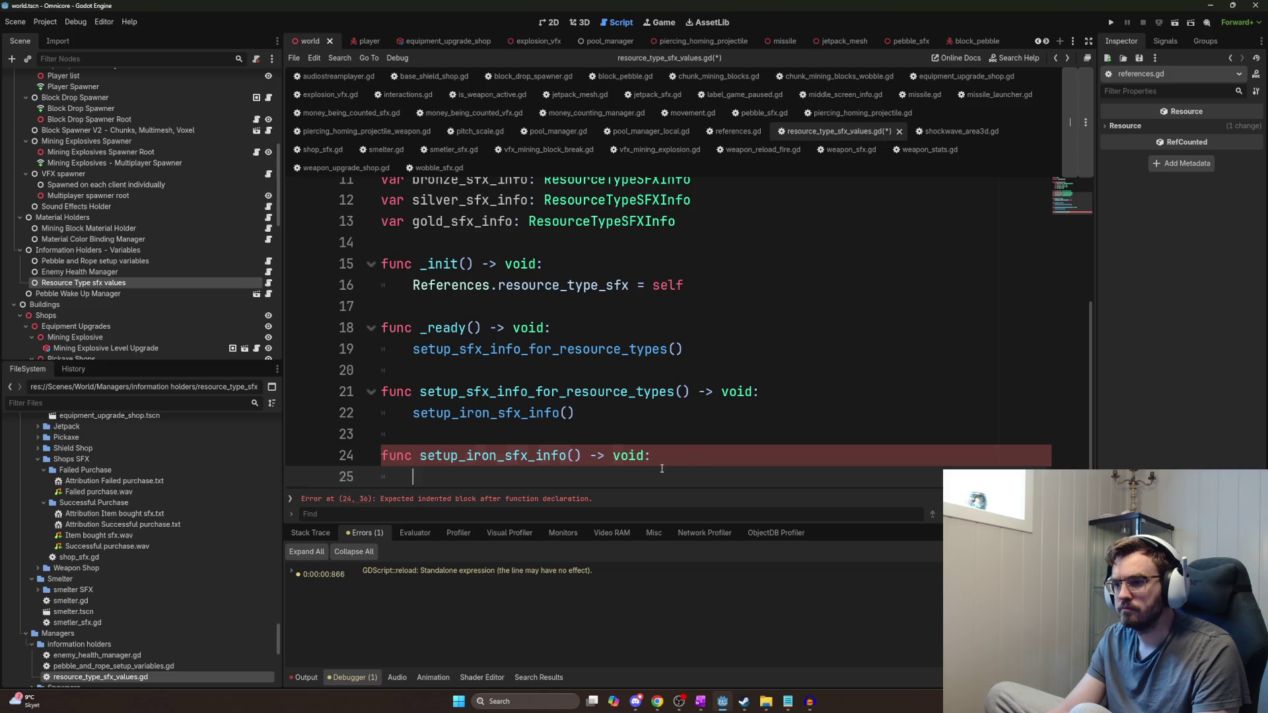
pyautogui.moveTo(678, 470); pyautogui.dragTo(383, 434)
pyautogui.click(476, 473)
pyautogui.scroll(2, 479, 473)
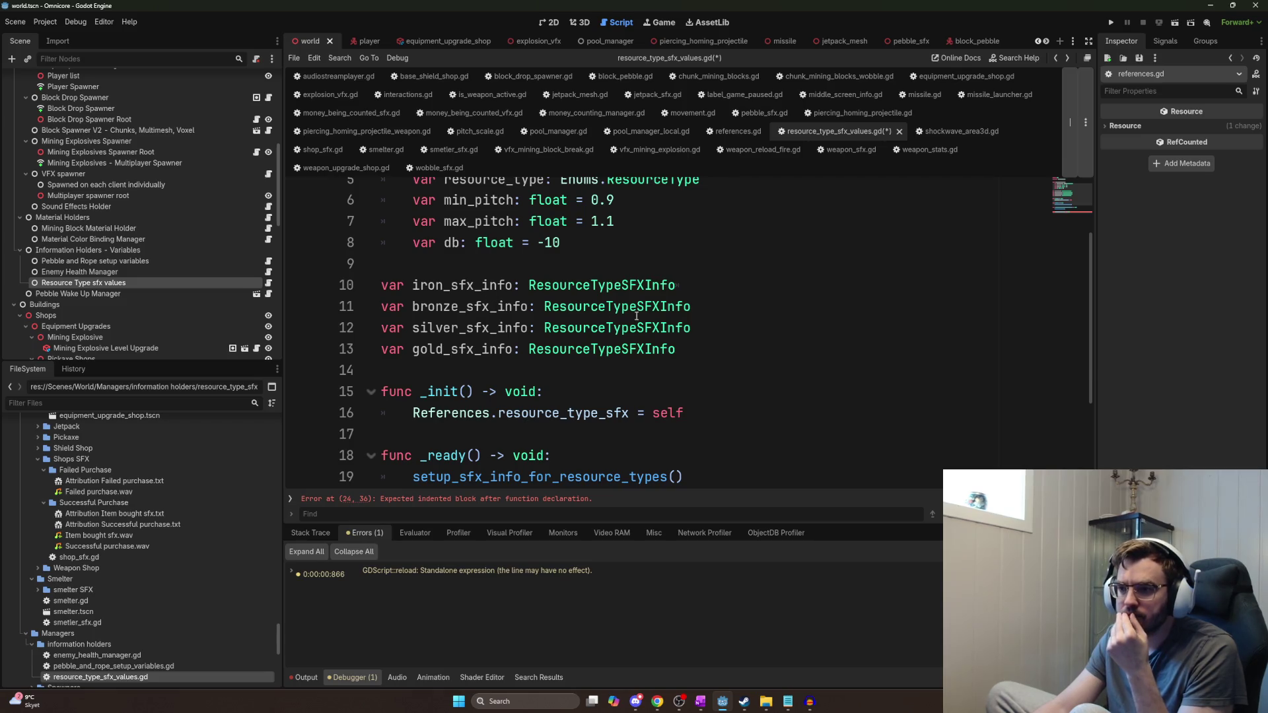
pyautogui.scroll(-3, 667, 325)
pyautogui.moveTo(421, 456); pyautogui.dragTo(382, 412)
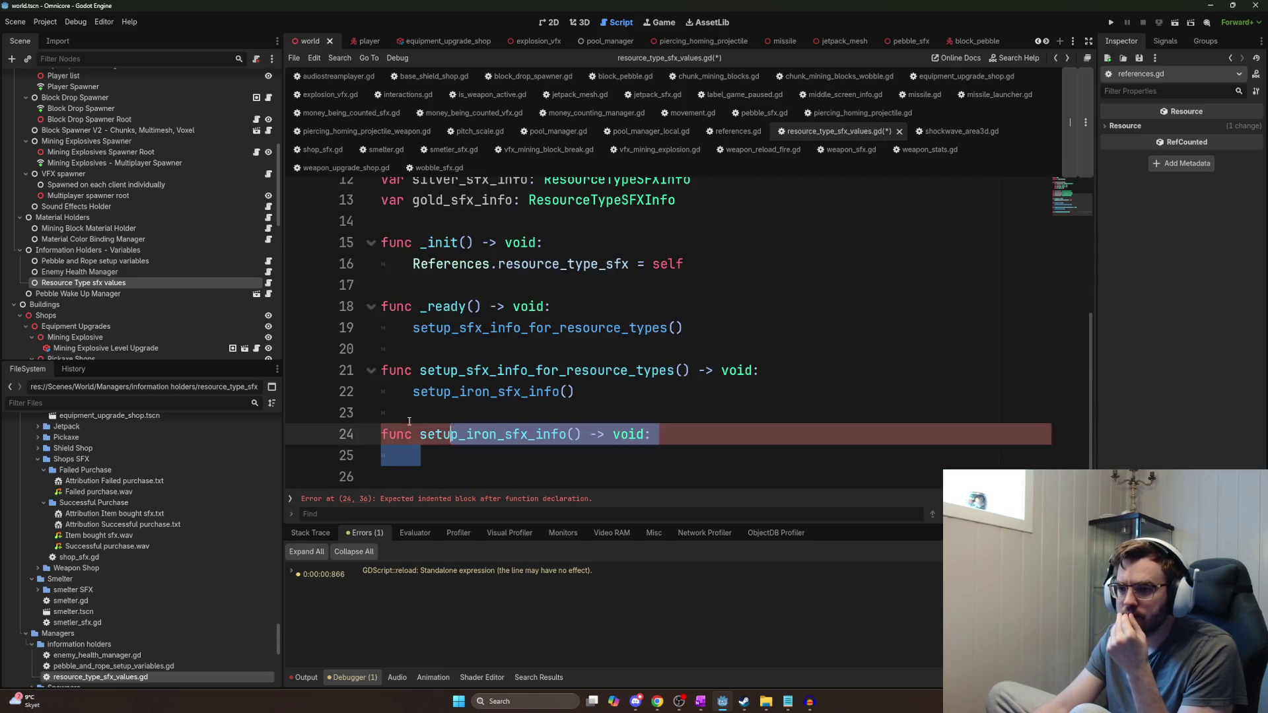
pyautogui.press('BackSpace')
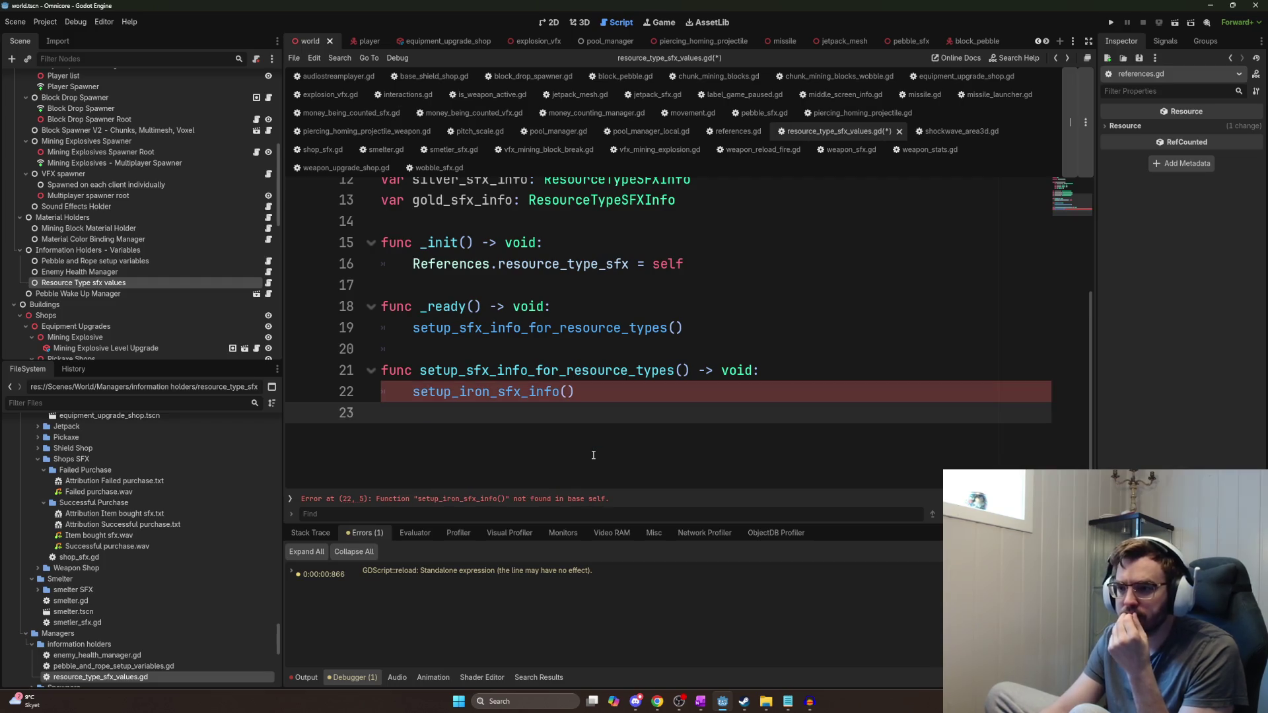
# Insert blank lines after the gold_sfx_info declaration
pyautogui.scroll(5, 575, 463)
pyautogui.scroll(-3, 547, 395)
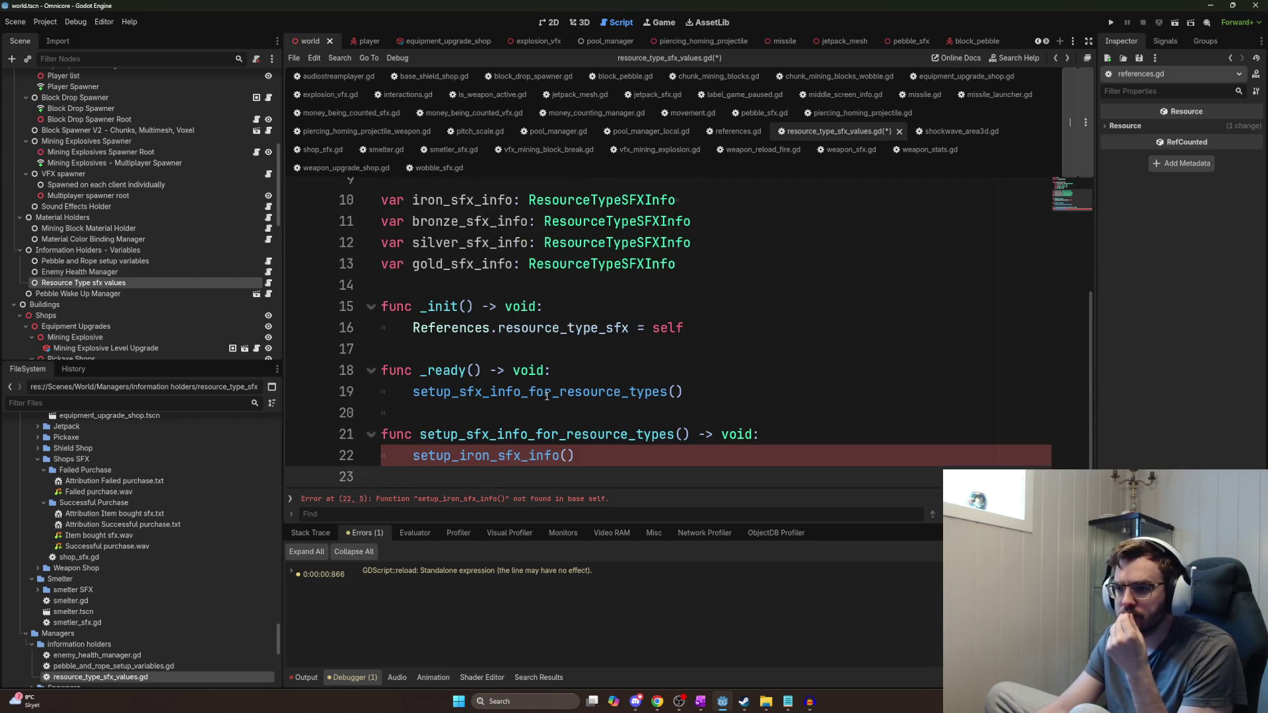
pyautogui.scroll(2, 561, 389)
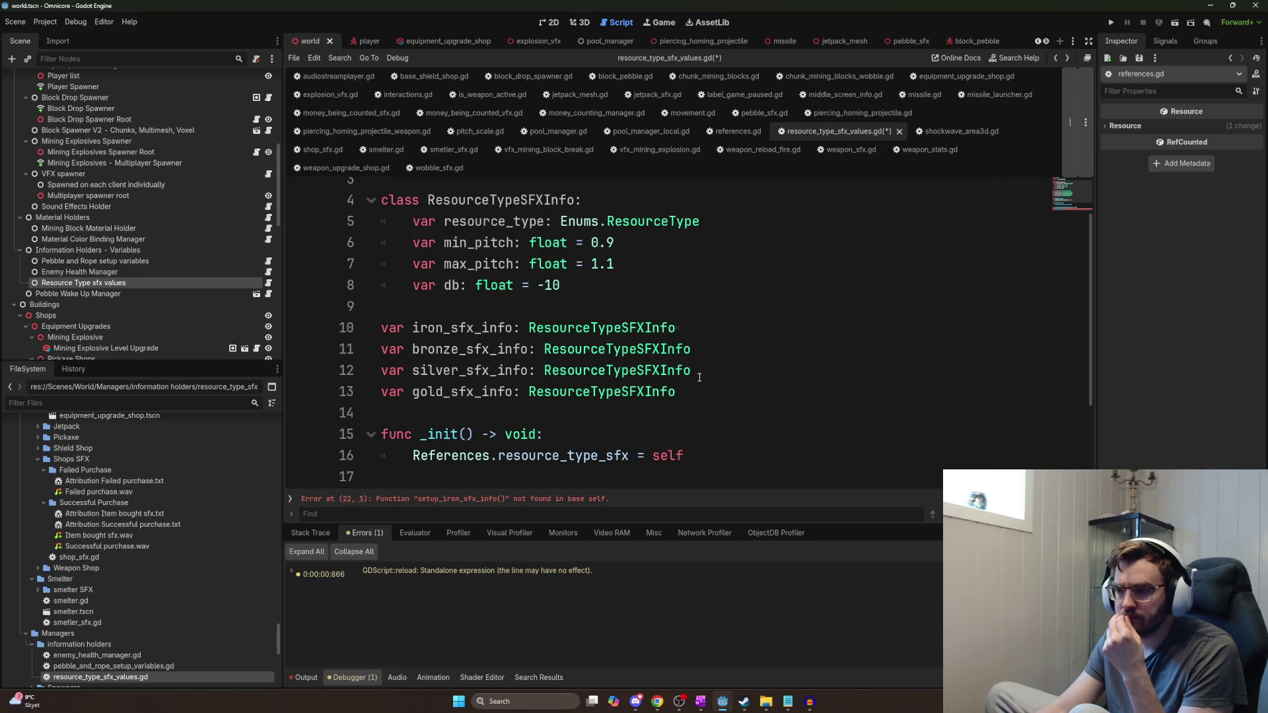
pyautogui.scroll(-2, 687, 374)
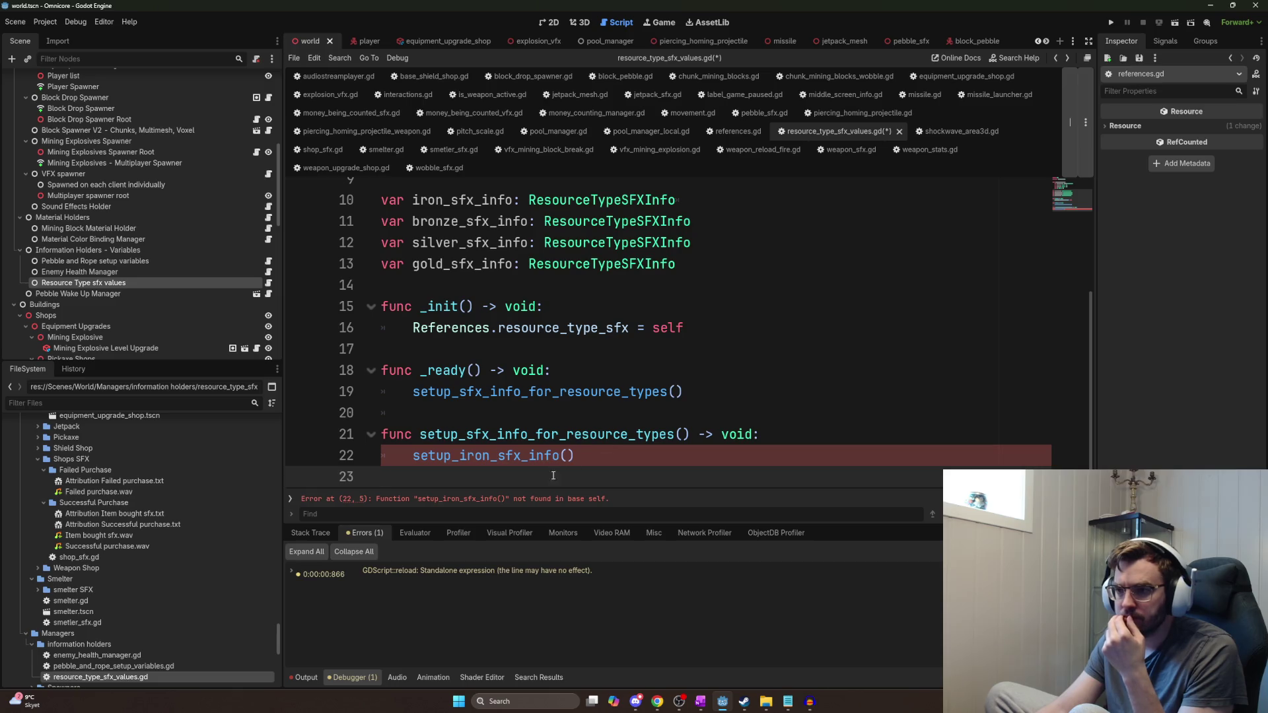
pyautogui.moveTo(581, 456); pyautogui.dragTo(377, 449)
pyautogui.scroll(2, 482, 319)
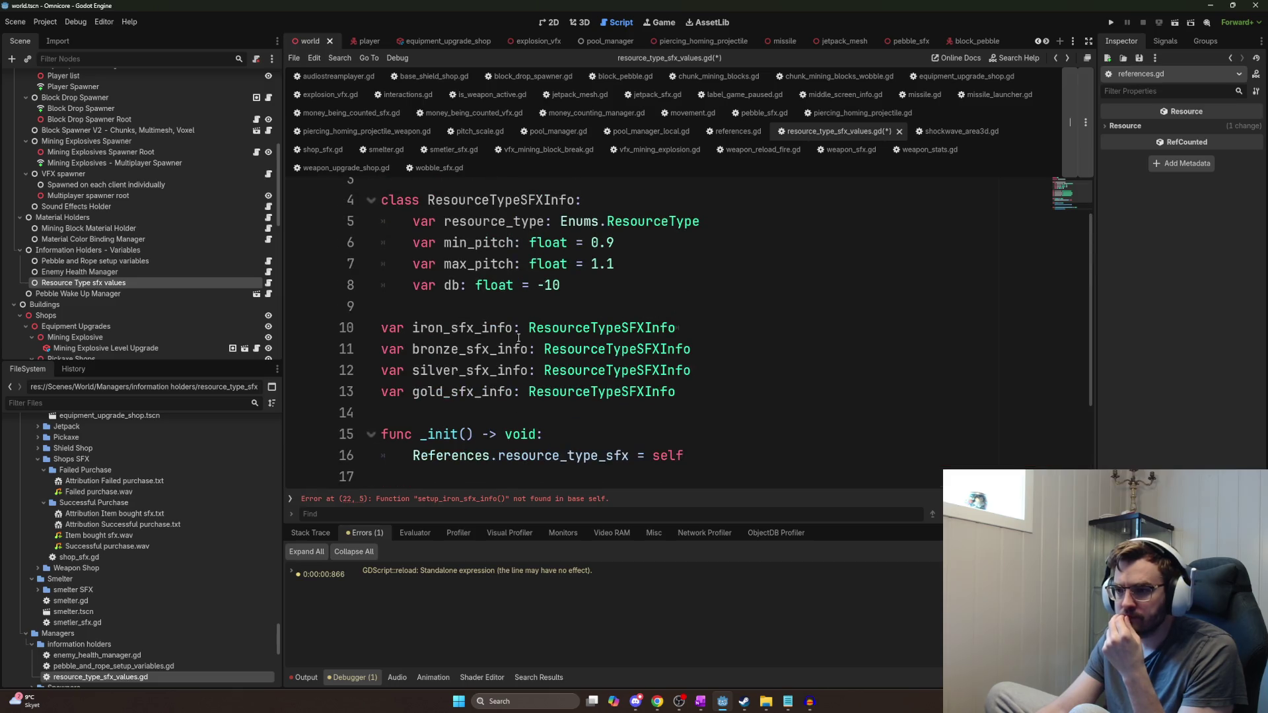
pyautogui.scroll(-1, 583, 390)
pyautogui.click(695, 333)
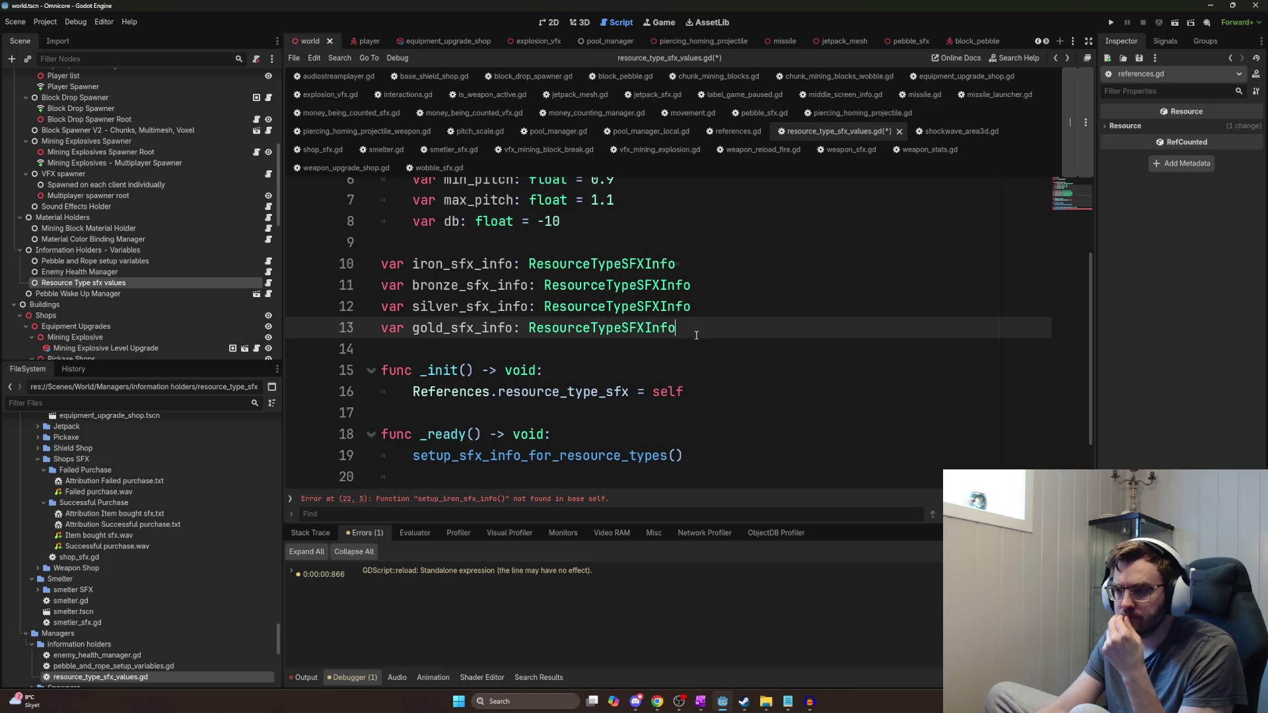
pyautogui.scroll(-1, 691, 350)
pyautogui.press('Return')
pyautogui.press('Return')
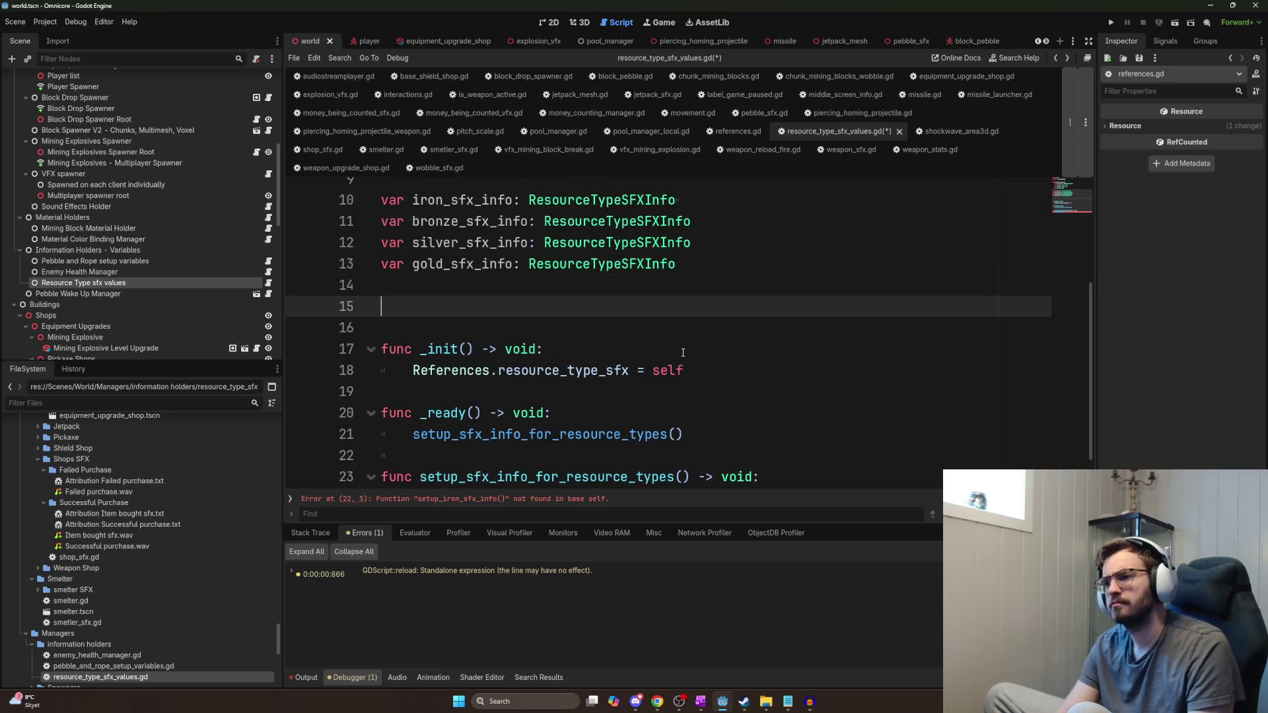
pyautogui.write('var diction')
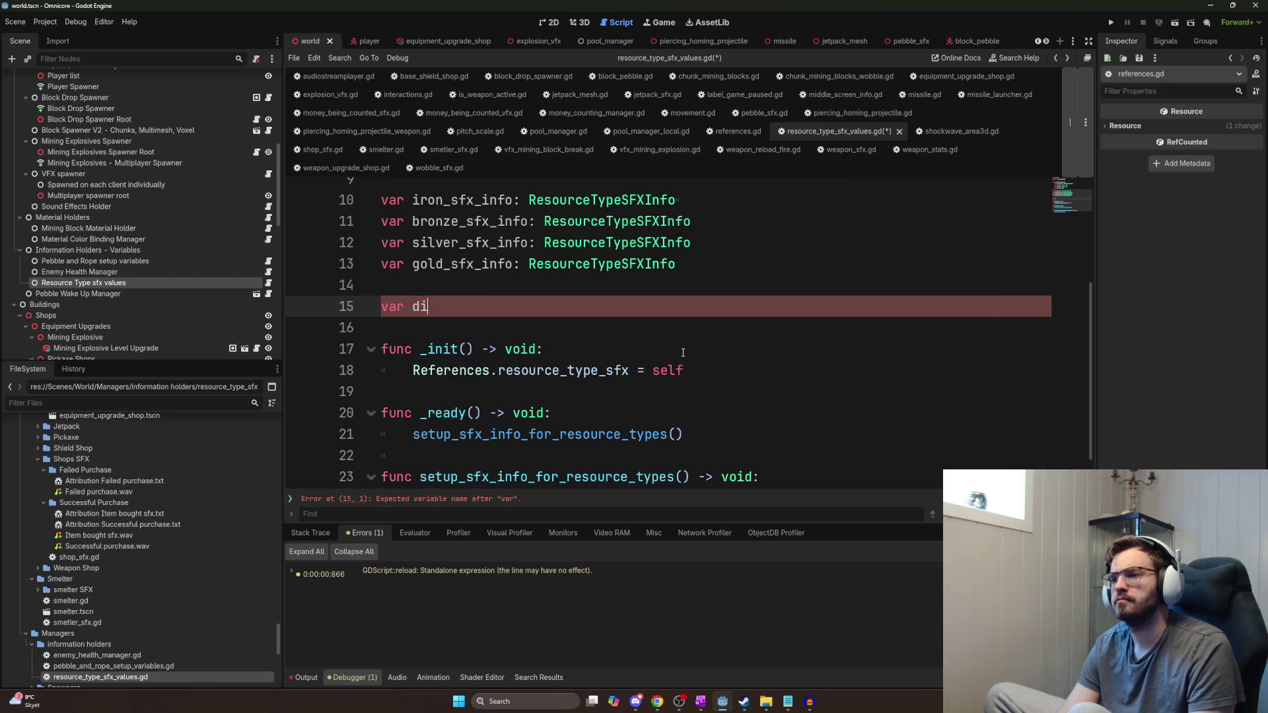
pyautogui.write('ary_')
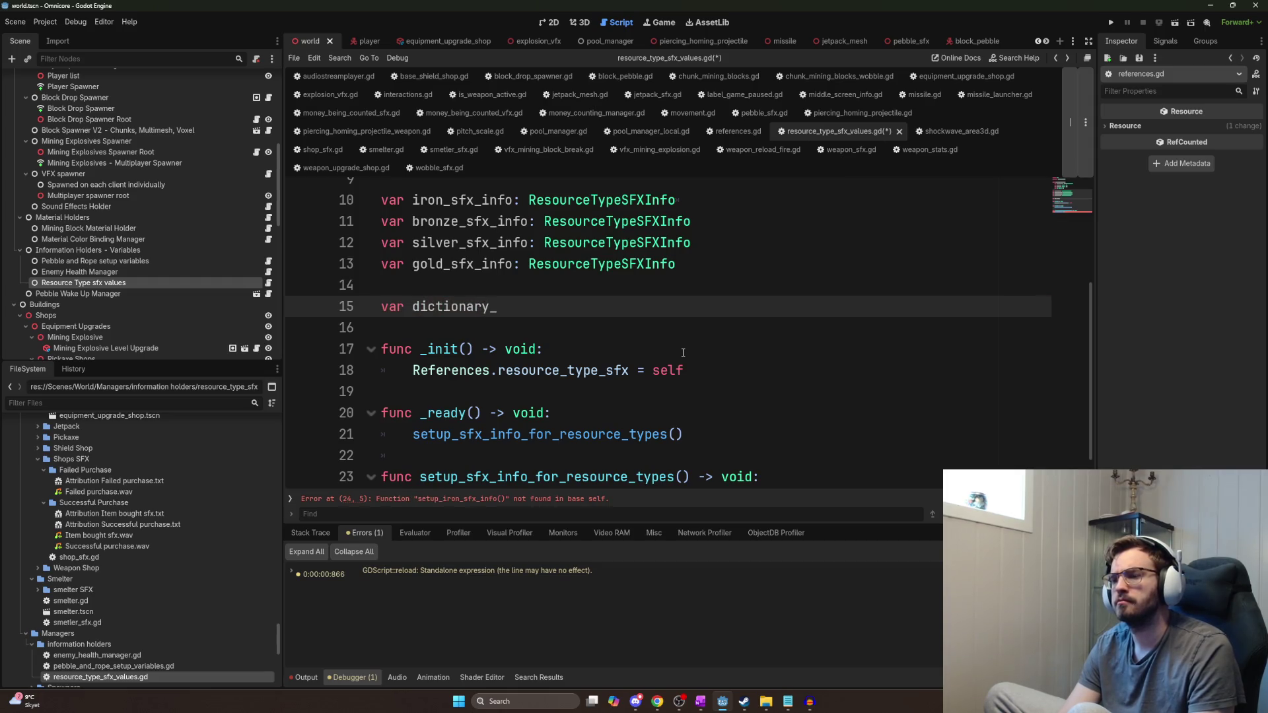
pyautogui.press('BackSpace')
pyautogui.press('BackSpace')
pyautogui.press('BackSpace')
pyautogui.write('resource_type_inf')
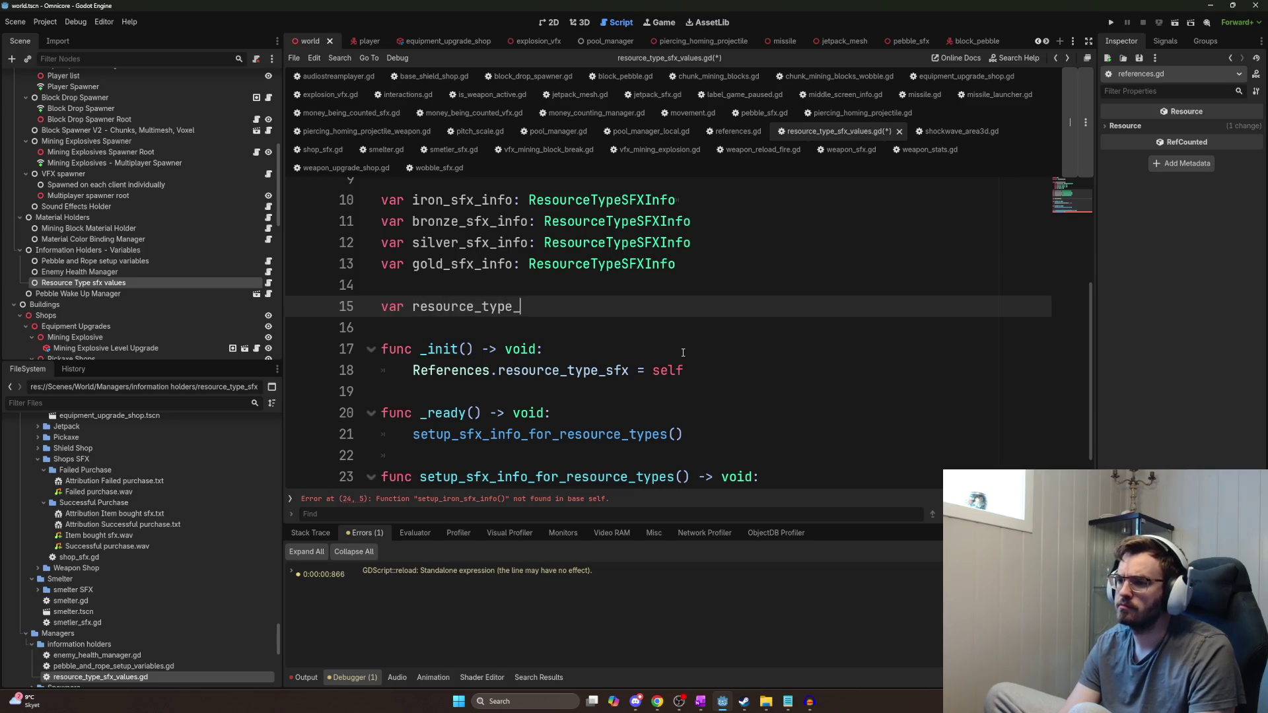
pyautogui.write('o:')
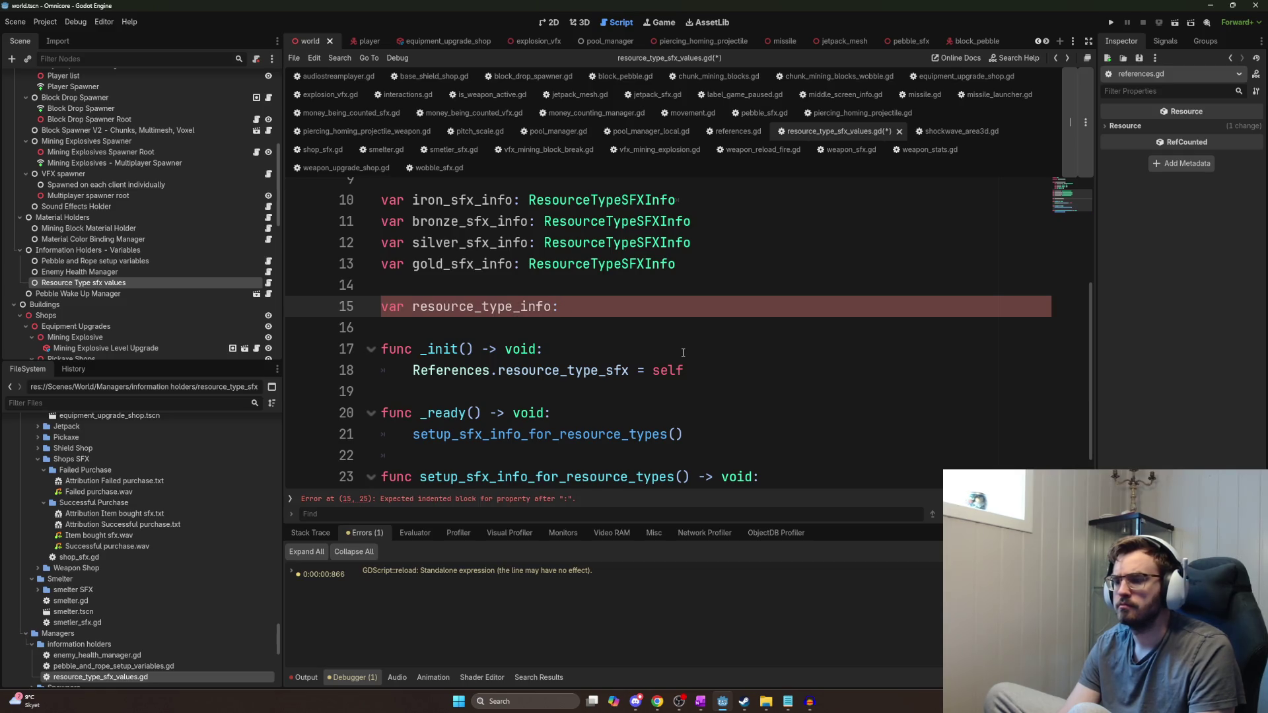
pyautogui.write(' Dictionary = ')
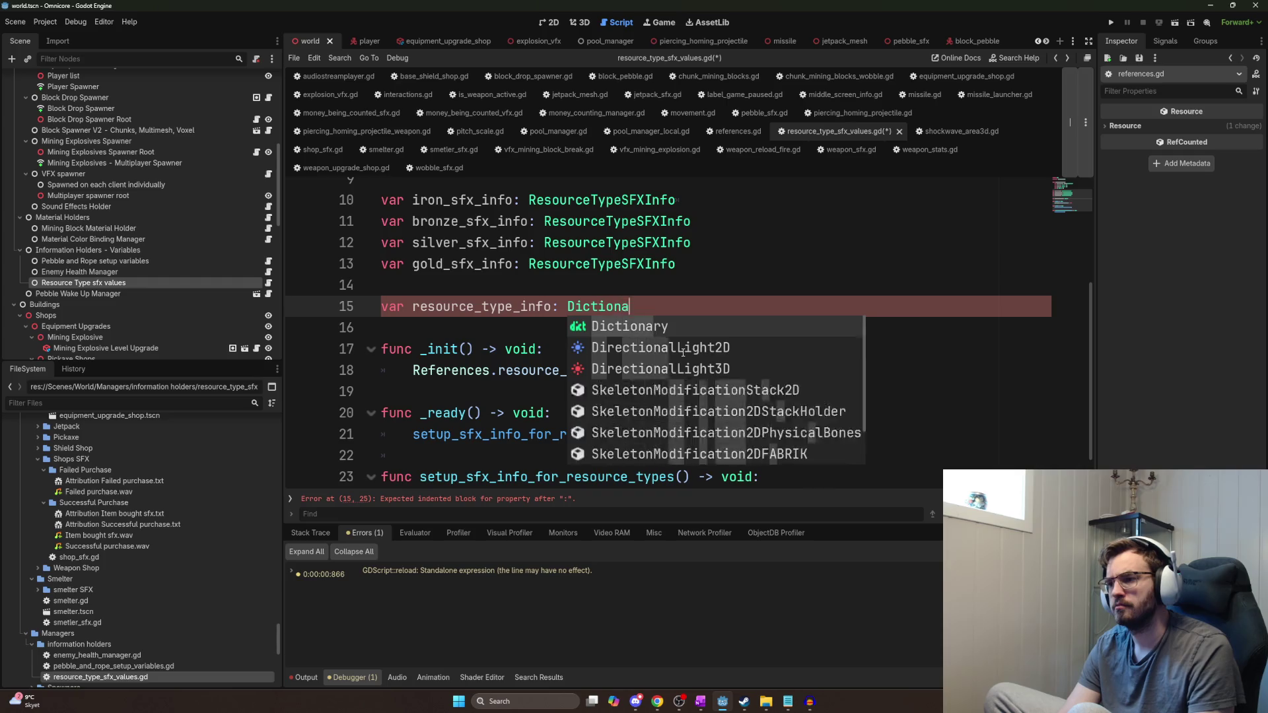
pyautogui.write('{')
pyautogui.press('Return')
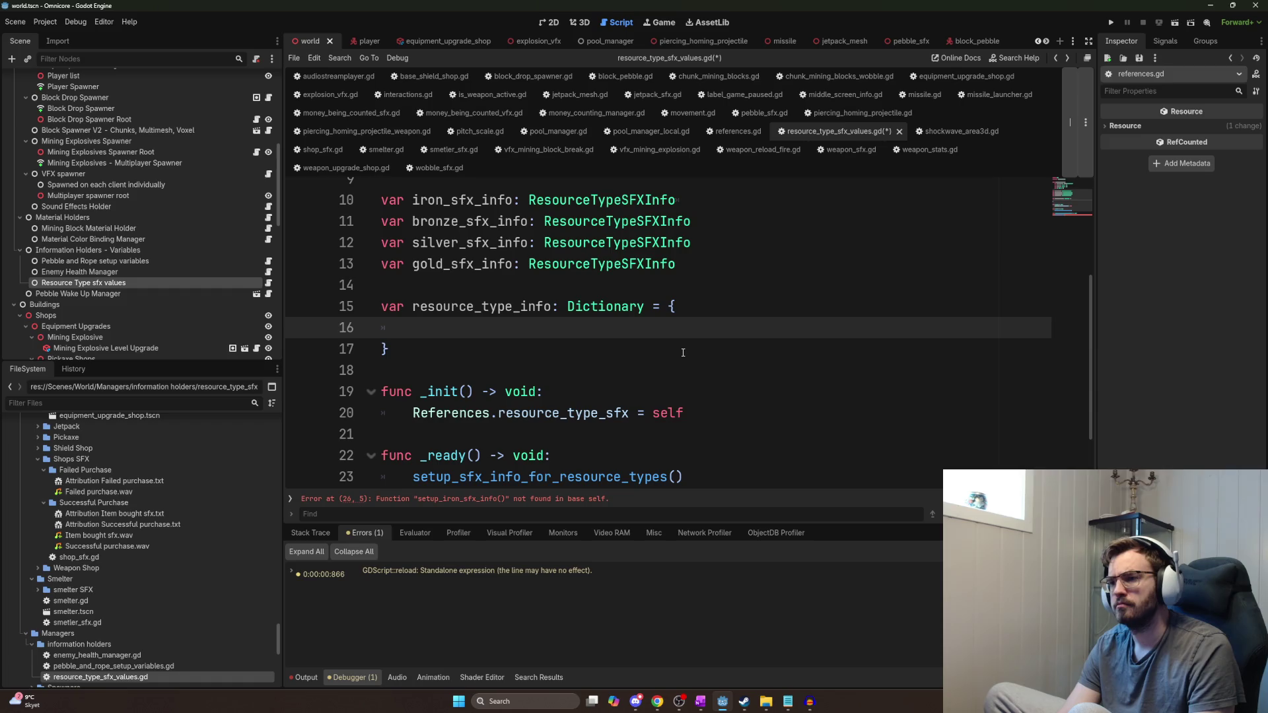
pyautogui.write('iron_sf')
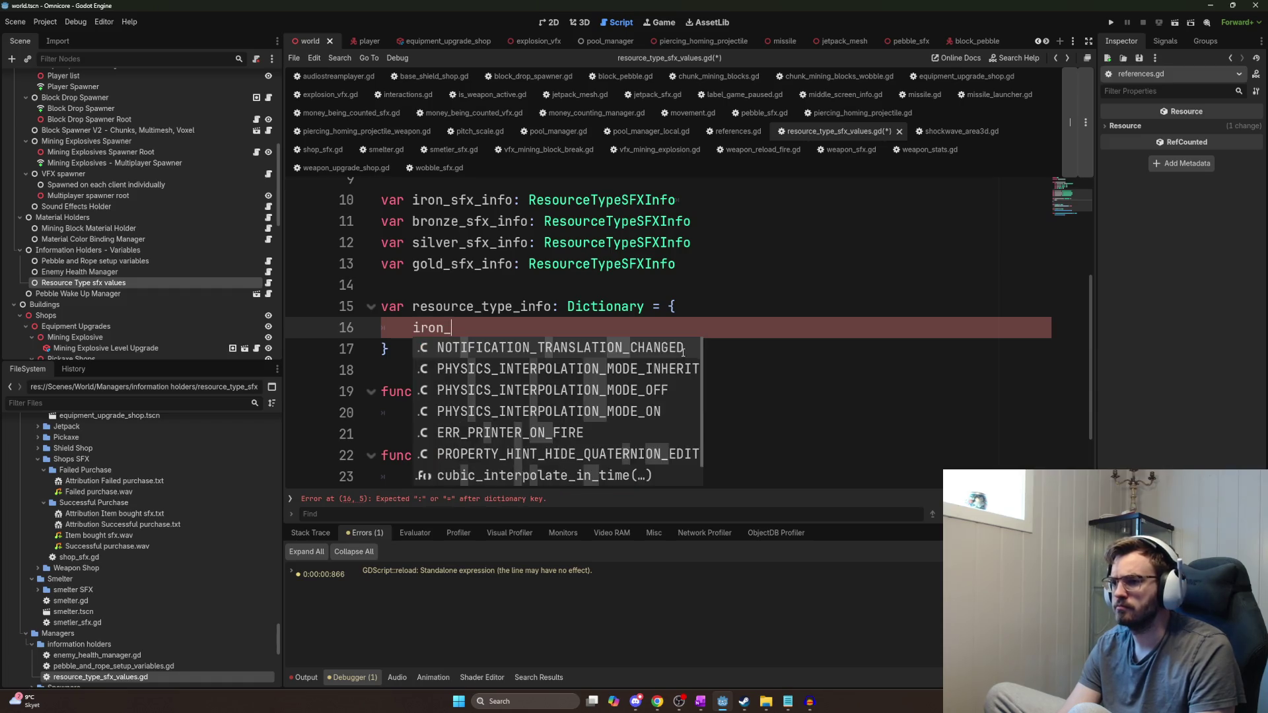
pyautogui.write('x_info')
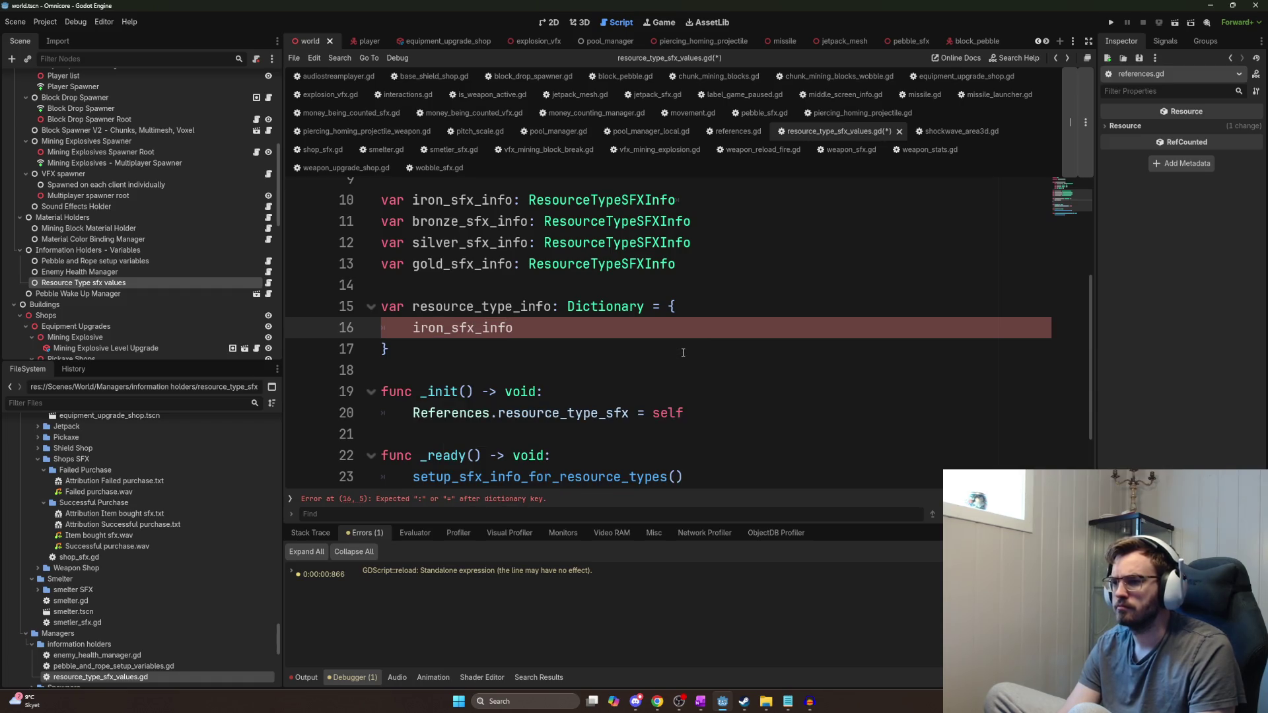
pyautogui.press('BackSpace')
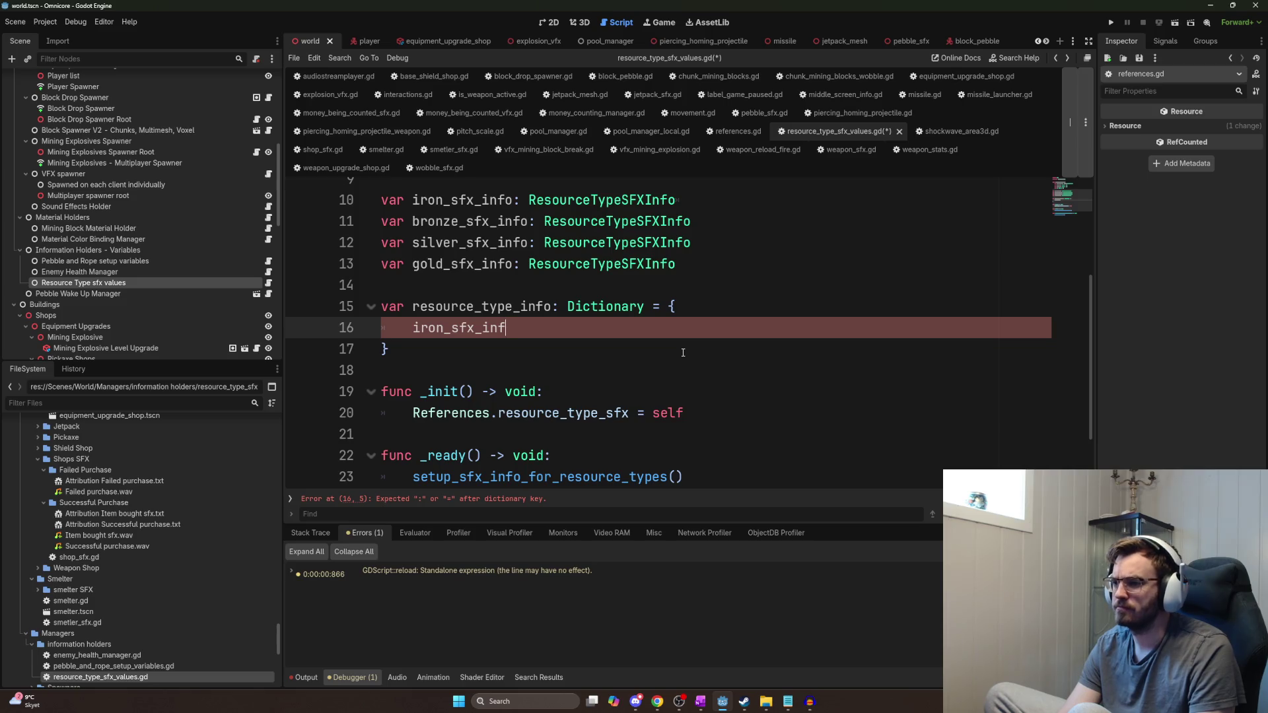
pyautogui.press('BackSpace')
pyautogui.press('BackSpace')
pyautogui.press('BackSpace')
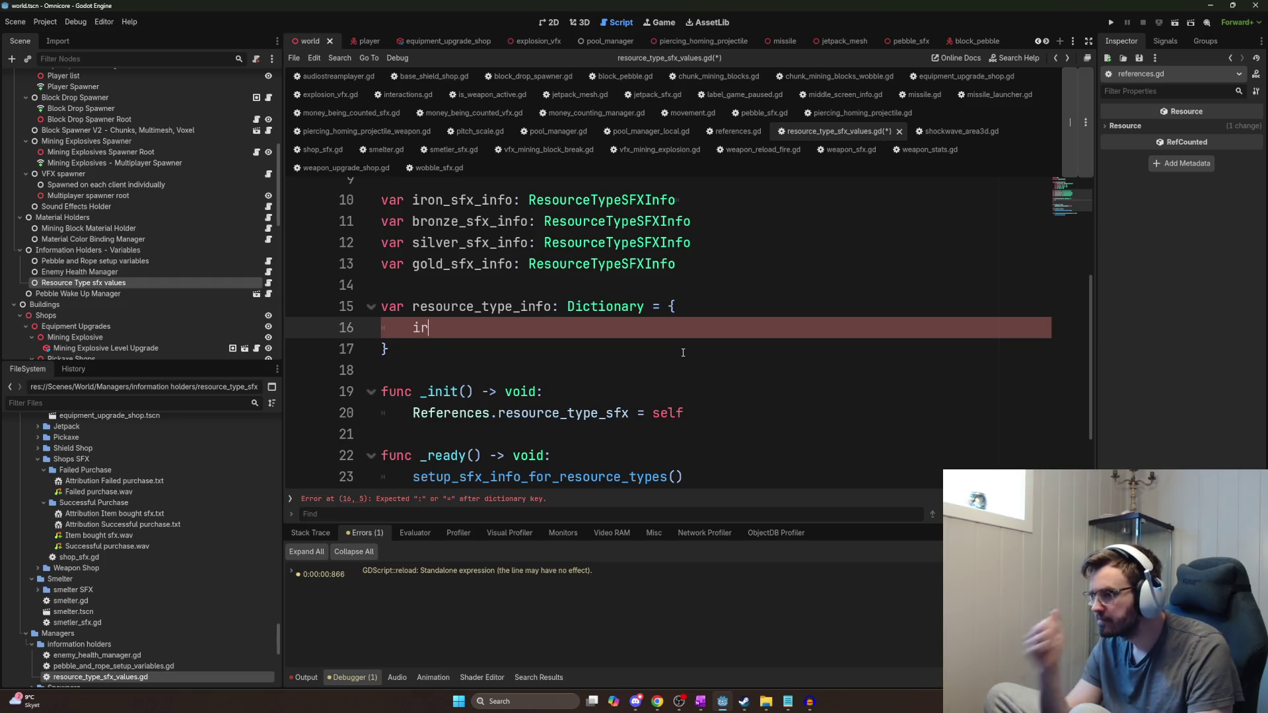
pyautogui.moveTo(439, 390); pyautogui.dragTo(373, 307)
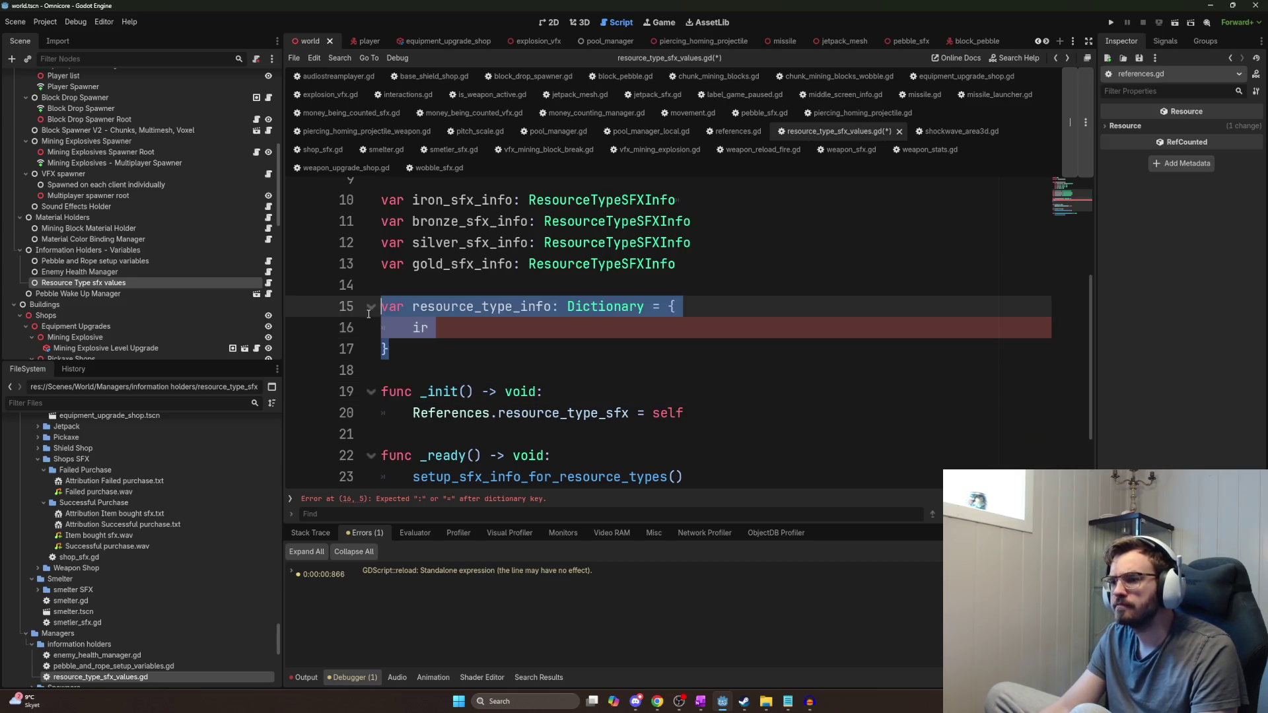
pyautogui.press('BackSpace')
pyautogui.press('BackSpace')
pyautogui.press('BackSpace')
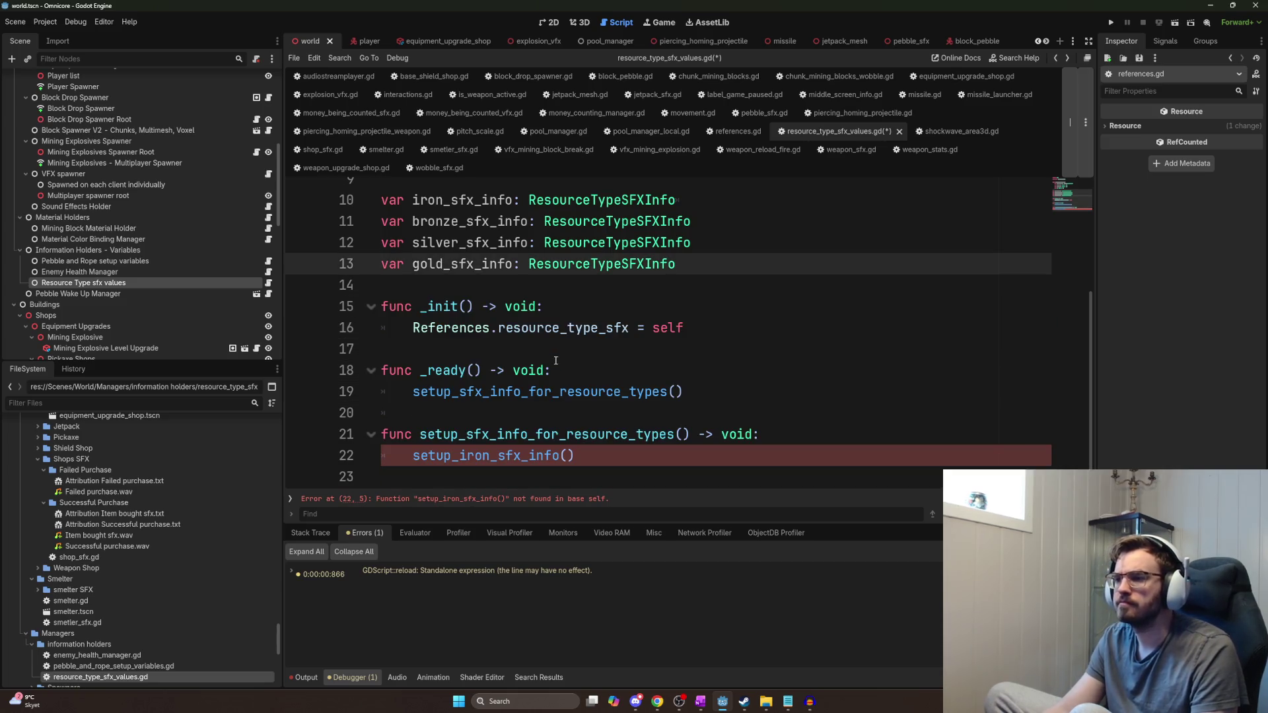
pyautogui.click(591, 467)
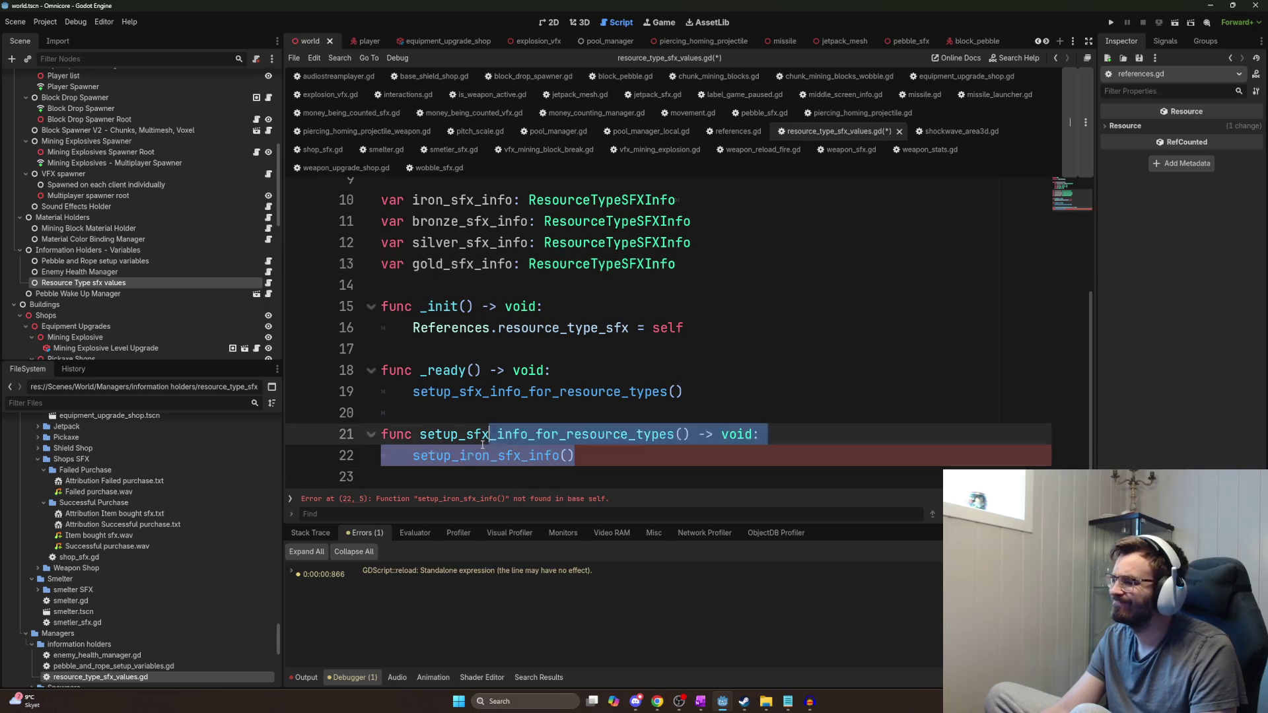
# Add the header func setup_iron_sfx_info() -> void:
pyautogui.press('Return')
pyautogui.write('func setup_iron_sfx_info() ->')
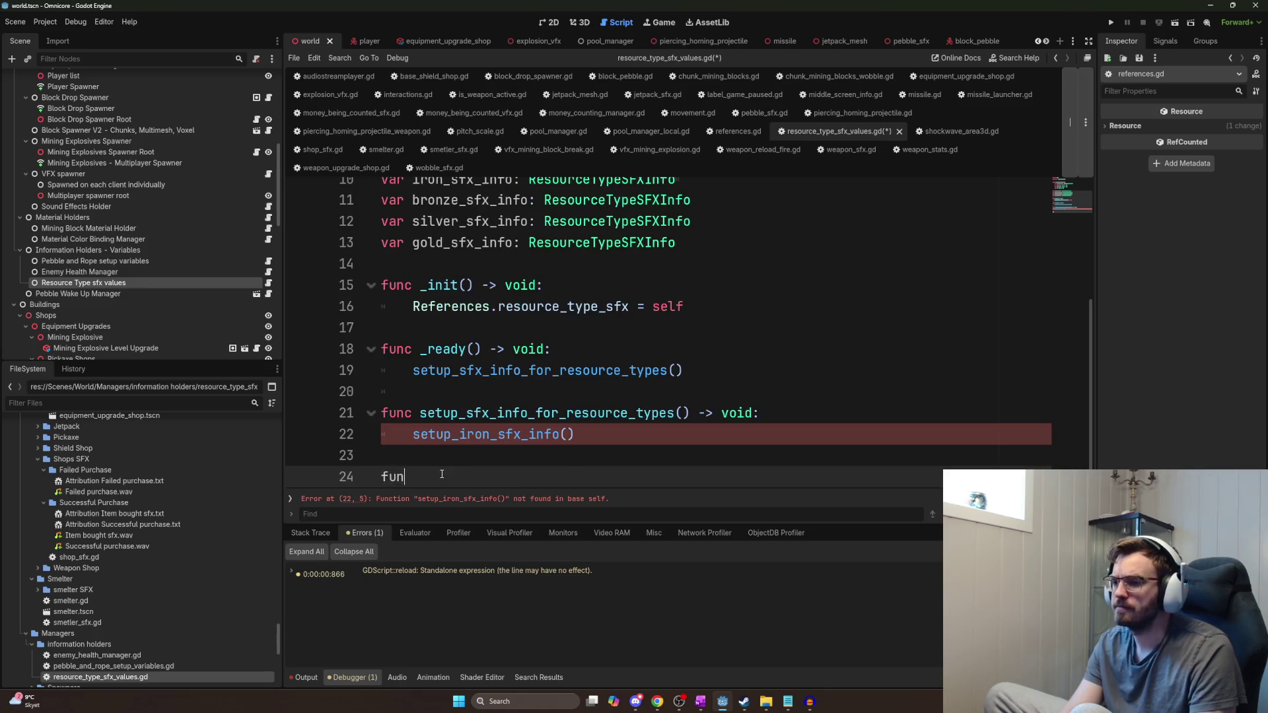
pyautogui.write(' void:')
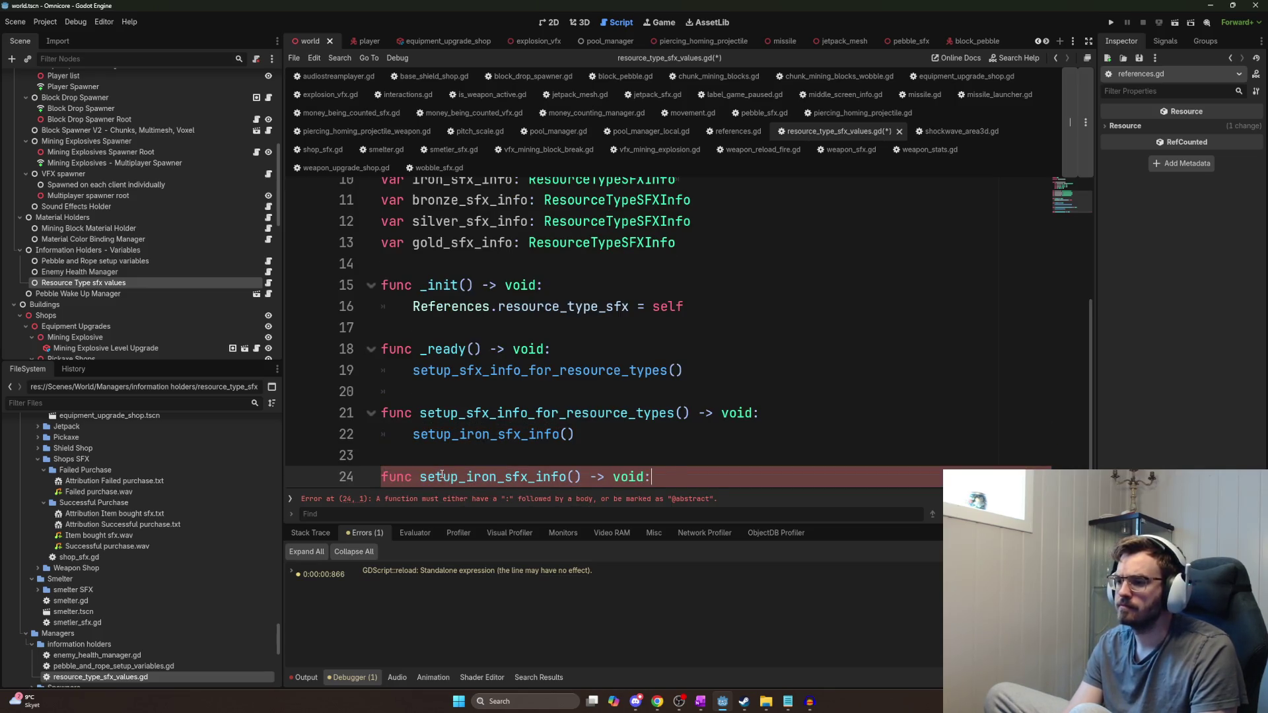
pyautogui.press('Return')
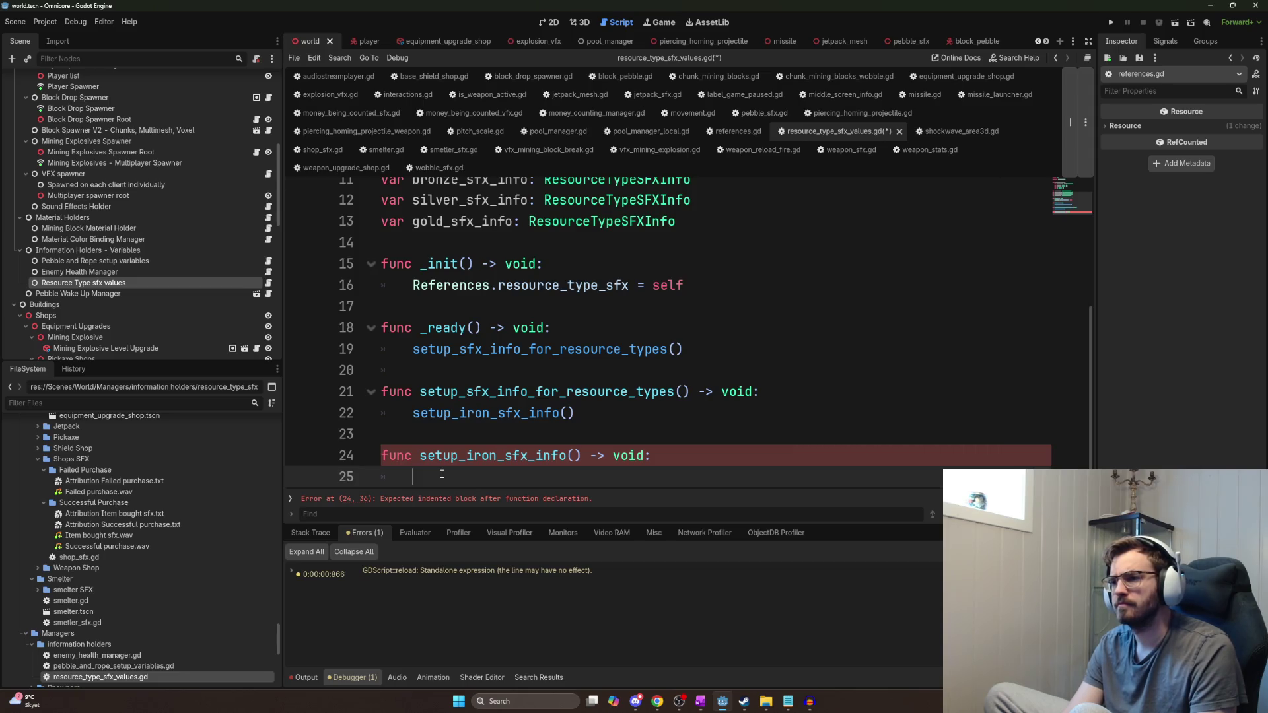
# Assign iron_sfx_info = ResourceTypeSFXInfo.new() in its body and begin the next iron_sfx_info line
pyautogui.scroll(3, 437, 338)
pyautogui.doubleClick(462, 348)
pyautogui.hotkey('ctrl', 'c')
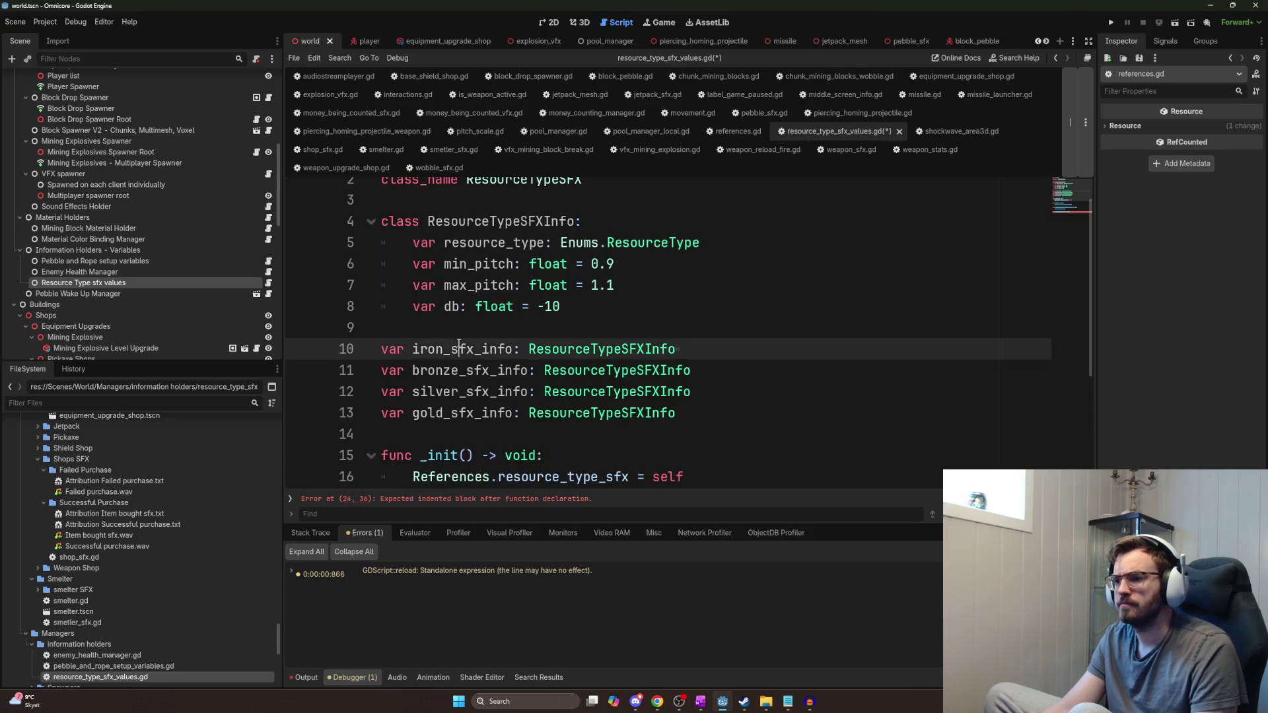
pyautogui.scroll(-3, 462, 349)
pyautogui.click(468, 474)
pyautogui.hotkey('ctrl', 'v')
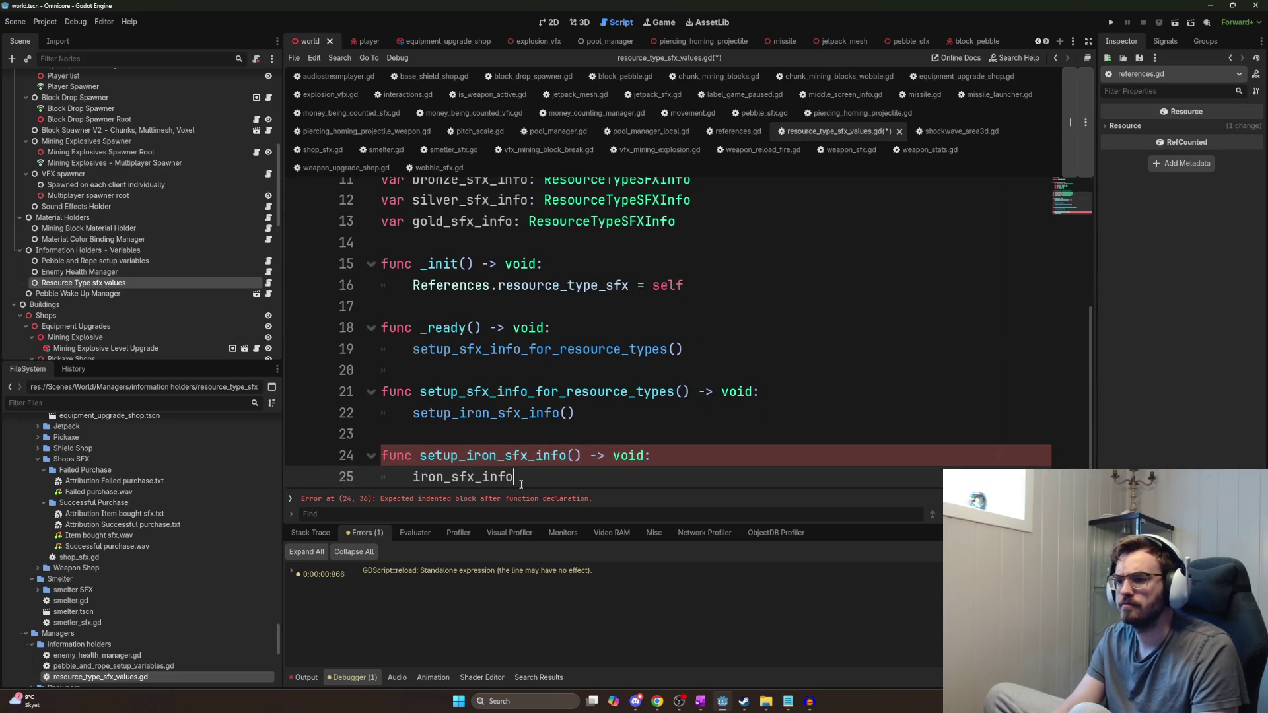
pyautogui.write('.new')
pyautogui.press('BackSpace')
pyautogui.press('BackSpace')
pyautogui.press('BackSpace')
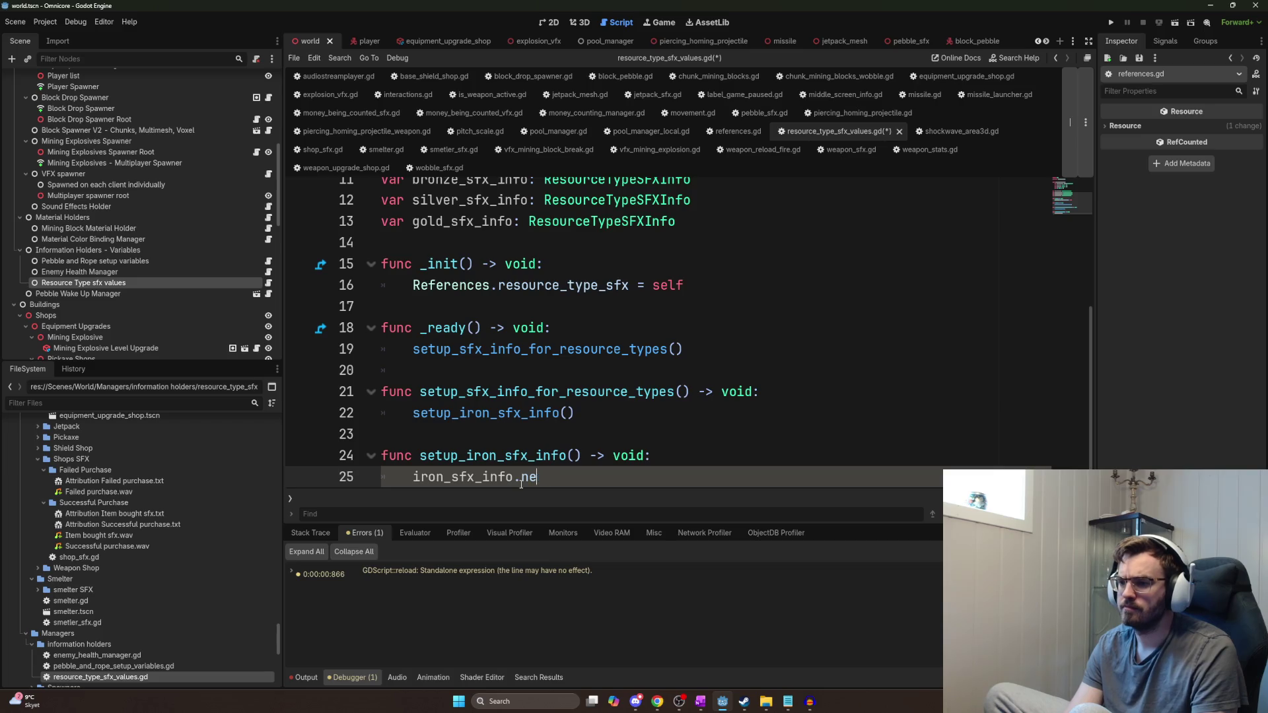
pyautogui.write('= Re')
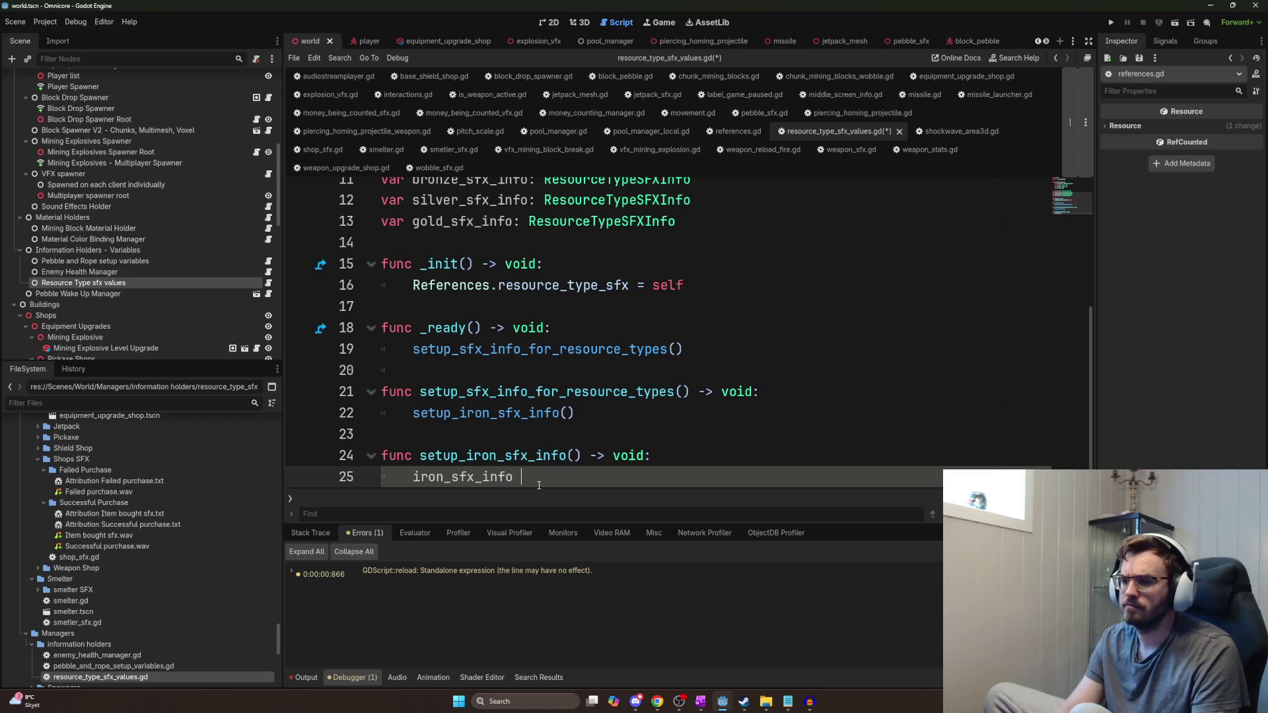
pyautogui.write('soure')
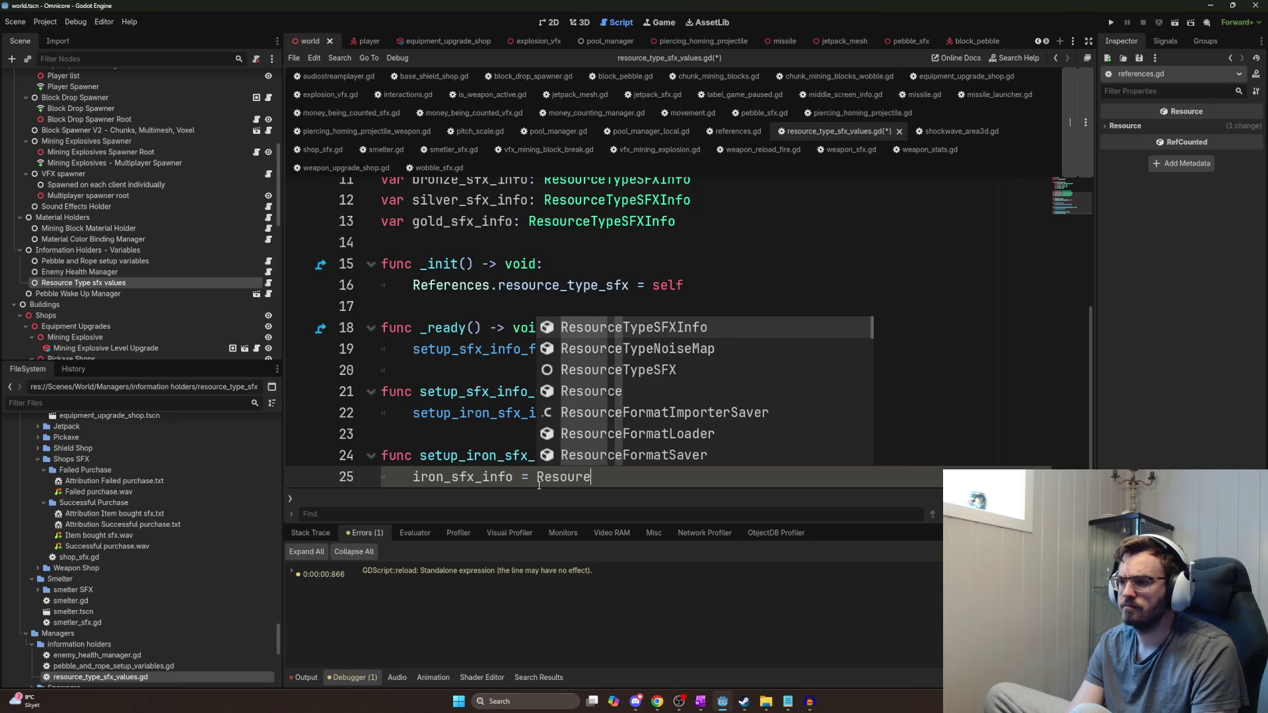
pyautogui.press('Return')
pyautogui.write('.new()')
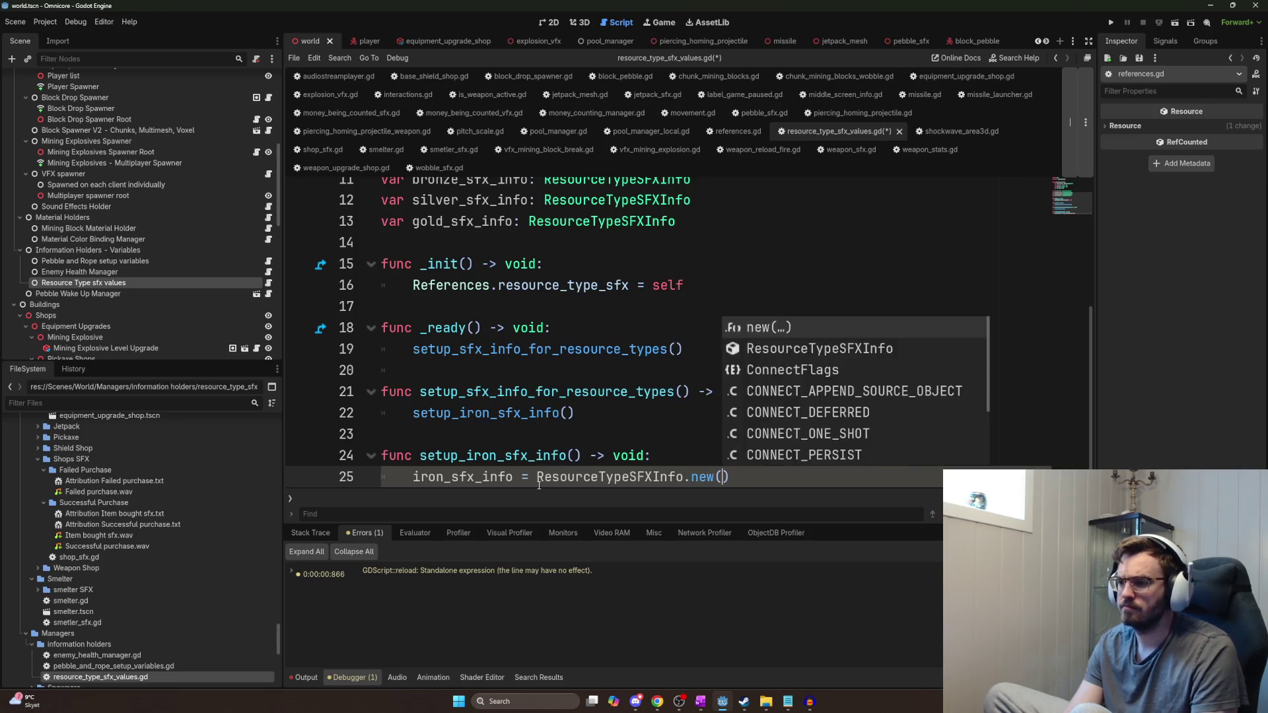
pyautogui.press('Return')
pyautogui.write('iro')
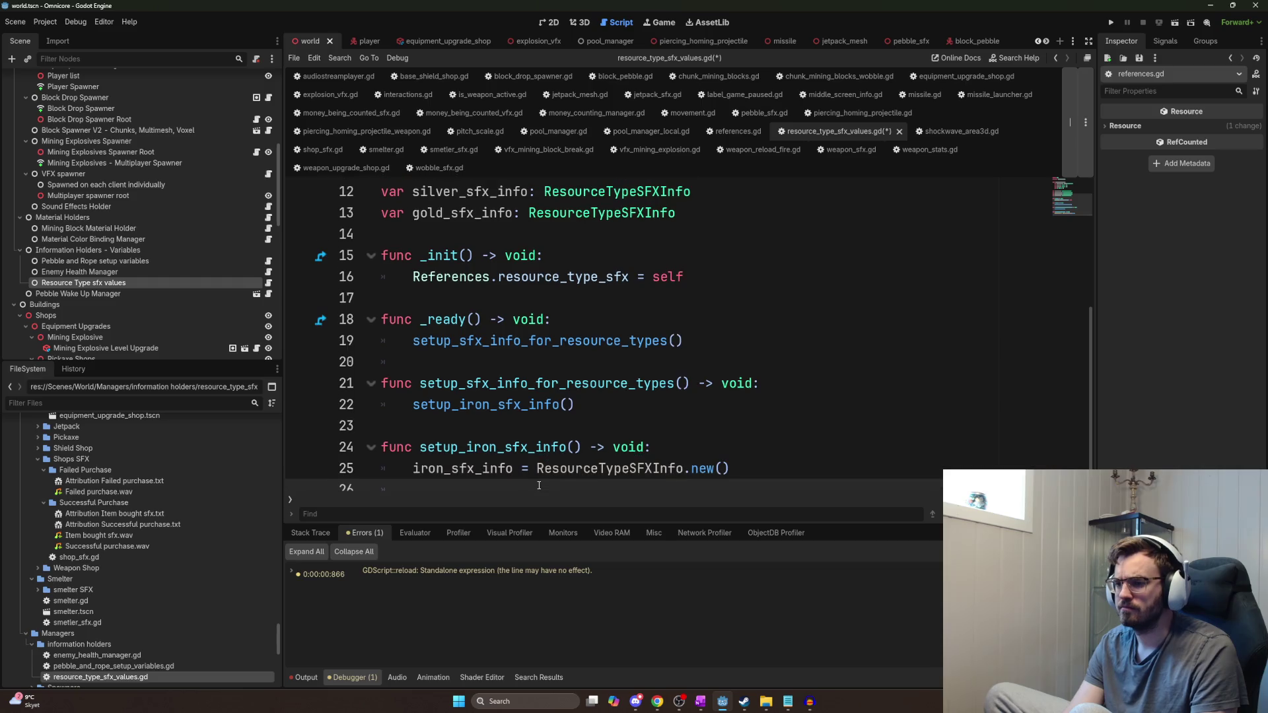
pyautogui.write('n_sfx_info.')
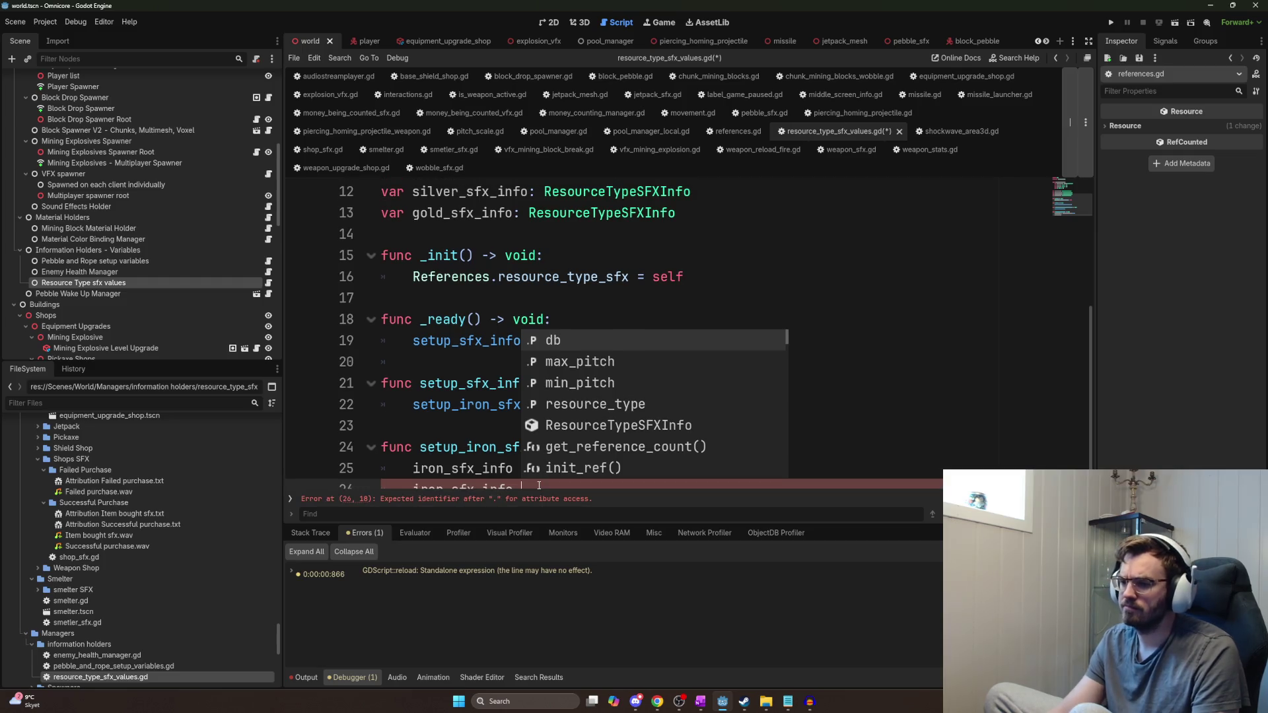
# Set iron_sfx_info's resource_type to the IRON resource type
pyautogui.scroll(2, 486, 302)
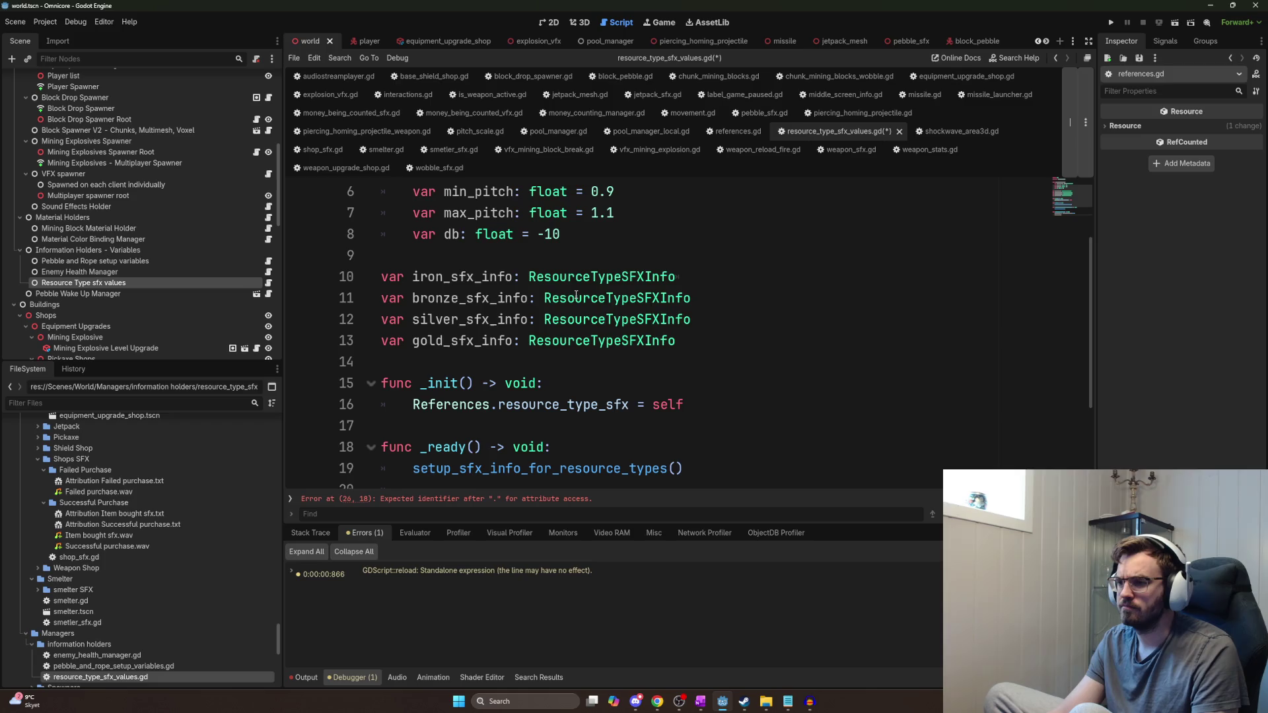
pyautogui.scroll(-2, 575, 296)
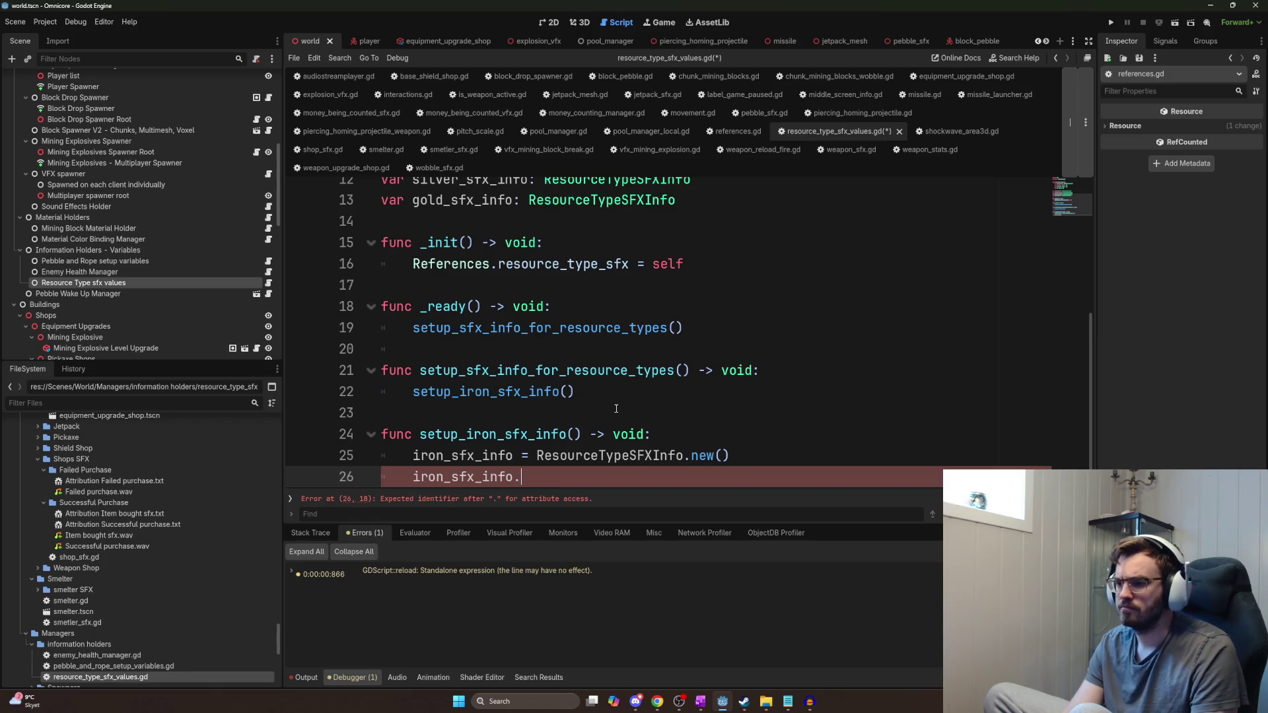
pyautogui.scroll(2, 616, 403)
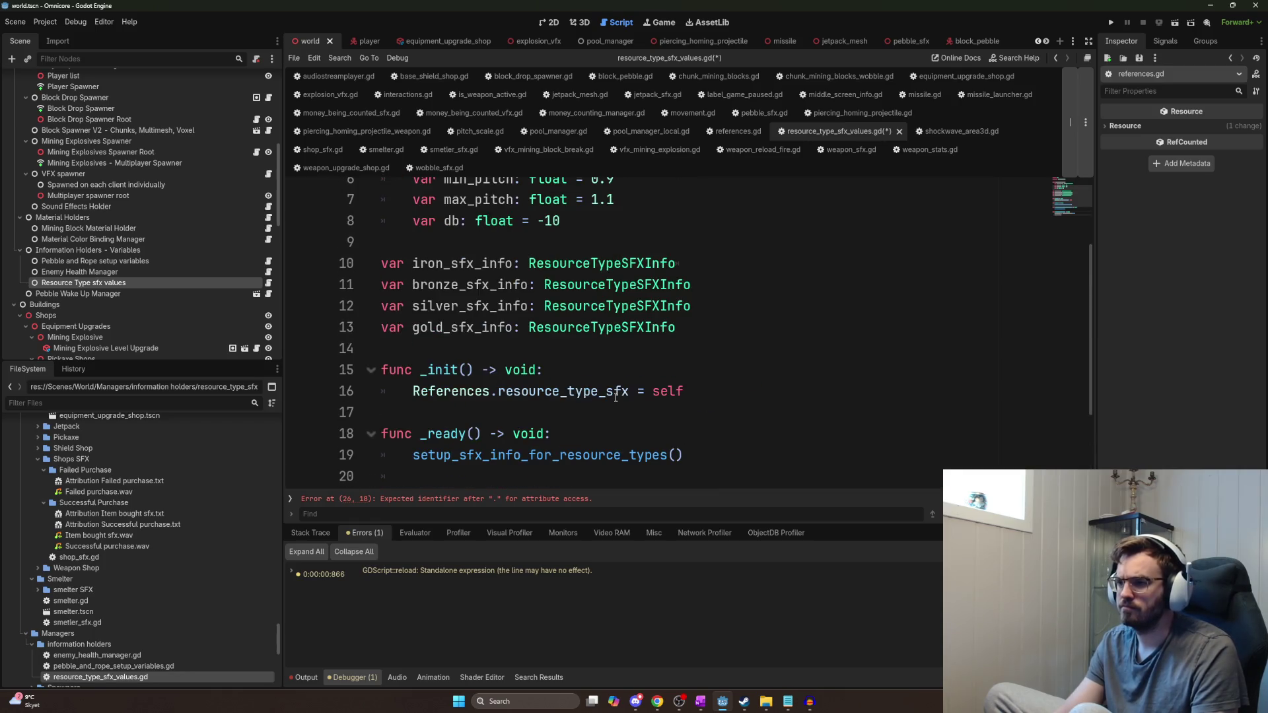
pyautogui.scroll(2, 606, 398)
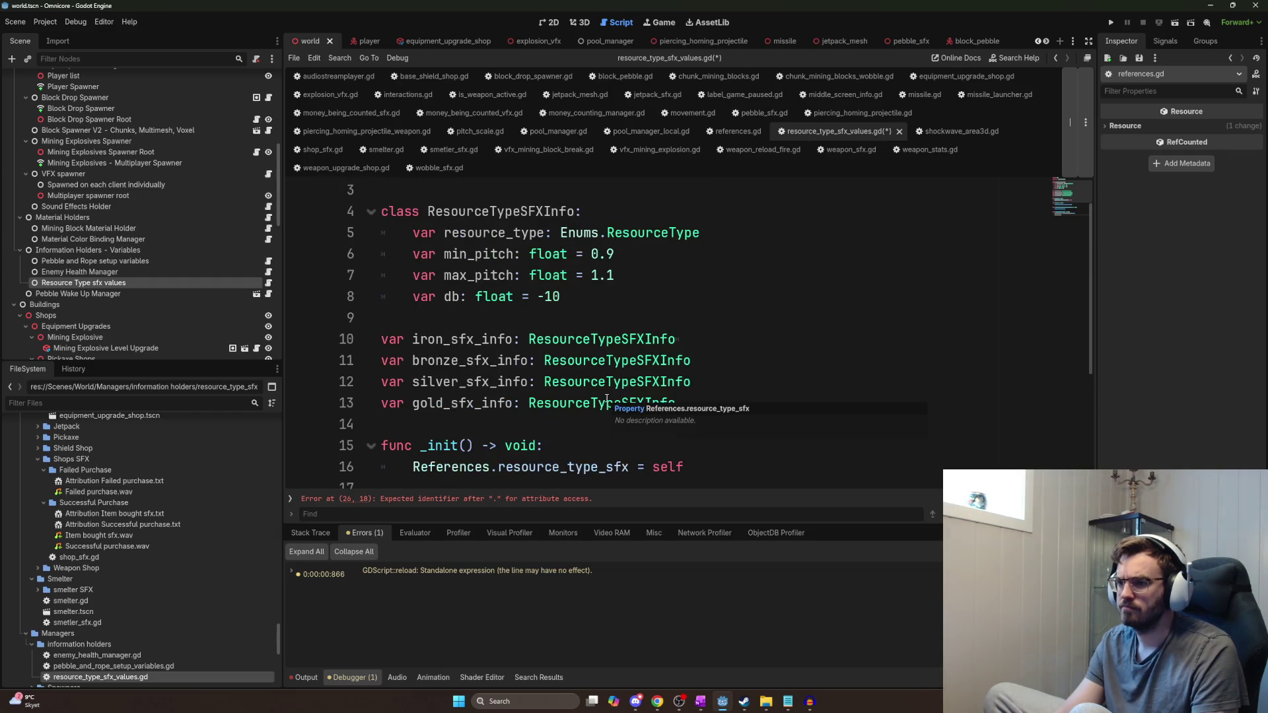
pyautogui.write('resour')
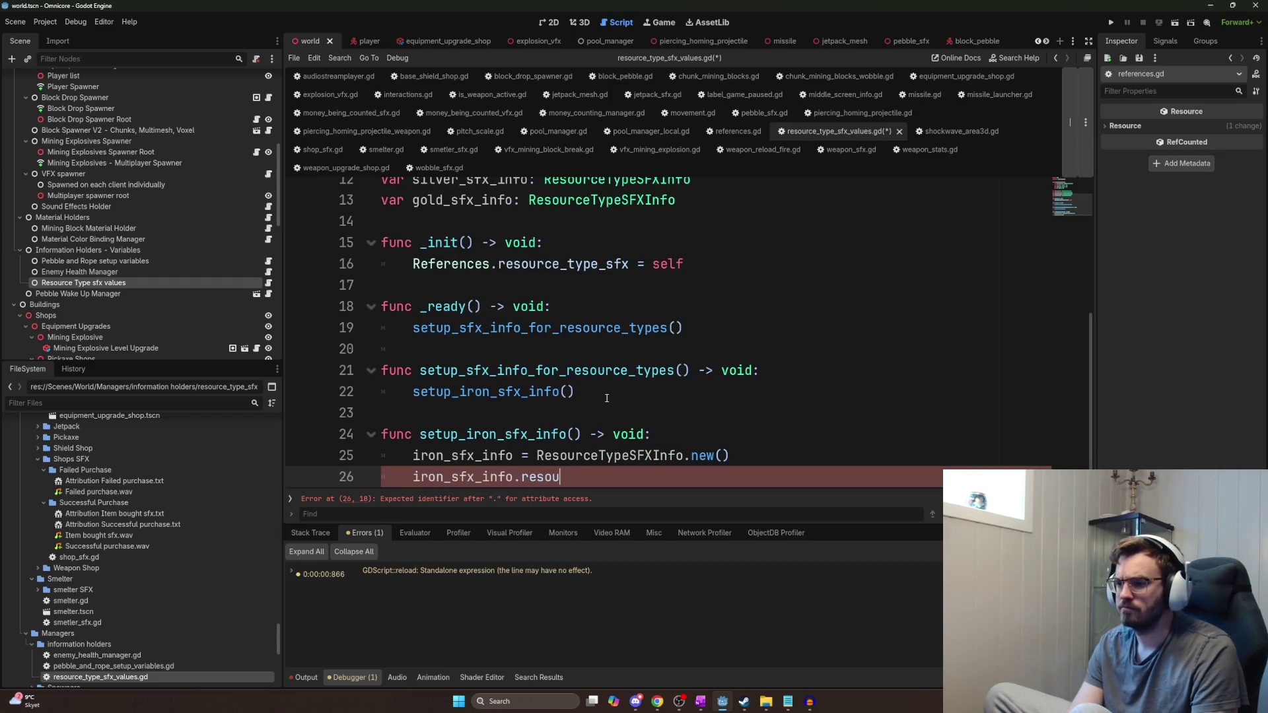
pyautogui.press('Return')
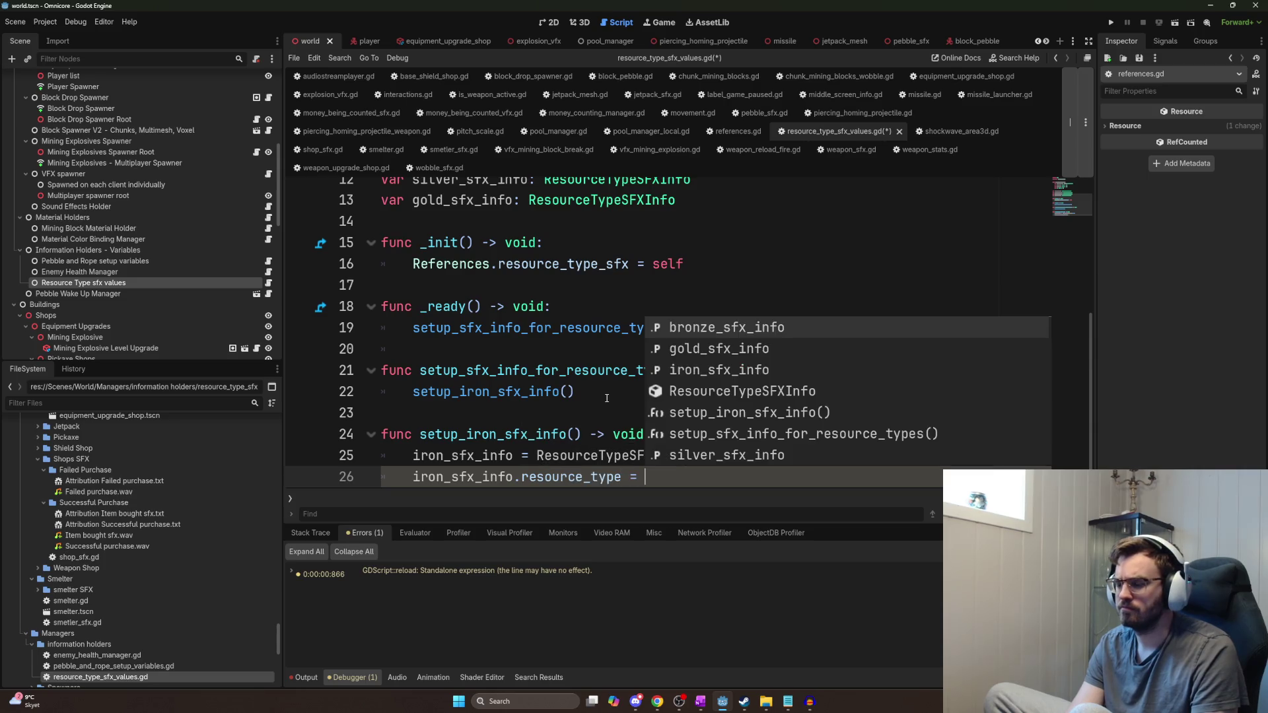
pyautogui.write('Enums.Resource_')
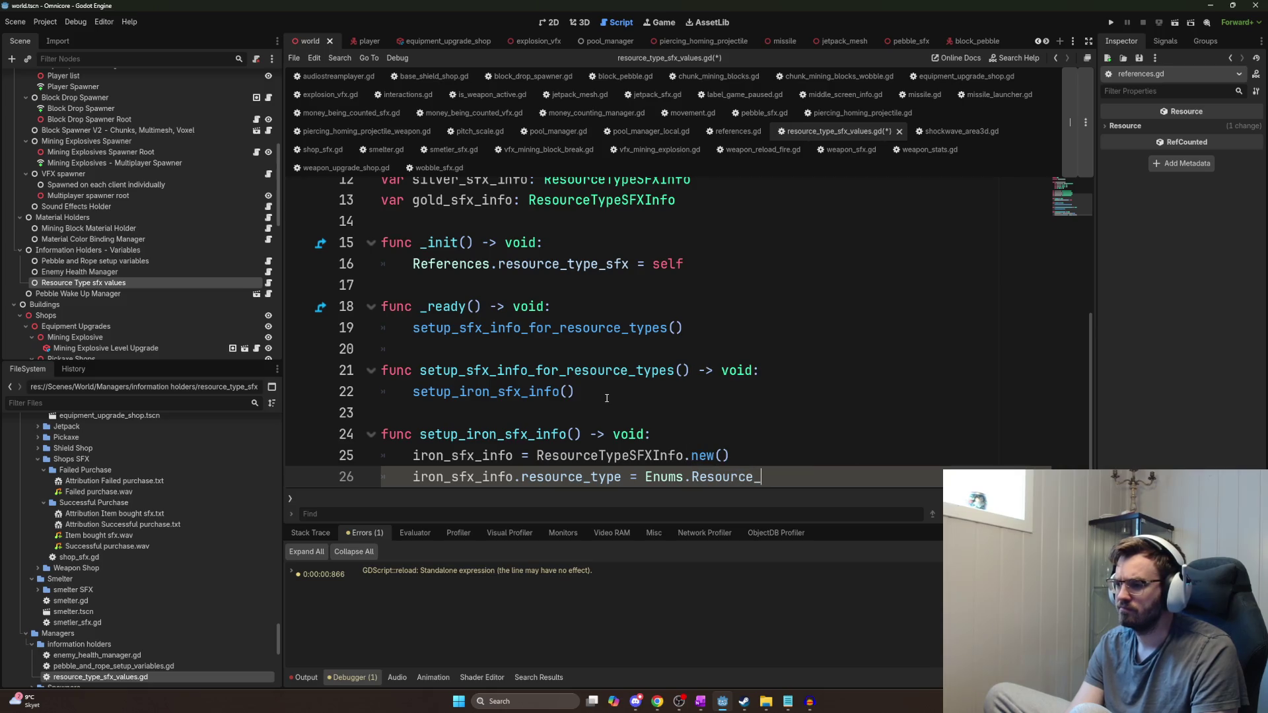
pyautogui.write('Type.')
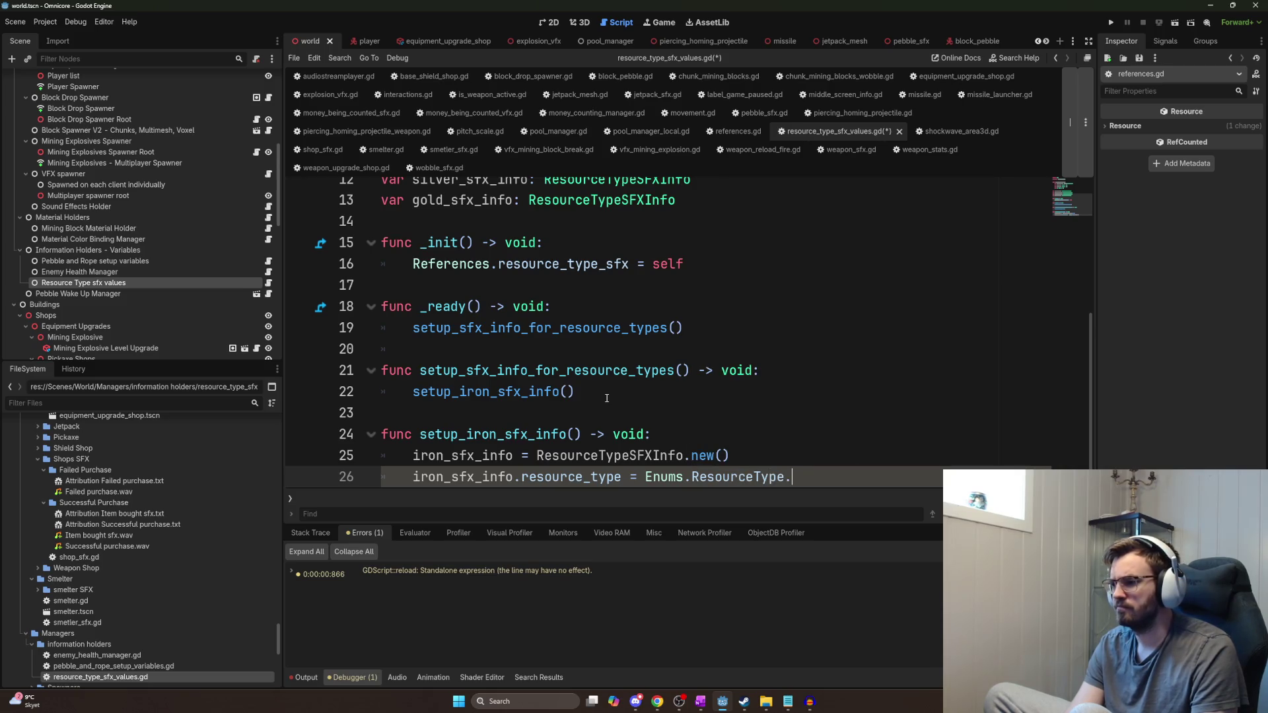
pyautogui.write('IRON')
pyautogui.press('Return')
pyautogui.press('Return')
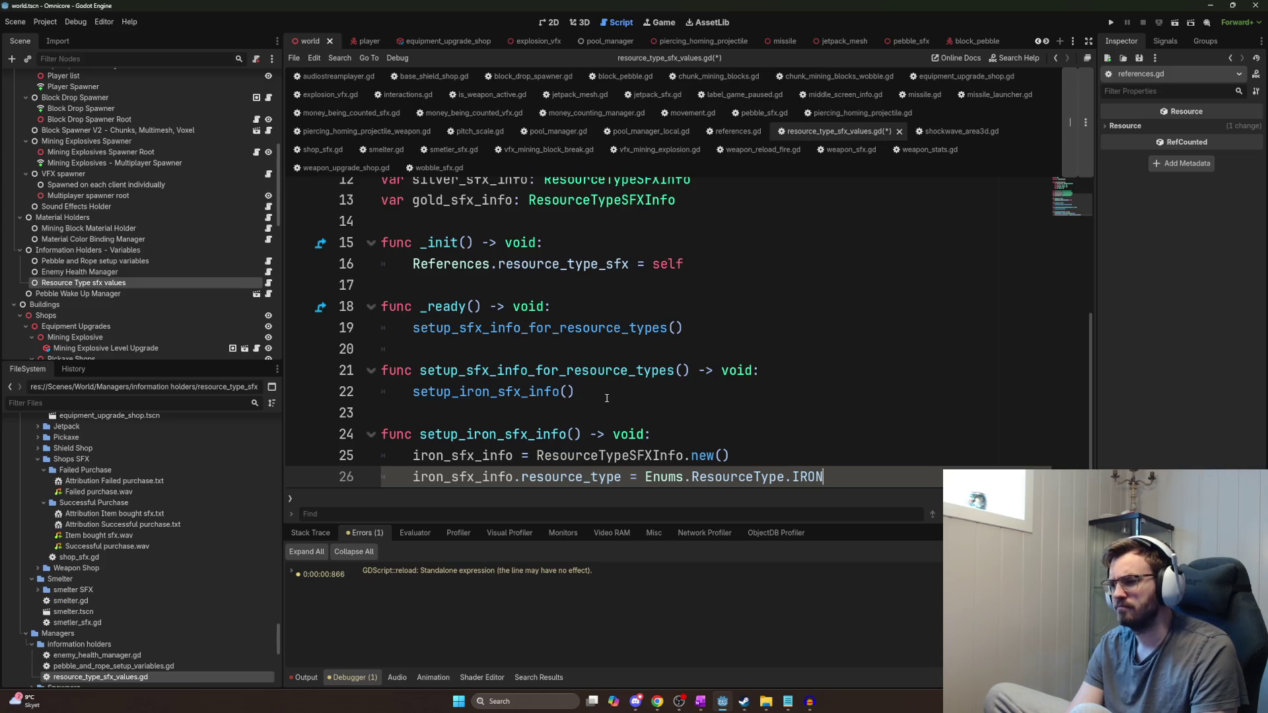
pyautogui.press('Return')
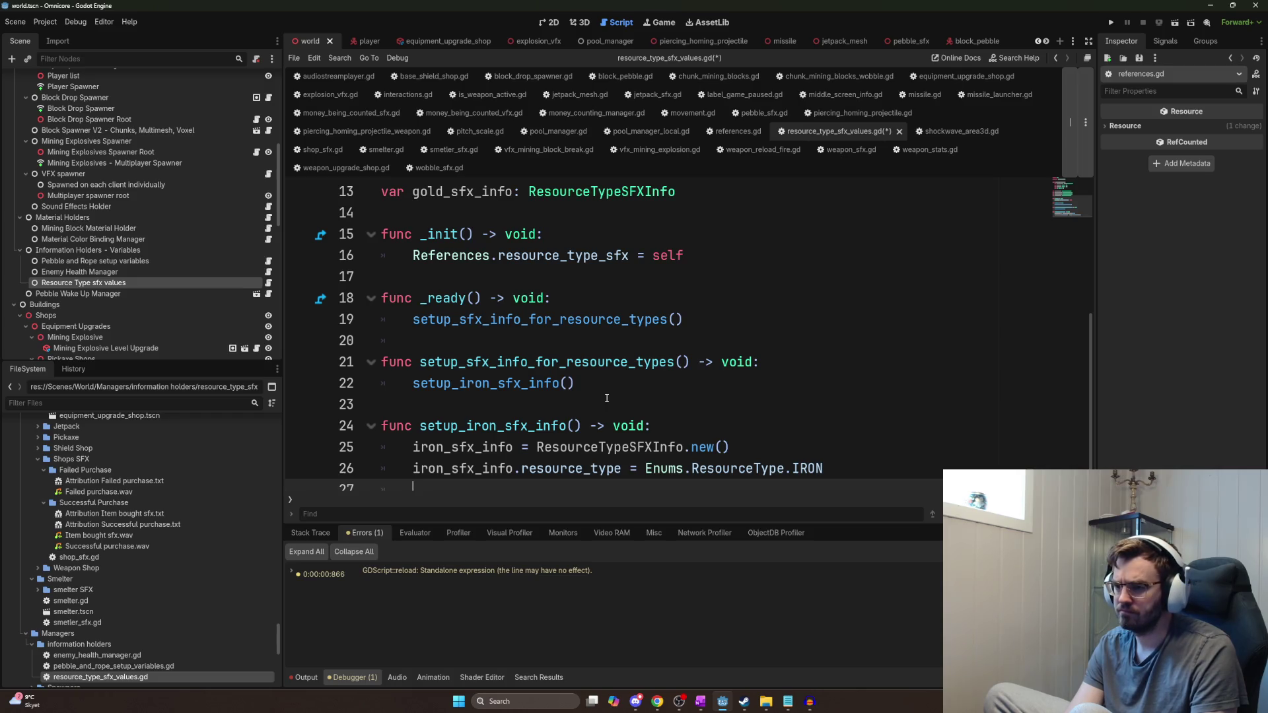
# Set iron_sfx_info.min_pitch = 0.9 and duplicate that line
pyautogui.write('iron_sfx_info')
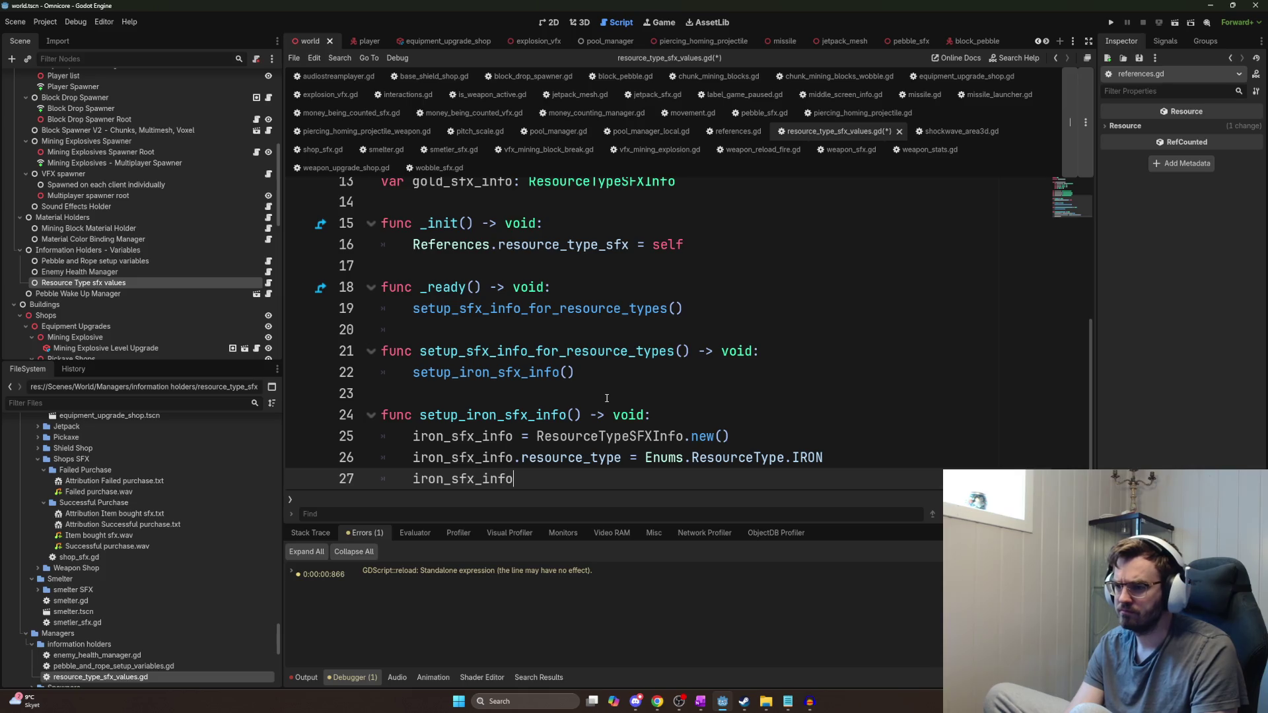
pyautogui.write('.mi')
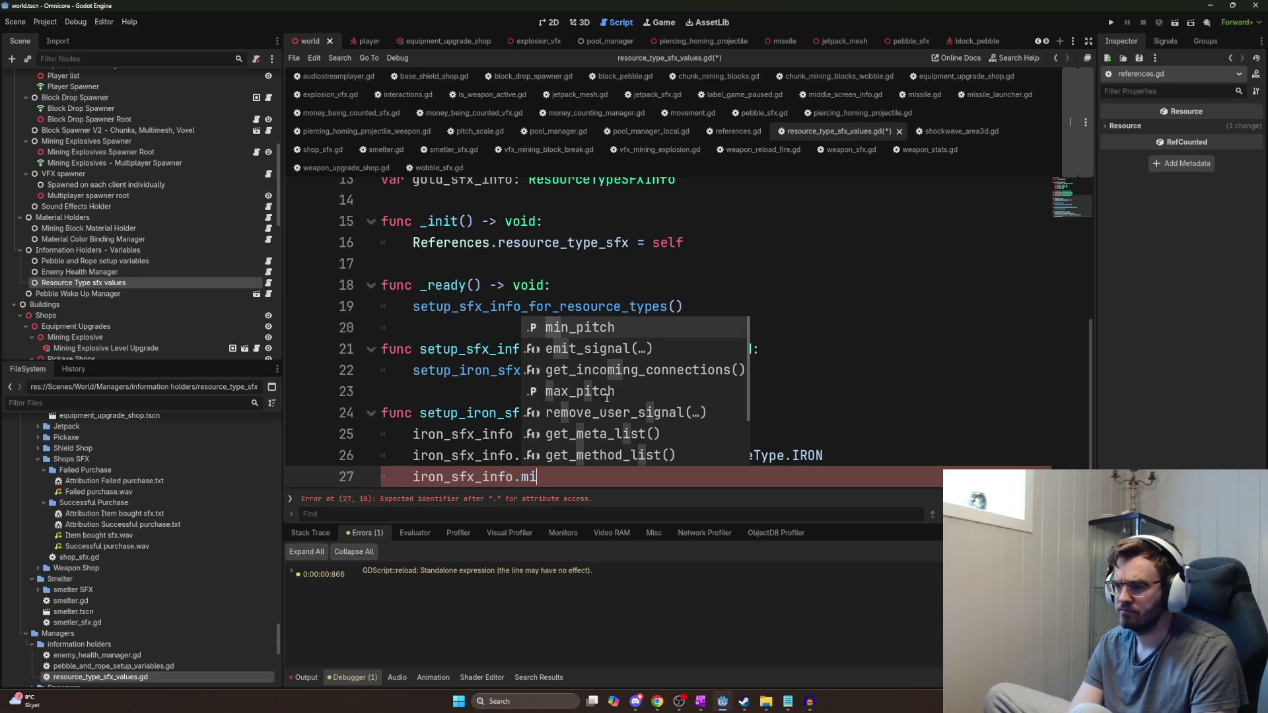
pyautogui.press('Return')
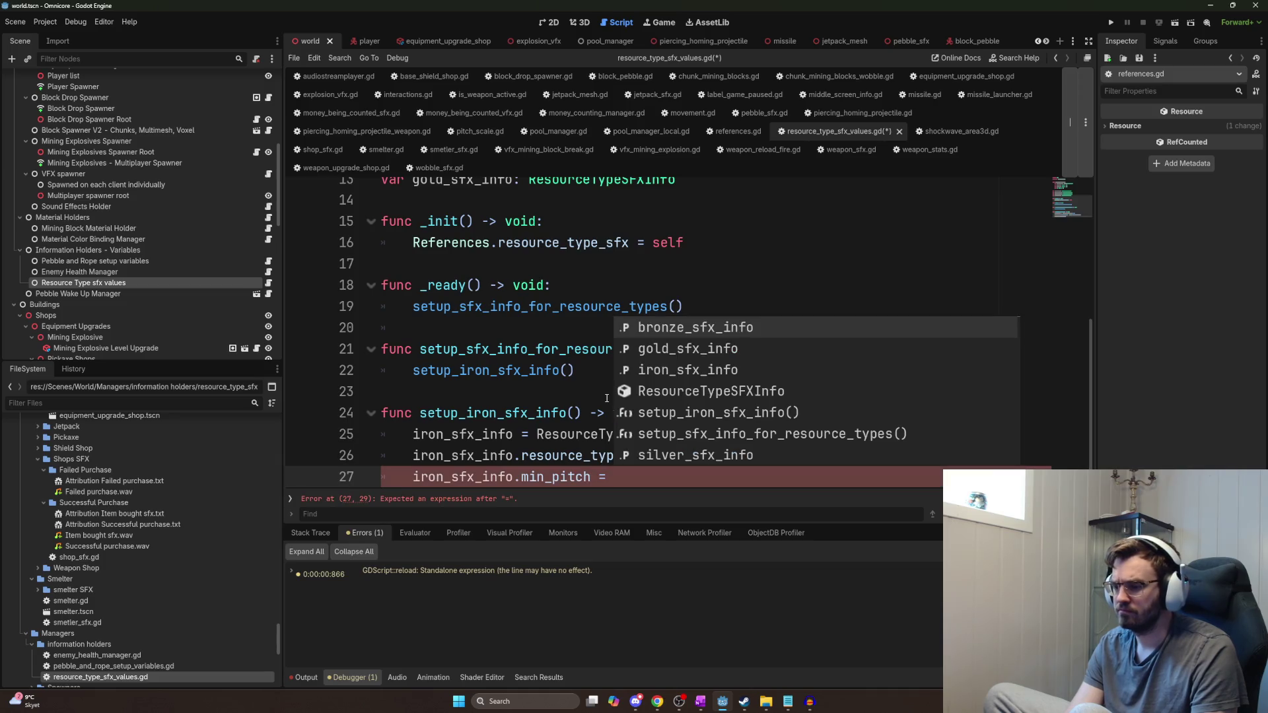
pyautogui.write('0.9')
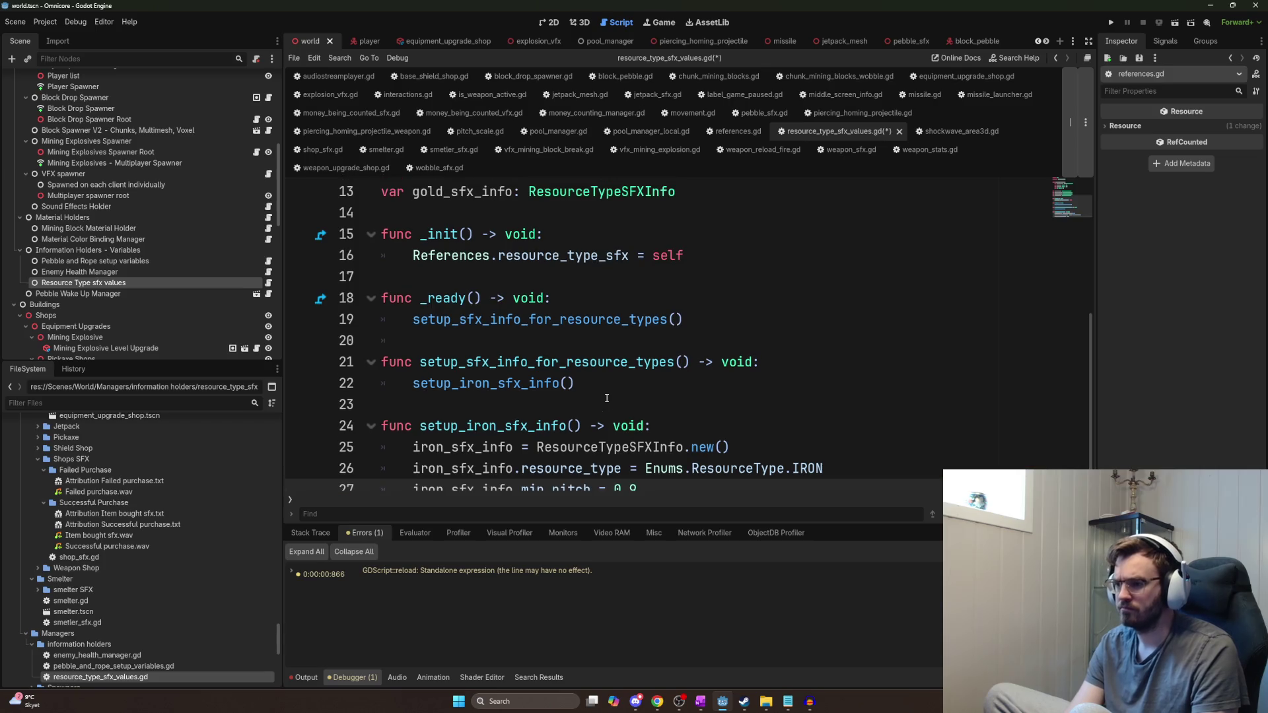
pyautogui.hotkey('shift', 'Home')
pyautogui.hotkey('ctrl', 'c')
pyautogui.press('End')
pyautogui.press('Return')
pyautogui.hotkey('ctrl', 'v')
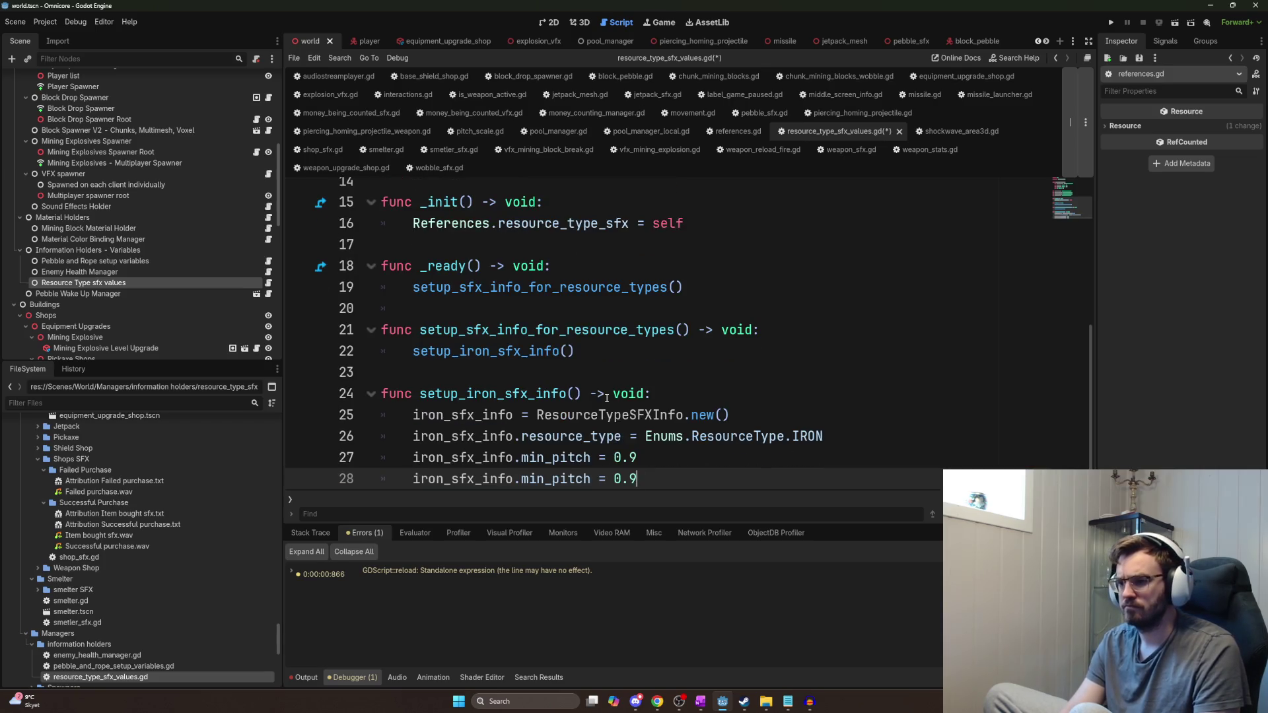
# Turn the copies into max_pitch = 1.1 and db = -10, then save the script
pyautogui.press('BackSpace')
pyautogui.press('BackSpace')
pyautogui.press('BackSpace')
pyautogui.write('1.1')
pyautogui.press('Return')
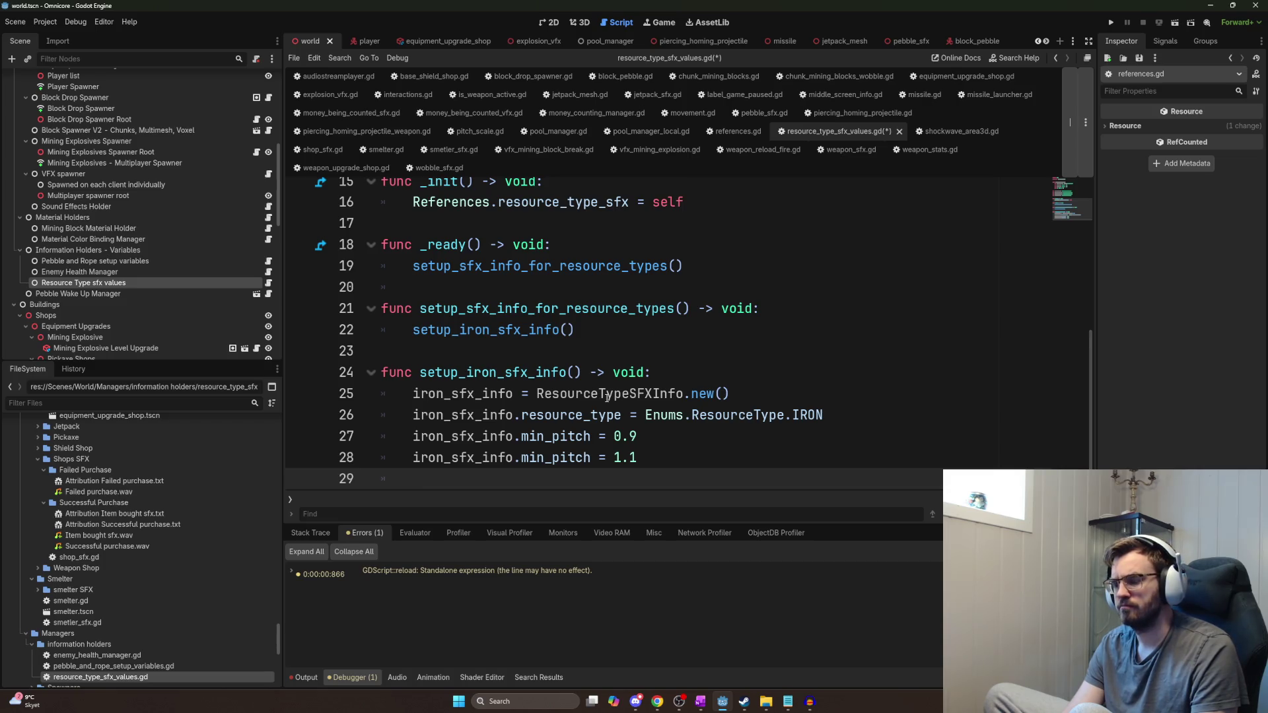
pyautogui.hotkey('ctrl', 'v')
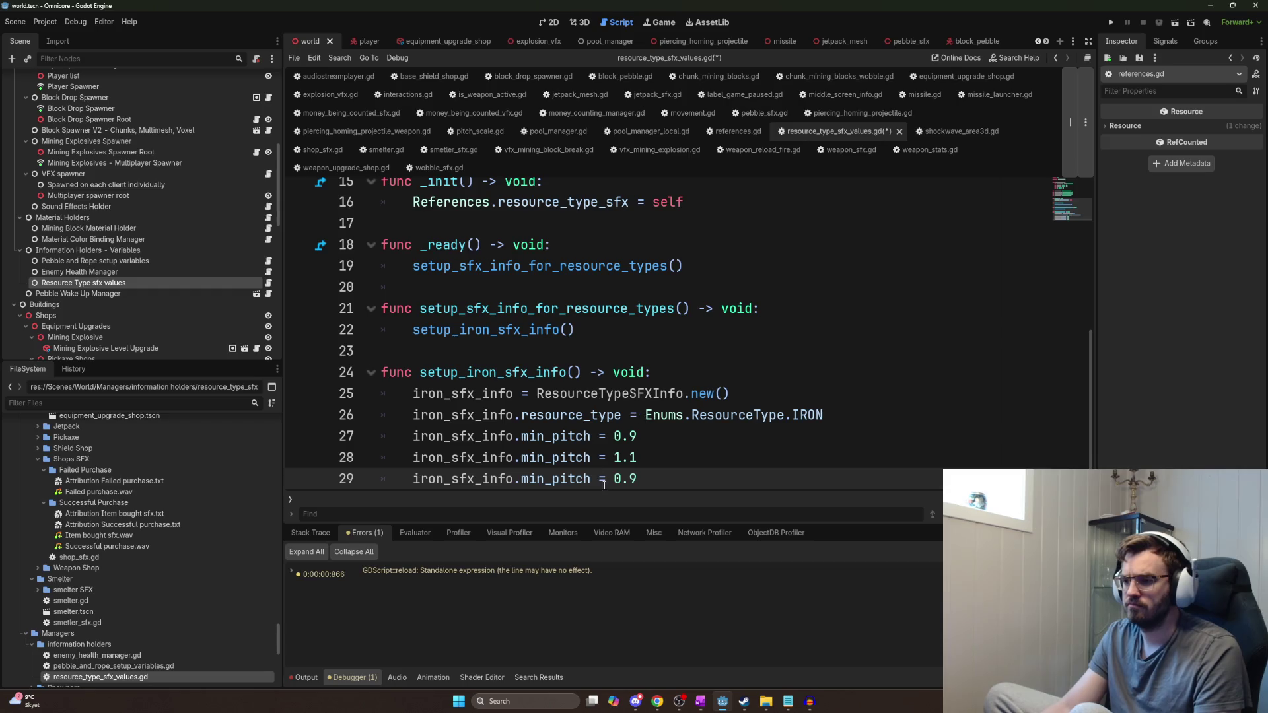
pyautogui.moveTo(522, 458)
pyautogui.mouseDown()
pyautogui.moveTo(545, 457)
pyautogui.moveTo(529, 479)
pyautogui.moveTo(560, 478)
pyautogui.mouseUp()
pyautogui.write('max')
pyautogui.doubleClick(532, 479)
pyautogui.write('db = -10')
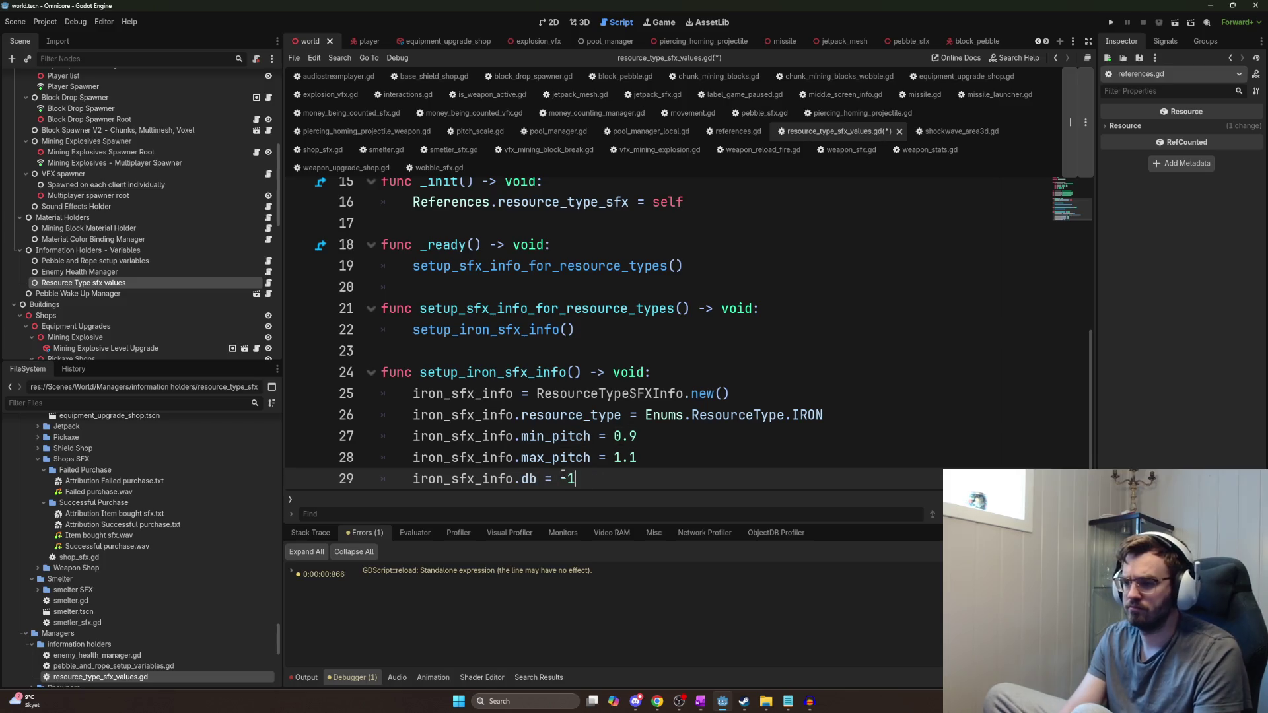
pyautogui.click(701, 435)
pyautogui.scroll(4, 645, 409)
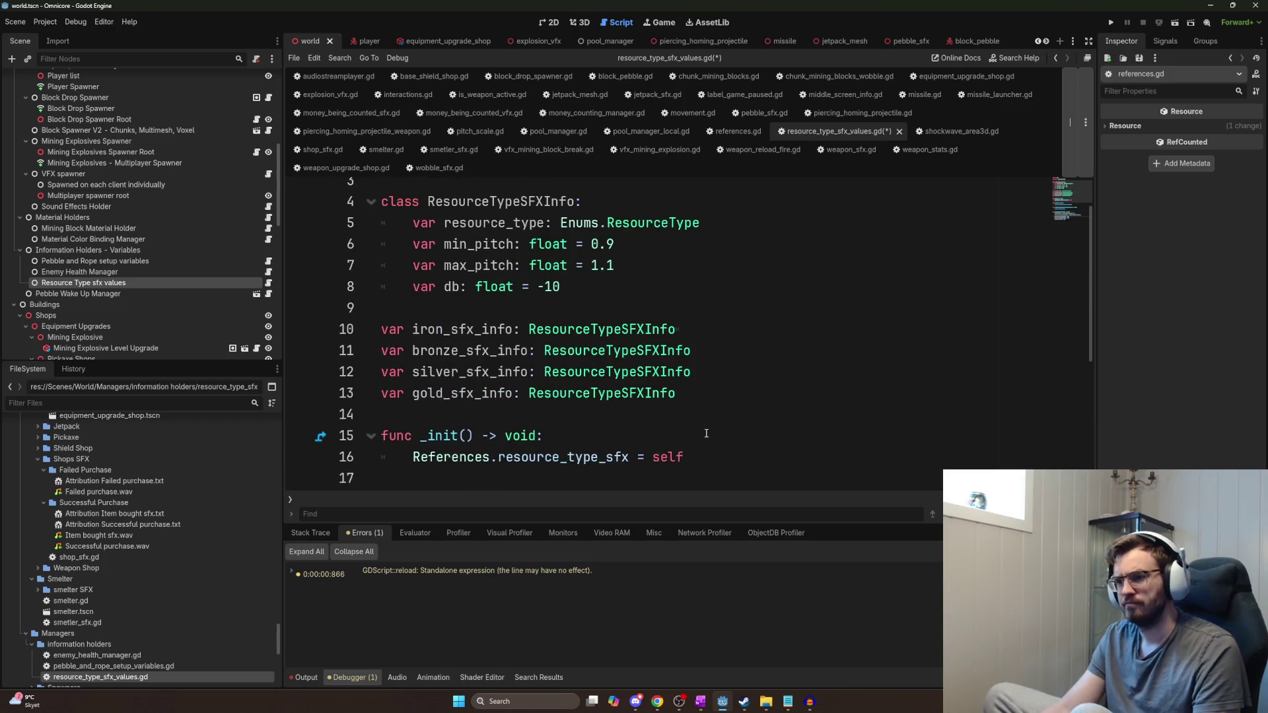
pyautogui.scroll(-4, 645, 410)
pyautogui.hotkey('ctrl', 's')
# Select the whole script and switch to the ChatGPT chat in Chrome
pyautogui.scroll(-1, 721, 430)
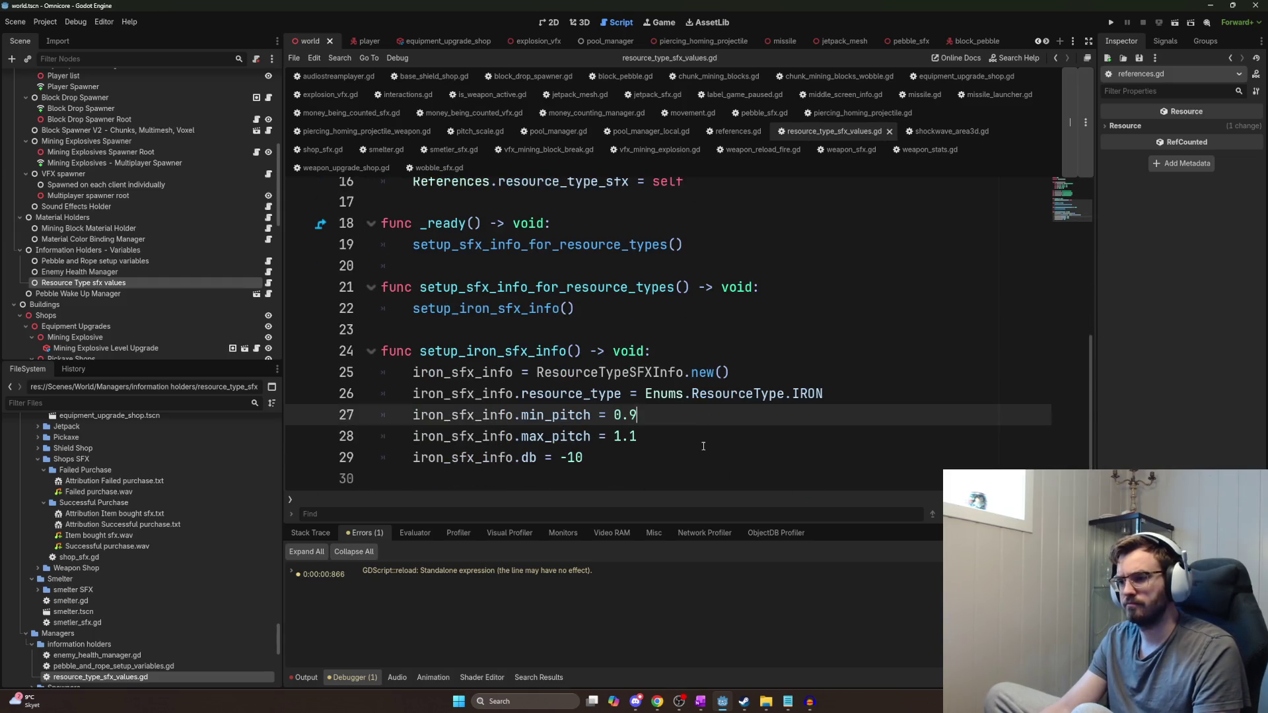
pyautogui.click(717, 456)
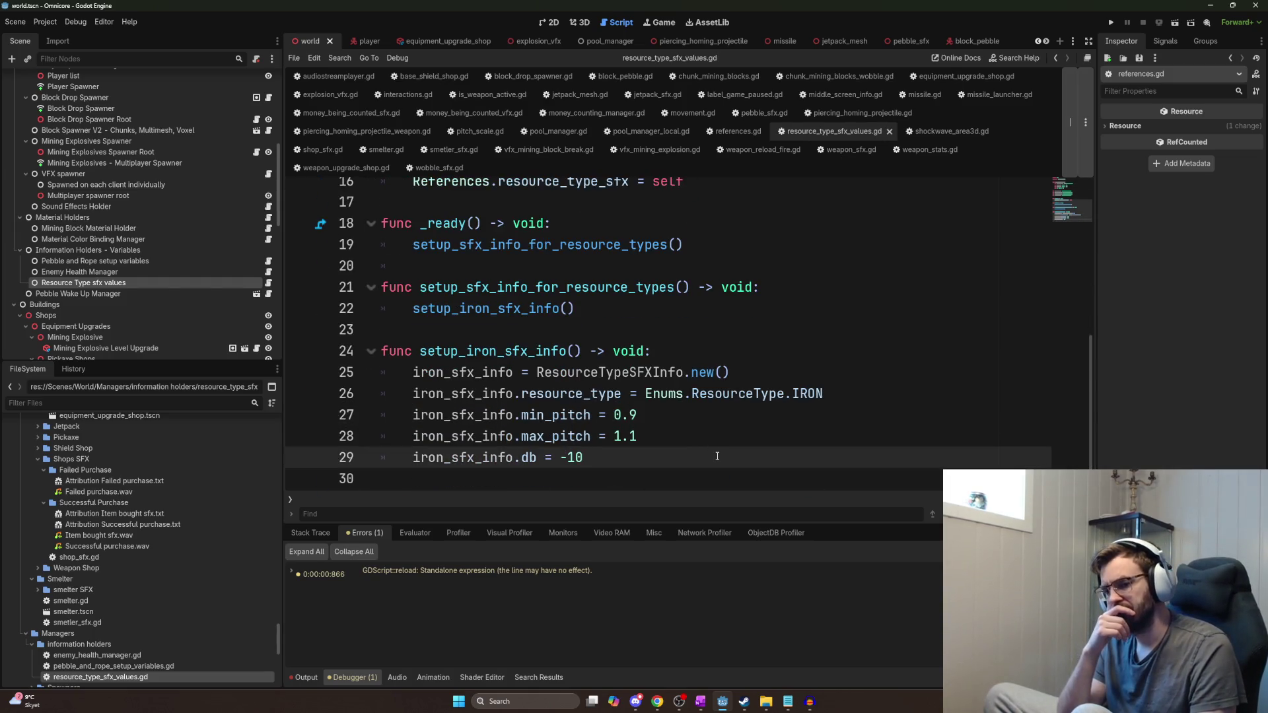
pyautogui.hotkey('ctrl', 'a')
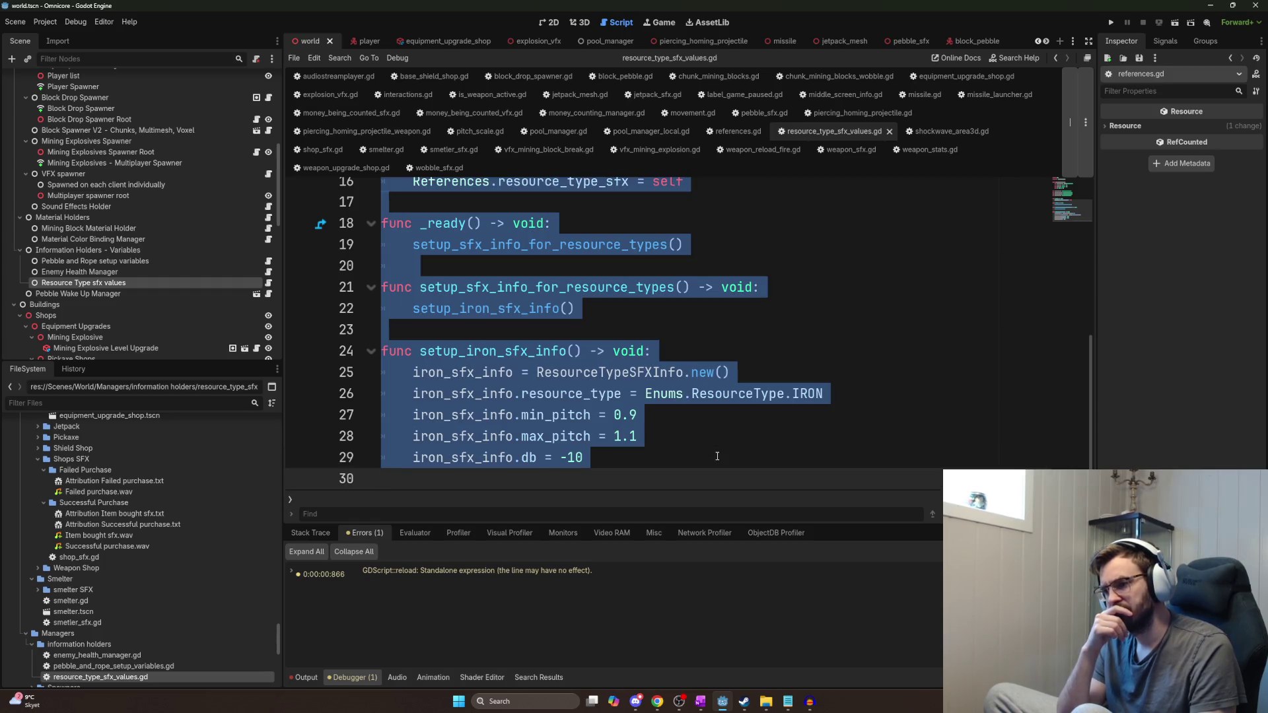
pyautogui.scroll(3, 693, 436)
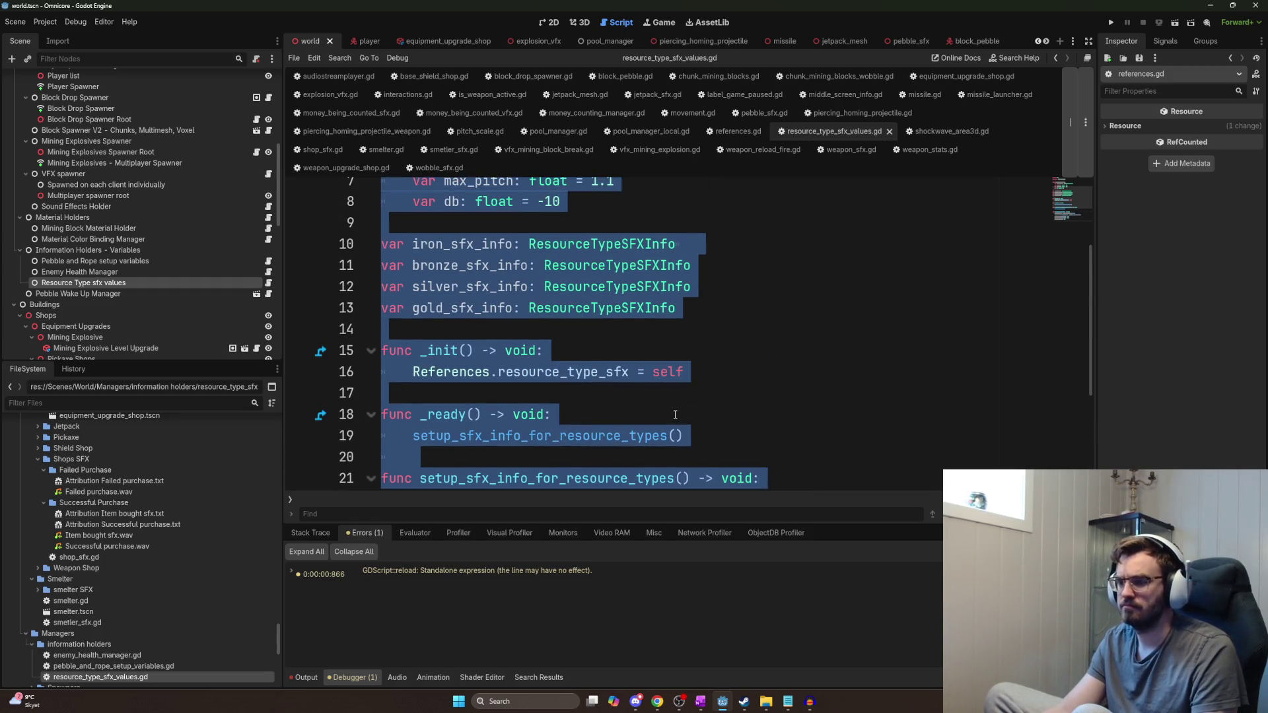
pyautogui.hotkey('alt', 'Tab')
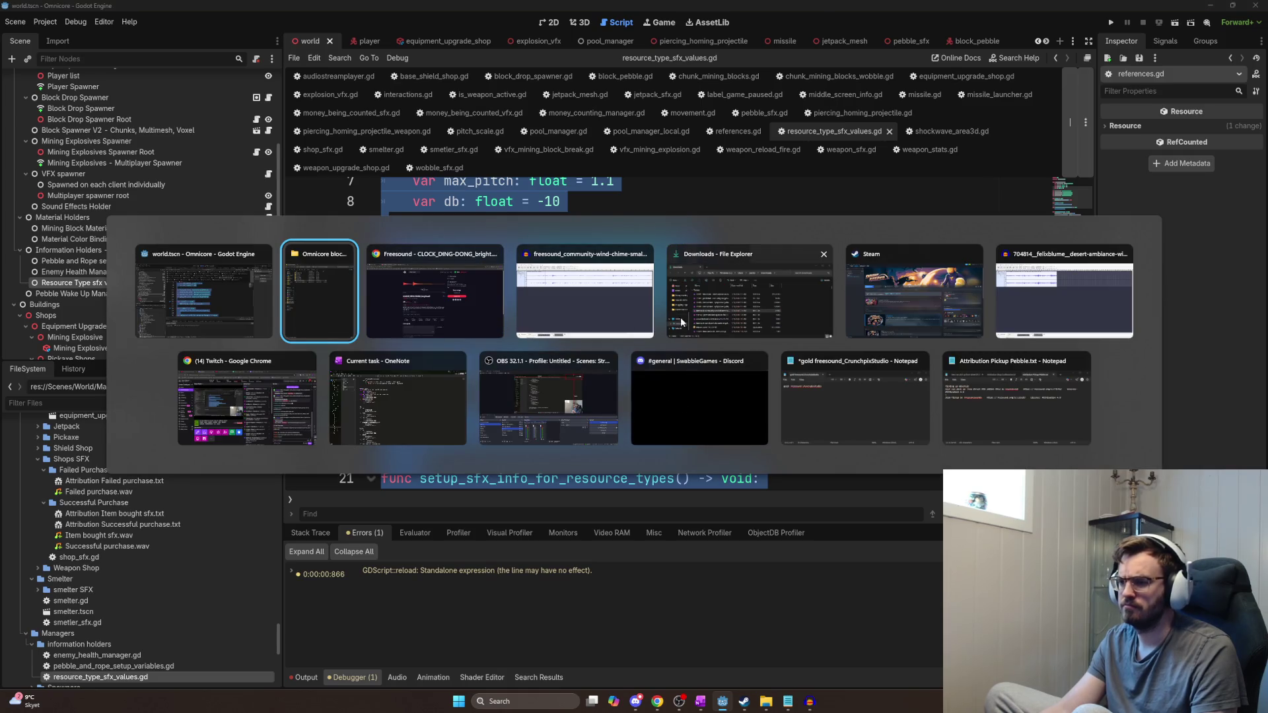
pyautogui.click(435, 290)
pyautogui.click(53, 10)
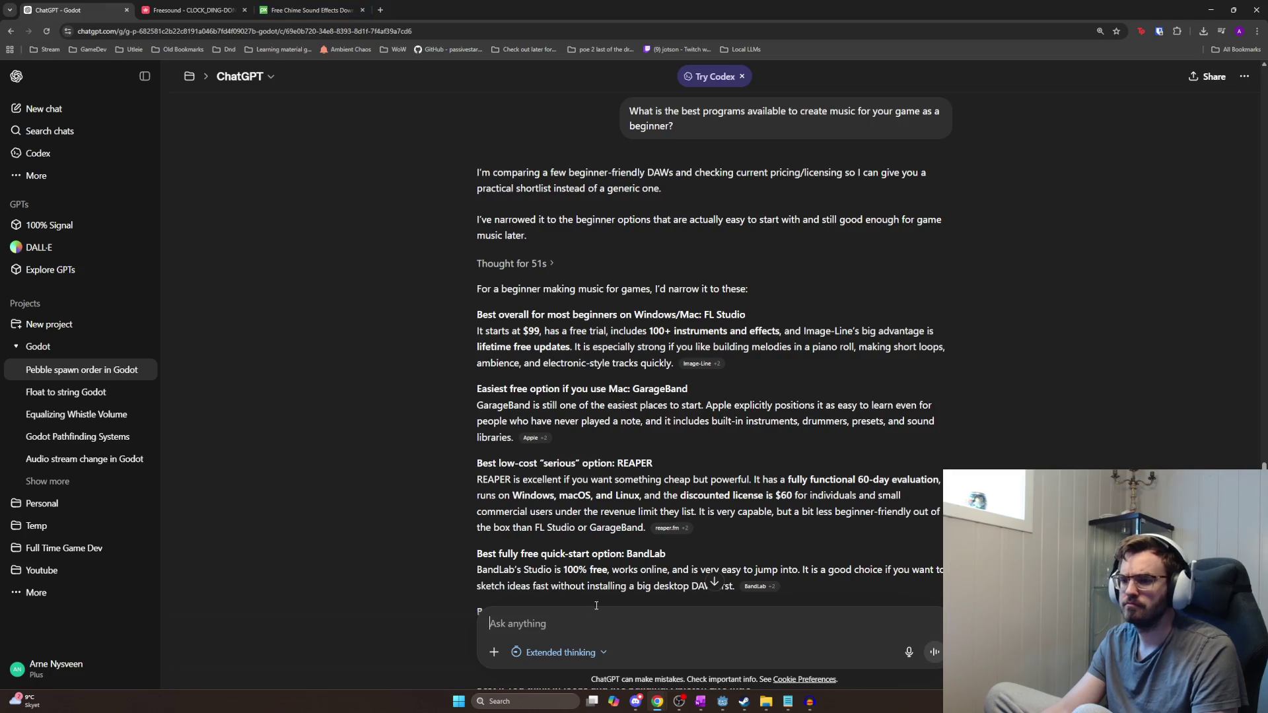
# Discard the half-written prompt and switch to the Godot project's chat in ChatGPT
pyautogui.write("I'm trying to figure out a")
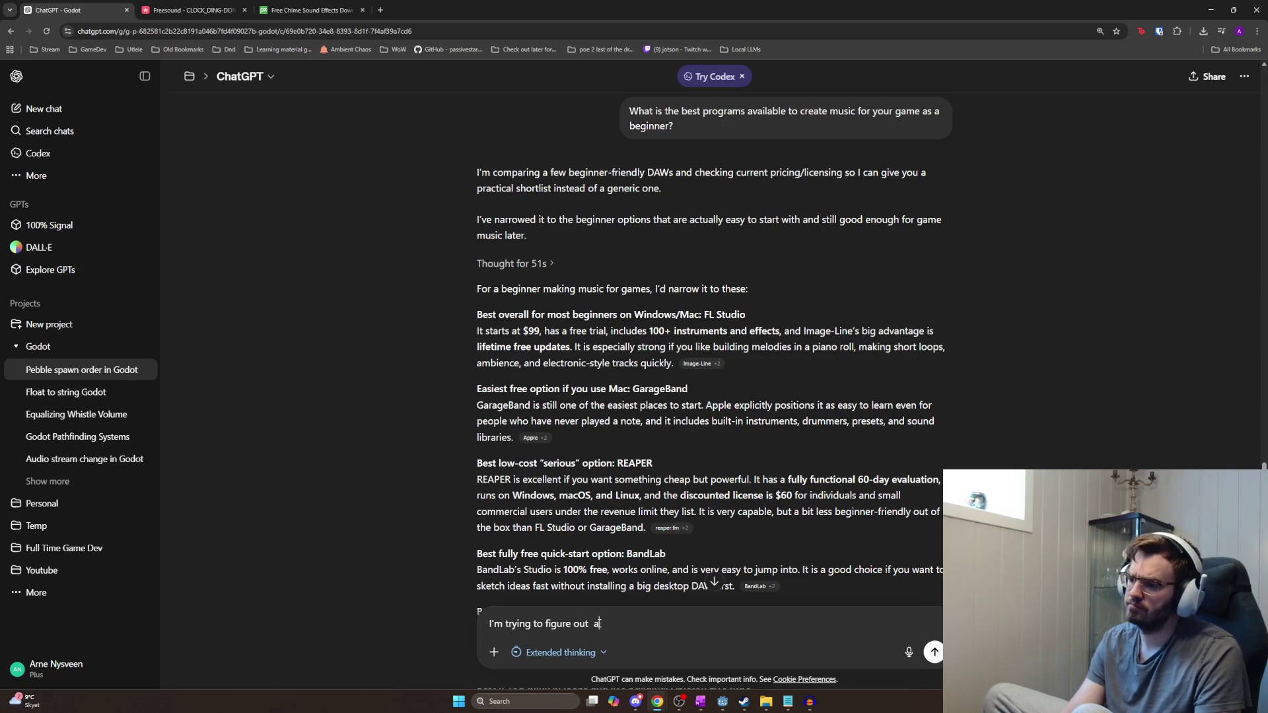
pyautogui.hotkey('ctrl', 'a')
pyautogui.press('BackSpace')
pyautogui.click(38, 345)
# Ask for a good structure for storing sound effect info like pitch scale ranges and dB
pyautogui.write("I'm trying to figure out a good structure")
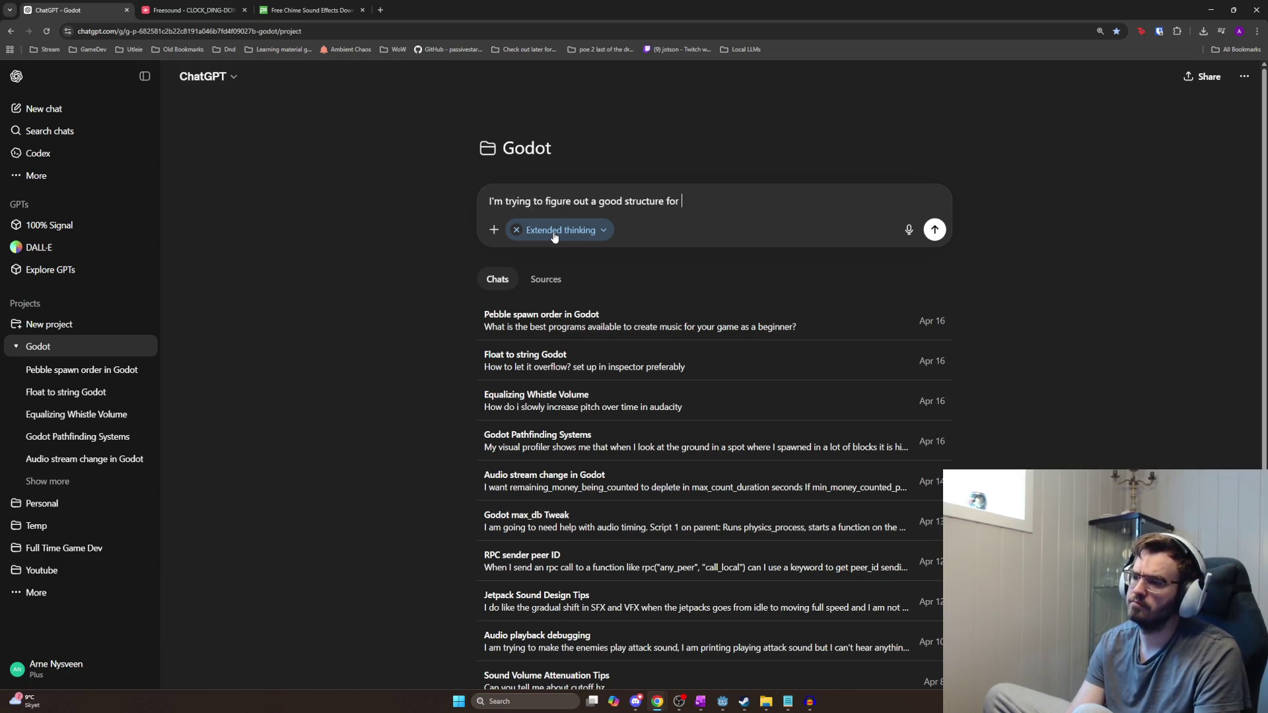
pyautogui.write(' for storing information ')
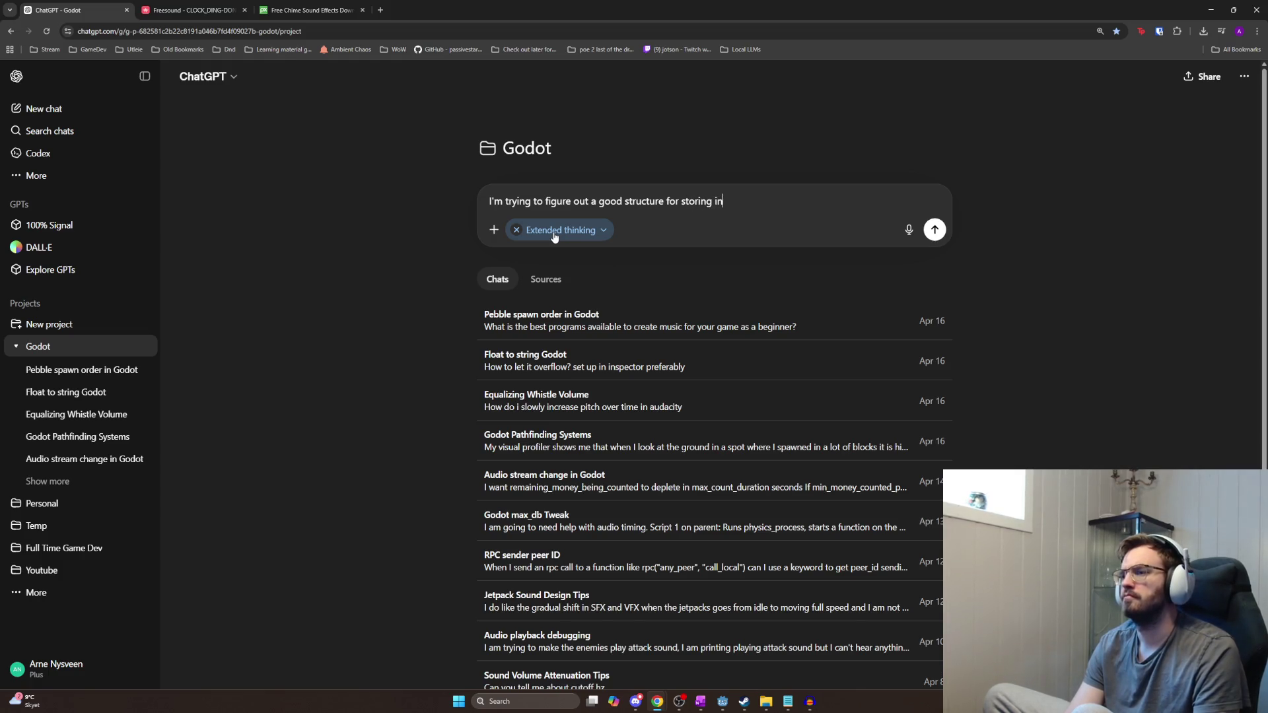
pyautogui.write('about ')
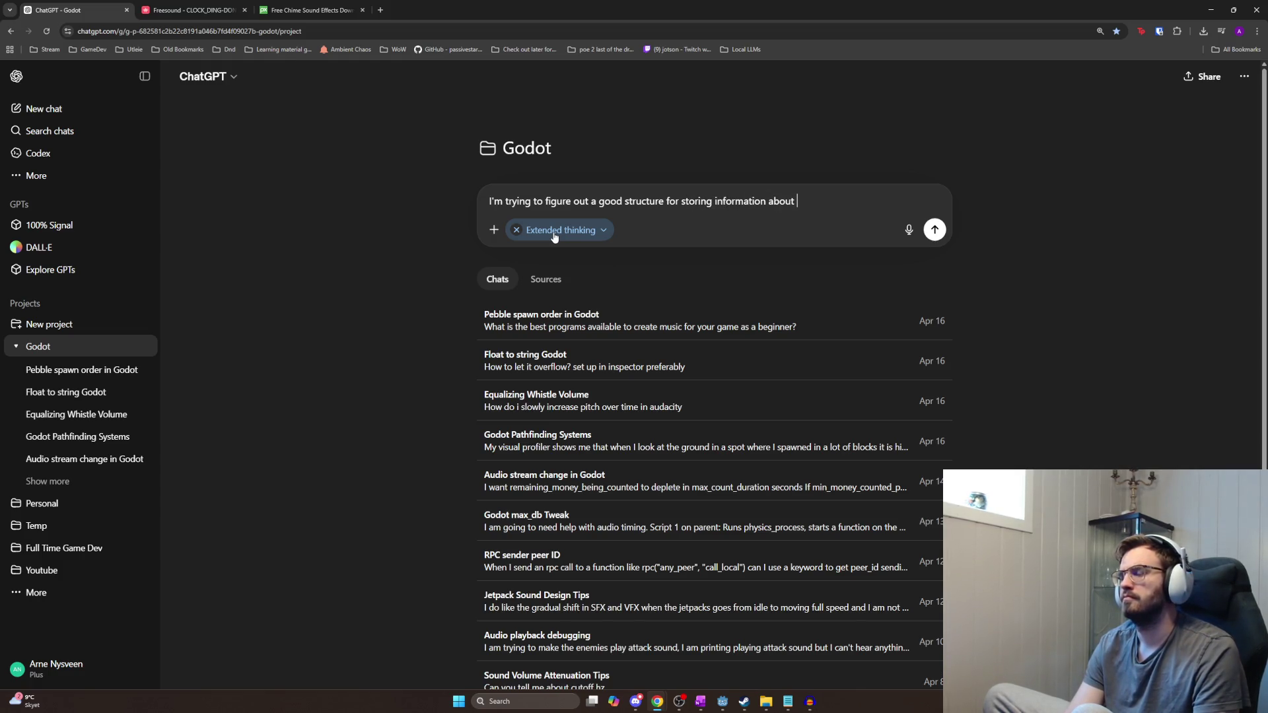
pyautogui.write('sound effect s')
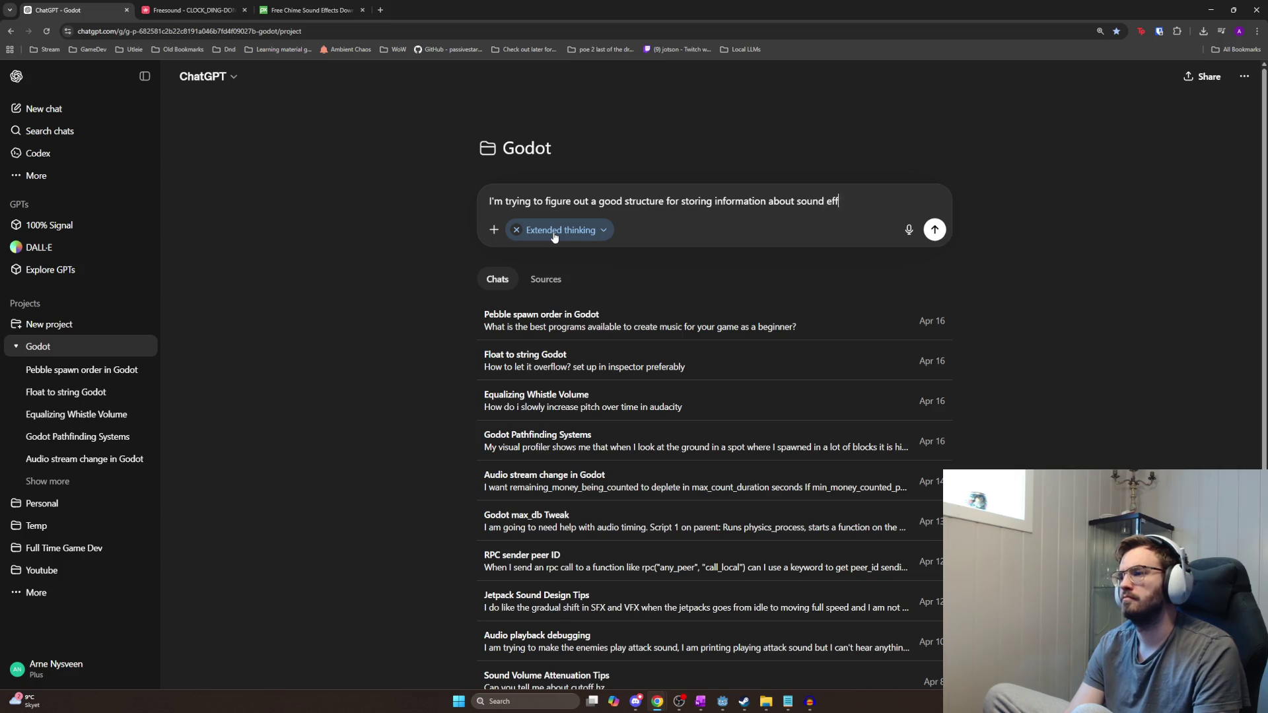
pyautogui.write('etups based on materials, they will have diff')
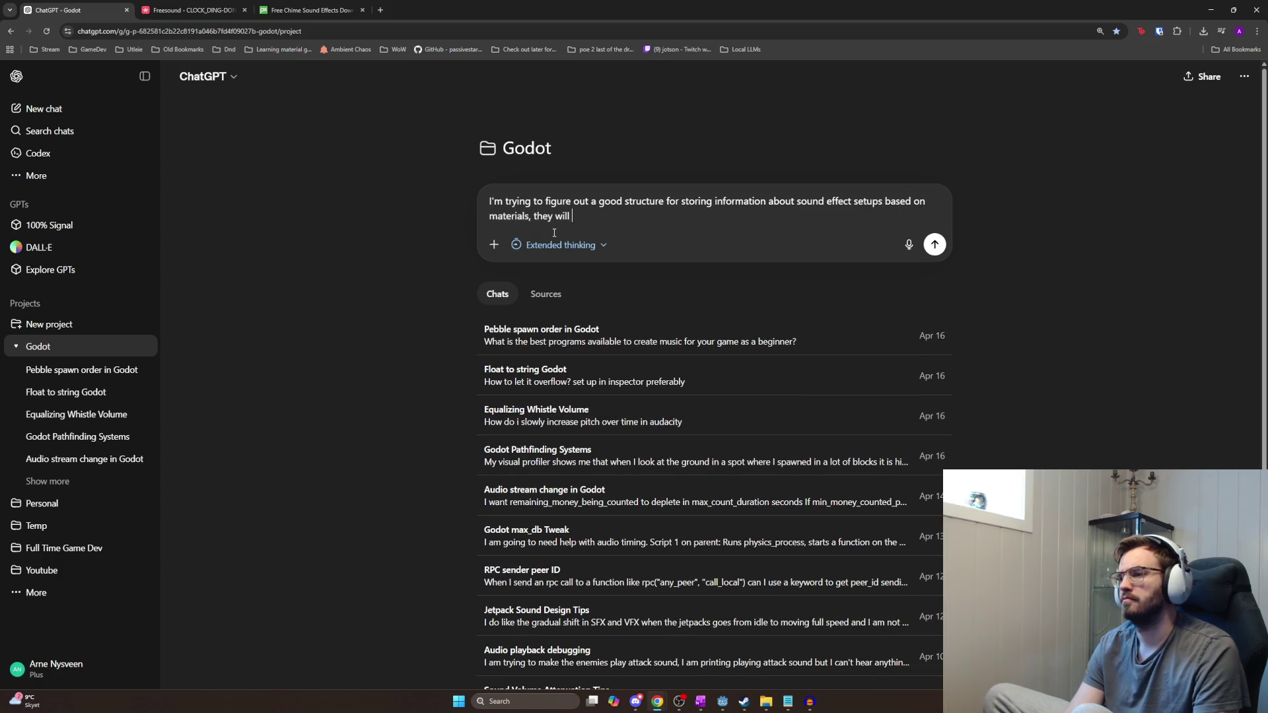
pyautogui.write('erent ')
pyautogui.write('pitch ra')
pyautogui.press('BackSpace')
pyautogui.press('BackSpace')
pyautogui.write('scale ranges and')
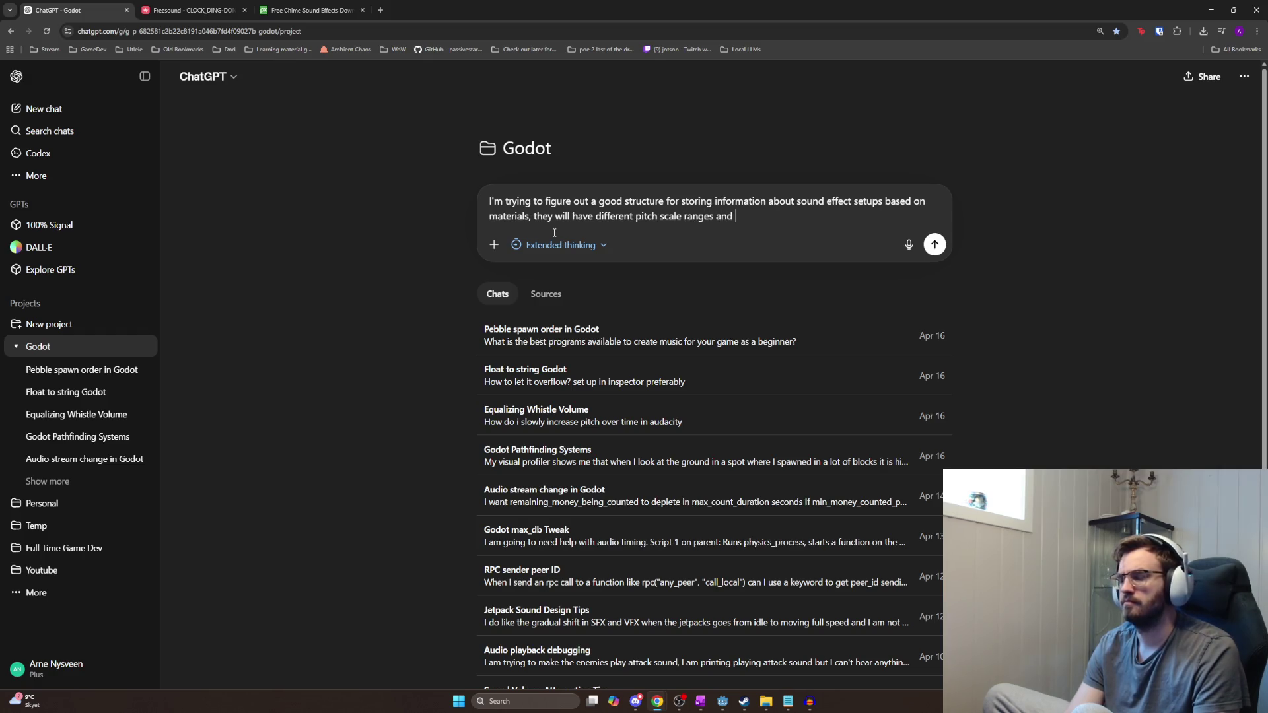
pyautogui.press('BackSpace')
pyautogui.press('BackSpace')
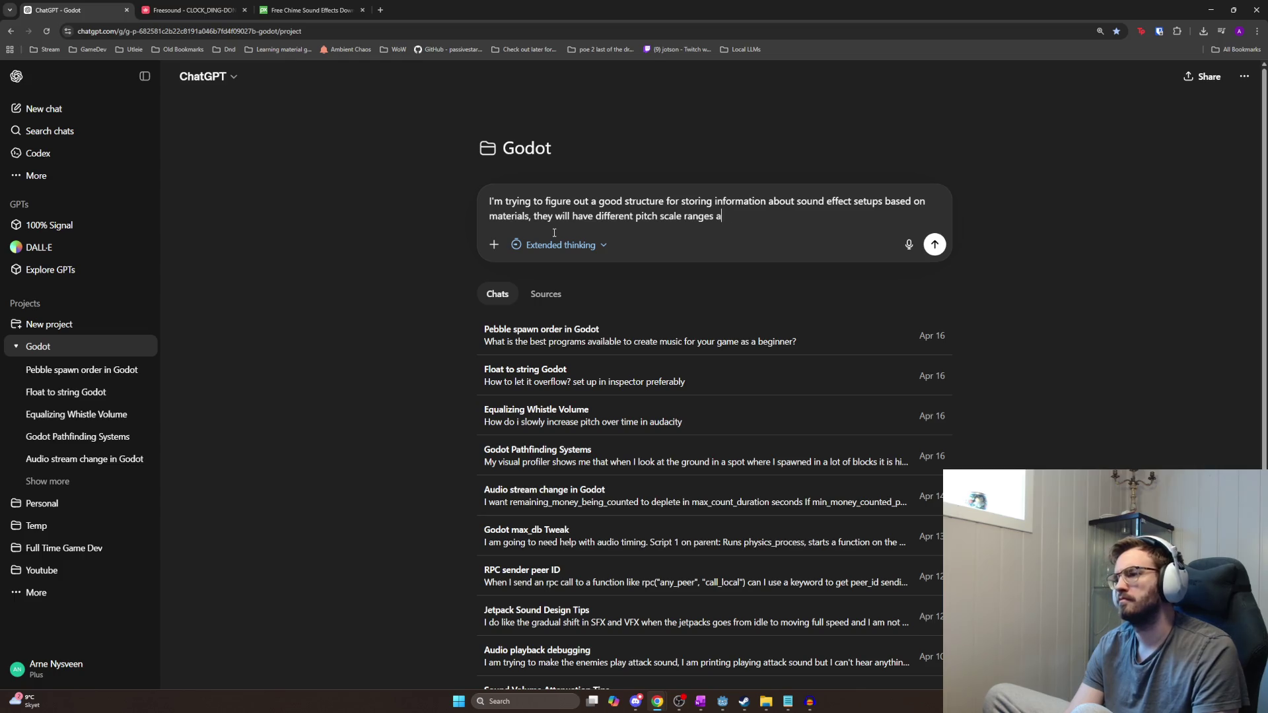
pyautogui.write('and d')
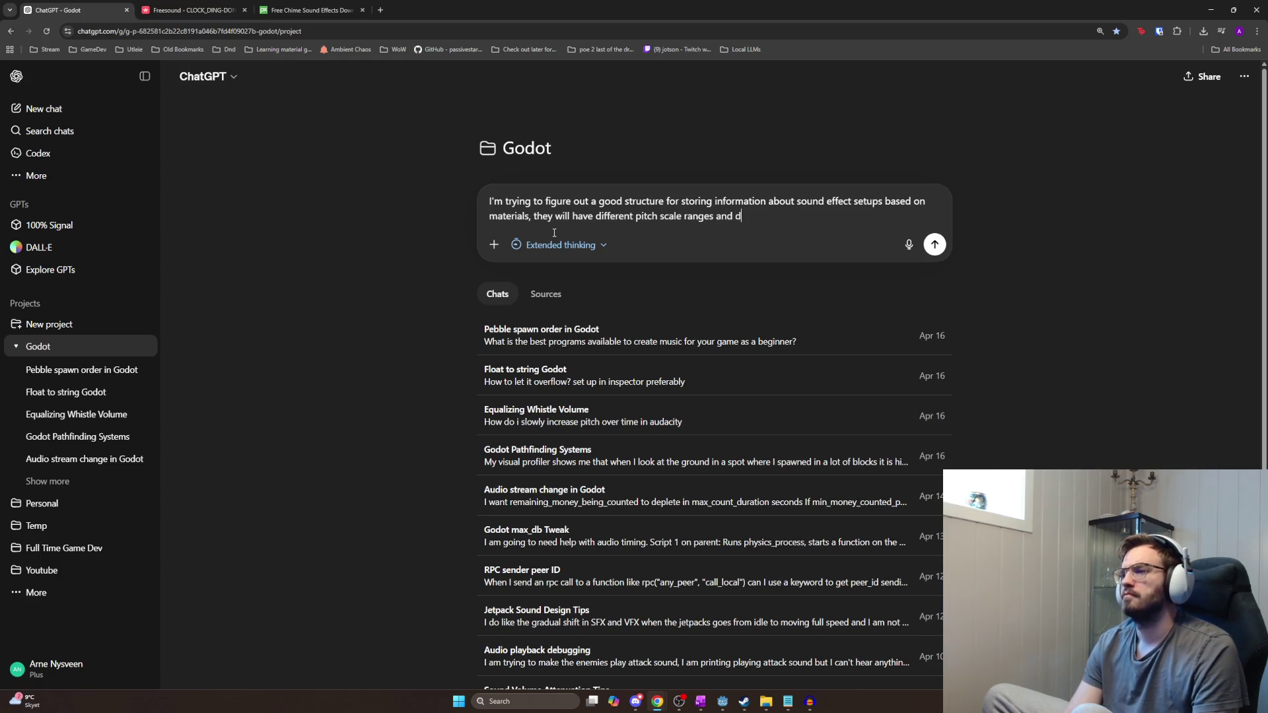
pyautogui.write(' for de')
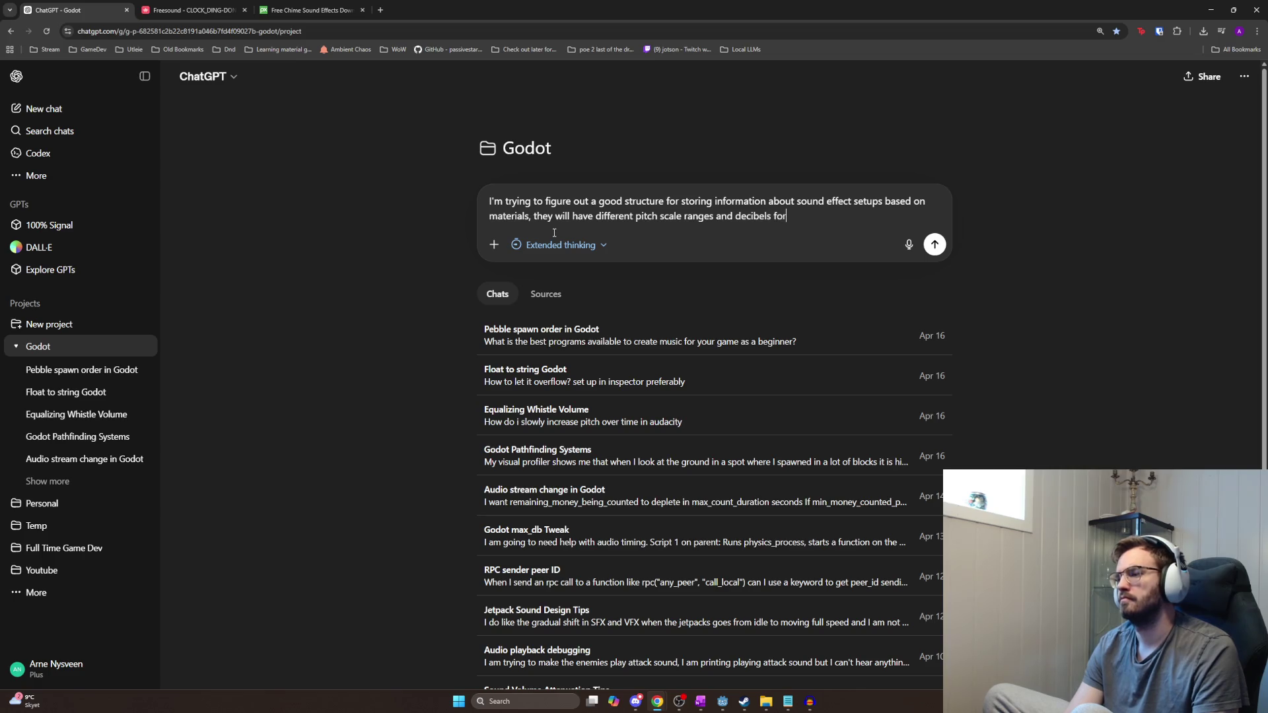
pyautogui.write('ample')
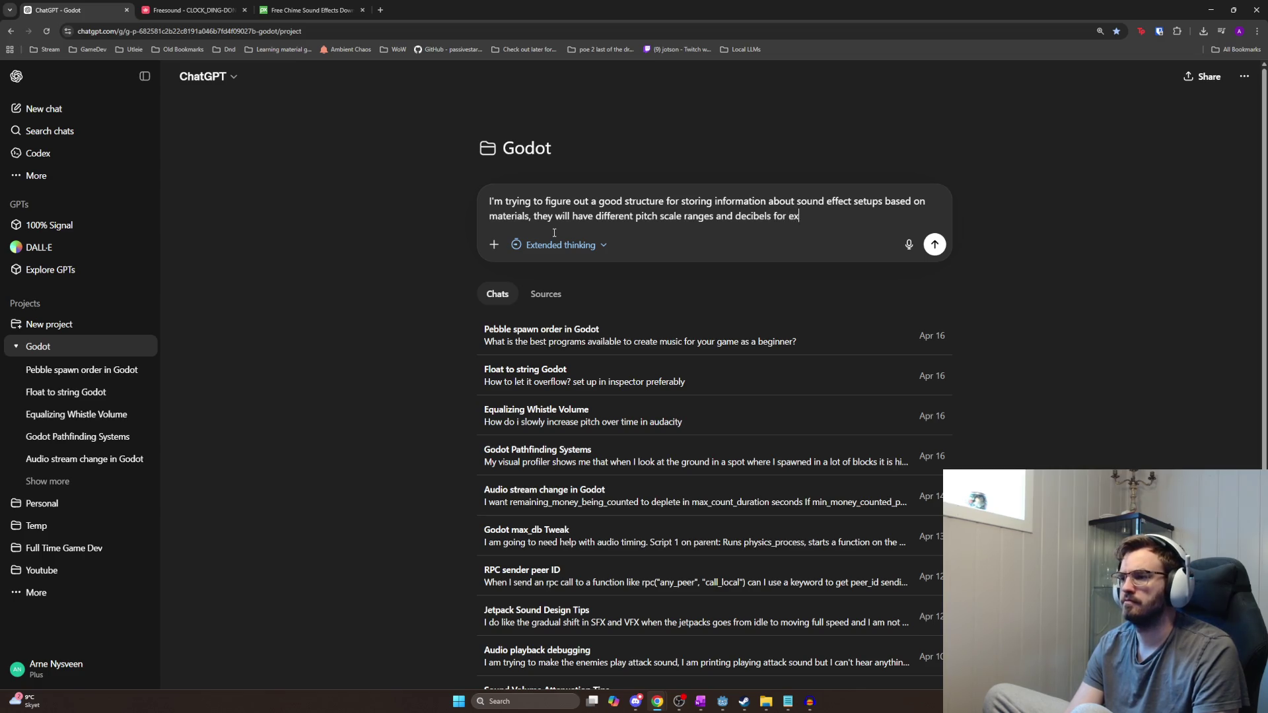
pyautogui.hotkey('shift', 'Return')
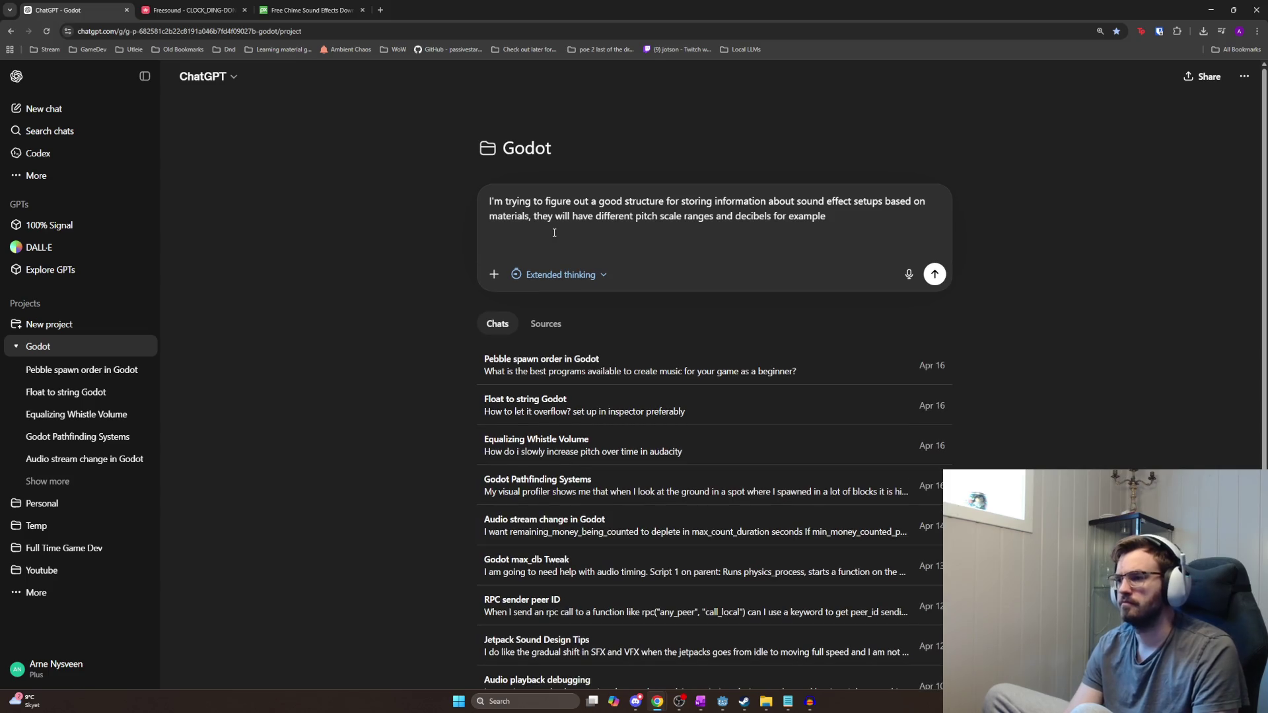
# Add 'This is what I did' with the Godot script pasted below it
pyautogui.write('This is what I did')
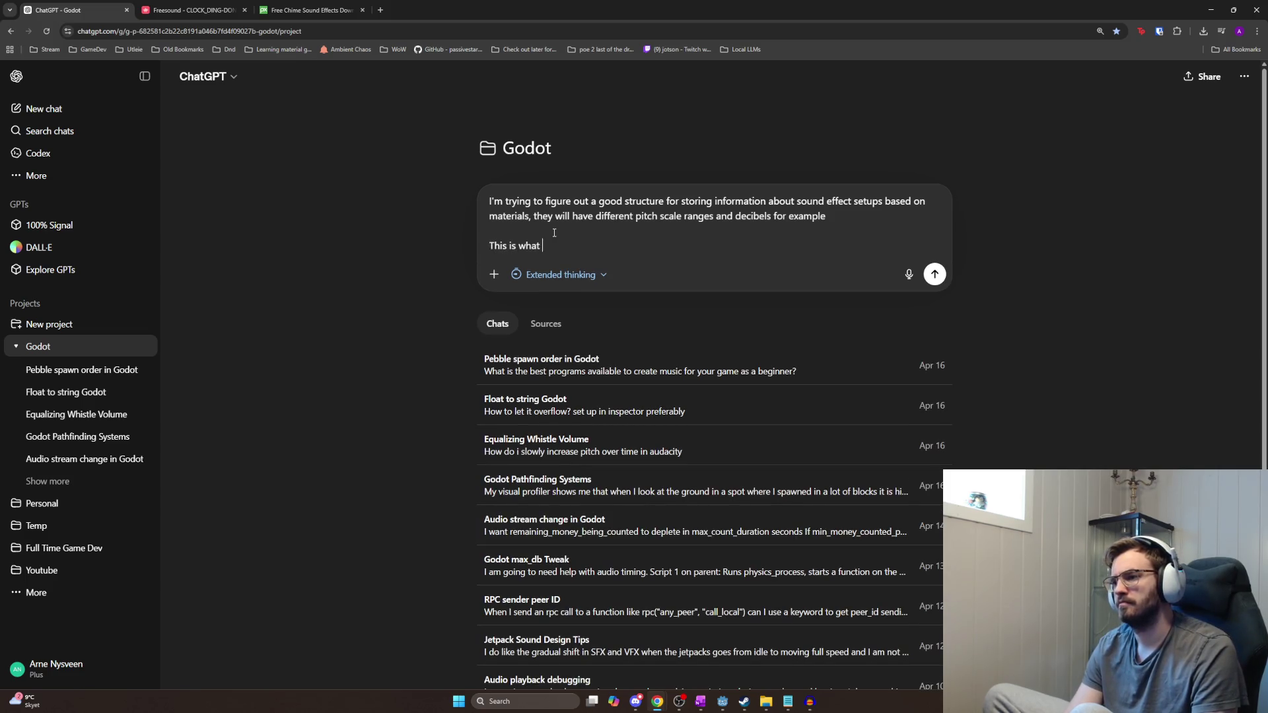
pyautogui.hotkey('shift', 'Return')
pyautogui.hotkey('ctrl', 'v')
pyautogui.hotkey('shift', 'Return')
pyautogui.hotkey('shift', 'Return')
# Ask whether this is a good setup to store the information or another method is recommended
pyautogui.write('Should I')
pyautogui.press('BackSpace')
pyautogui.press('BackSpace')
pyautogui.press('BackSpace')
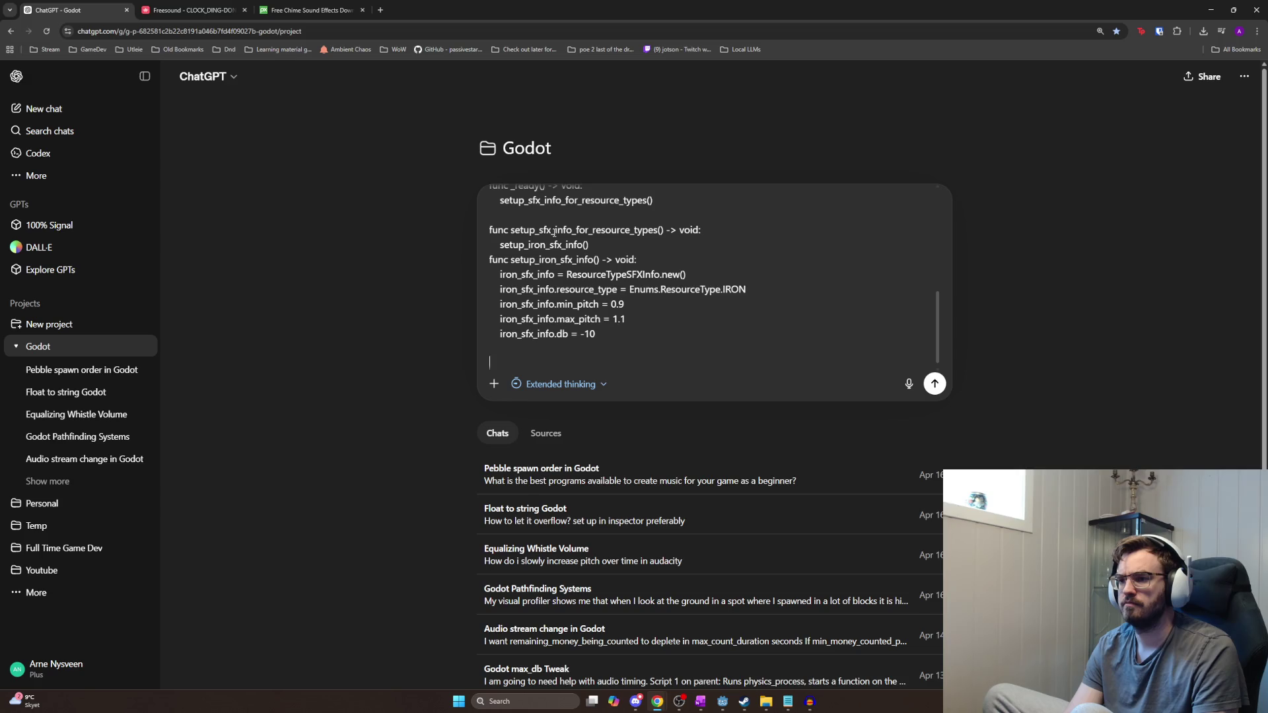
pyautogui.write('this a good se')
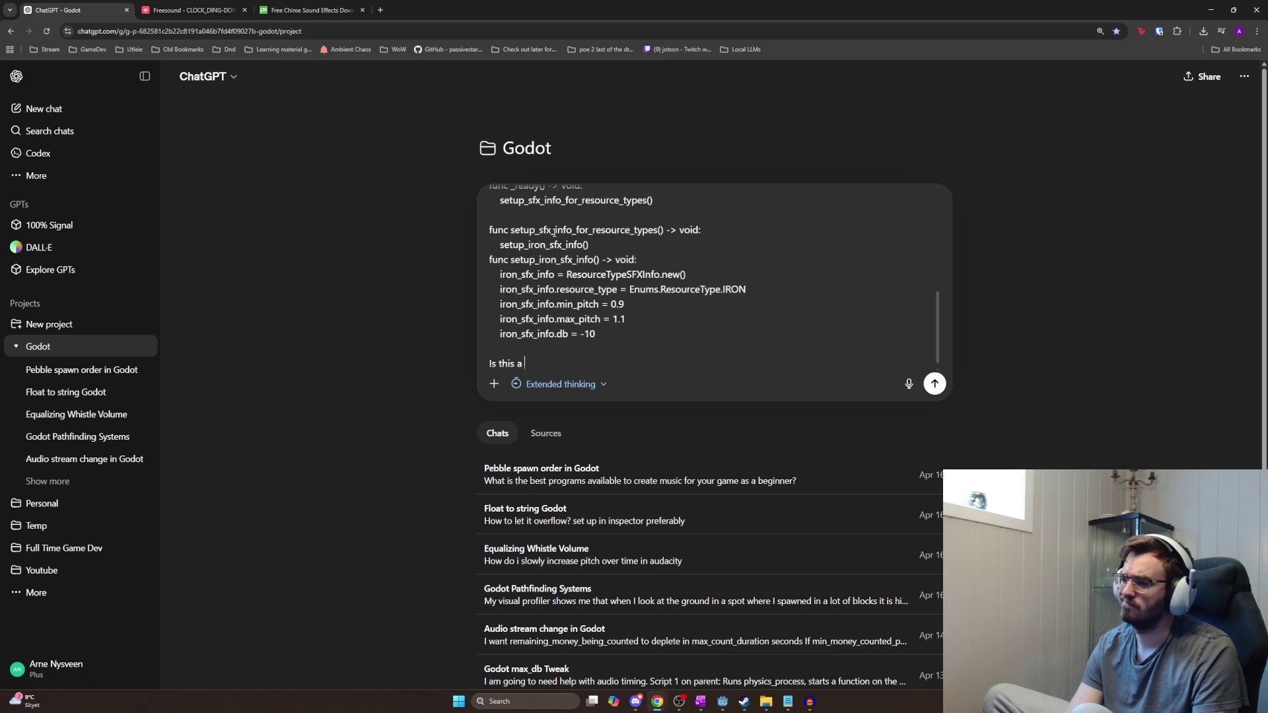
pyautogui.write('tup to store the i')
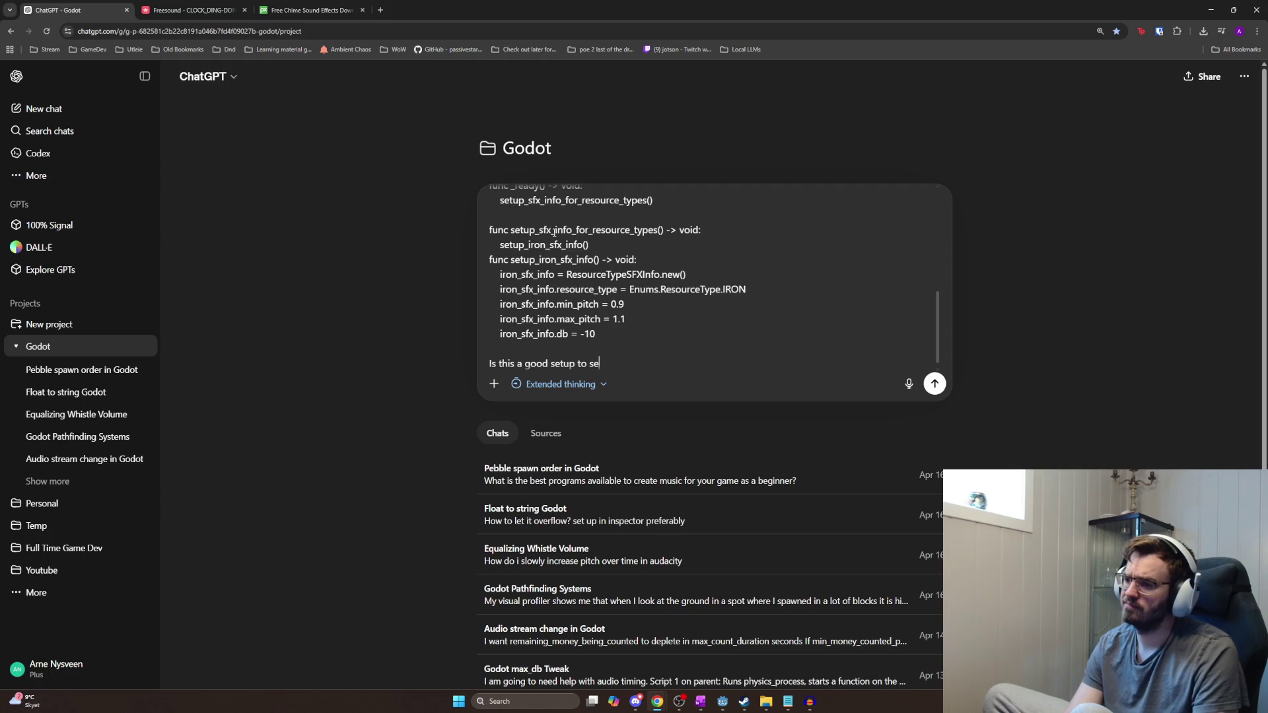
pyautogui.write('nformation')
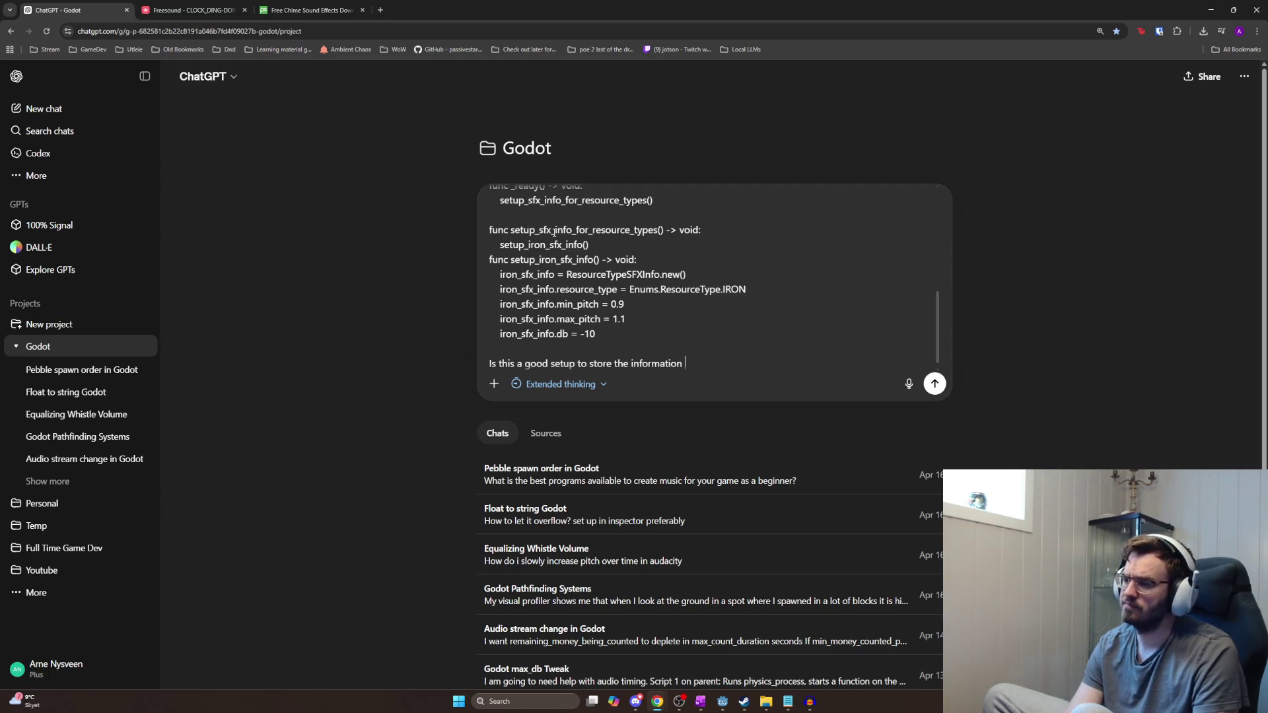
pyautogui.write(' or do you recommend a')
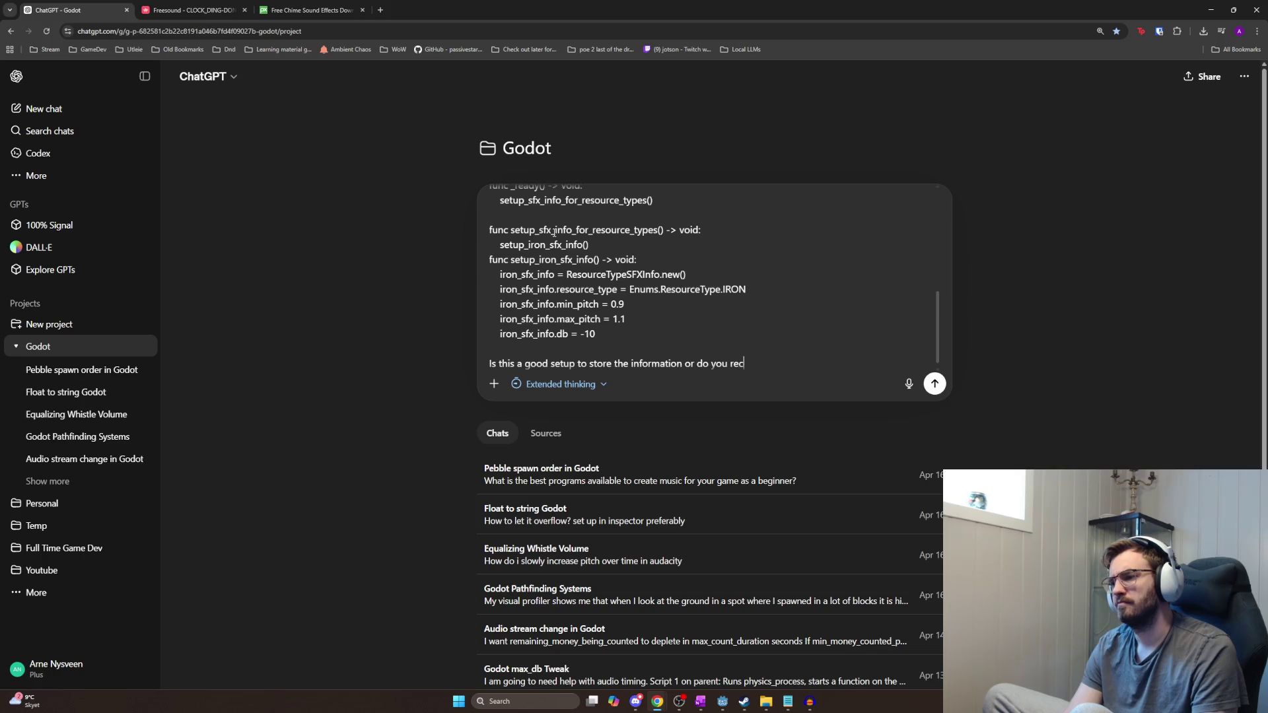
pyautogui.write('nother method _')
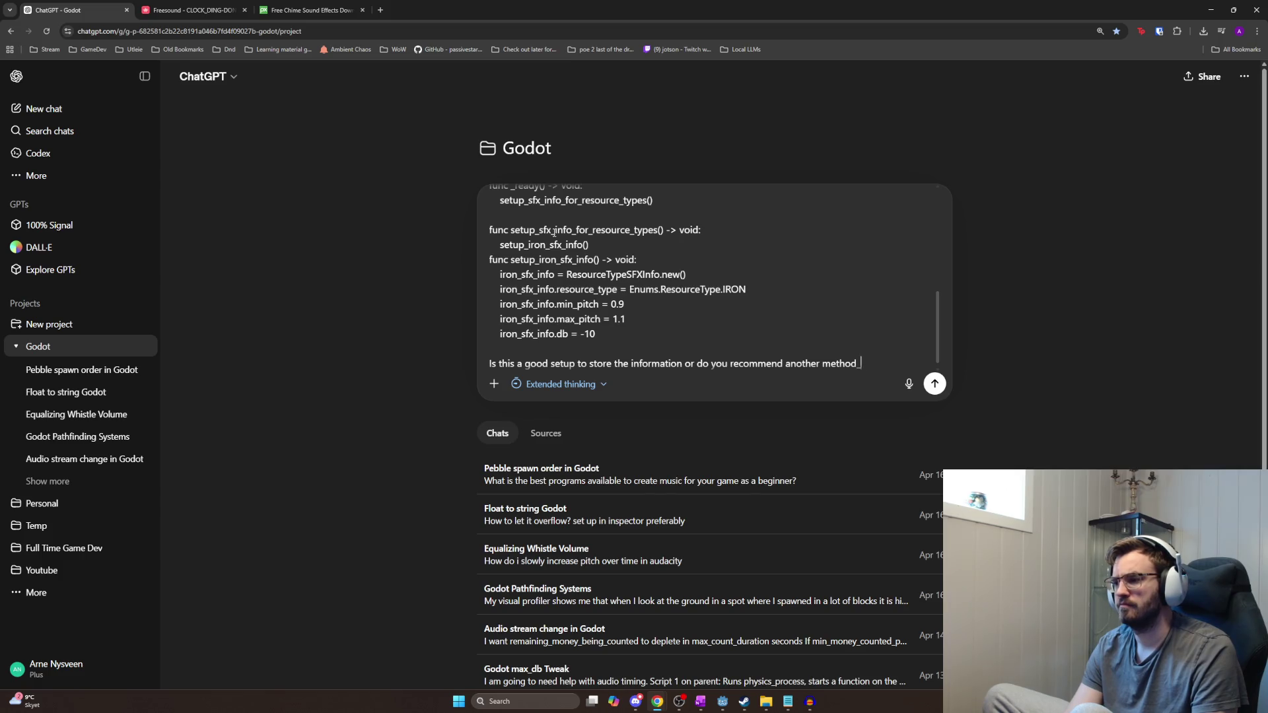
pyautogui.press('BackSpace')
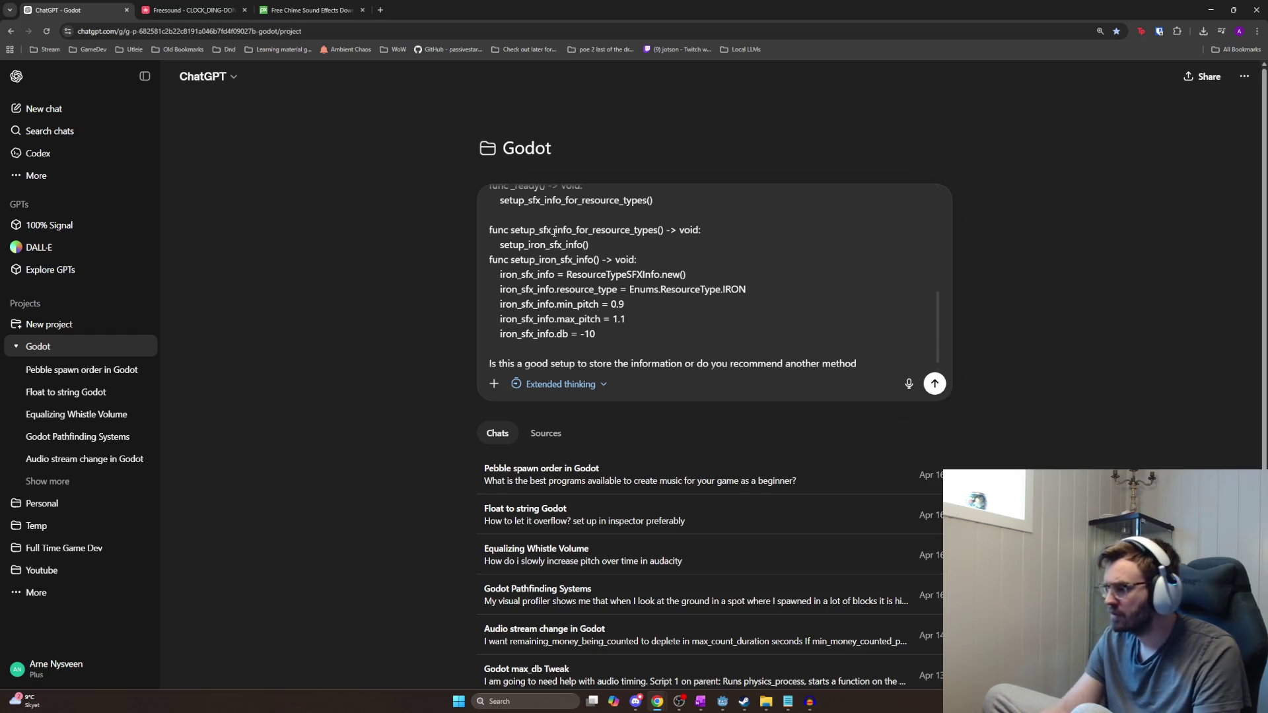
pyautogui.press('super')
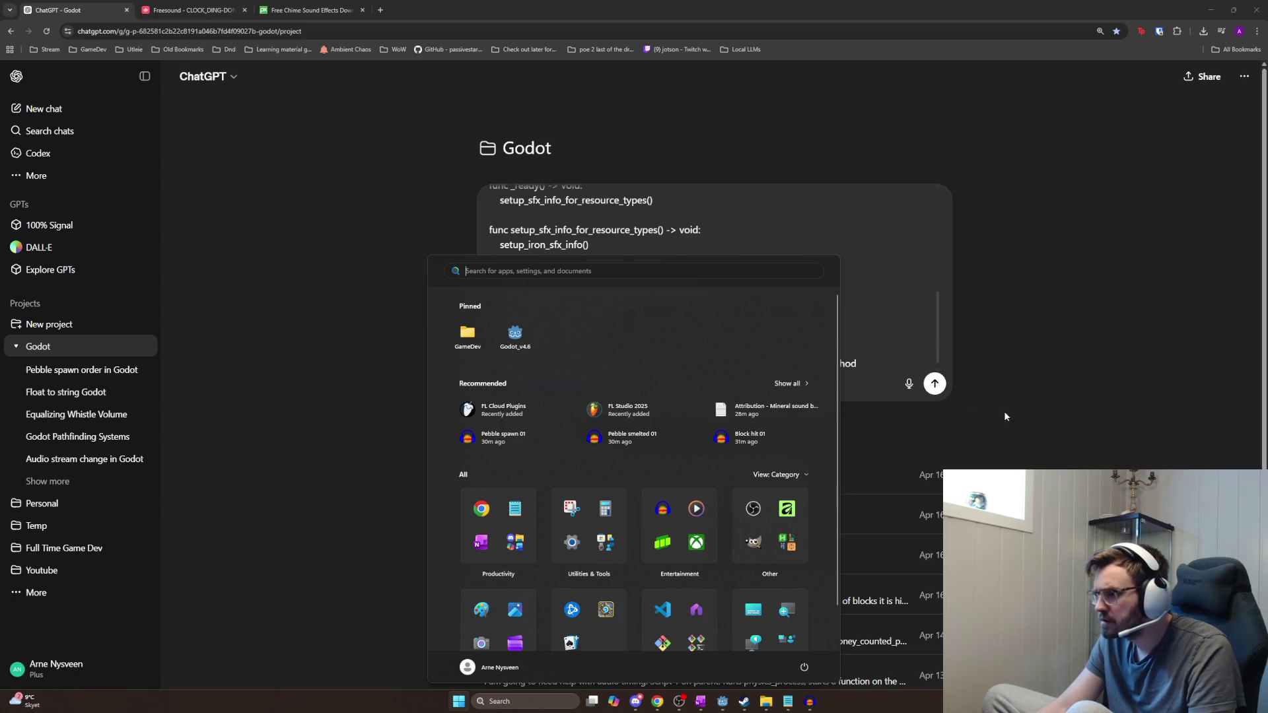
pyautogui.press('Escape')
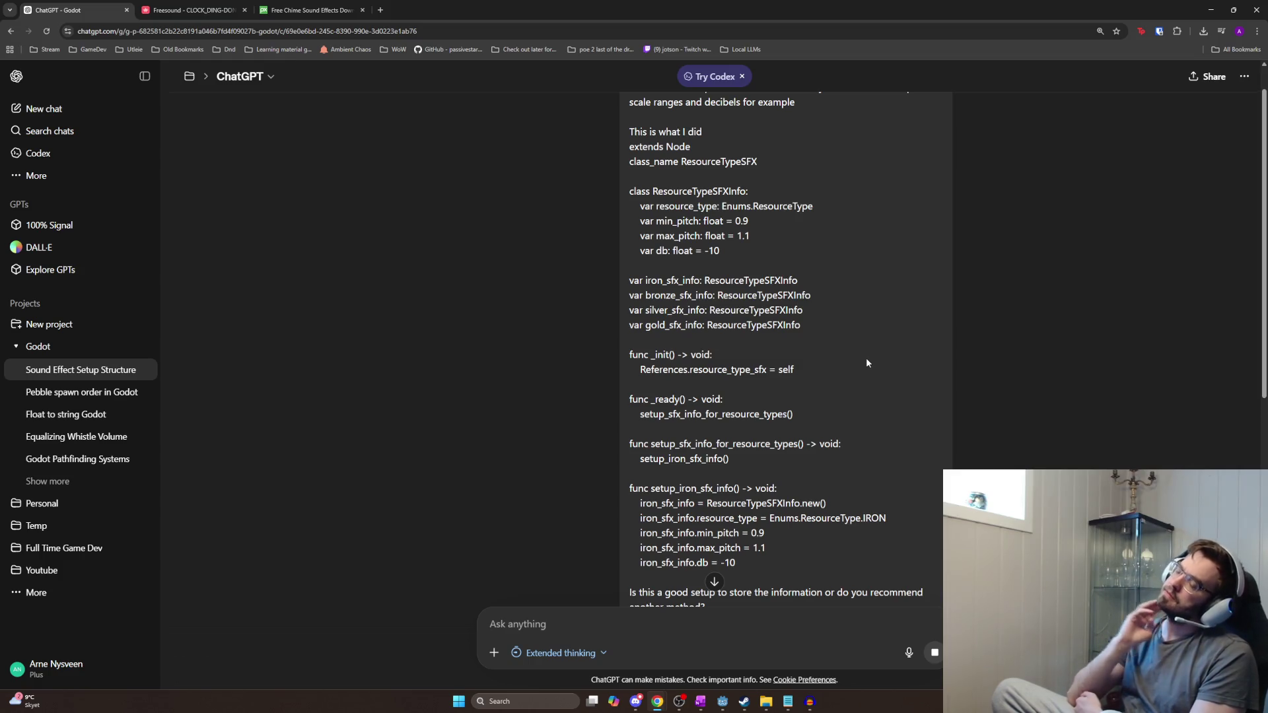
pyautogui.scroll(-3, 878, 377)
pyautogui.scroll(-2, 903, 389)
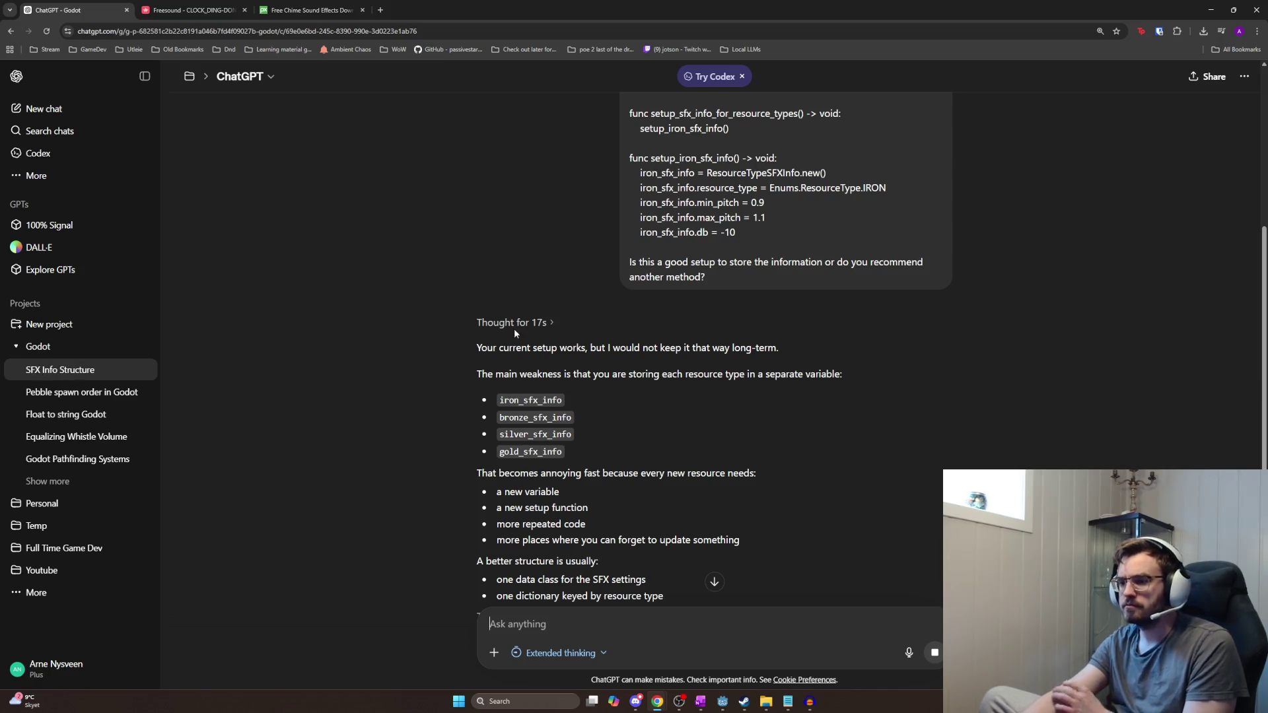
pyautogui.scroll(-2, 529, 350)
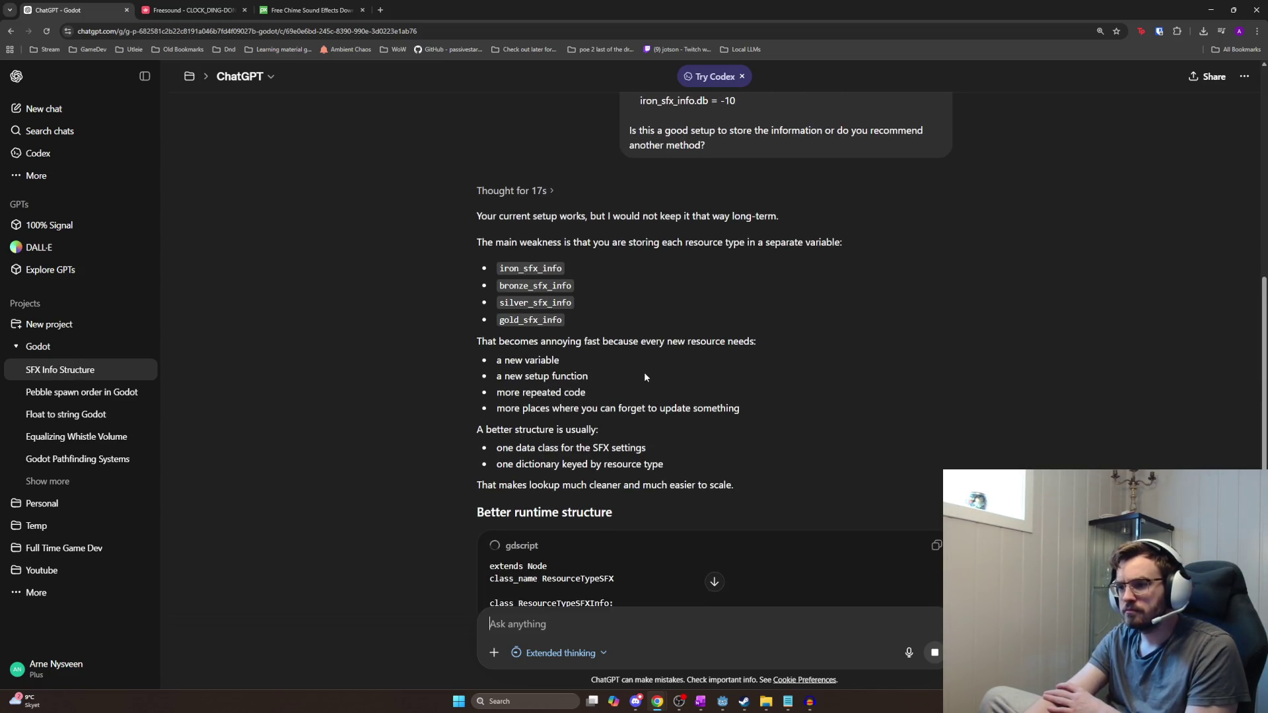
pyautogui.scroll(-1, 636, 373)
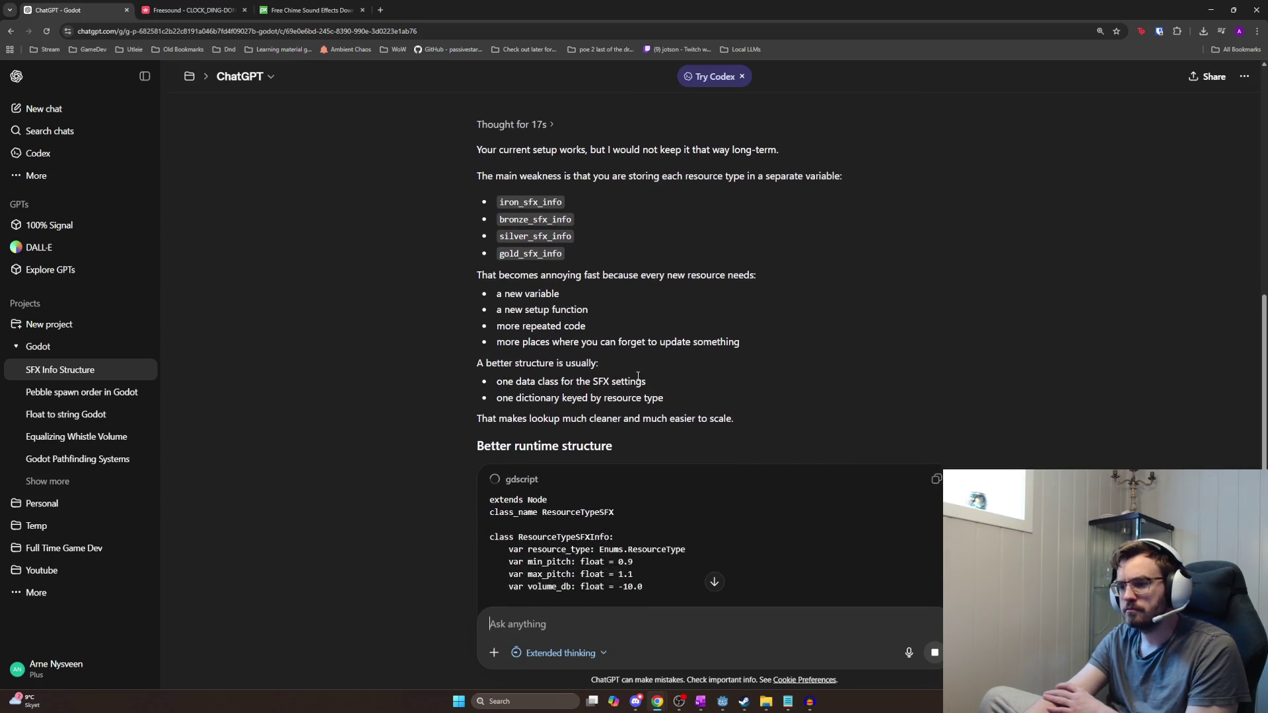
pyautogui.scroll(-1, 626, 370)
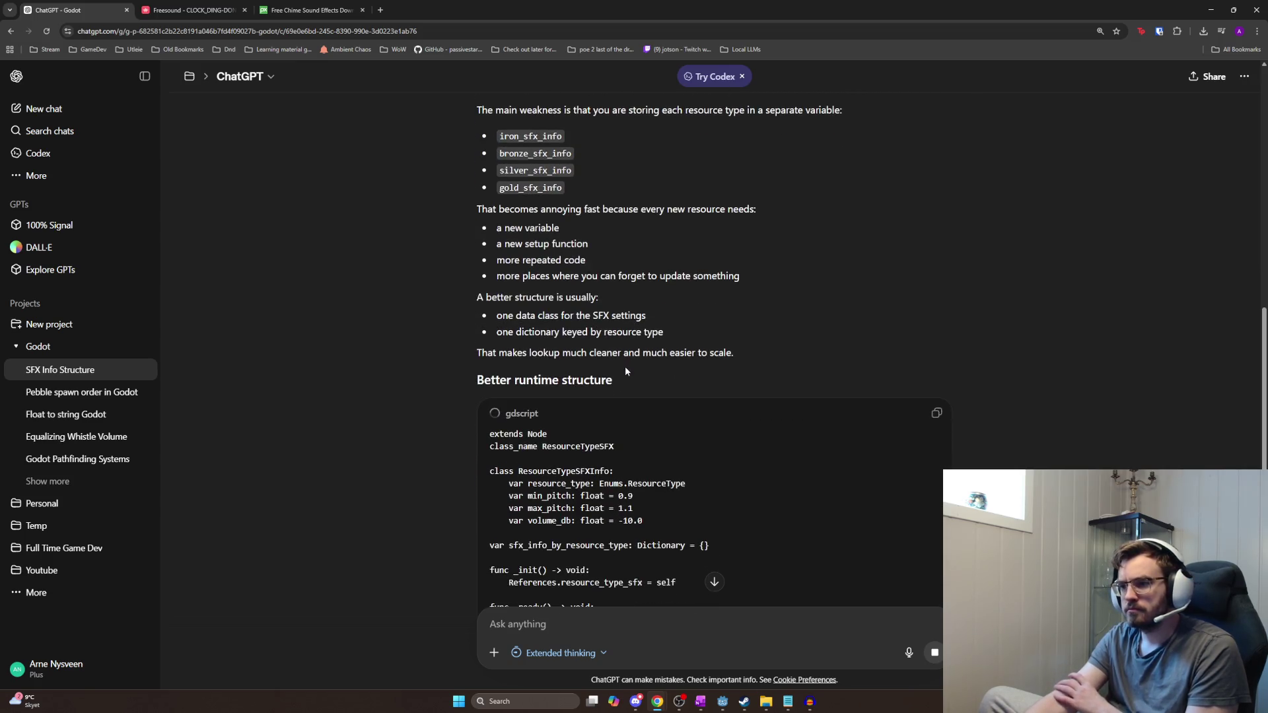
pyautogui.moveTo(497, 316)
pyautogui.mouseDown()
pyautogui.moveTo(647, 317)
pyautogui.moveTo(664, 334)
pyautogui.mouseUp()
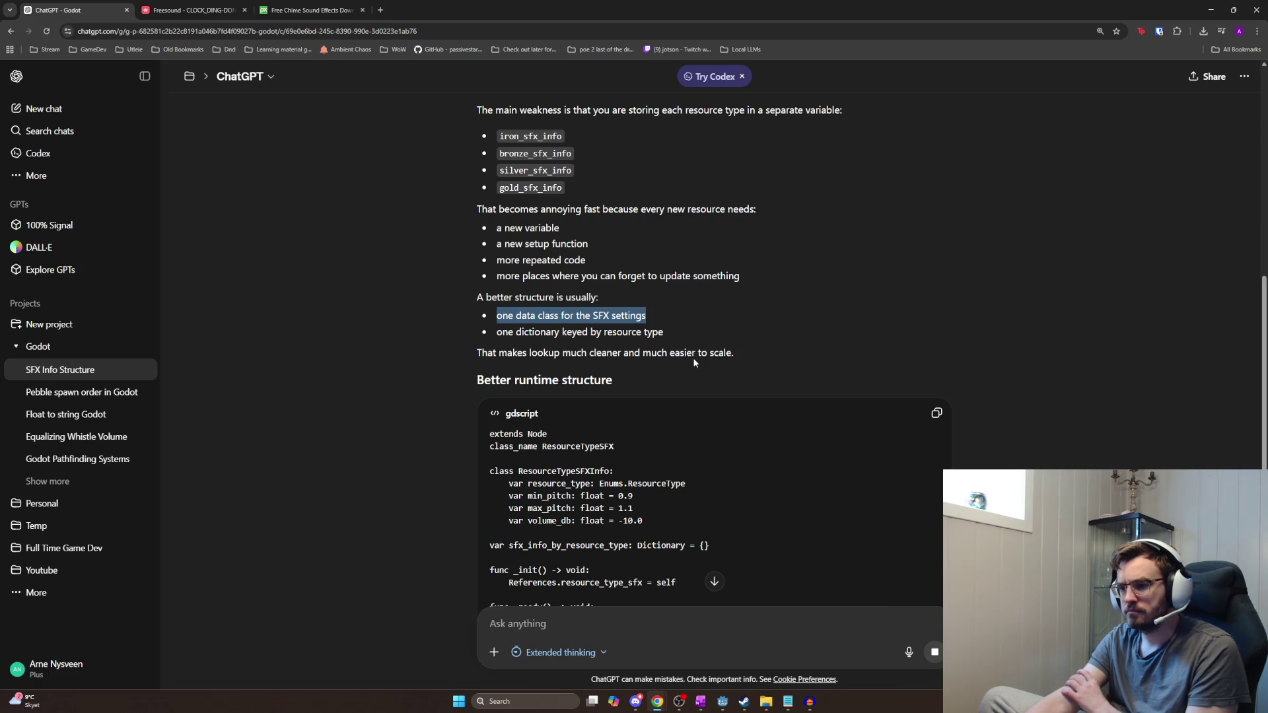
pyautogui.scroll(-2, 692, 358)
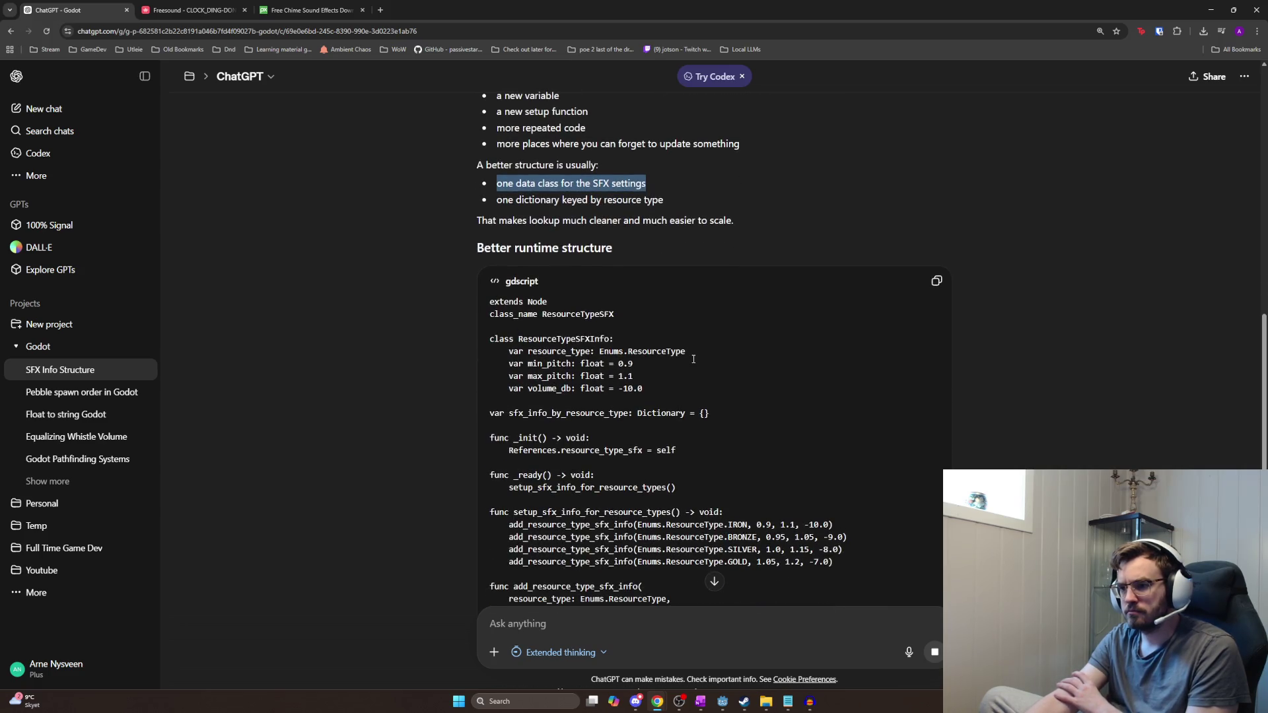
pyautogui.scroll(1, 606, 375)
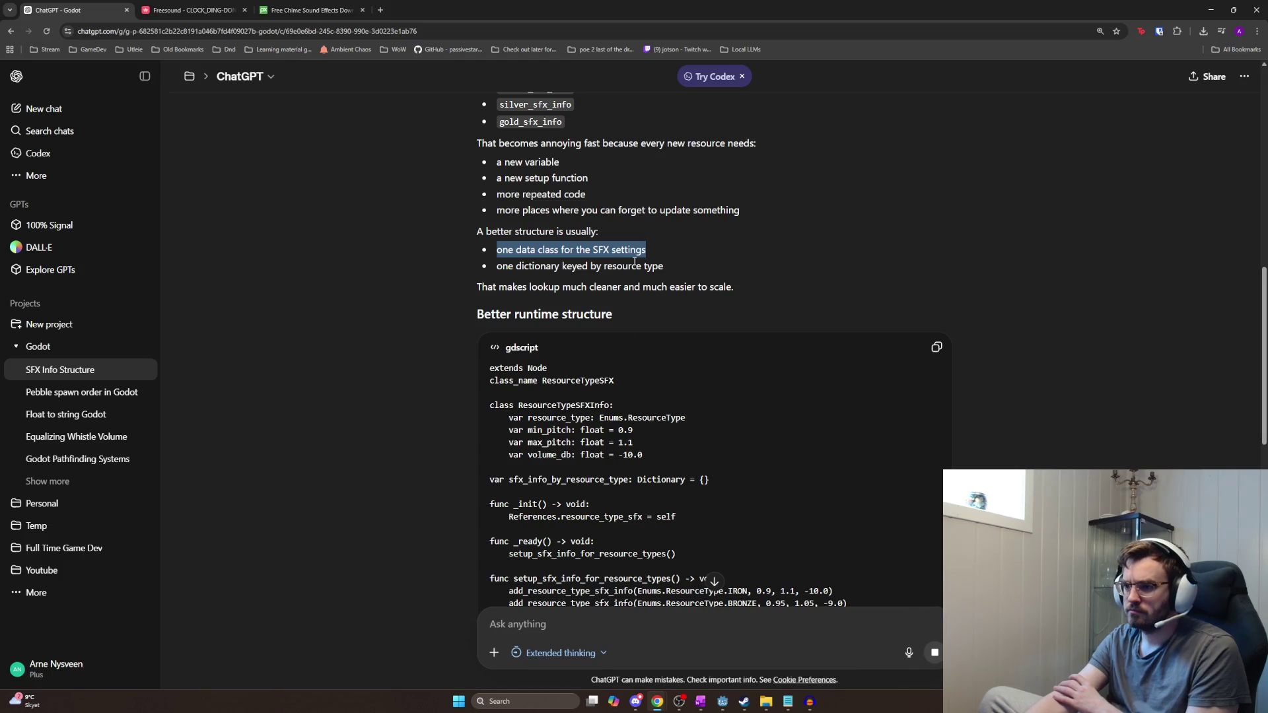
pyautogui.moveTo(496, 266); pyautogui.dragTo(545, 266)
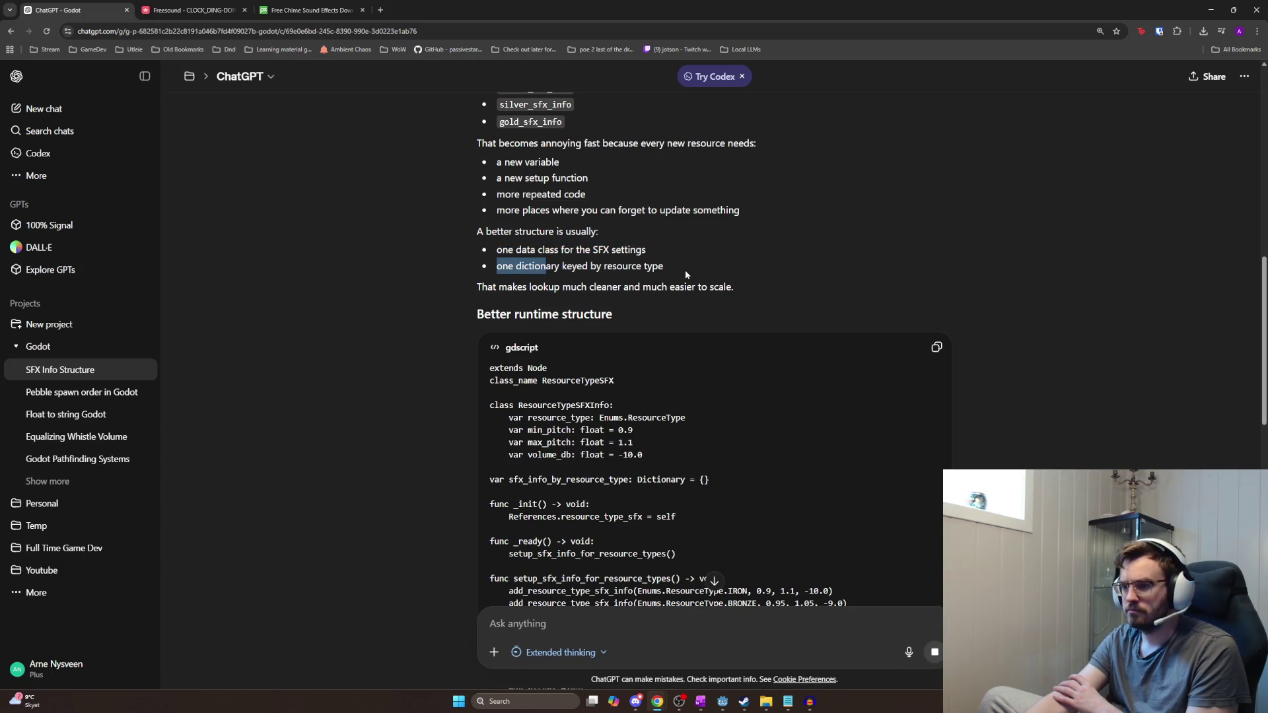
pyautogui.keyDown('shift'); pyautogui.click(662, 266); pyautogui.keyUp('shift')
pyautogui.moveTo(477, 286); pyautogui.dragTo(725, 289)
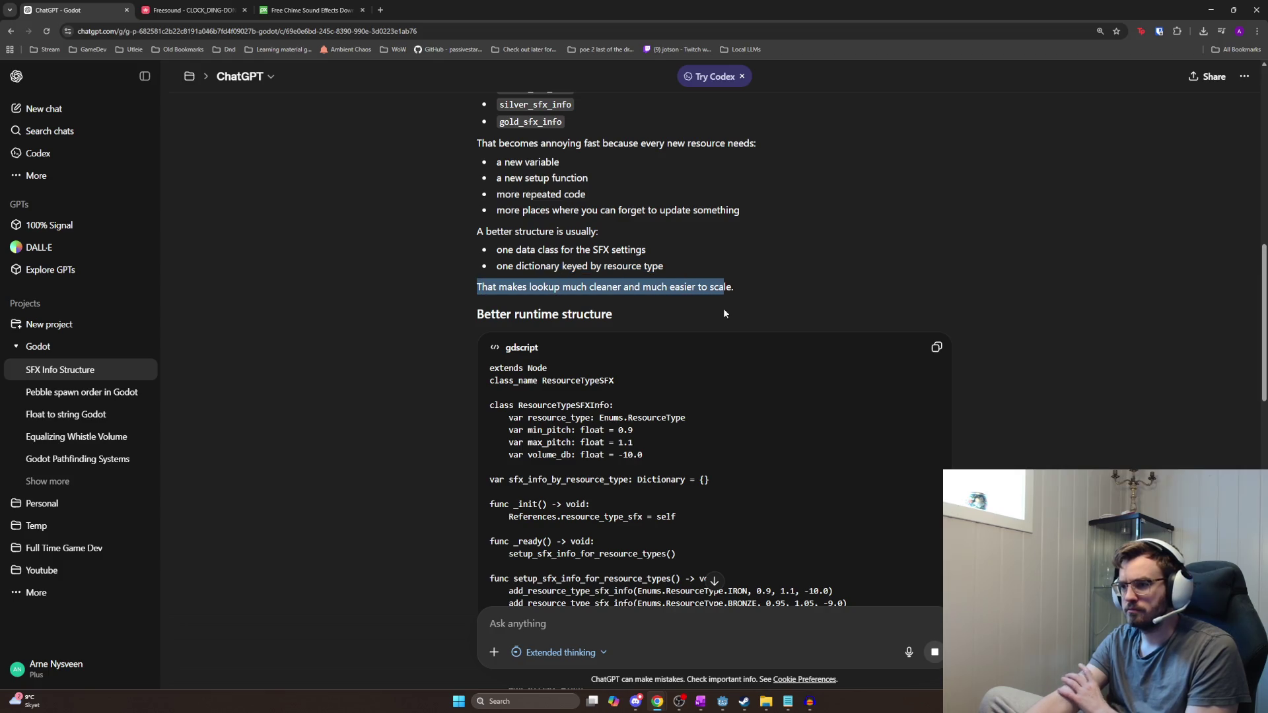
pyautogui.scroll(-3, 677, 312)
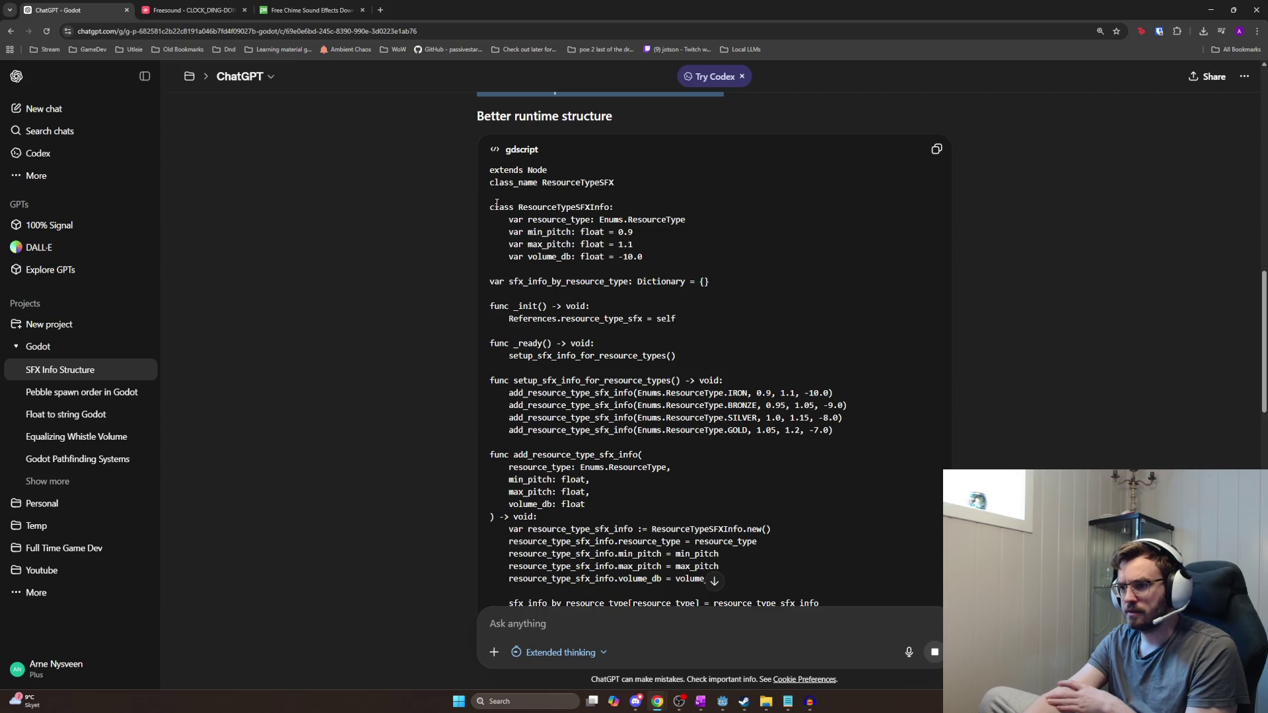
pyautogui.moveTo(495, 204)
pyautogui.mouseDown()
pyautogui.moveTo(775, 294)
pyautogui.moveTo(608, 280)
pyautogui.mouseUp()
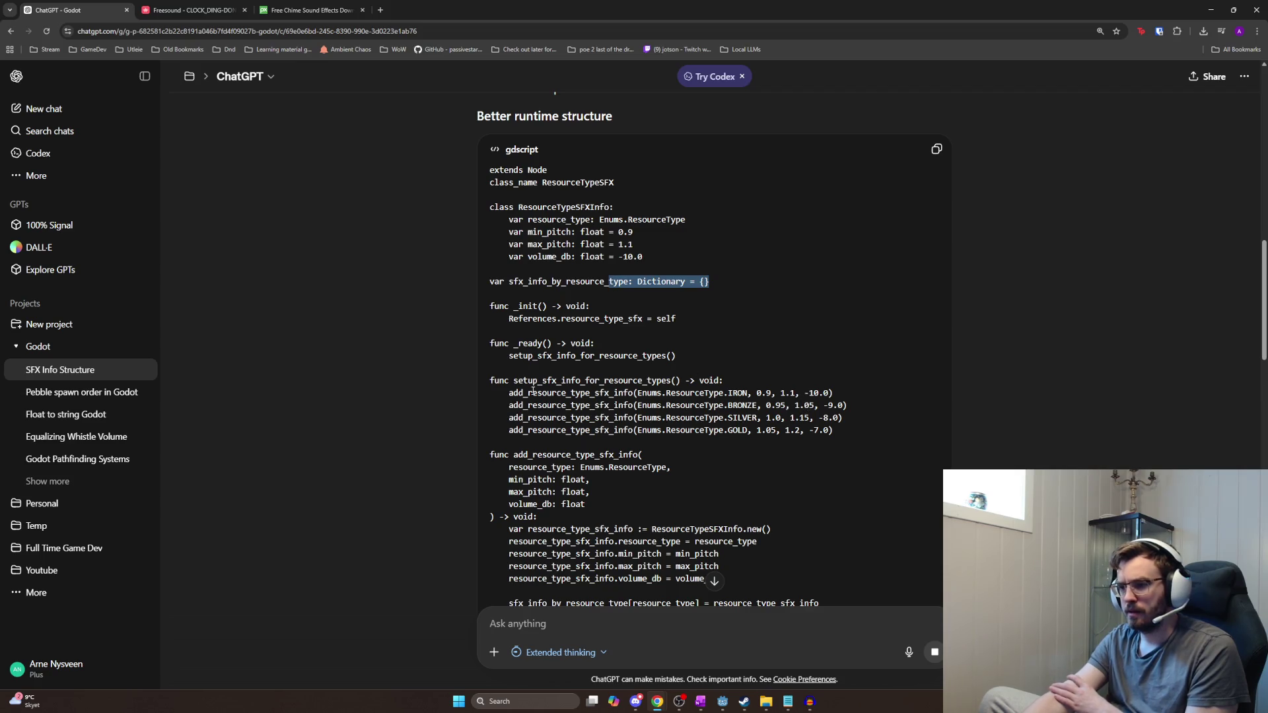
pyautogui.moveTo(507, 393)
pyautogui.mouseDown()
pyautogui.moveTo(871, 405)
pyautogui.moveTo(862, 394)
pyautogui.moveTo(855, 446)
pyautogui.mouseUp()
pyautogui.moveTo(755, 393)
pyautogui.mouseDown()
pyautogui.moveTo(836, 394)
pyautogui.moveTo(850, 410)
pyautogui.mouseUp()
pyautogui.click(796, 392)
pyautogui.click(851, 409)
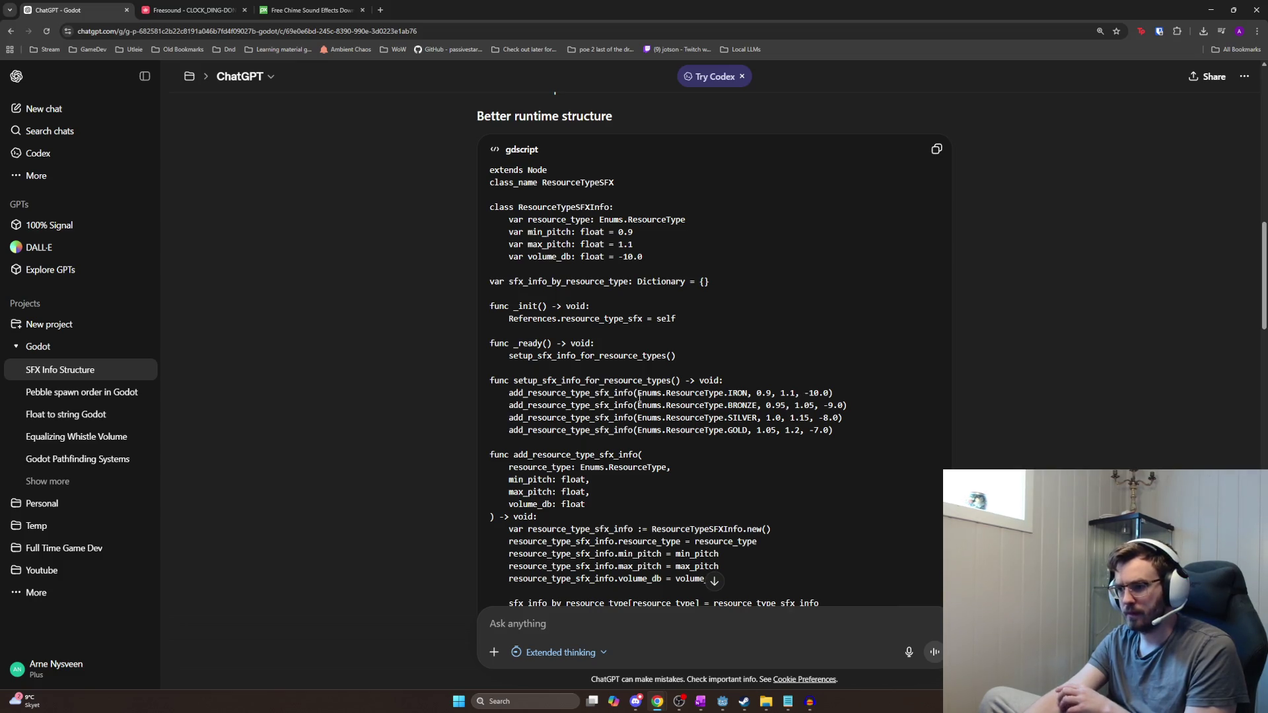
pyautogui.scroll(-1, 766, 418)
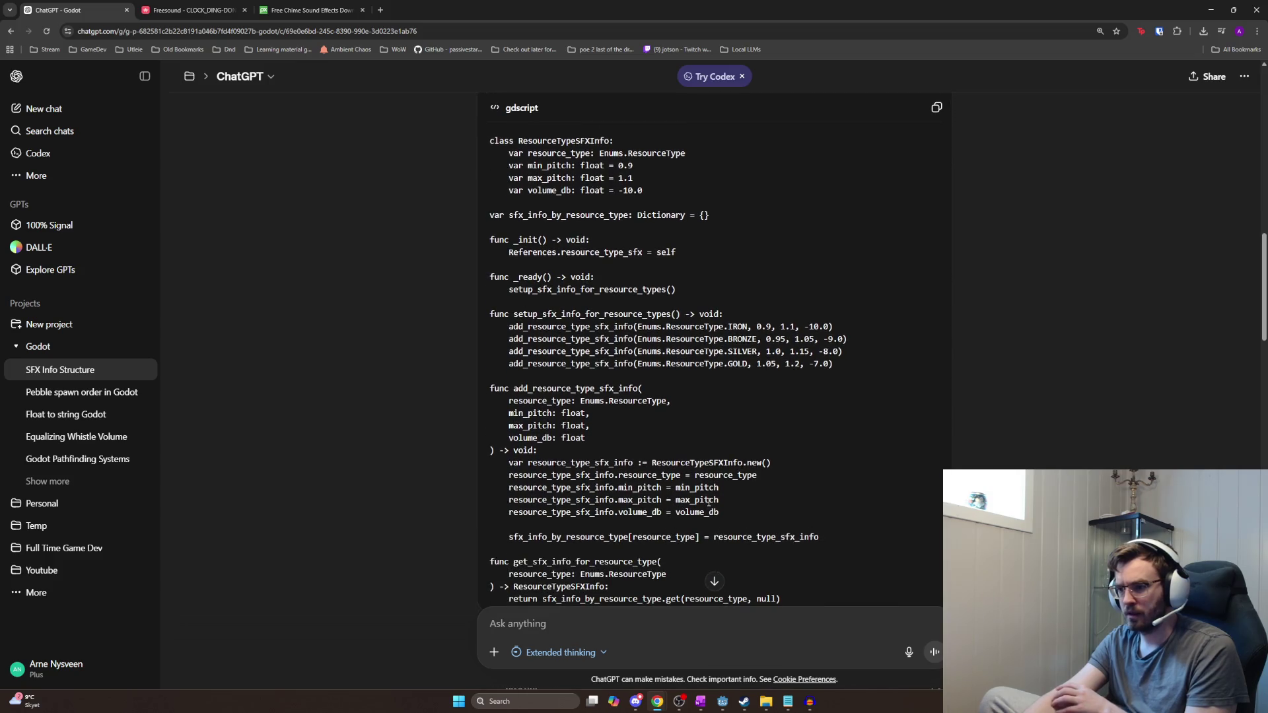
pyautogui.scroll(-1, 709, 503)
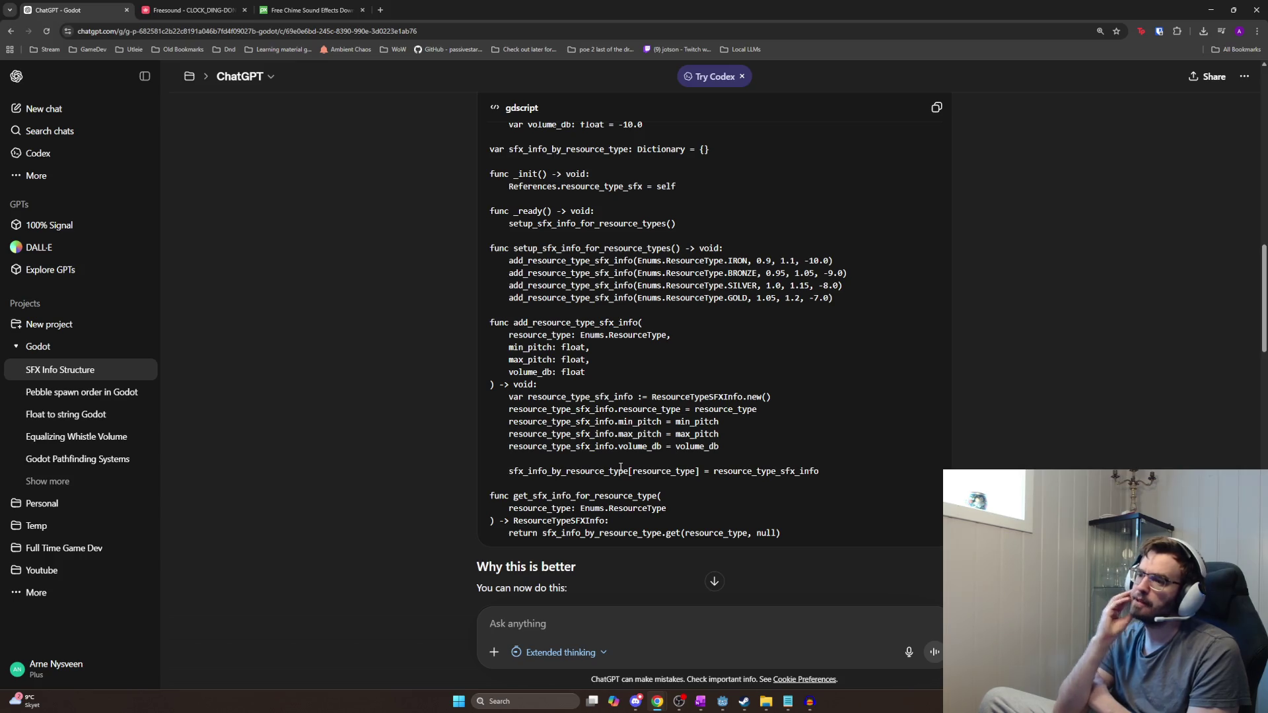
pyautogui.moveTo(748, 261); pyautogui.dragTo(637, 262)
pyautogui.moveTo(755, 273)
pyautogui.mouseDown()
pyautogui.moveTo(654, 263)
pyautogui.moveTo(648, 277)
pyautogui.mouseUp()
pyautogui.scroll(1, 648, 277)
pyautogui.click(721, 333)
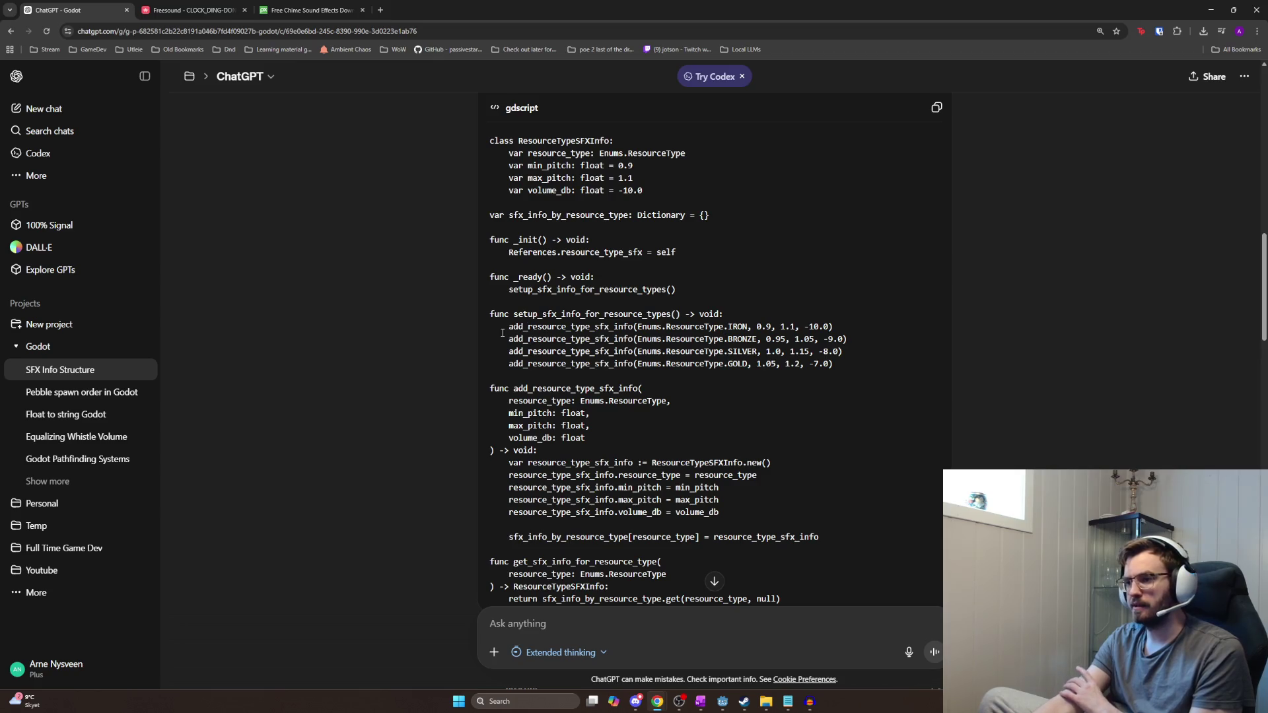
pyautogui.moveTo(500, 393)
pyautogui.mouseDown()
pyautogui.moveTo(739, 478)
pyautogui.moveTo(716, 513)
pyautogui.moveTo(505, 475)
pyautogui.mouseUp()
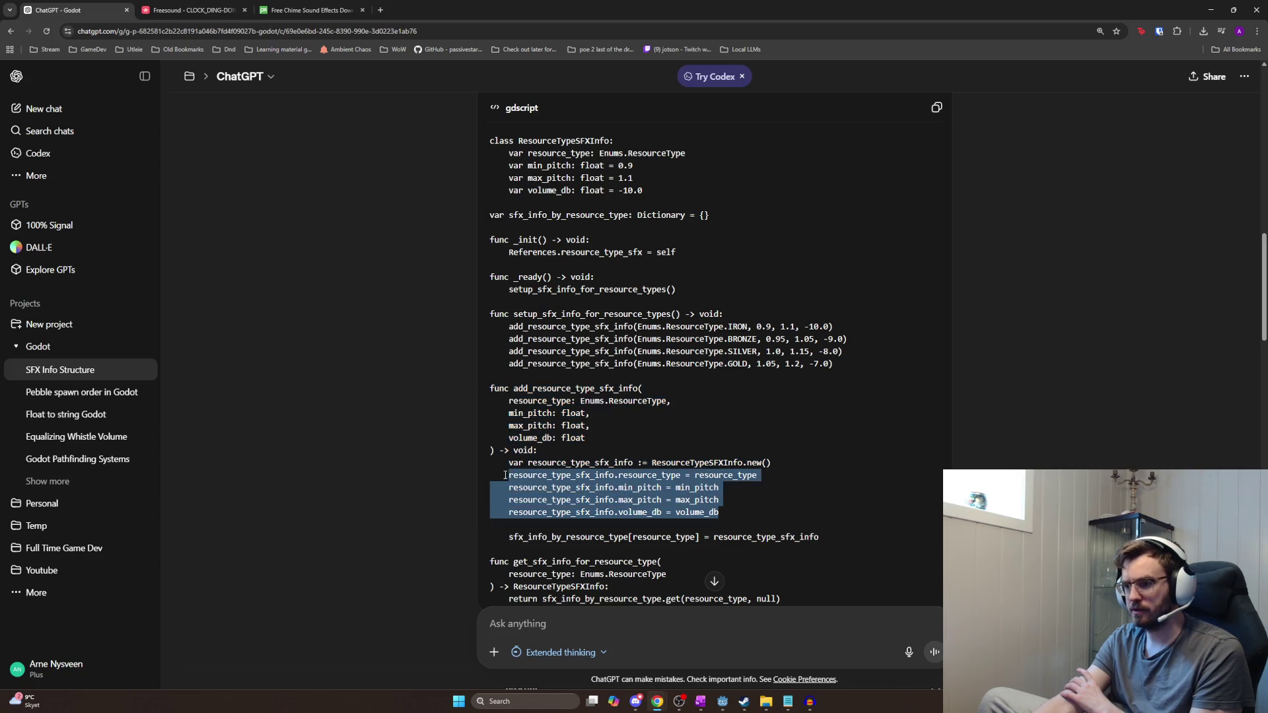
pyautogui.click(575, 322)
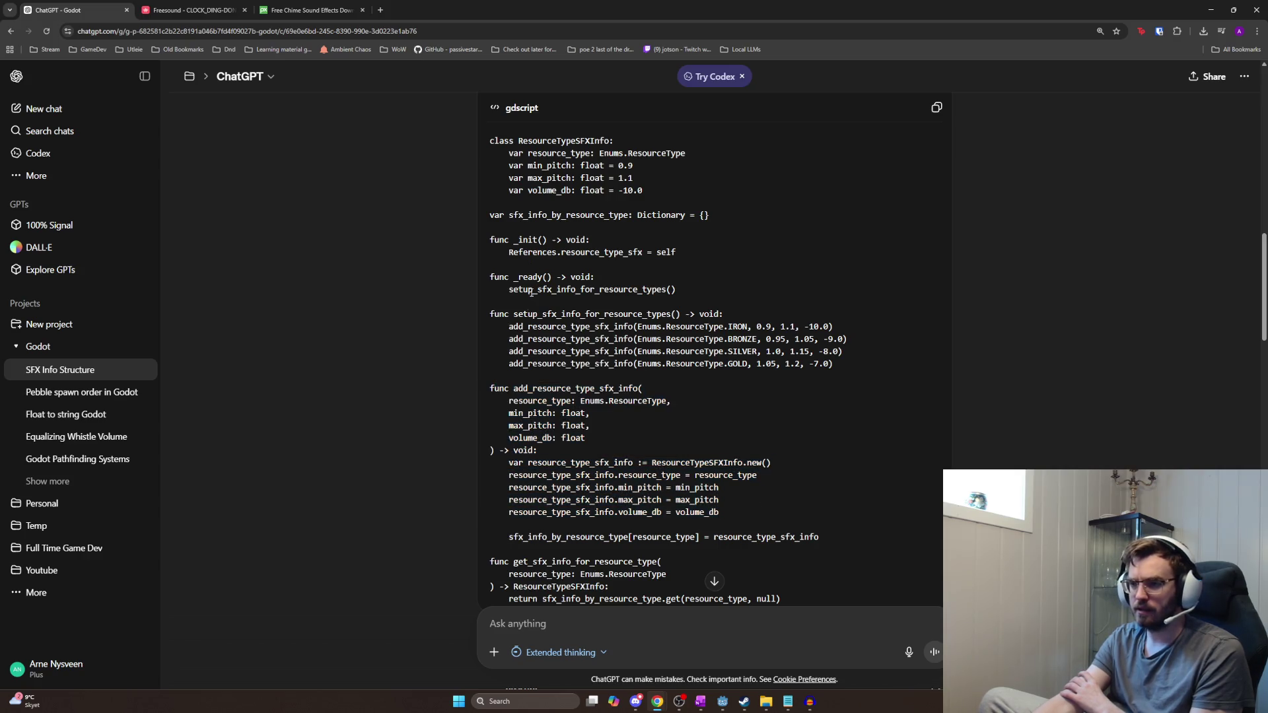
pyautogui.moveTo(508, 326); pyautogui.dragTo(543, 326)
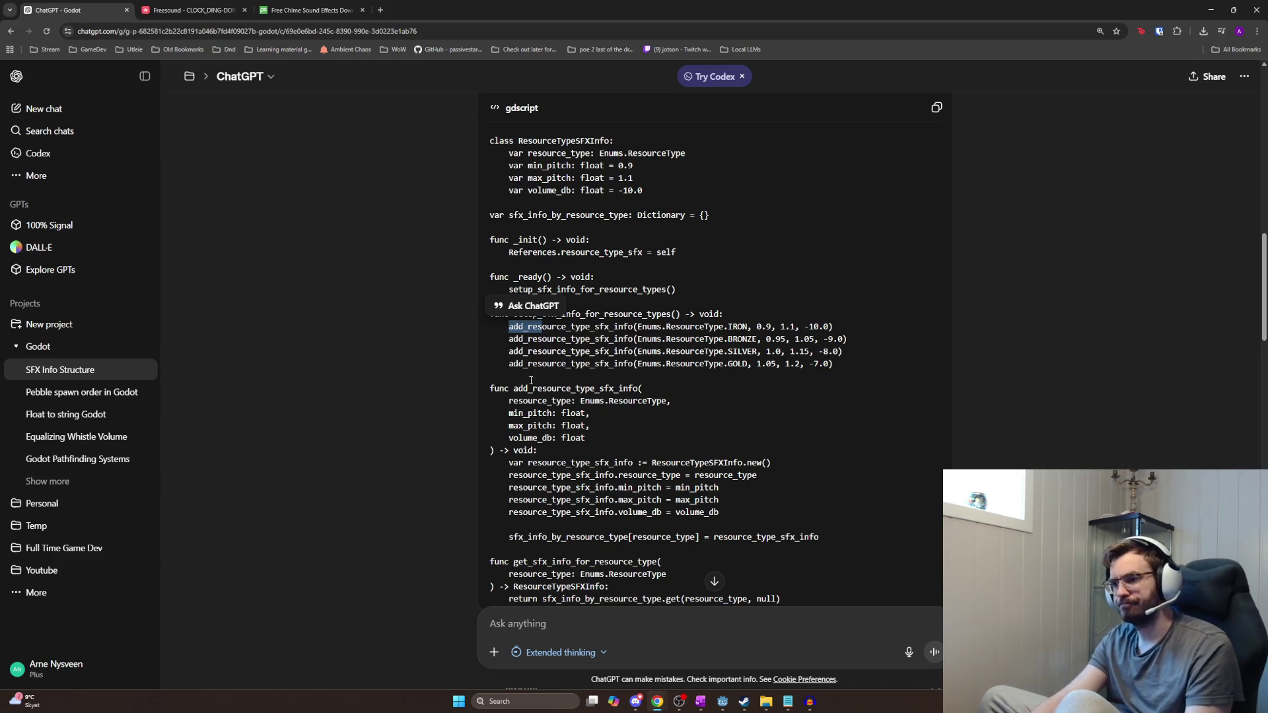
pyautogui.click(508, 325)
pyautogui.hotkey('alt', 'Tab')
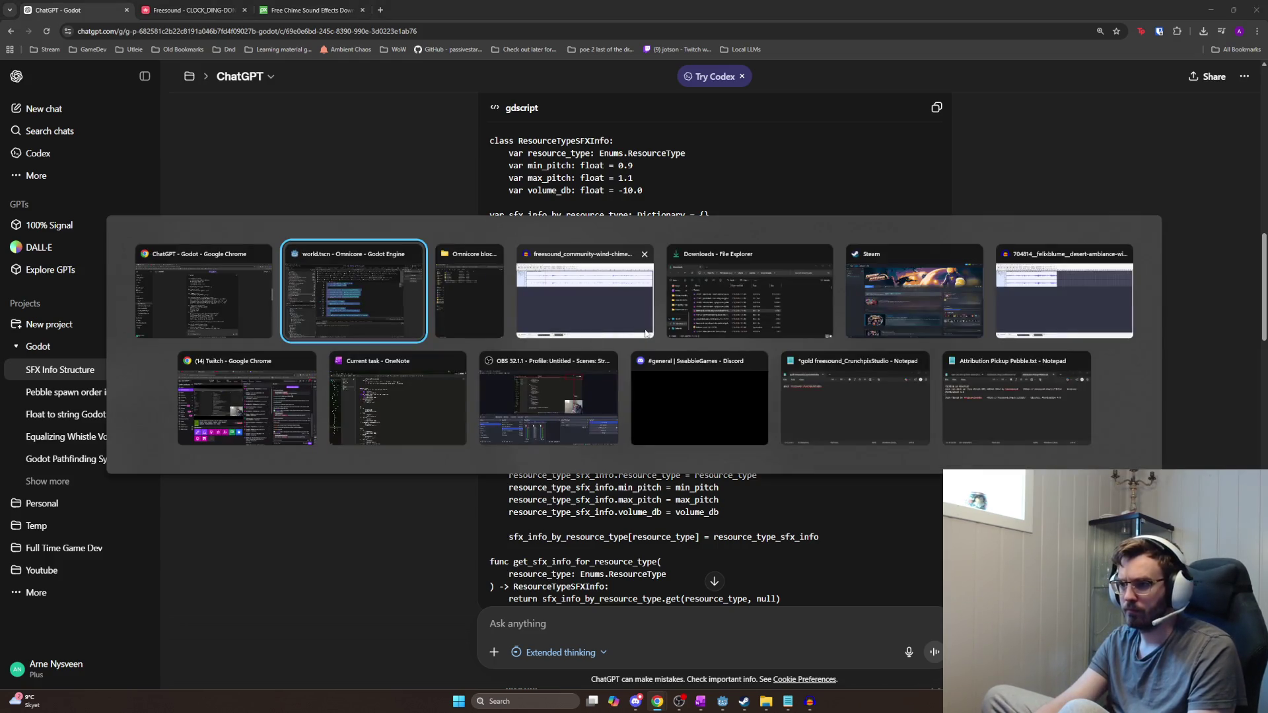
pyautogui.scroll(-3, 585, 365)
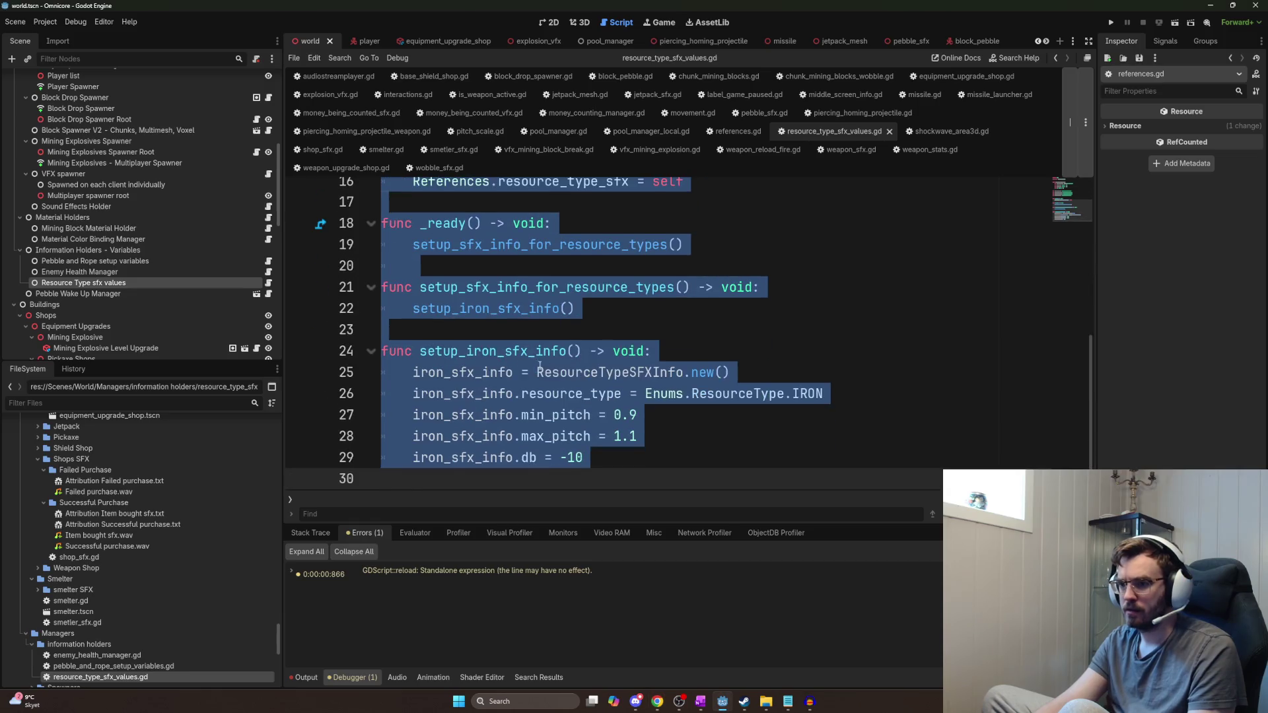
pyautogui.click(462, 350)
pyautogui.doubleClick(462, 372)
pyautogui.moveTo(536, 372); pyautogui.dragTo(730, 372)
pyautogui.click(740, 373)
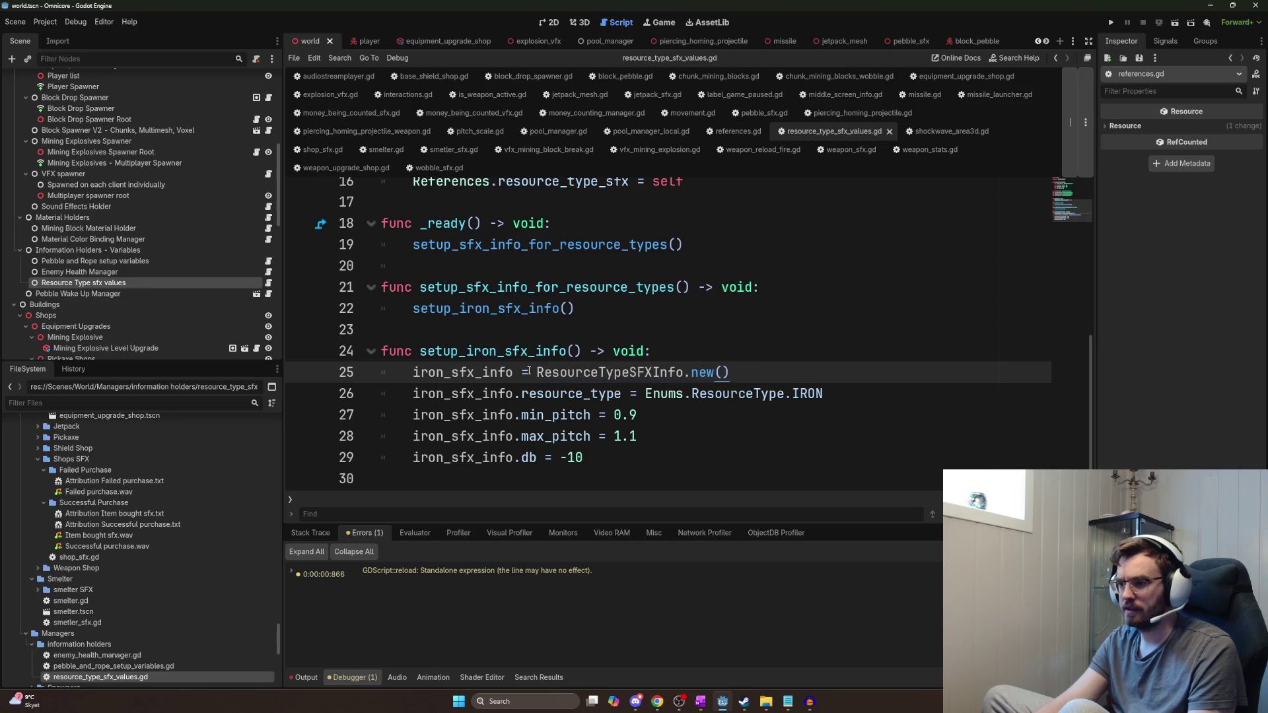
pyautogui.moveTo(536, 373); pyautogui.dragTo(642, 484)
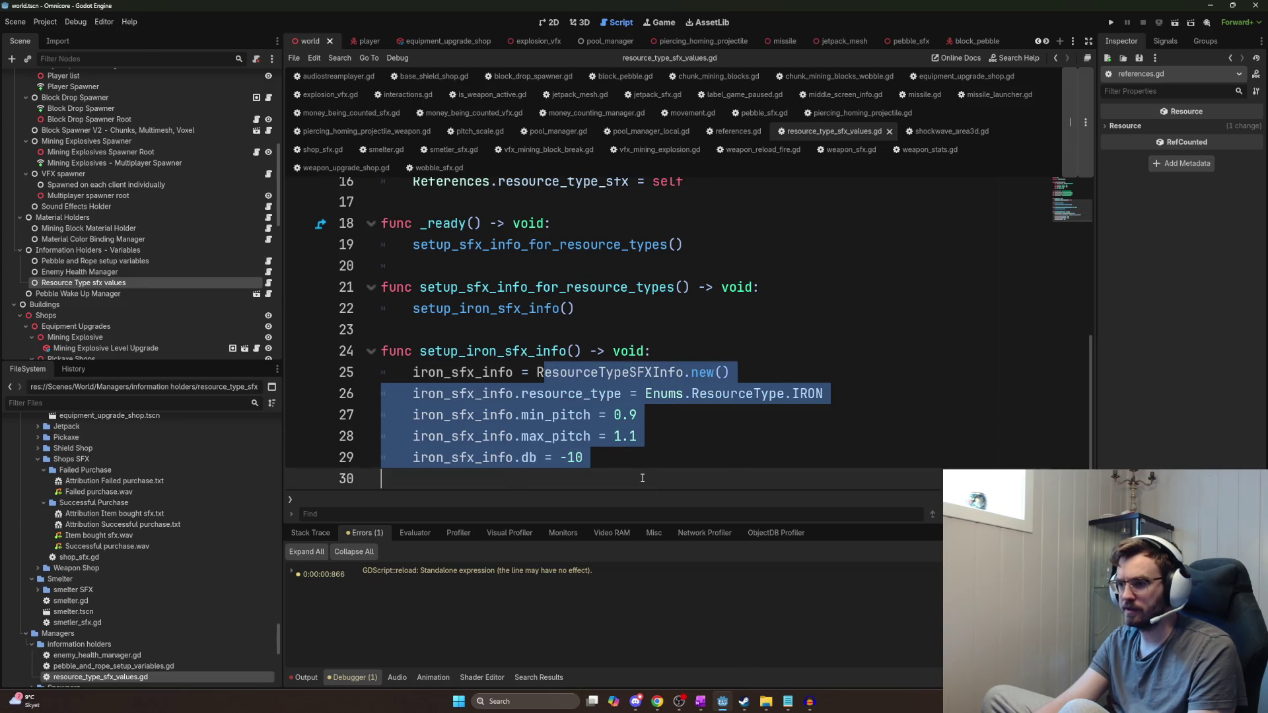
pyautogui.hotkey('alt', 'Tab')
pyautogui.scroll(-5, 771, 334)
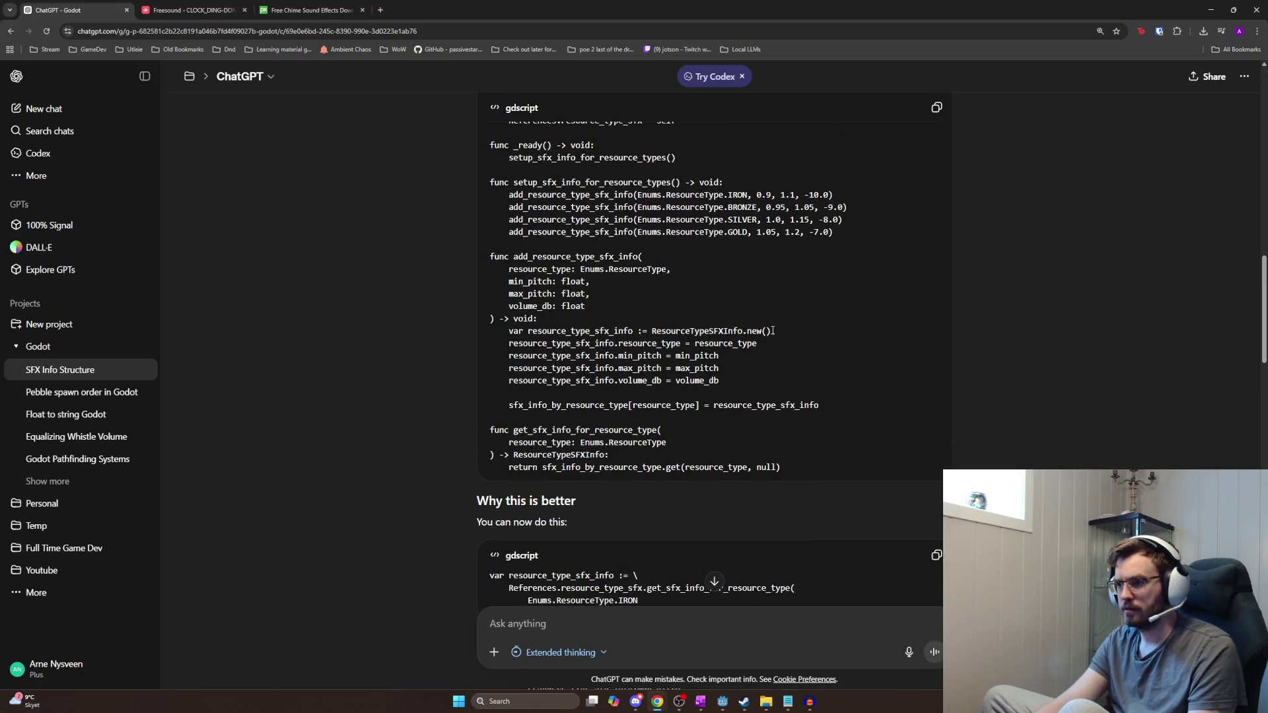
pyautogui.scroll(-3, 726, 426)
pyautogui.hotkey('alt', 'Tab')
pyautogui.scroll(2, 611, 393)
pyautogui.scroll(3, 612, 393)
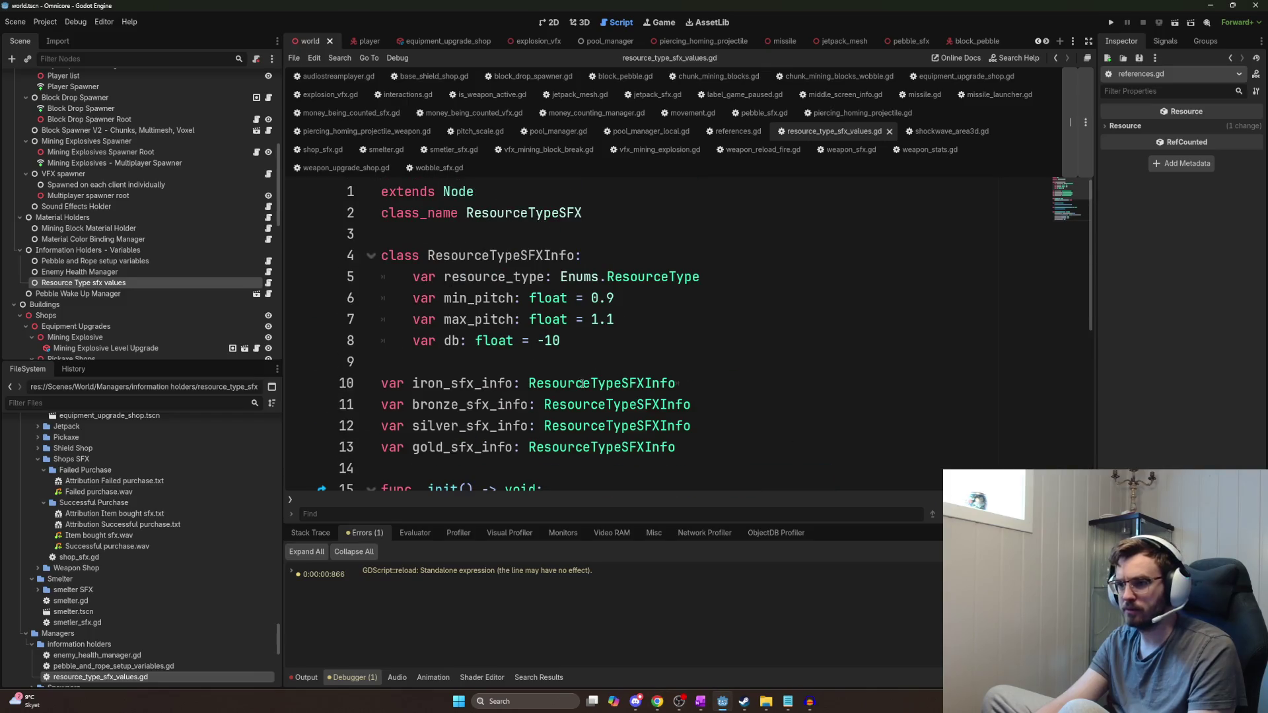
pyautogui.moveTo(414, 383)
pyautogui.mouseDown()
pyautogui.moveTo(694, 404)
pyautogui.moveTo(693, 447)
pyautogui.mouseUp()
pyautogui.click(704, 448)
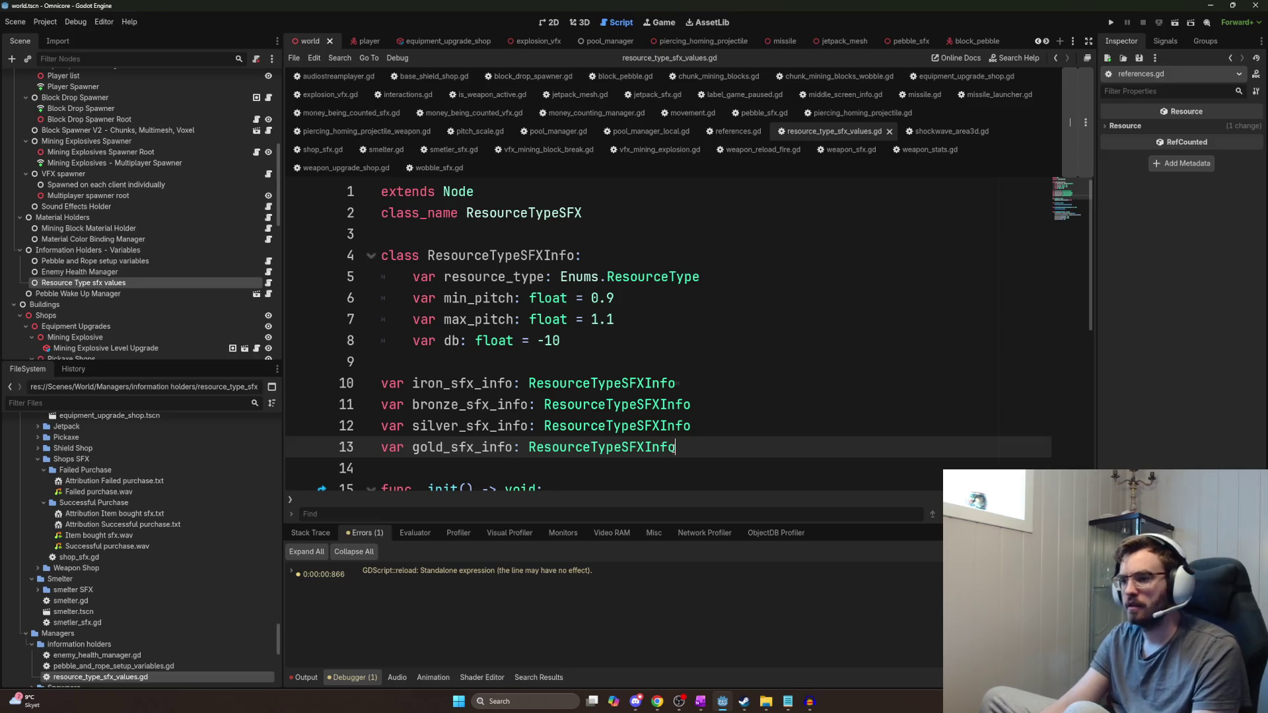
pyautogui.hotkey('alt', 'Tab')
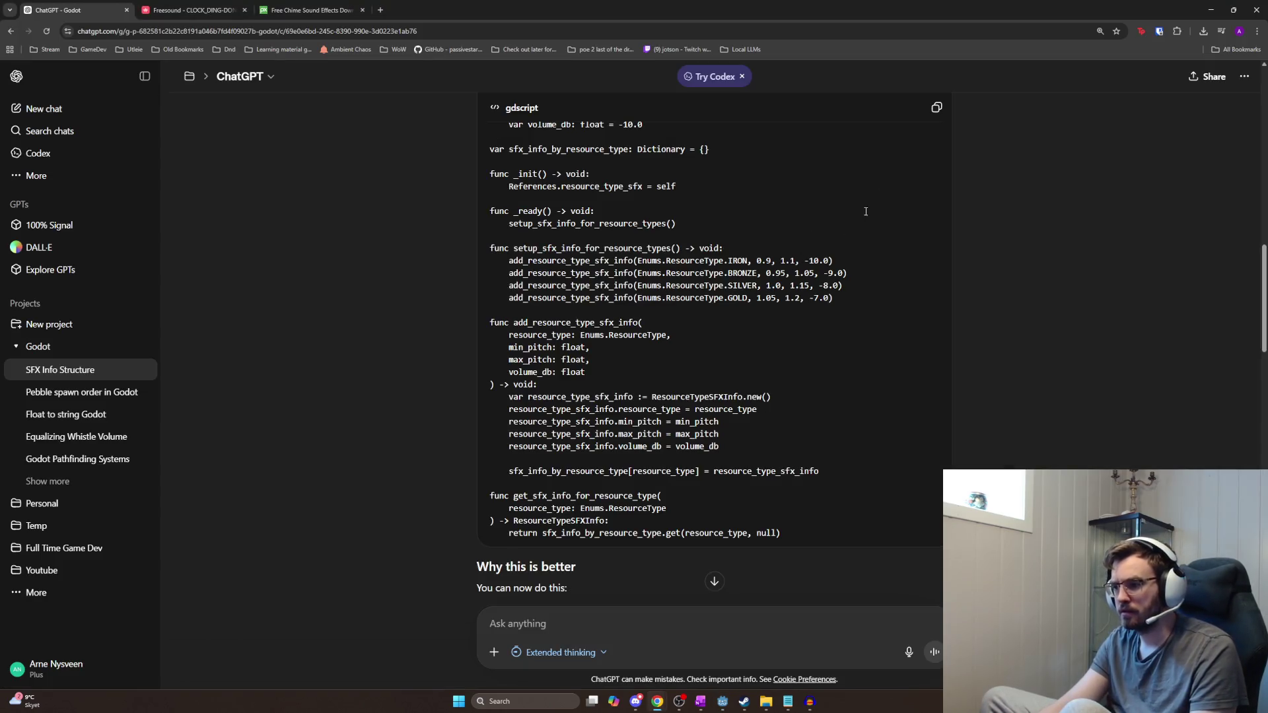
pyautogui.click(936, 107)
pyautogui.hotkey('alt', 'Tab')
# Replace the script with the copied ResourceTypeSFX code and indent the return-type line 40
pyautogui.hotkey('ctrl', 'a')
pyautogui.hotkey('ctrl', 'v')
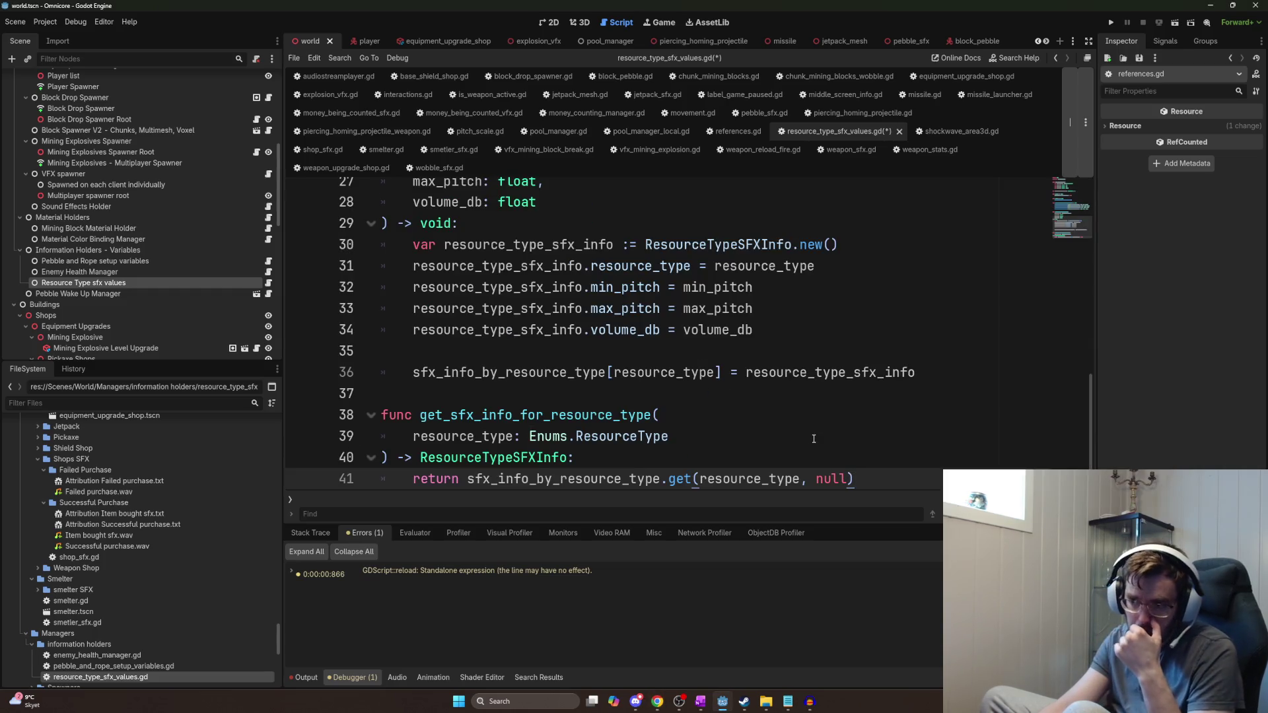
pyautogui.tripleClick(636, 453)
pyautogui.press('Tab')
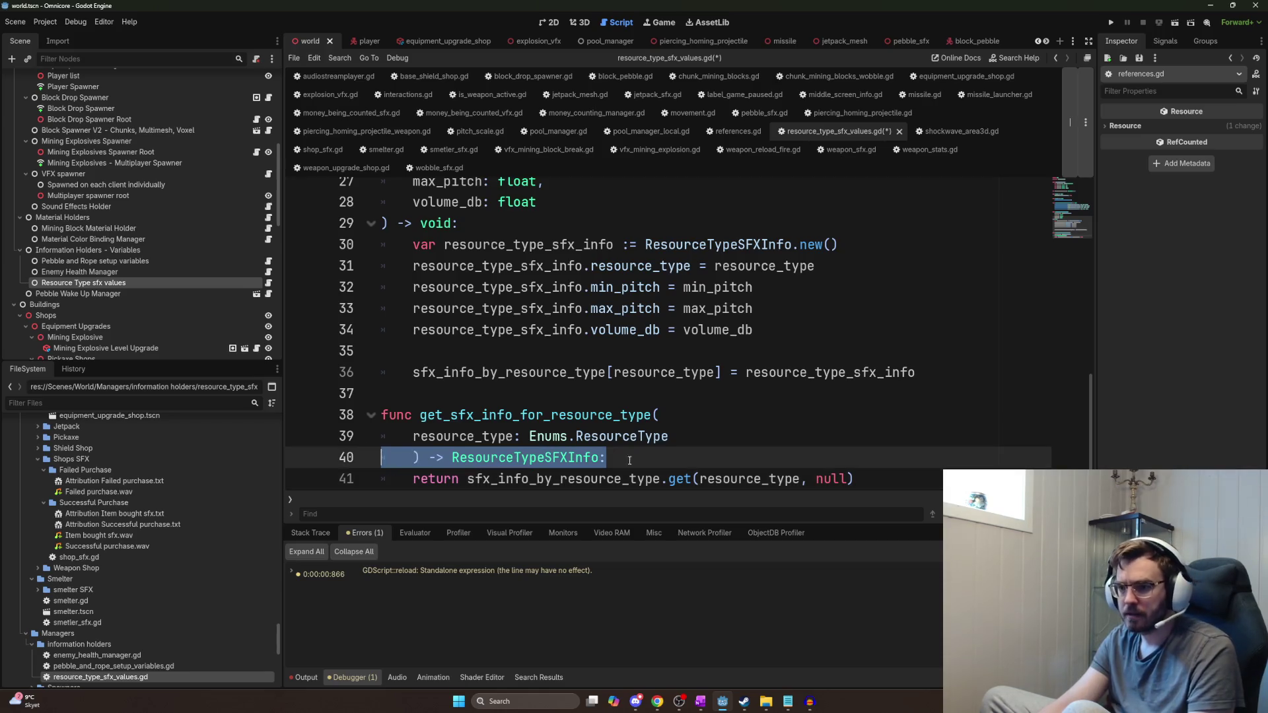
pyautogui.click(684, 455)
pyautogui.press('Return')
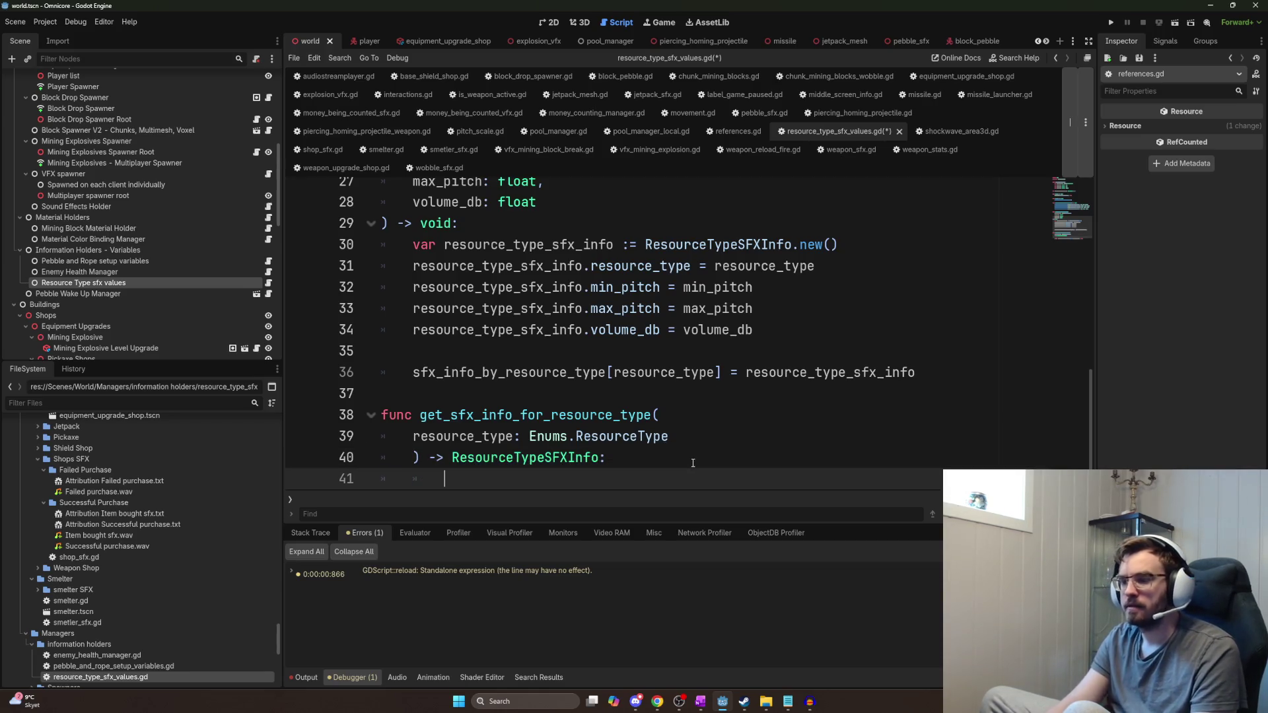
# Indent the ') -> void:' line 29 and open a blank line after it
pyautogui.scroll(2, 637, 401)
pyautogui.scroll(1, 637, 401)
pyautogui.tripleClick(563, 351)
pyautogui.press('Tab')
pyautogui.click(563, 352)
pyautogui.press('Return')
# Review the class name, References registration and setup assignments, ending after the setup function header
pyautogui.scroll(3, 571, 353)
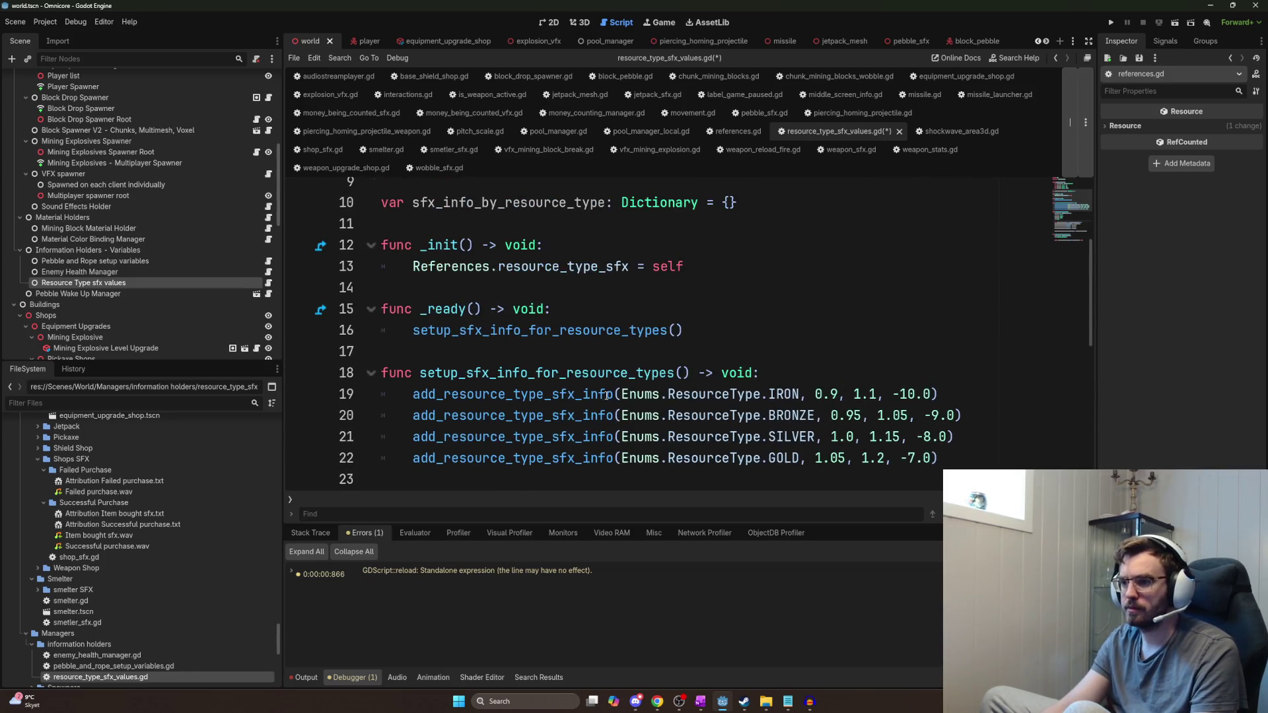
pyautogui.scroll(3, 614, 401)
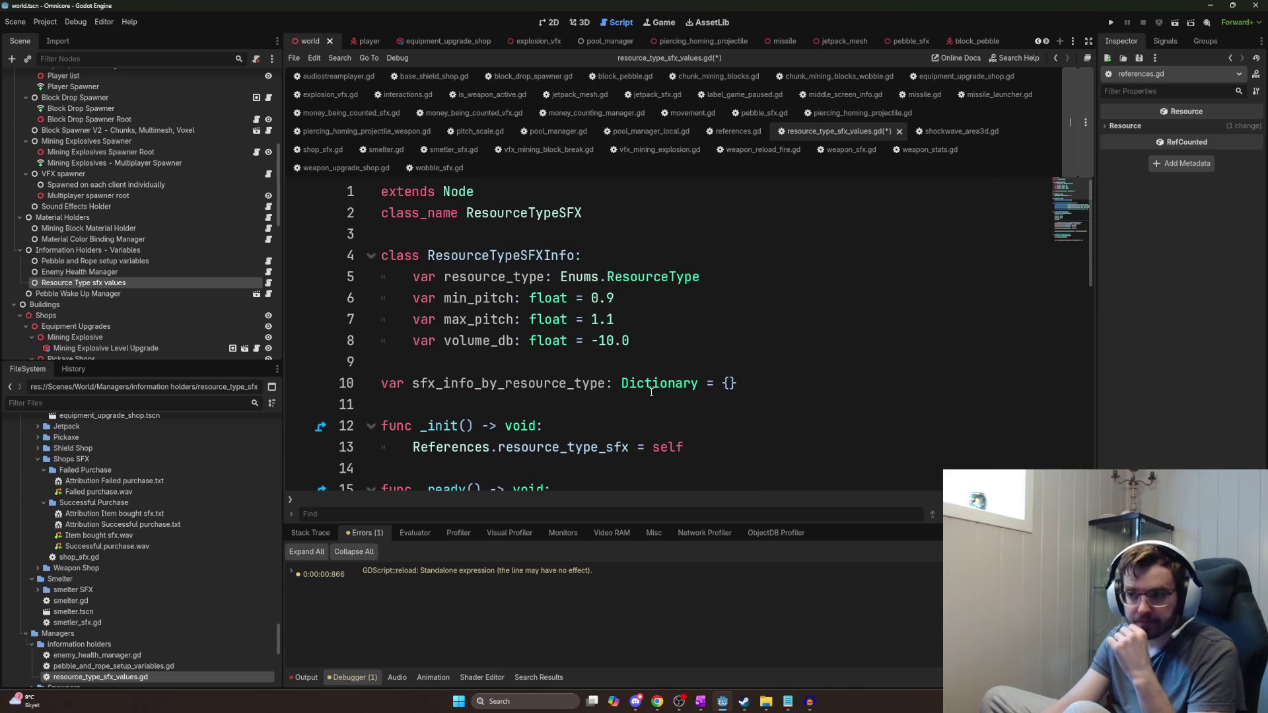
pyautogui.doubleClick(522, 213)
pyautogui.moveTo(467, 213); pyautogui.dragTo(579, 221)
pyautogui.click(594, 218)
pyautogui.scroll(-3, 693, 376)
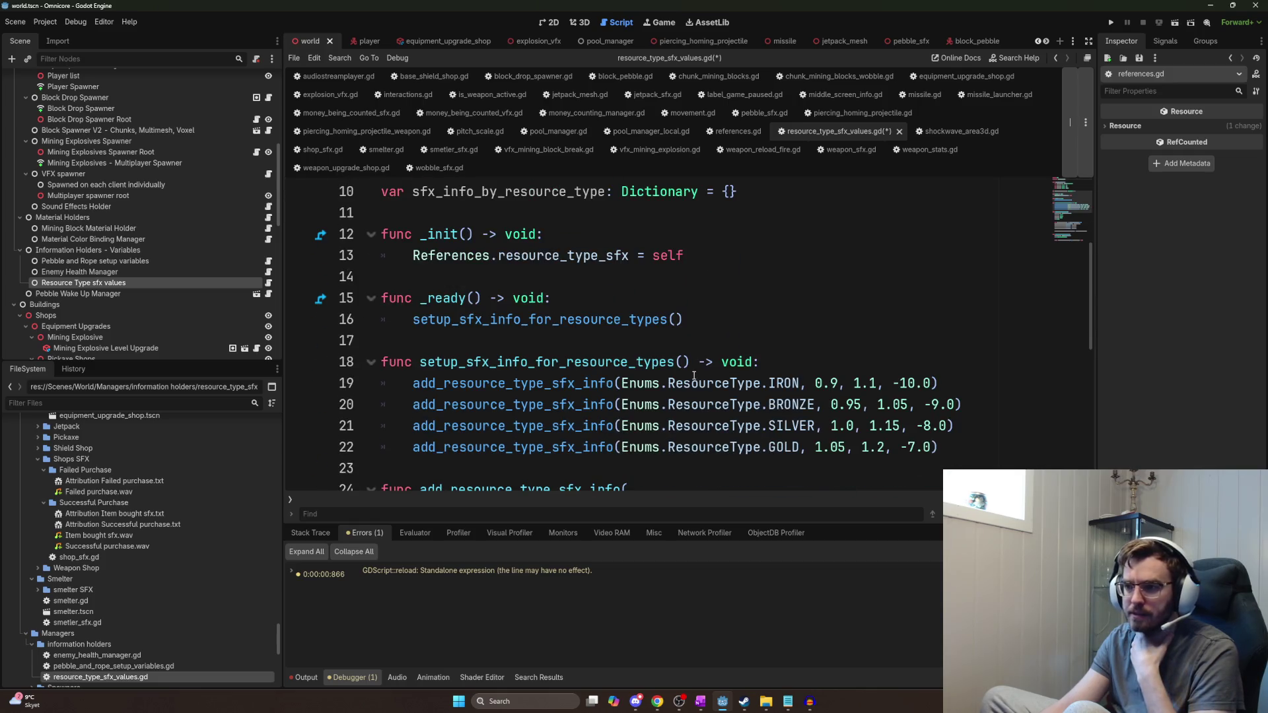
pyautogui.moveTo(717, 264); pyautogui.dragTo(412, 255)
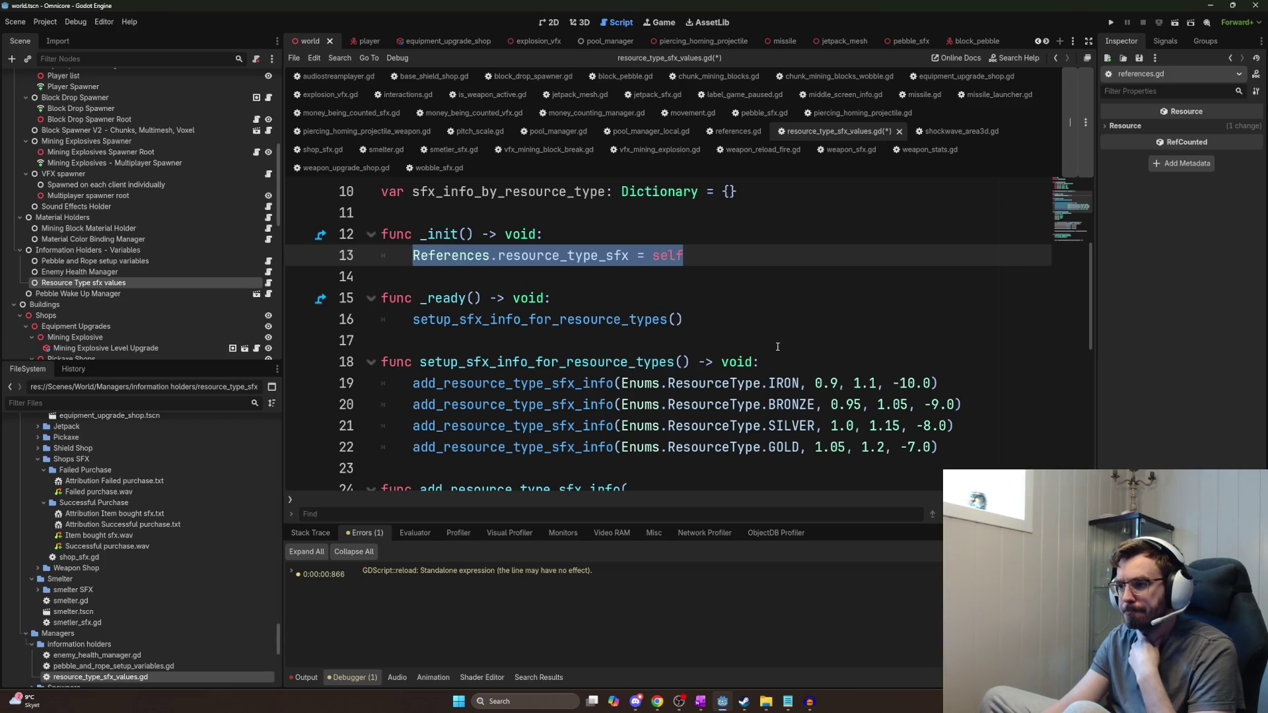
pyautogui.click(798, 367)
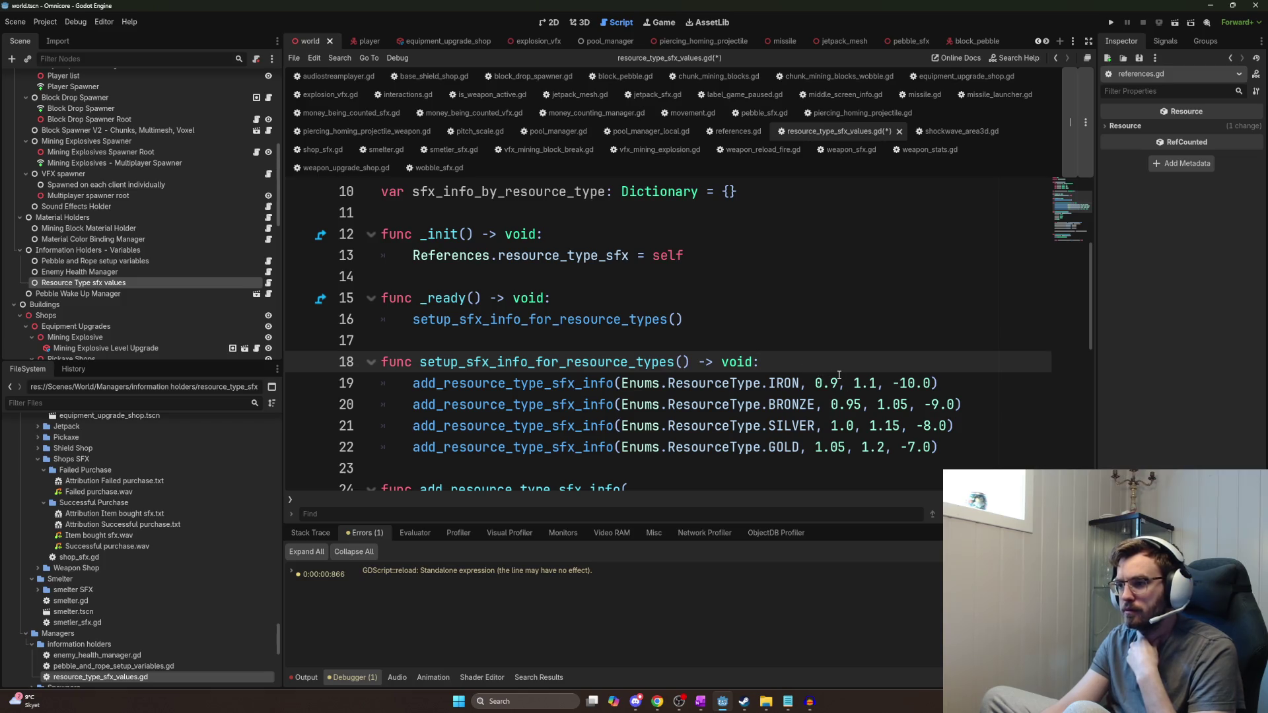
pyautogui.scroll(-6, 840, 375)
pyautogui.moveTo(752, 341)
pyautogui.mouseDown()
pyautogui.moveTo(476, 320)
pyautogui.moveTo(385, 264)
pyautogui.mouseUp()
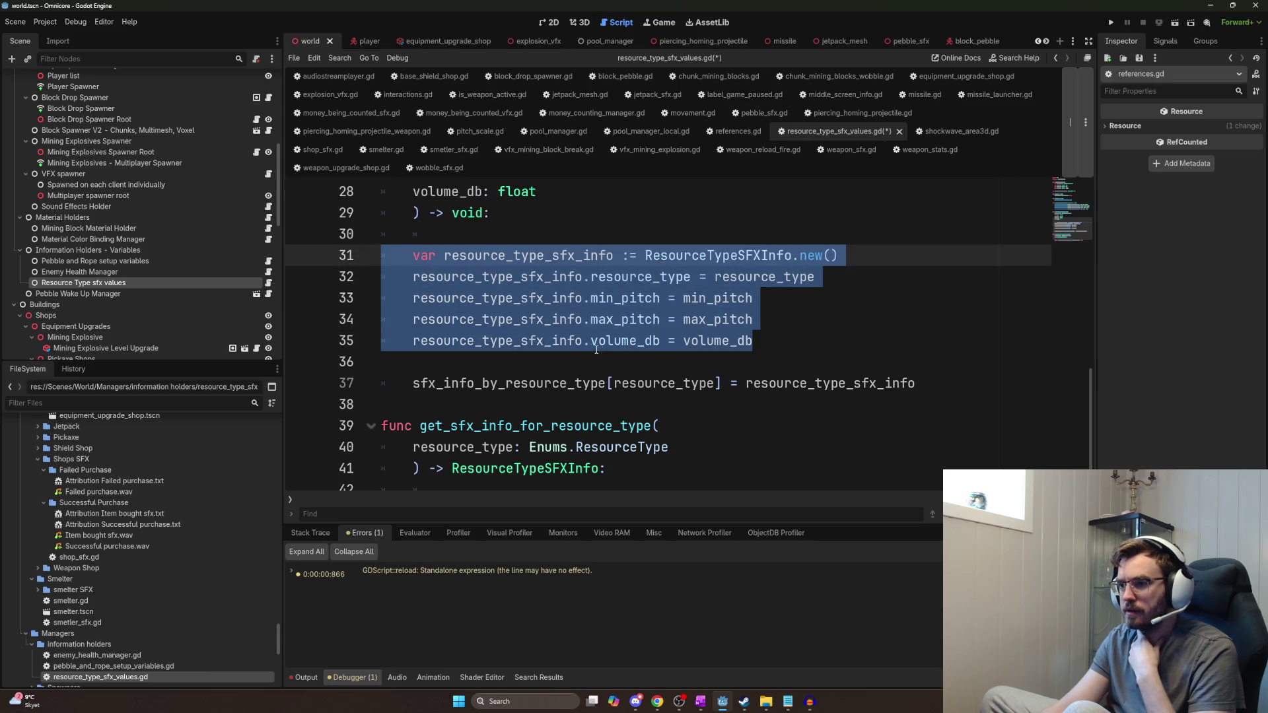
pyautogui.scroll(5, 677, 357)
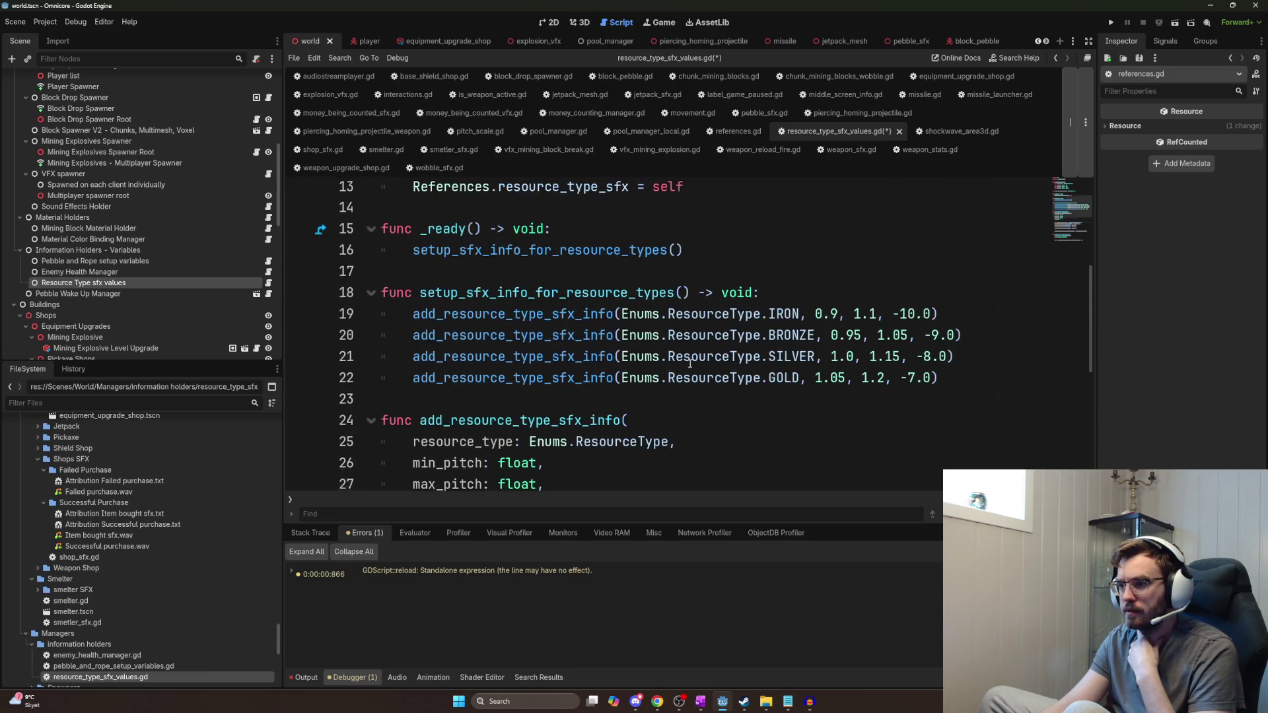
pyautogui.click(789, 298)
# Add the comment '# add sfx info: Enums.ResourceType, min_pitch, max_pitch, db' above the setup calls
pyautogui.press('Return')
pyautogui.write('# add resource')
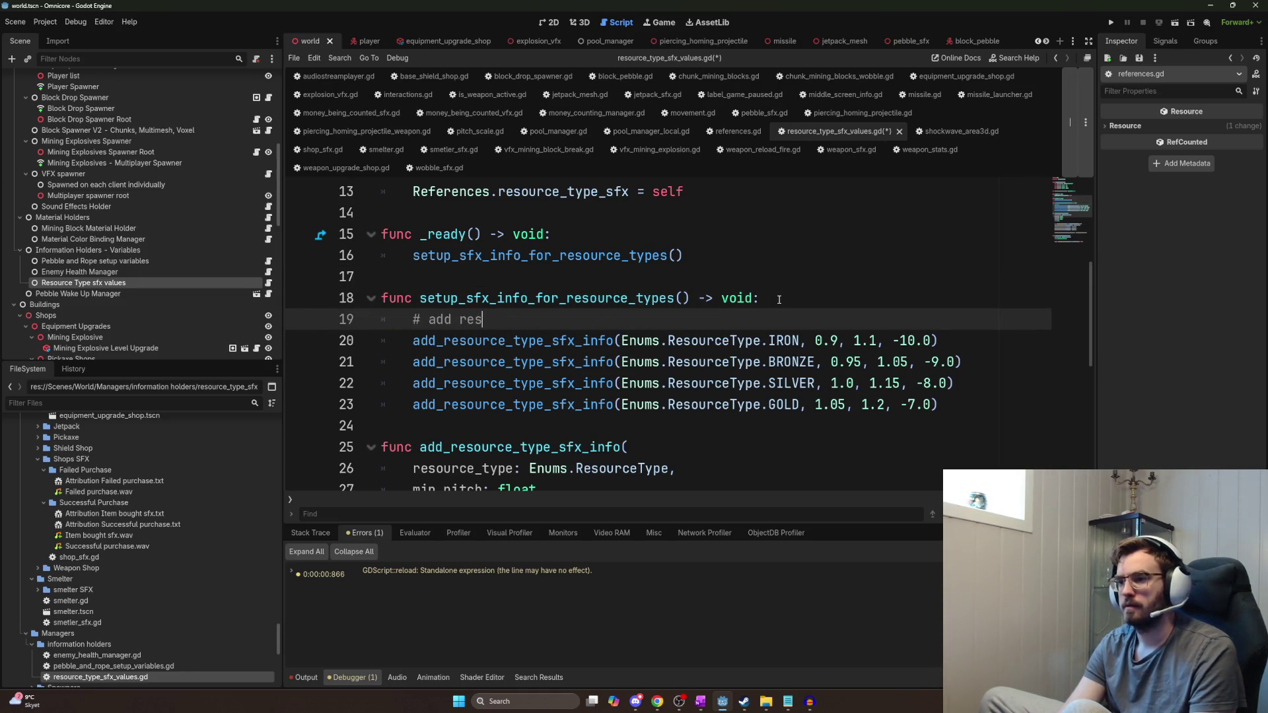
pyautogui.press('BackSpace')
pyautogui.press('BackSpace')
pyautogui.press('BackSpace')
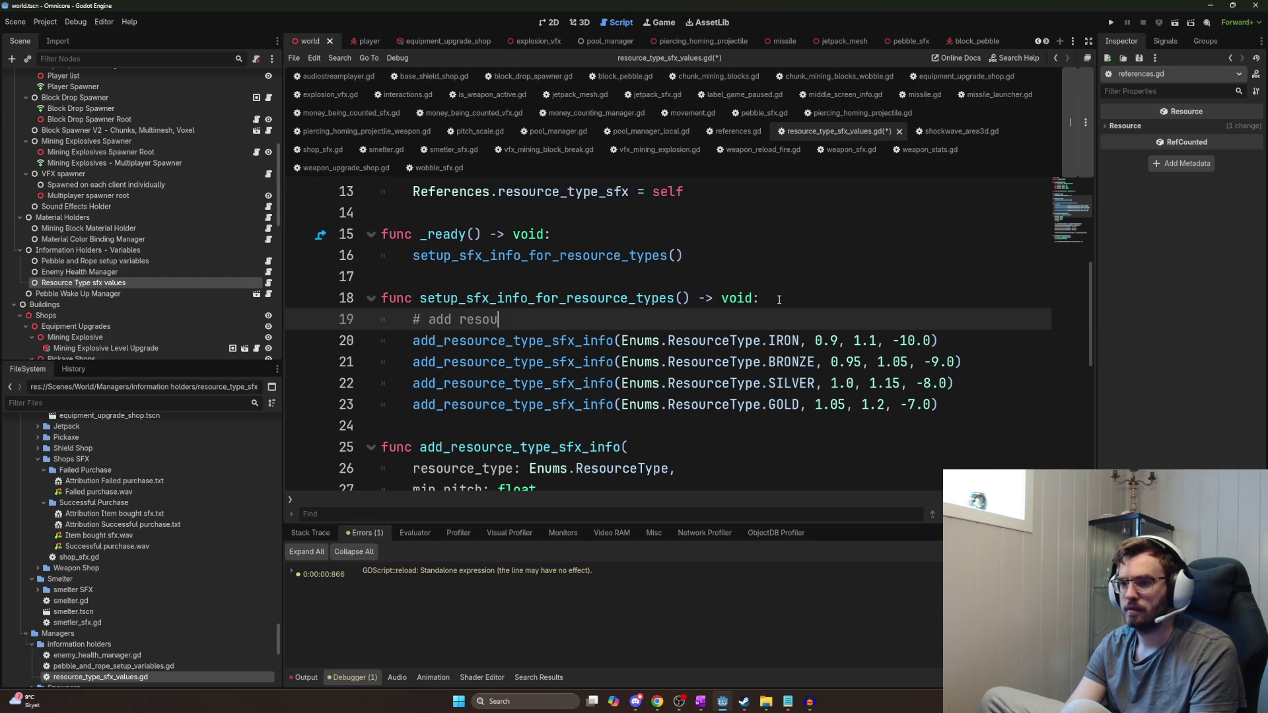
pyautogui.write('sfx info:')
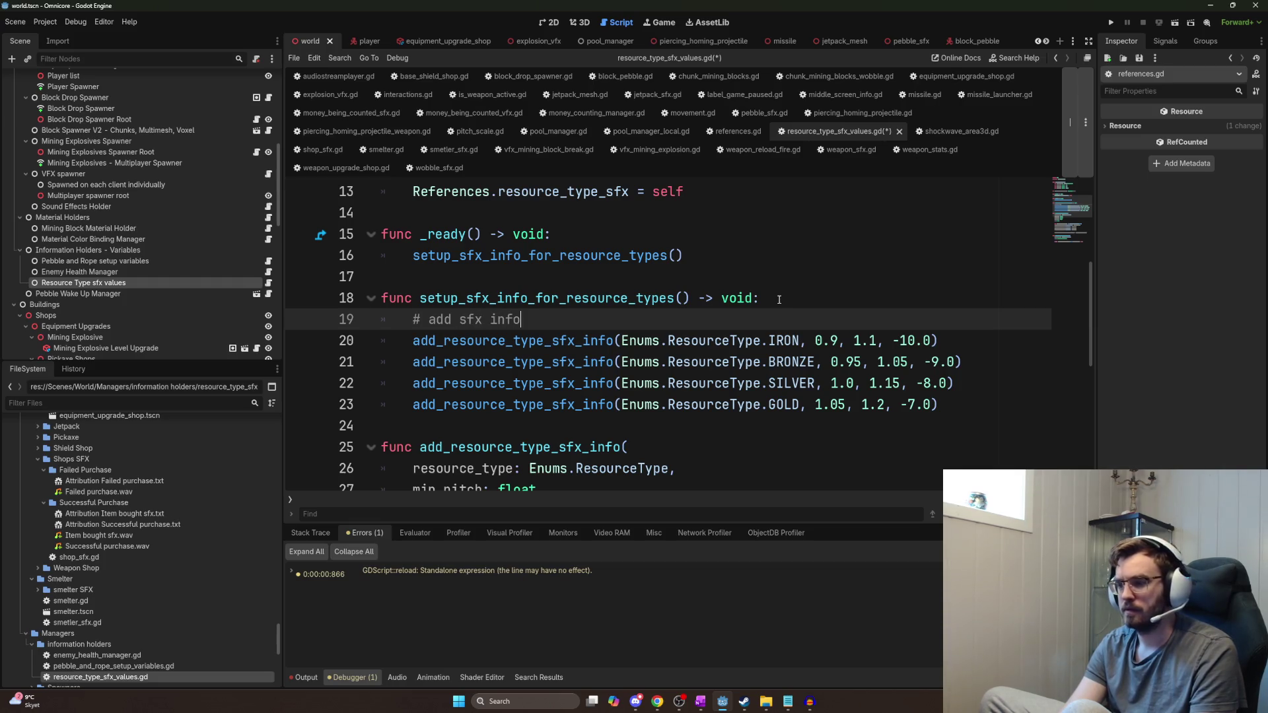
pyautogui.write('resrouce')
pyautogui.press('BackSpace')
pyautogui.press('BackSpace')
pyautogui.press('BackSpace')
pyautogui.press('BackSpace')
pyautogui.press('BackSpace')
pyautogui.press('BackSpace')
pyautogui.write('Enums.')
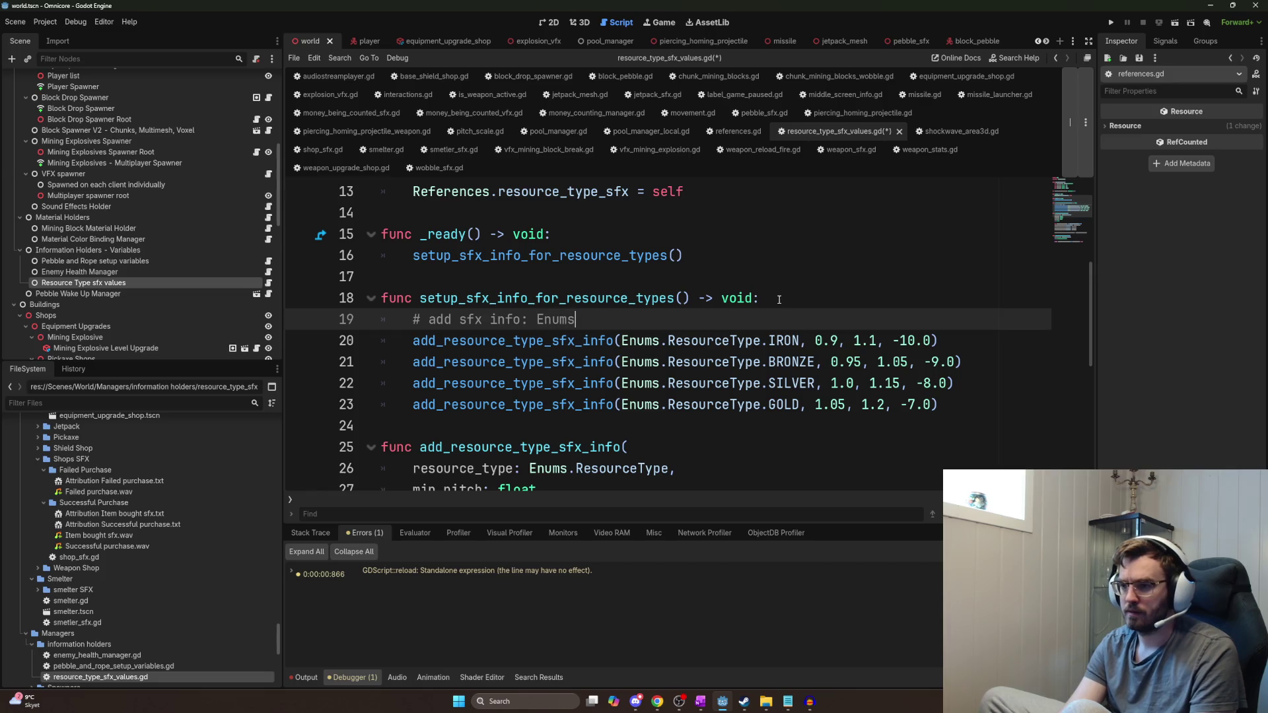
pyautogui.write('ResourceTy')
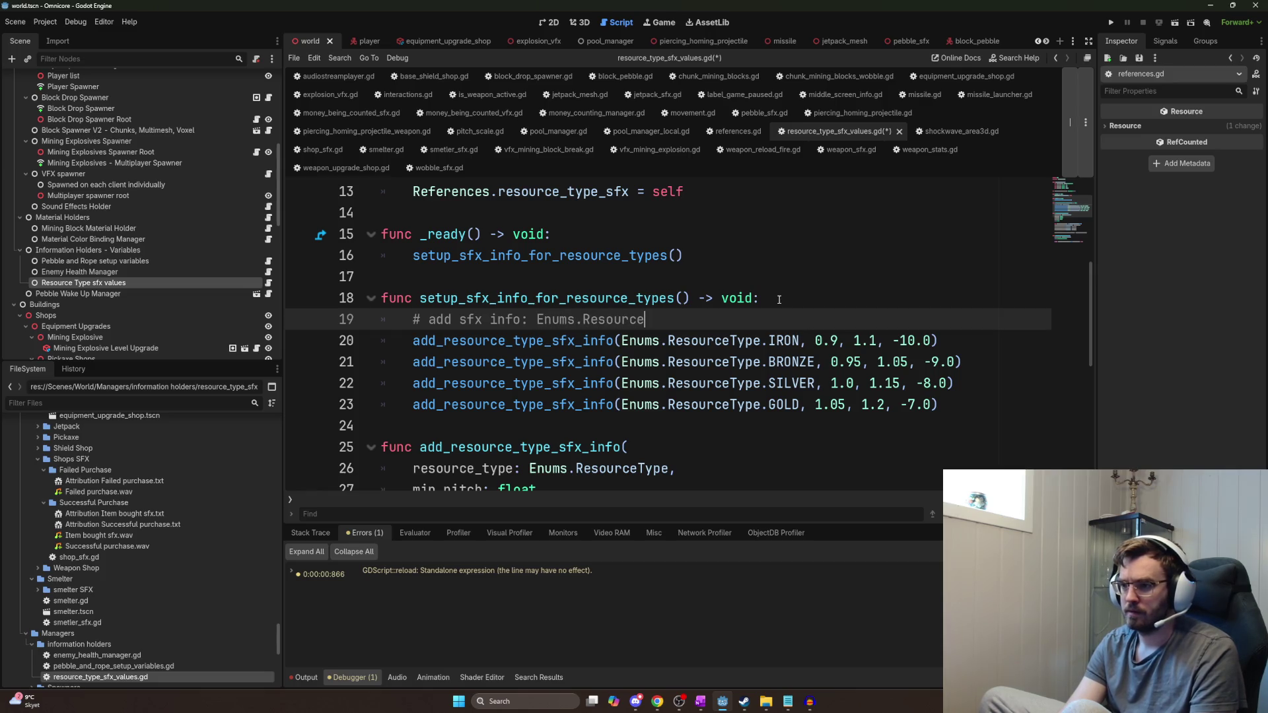
pyautogui.write('pe, min_pitch_')
pyautogui.press('BackSpace')
pyautogui.write(', max_pitch, ')
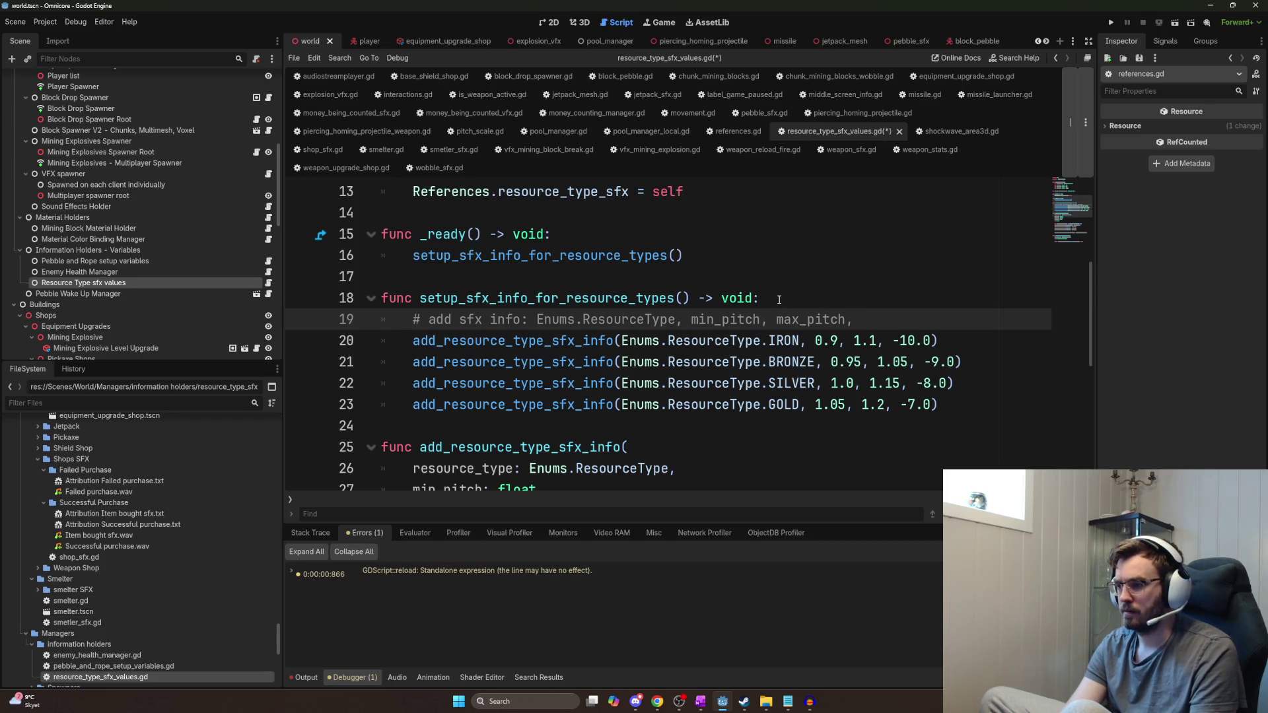
pyautogui.write('db')
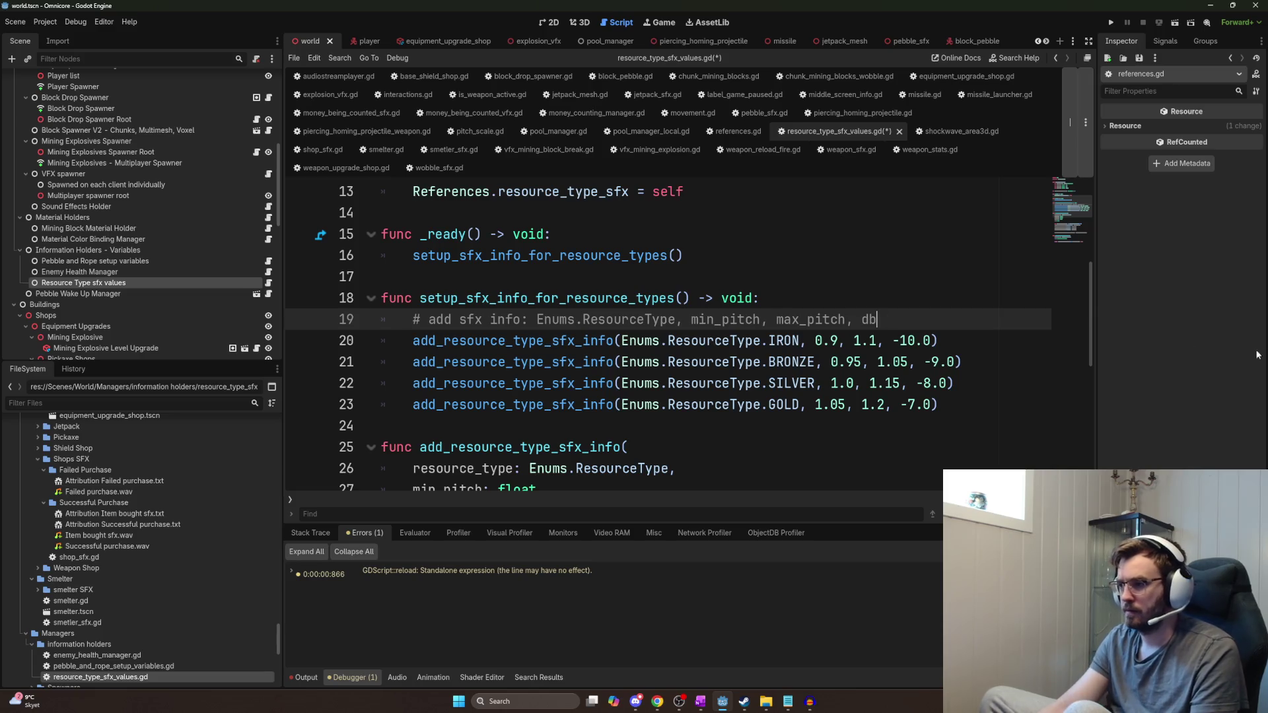
# Change IRON's minimum pitch from 0.9 to 1
pyautogui.click(944, 332)
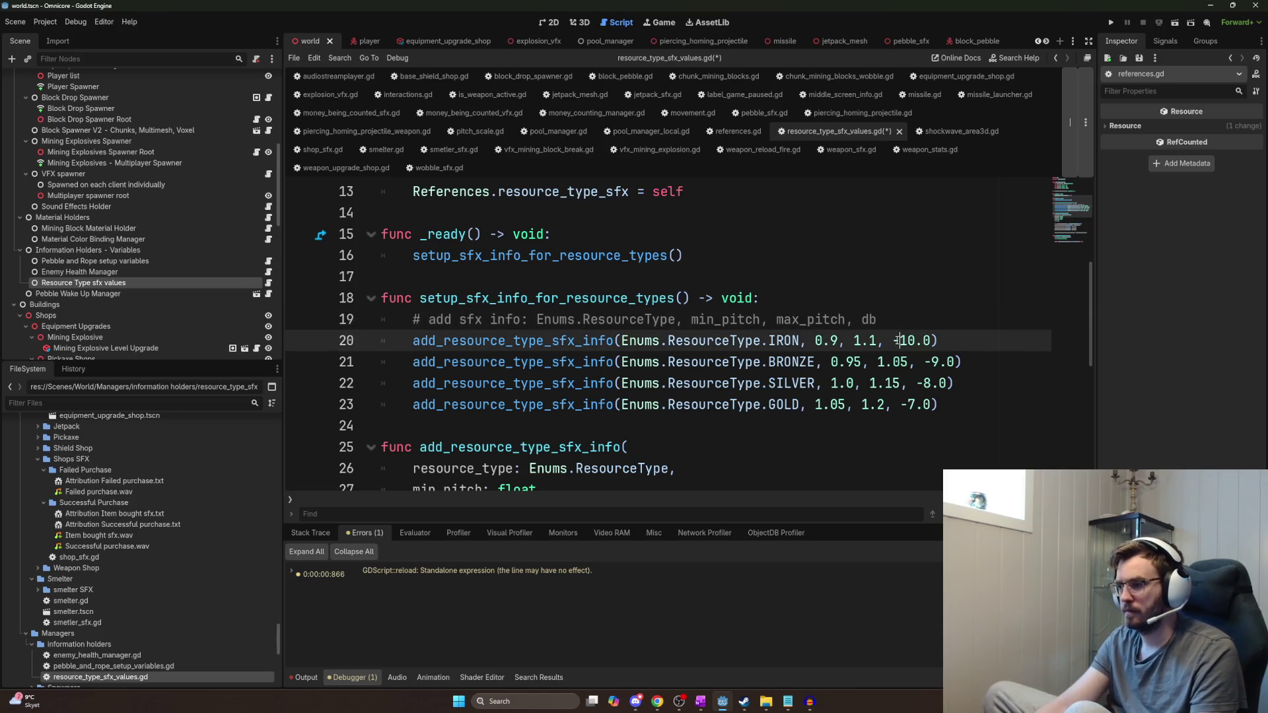
pyautogui.click(837, 340)
pyautogui.hotkey('shift', 'Left')
pyautogui.hotkey('shift', 'Left')
pyautogui.hotkey('shift', 'Left')
pyautogui.write('1')
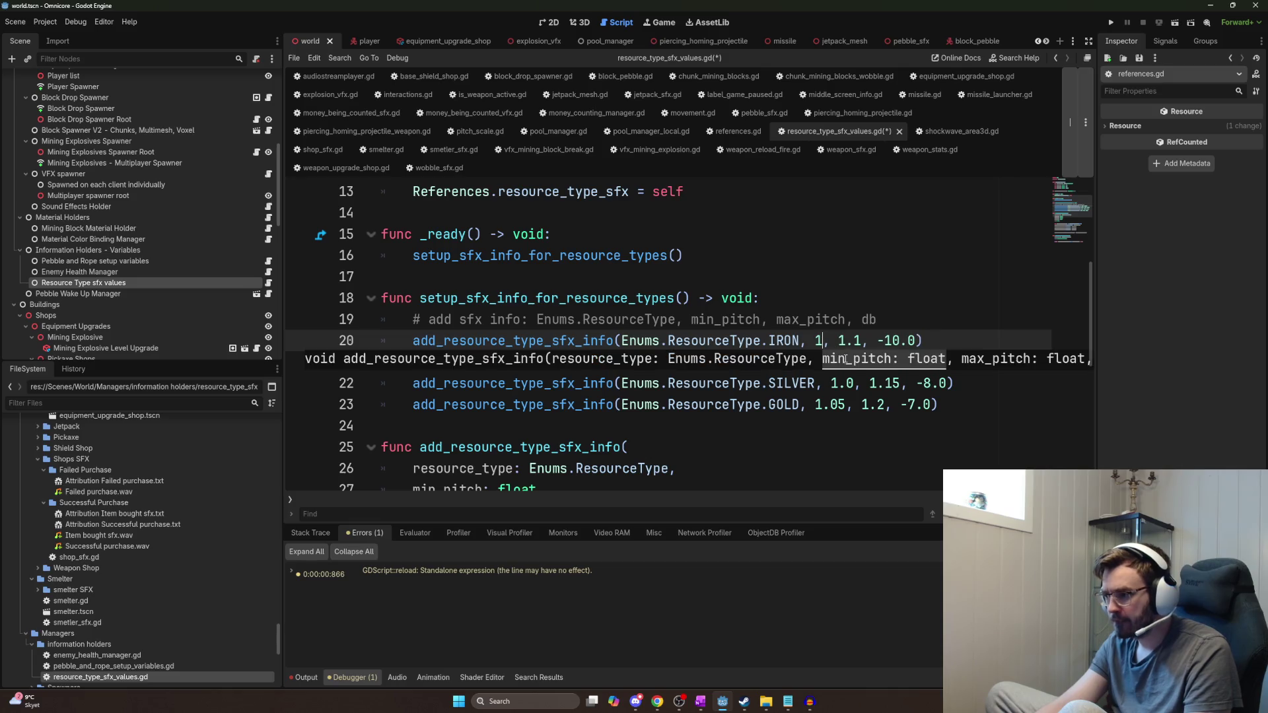
pyautogui.press('Escape')
pyautogui.moveTo(830, 362); pyautogui.dragTo(862, 363)
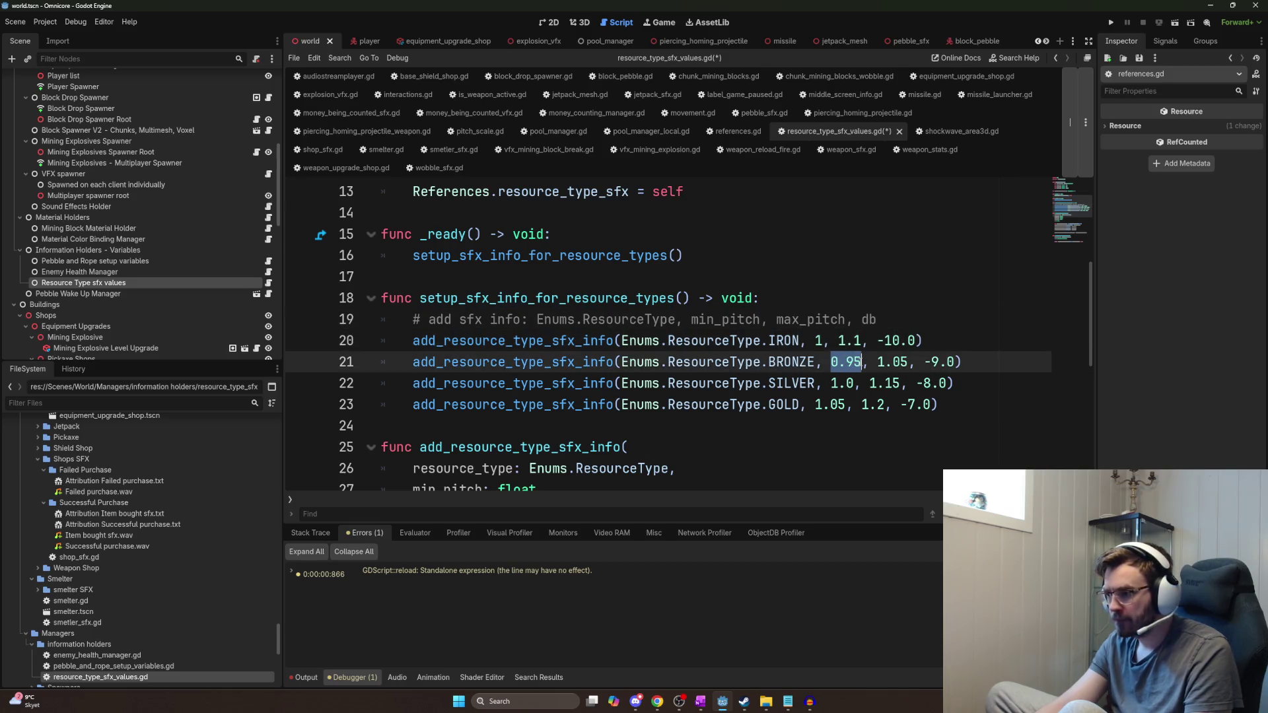
# Set BRONZE's pitch to 0.8–0.9 and the BRONZE, SILVER and GOLD volumes to -10
pyautogui.write('0.8')
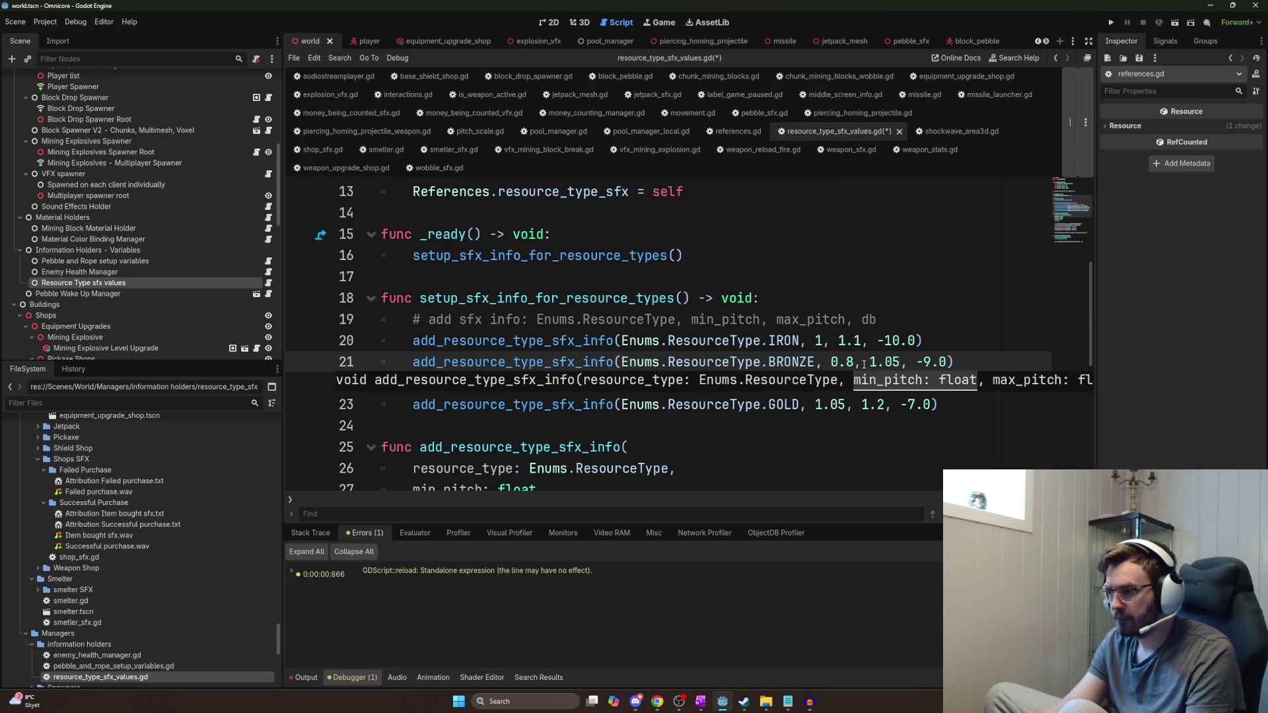
pyautogui.moveTo(900, 362); pyautogui.dragTo(868, 361)
pyautogui.write('0.9')
pyautogui.click(933, 341)
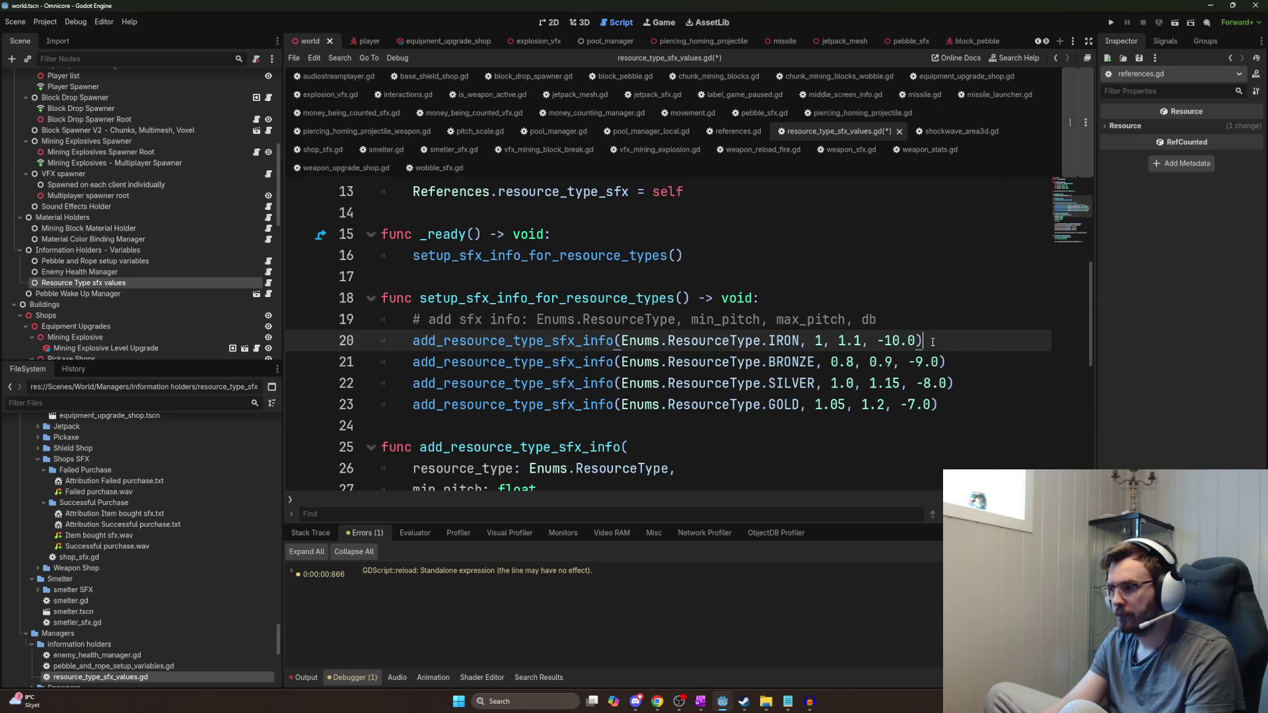
pyautogui.moveTo(943, 362); pyautogui.dragTo(909, 362)
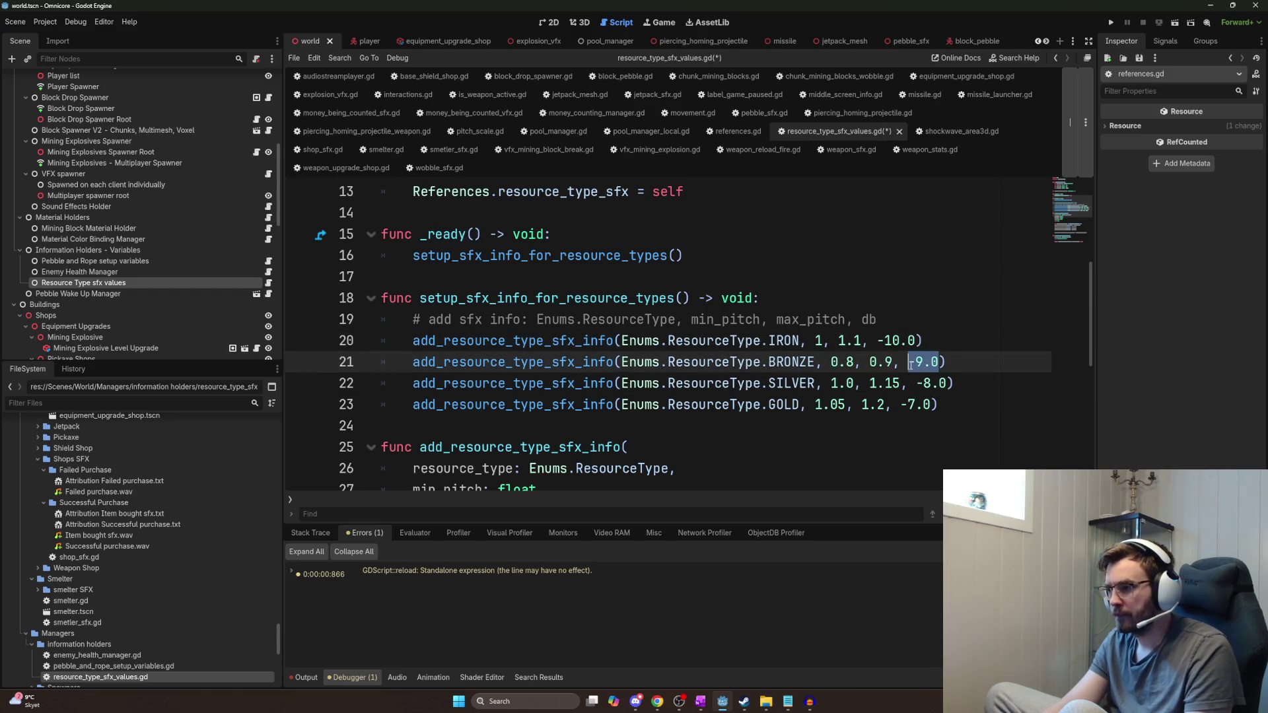
pyautogui.write('-10')
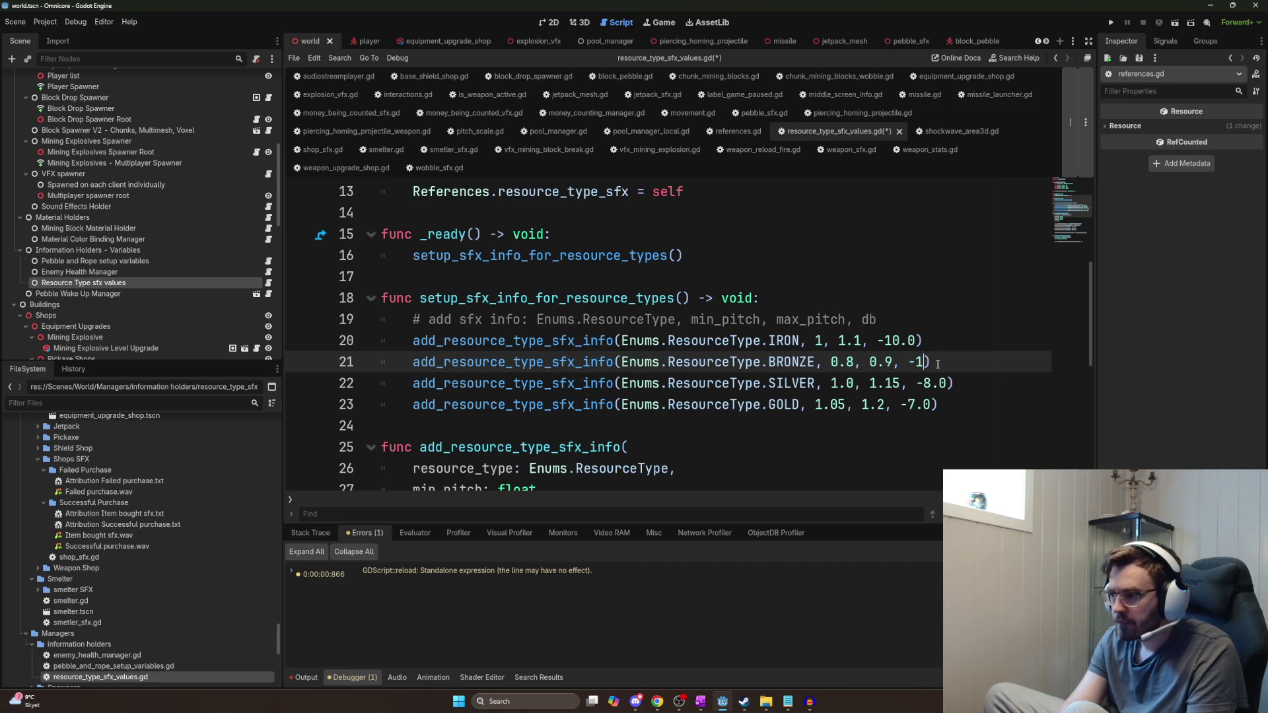
pyautogui.doubleClick(912, 361)
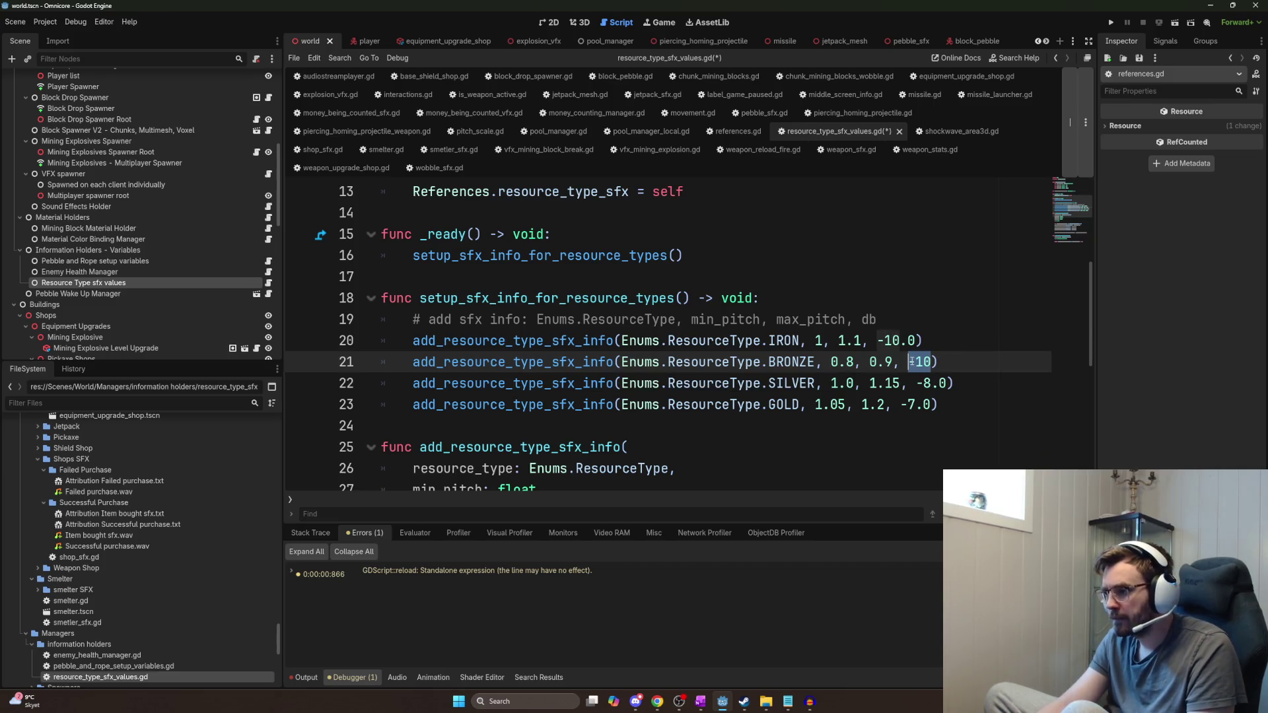
pyautogui.hotkey('ctrl', 'c')
pyautogui.moveTo(919, 383)
pyautogui.mouseDown()
pyautogui.moveTo(950, 383)
pyautogui.moveTo(903, 407)
pyautogui.mouseUp()
pyautogui.hotkey('ctrl', 'v')
pyautogui.hotkey('ctrl', 'v')
pyautogui.click(1017, 399)
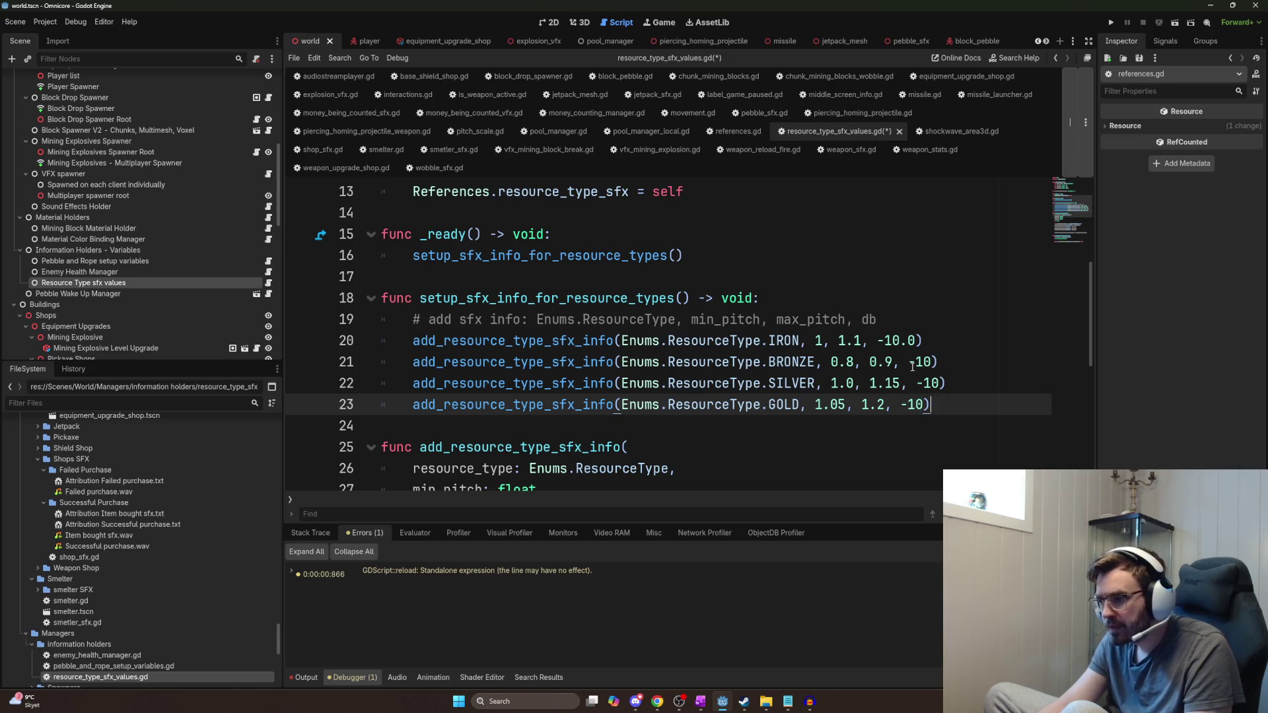
# Set SILVER's pitch range to 0.6–0.7 and GOLD's to 0.4–0.45
pyautogui.moveTo(831, 383); pyautogui.dragTo(849, 383)
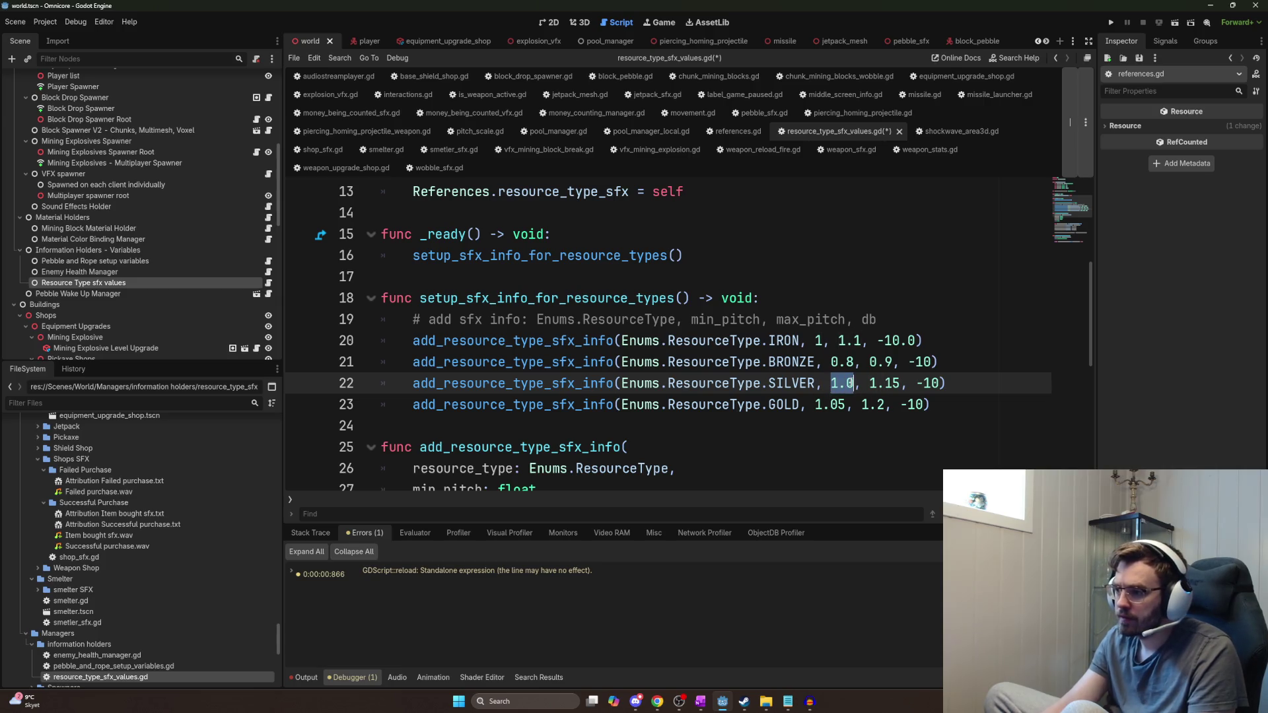
pyautogui.write('0.6')
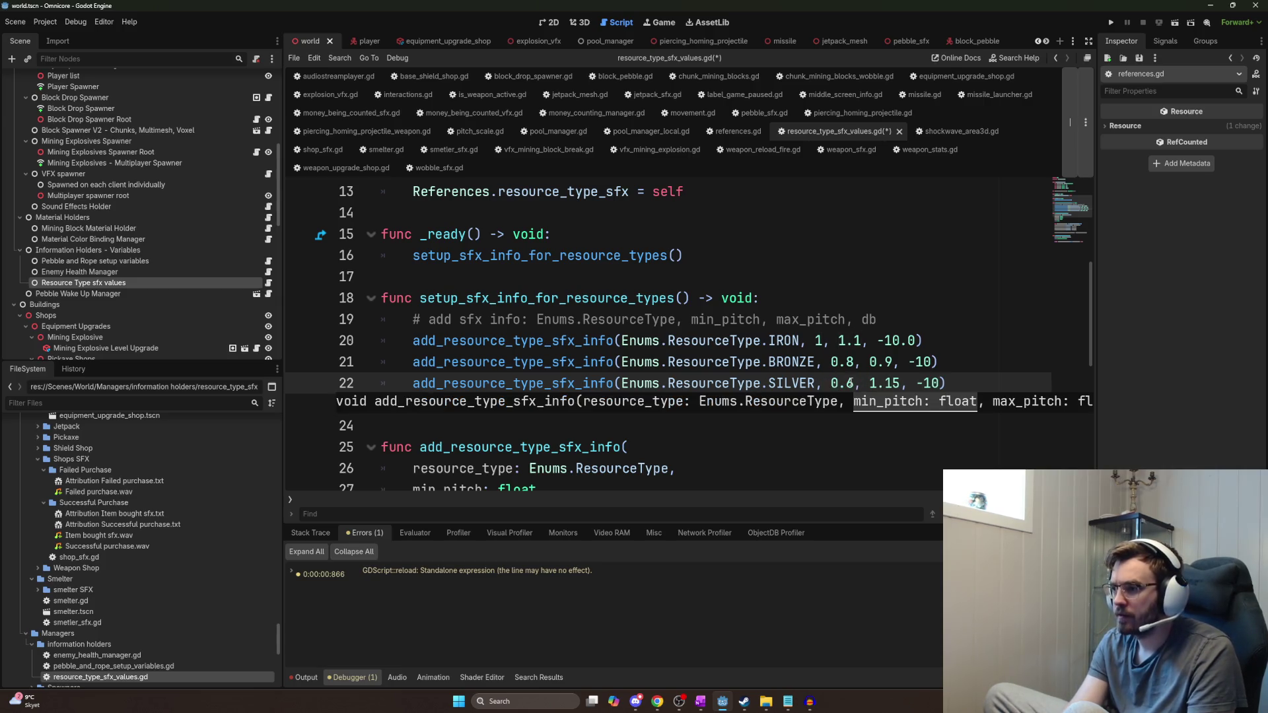
pyautogui.moveTo(870, 383); pyautogui.dragTo(900, 383)
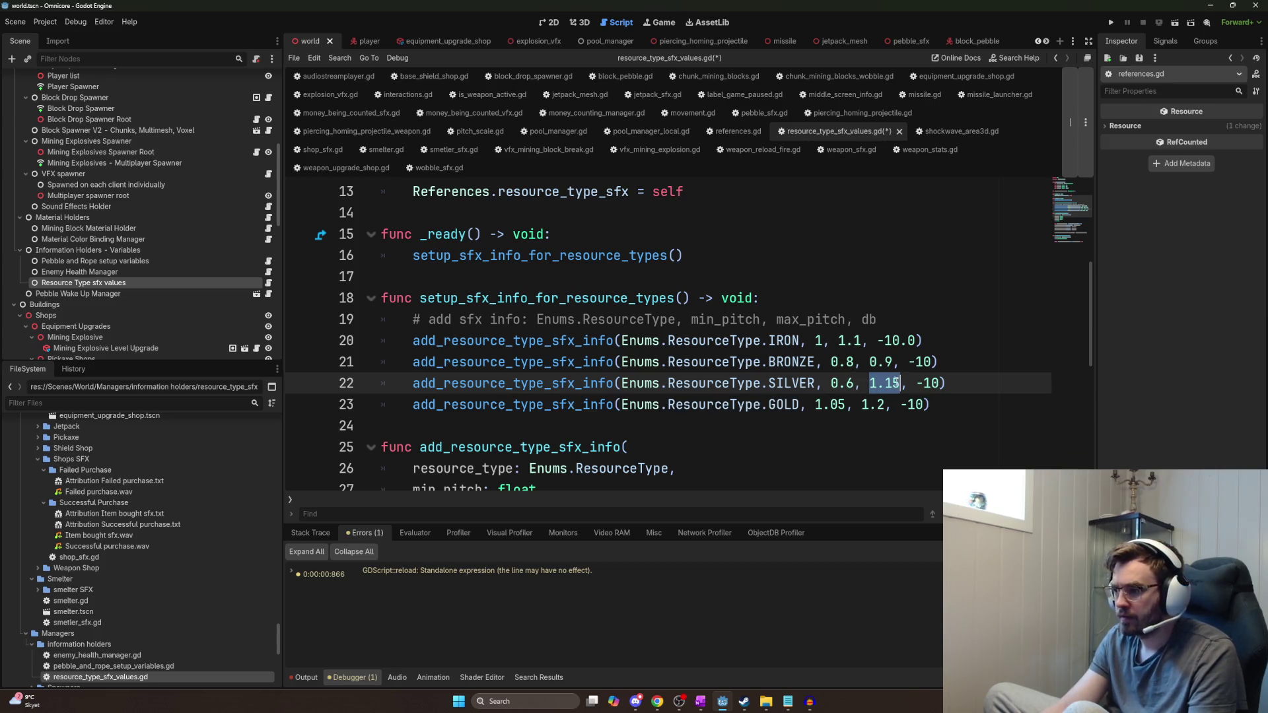
pyautogui.write('0.7')
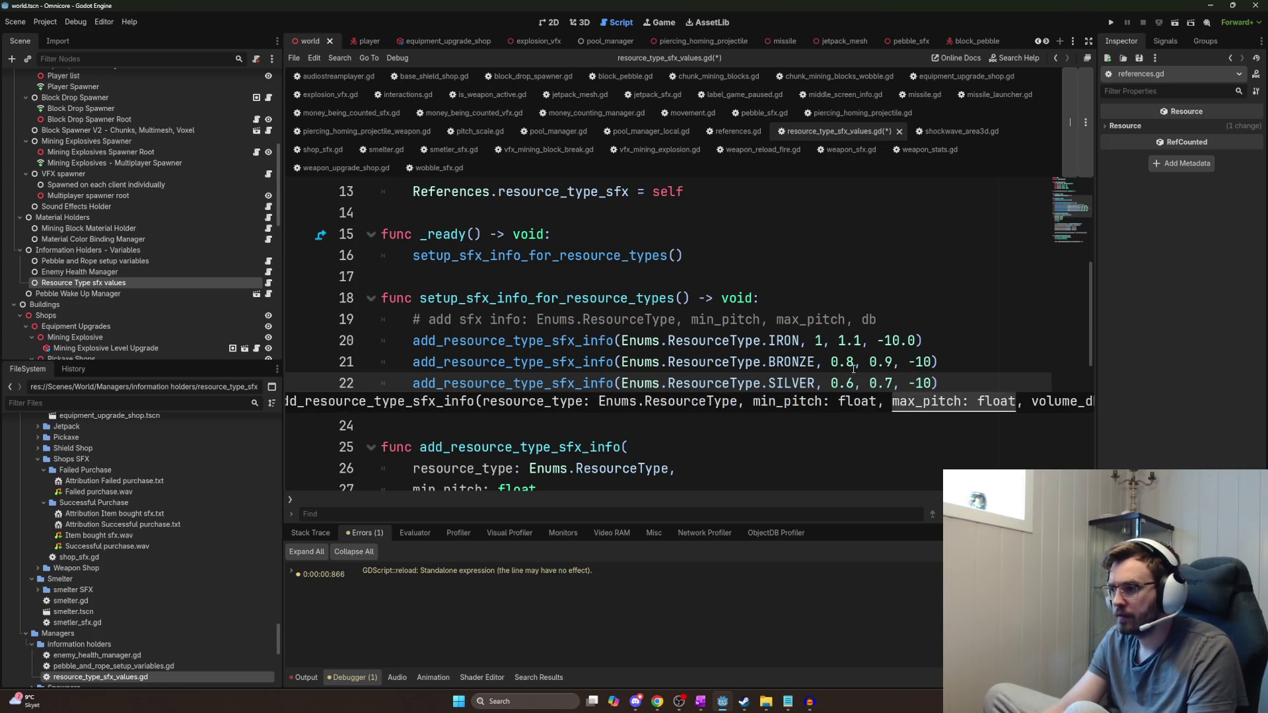
pyautogui.click(840, 404)
pyautogui.doubleClick(839, 404)
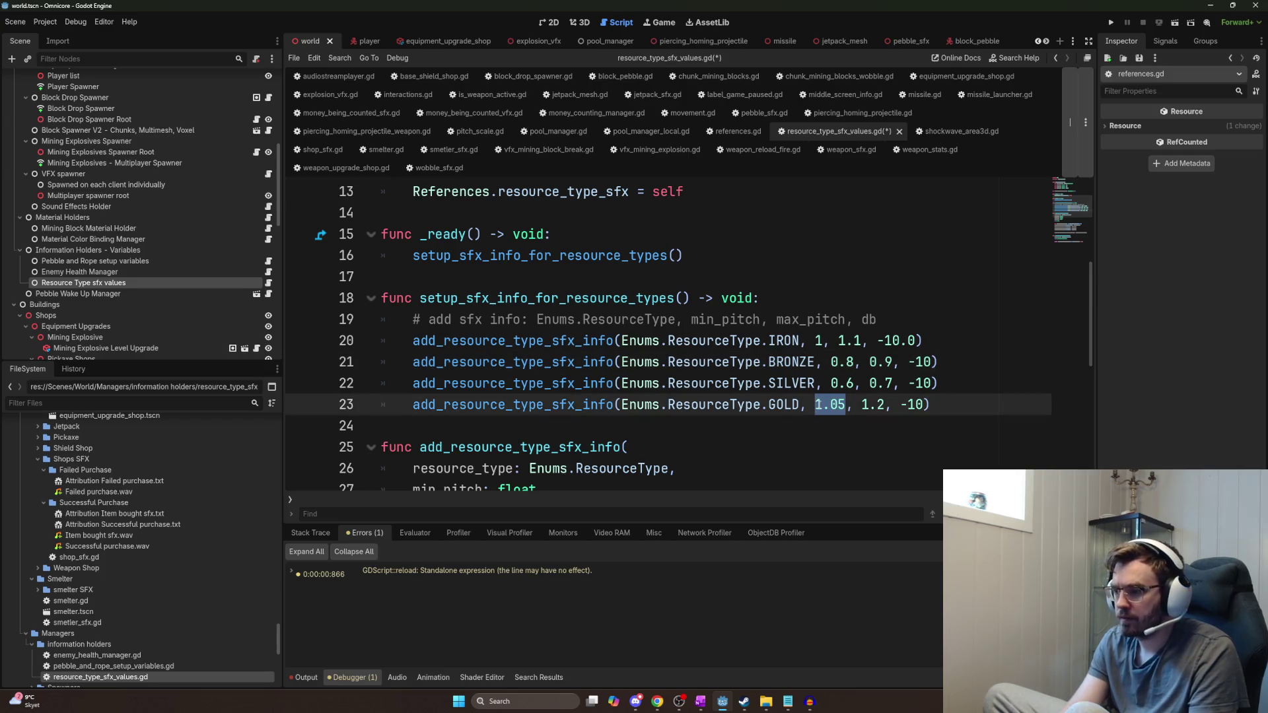
pyautogui.write('0.4')
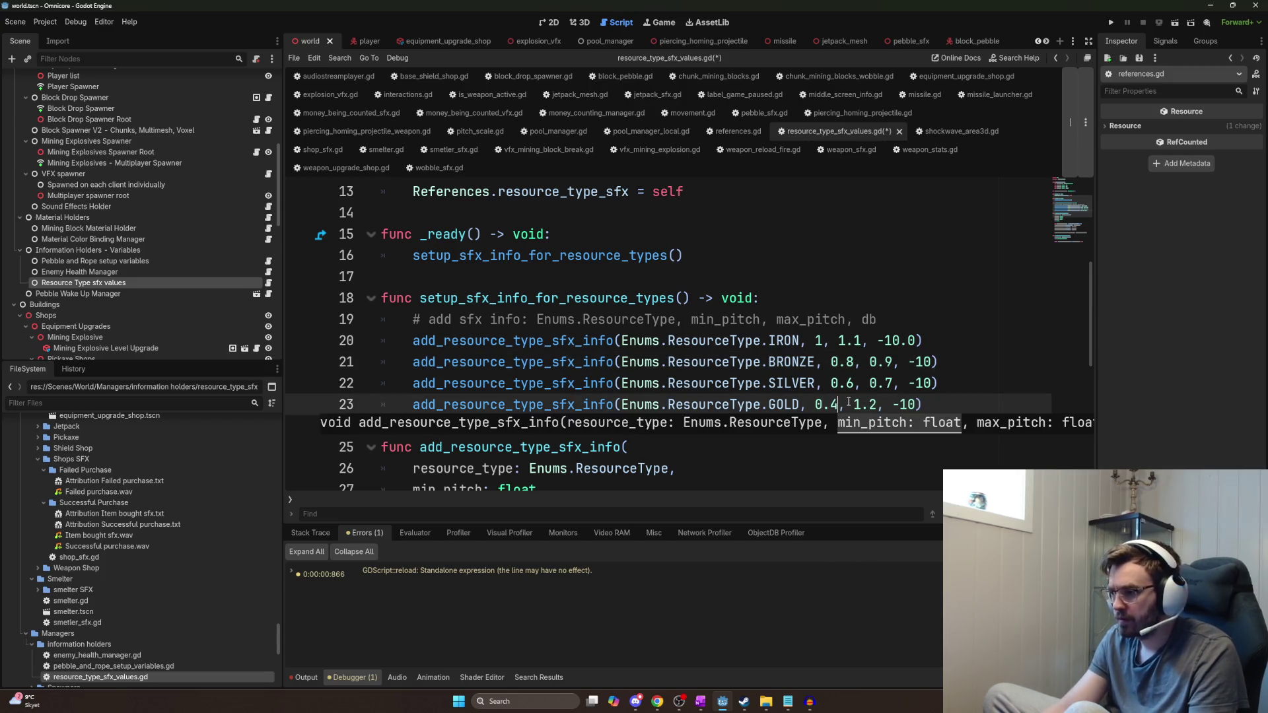
pyautogui.moveTo(855, 404); pyautogui.dragTo(869, 405)
pyautogui.write('0.4')
pyautogui.press('Delete')
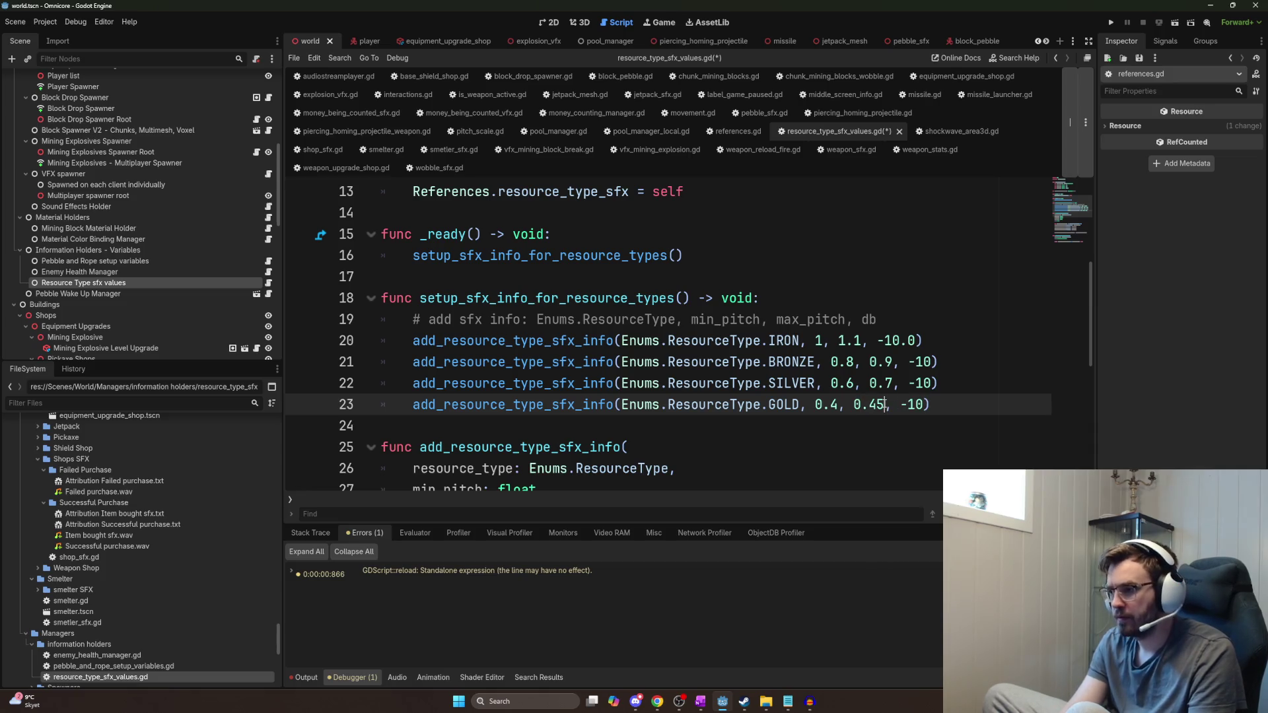
pyautogui.write('5')
# Refine SILVER's maximum pitch to 0.67 and BRONZE's to 0.89, then save the script
pyautogui.doubleClick(892, 383)
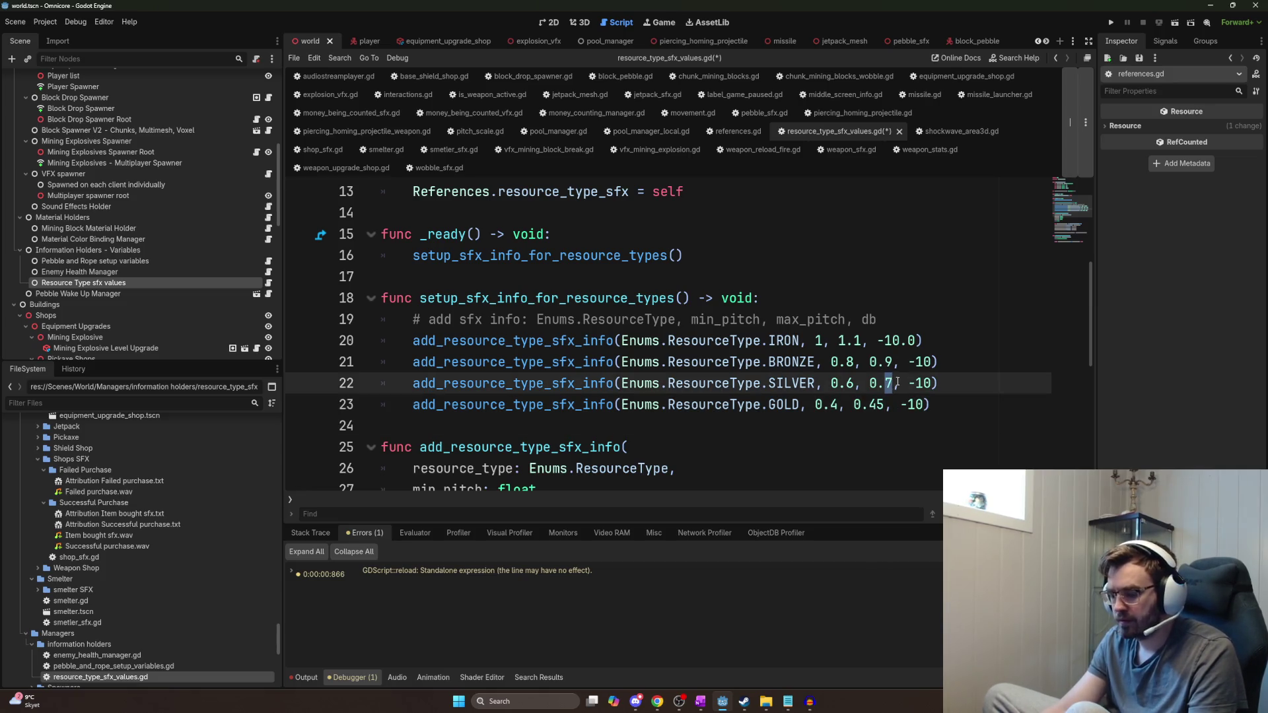
pyautogui.write('67')
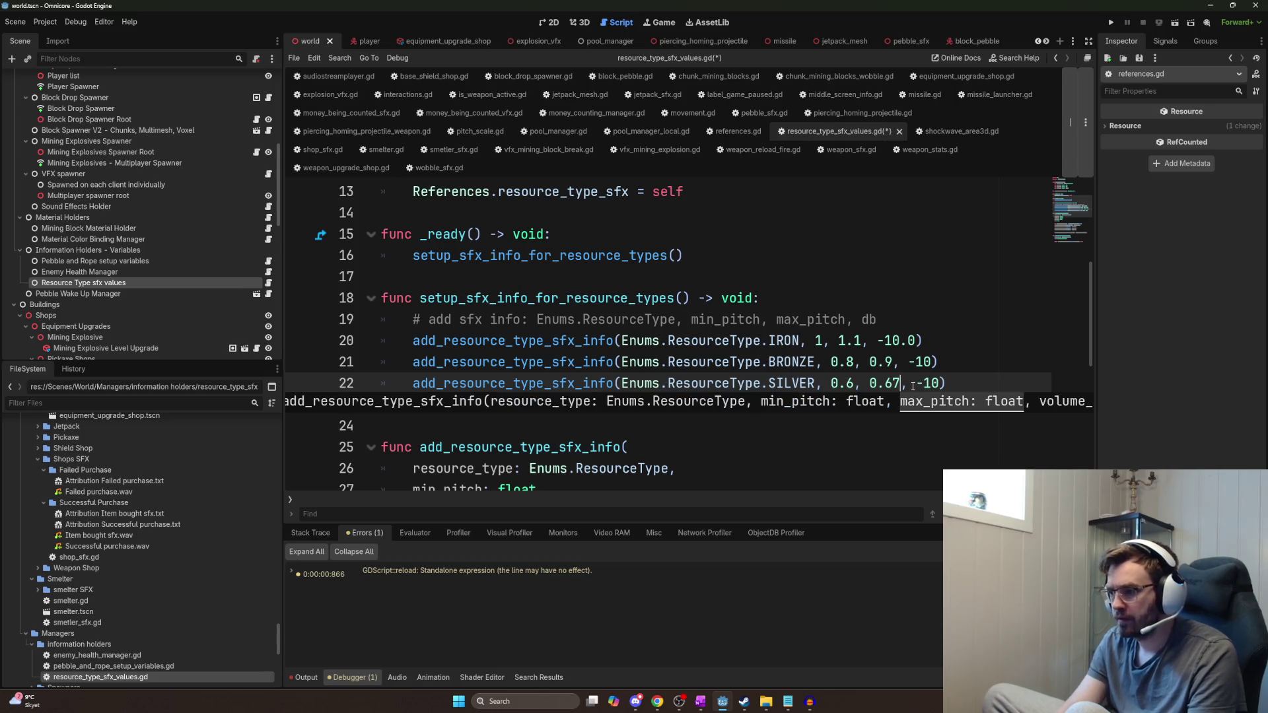
pyautogui.doubleClick(889, 363)
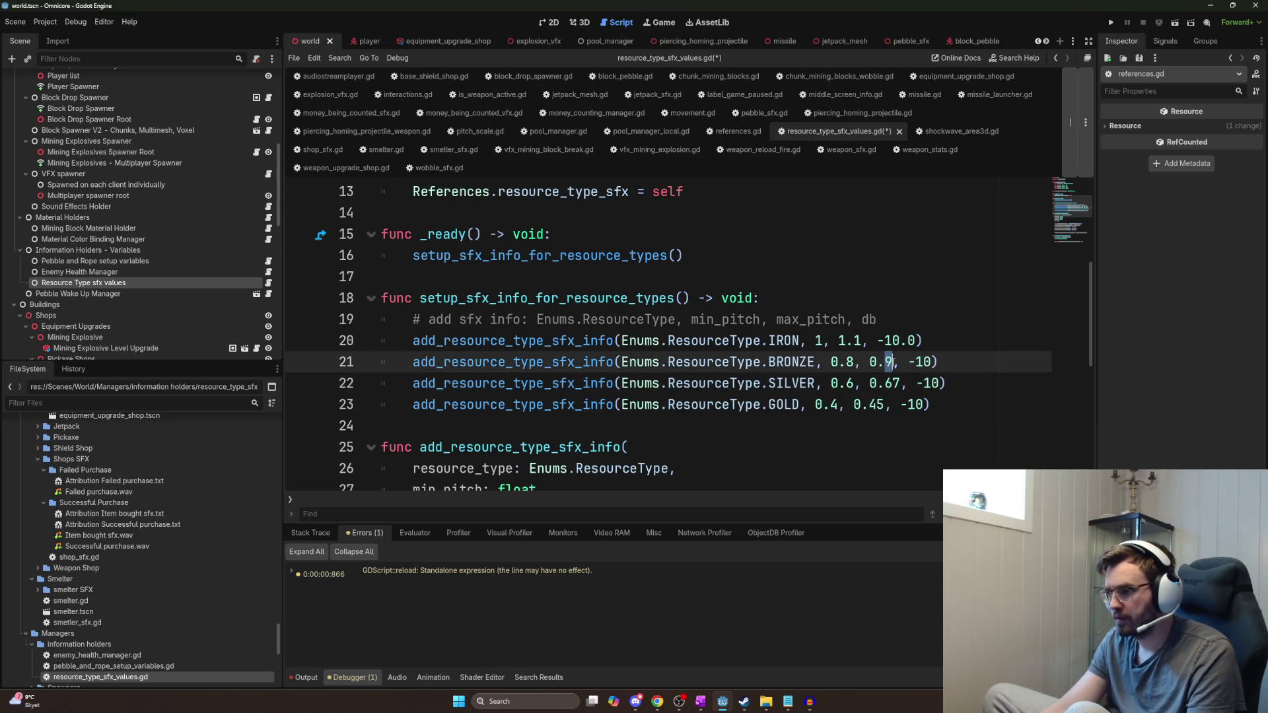
pyautogui.write('89')
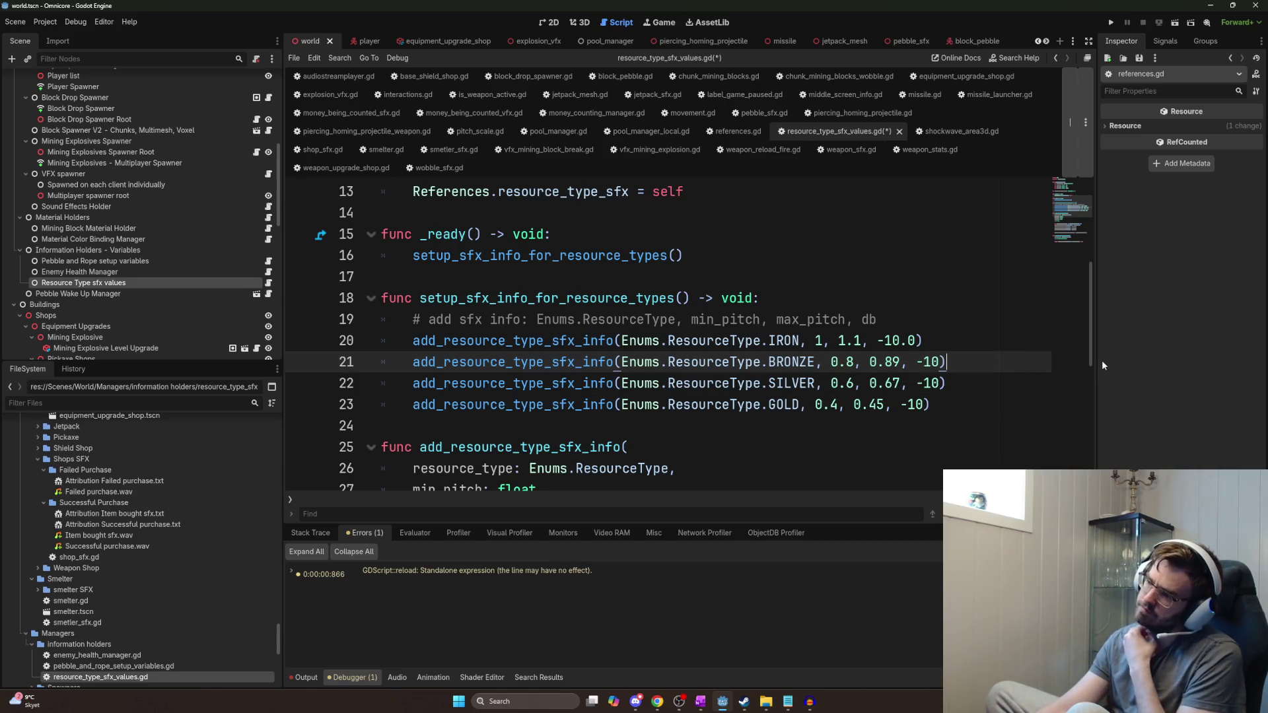
pyautogui.moveTo(970, 404)
pyautogui.mouseDown()
pyautogui.moveTo(771, 409)
pyautogui.moveTo(809, 416)
pyautogui.mouseUp()
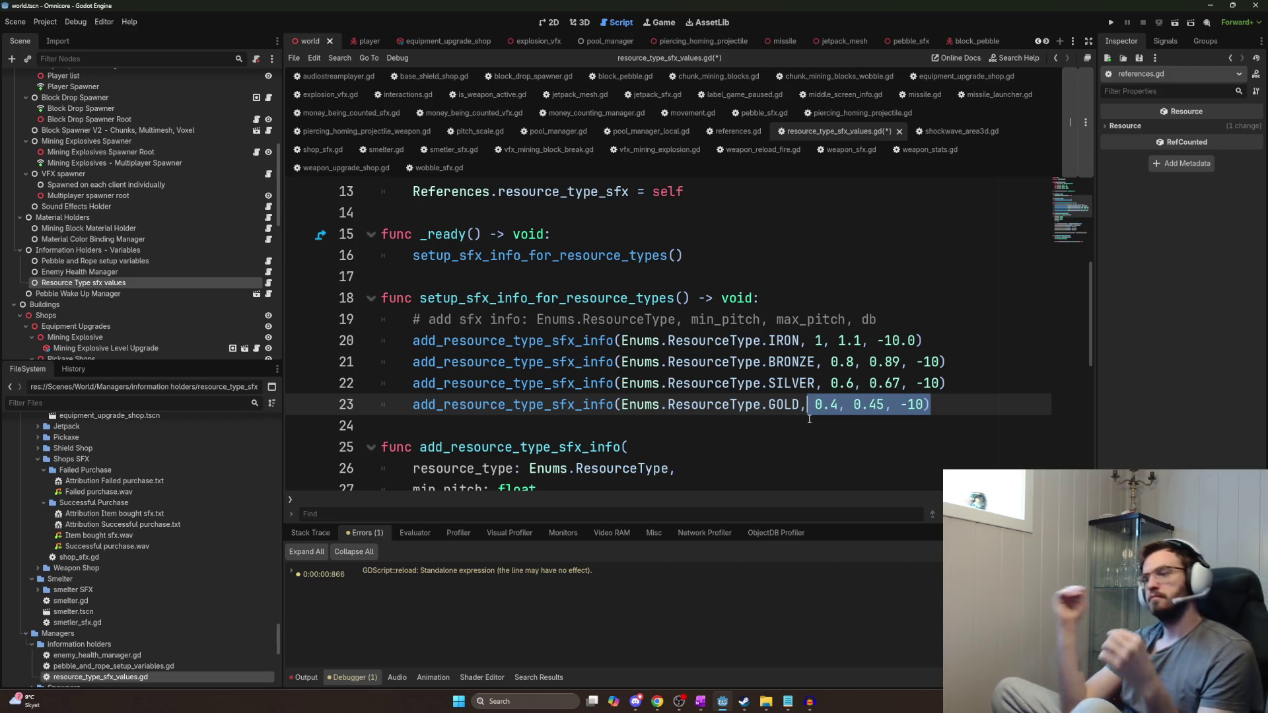
pyautogui.hotkey('ctrl', 's')
pyautogui.scroll(-6, 740, 411)
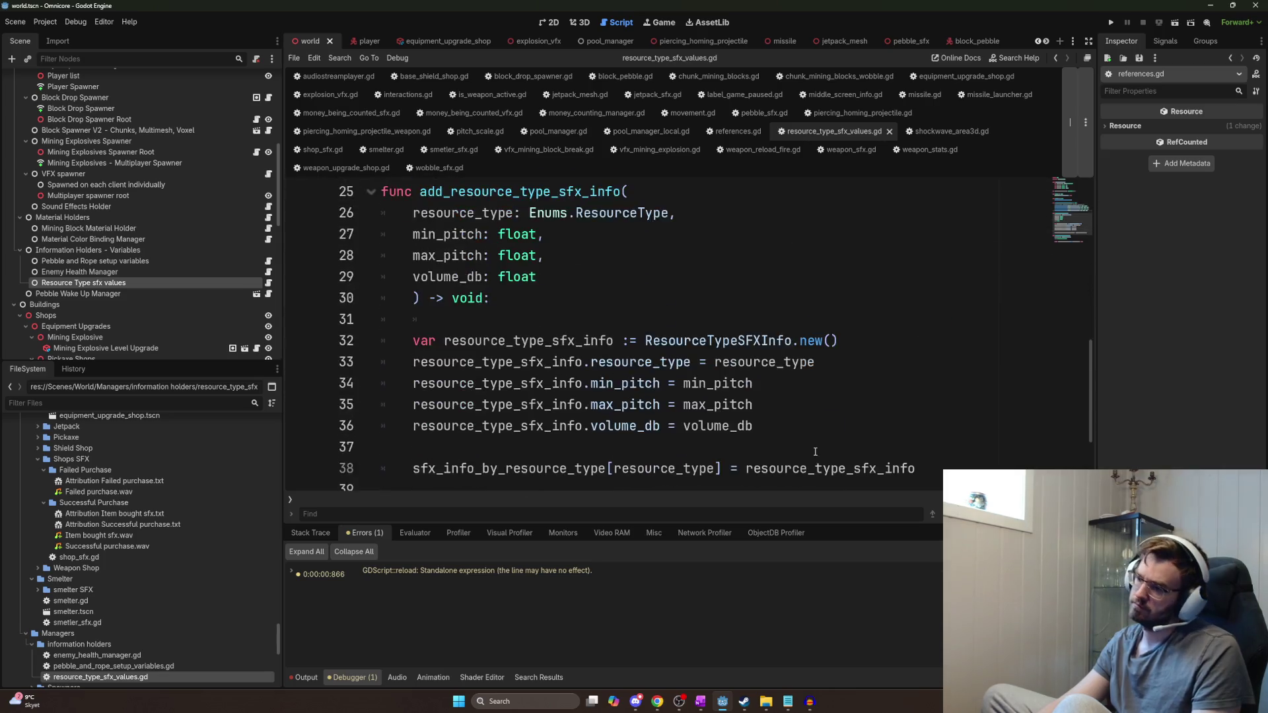
# Open wobble_sfx.gd through the quick script search for 'wobble'
pyautogui.scroll(10, 741, 410)
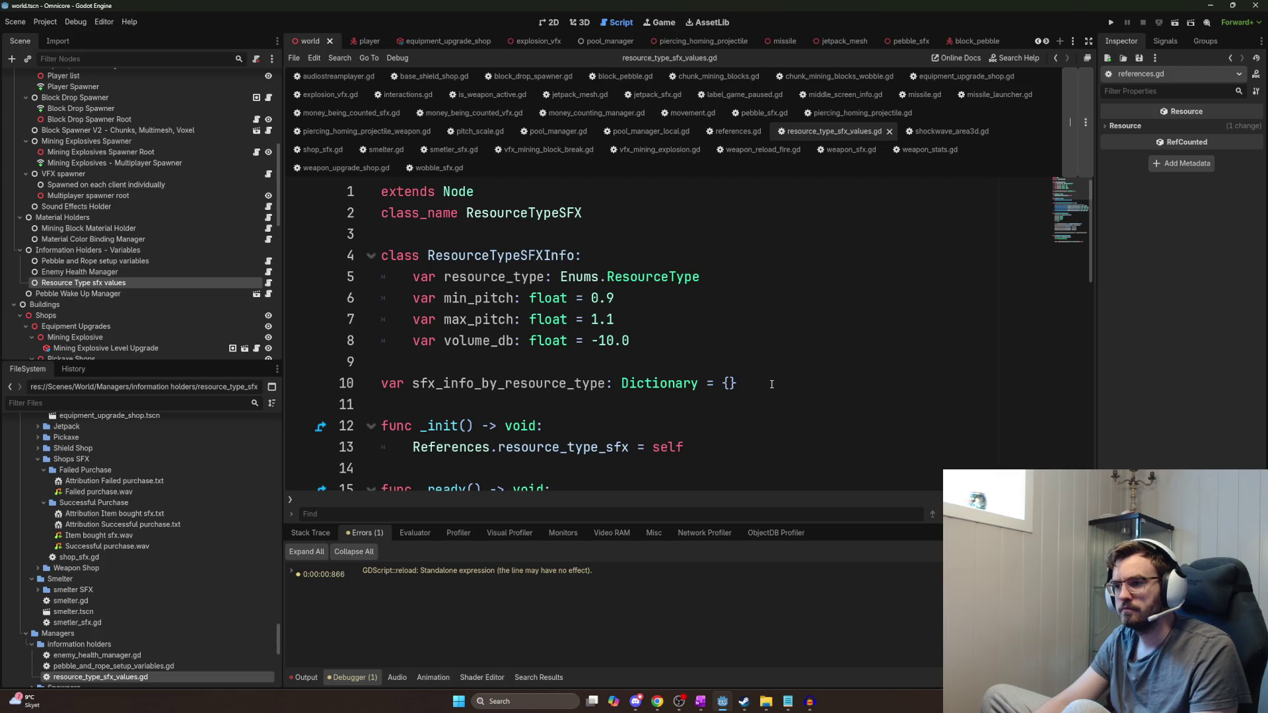
pyautogui.scroll(-6, 772, 384)
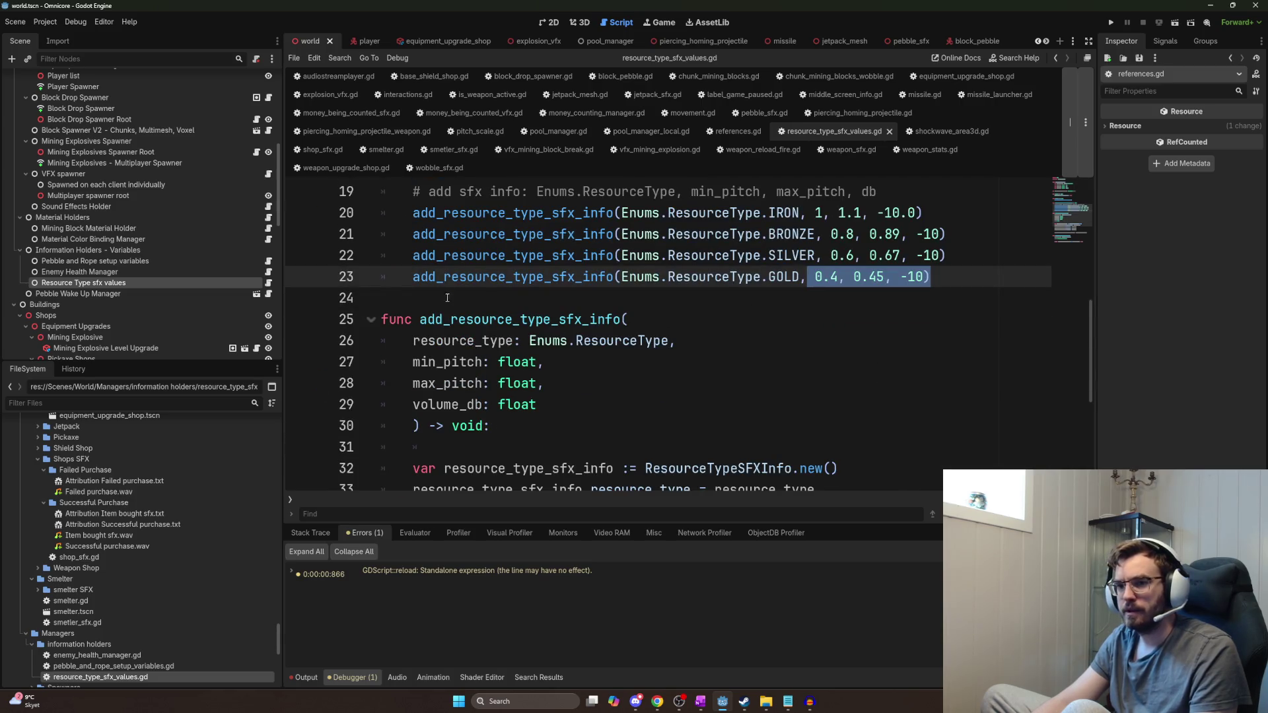
pyautogui.click(750, 331)
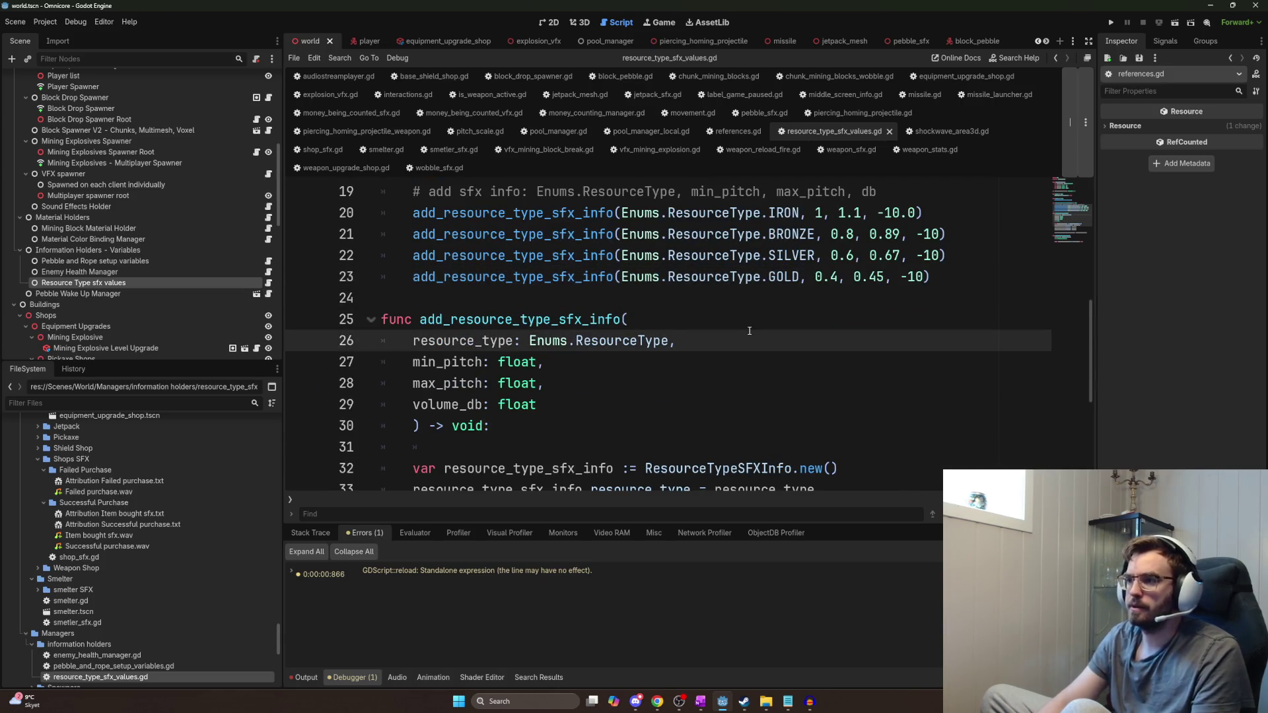
pyautogui.hotkey('ctrl', 'alt', 'o')
pyautogui.write('wobble')
pyautogui.press('Return')
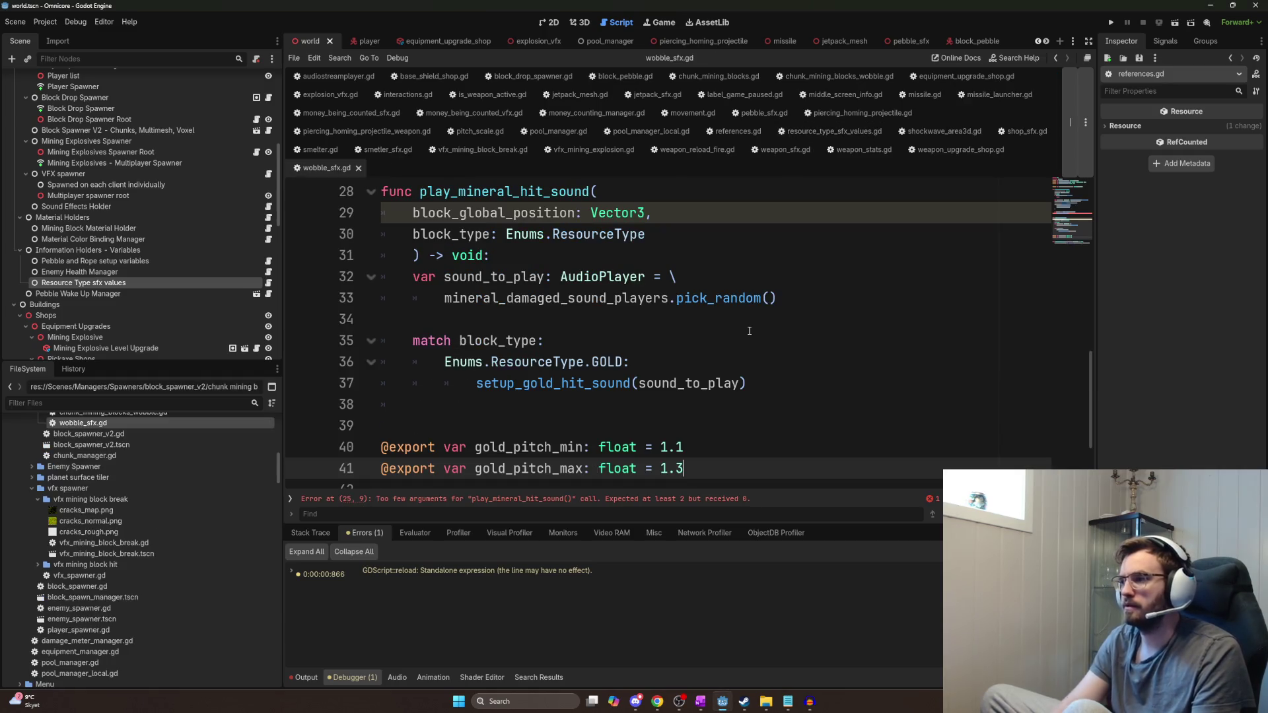
# Delete the gold_pitch_min and gold_pitch_max export variables from wobble_sfx.gd
pyautogui.scroll(-1, 743, 354)
pyautogui.keyDown('shift'); pyautogui.click(462, 349); pyautogui.keyUp('shift')
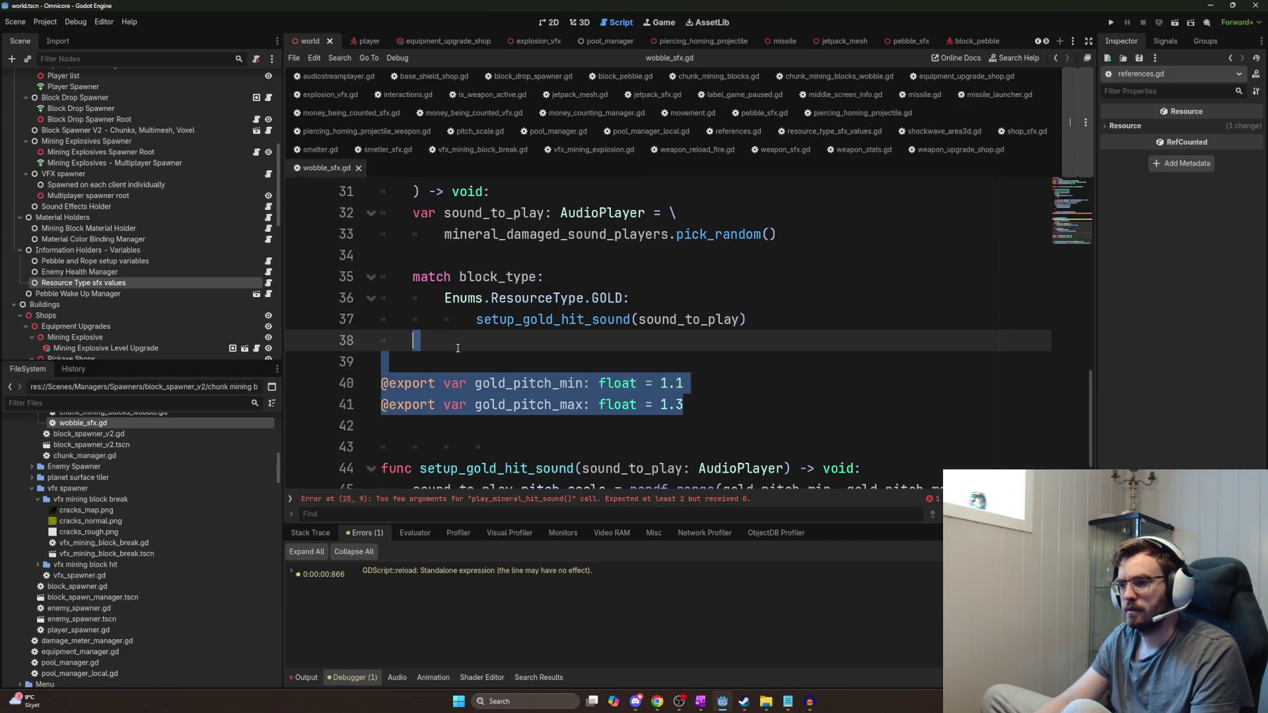
pyautogui.press('BackSpace')
pyautogui.press('BackSpace')
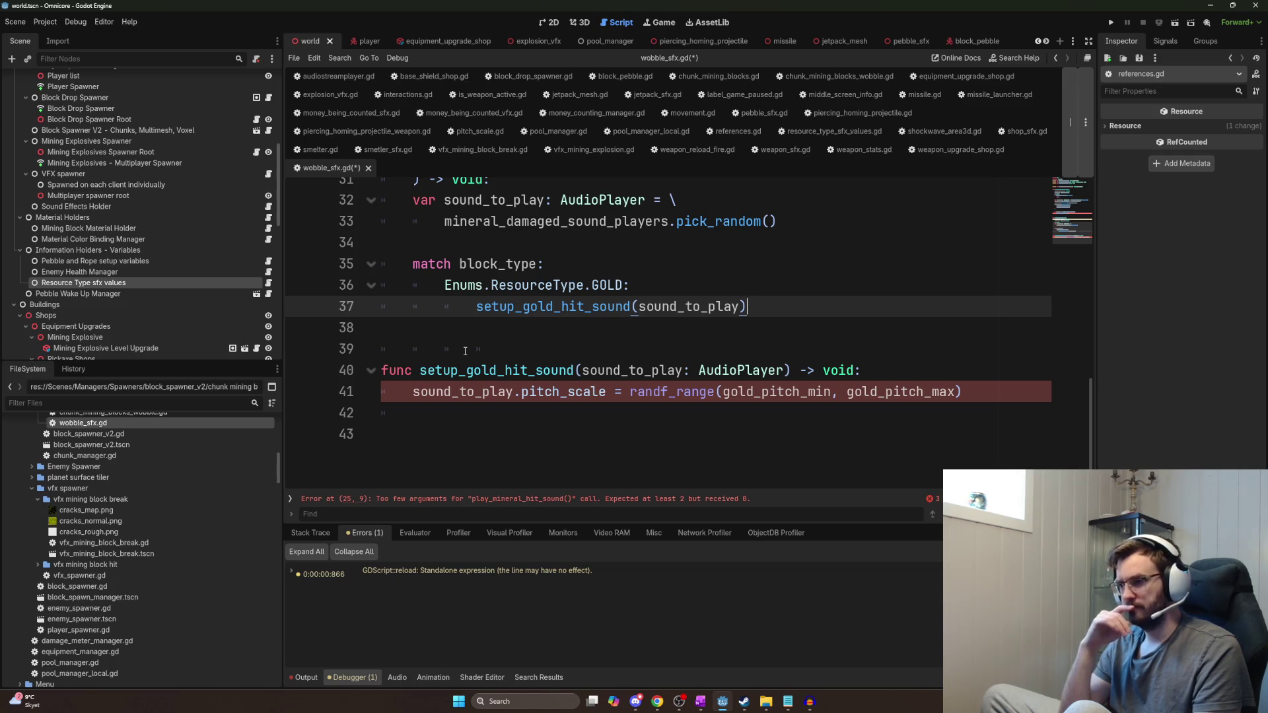
pyautogui.moveTo(985, 397)
pyautogui.mouseDown()
pyautogui.moveTo(449, 308)
pyautogui.moveTo(473, 309)
pyautogui.mouseUp()
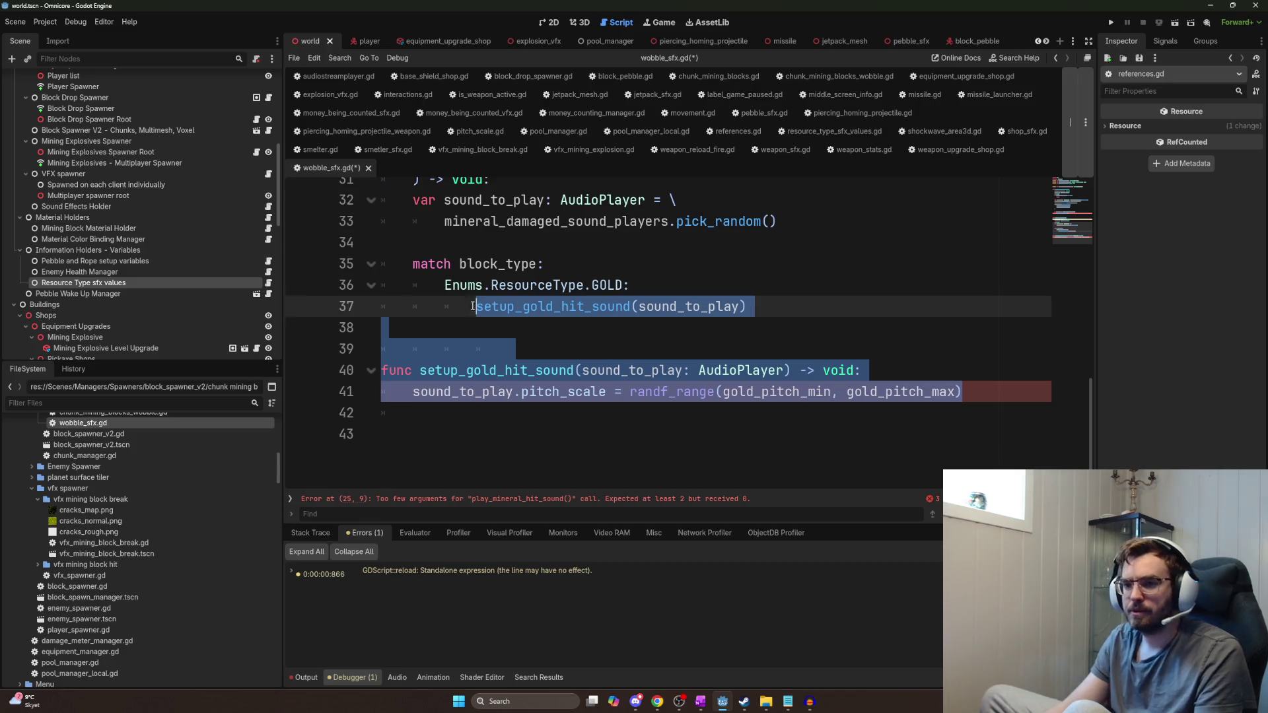
pyautogui.click(268, 283)
# Start a setup_audio_player function after get_sfx_info_for_resource_type, then delete the half-written line
pyautogui.scroll(-4, 594, 413)
pyautogui.scroll(-1, 595, 413)
pyautogui.click(877, 462)
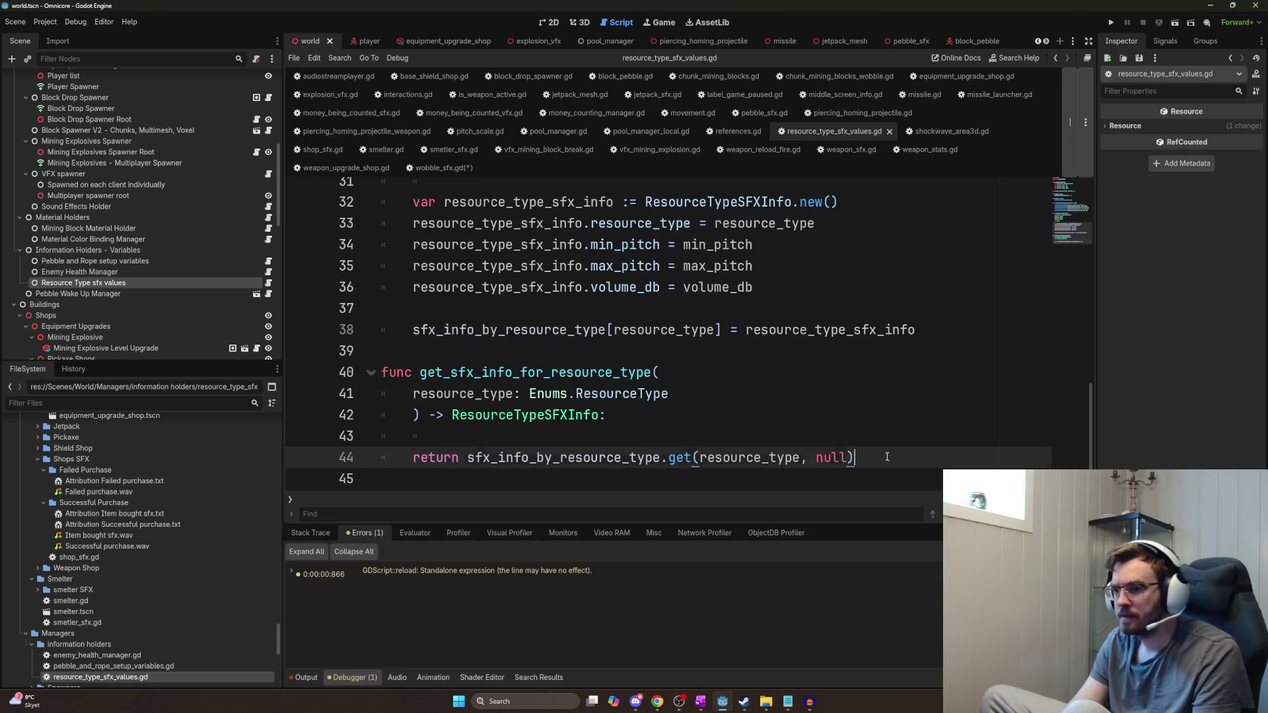
pyautogui.press('Return')
pyautogui.write('func setup_audio_player(')
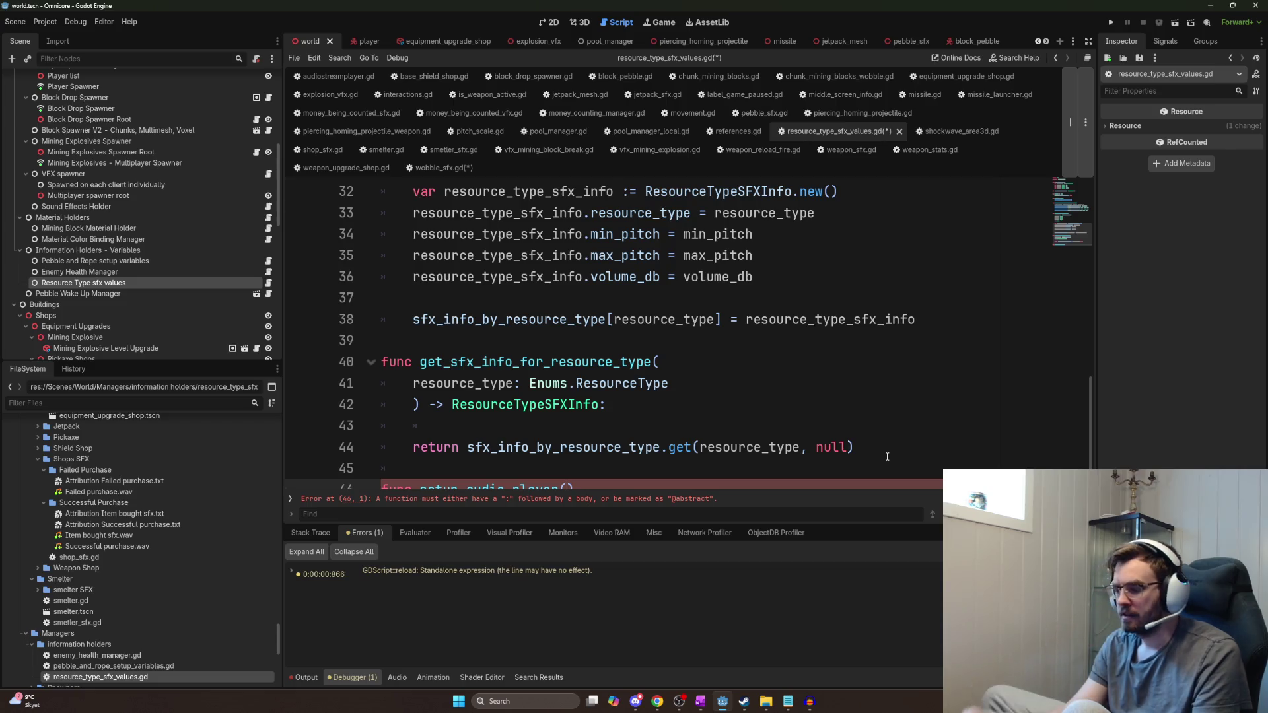
pyautogui.hotkey('shift', 'Home')
pyautogui.press('BackSpace')
pyautogui.press('BackSpace')
pyautogui.press('BackSpace')
pyautogui.press('BackSpace')
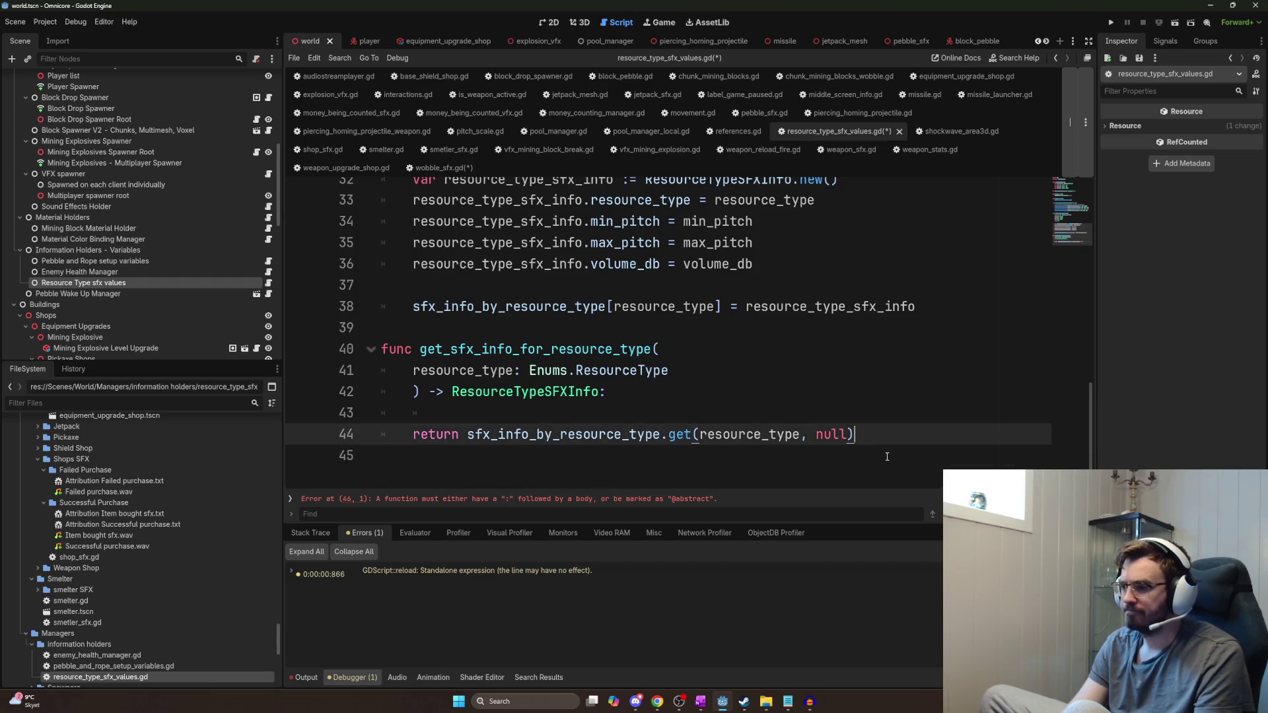
pyautogui.hotkey('ctrl', 's')
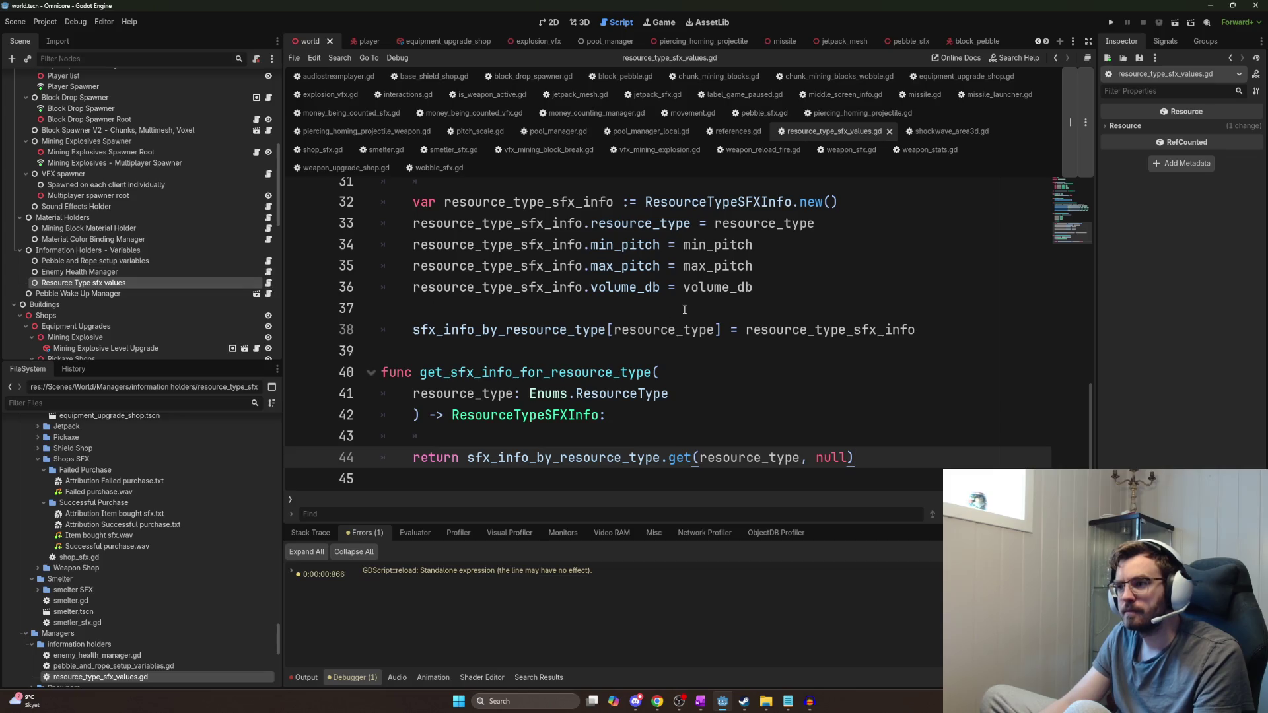
# Switch to the chunk_mining_blocks scene and open the Wobble SFX node's wobble_sfx.gd
pyautogui.click(892, 282)
pyautogui.hotkey('ctrl', 'shift', 'o')
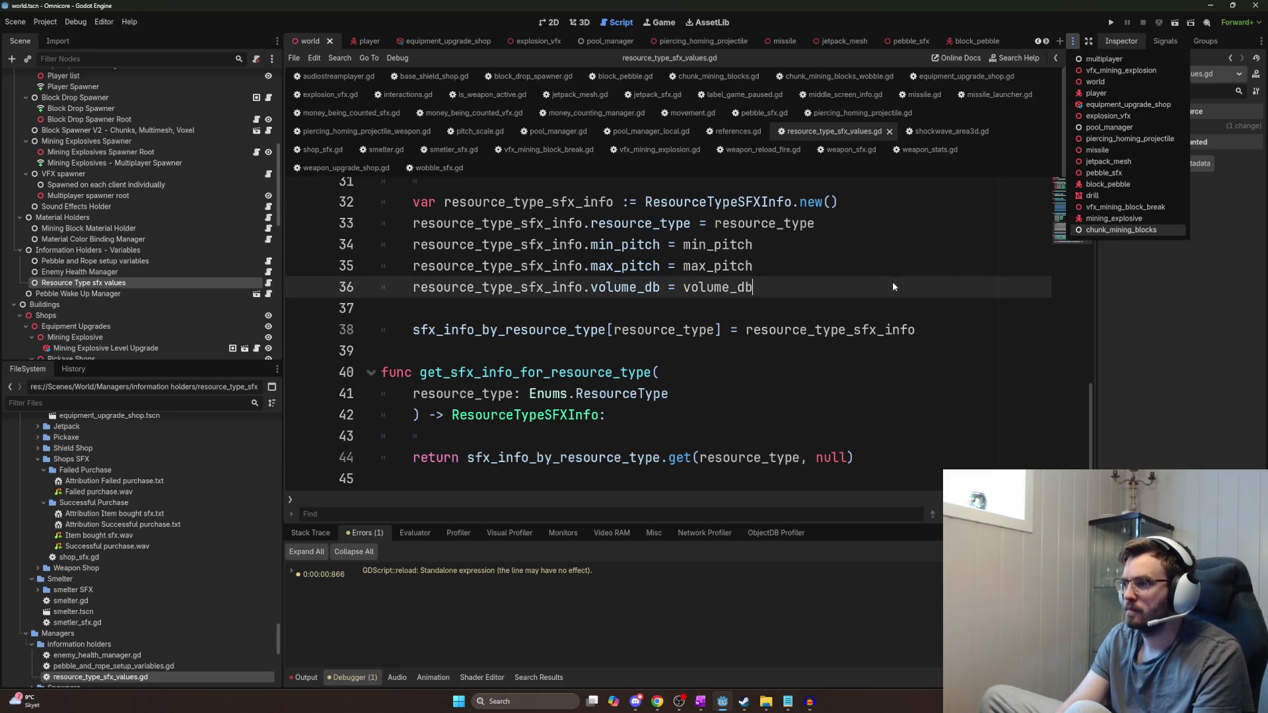
pyautogui.press('Return')
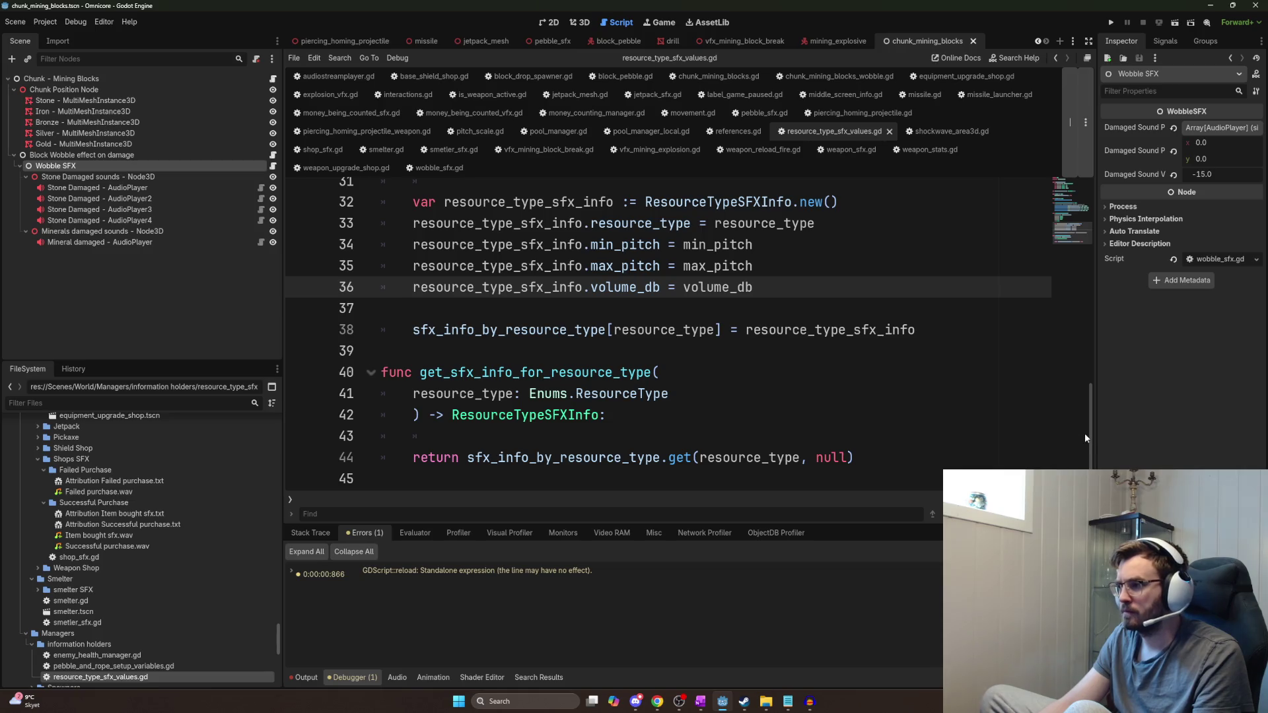
pyautogui.scroll(10, 1085, 438)
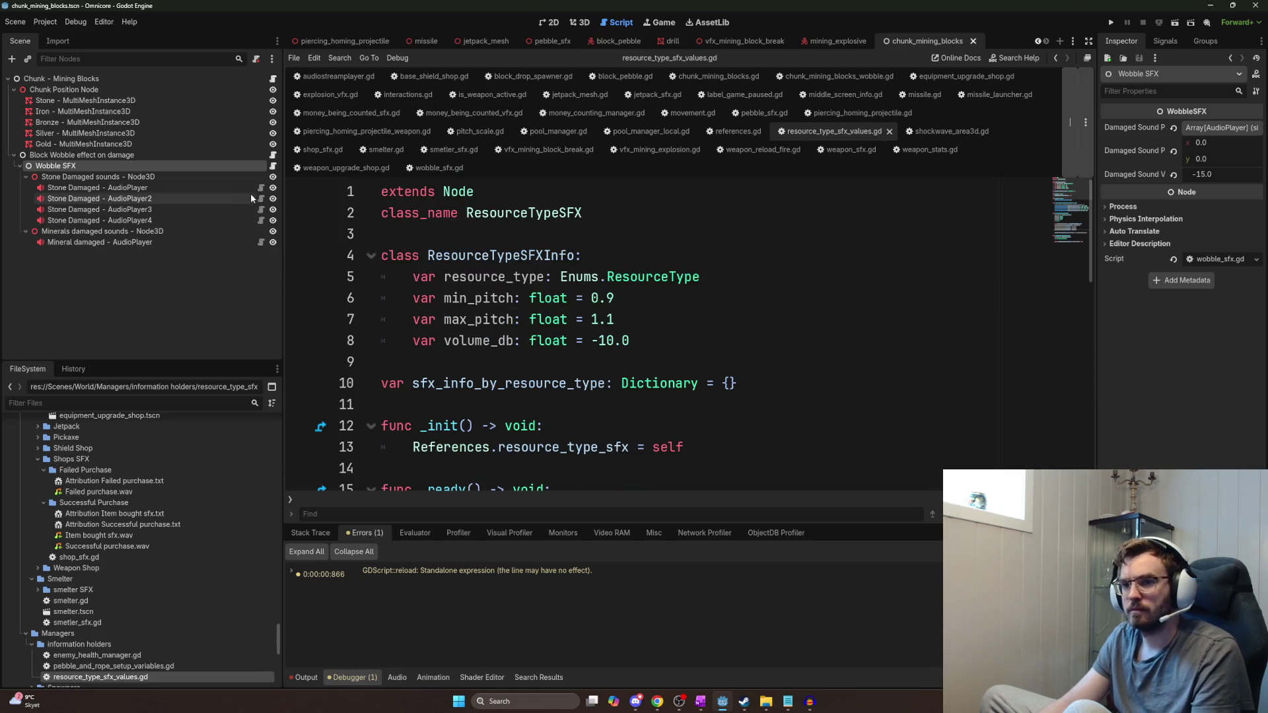
pyautogui.click(274, 167)
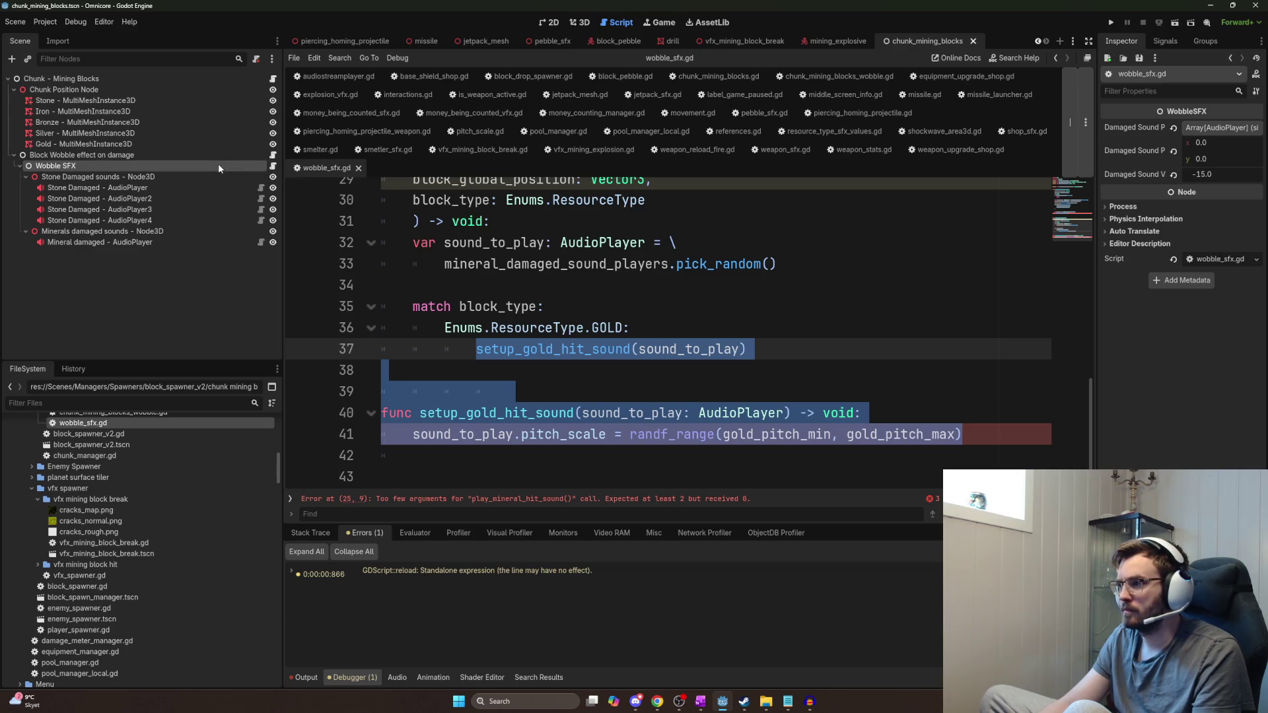
# Remove the match block_type GOLD case and drop 'gold_' from the hit-sound setup call
pyautogui.click(819, 370)
pyautogui.click(981, 438)
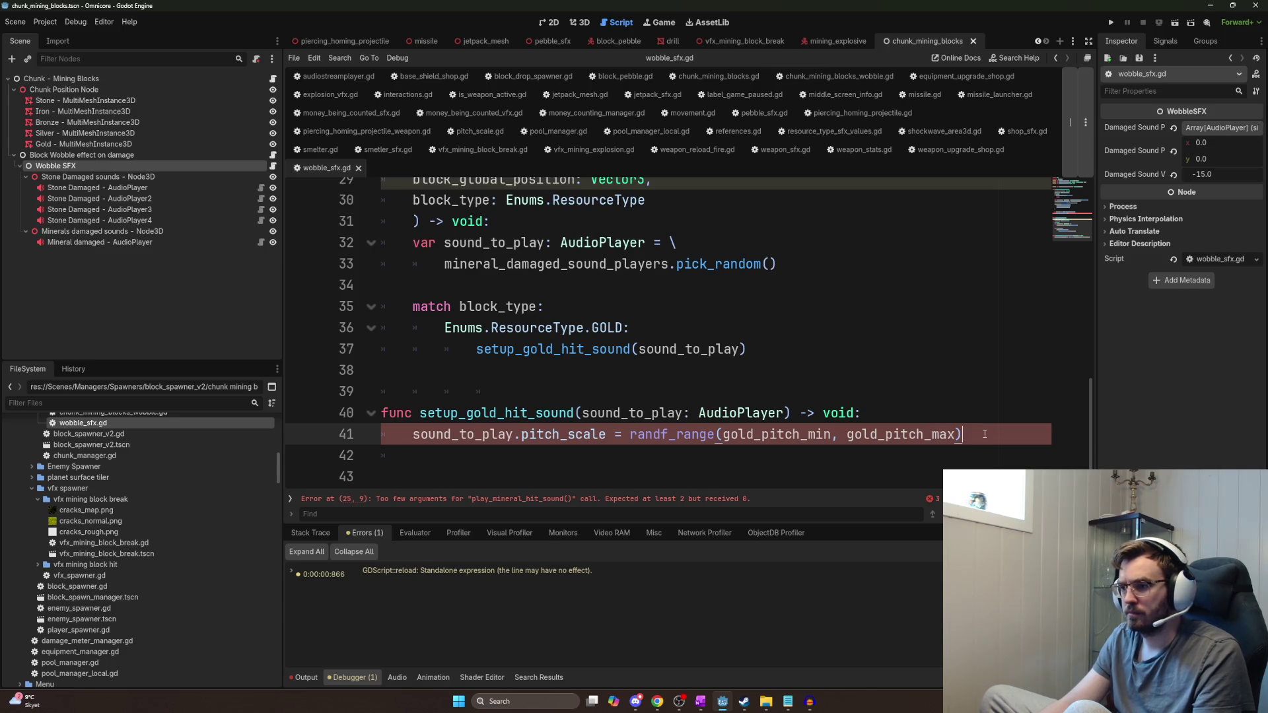
pyautogui.click(915, 413)
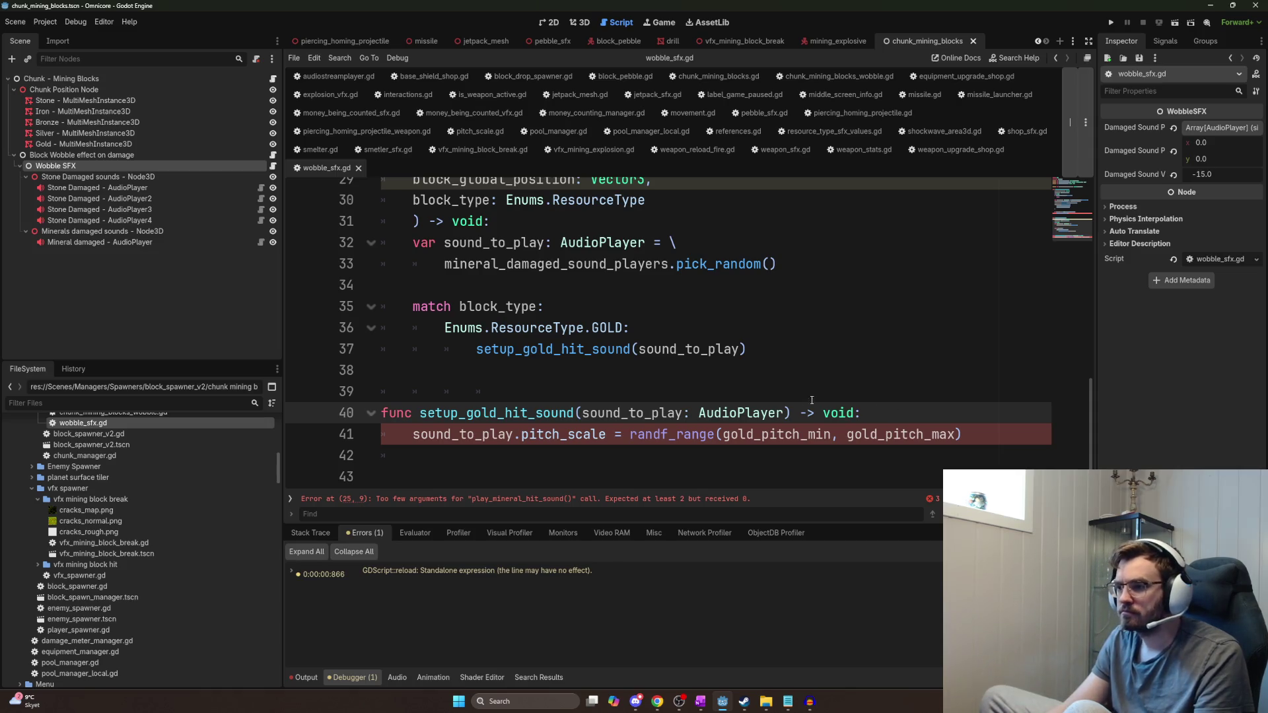
pyautogui.click(623, 327)
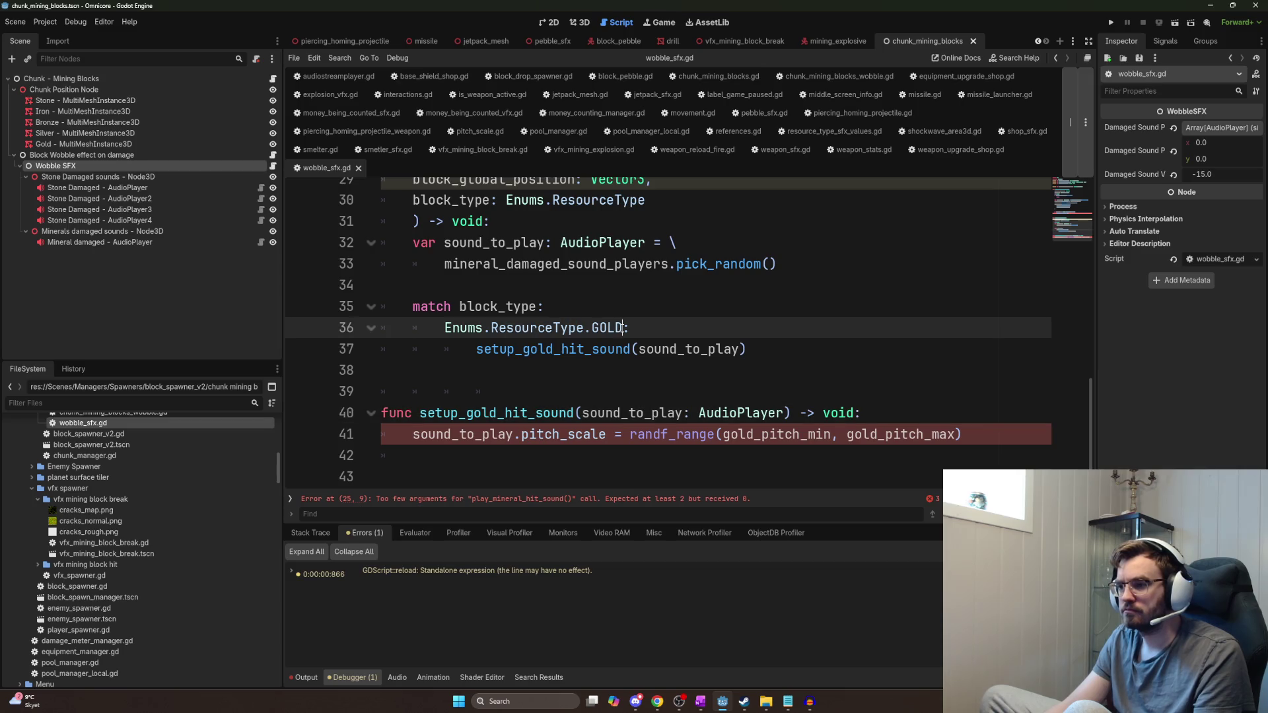
pyautogui.keyDown('ctrl'); pyautogui.click(499, 307); pyautogui.keyUp('ctrl')
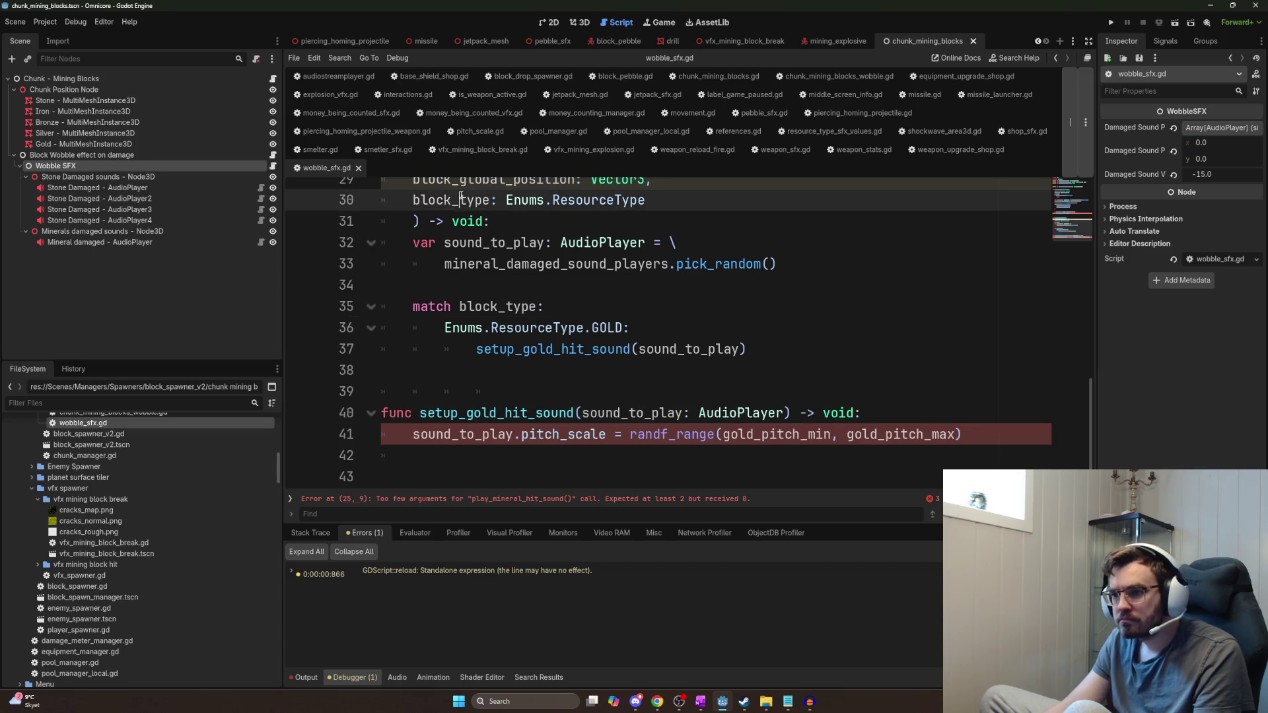
pyautogui.moveTo(383, 349); pyautogui.dragTo(397, 309)
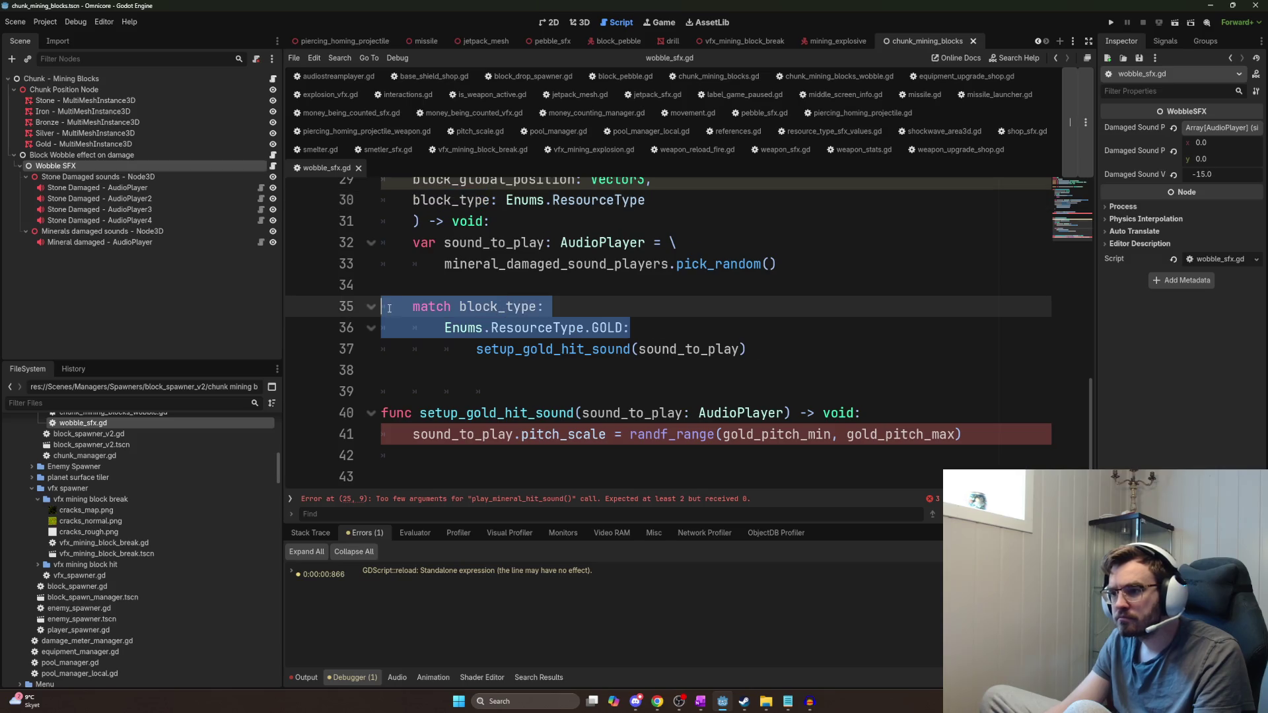
pyautogui.press('BackSpace')
pyautogui.press('Delete')
pyautogui.press('Delete')
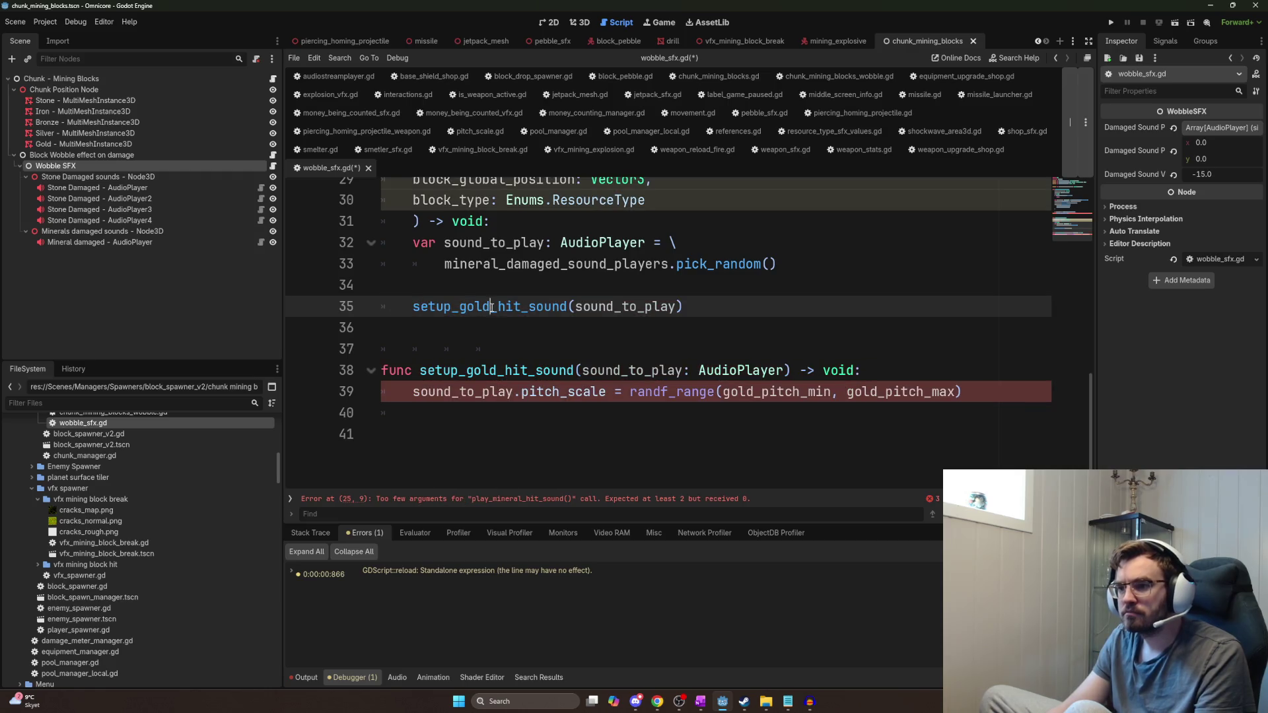
pyautogui.doubleClick(470, 307)
pyautogui.press('BackSpace')
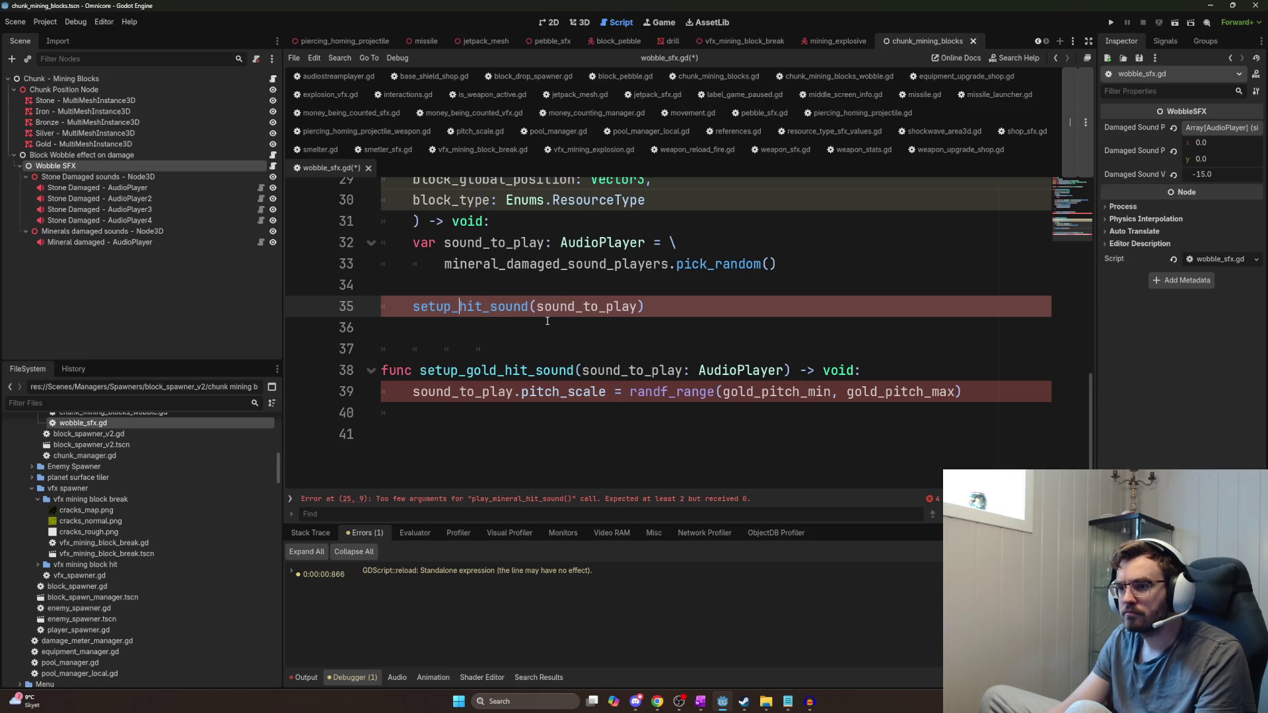
# Delete the setup_gold_hit_sound function and start a sound_to_play.set_volume call in its place
pyautogui.scroll(1, 635, 383)
pyautogui.moveTo(991, 436); pyautogui.dragTo(409, 340)
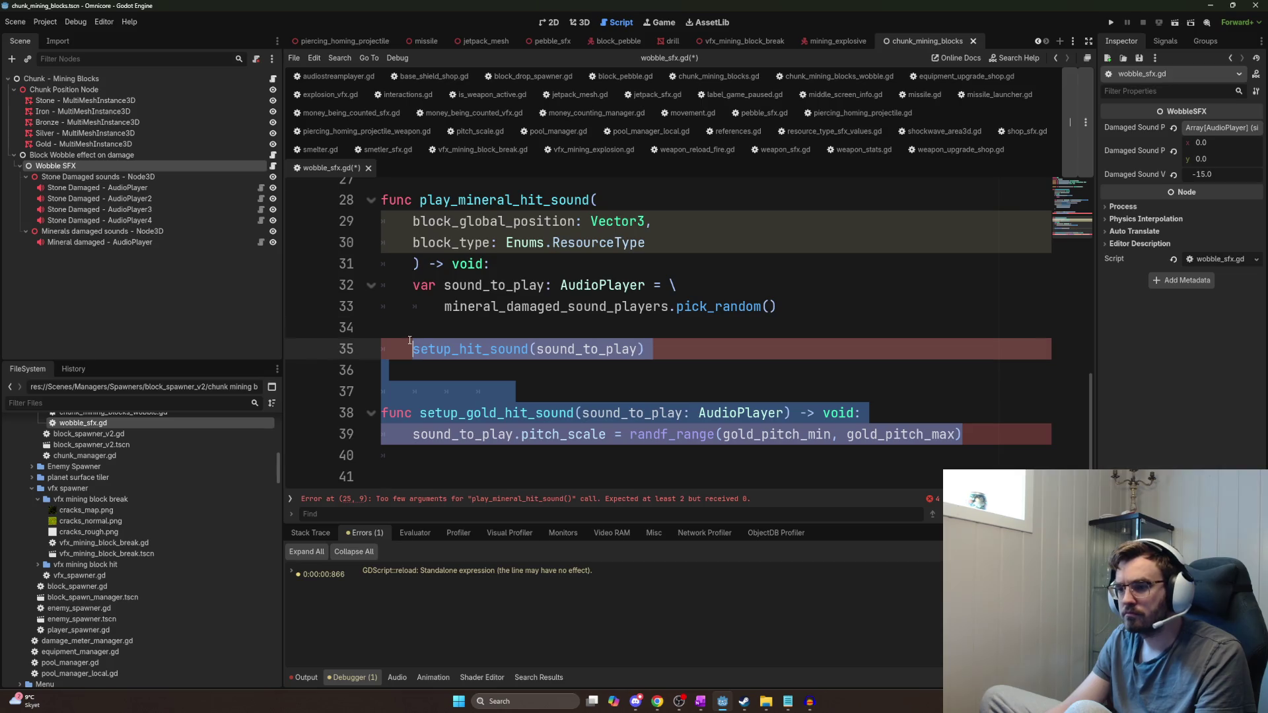
pyautogui.press('BackSpace')
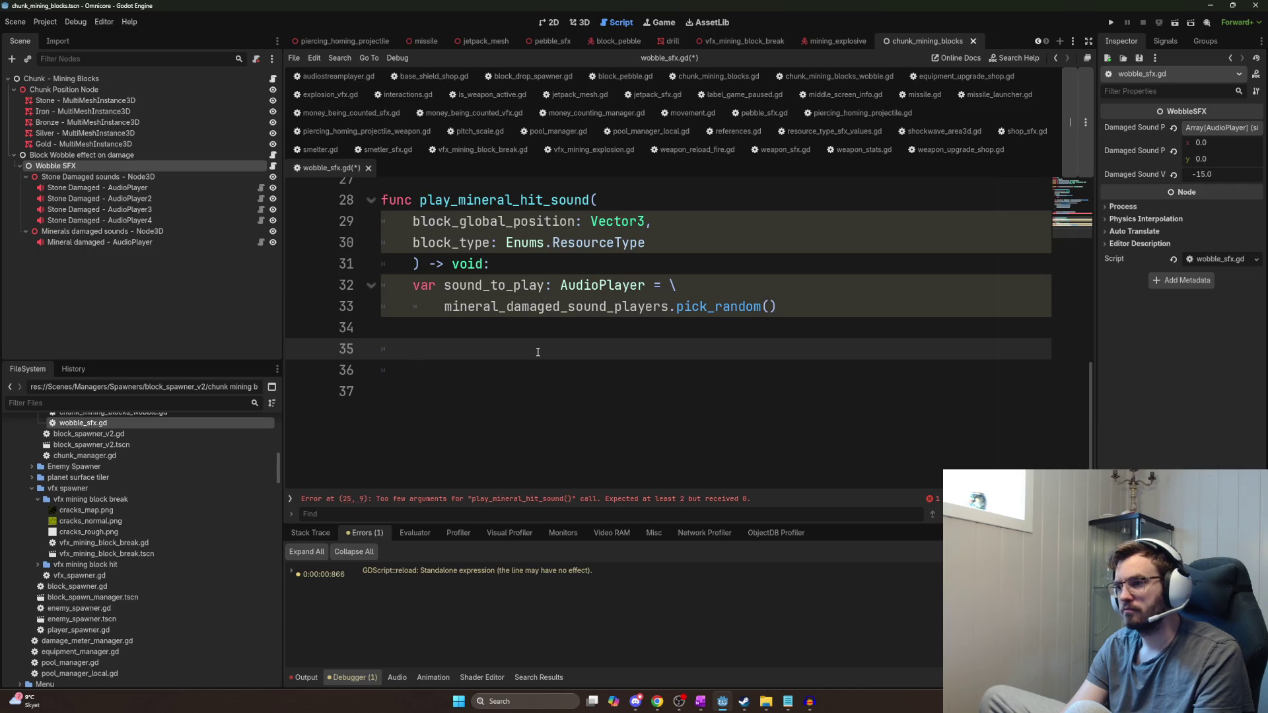
pyautogui.write('sound_to_')
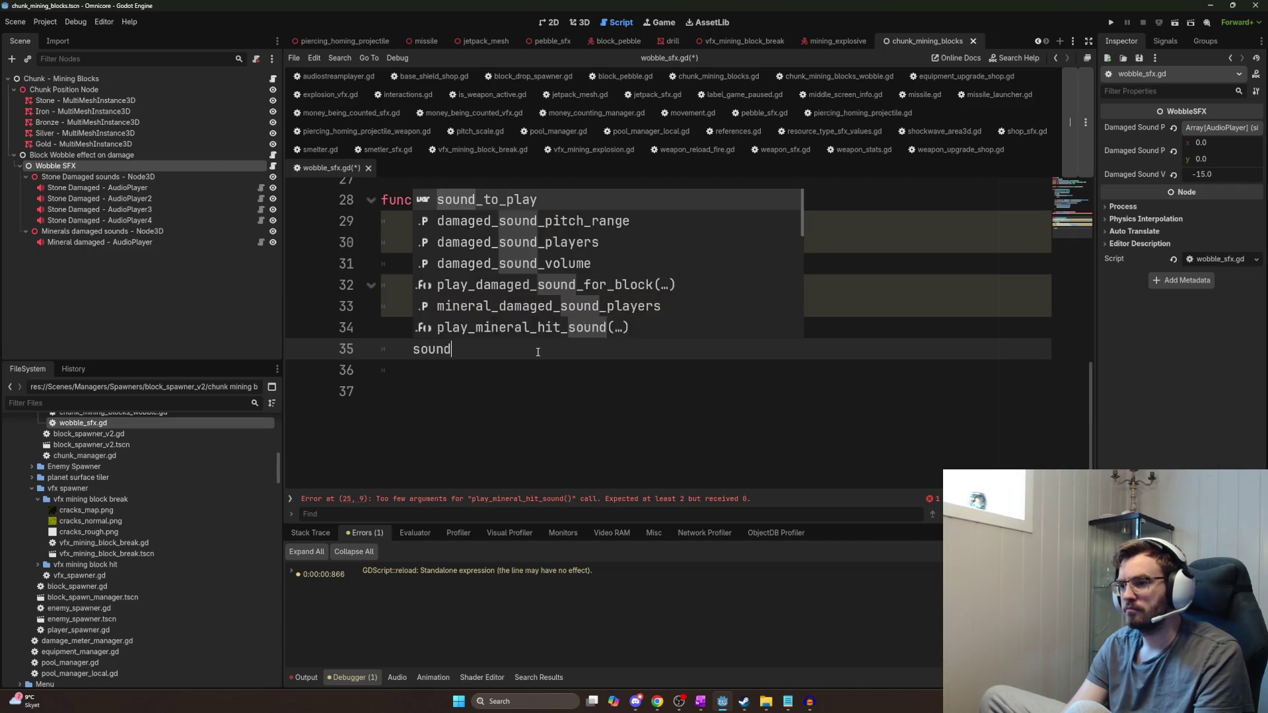
pyautogui.write('play.d')
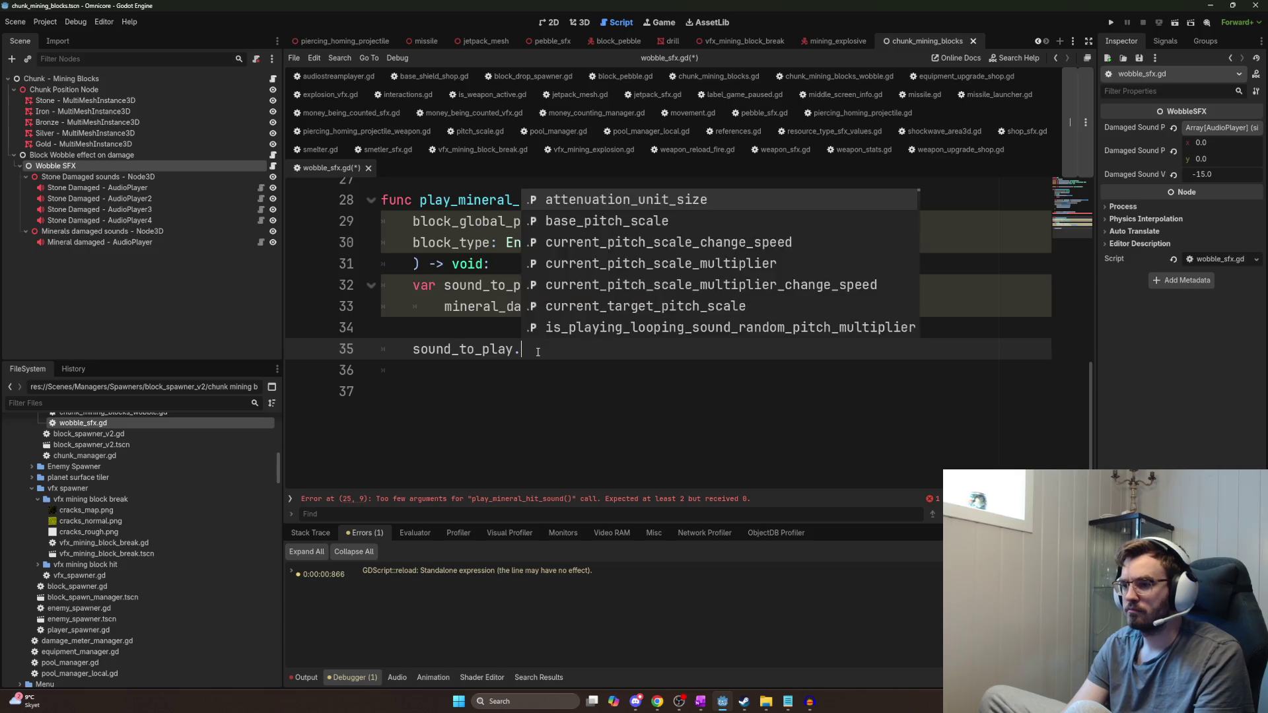
pyautogui.press('BackSpace')
pyautogui.write('set_volu')
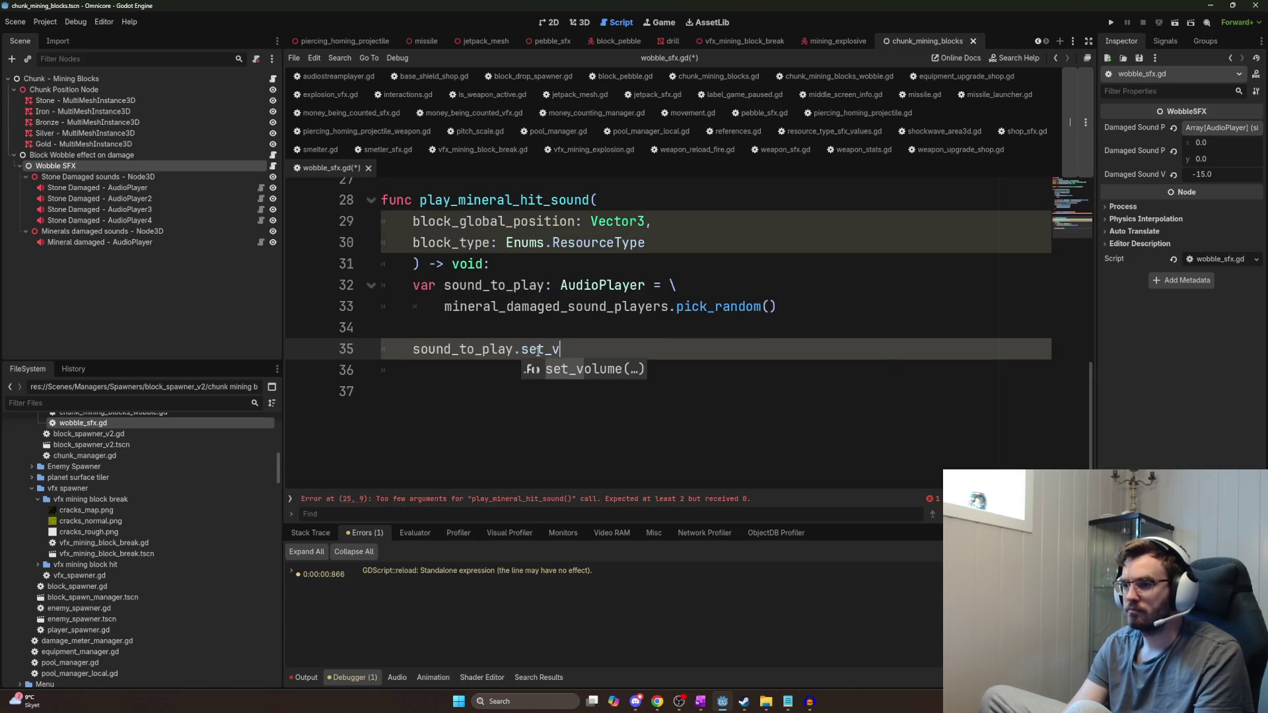
pyautogui.press('Return')
pyautogui.press('Escape')
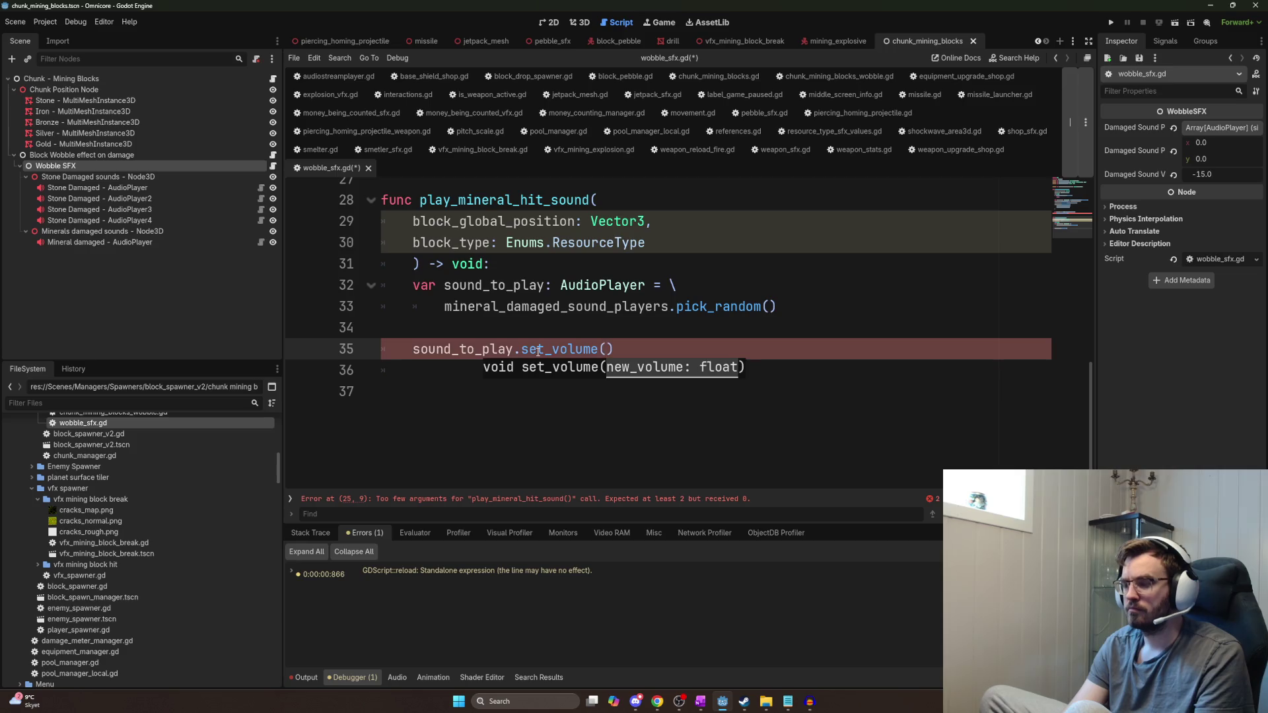
# Declare resource_type_sfx_info: ResourceTypeSFX.ResourceTypeSFXInfo from References.resource_type_sfx.get_sfx_info_for_resource_type(block_type)
pyautogui.press('Up')
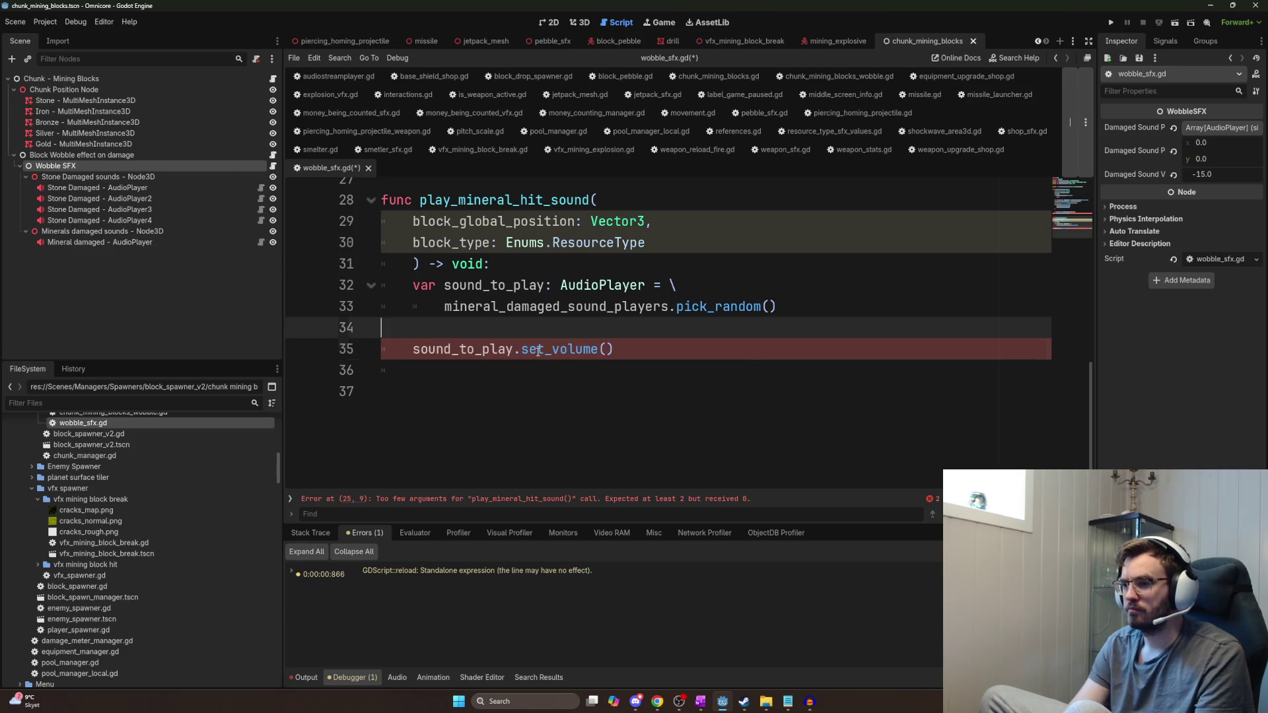
pyautogui.write('var')
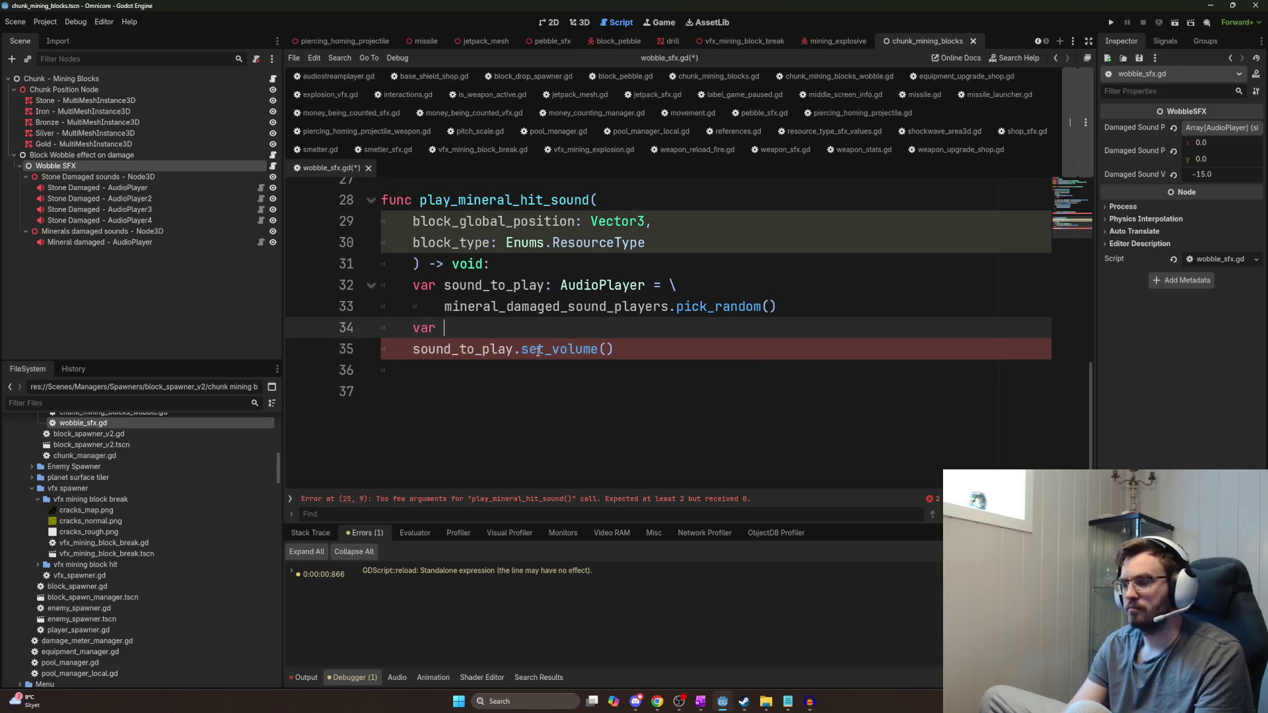
pyautogui.write(' resource_type_')
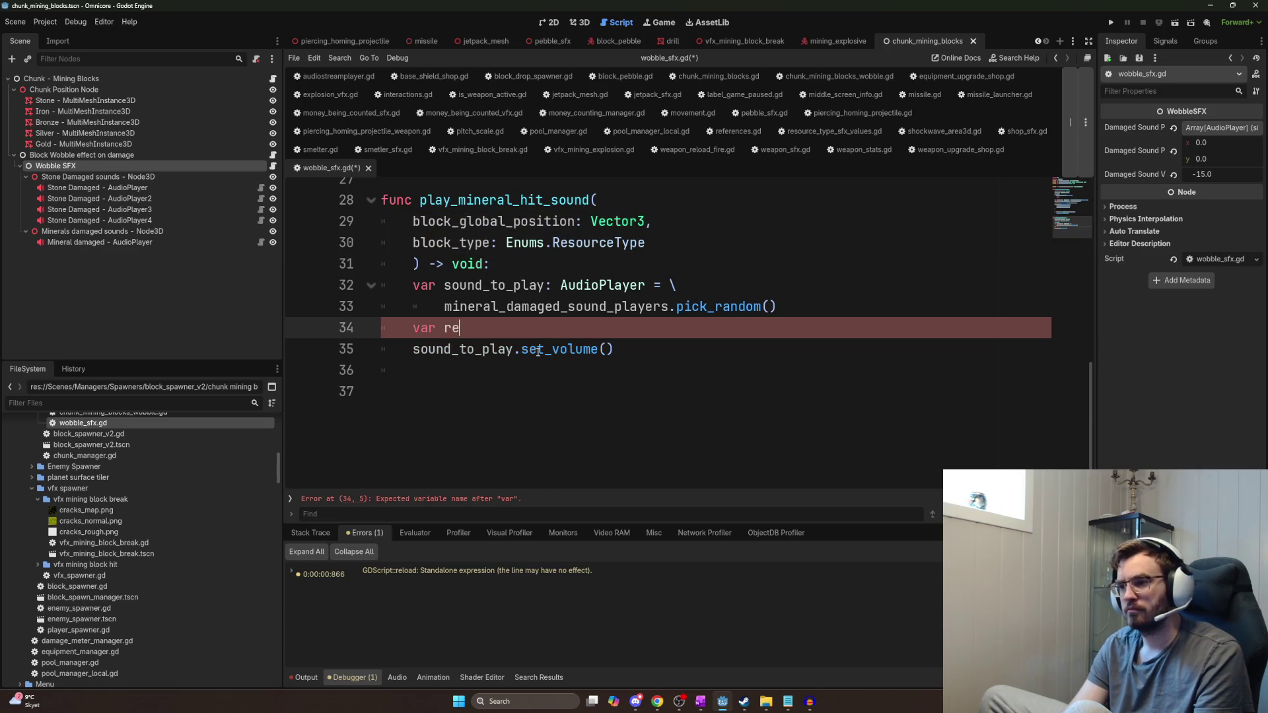
pyautogui.write('sfx_info: Re')
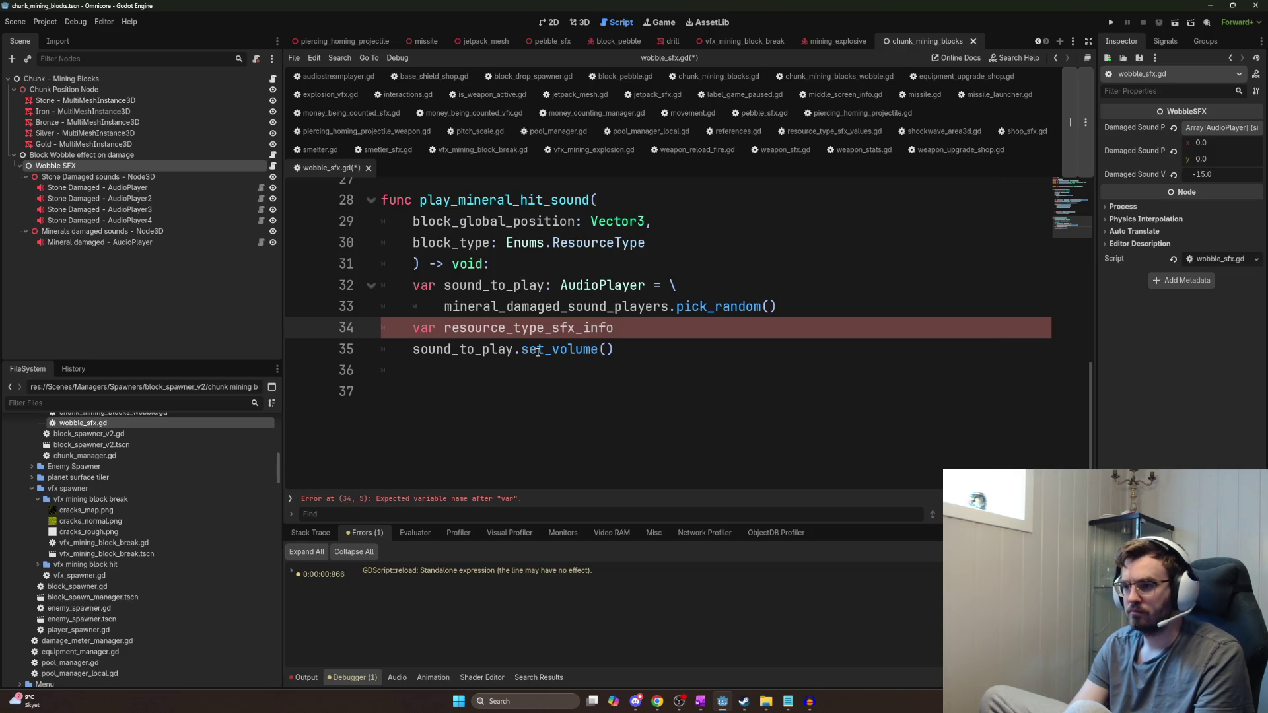
pyautogui.write('sour')
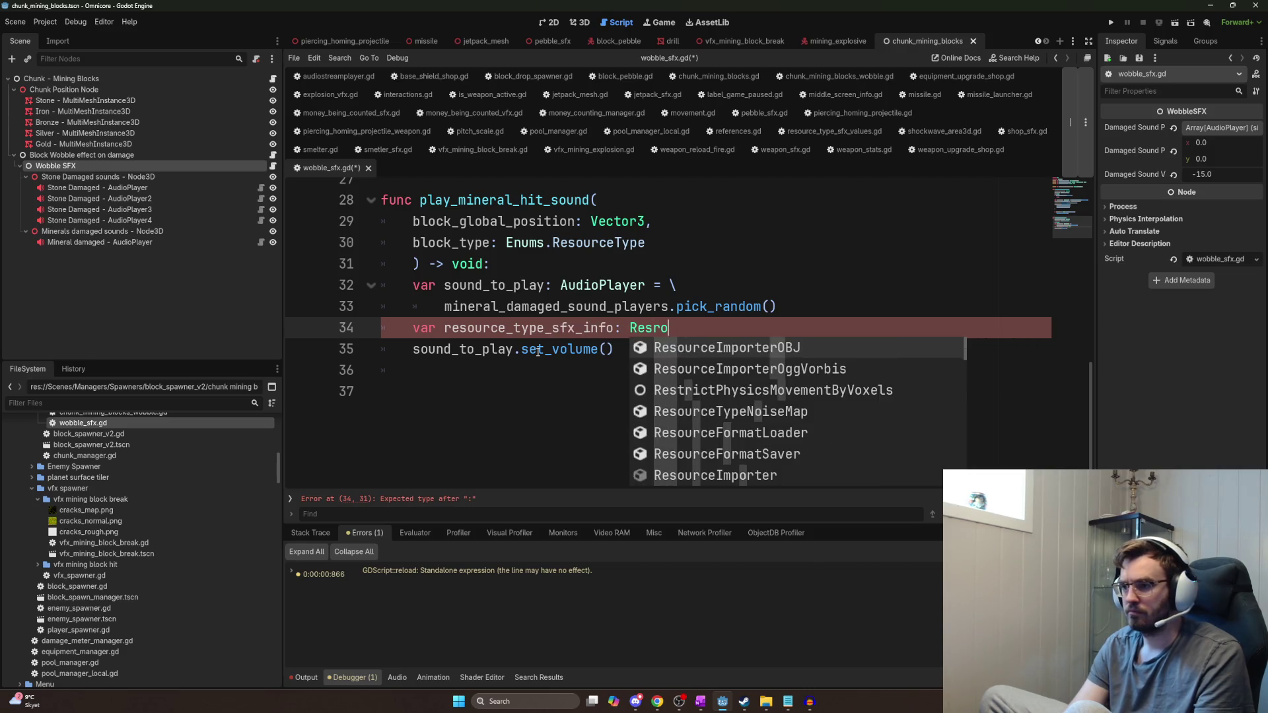
pyautogui.press('Down')
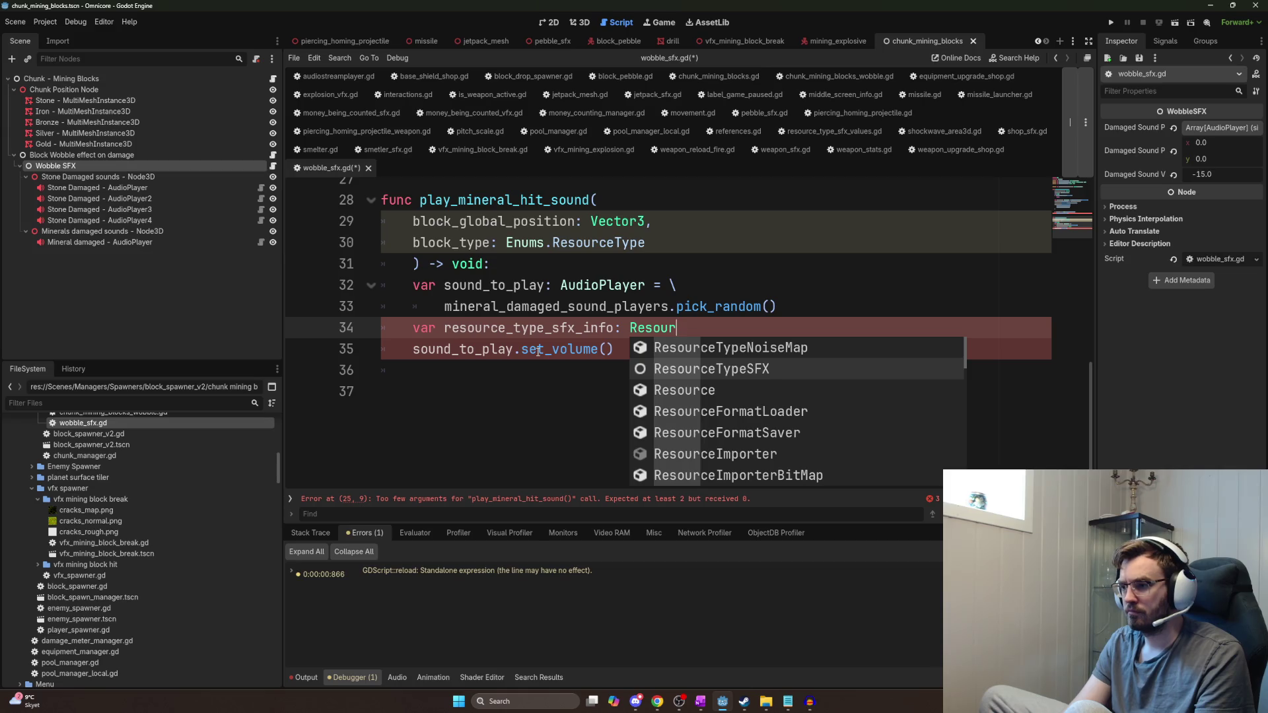
pyautogui.press('Return')
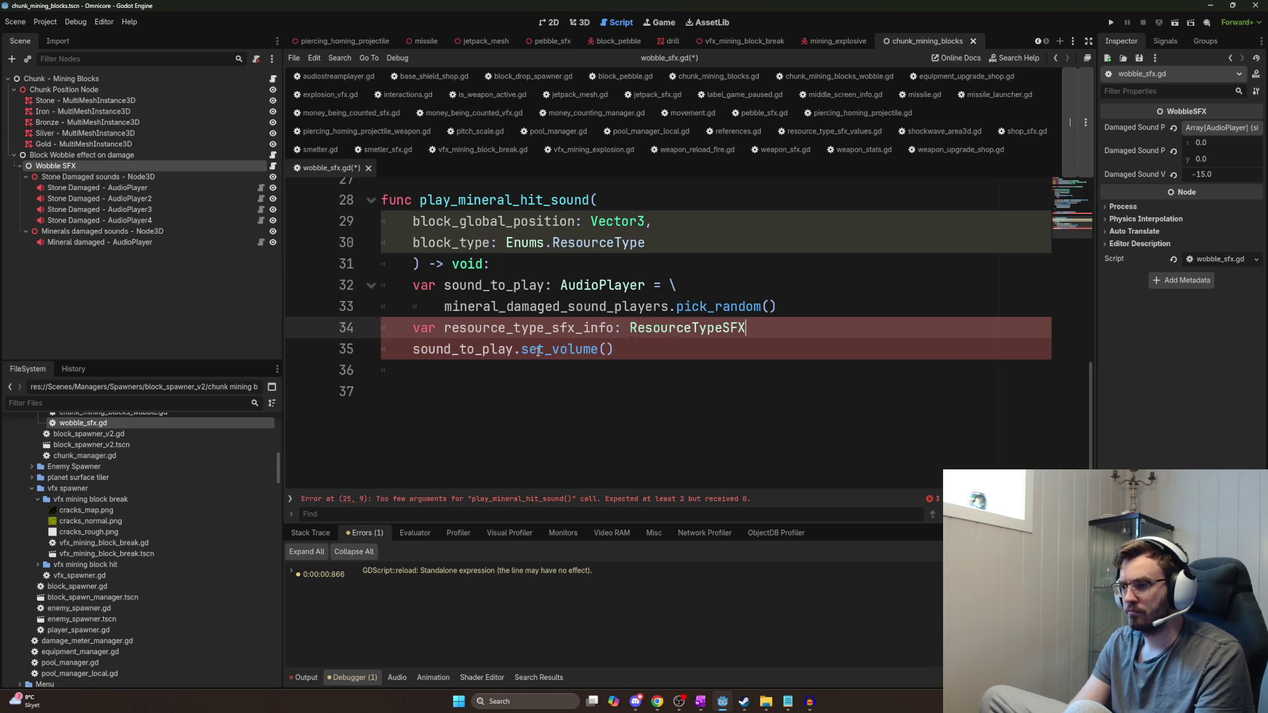
pyautogui.write('.Res')
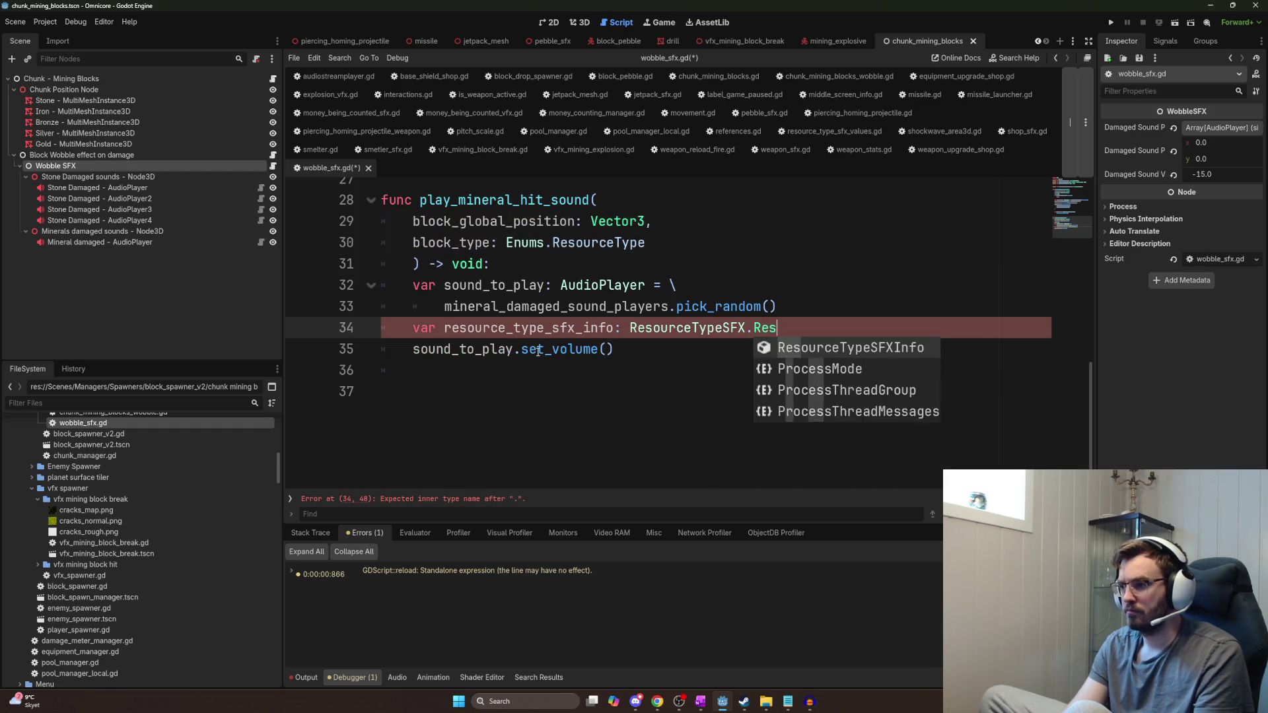
pyautogui.press('Return')
pyautogui.write('= \\')
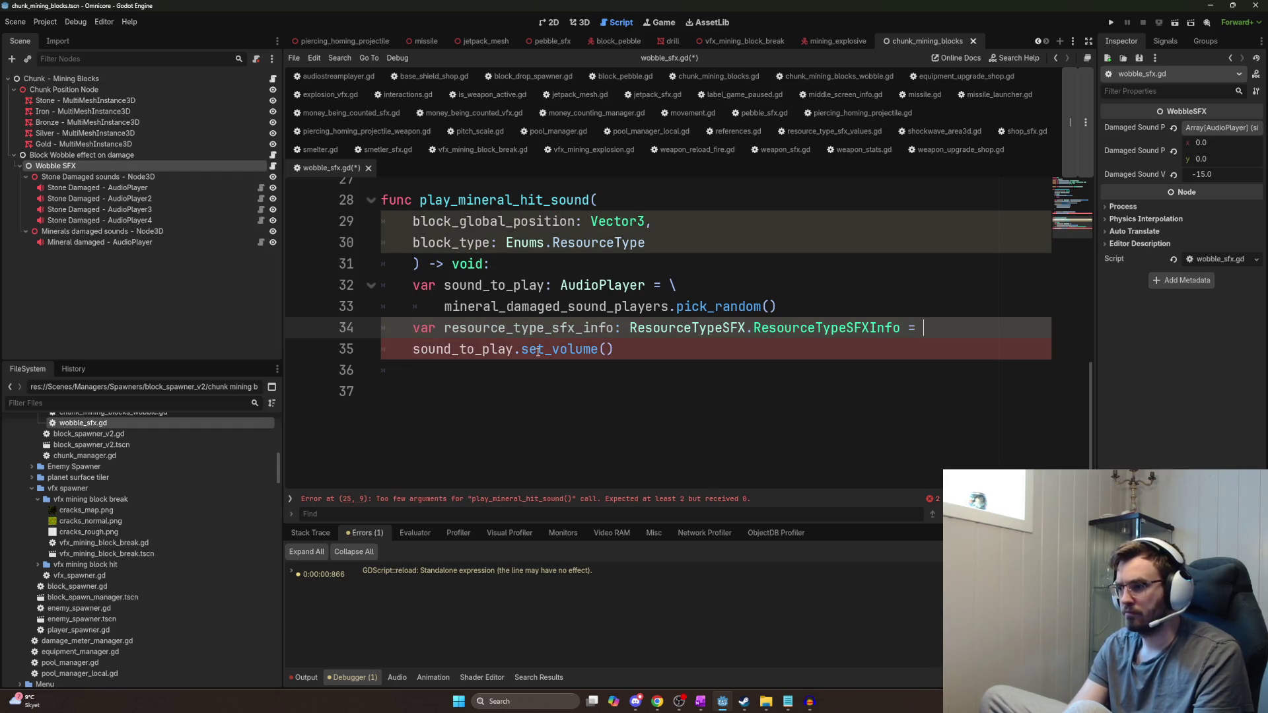
pyautogui.press('Return')
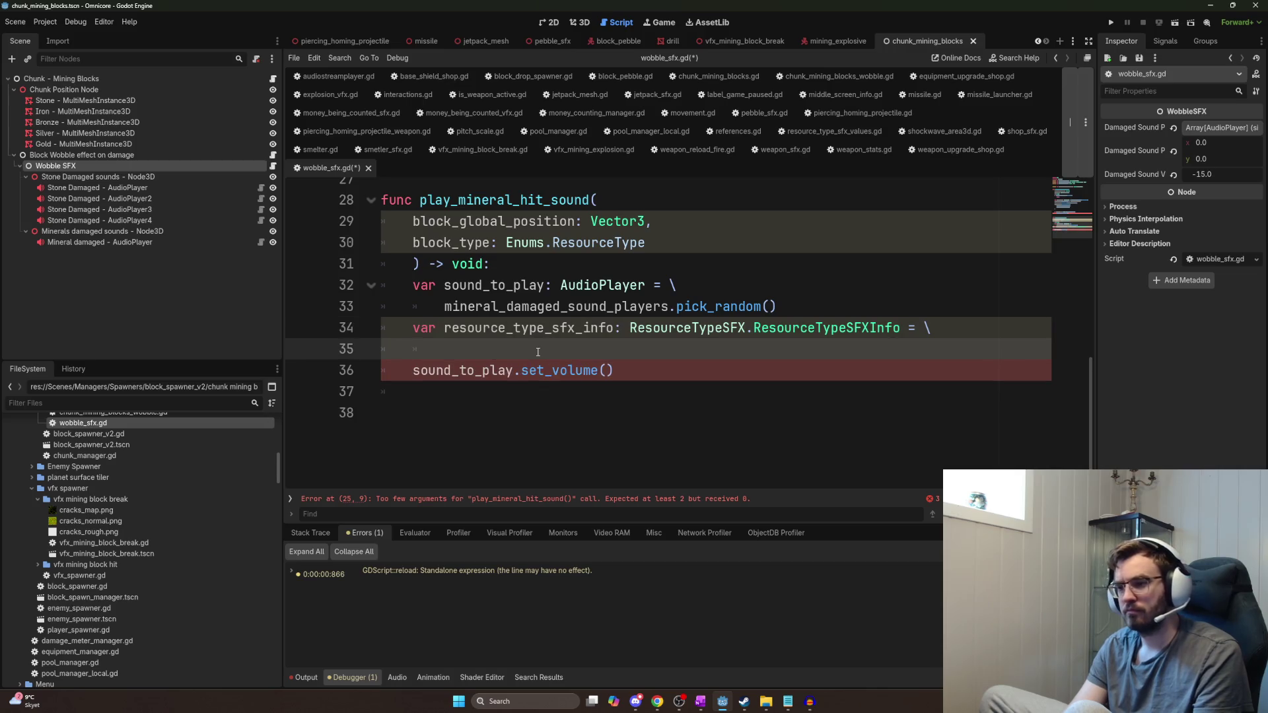
pyautogui.write('References.')
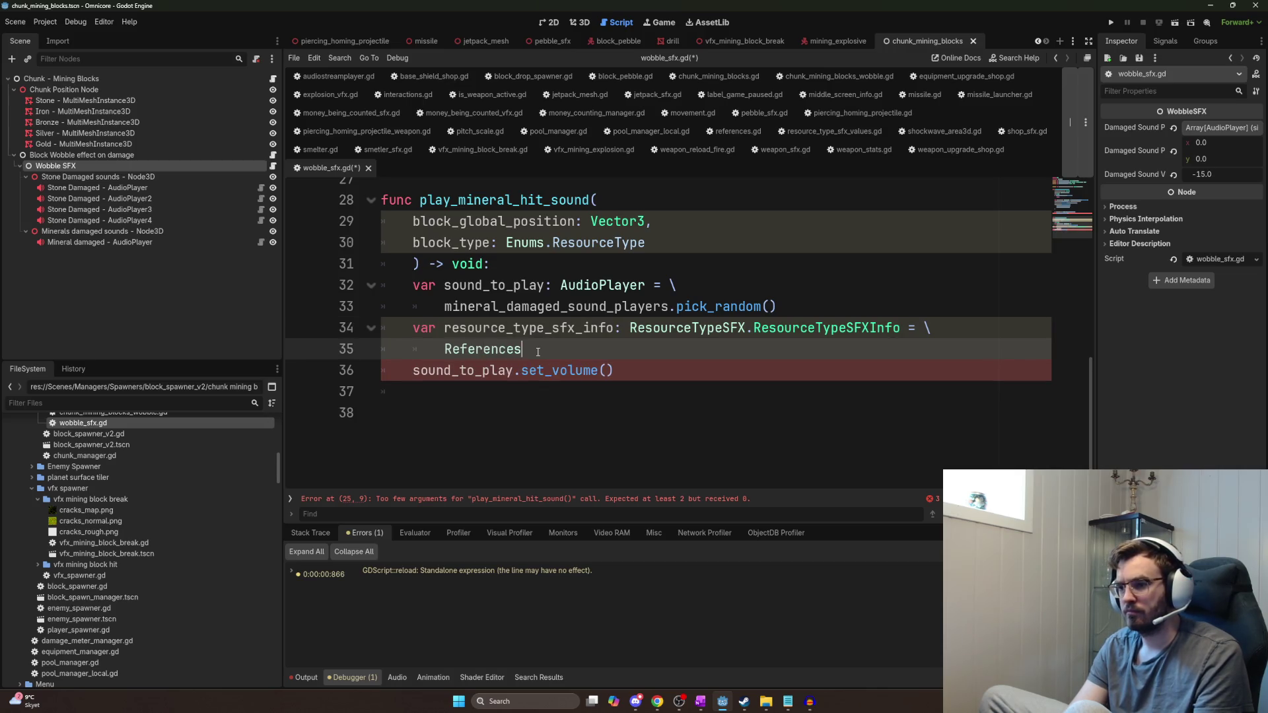
pyautogui.write('resource_type_sfx.')
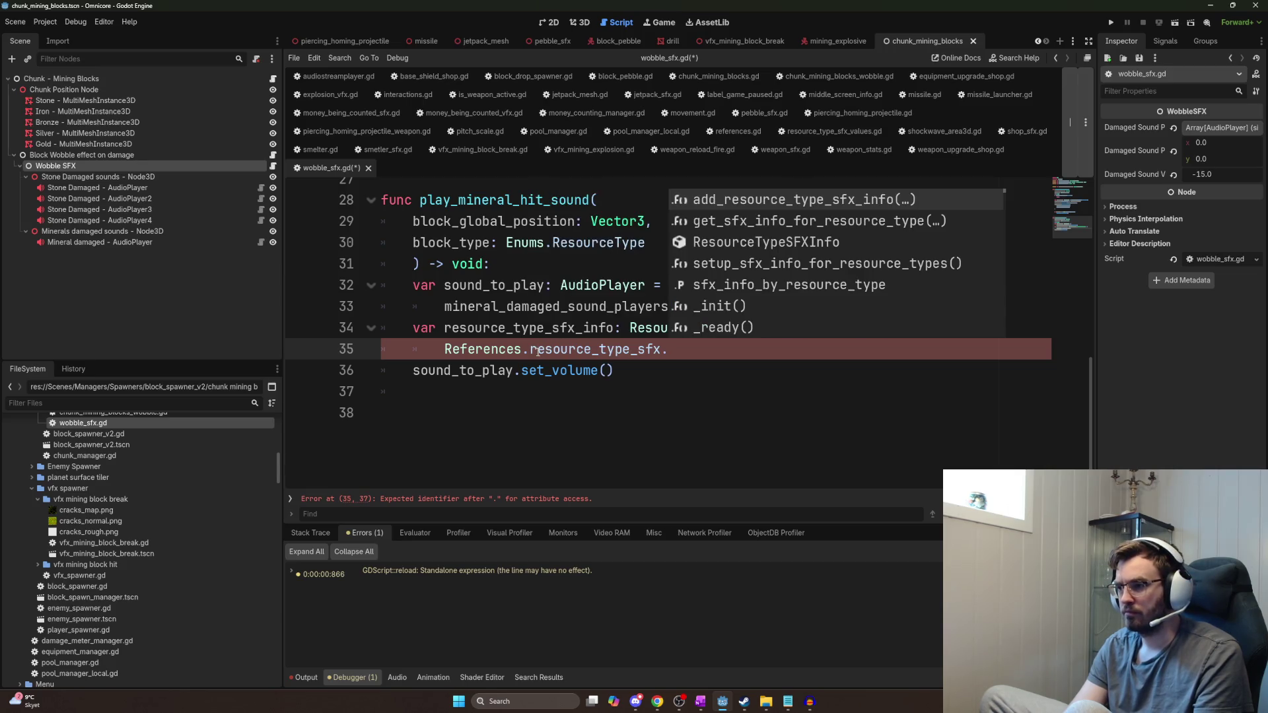
pyautogui.write('get')
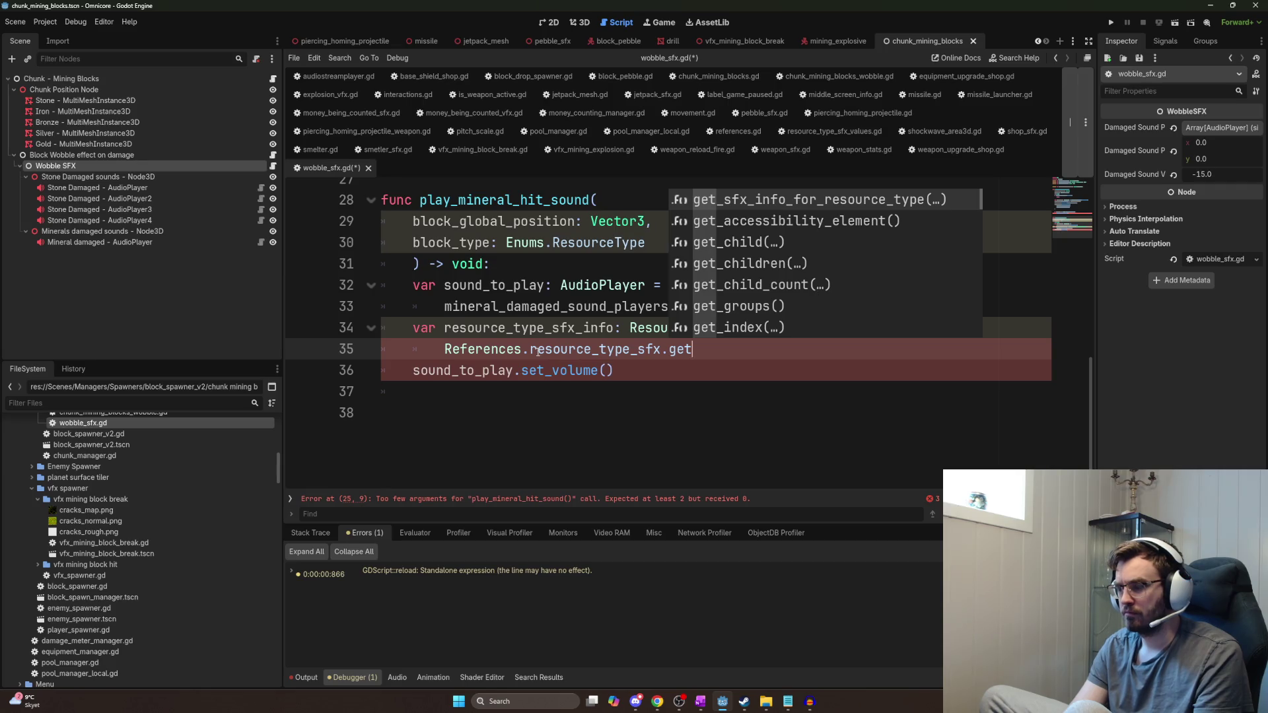
pyautogui.press('Return')
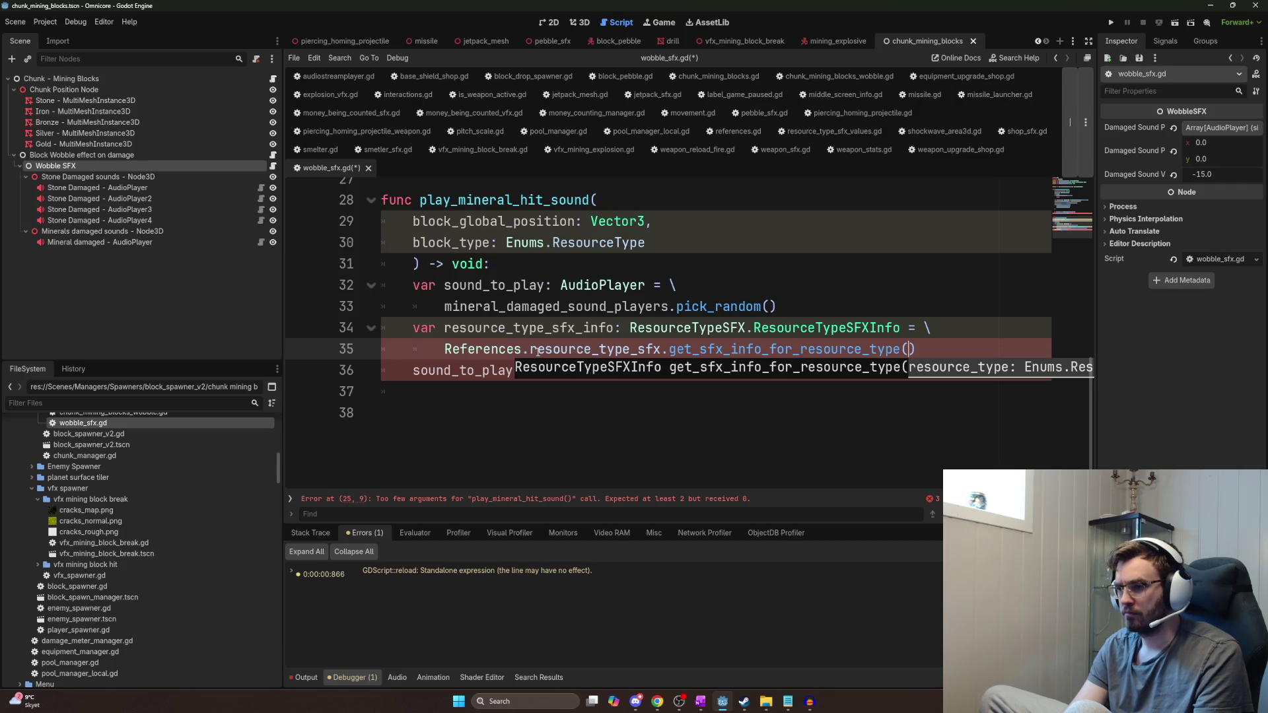
pyautogui.write('block_type')
pyautogui.rightClick(537, 351)
pyautogui.click(554, 359)
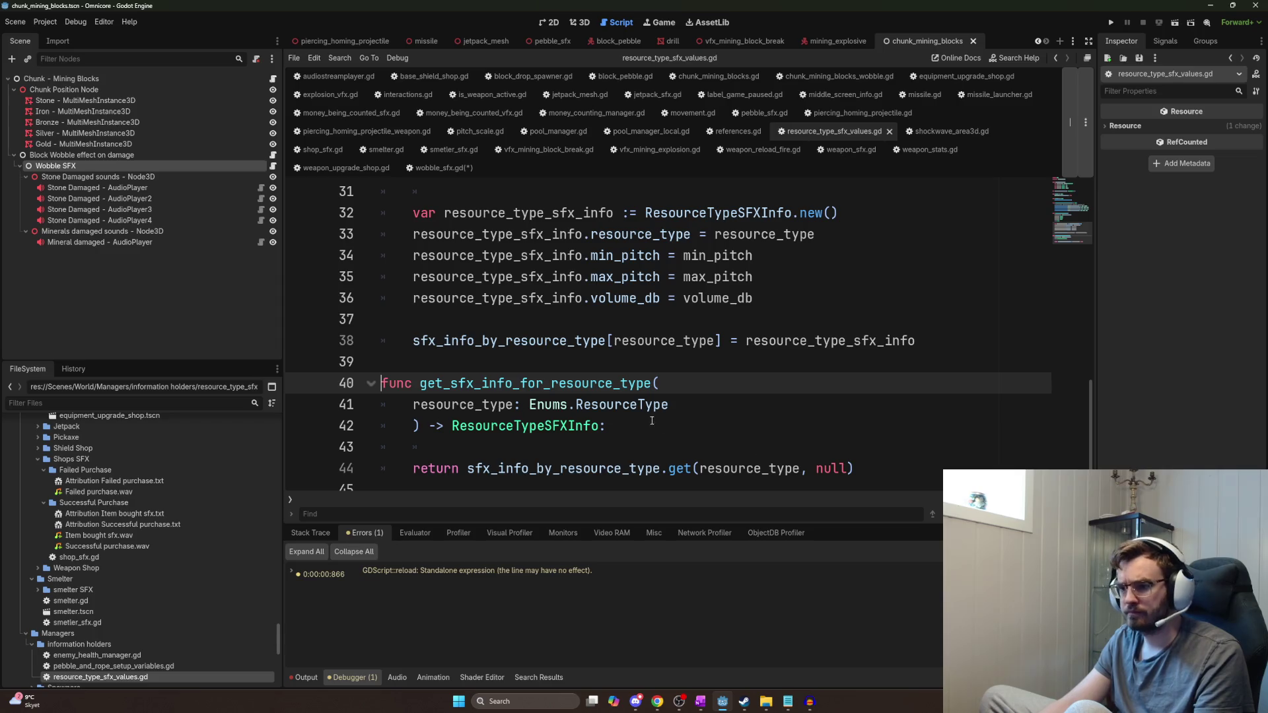
pyautogui.scroll(-1, 629, 413)
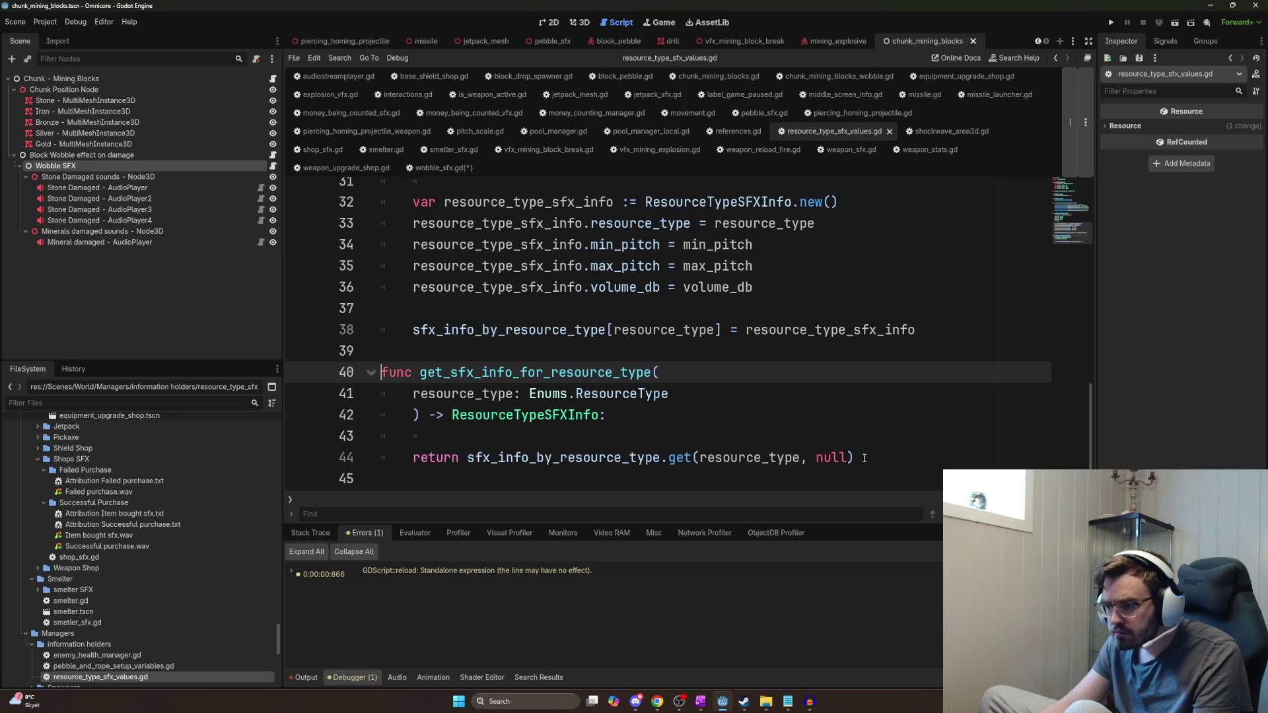
pyautogui.doubleClick(591, 458)
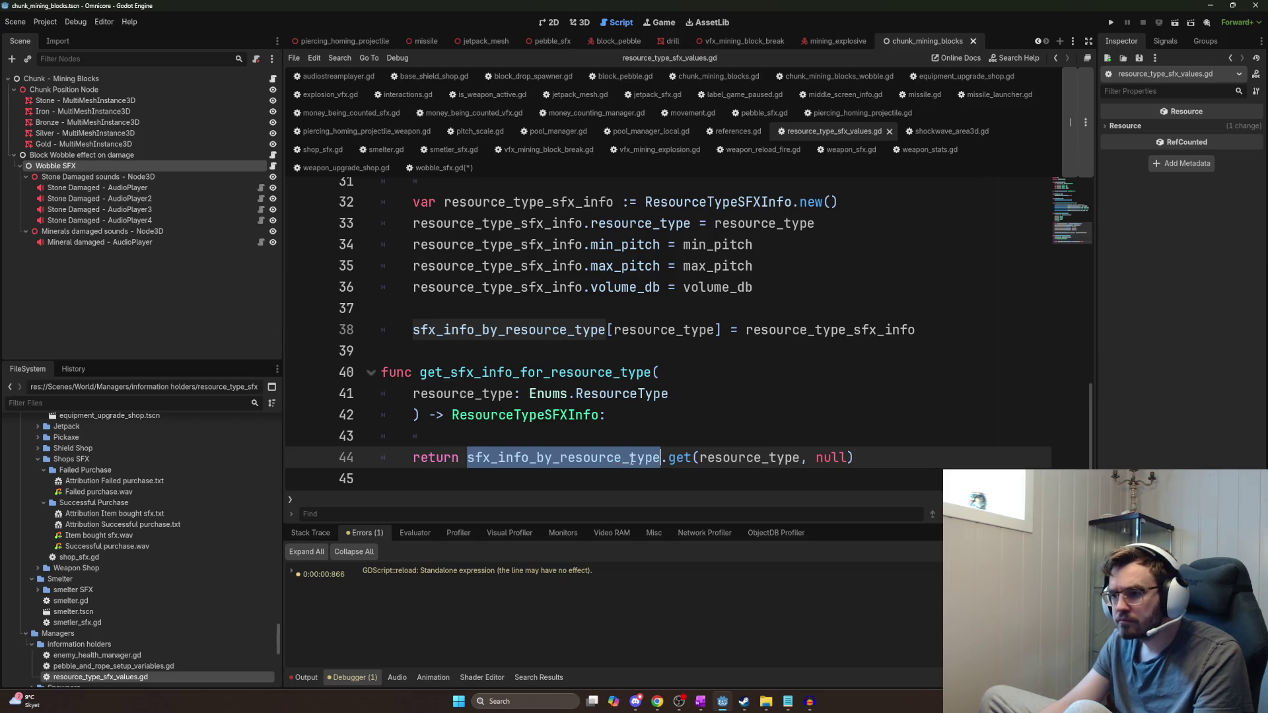
pyautogui.keyDown('ctrl'); pyautogui.click(617, 457); pyautogui.keyUp('ctrl')
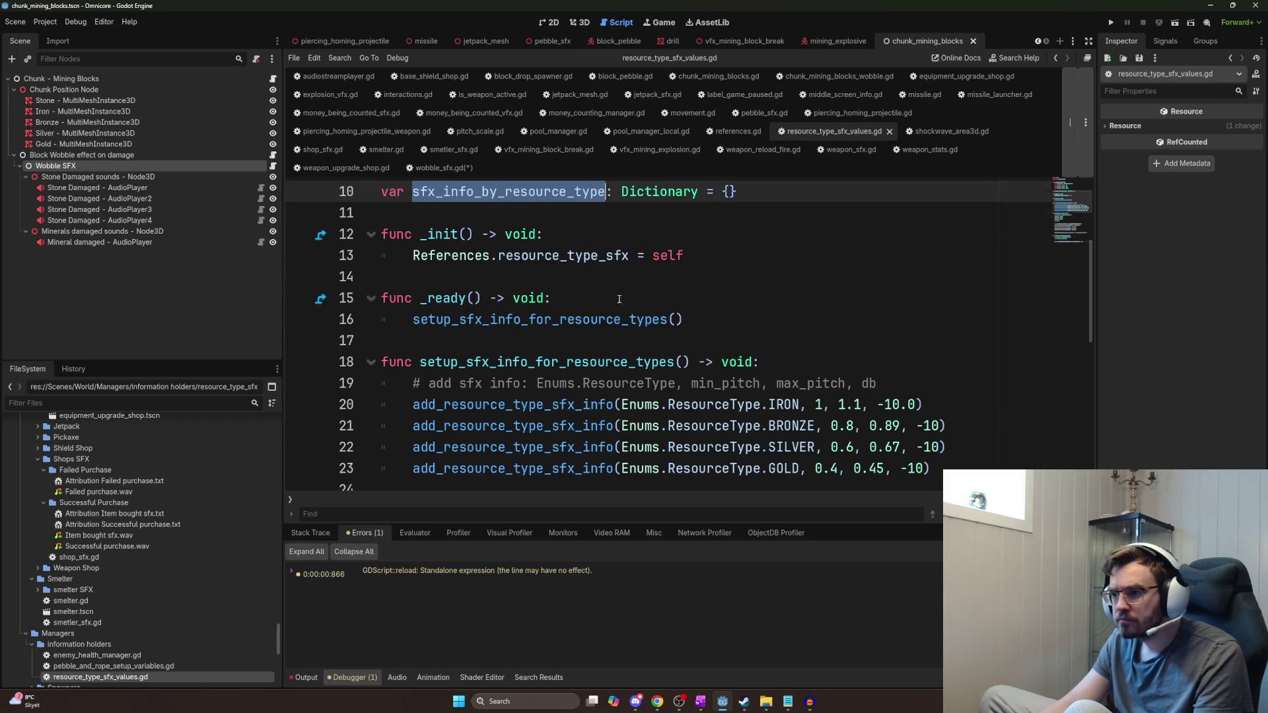
pyautogui.scroll(1, 616, 300)
pyautogui.hotkey('alt', 'Left')
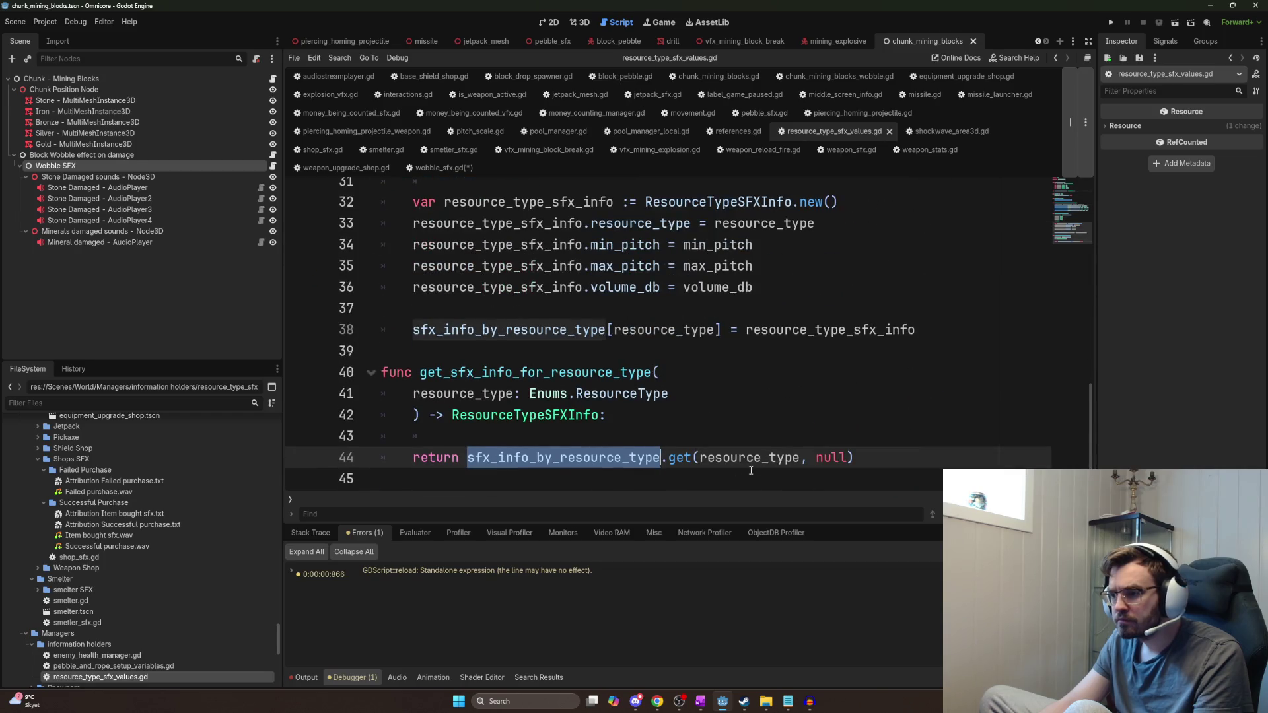
pyautogui.hotkey('alt', 'Right')
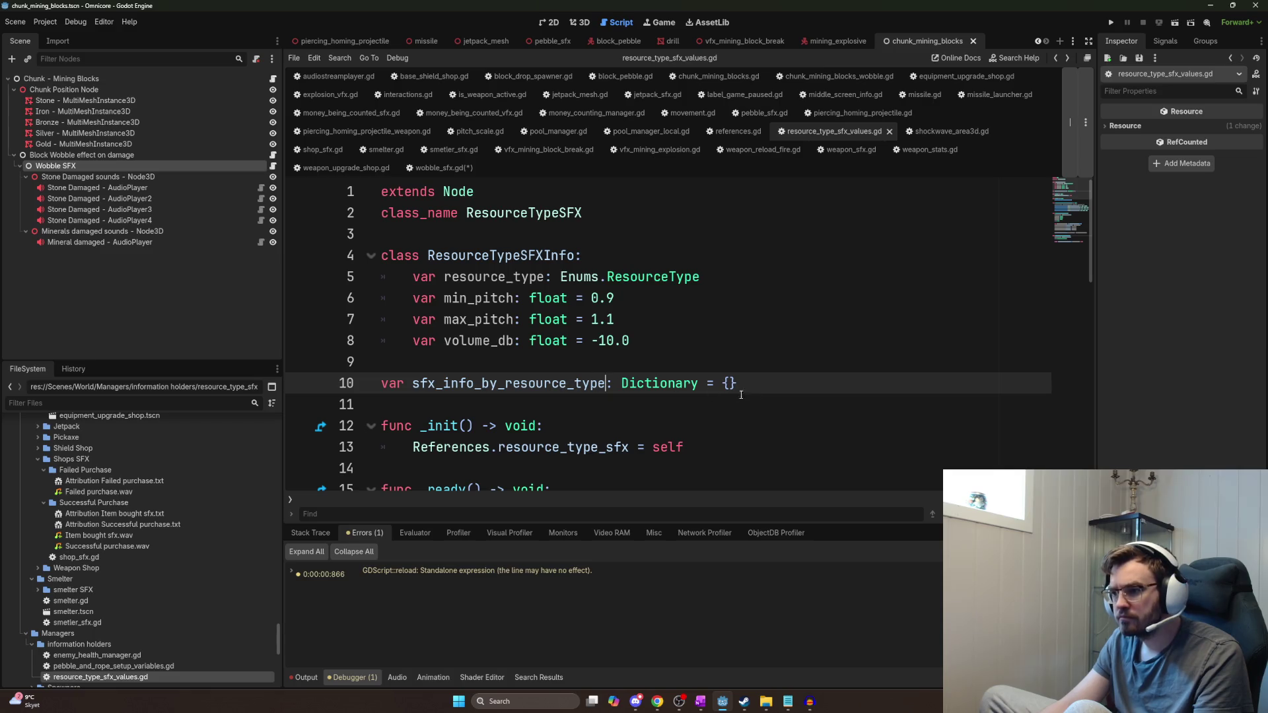
pyautogui.hotkey('alt', 'Left')
pyautogui.hotkey('alt', 'Left')
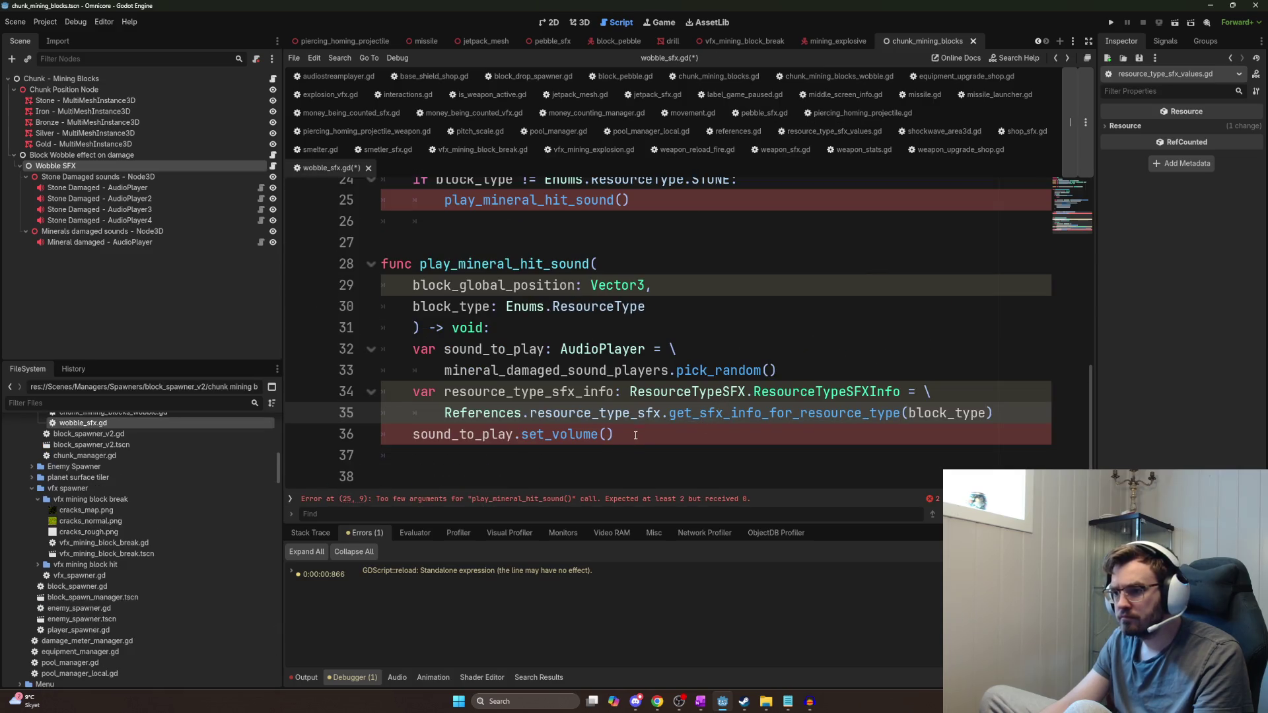
# Below the lookup, add 'if not resource_type_sfx_info:' followed by an indented 'return'
pyautogui.click(835, 442)
pyautogui.click(410, 429)
pyautogui.press('Return')
pyautogui.press('Return')
pyautogui.press('Up')
pyautogui.write('if ')
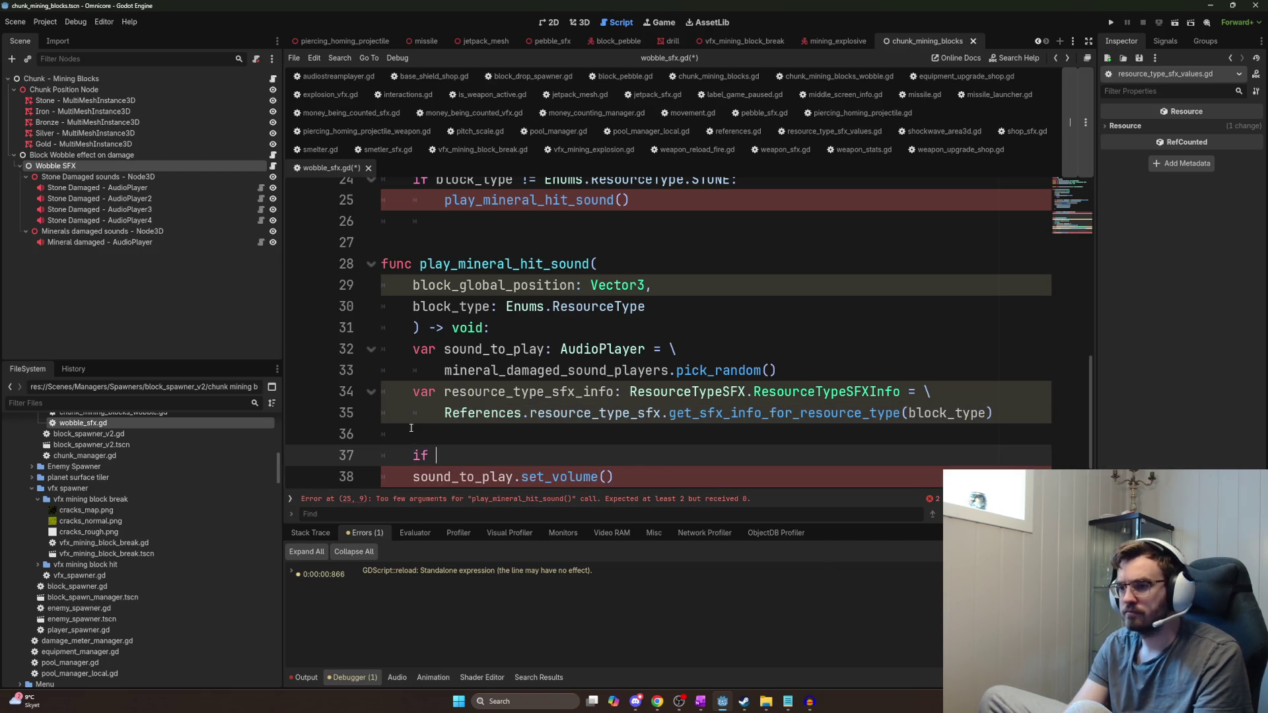
pyautogui.write('not')
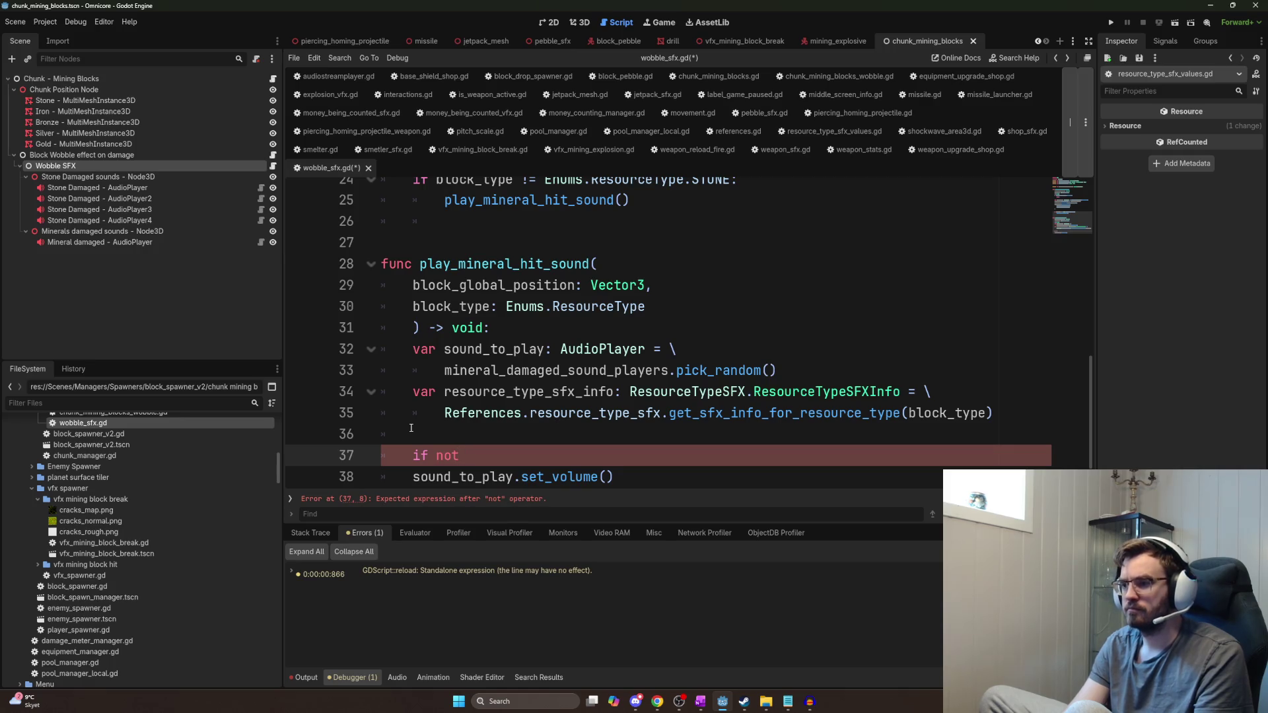
pyautogui.click(490, 391)
pyautogui.doubleClick(490, 392)
pyautogui.hotkey('ctrl', 'c')
pyautogui.click(534, 456)
pyautogui.hotkey('ctrl', 'v')
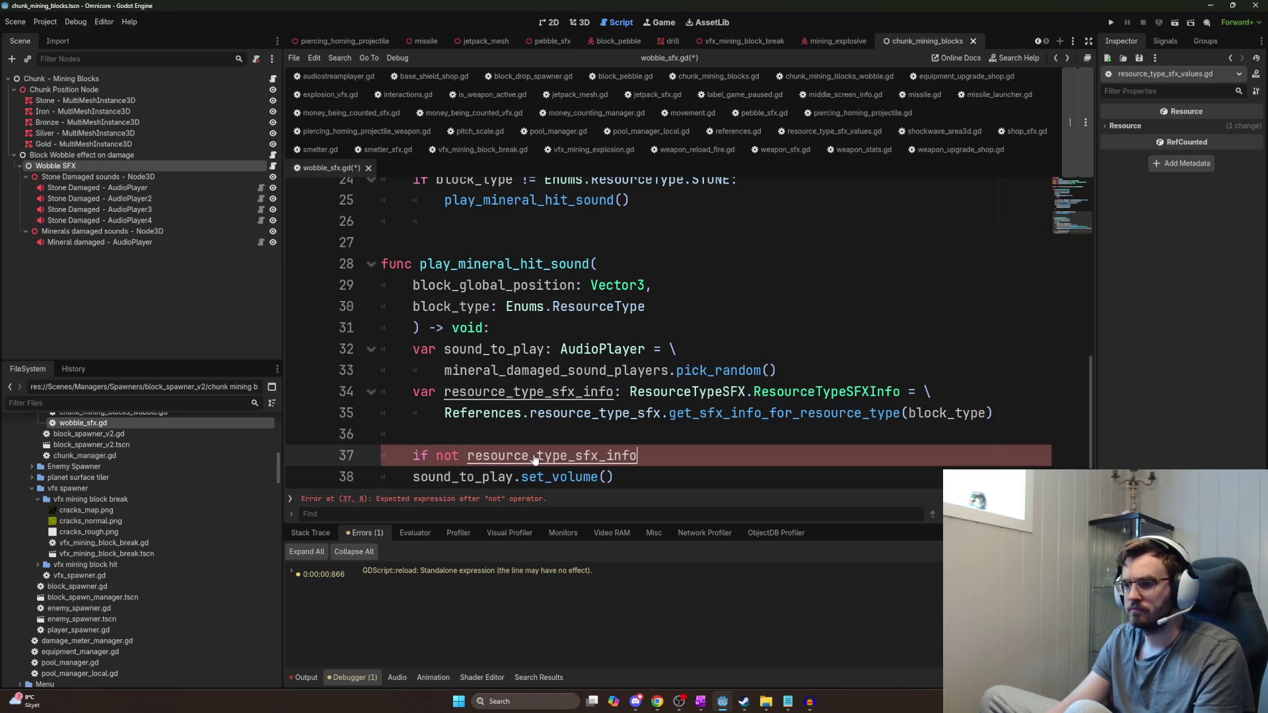
pyautogui.write(':')
pyautogui.press('Return')
pyautogui.write('return')
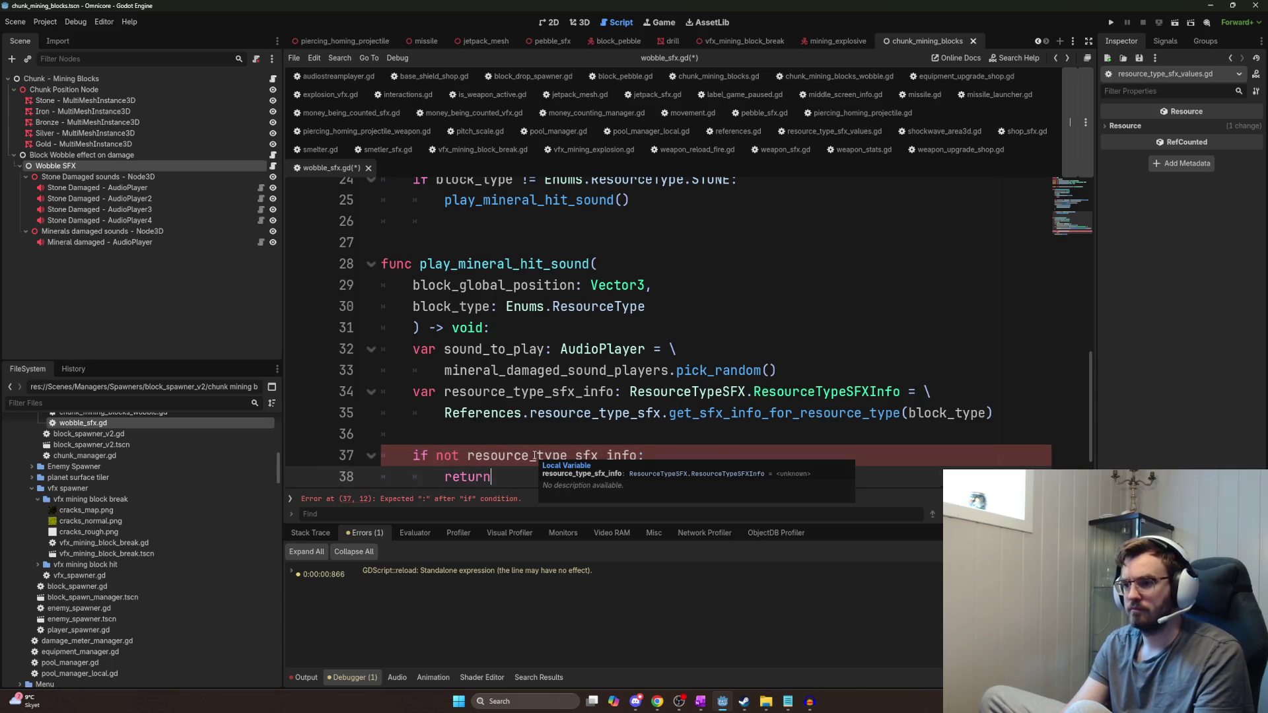
# Remove the blank line before the check and add a '# Setup sound effect' comment above the declaration
pyautogui.scroll(-1, 471, 370)
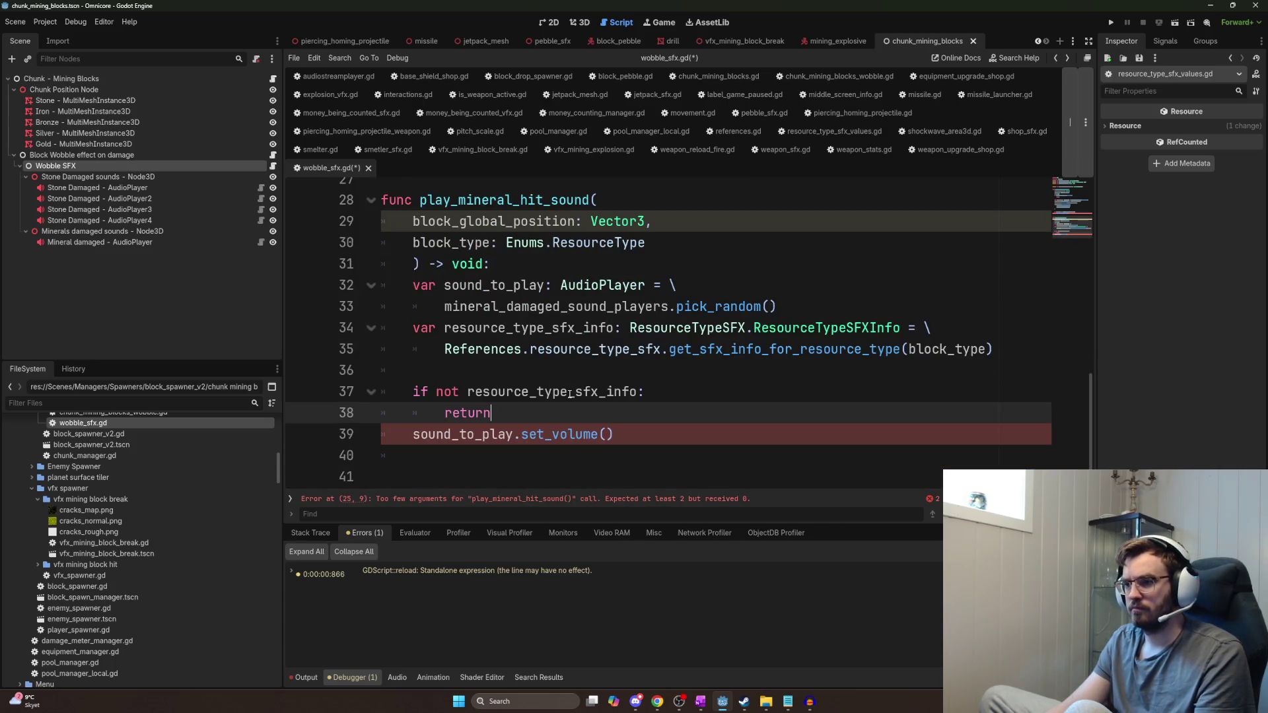
pyautogui.click(410, 327)
pyautogui.press('Return')
pyautogui.press('Down')
pyautogui.press('Down')
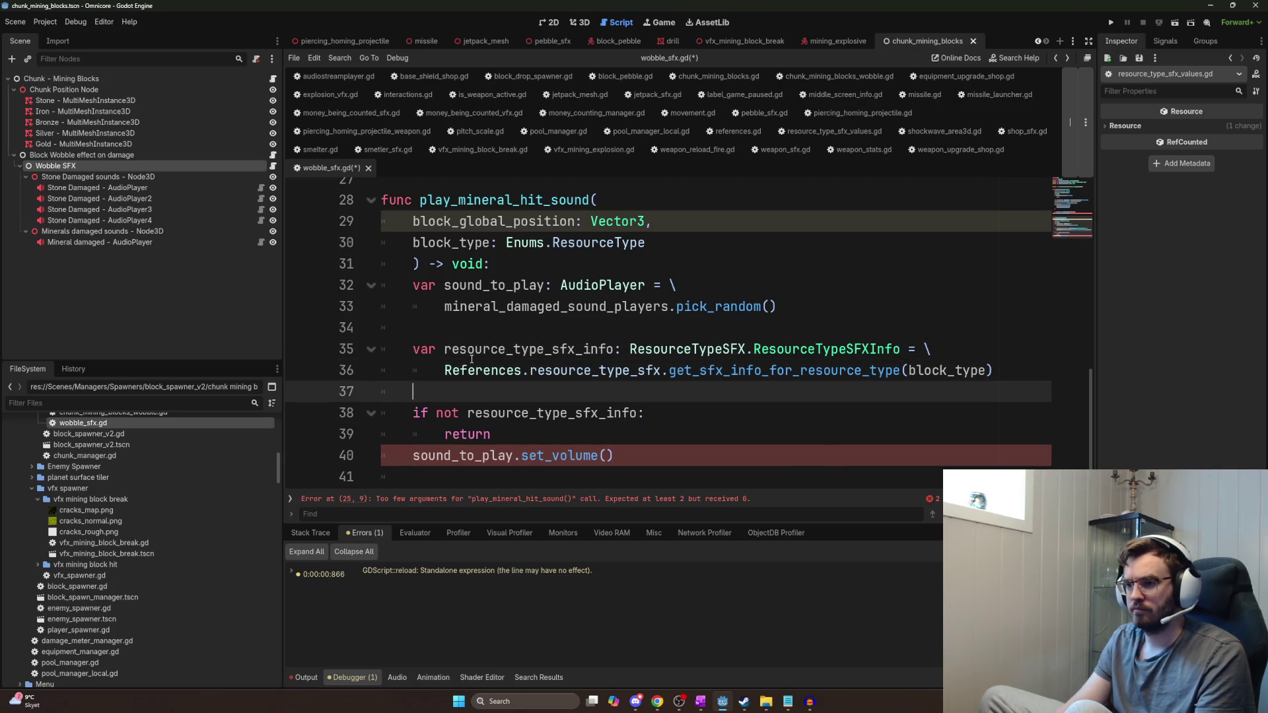
pyautogui.press('BackSpace')
pyautogui.press('BackSpace')
pyautogui.press('Down')
pyautogui.press('Down')
pyautogui.press('Up')
pyautogui.press('Up')
pyautogui.press('Up')
pyautogui.press('Up')
pyautogui.press('Return')
pyautogui.write('# Setup ')
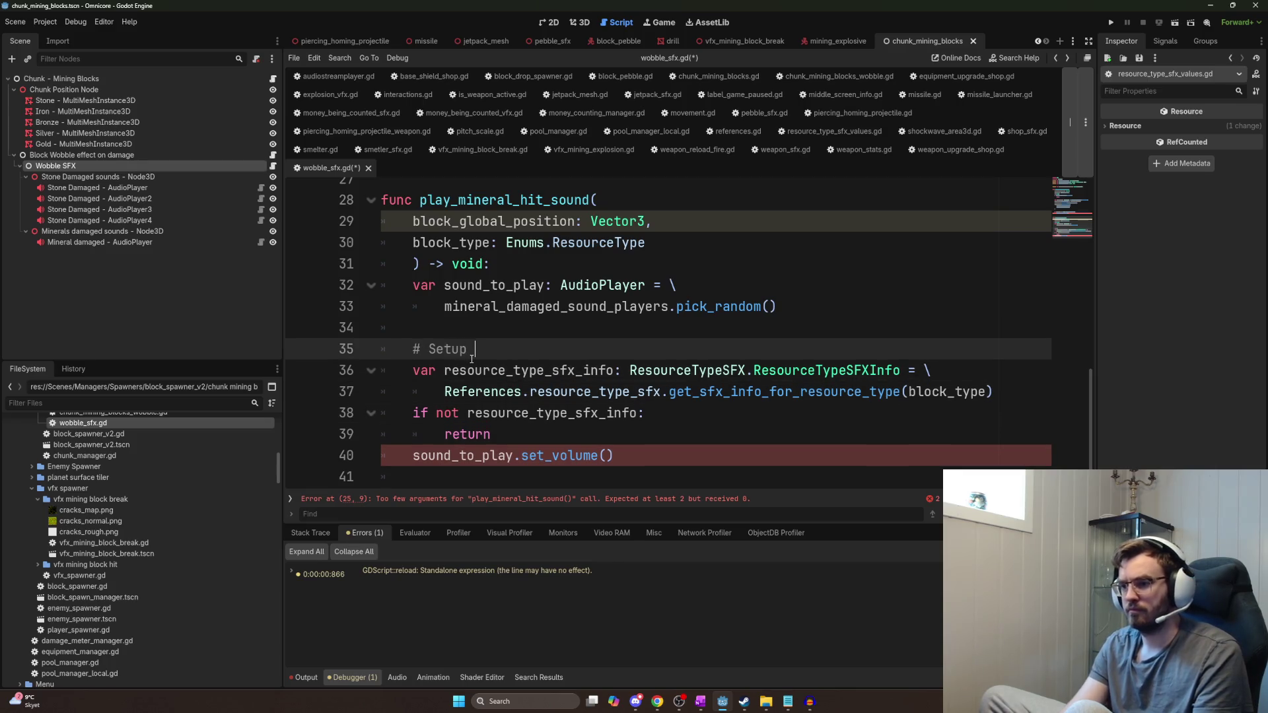
pyautogui.write('sound effect')
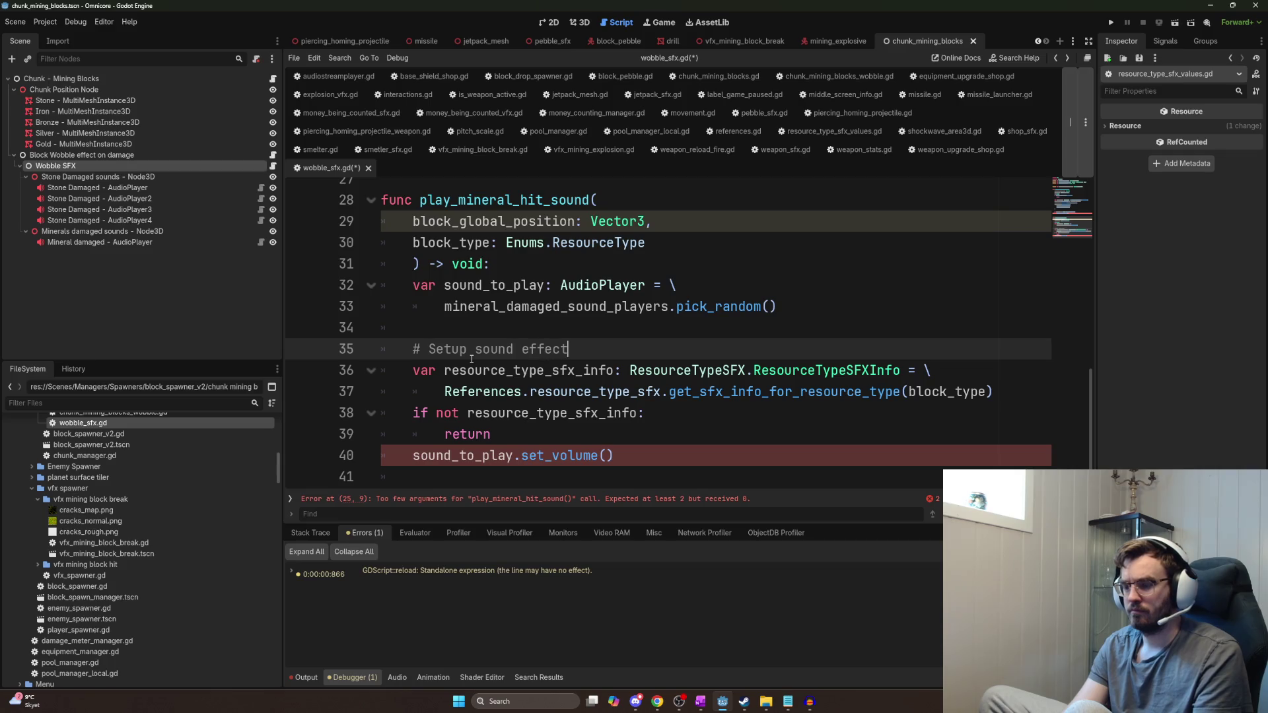
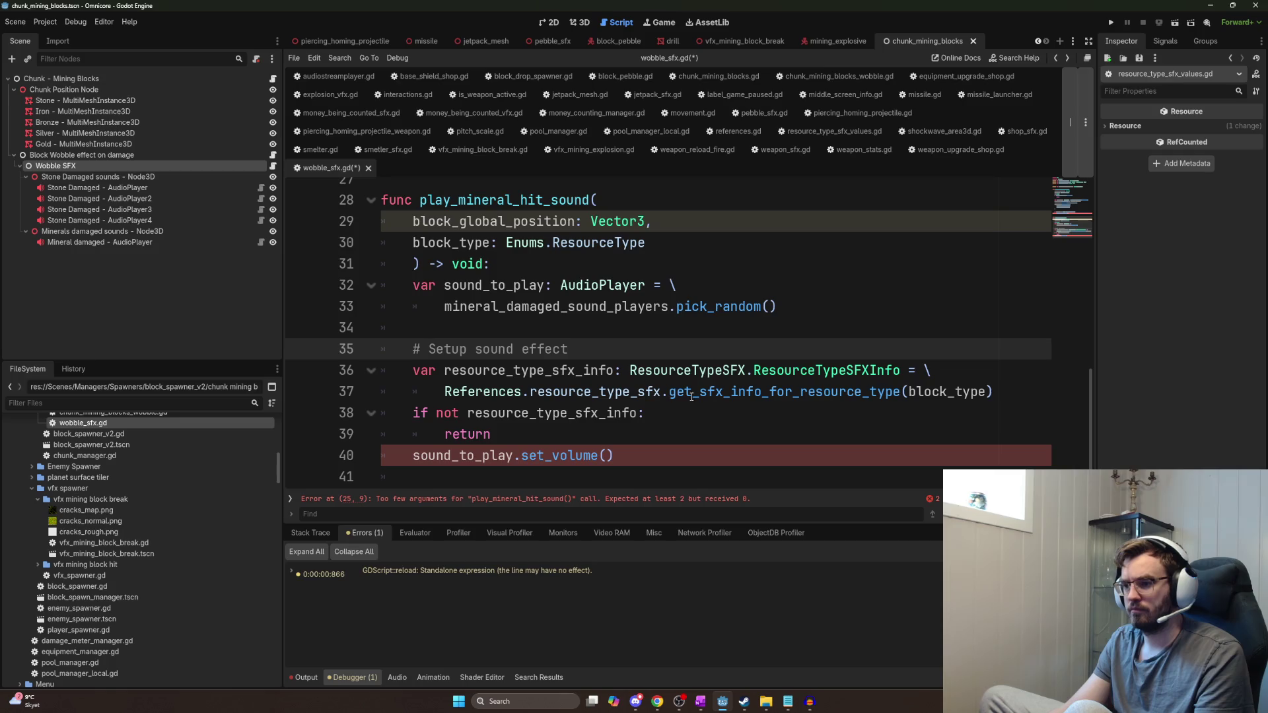
# Set line 40's volume via set_volume(resource_type_sfx_info.volume_db) and save wobble_sfx.gd
pyautogui.click(674, 453)
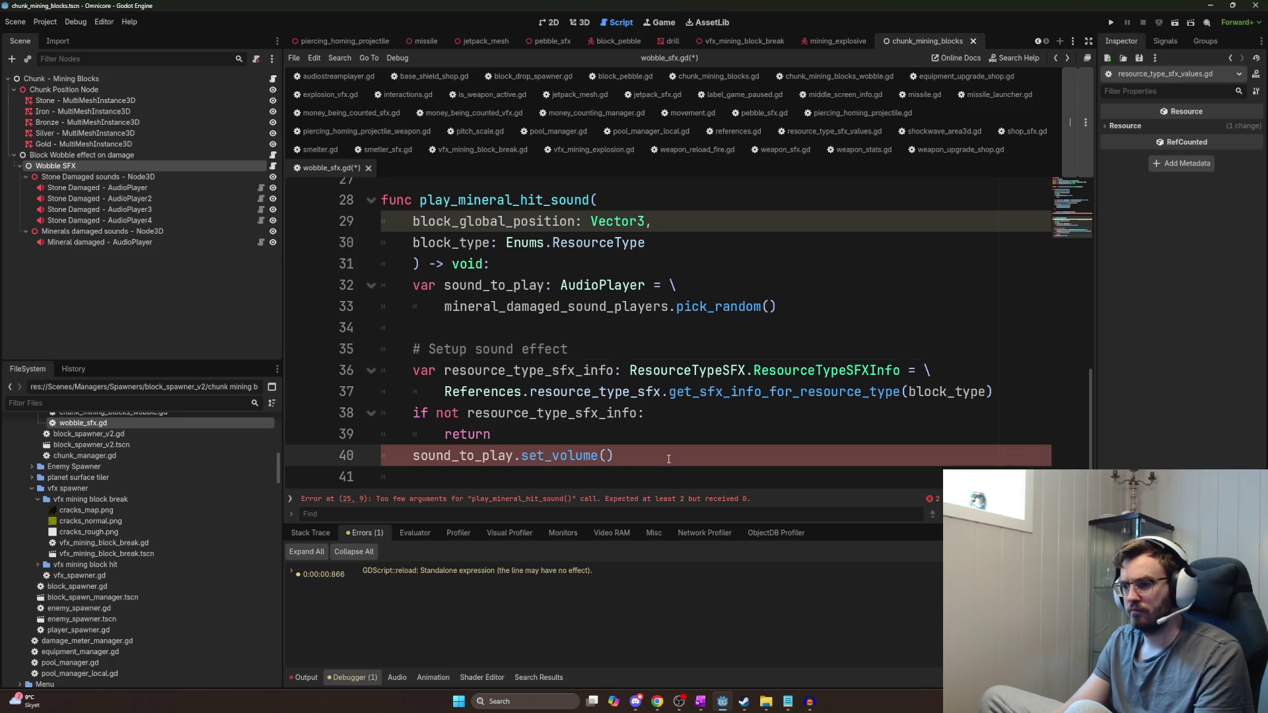
pyautogui.doubleClick(531, 413)
pyautogui.hotkey('ctrl', 'c')
pyautogui.click(608, 456)
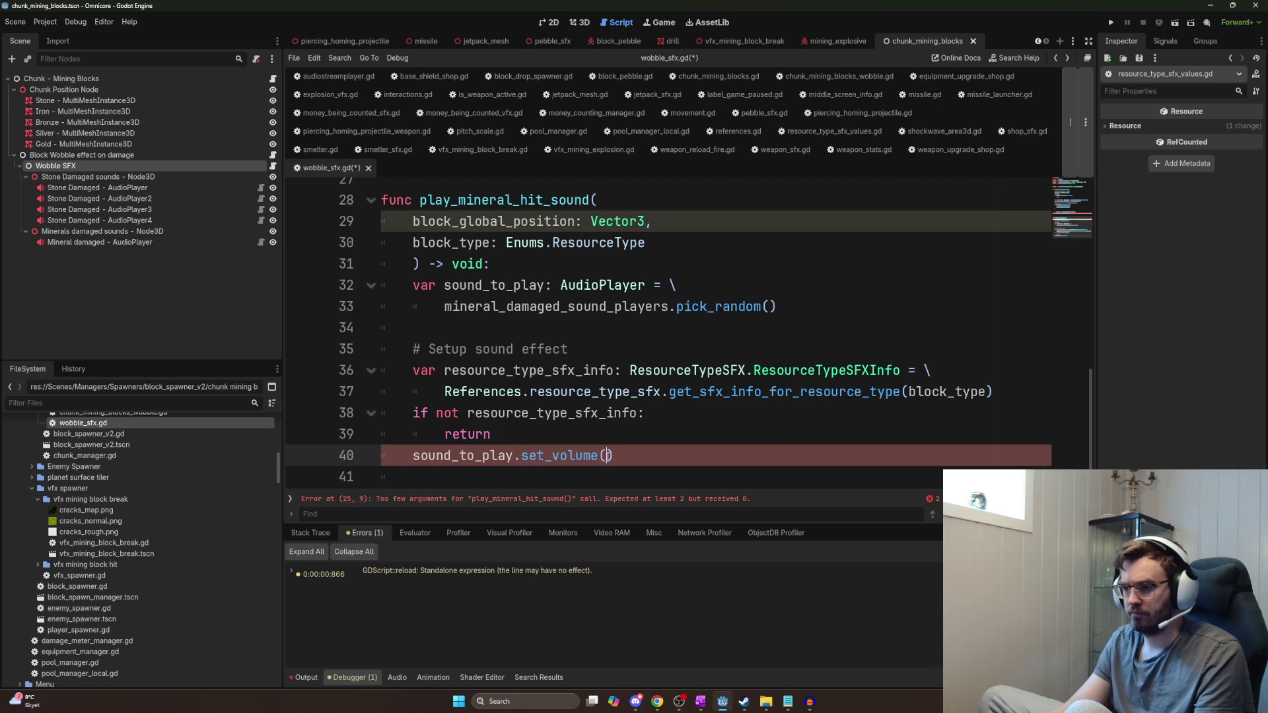
pyautogui.hotkey('ctrl', 'v')
pyautogui.write('.db')
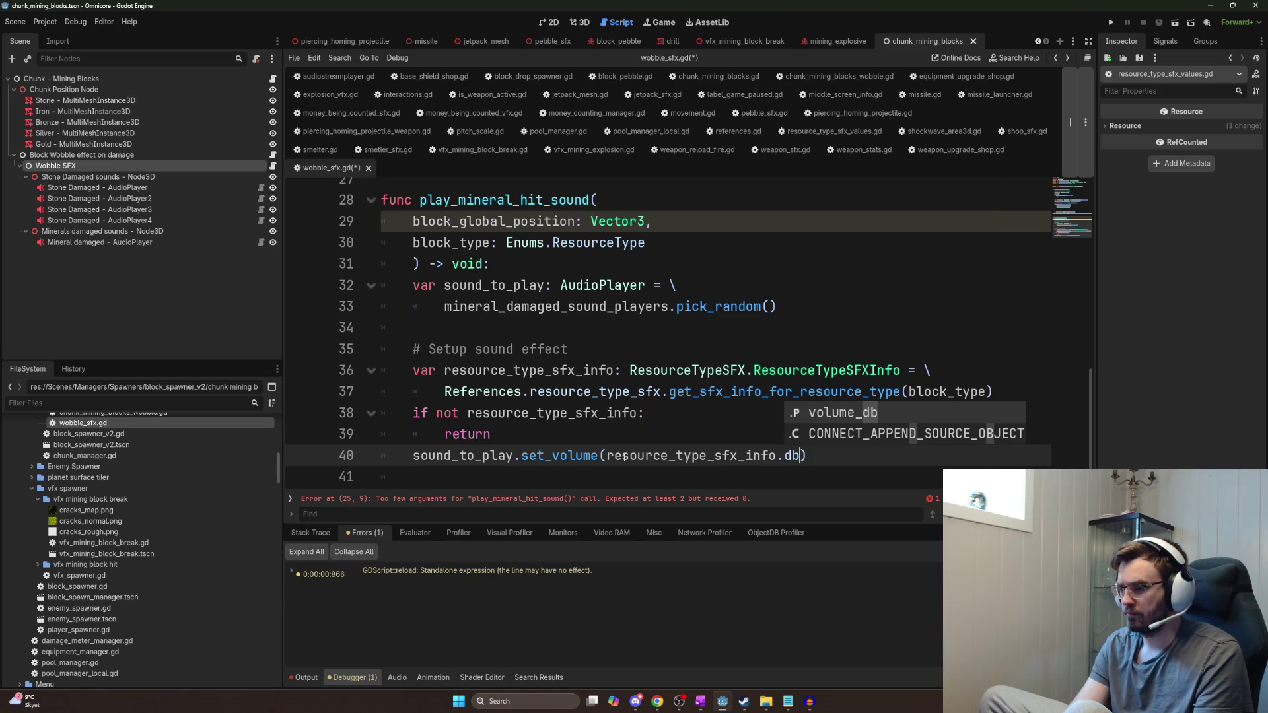
pyautogui.press('Return')
pyautogui.hotkey('ctrl', 's')
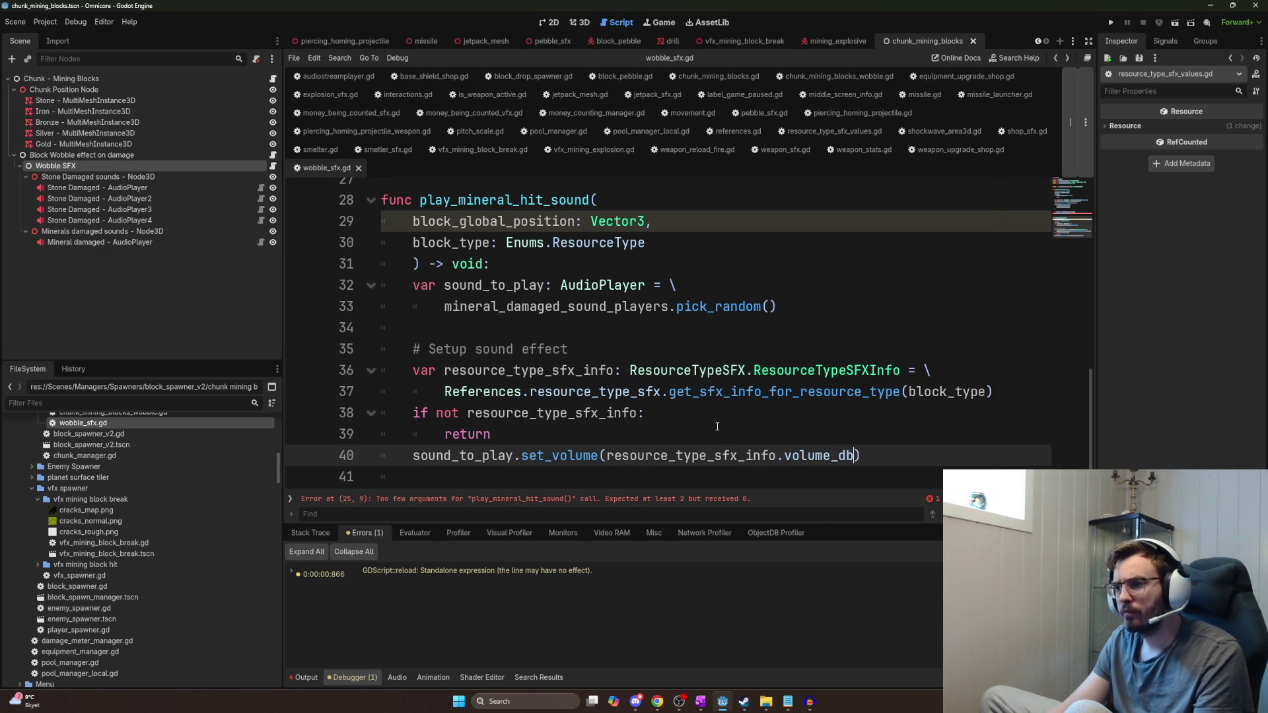
# Go to the volume_db assignment in resource_type_sfx_values.gd
pyautogui.hotkey('alt', 'Left')
pyautogui.scroll(-3, 725, 430)
pyautogui.click(725, 430)
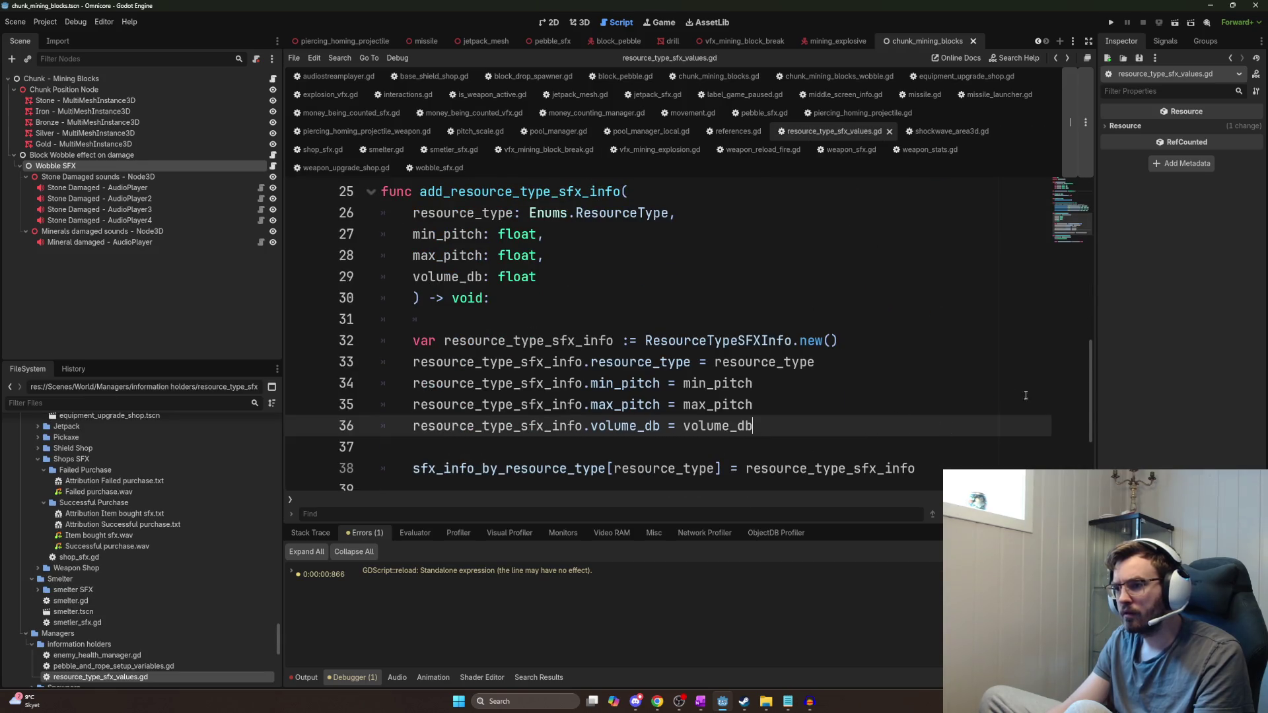
# Scroll through the volume_db definitions in resource_type_sfx_values.gd, then return to wobble_sfx.gd
pyautogui.moveTo(1083, 290); pyautogui.dragTo(1078, 219)
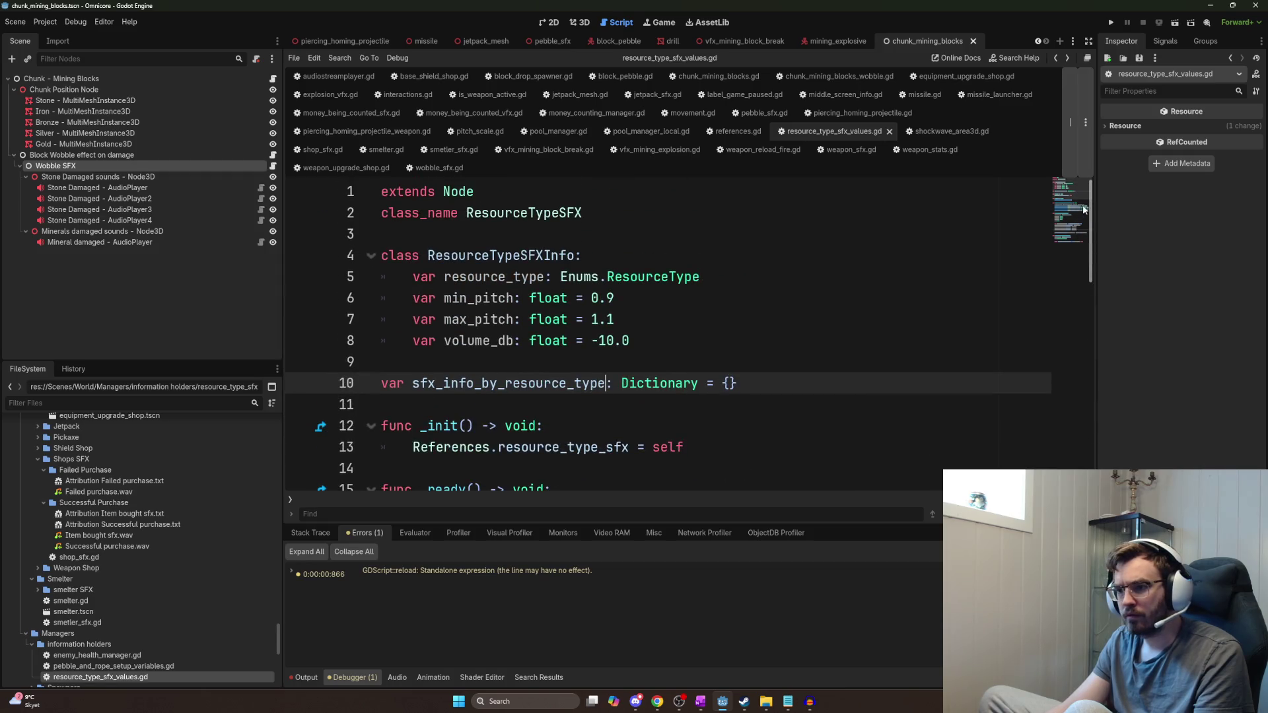
pyautogui.scroll(-6, 881, 360)
pyautogui.click(881, 350)
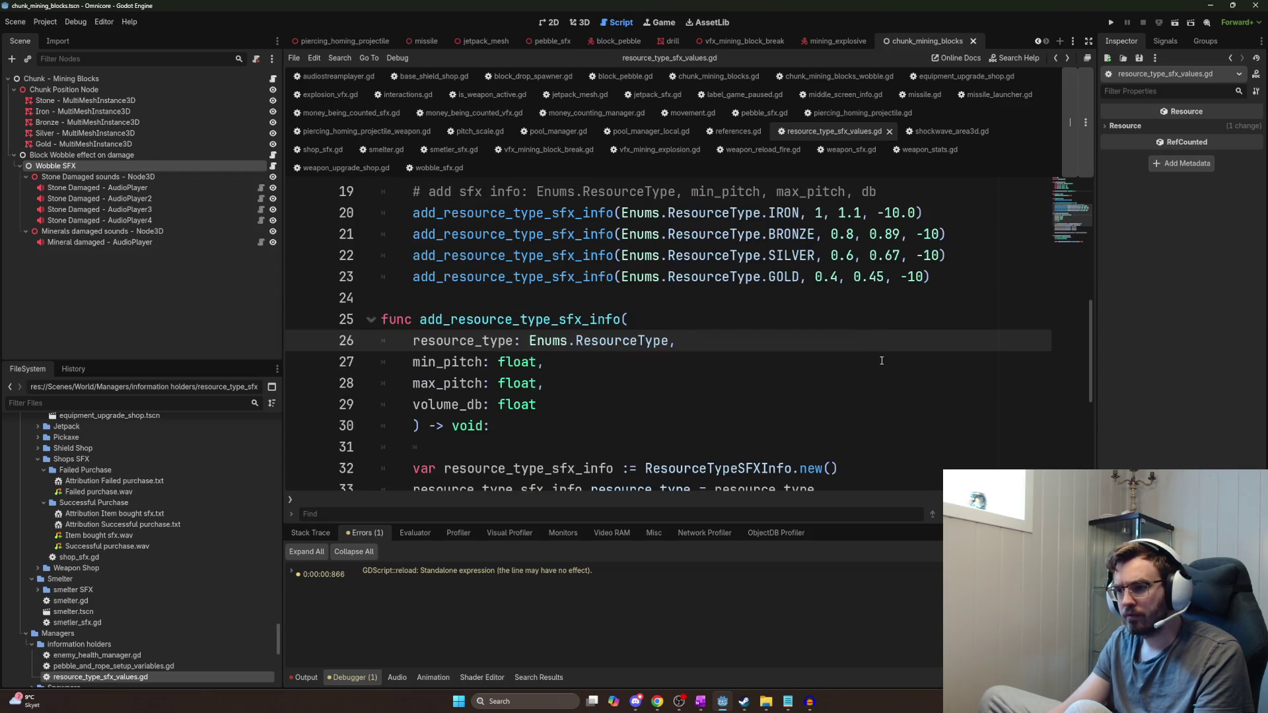
pyautogui.scroll(-4, 853, 393)
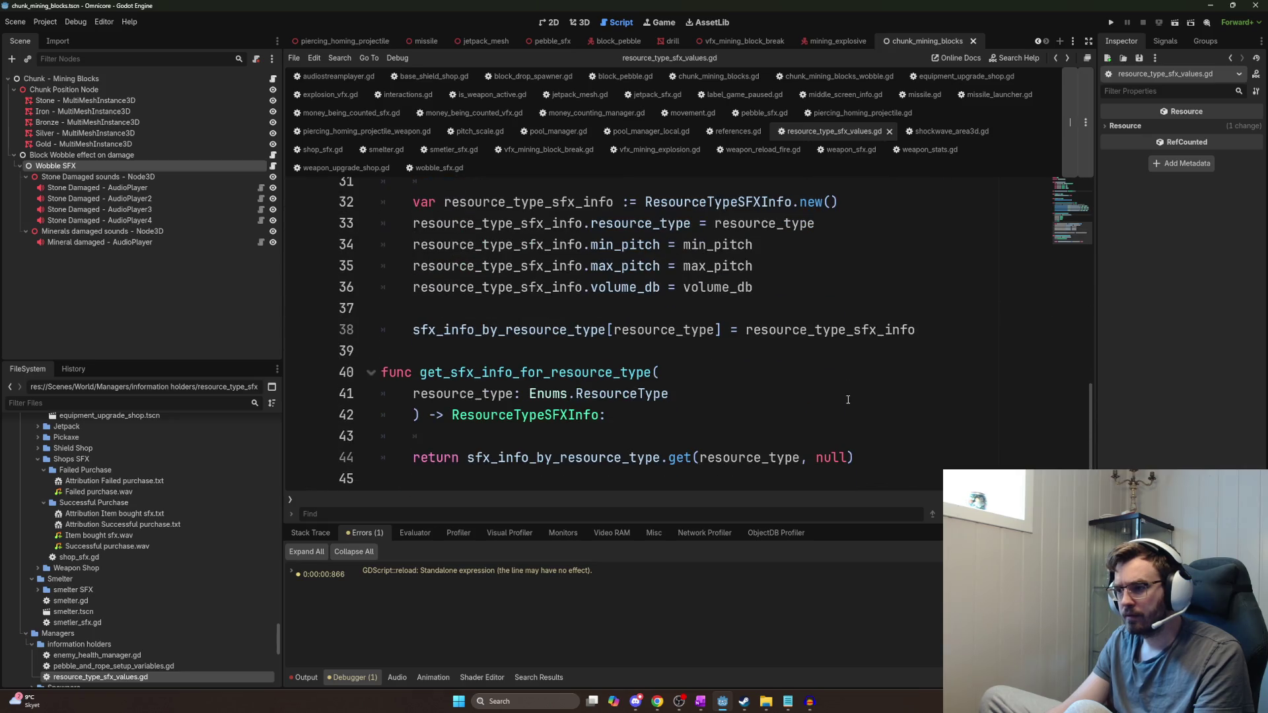
pyautogui.hotkey('alt', 'Left')
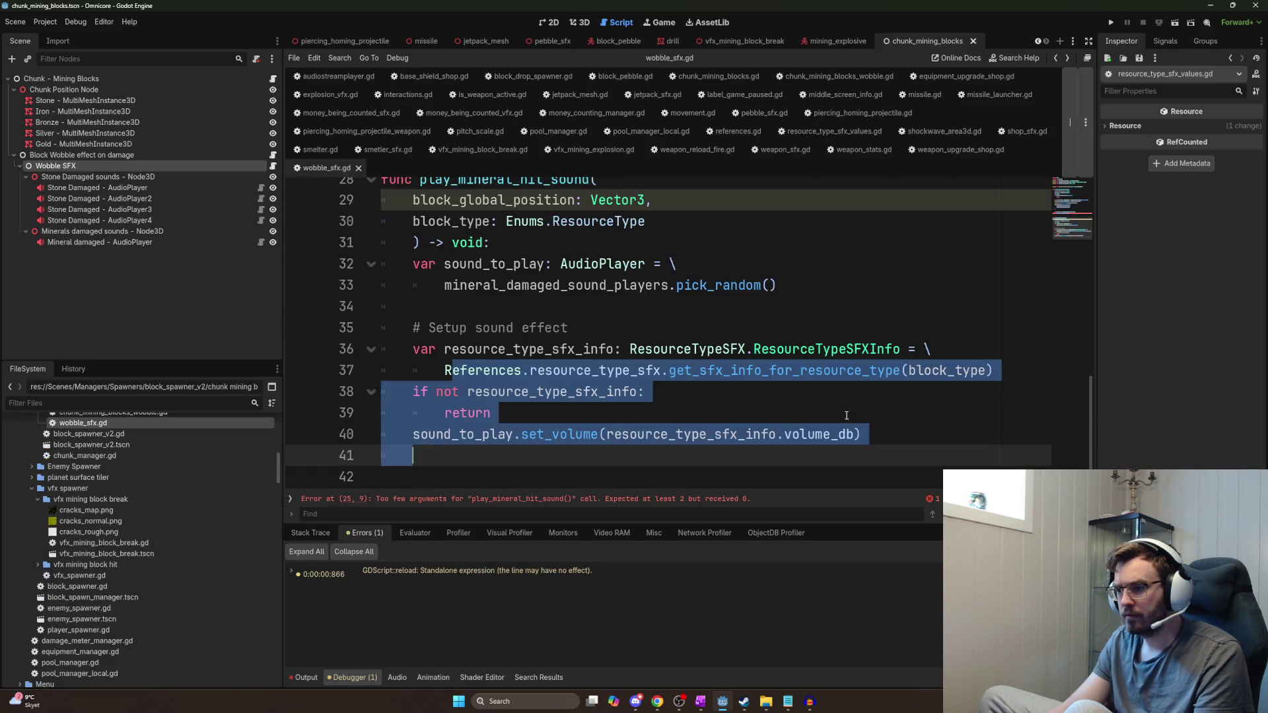
# Review the line 25 mineral_hit call and play_mineral_hit_sound's block_global_position parameter
pyautogui.click(899, 440)
pyautogui.press('Return')
pyautogui.write('sound_')
pyautogui.press('BackSpace')
pyautogui.press('BackSpace')
pyautogui.press('BackSpace')
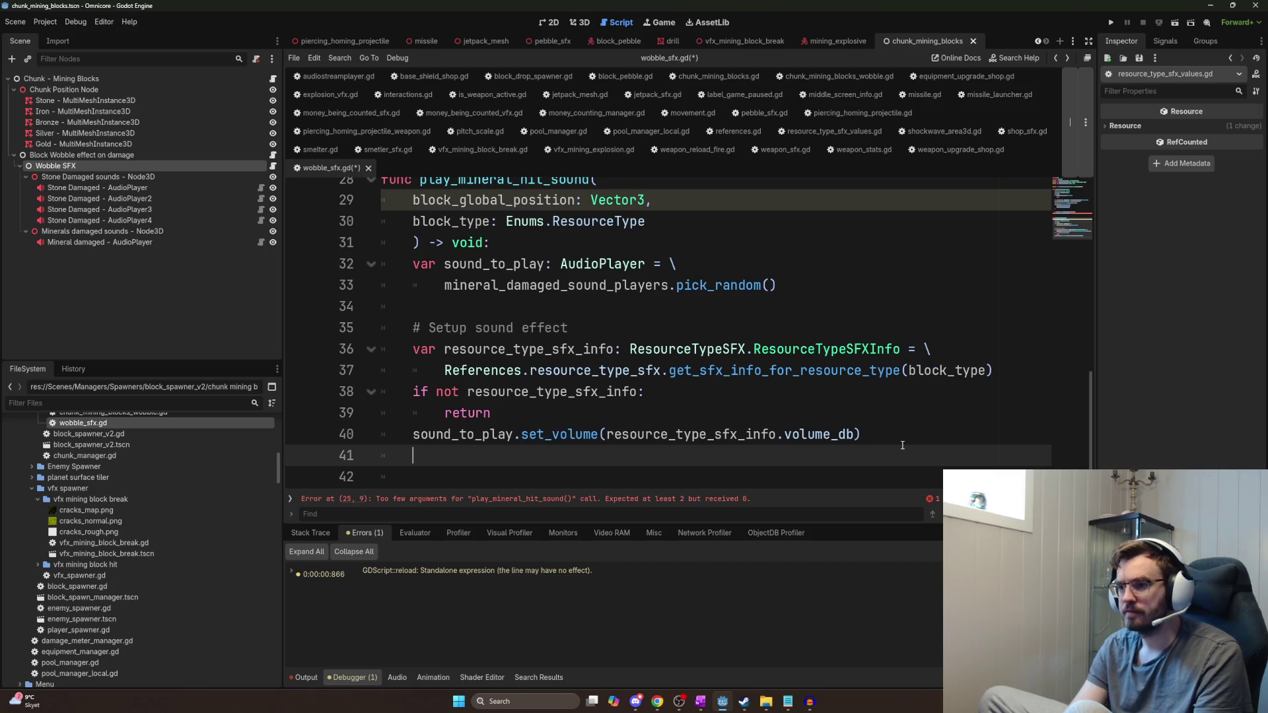
pyautogui.scroll(4, 902, 445)
pyautogui.scroll(1, 861, 412)
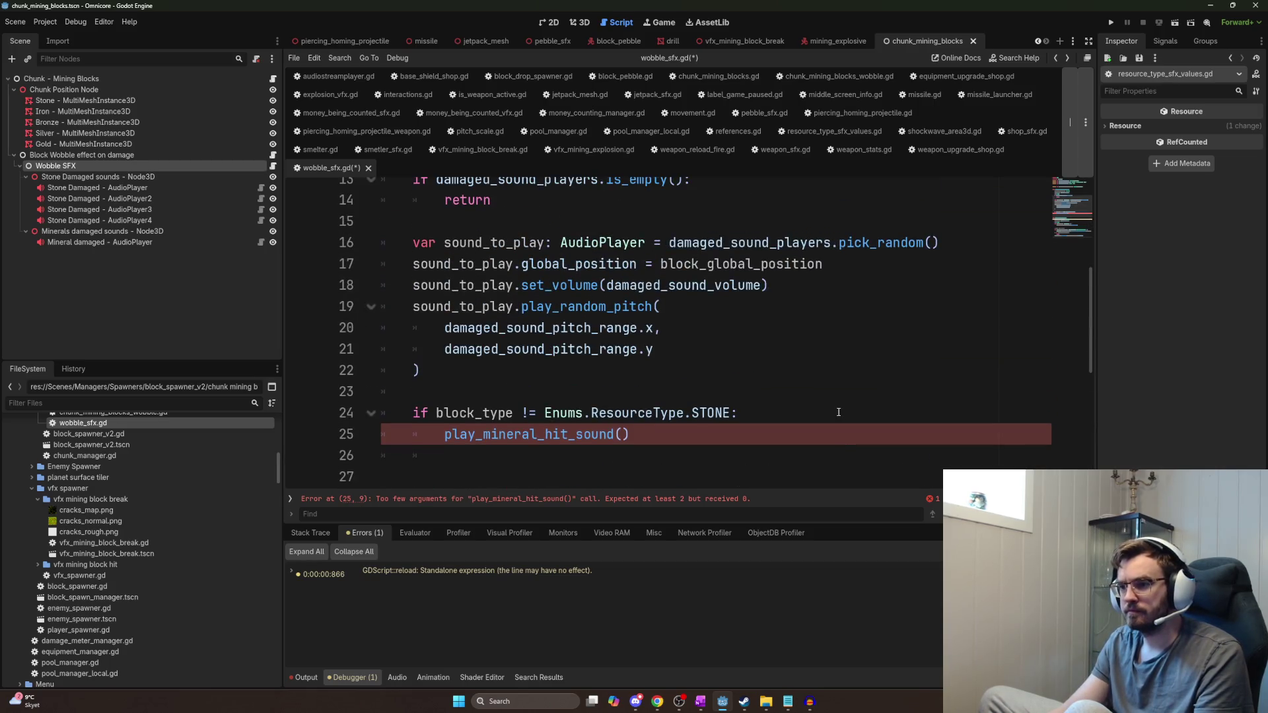
pyautogui.scroll(-3, 837, 413)
pyautogui.scroll(1, 797, 410)
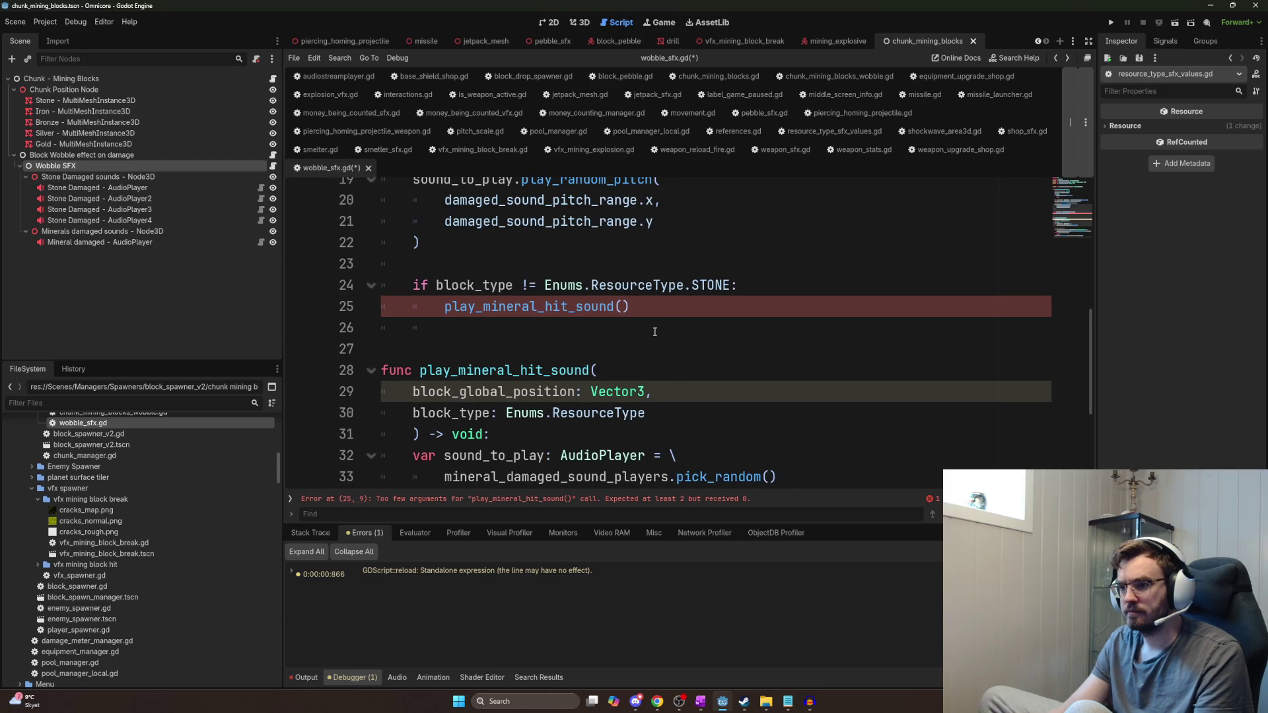
pyautogui.moveTo(569, 307); pyautogui.dragTo(484, 307)
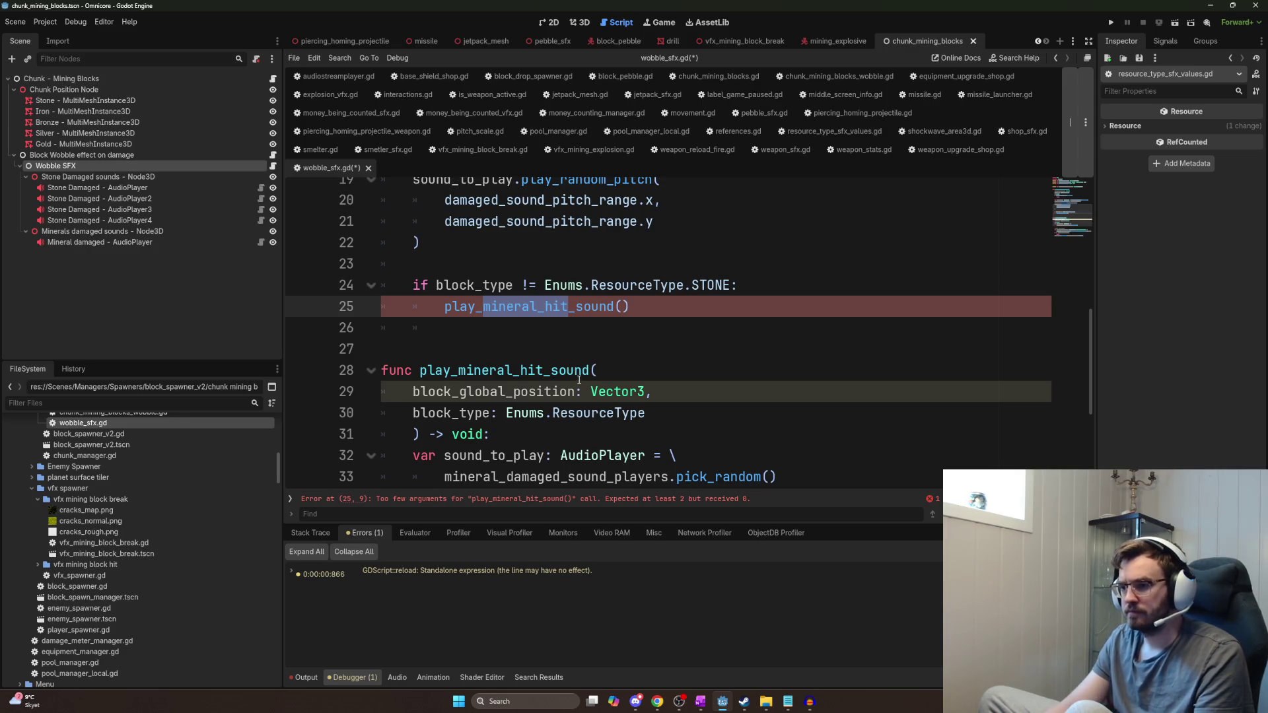
pyautogui.scroll(-1, 592, 403)
pyautogui.doubleClick(472, 334)
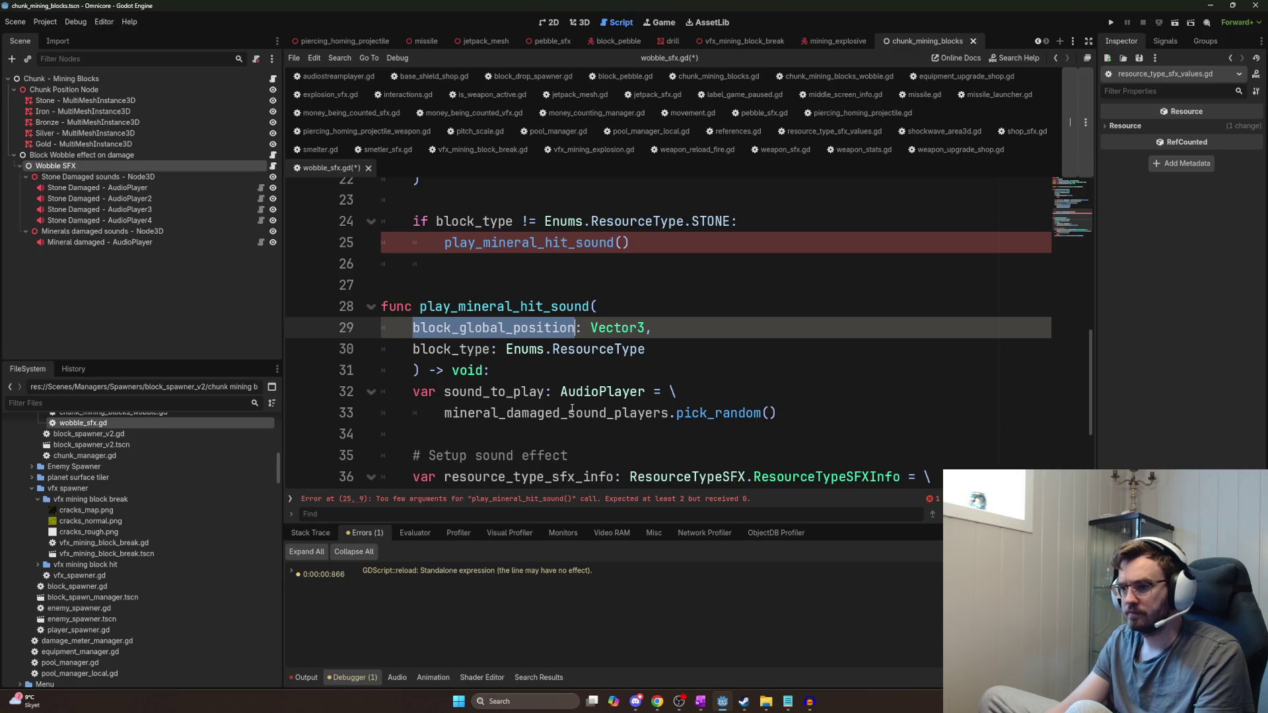
# Add a sound_to_play.global_position statement on new line 35
pyautogui.click(522, 433)
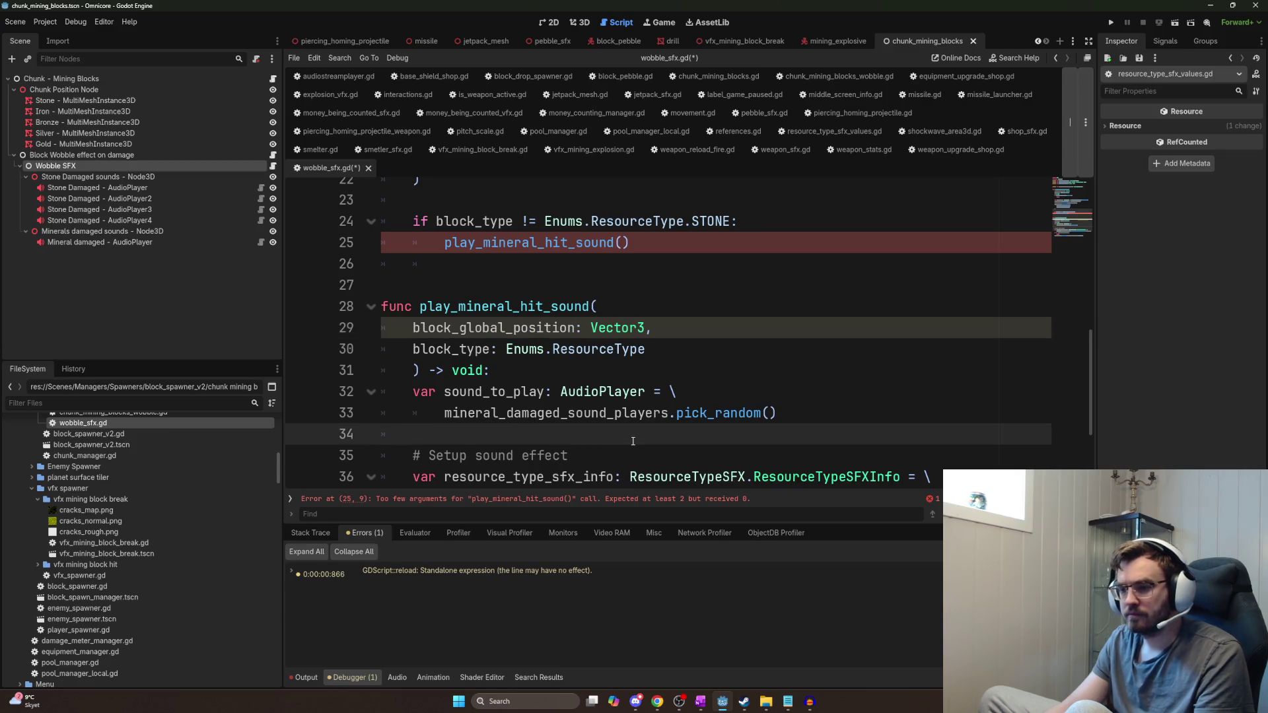
pyautogui.press('Return')
pyautogui.press('Return')
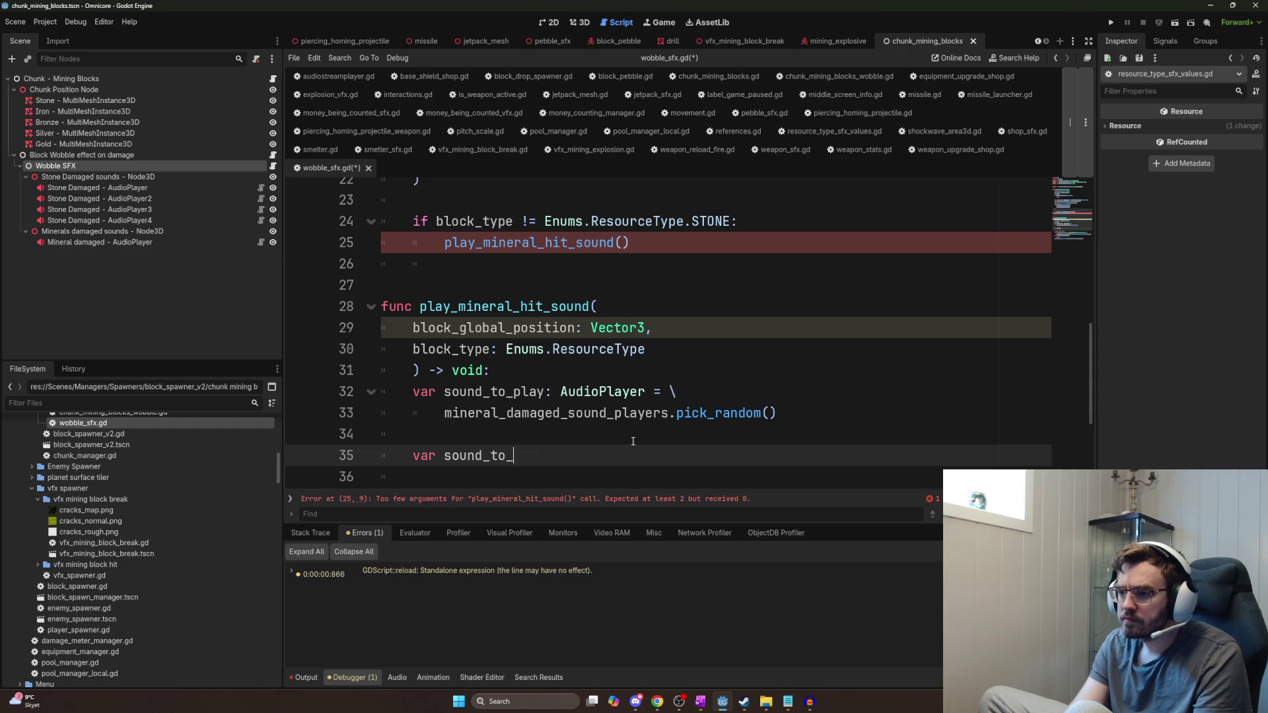
pyautogui.write('g')
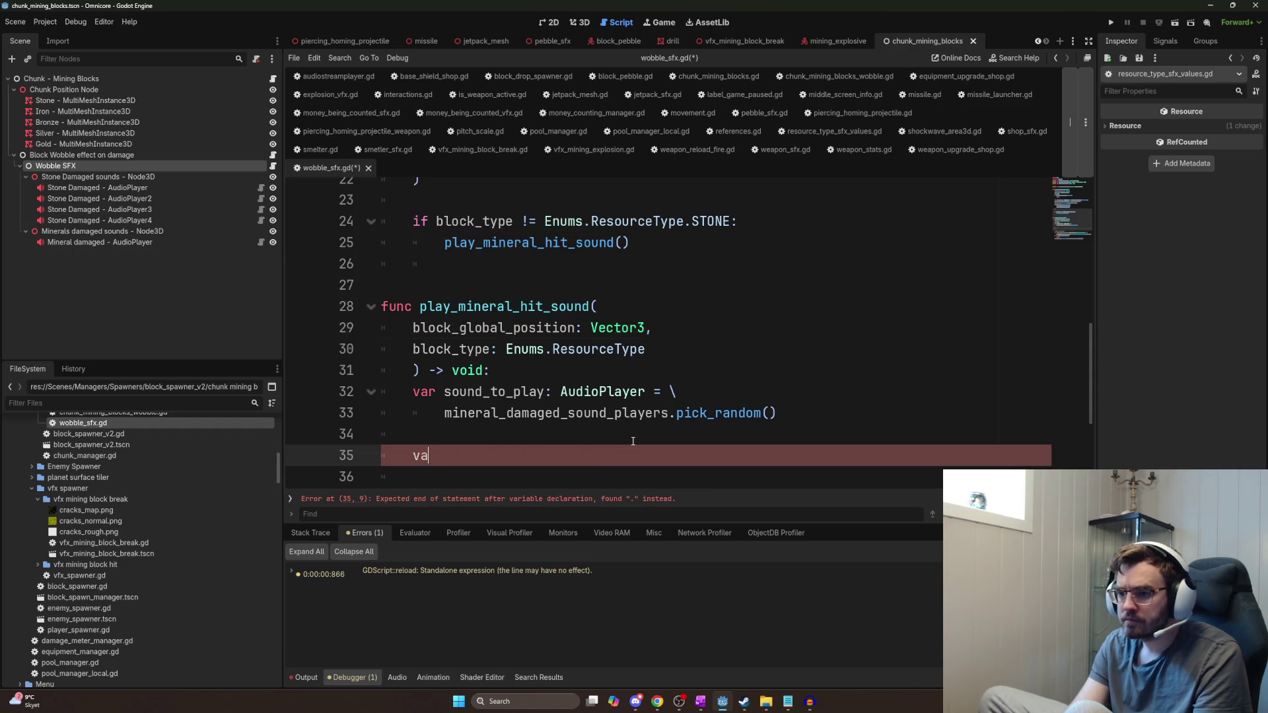
pyautogui.write('nd')
pyautogui.press('Return')
pyautogui.write('.gl')
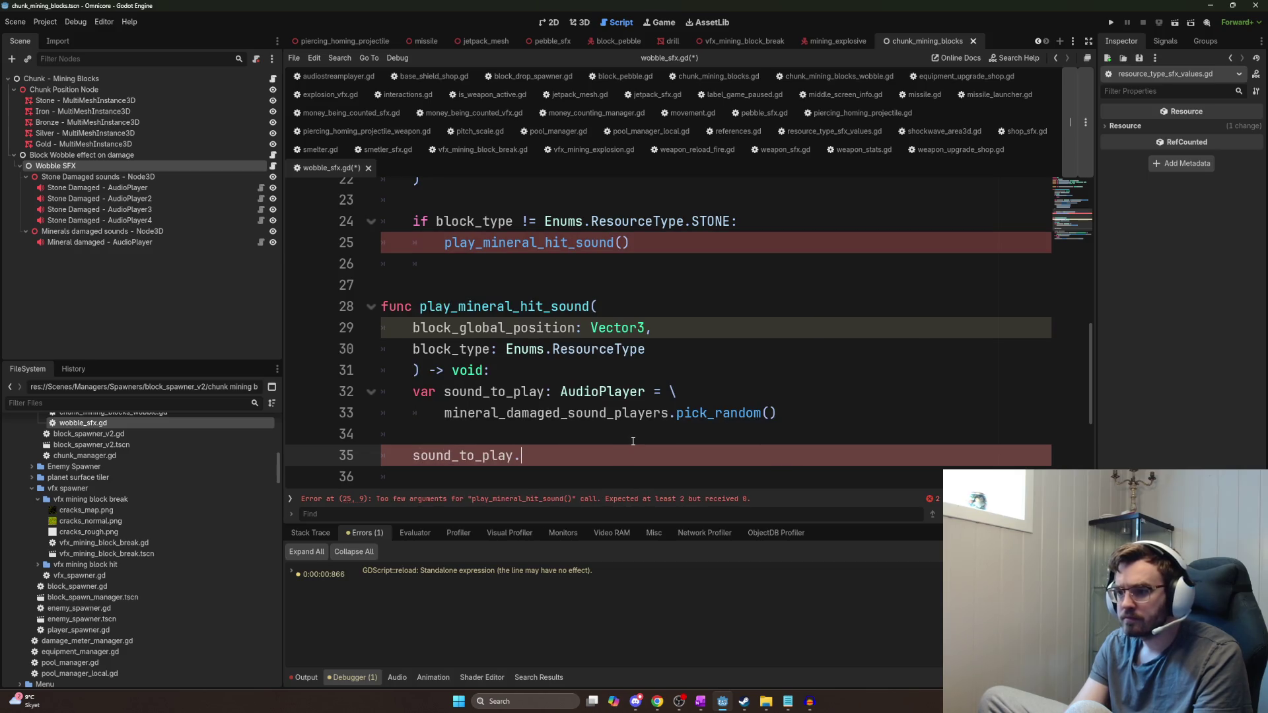
# Pass block_global_position into the play_mineral_hit_sound call and save the script
pyautogui.scroll(10, 583, 402)
pyautogui.doubleClick(486, 371)
pyautogui.hotkey('ctrl', 'c')
pyautogui.scroll(-7, 608, 437)
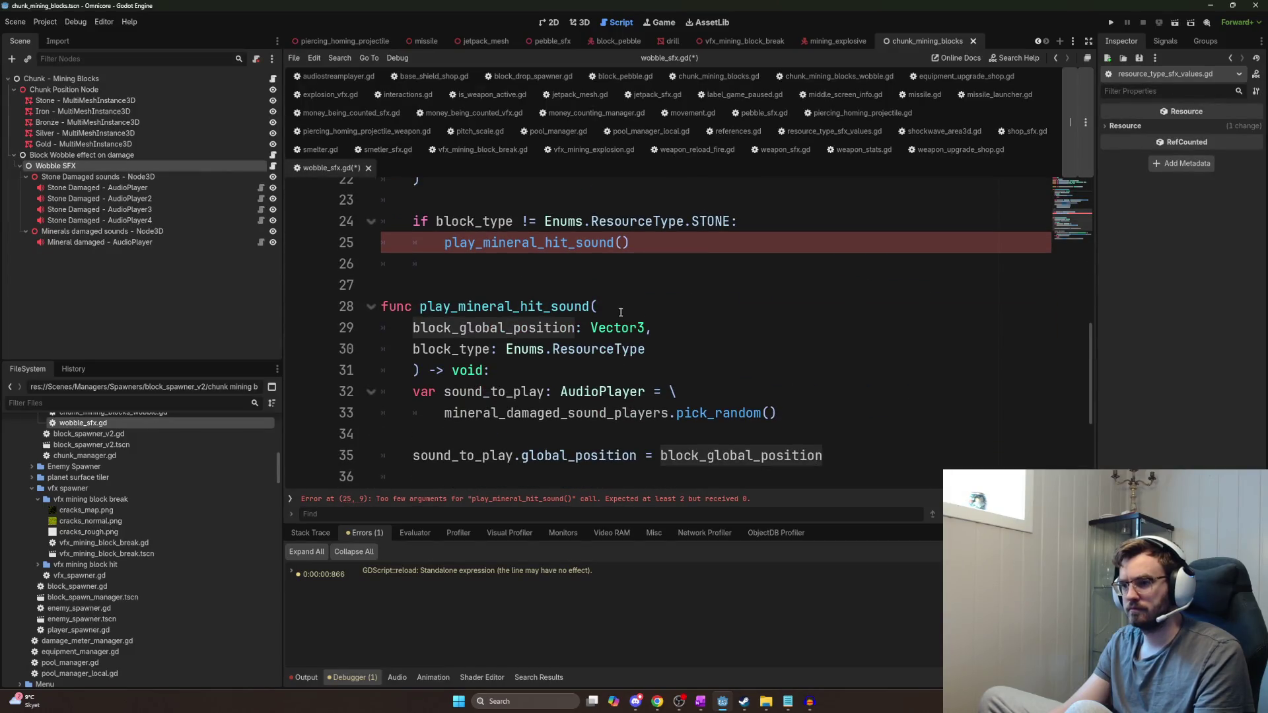
pyautogui.click(623, 243)
pyautogui.hotkey('ctrl', 'v')
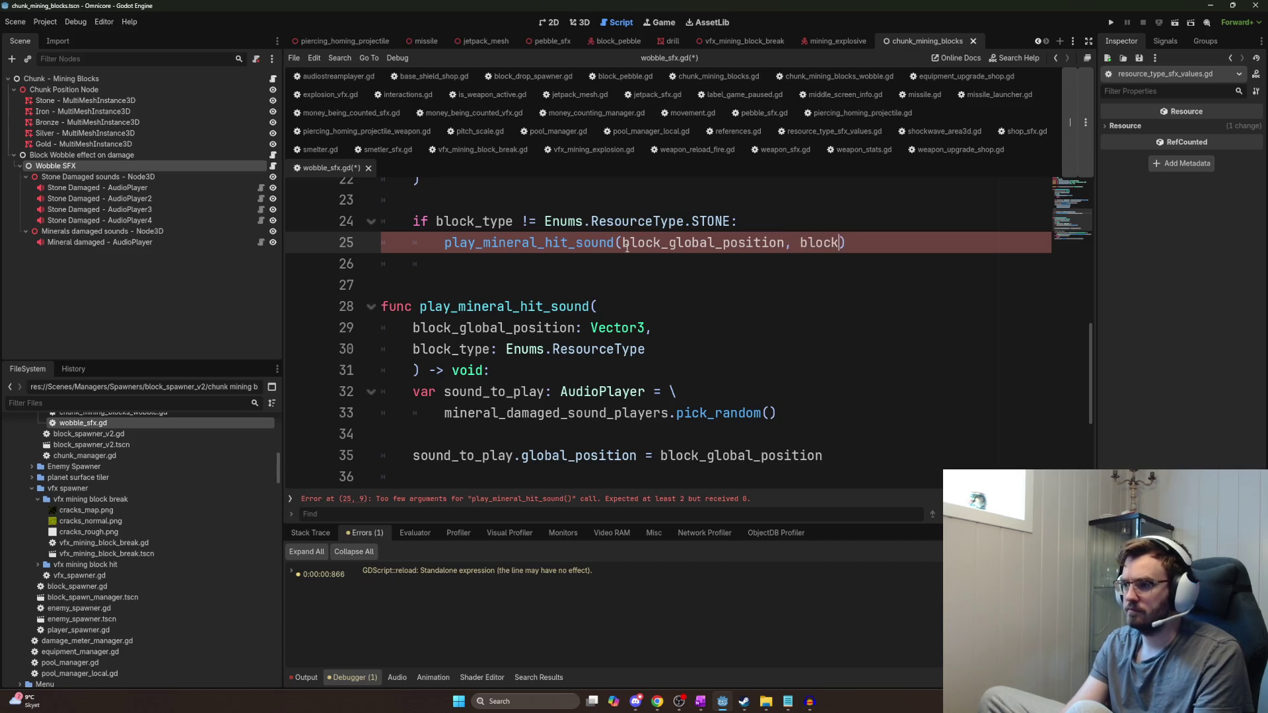
pyautogui.hotkey('ctrl', 's')
pyautogui.press('Down')
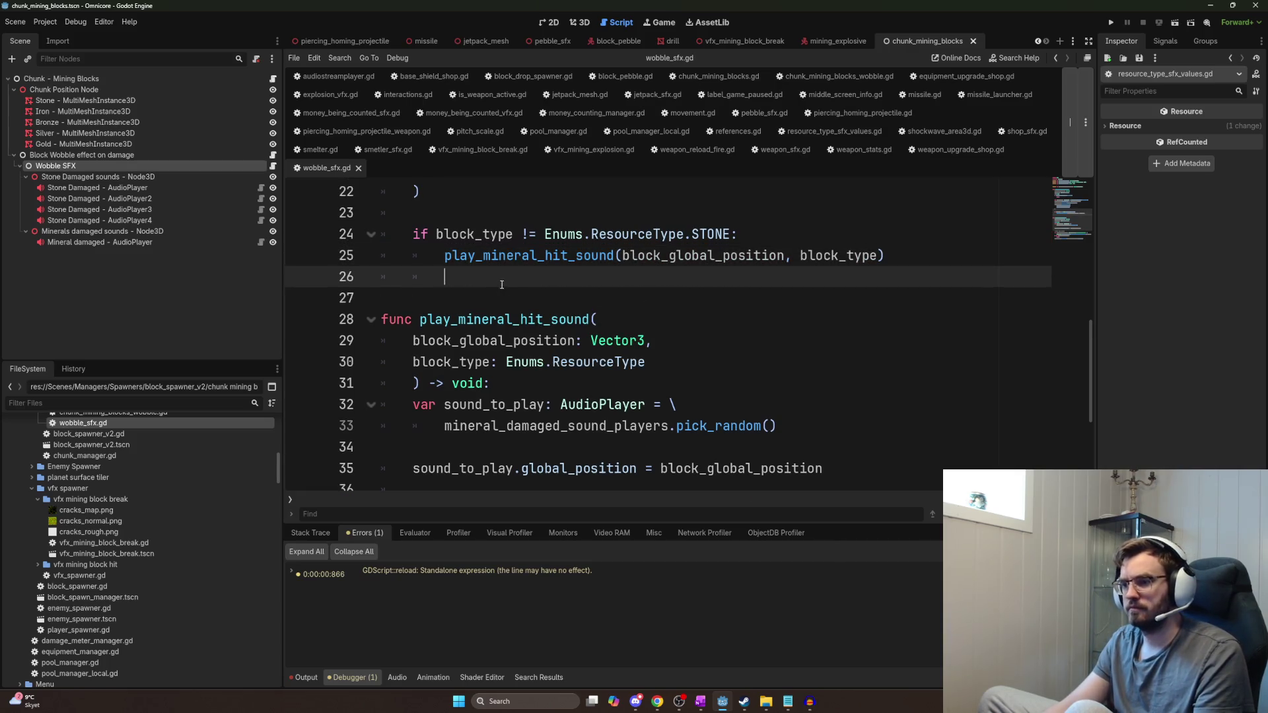
# Add a sound_to_play.play_random_pitch() call below set_volume
pyautogui.scroll(-1, 613, 338)
pyautogui.scroll(-2, 627, 343)
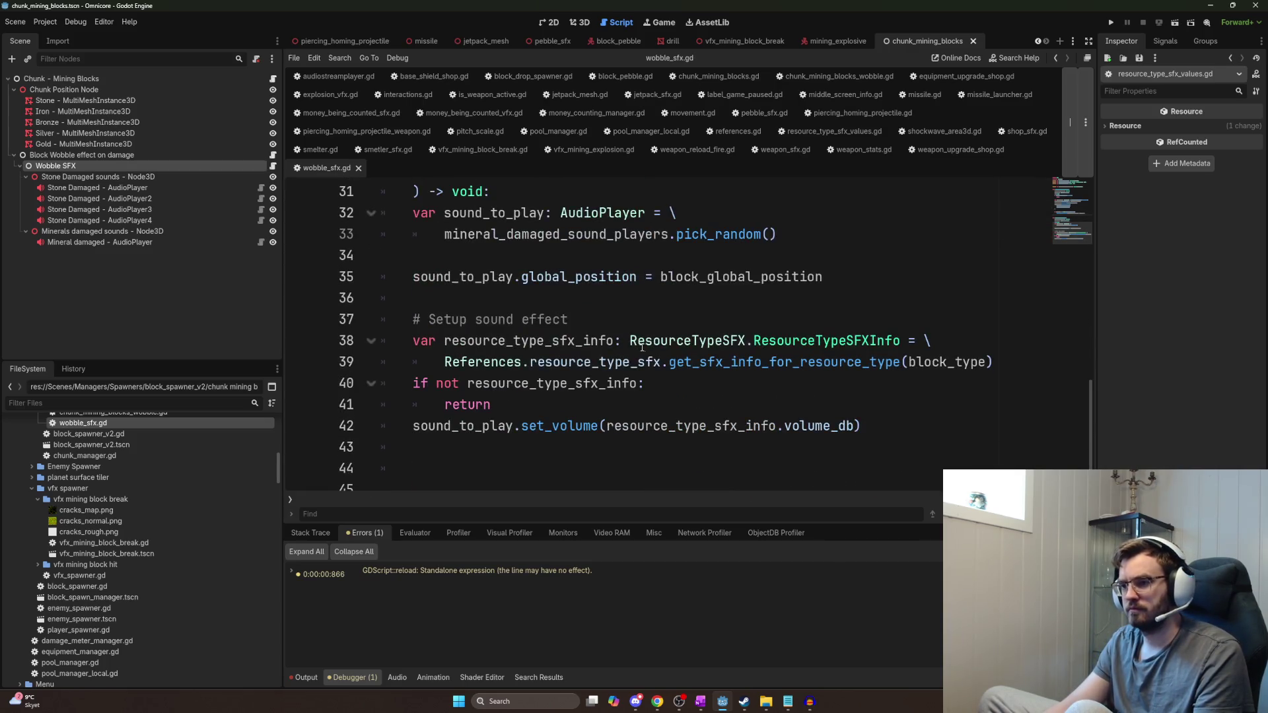
pyautogui.click(770, 406)
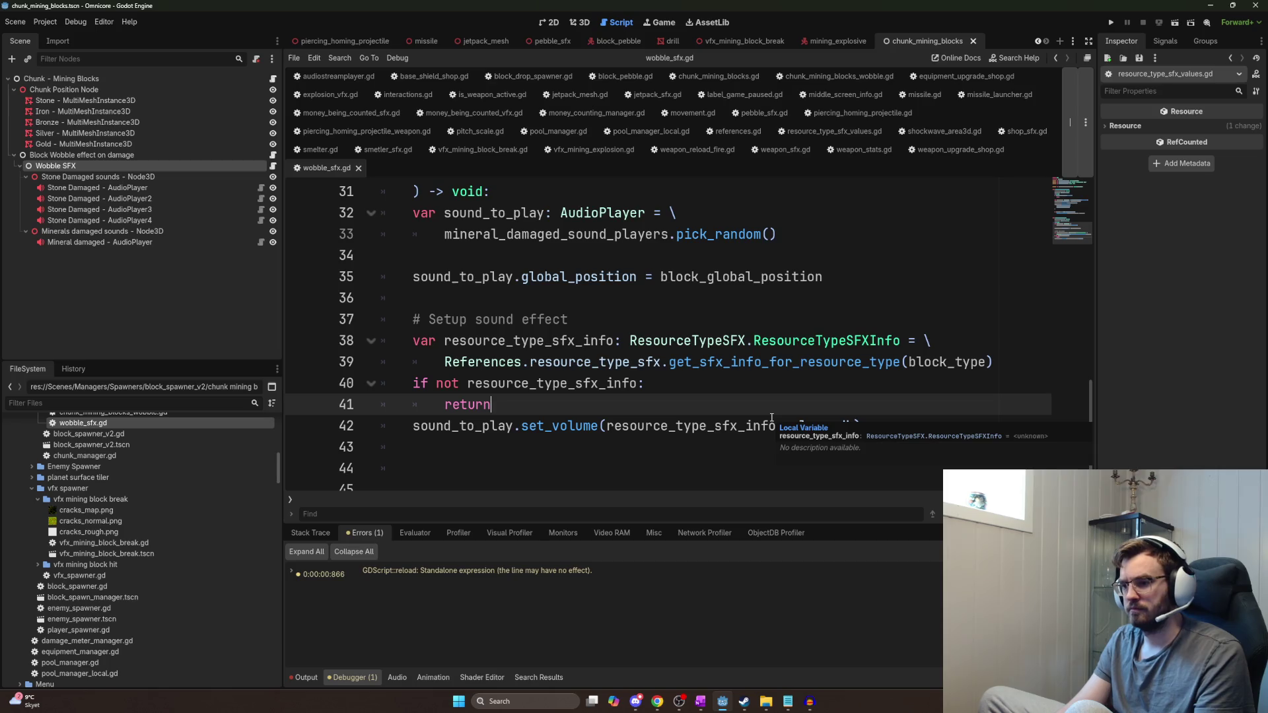
pyautogui.press('Return')
pyautogui.press('Down')
pyautogui.press('Down')
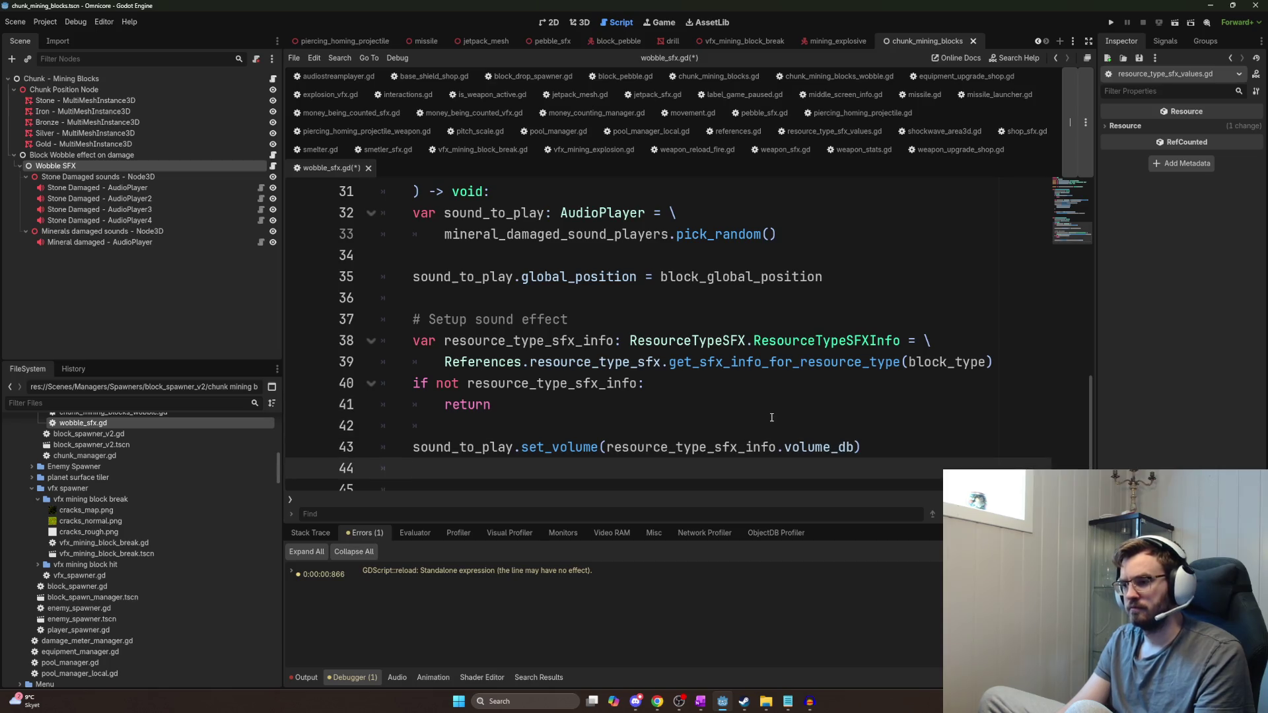
pyautogui.write('sound_to-')
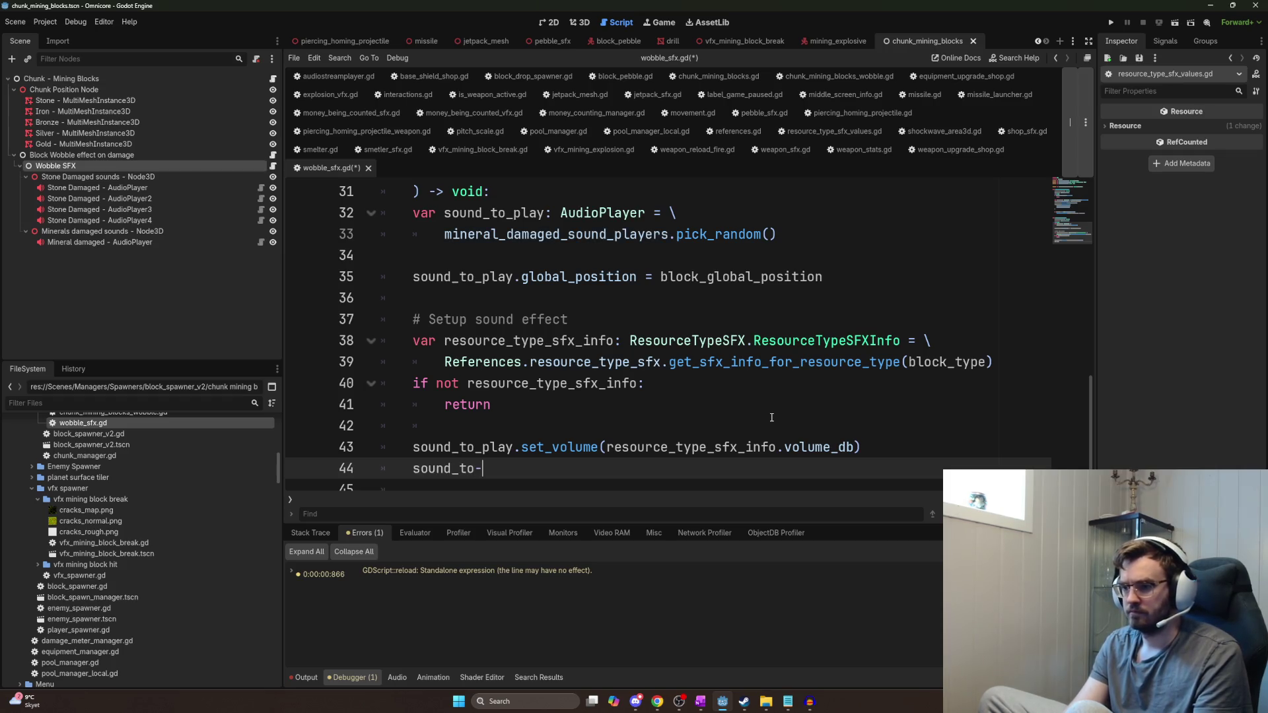
pyautogui.write('.set')
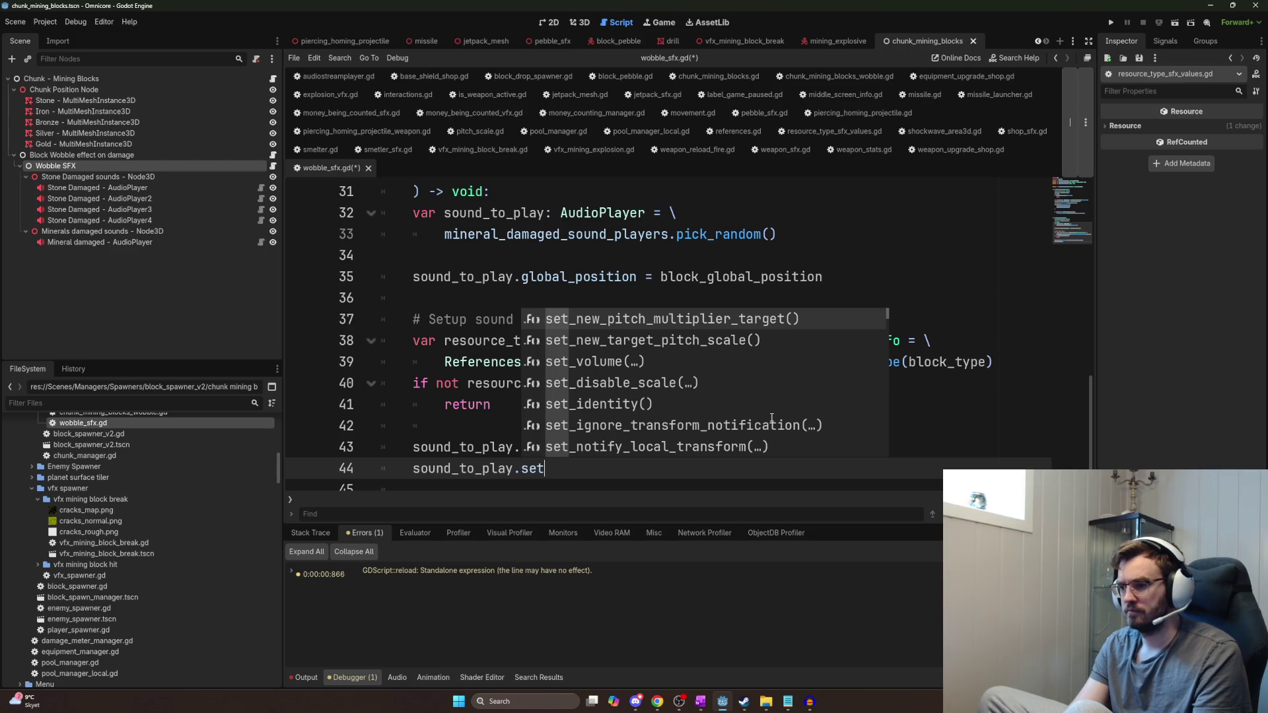
pyautogui.press('BackSpace')
pyautogui.press('BackSpace')
pyautogui.press('BackSpace')
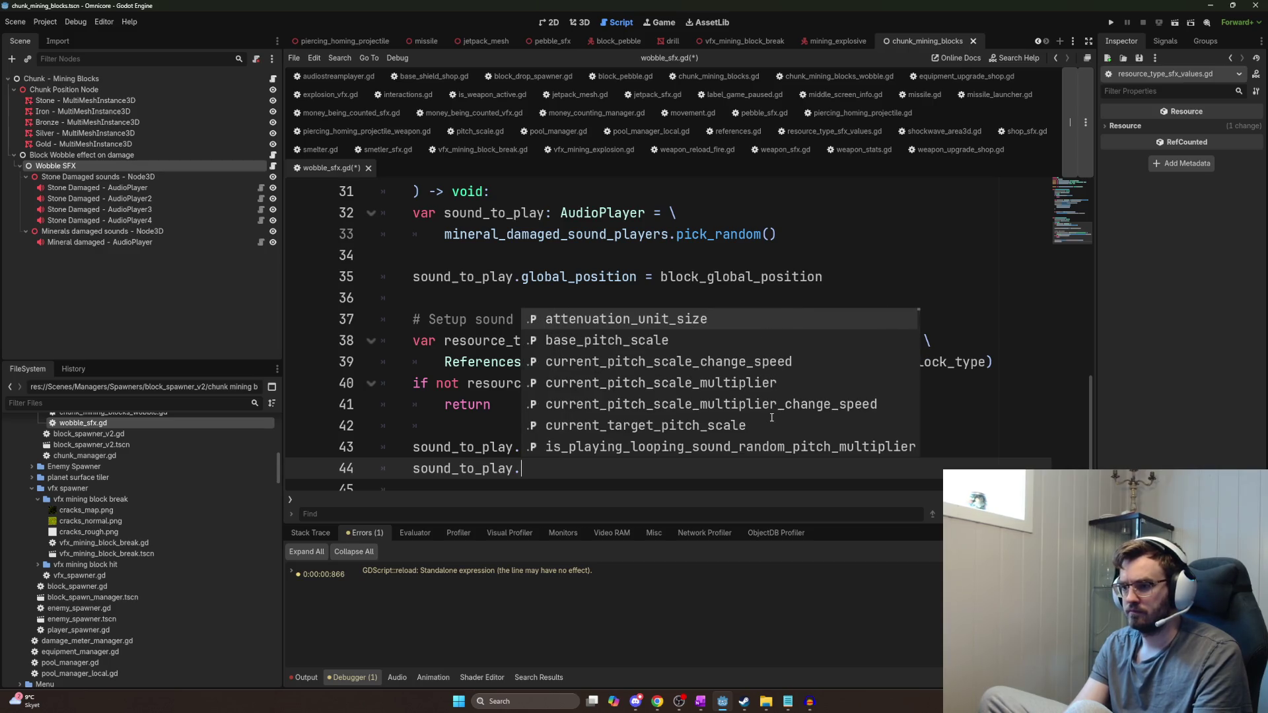
pyautogui.write('play_random')
pyautogui.press('Return')
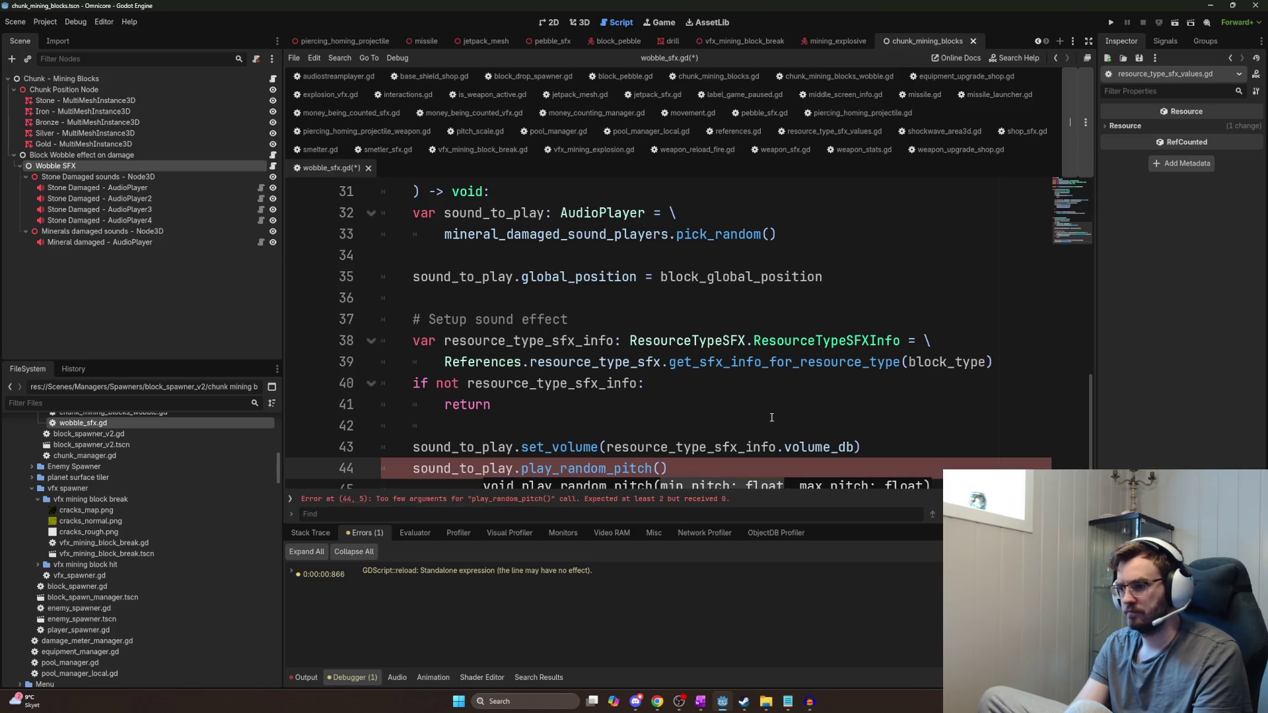
# Pass resource_type_sfx_info.min_pitch and resource_type_sfx_info.max_pitch as play_random_pitch's arguments
pyautogui.doubleClick(667, 447)
pyautogui.hotkey('ctrl', 'c')
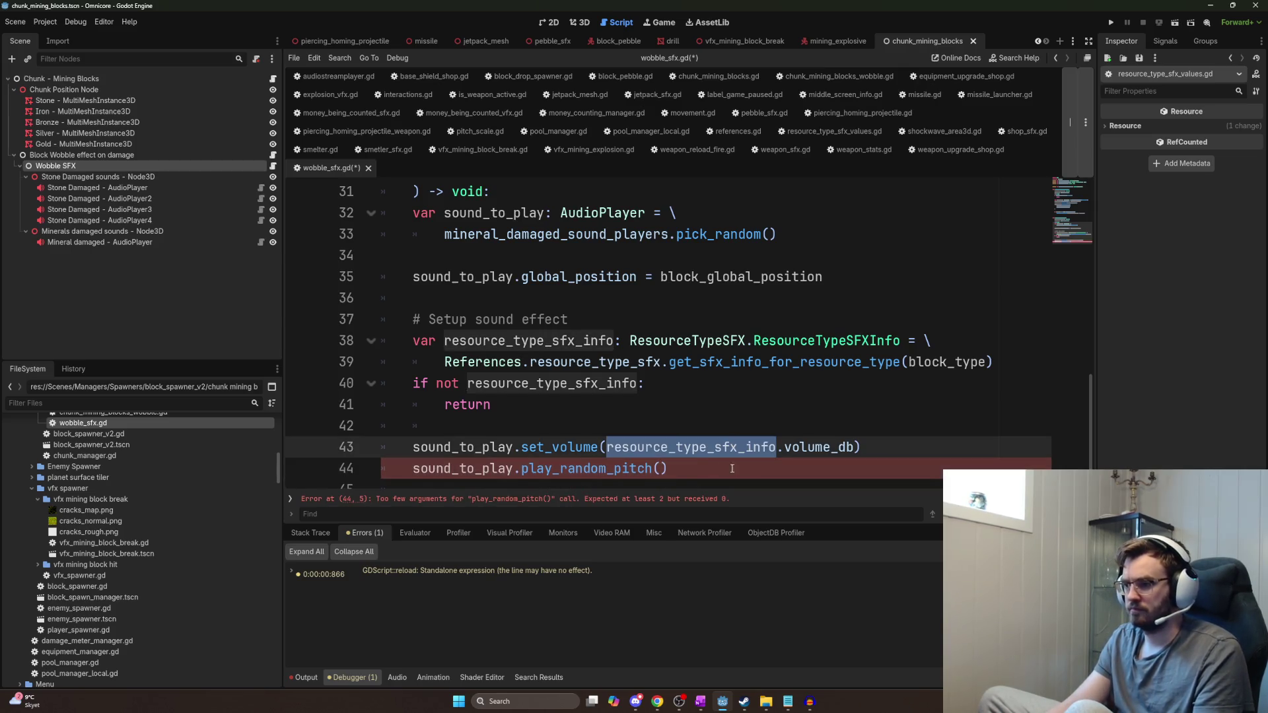
pyautogui.click(663, 468)
pyautogui.hotkey('ctrl', 'v')
pyautogui.write('.')
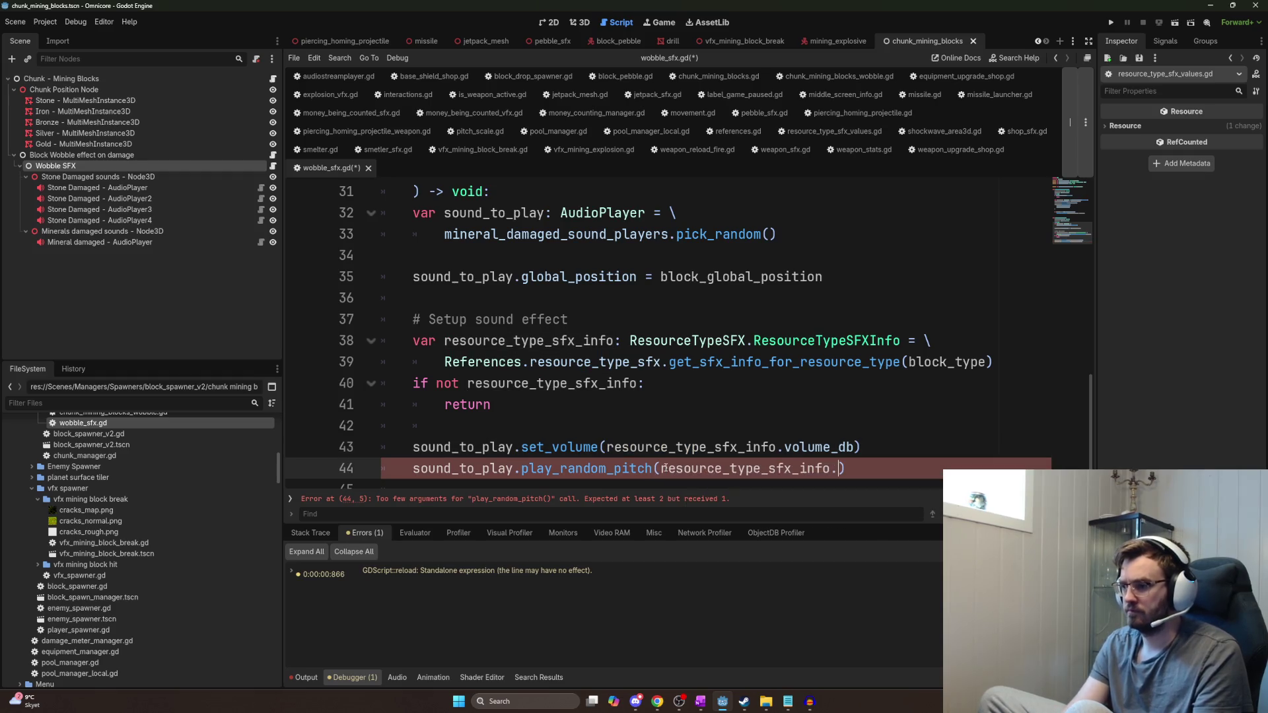
pyautogui.write('min')
pyautogui.press('Return')
pyautogui.write(', res')
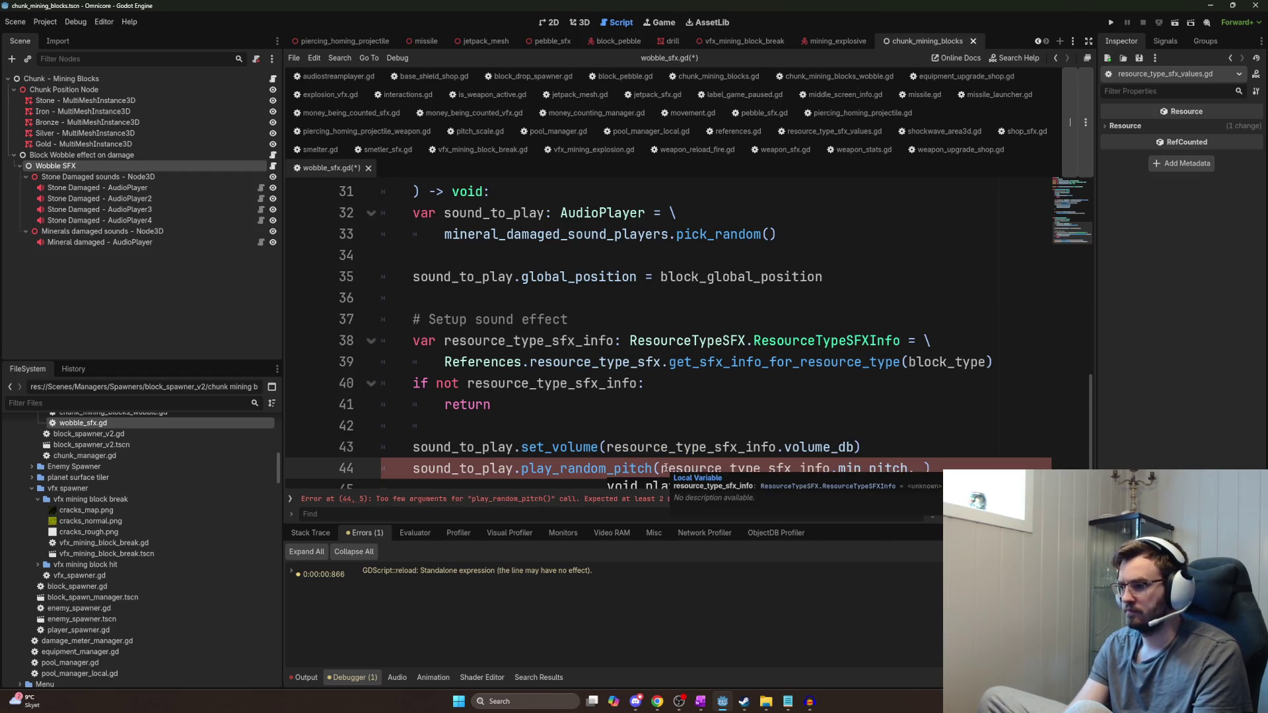
pyautogui.write('ou')
pyautogui.press('Return')
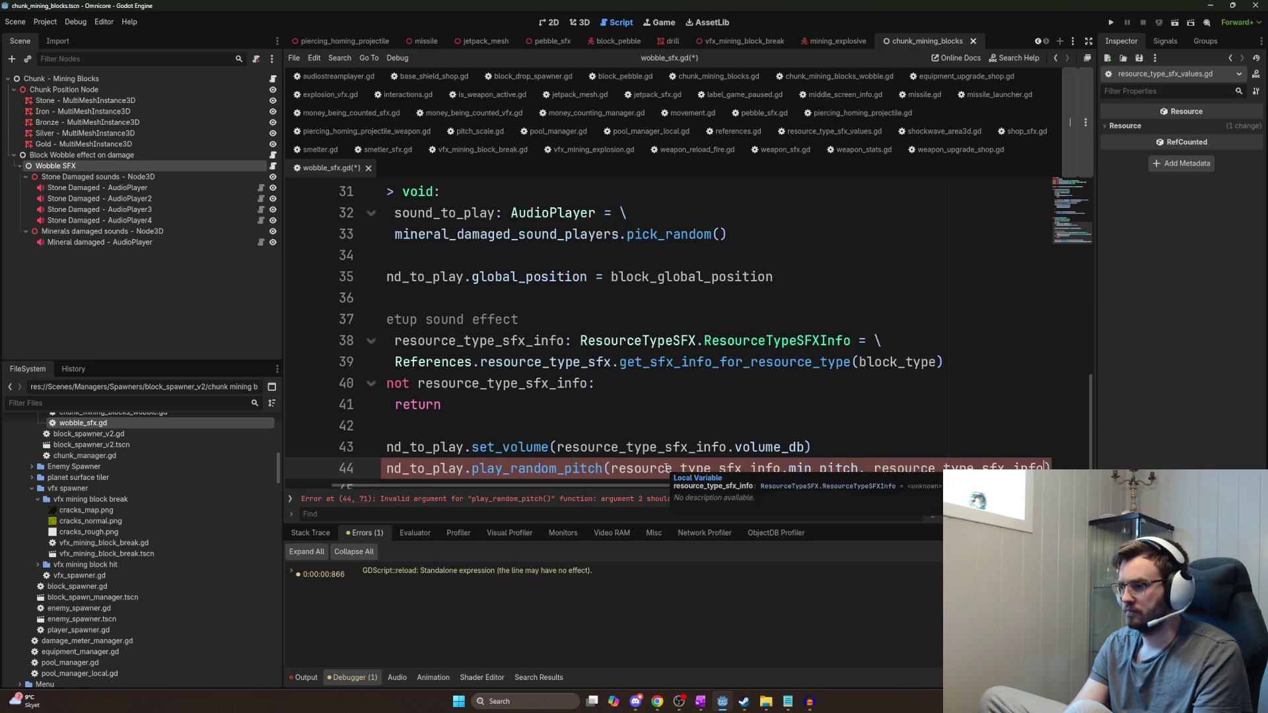
pyautogui.write('.')
pyautogui.press('Return')
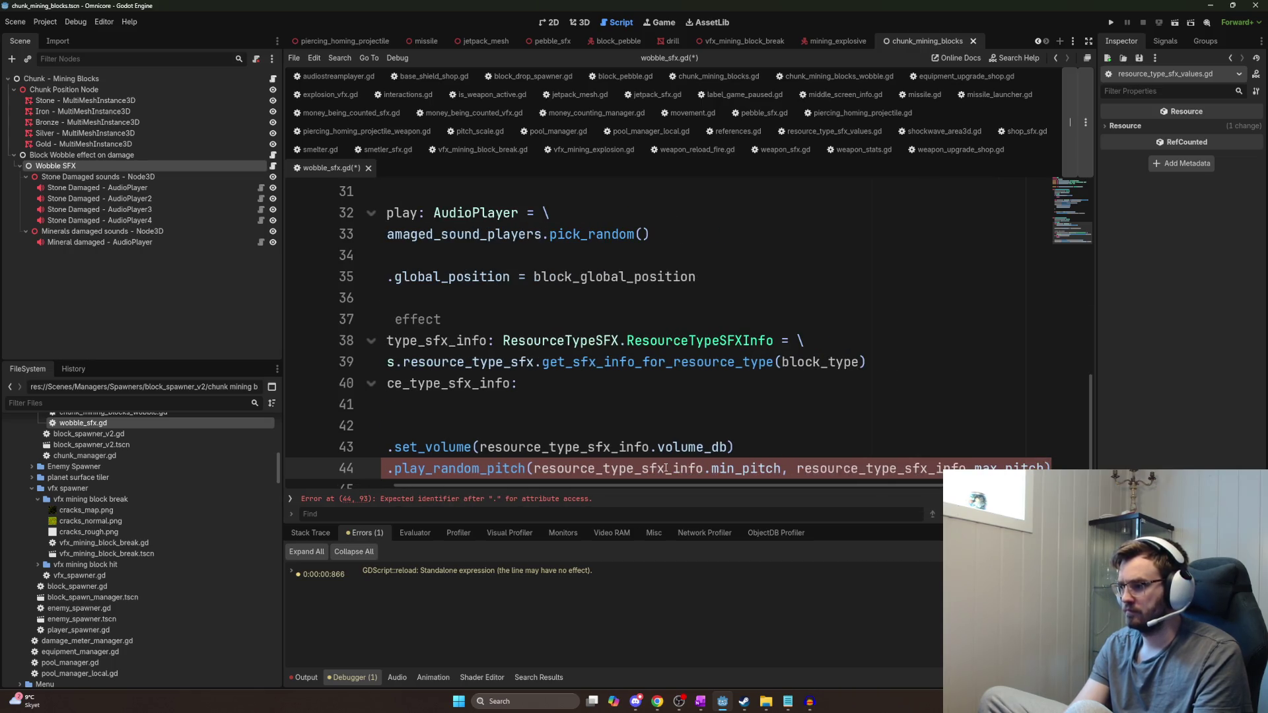
# Put each play_random_pitch argument and the closing parenthesis on its own indented line, then save
pyautogui.hotkey('ctrl', 'Left')
pyautogui.hotkey('ctrl', 'Left')
pyautogui.press('Return')
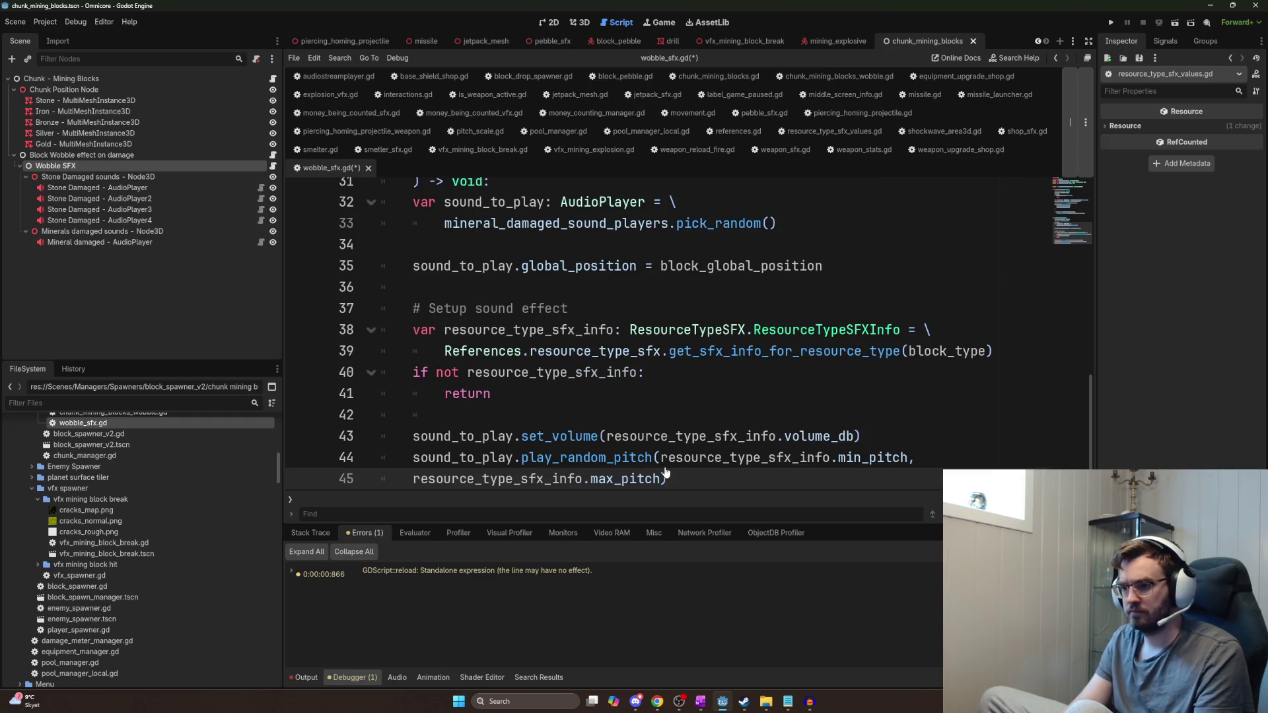
pyautogui.press('Left')
pyautogui.press('Return')
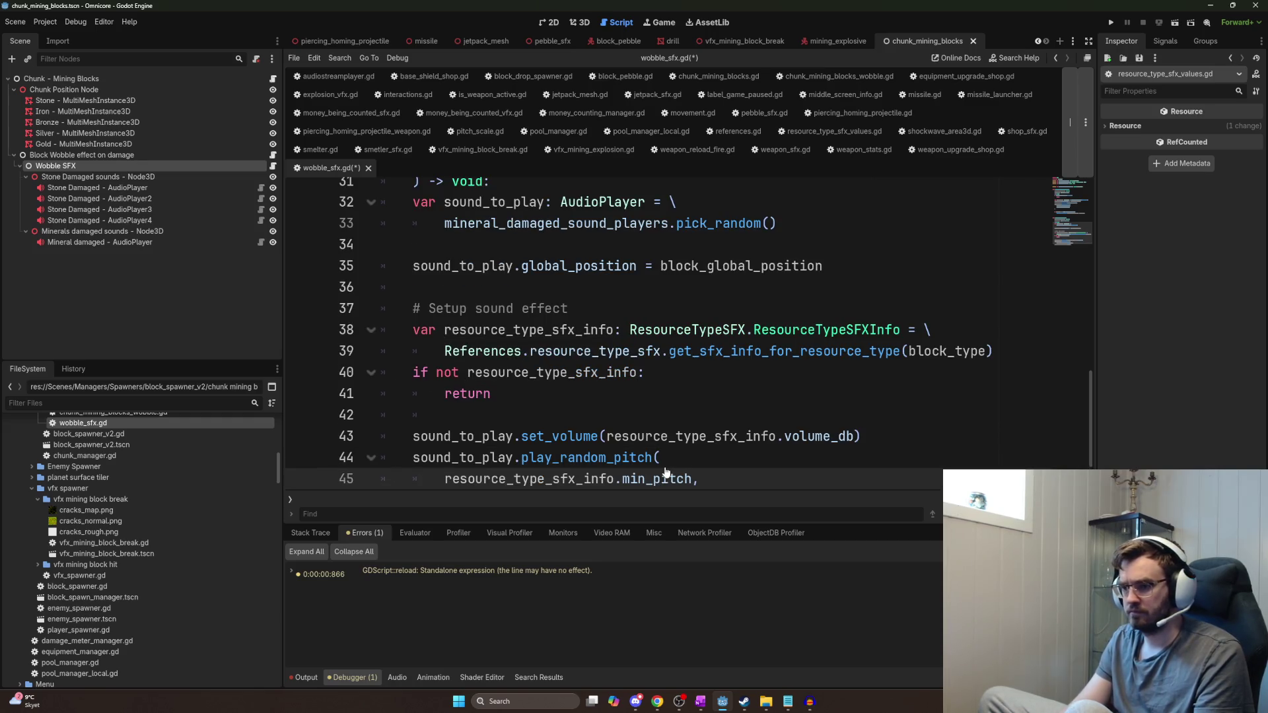
pyautogui.press('Down')
pyautogui.press('Tab')
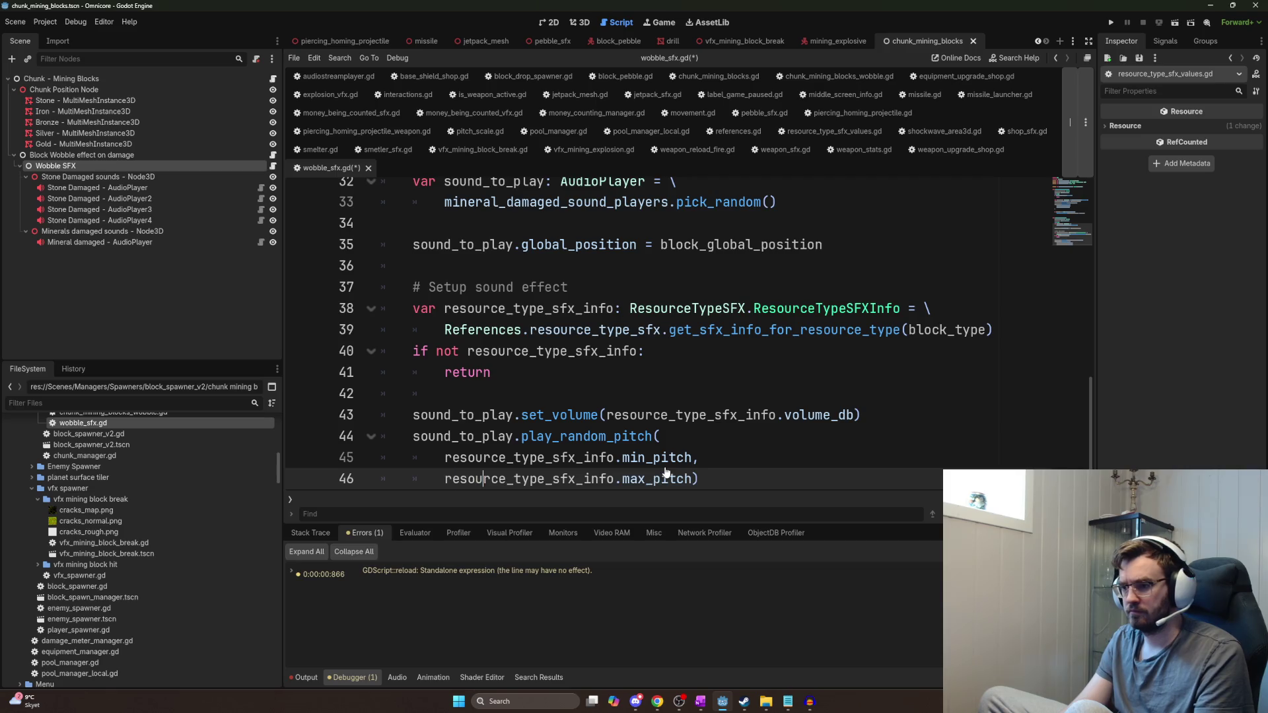
pyautogui.press('Return')
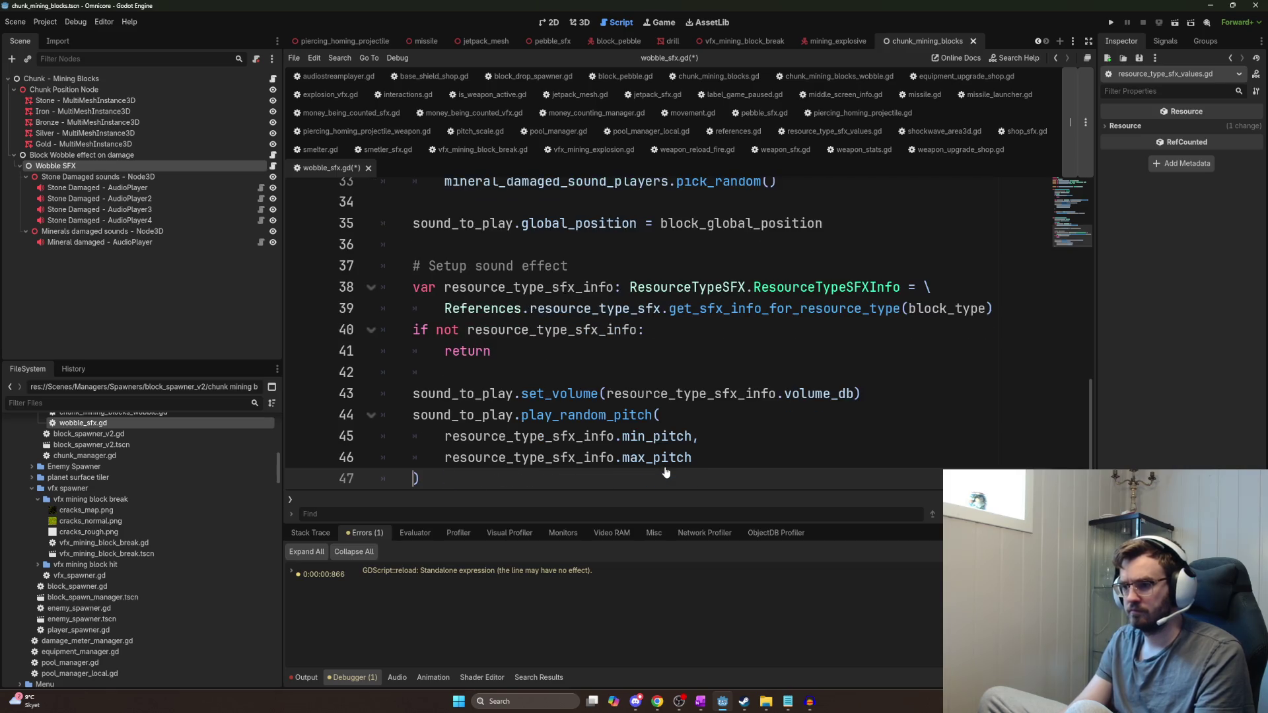
pyautogui.scroll(-1, 645, 457)
pyautogui.hotkey('ctrl', 's')
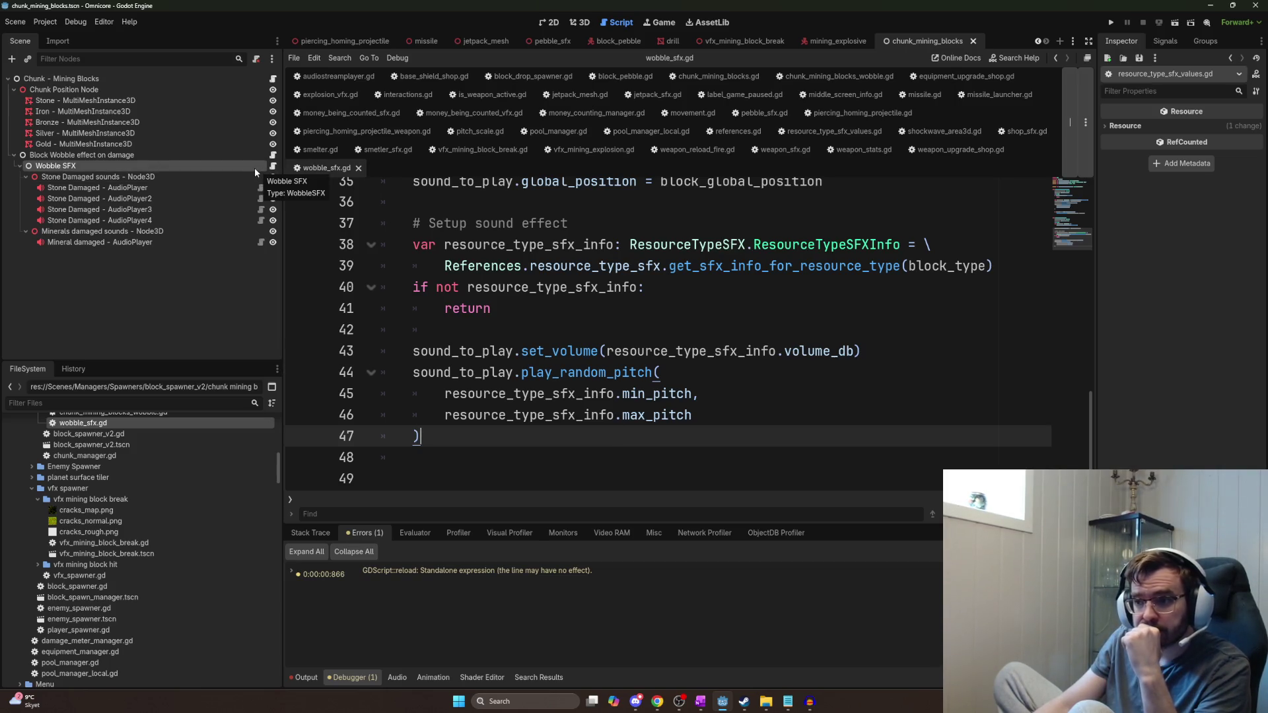
pyautogui.click(190, 240)
# Route Mineral damaged (max polyphony 3) and all four Stone Damaged players to the SFX bus; save
pyautogui.click(1193, 402)
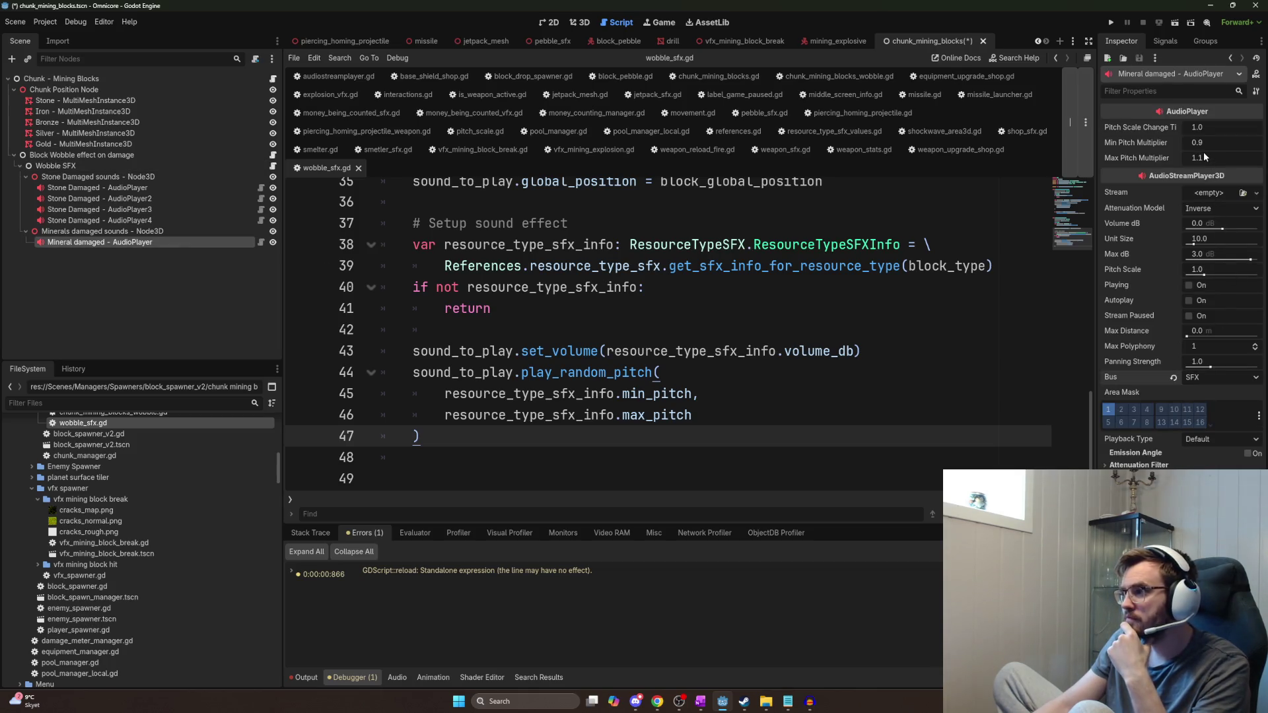
pyautogui.click(1202, 347)
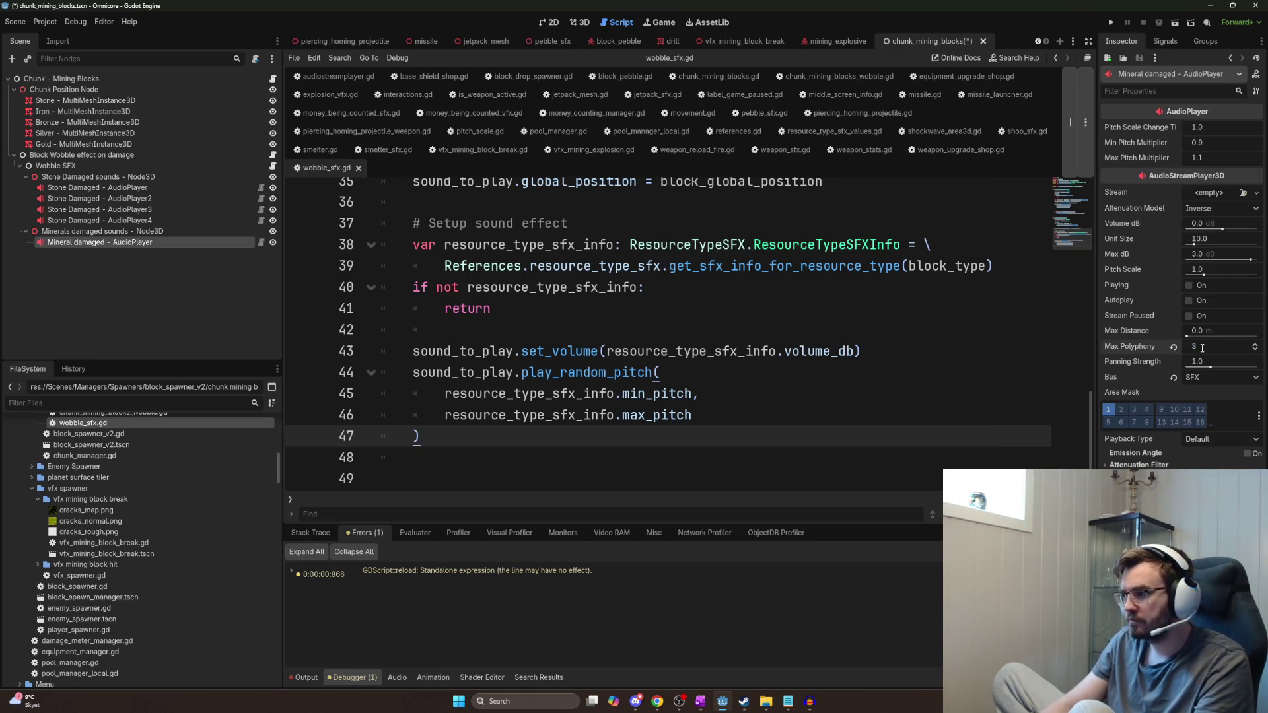
pyautogui.hotkey('ctrl', 's')
pyautogui.click(132, 219)
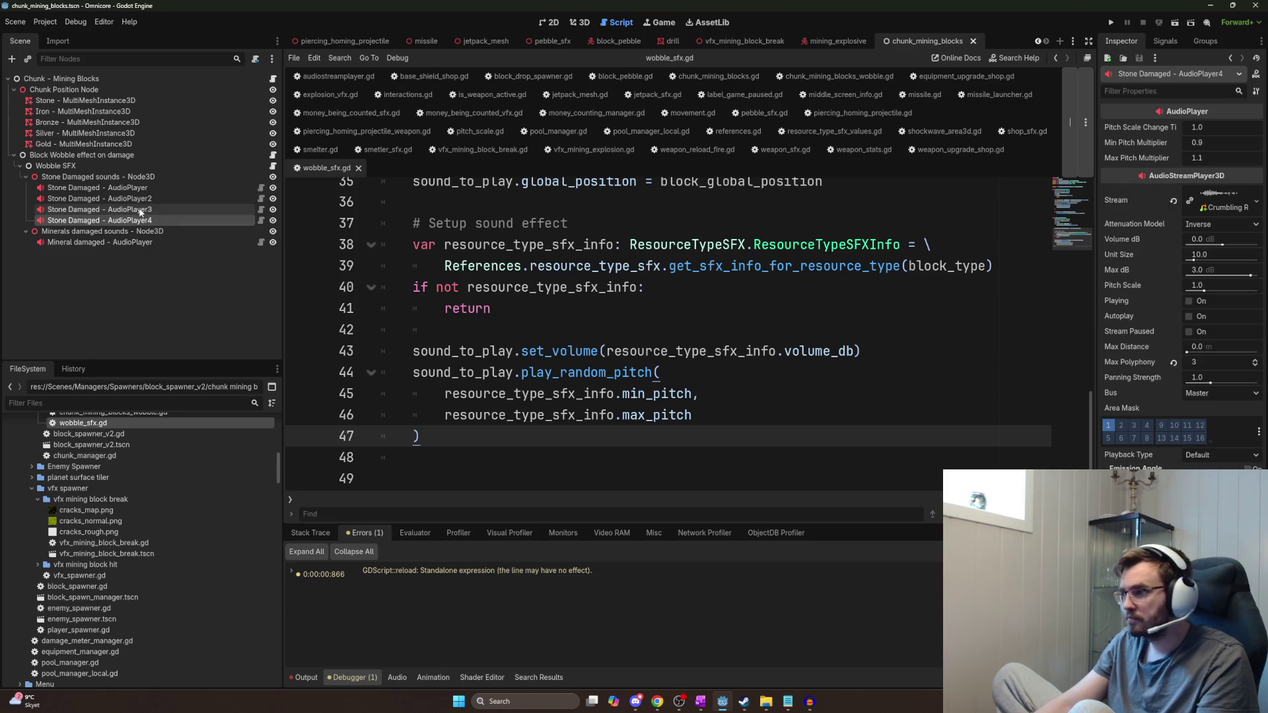
pyautogui.keyDown('shift'); pyautogui.click(134, 188); pyautogui.keyUp('shift')
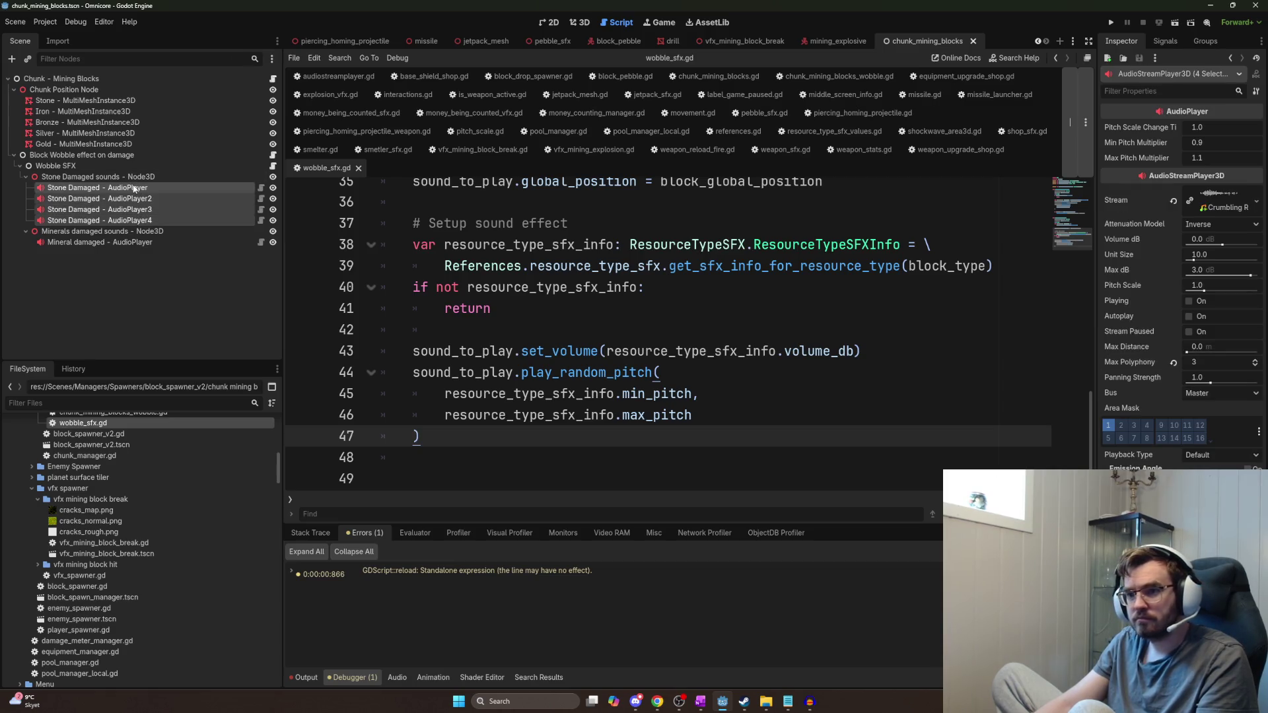
pyautogui.click(1221, 401)
pyautogui.click(1209, 433)
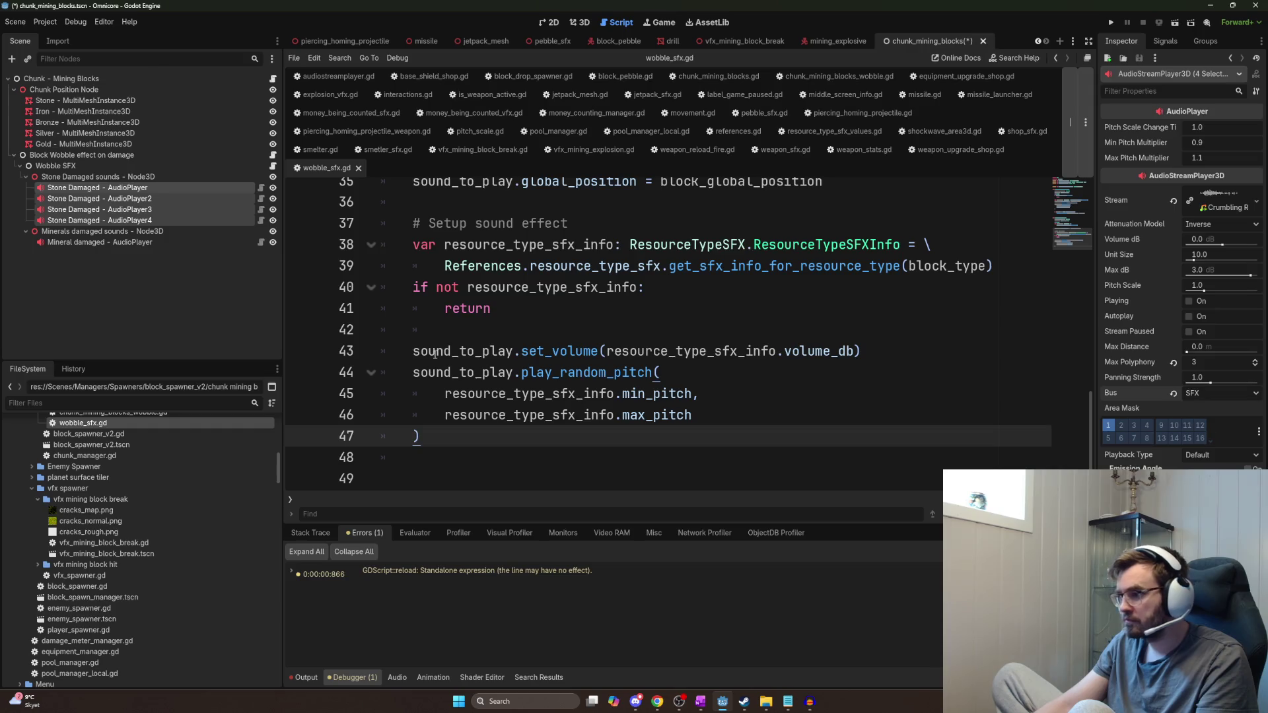
pyautogui.click(132, 220)
pyautogui.hotkey('ctrl', 's')
# Inspect the Stone Damaged players, the Minerals damaged sounds group and the Wobble SFX node
pyautogui.click(139, 199)
pyautogui.click(132, 188)
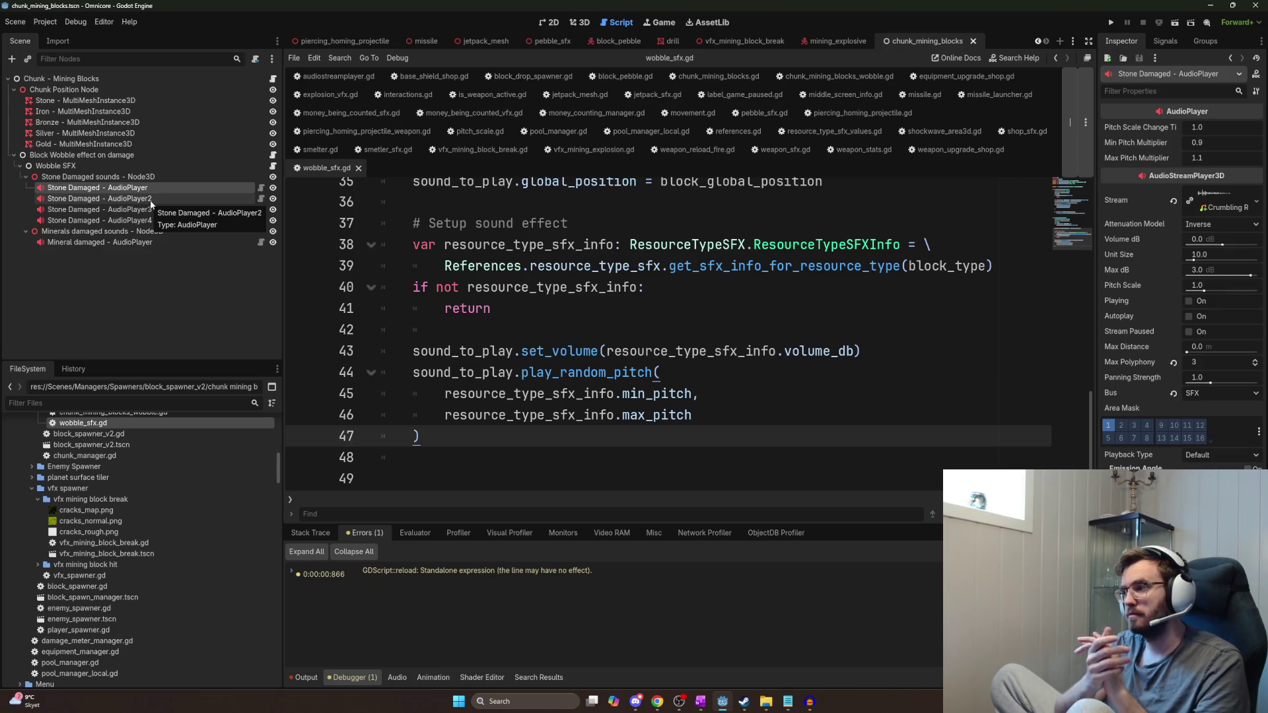
pyautogui.click(134, 232)
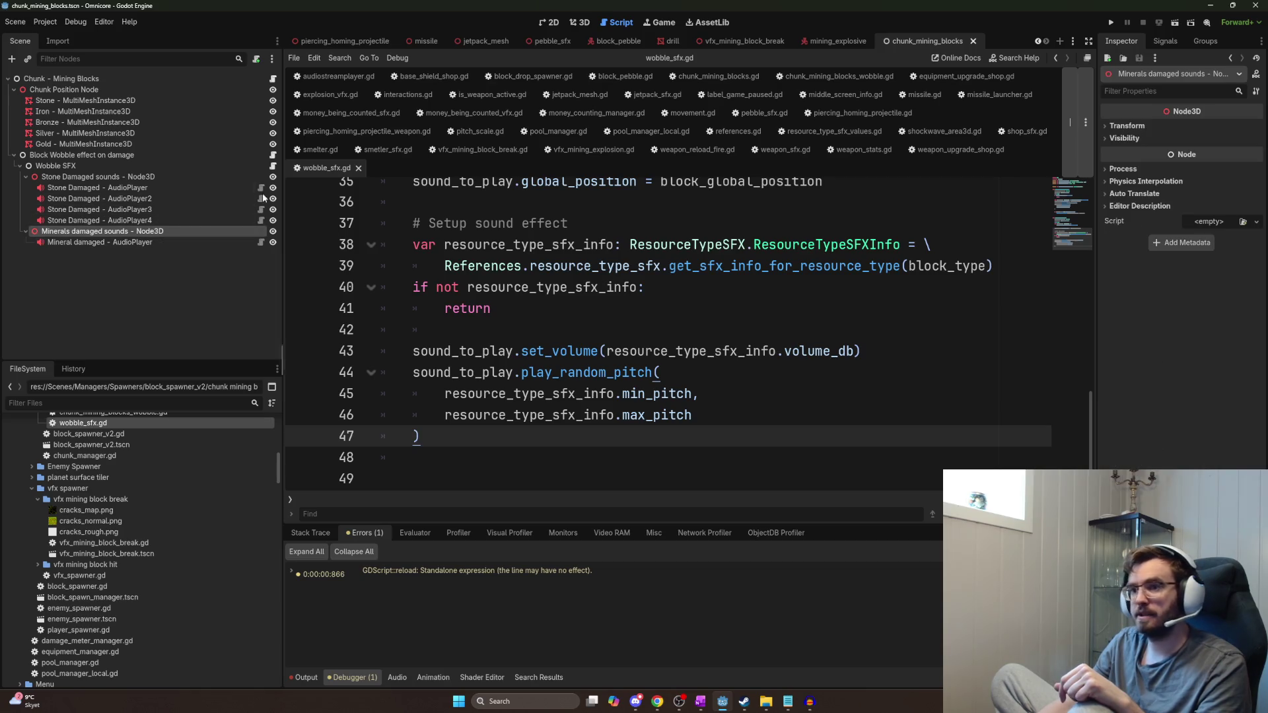
pyautogui.click(66, 166)
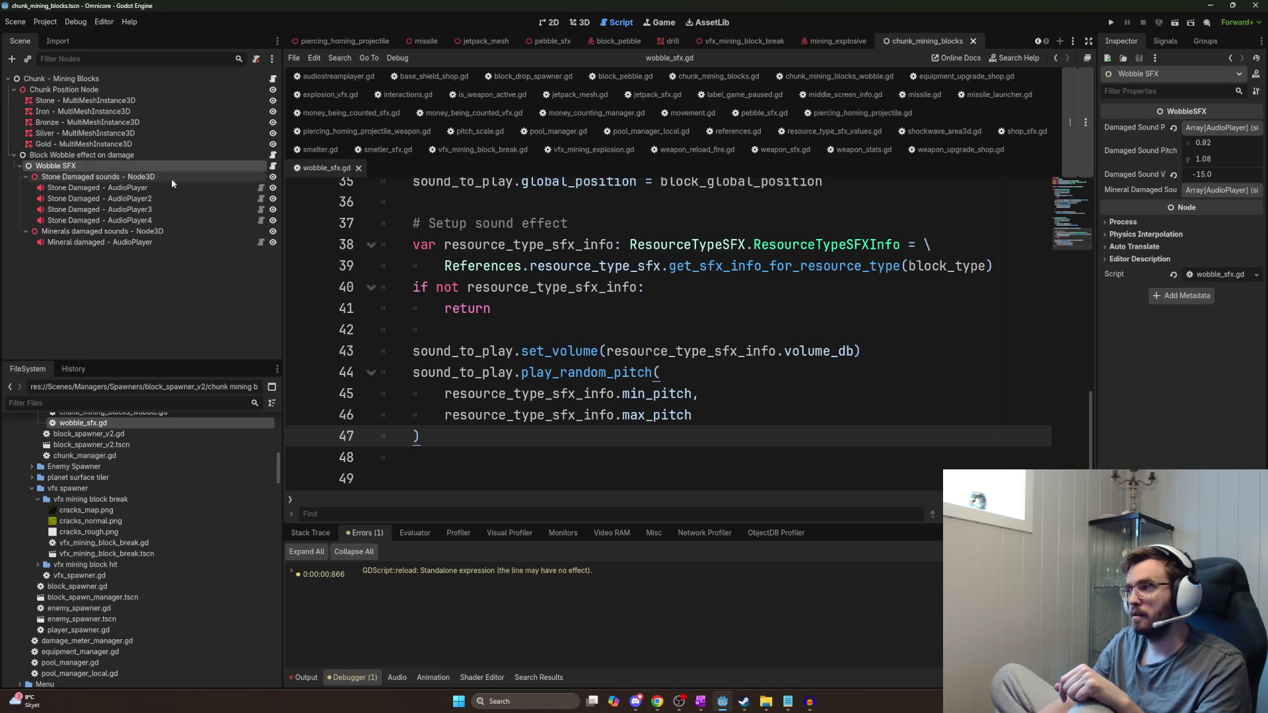
# Assign Mineral hit 01.wav as the Mineral damaged player's stream and save the scene
pyautogui.click(1203, 193)
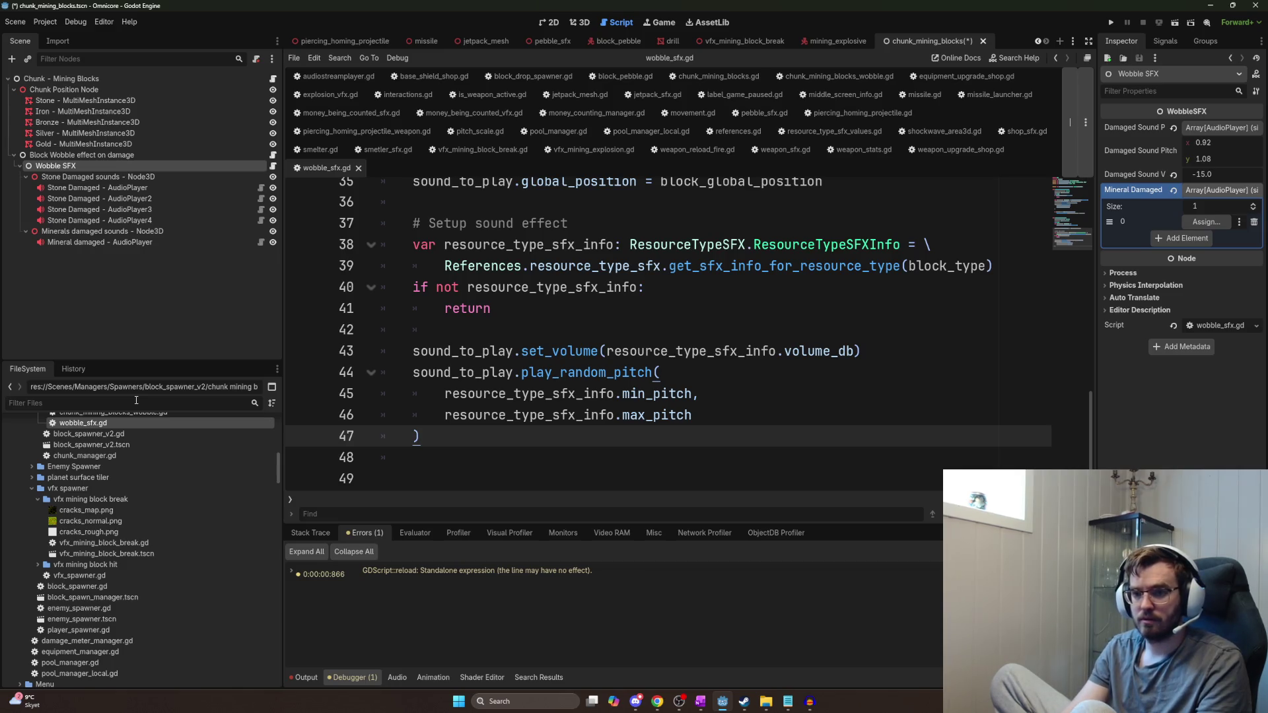
pyautogui.write('mineral')
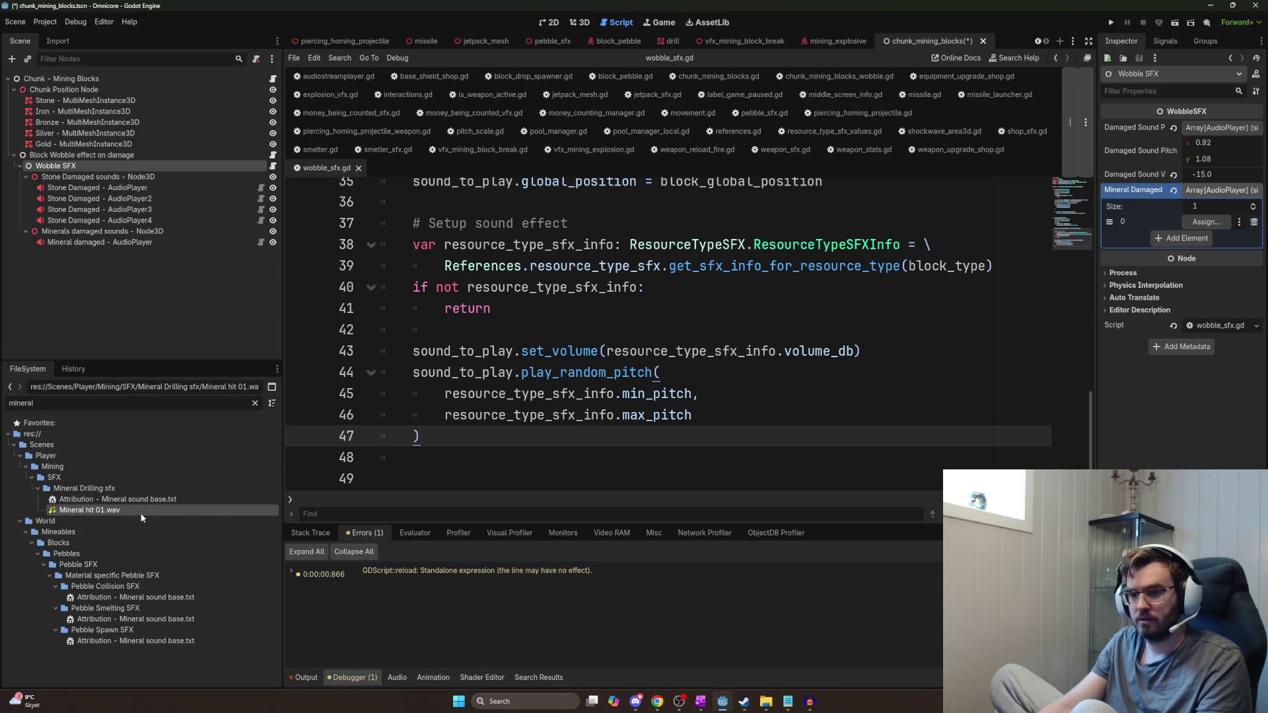
pyautogui.moveTo(140, 513)
pyautogui.mouseDown()
pyautogui.moveTo(1241, 243)
pyautogui.moveTo(1211, 226)
pyautogui.mouseUp()
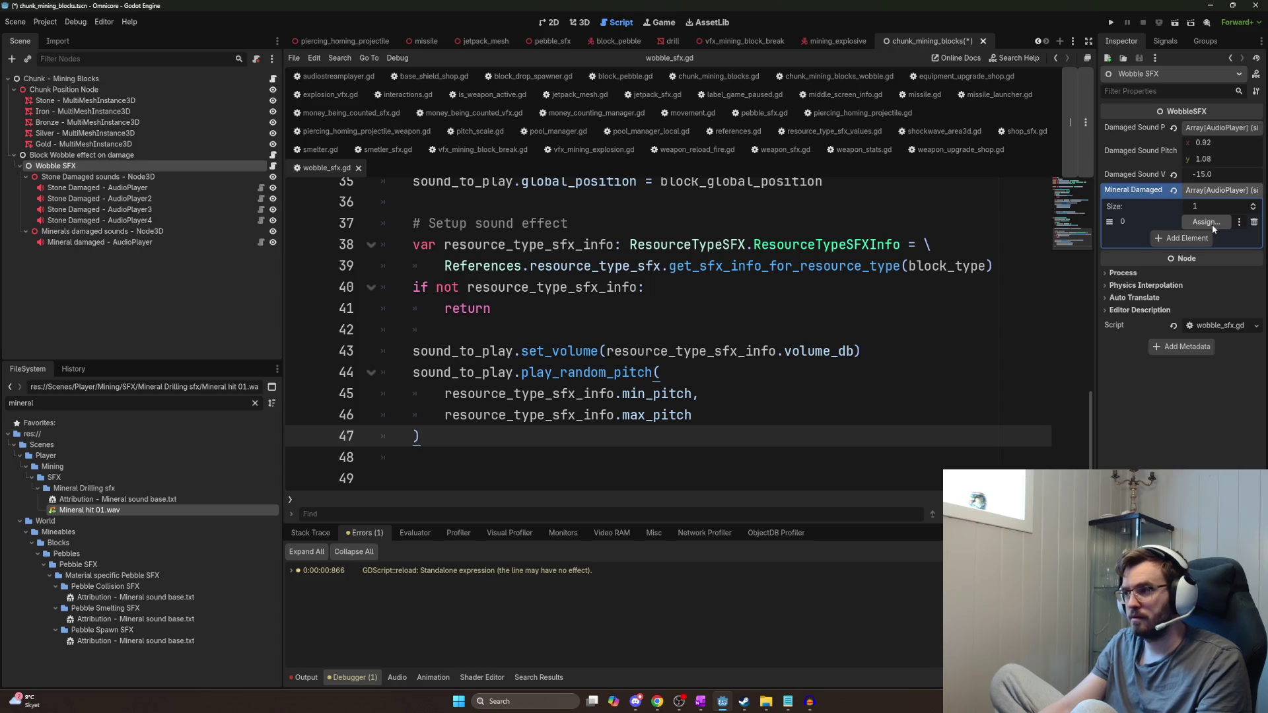
pyautogui.click(132, 242)
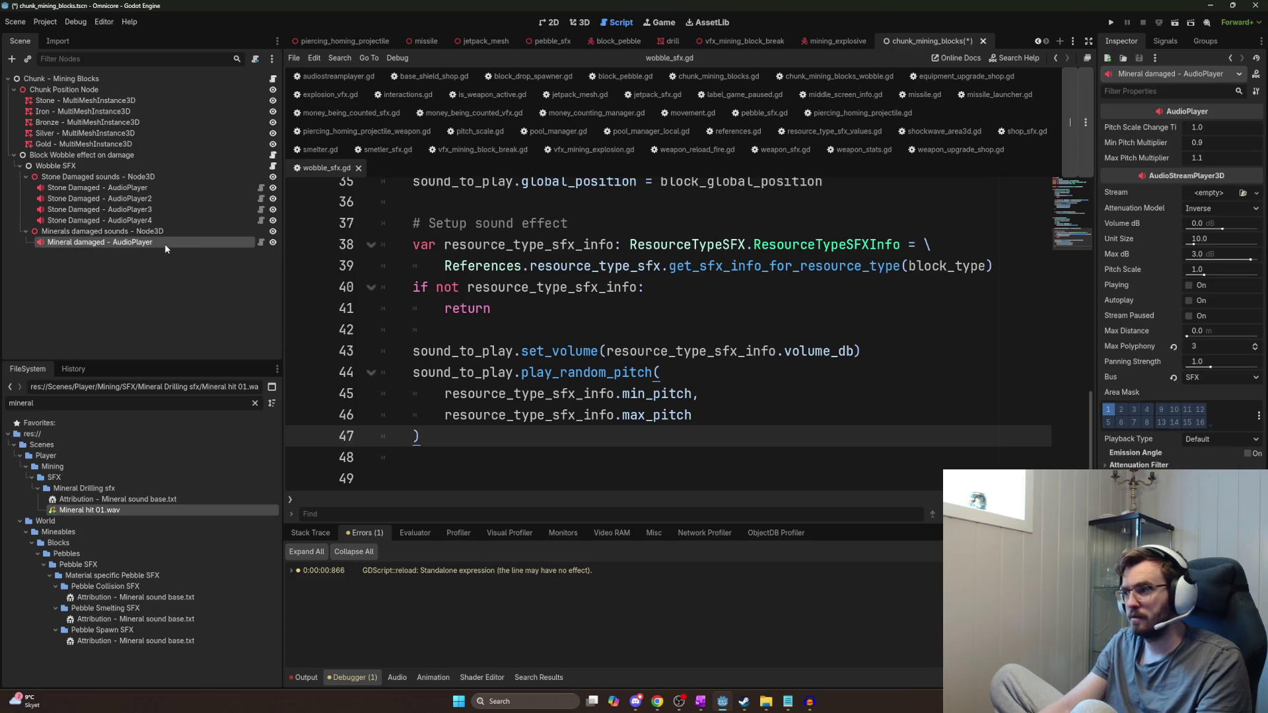
pyautogui.moveTo(99, 510)
pyautogui.mouseDown()
pyautogui.moveTo(820, 425)
pyautogui.moveTo(1153, 356)
pyautogui.mouseUp()
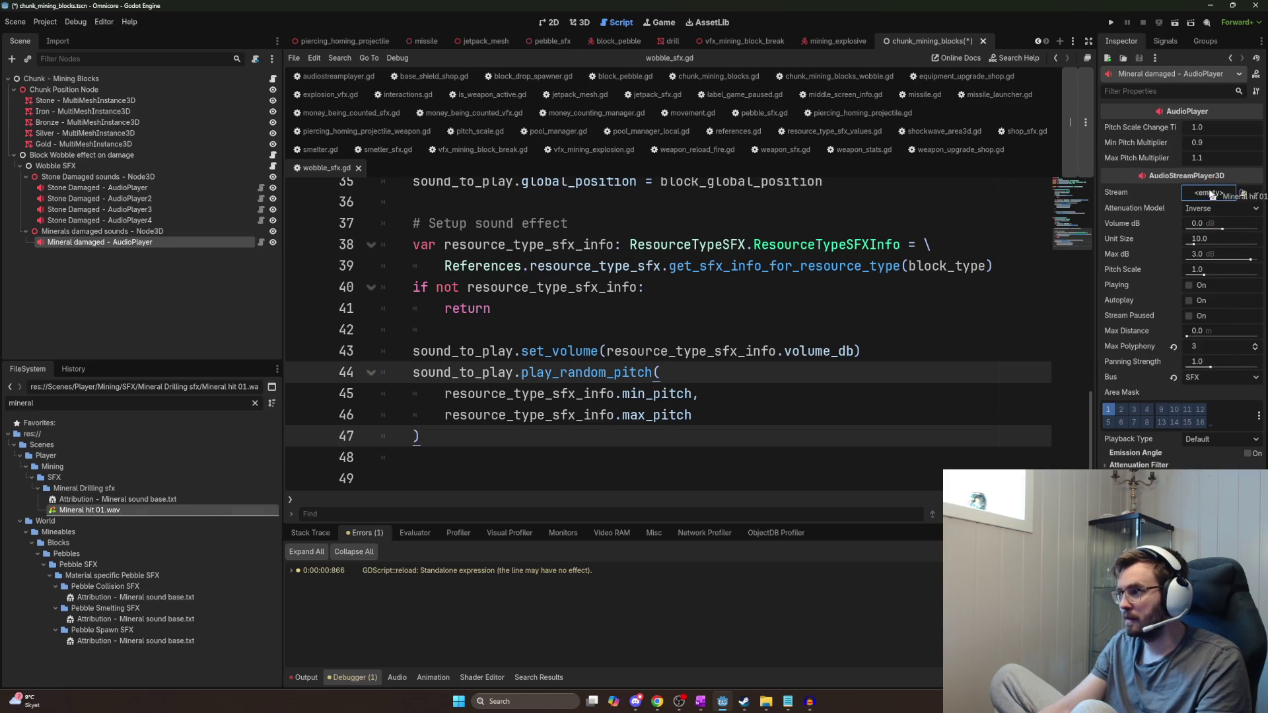
pyautogui.moveTo(1210, 194); pyautogui.dragTo(1210, 195)
pyautogui.hotkey('ctrl', 's')
# Add the Mineral damaged player to Wobble SFX's mineral_damaged_sound_players array and run the game
pyautogui.click(89, 169)
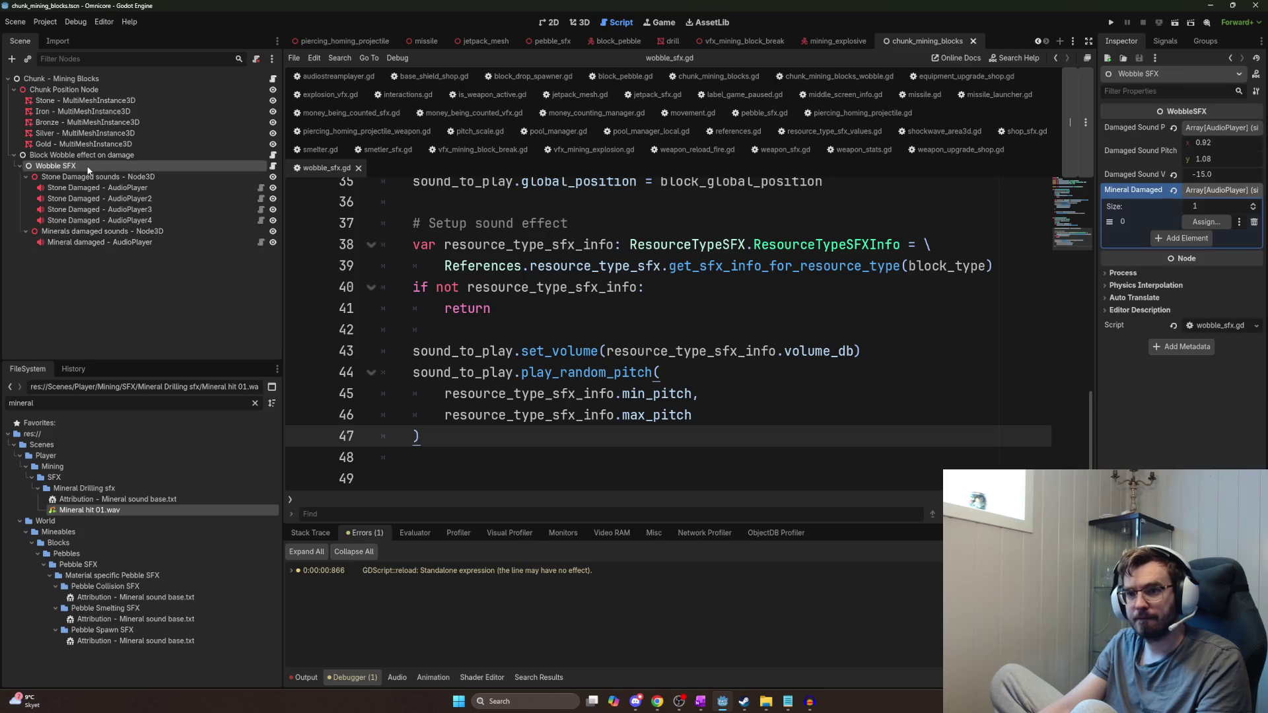
pyautogui.moveTo(105, 242)
pyautogui.mouseDown()
pyautogui.moveTo(1248, 205)
pyautogui.moveTo(1201, 226)
pyautogui.mouseUp()
pyautogui.click(1202, 127)
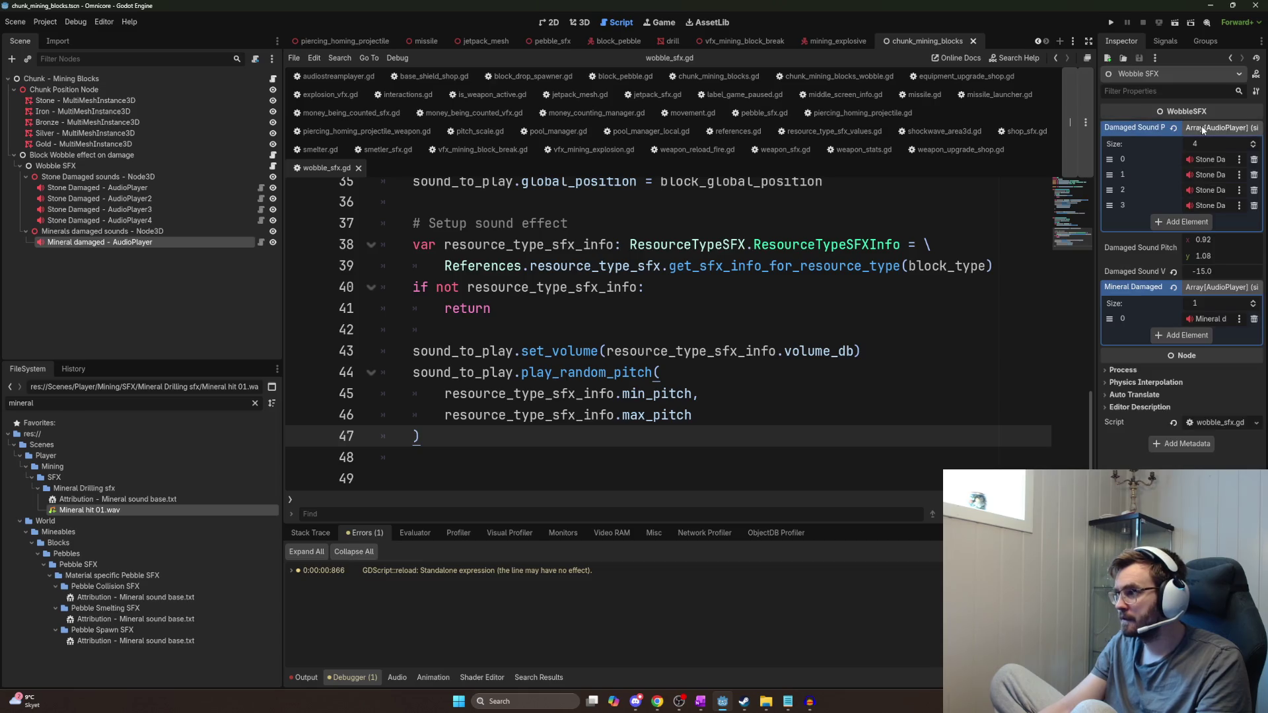
pyautogui.press('F5')
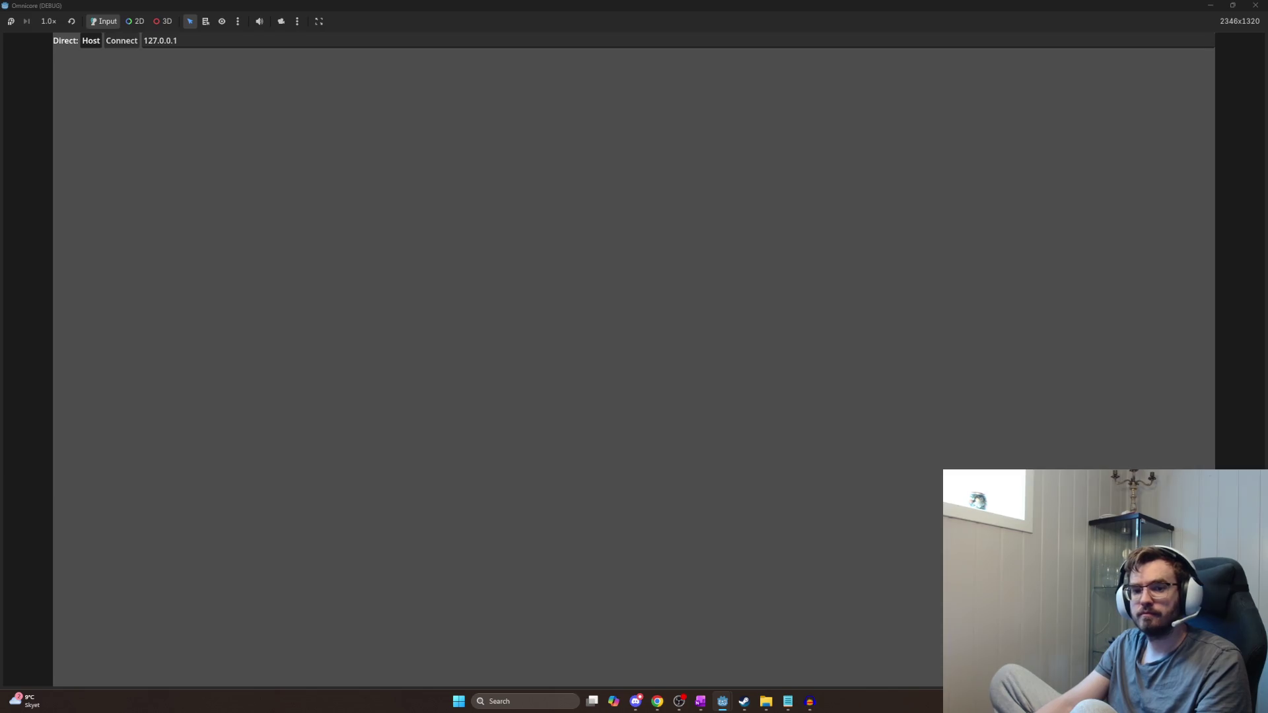
# Host a local game and mine rock blocks to hear the hit sound
pyautogui.click(90, 41)
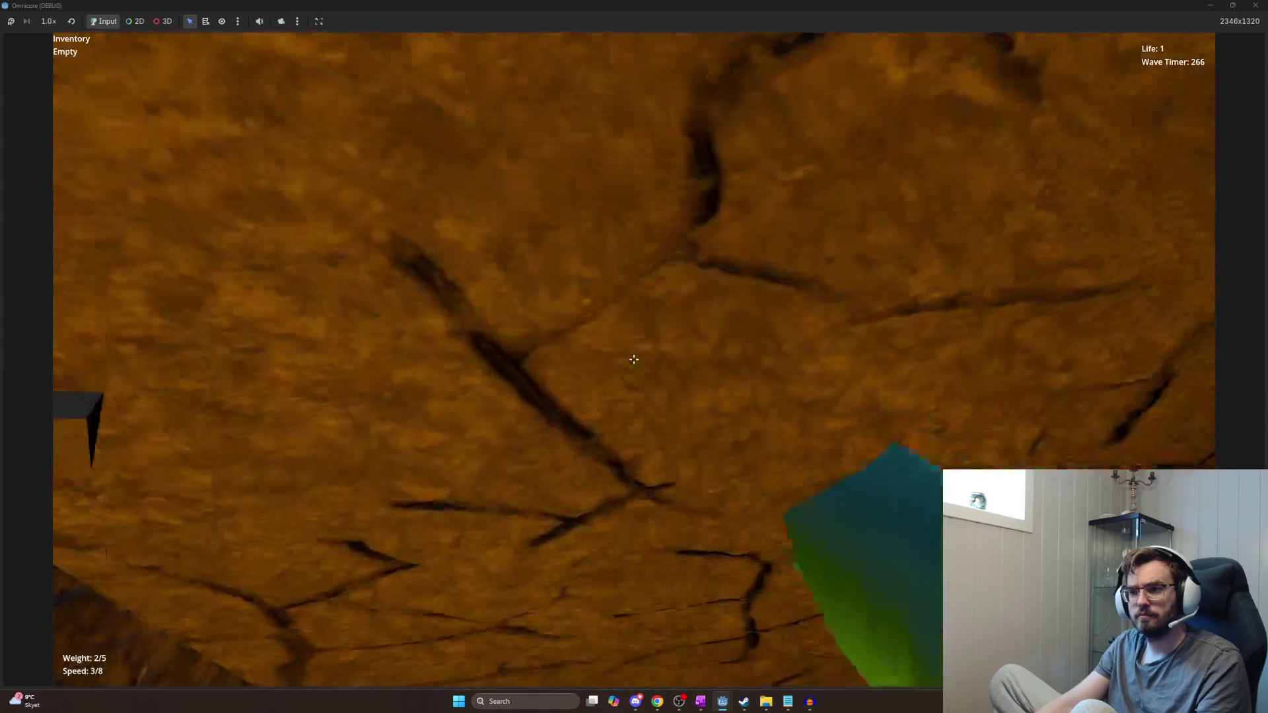
pyautogui.click(634, 359)
pyautogui.press('w')
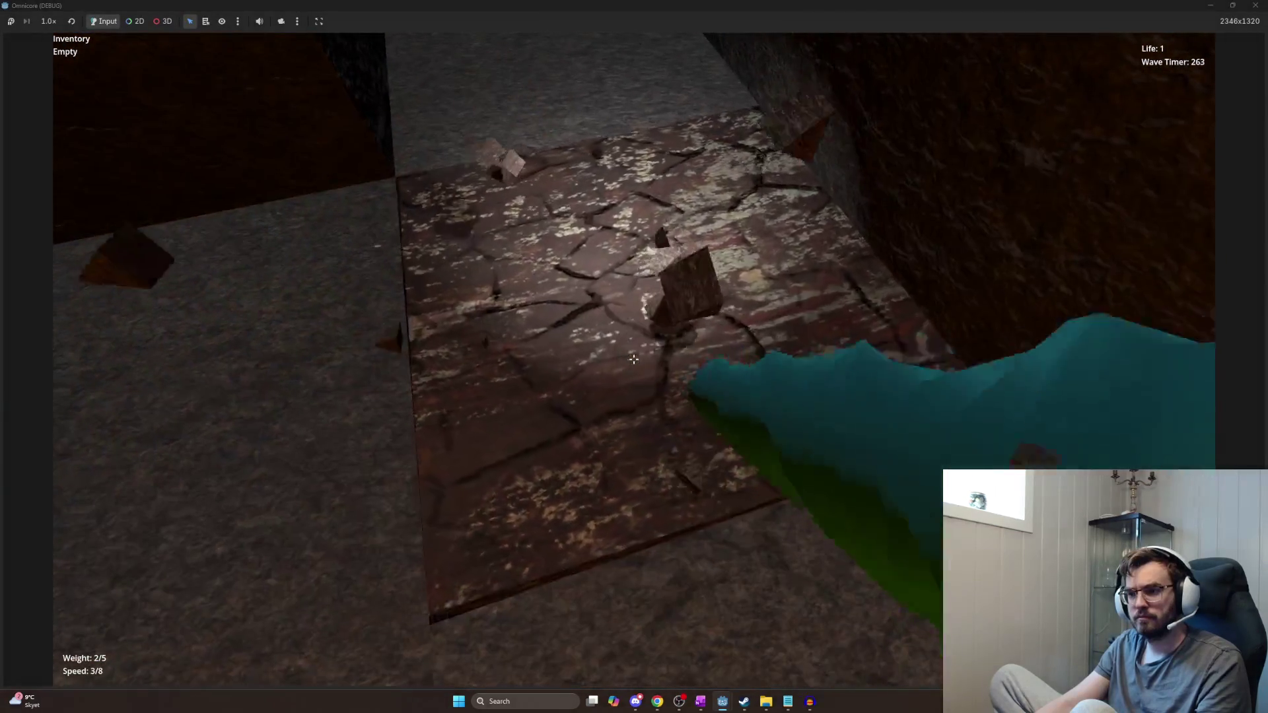
pyautogui.click(634, 360)
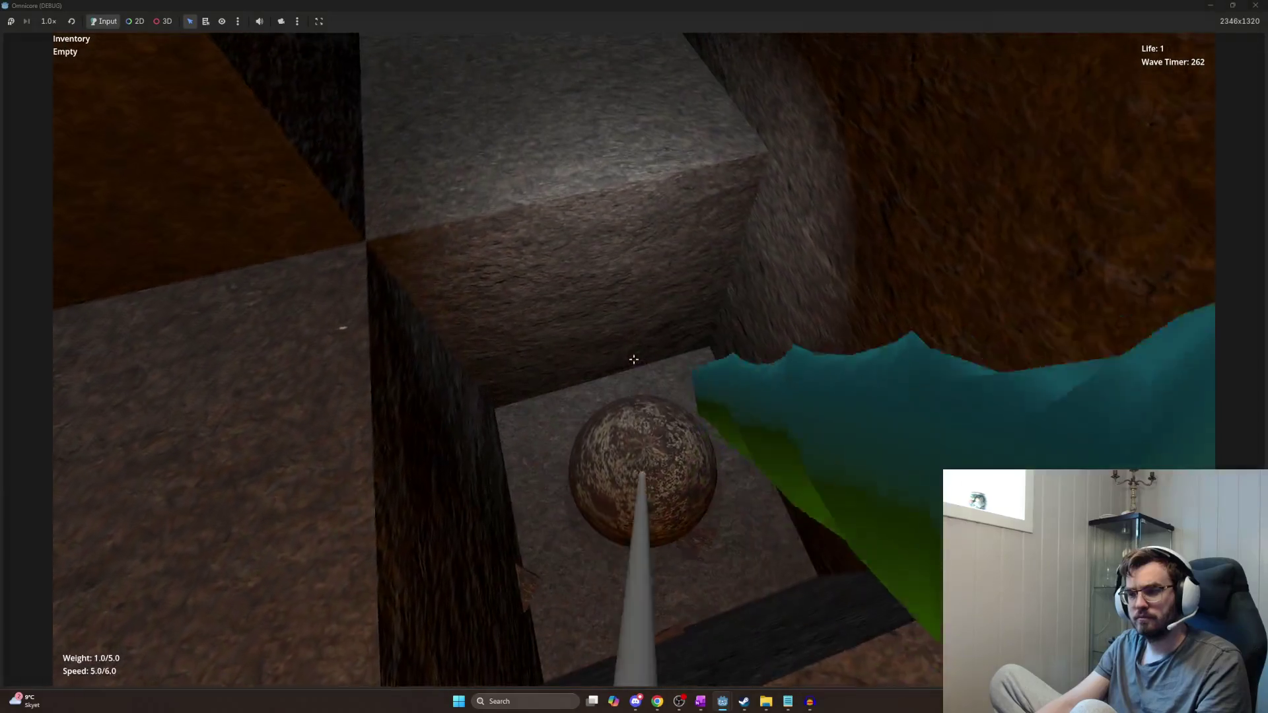
pyautogui.press('w')
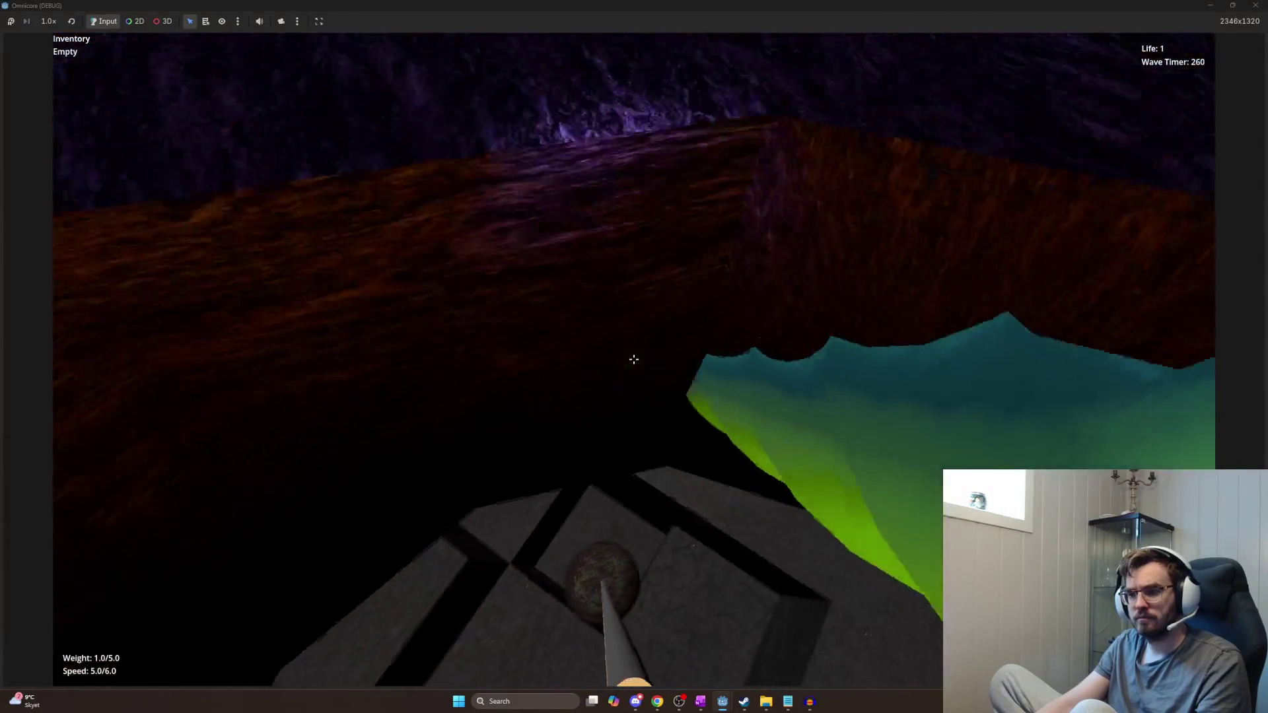
pyautogui.press('F8')
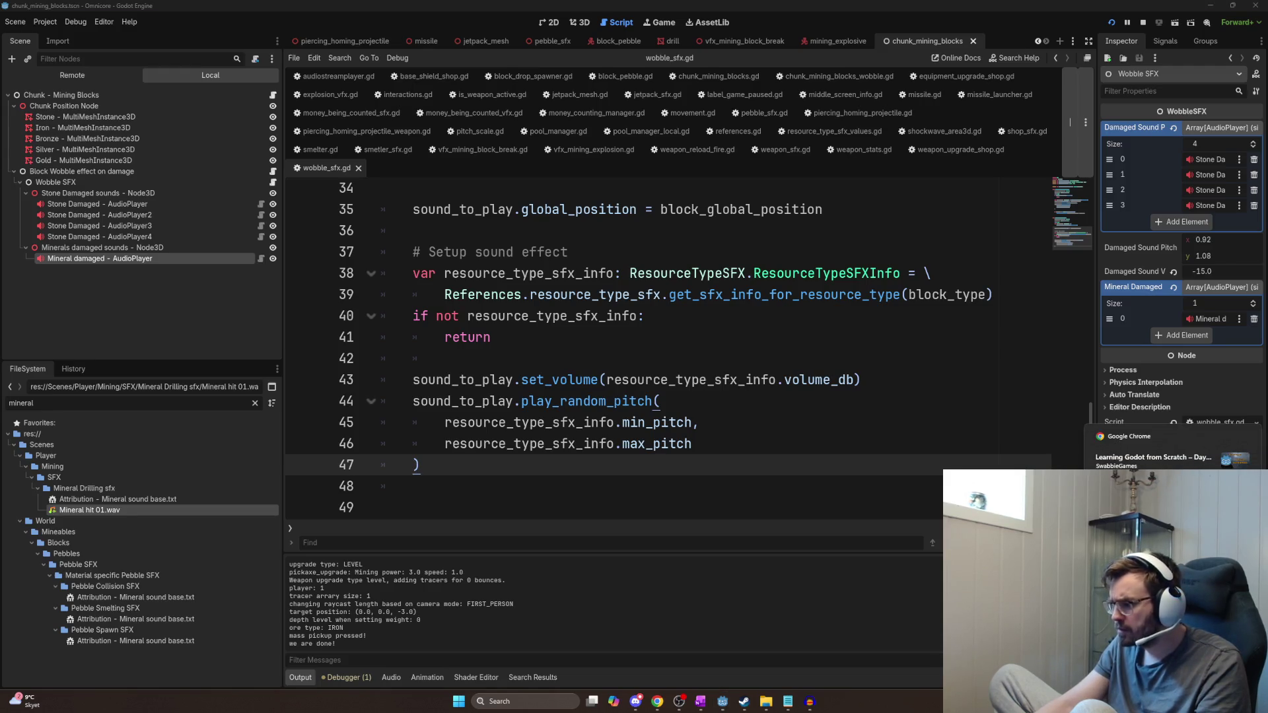
pyautogui.hotkey('alt', 'Tab')
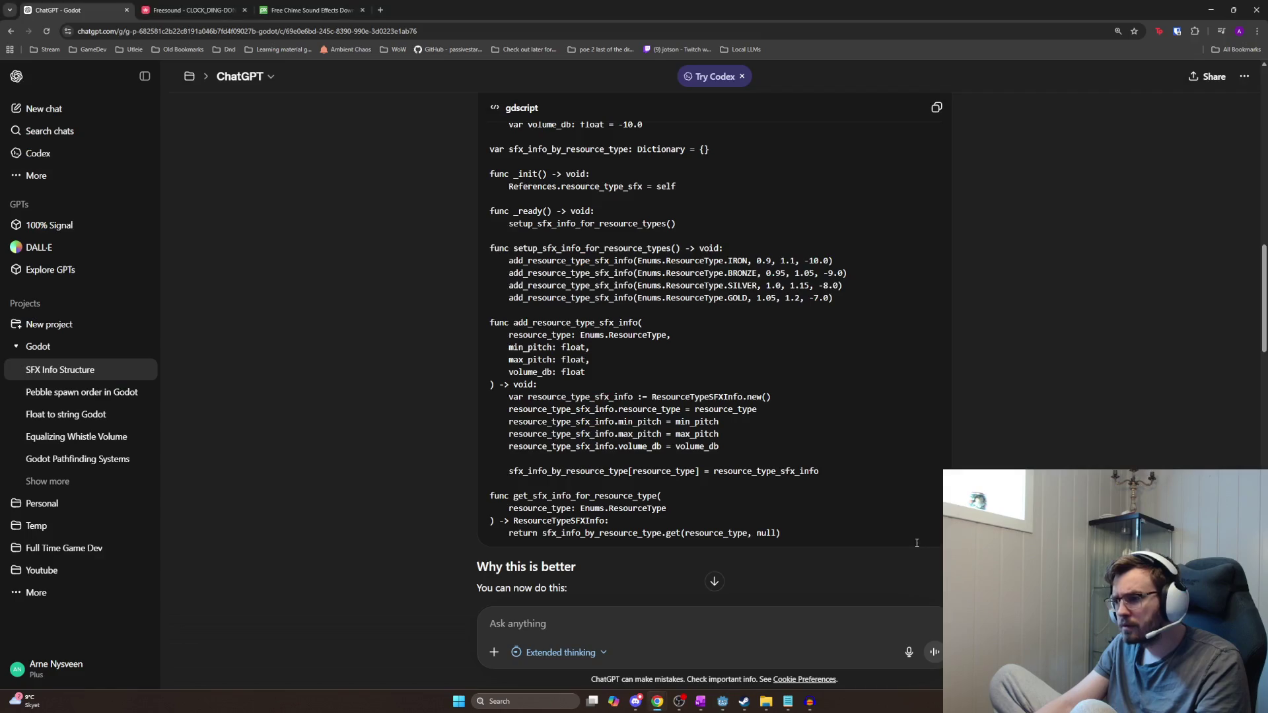
pyautogui.hotkey('alt', 'Tab')
pyautogui.hotkey('alt', 'Tab')
# Drop the held rock and upgrade the pickaxe four times to level 5.0
pyautogui.click(634, 359)
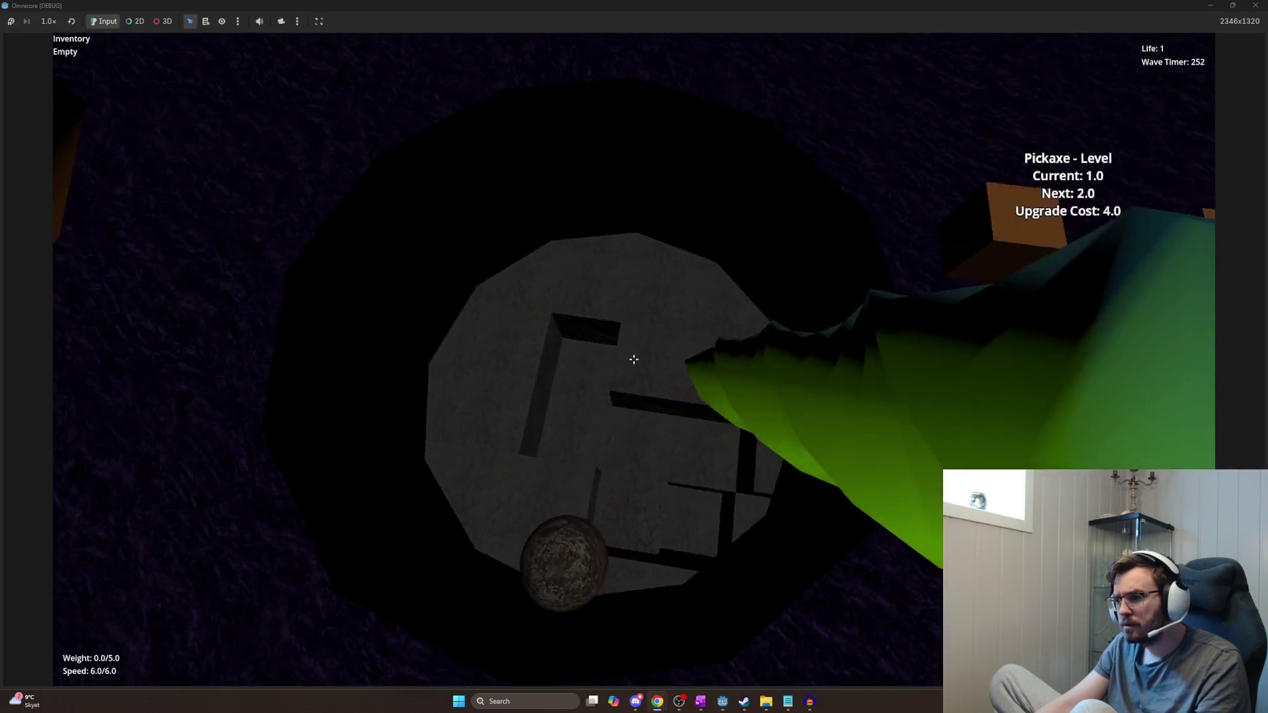
pyautogui.press('w')
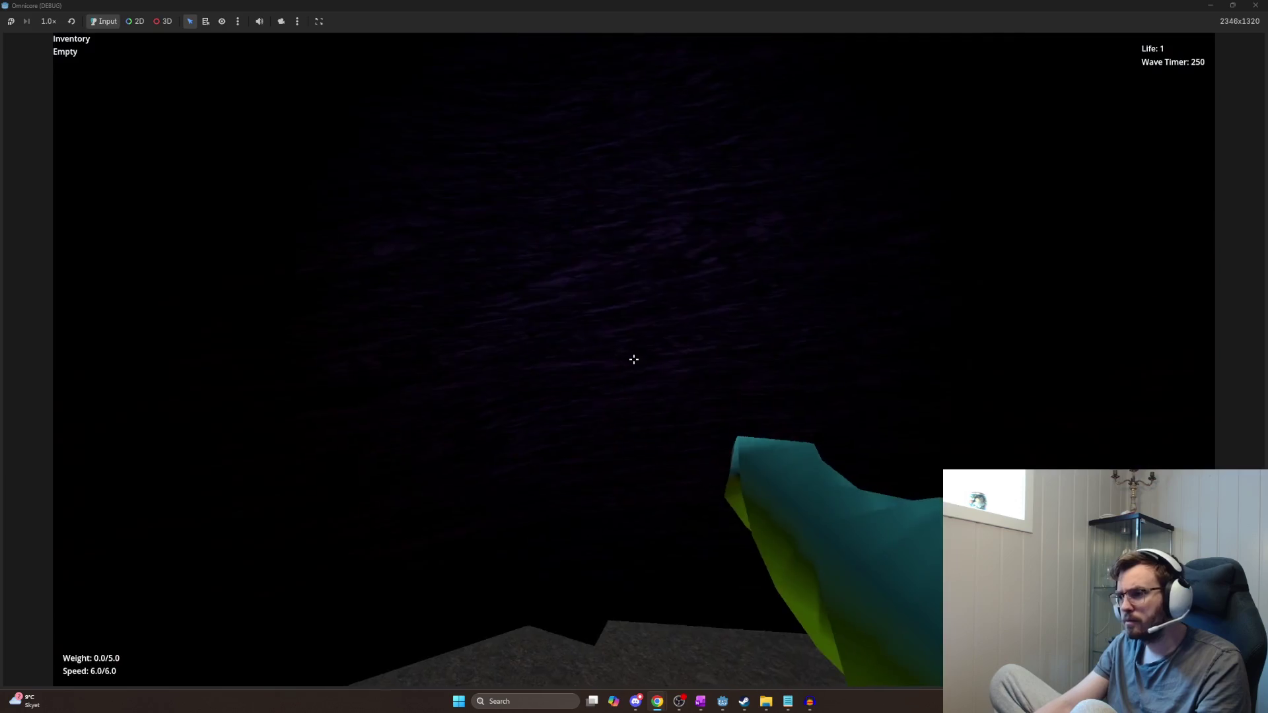
pyautogui.press('w')
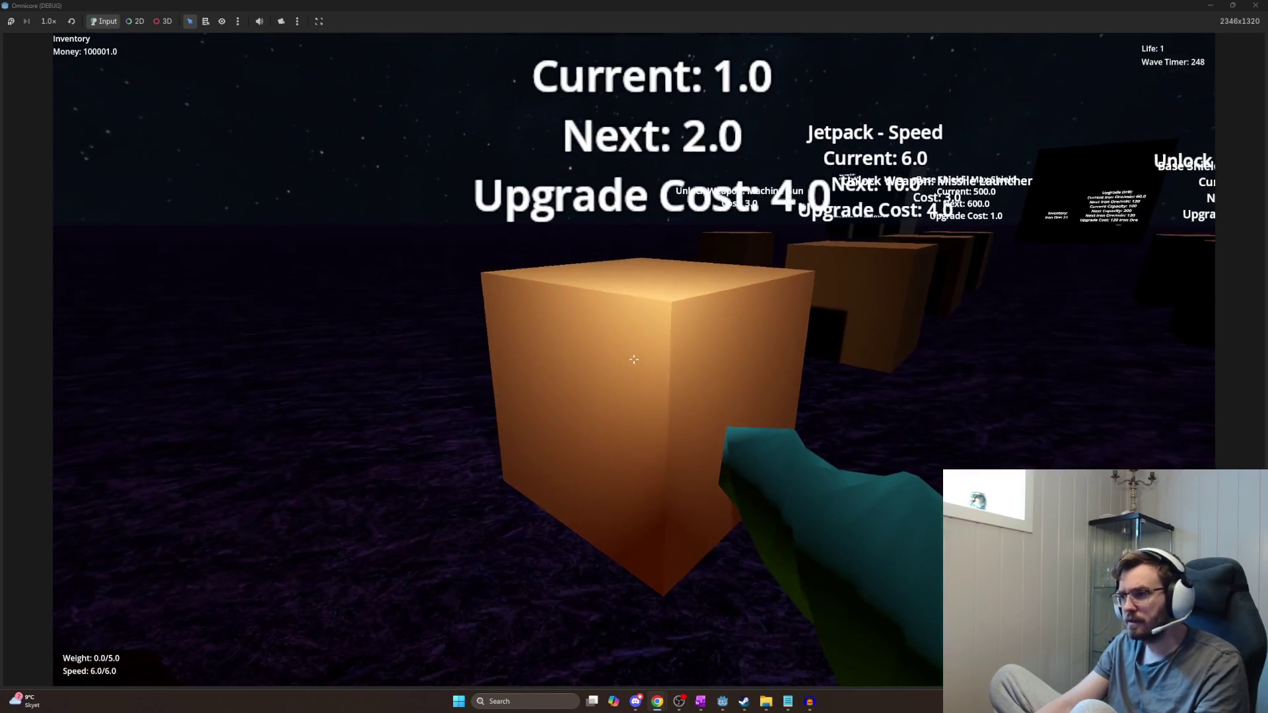
pyautogui.click(634, 359)
pyautogui.click(634, 359)
pyautogui.click(634, 360)
pyautogui.click(634, 360)
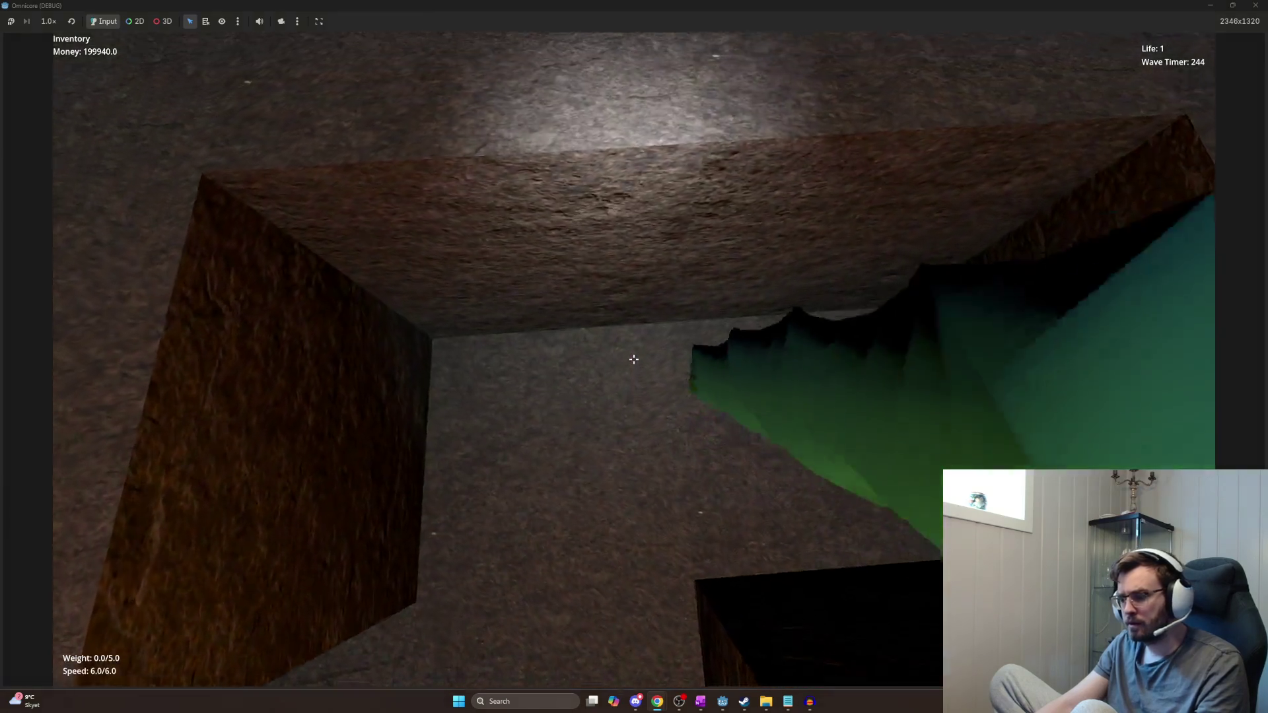
pyautogui.hotkey('alt', 'Tab')
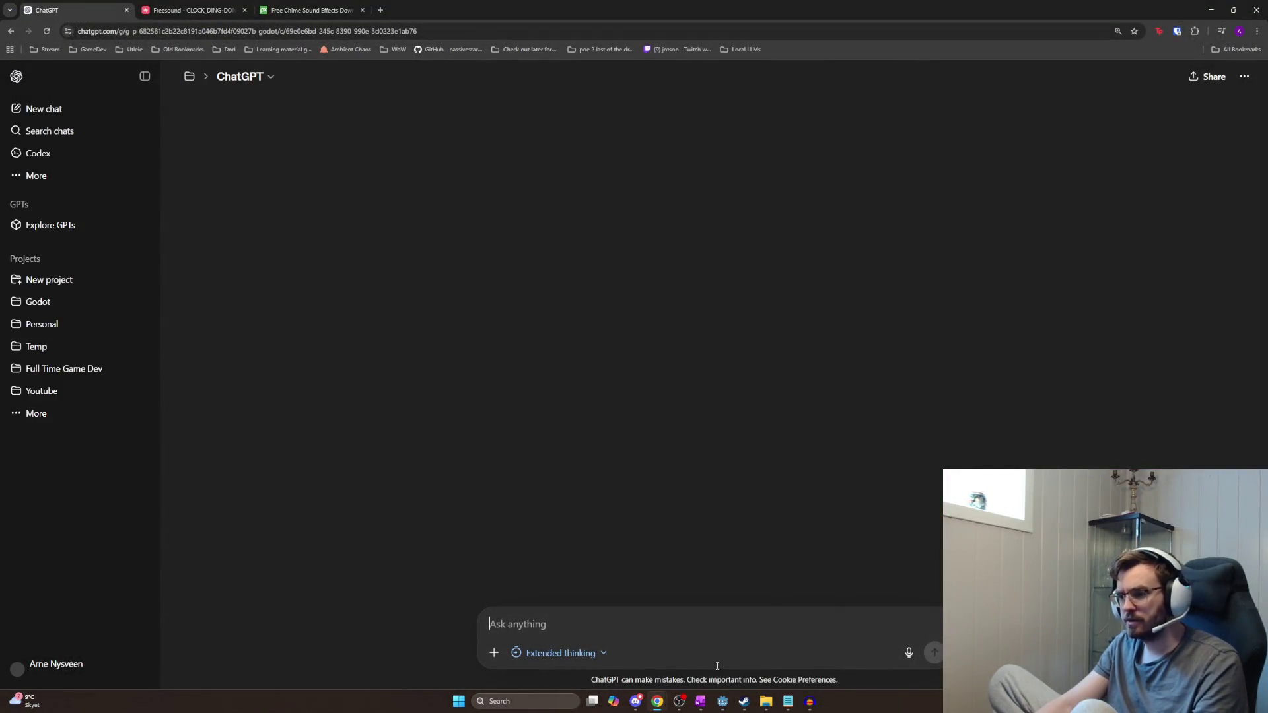
pyautogui.click(722, 702)
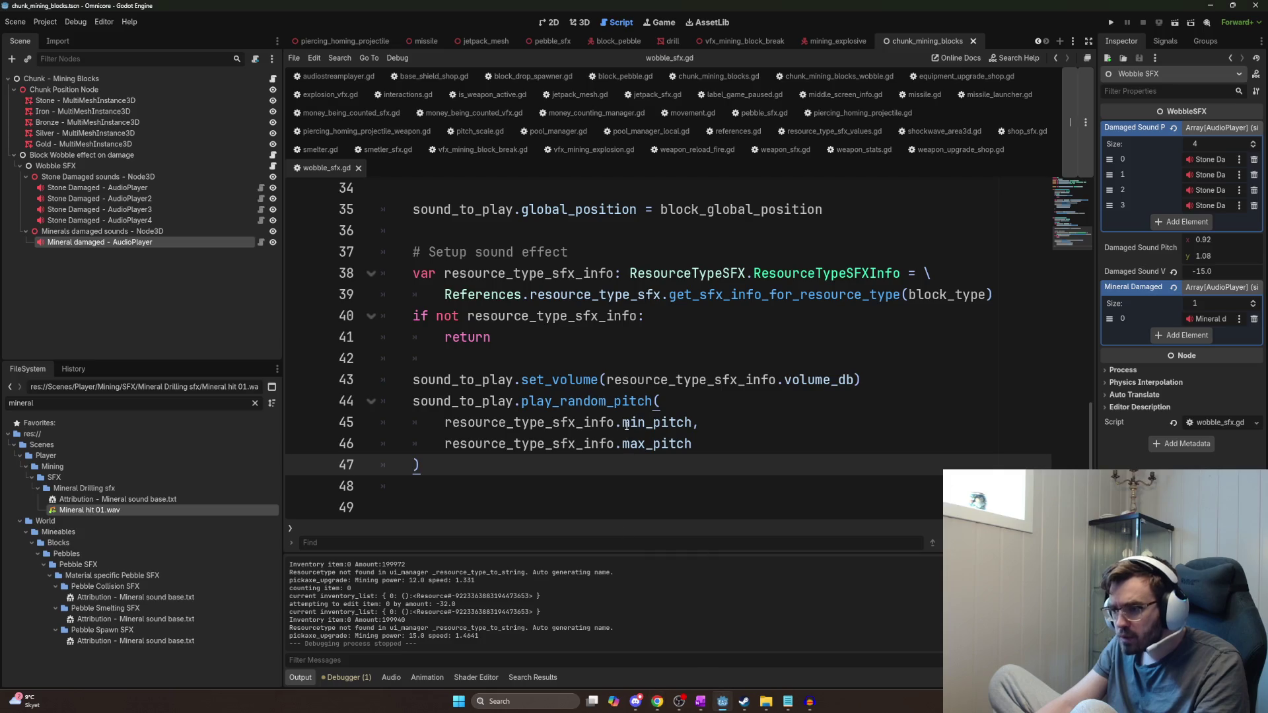
# Relaunch the game and mine the trench walls, brown mineral block, floor and shaft boulder
pyautogui.press('F5')
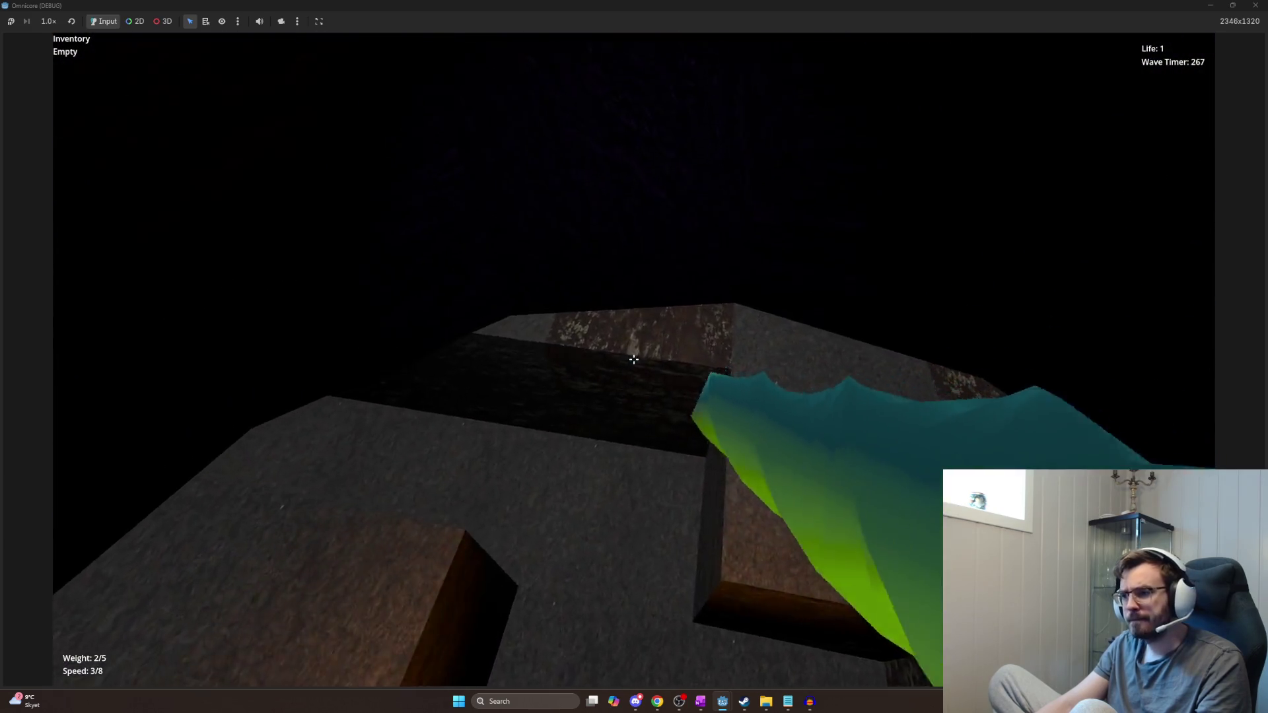
pyautogui.press('w')
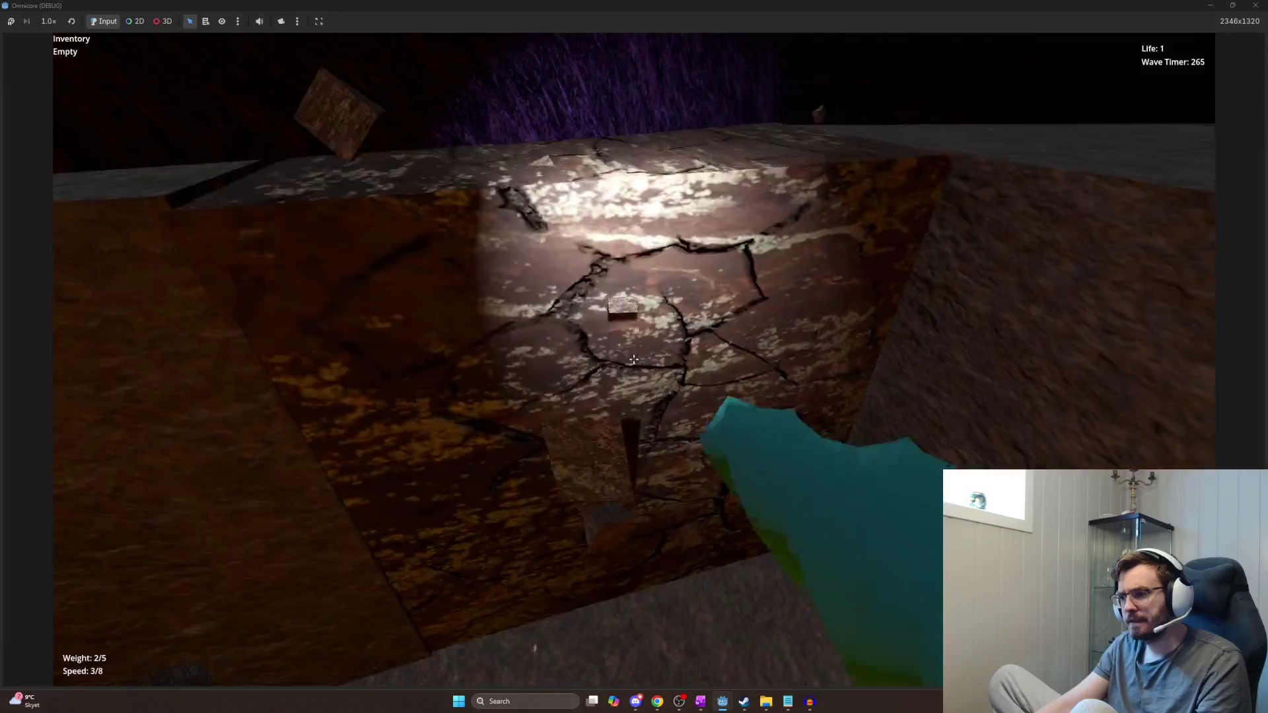
pyautogui.click(633, 359)
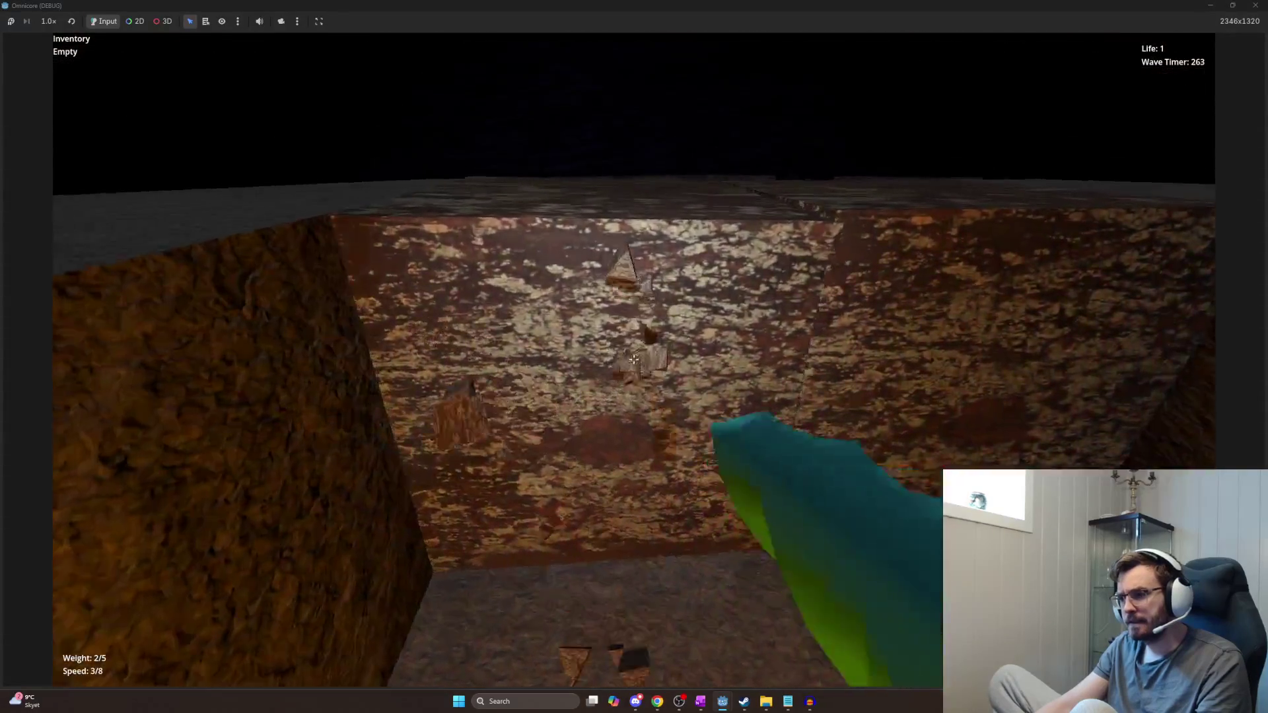
pyautogui.click(633, 359)
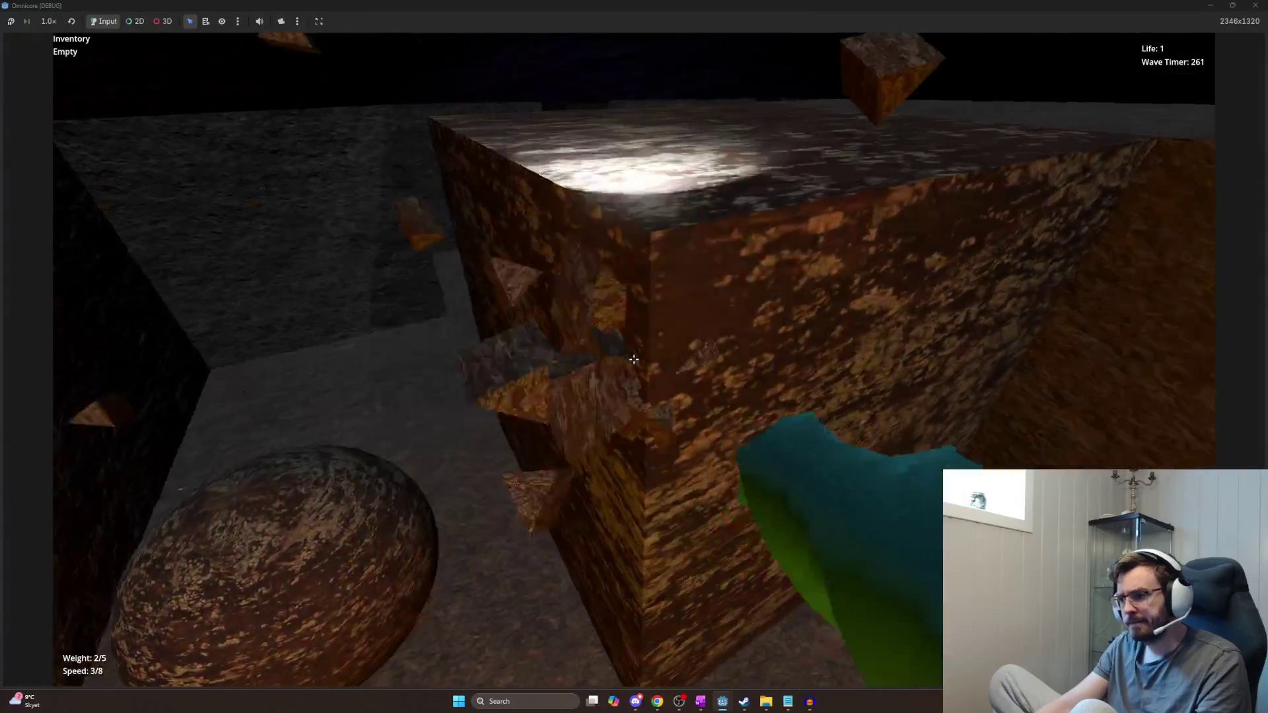
pyautogui.click(633, 360)
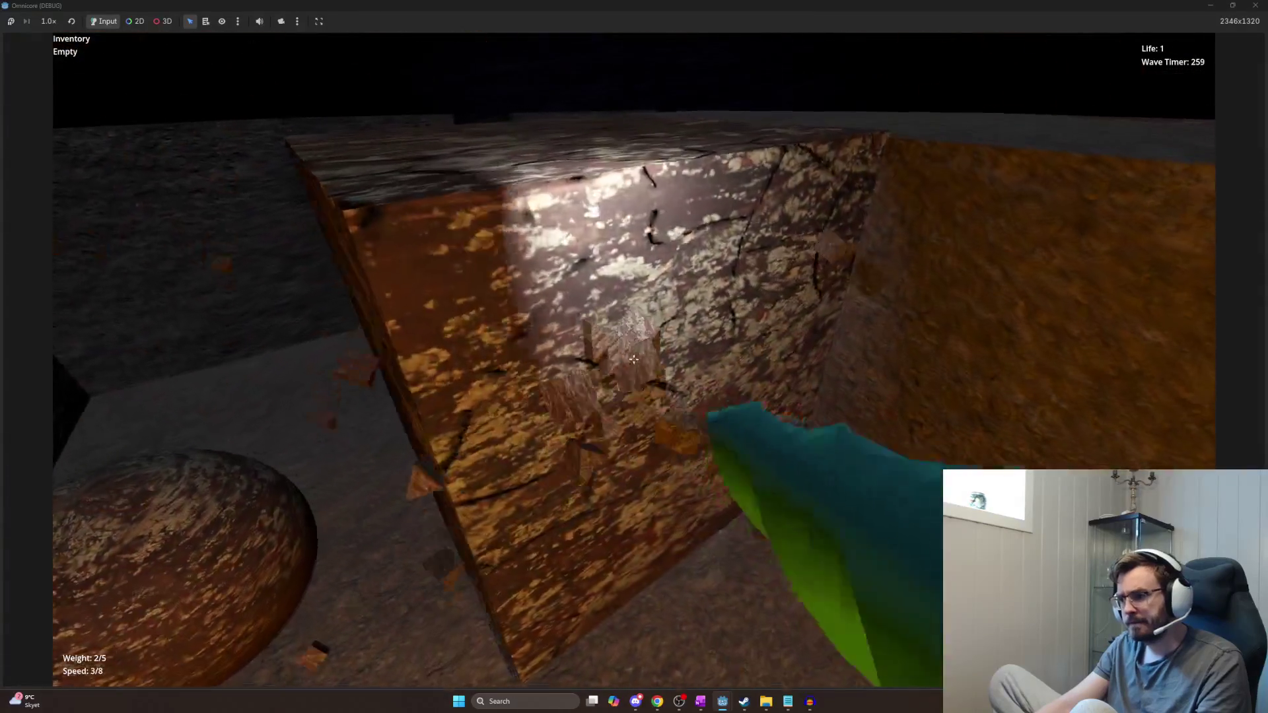
pyautogui.click(633, 359)
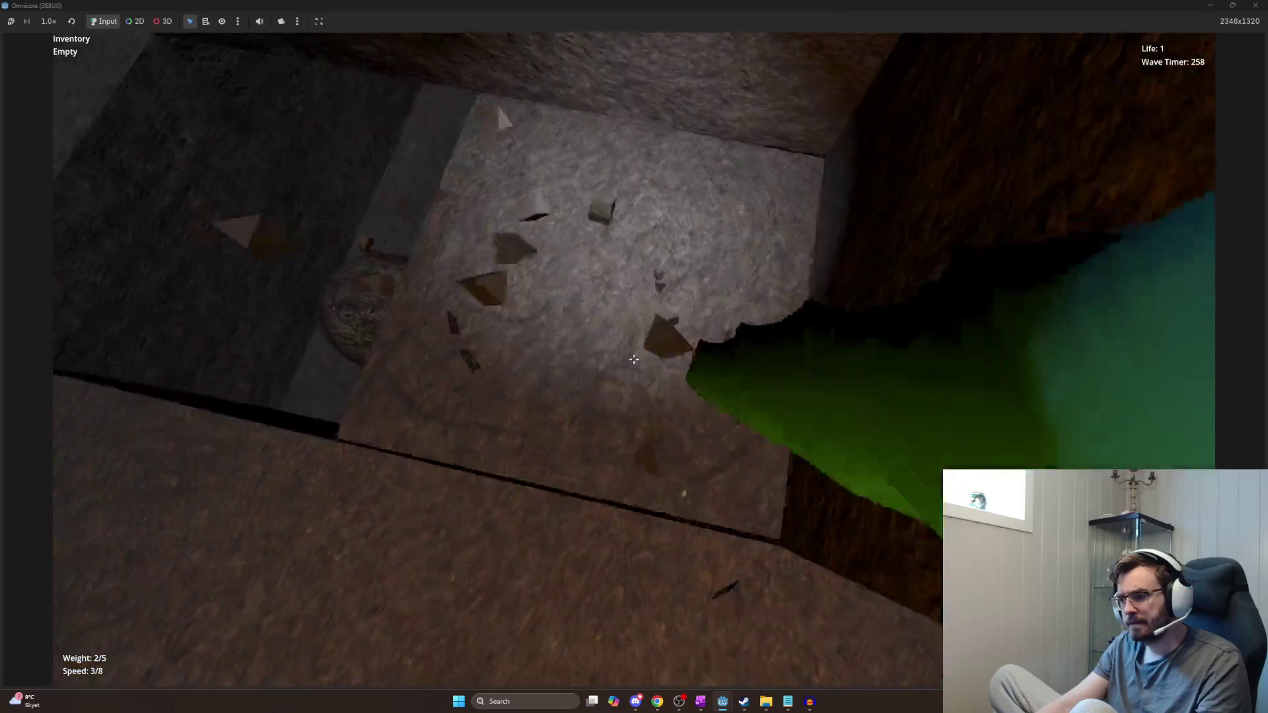
pyautogui.click(633, 359)
pyautogui.click(634, 359)
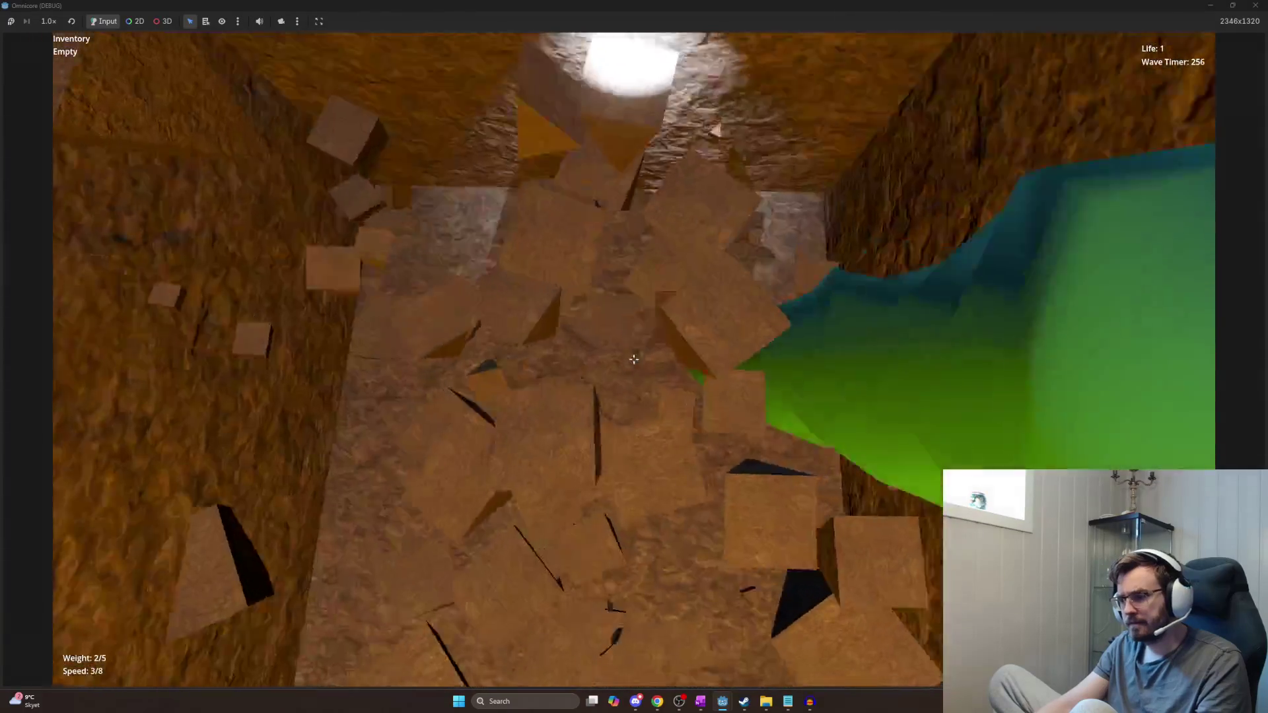
pyautogui.click(633, 359)
pyautogui.click(634, 359)
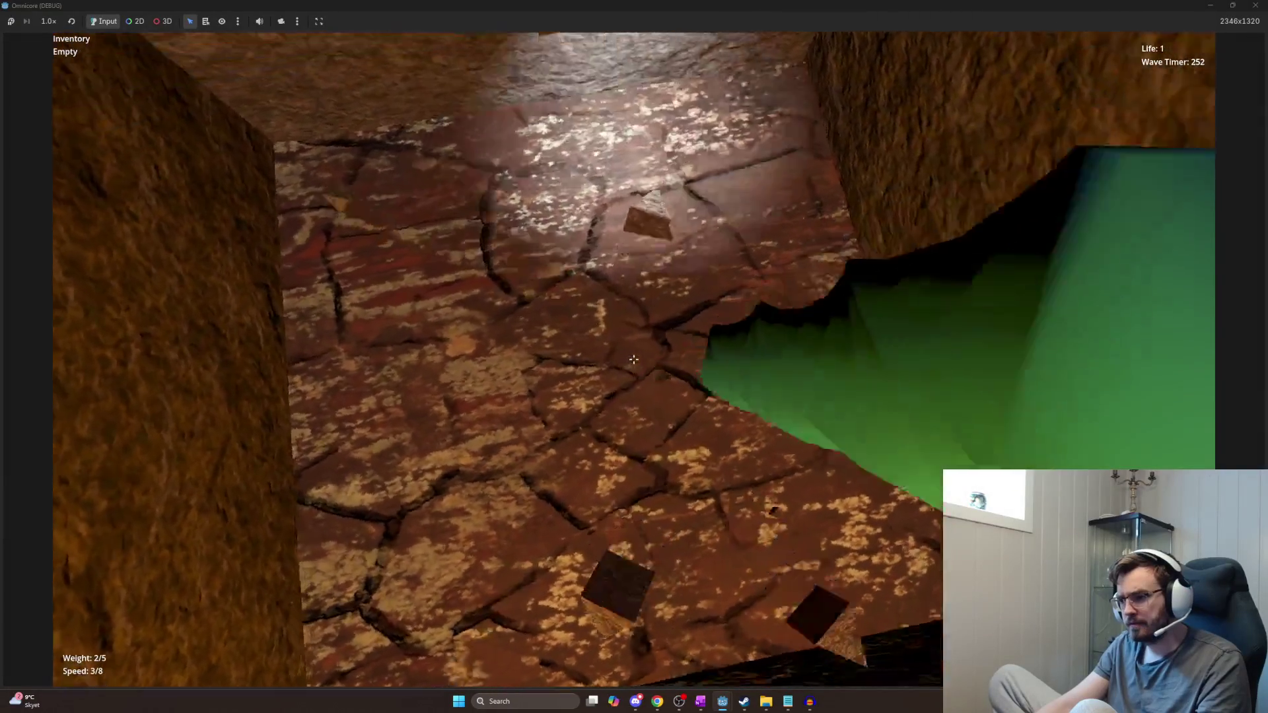
pyautogui.click(633, 360)
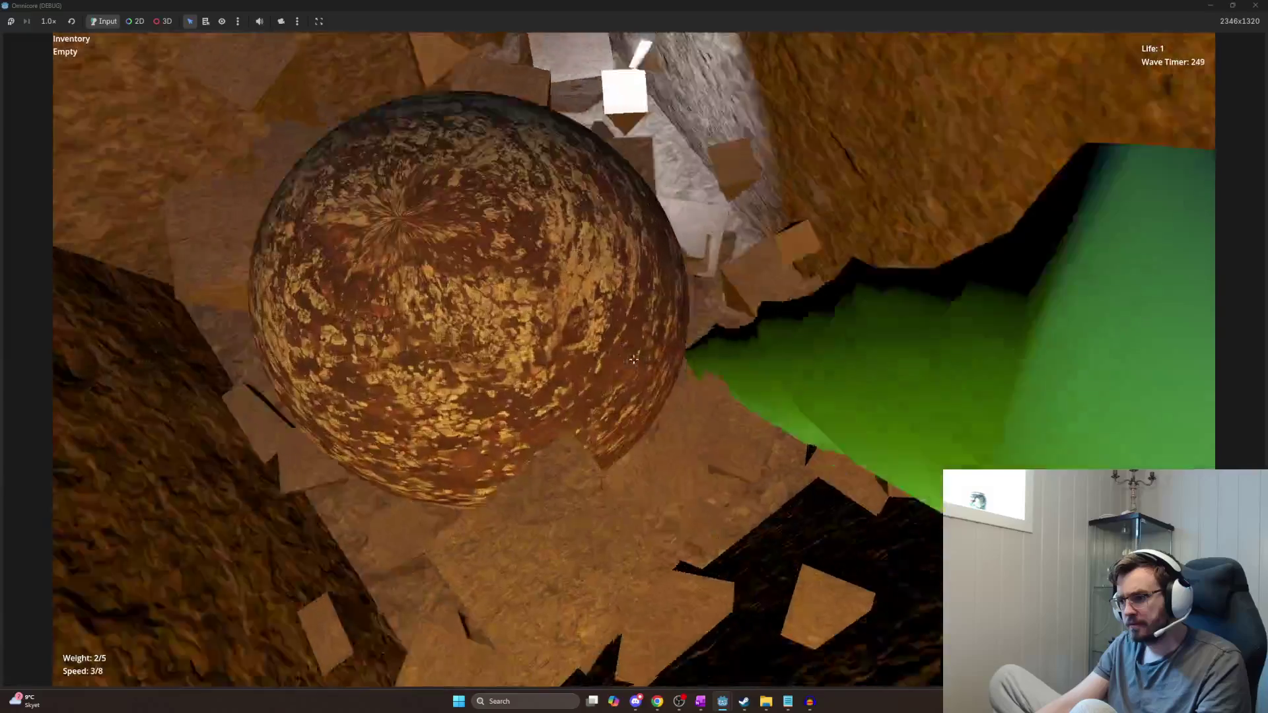
pyautogui.click(634, 359)
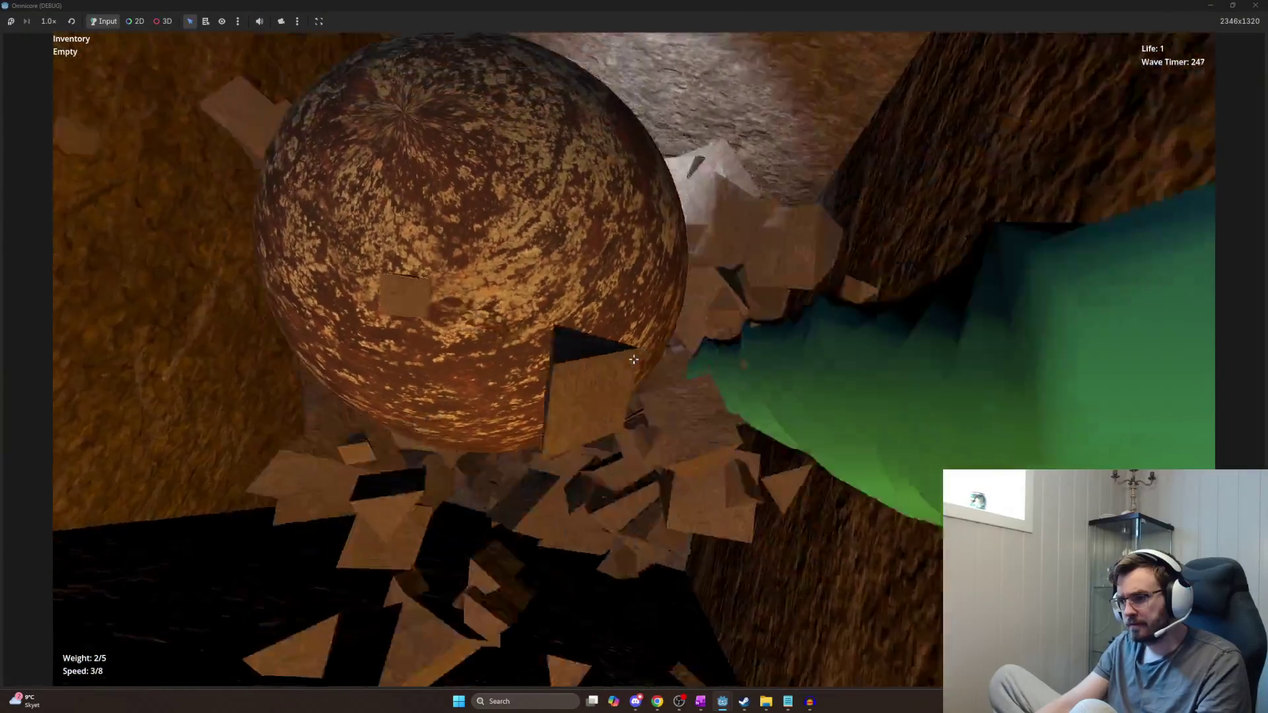
pyautogui.click(633, 359)
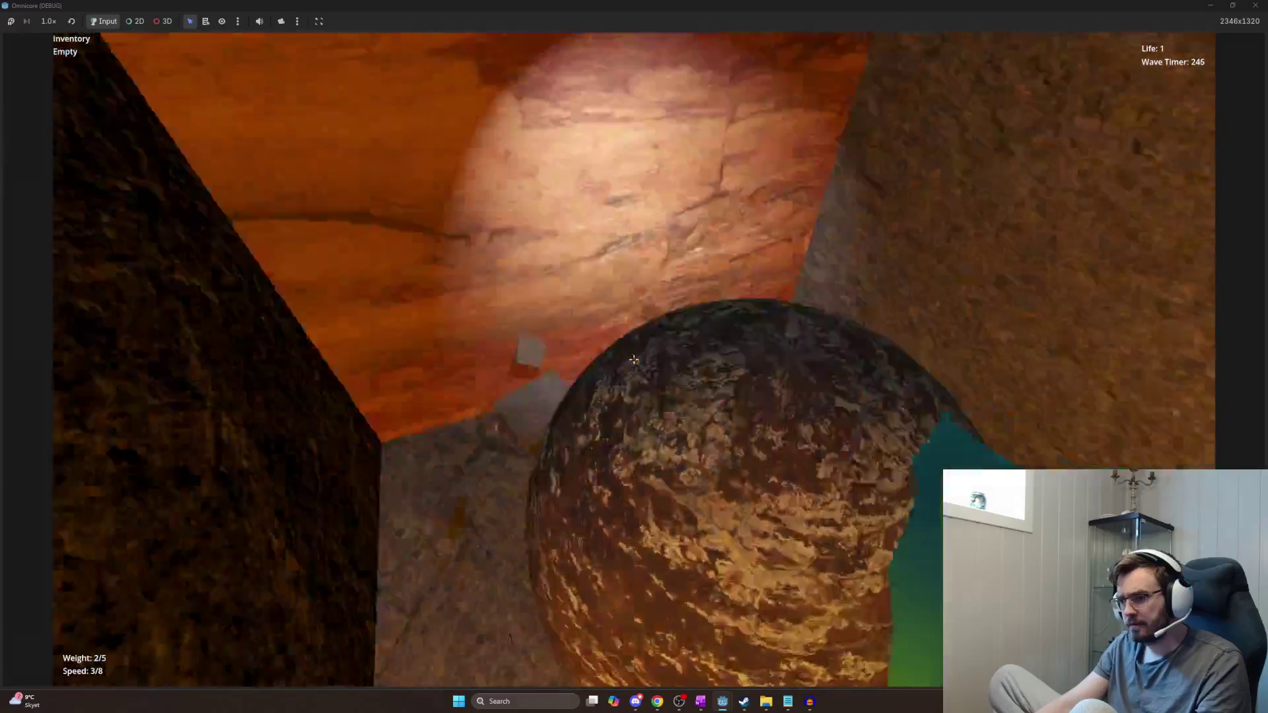
pyautogui.click(633, 360)
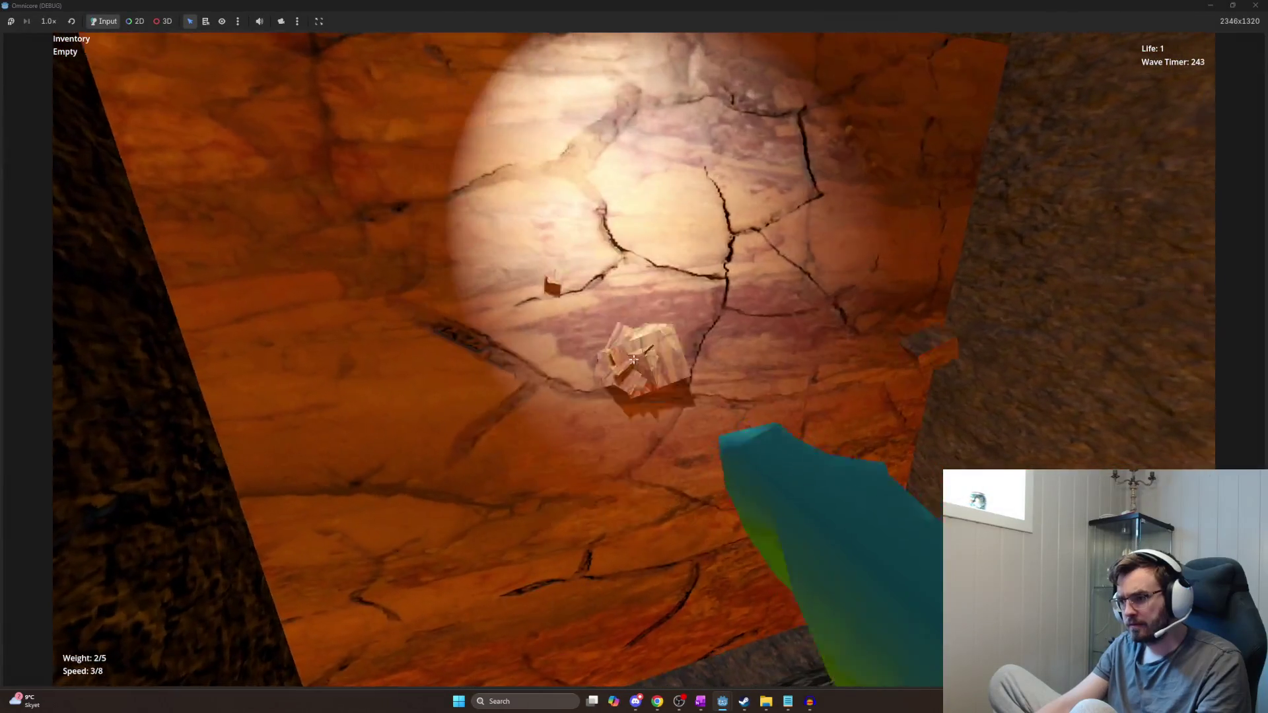
pyautogui.click(633, 359)
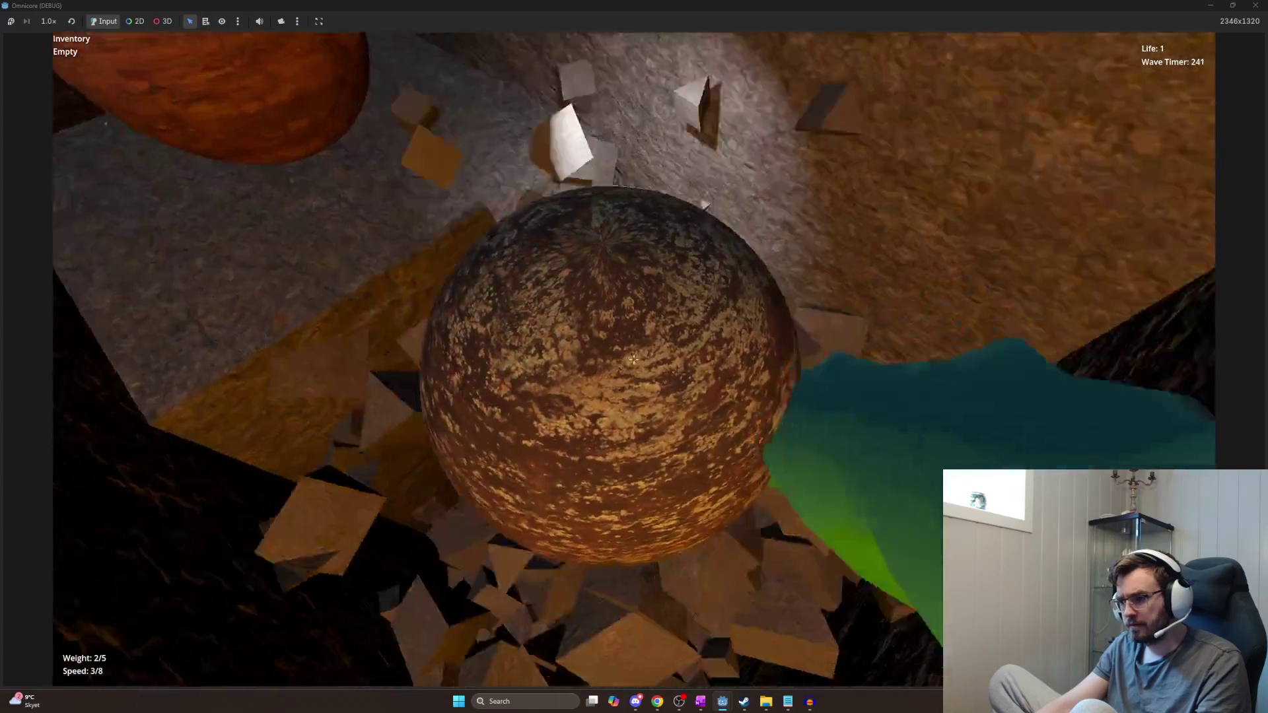
pyautogui.click(633, 359)
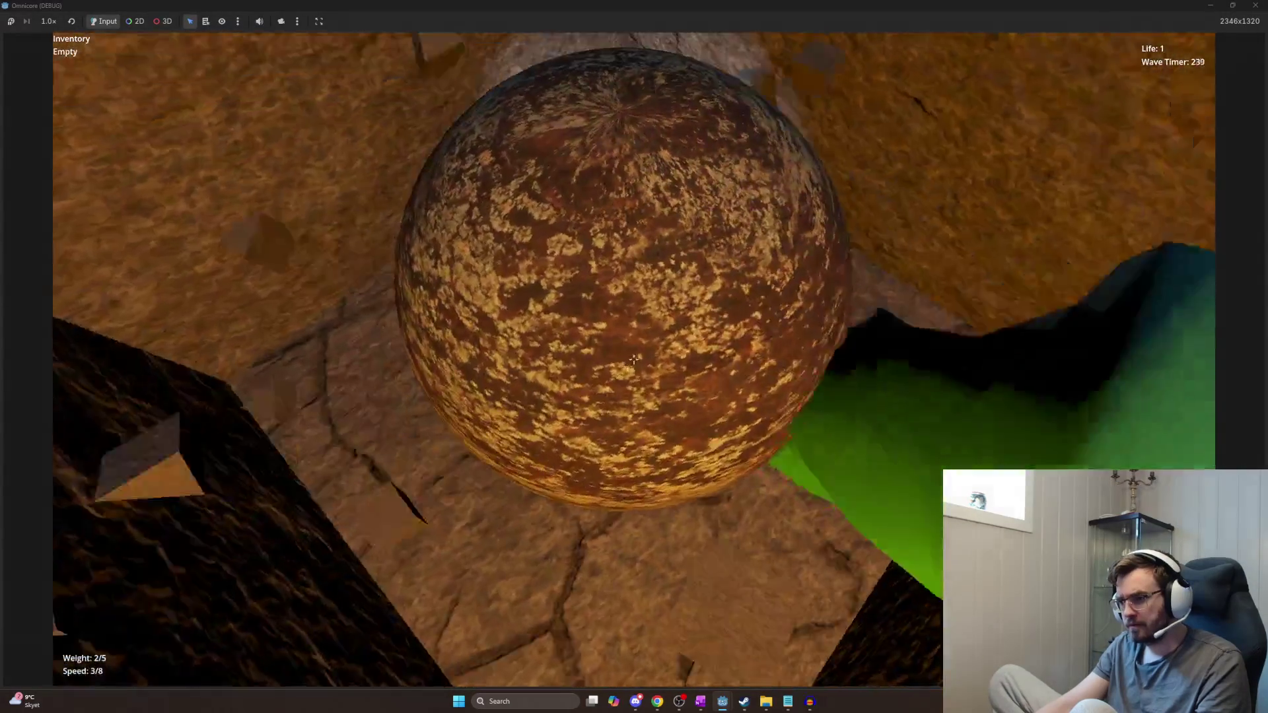
pyautogui.click(633, 359)
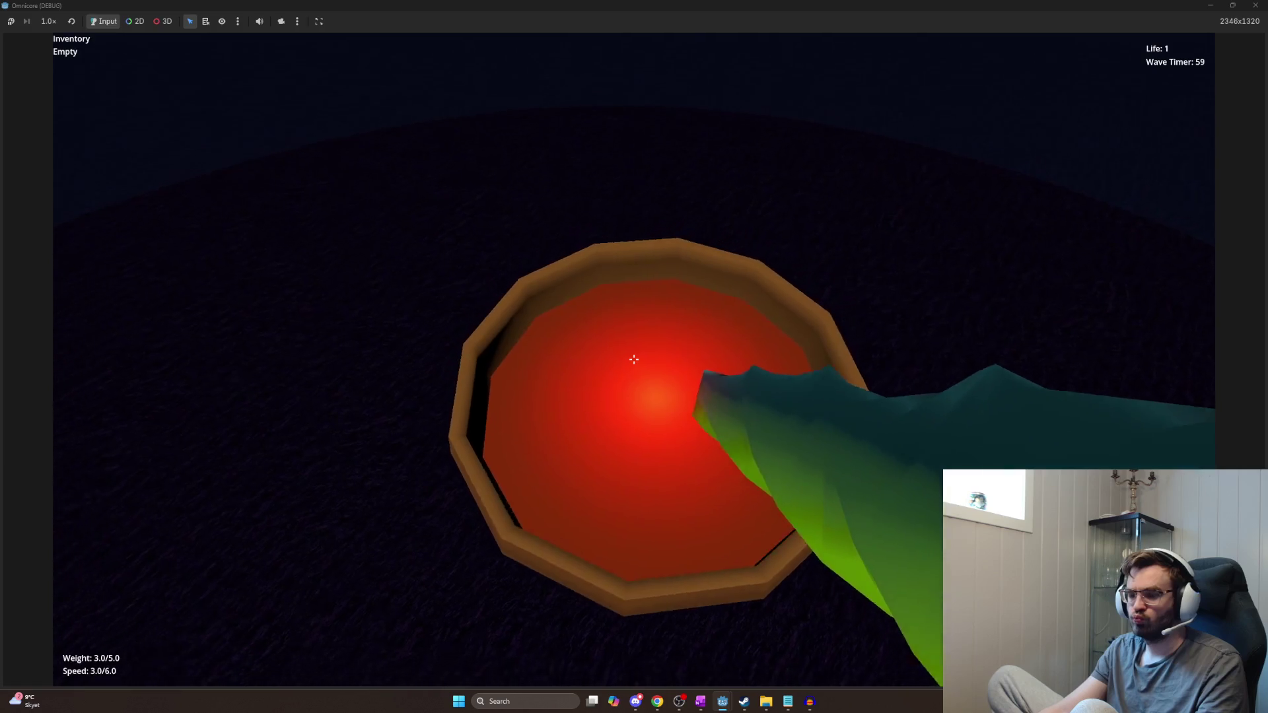
# Drop the carried 3.0/5.0 weight of rocks into the lava bowl
pyautogui.click(634, 359)
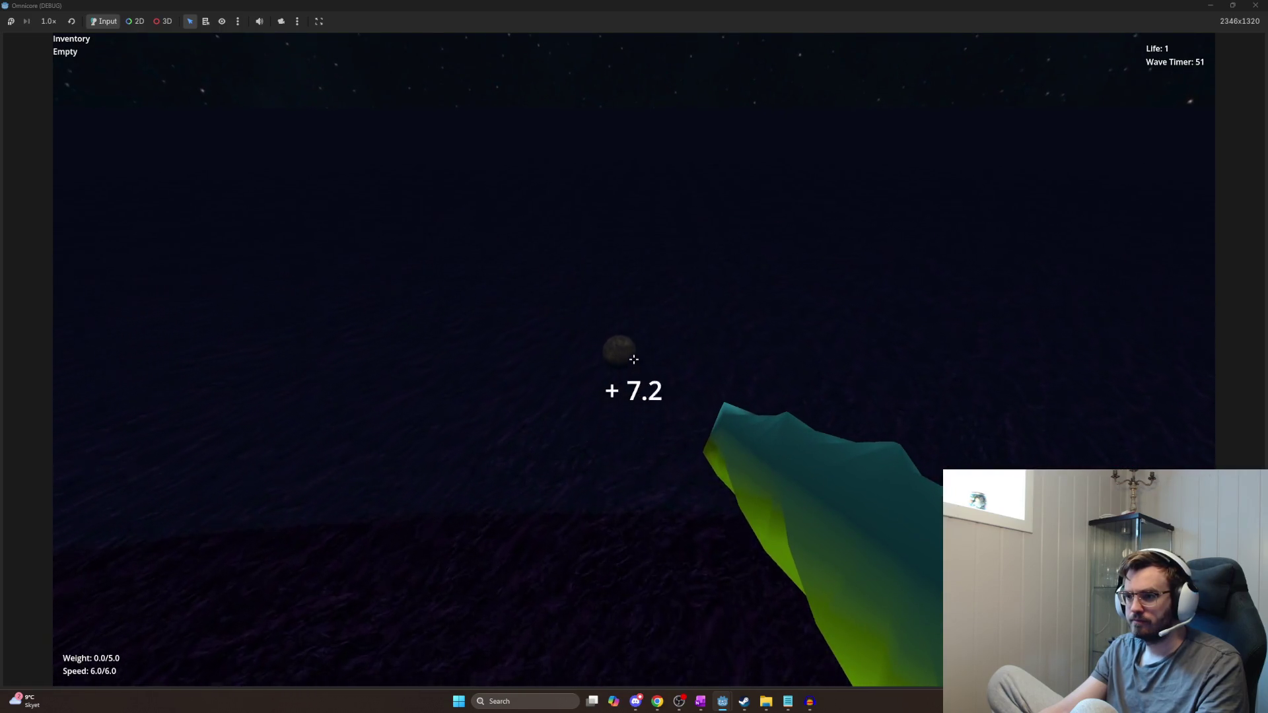
# Beam in another rock, release it into the lava bowl, then walk back toward the mine
pyautogui.click(634, 359)
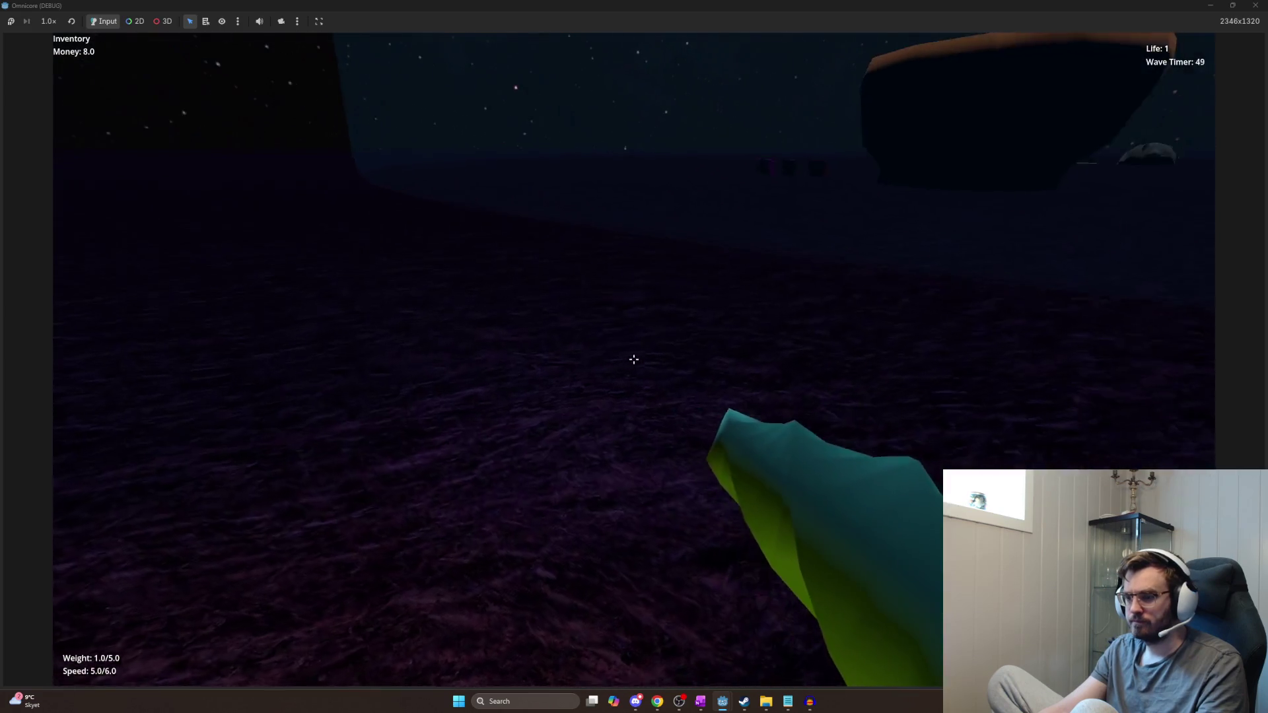
pyautogui.press('w')
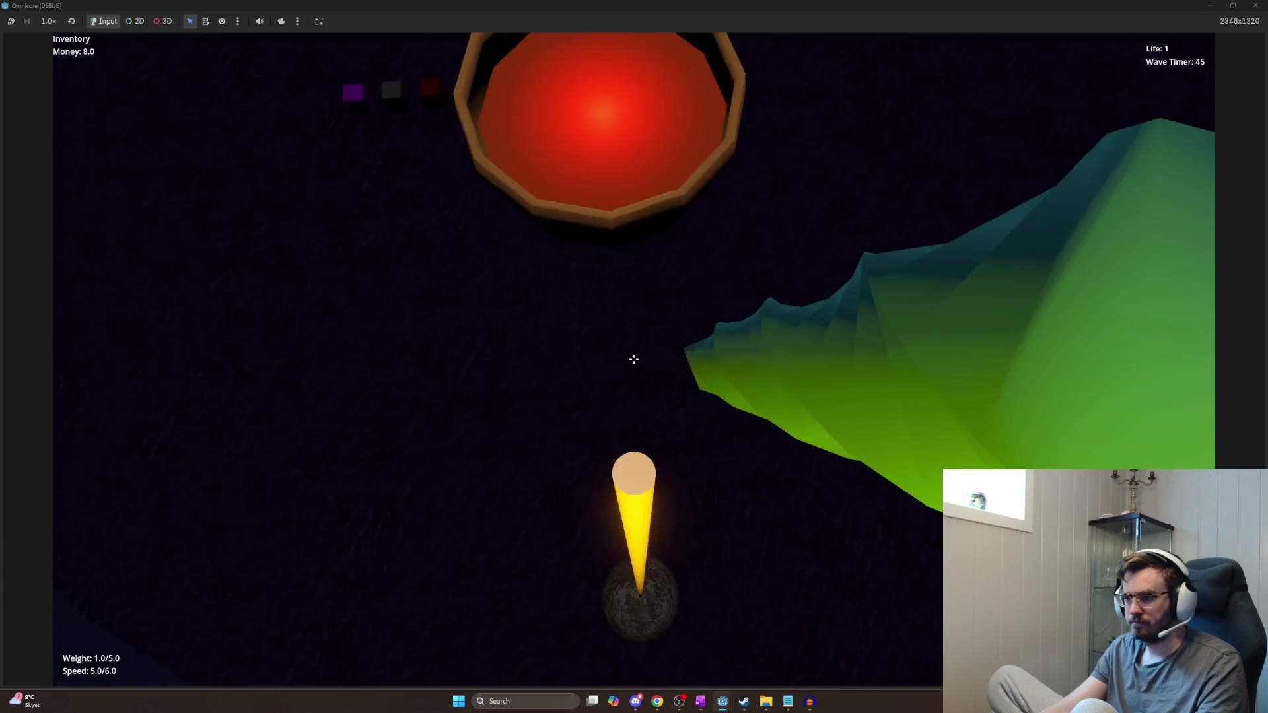
pyautogui.click(634, 360)
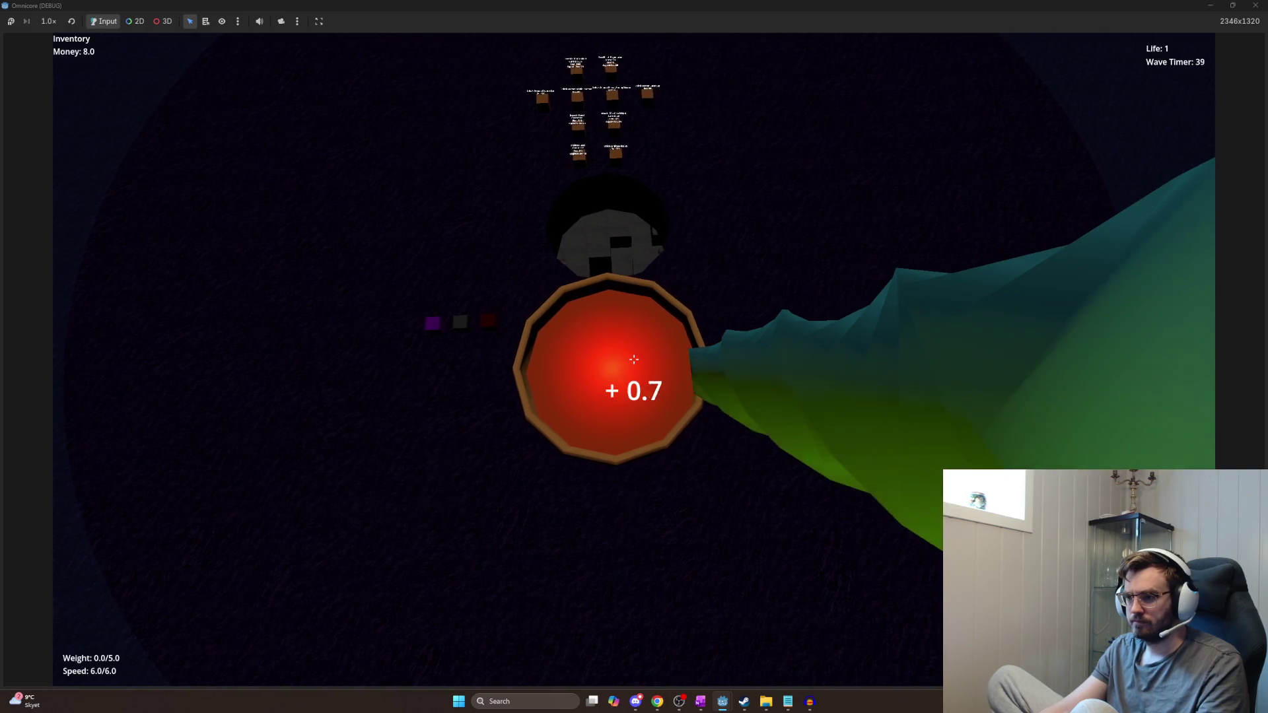
pyautogui.press('d')
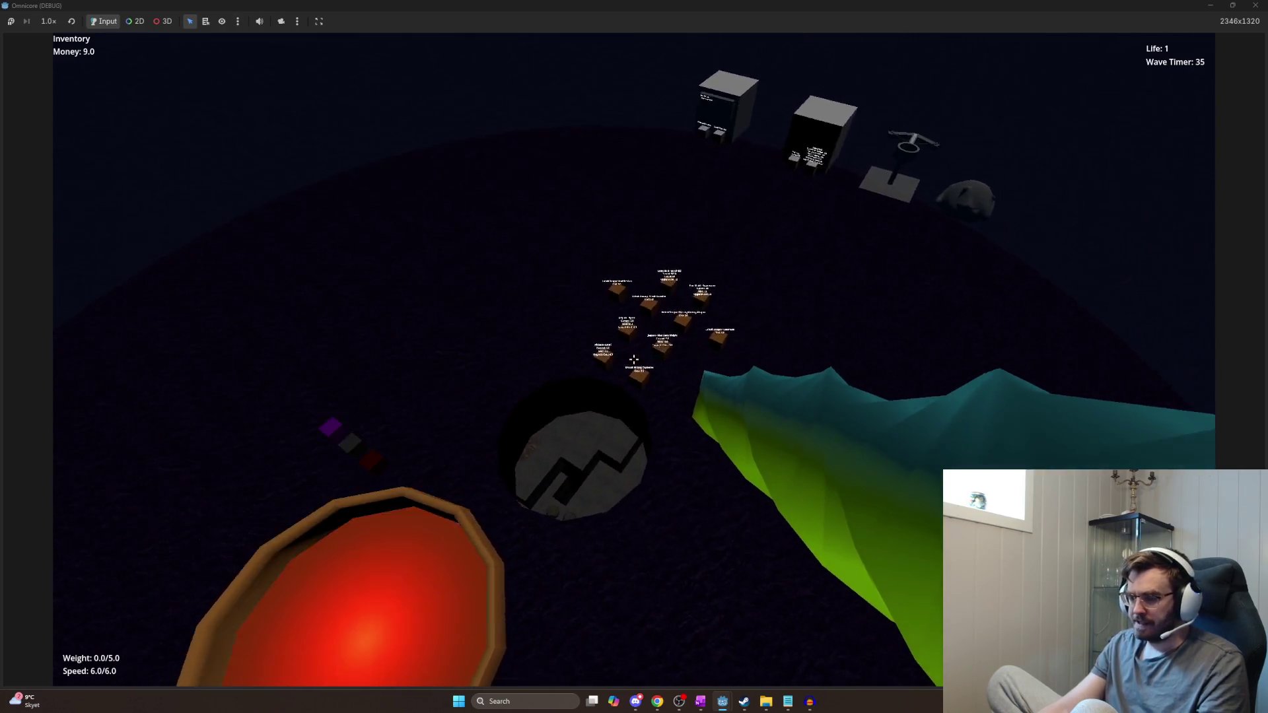
pyautogui.press('w')
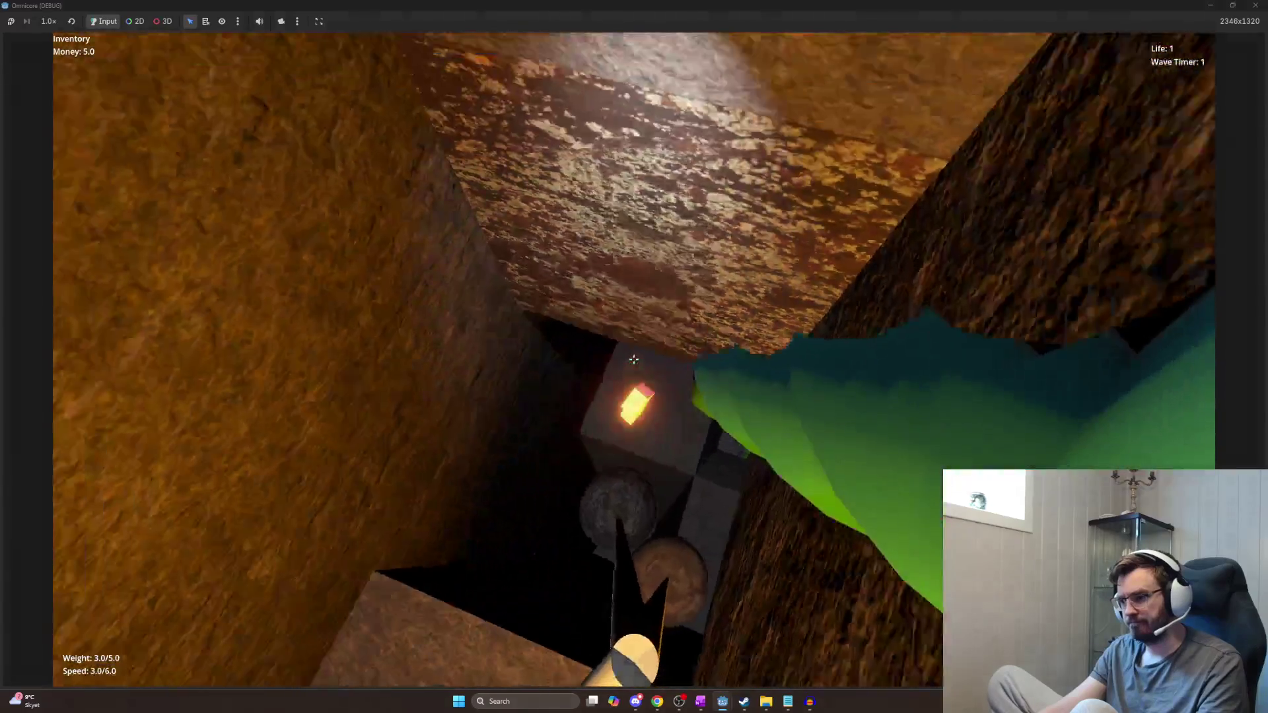
# Climb out of the mine and drop the three carried ores into the red pit
pyautogui.press('w')
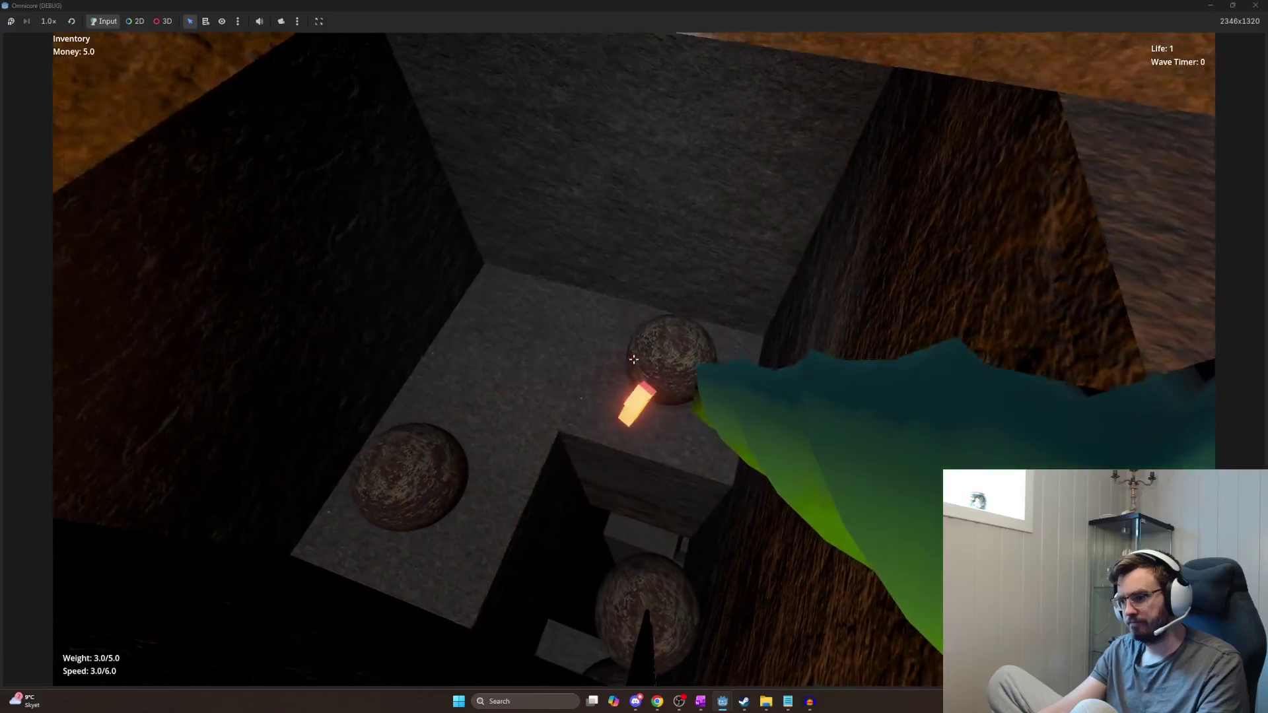
pyautogui.press('w')
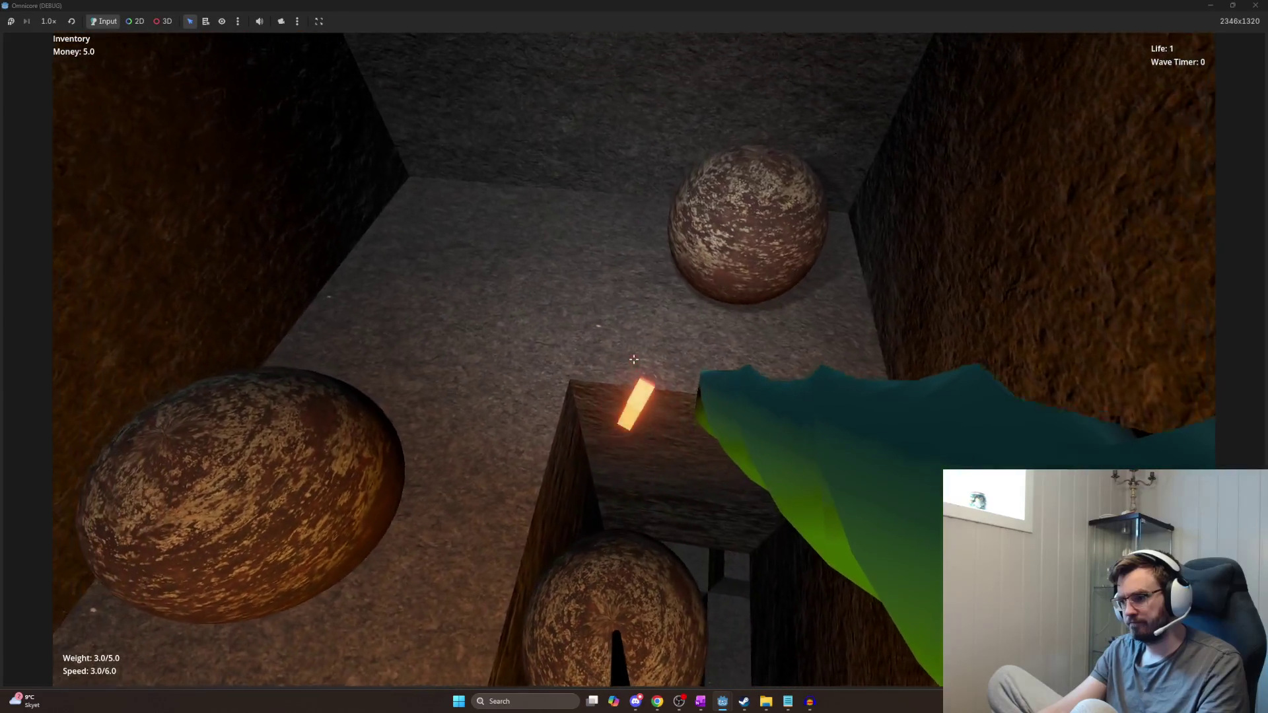
pyautogui.press('w')
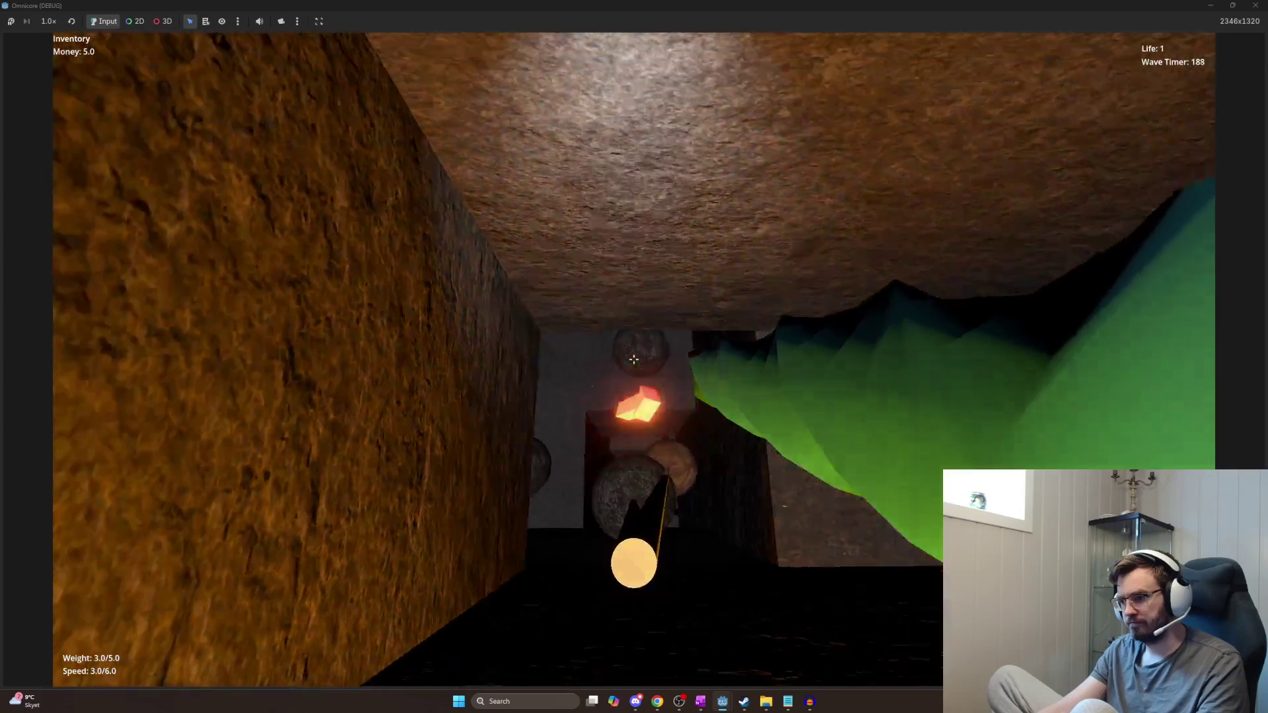
pyautogui.press('w')
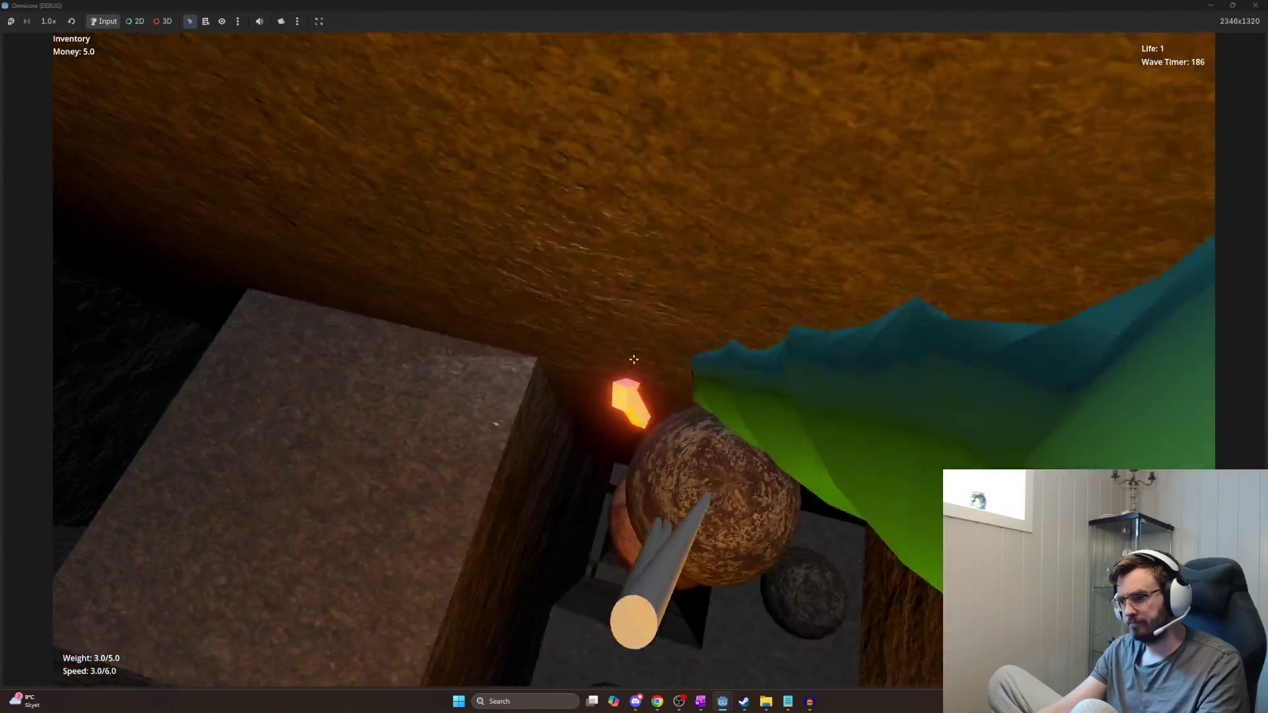
pyautogui.press('w')
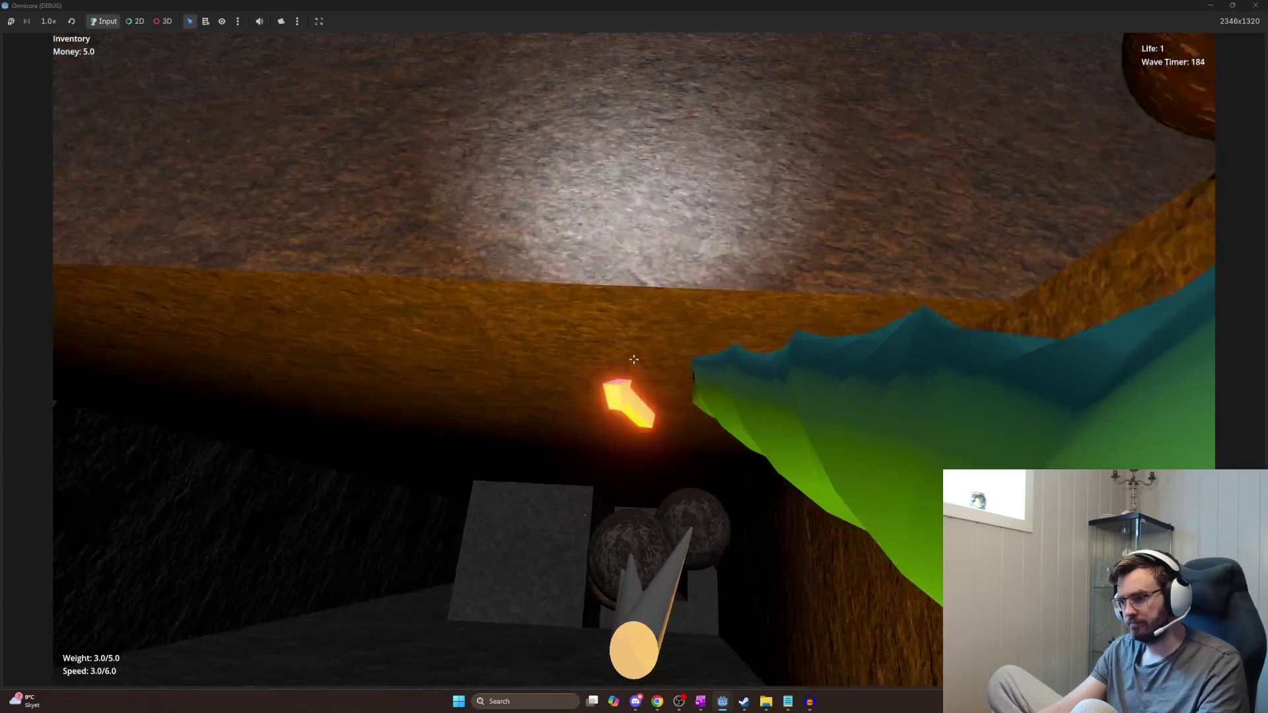
pyautogui.press('w')
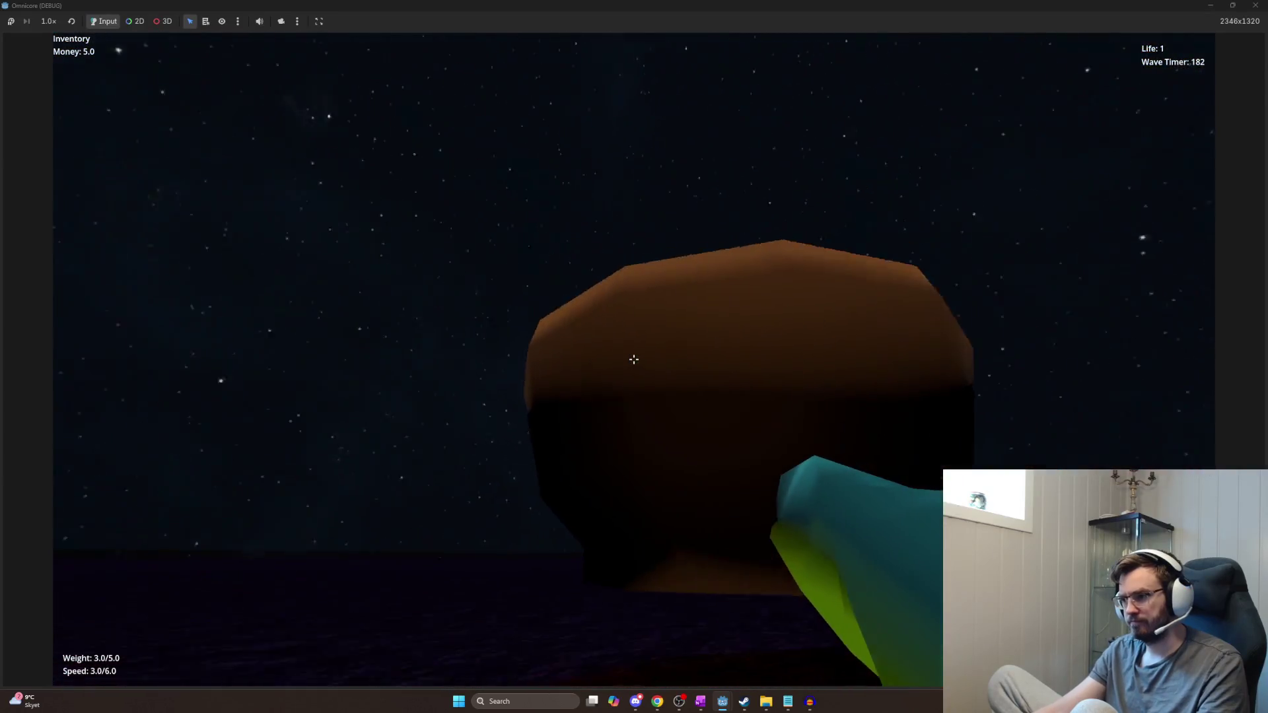
pyautogui.press('w')
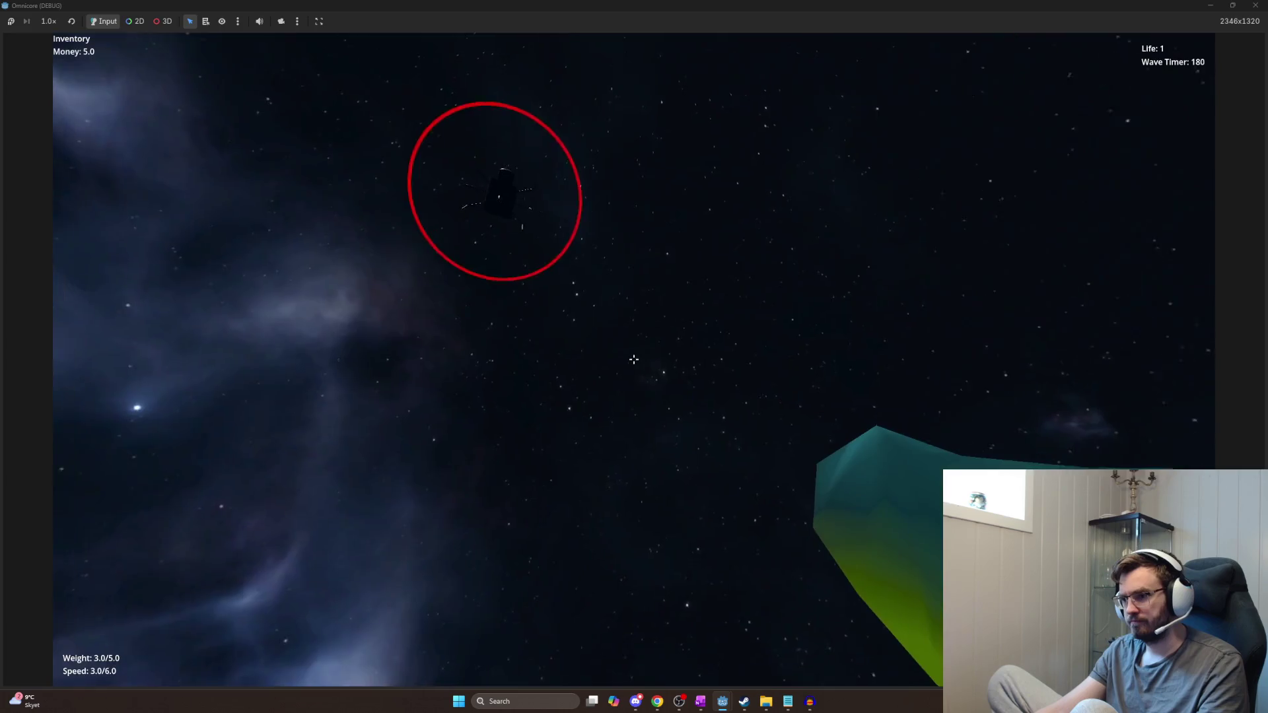
pyautogui.press('w')
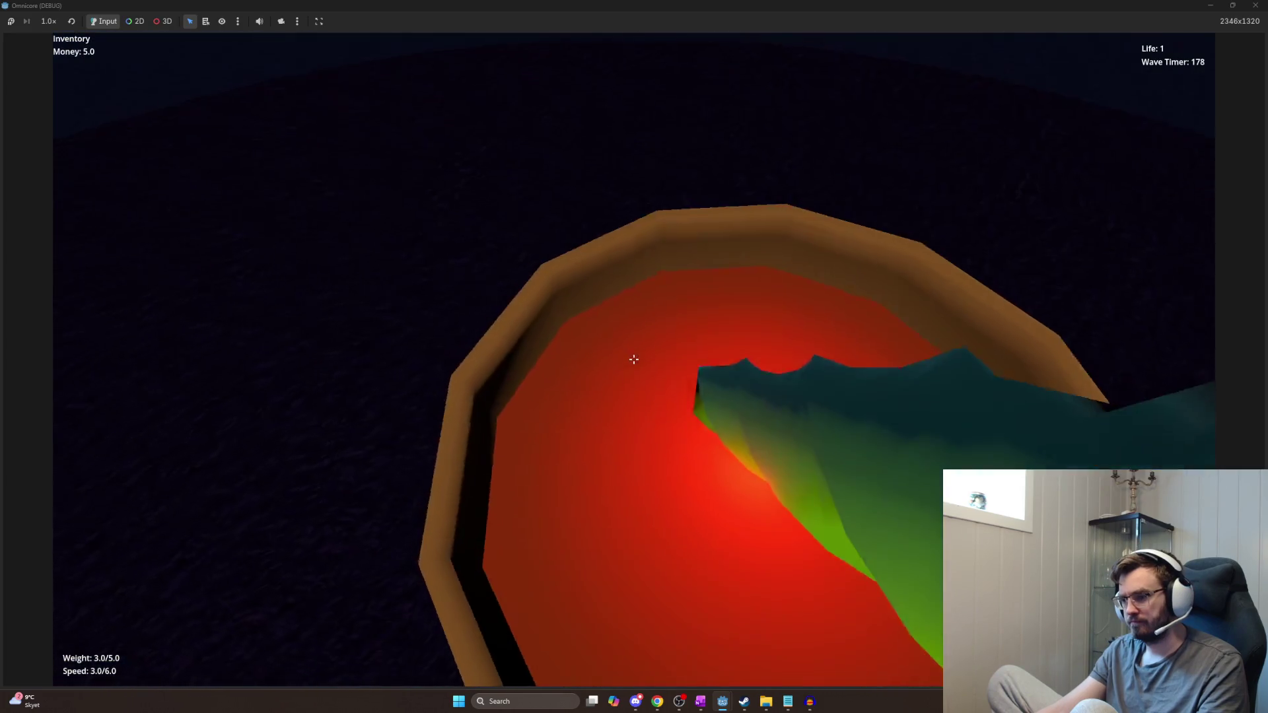
pyautogui.press('s')
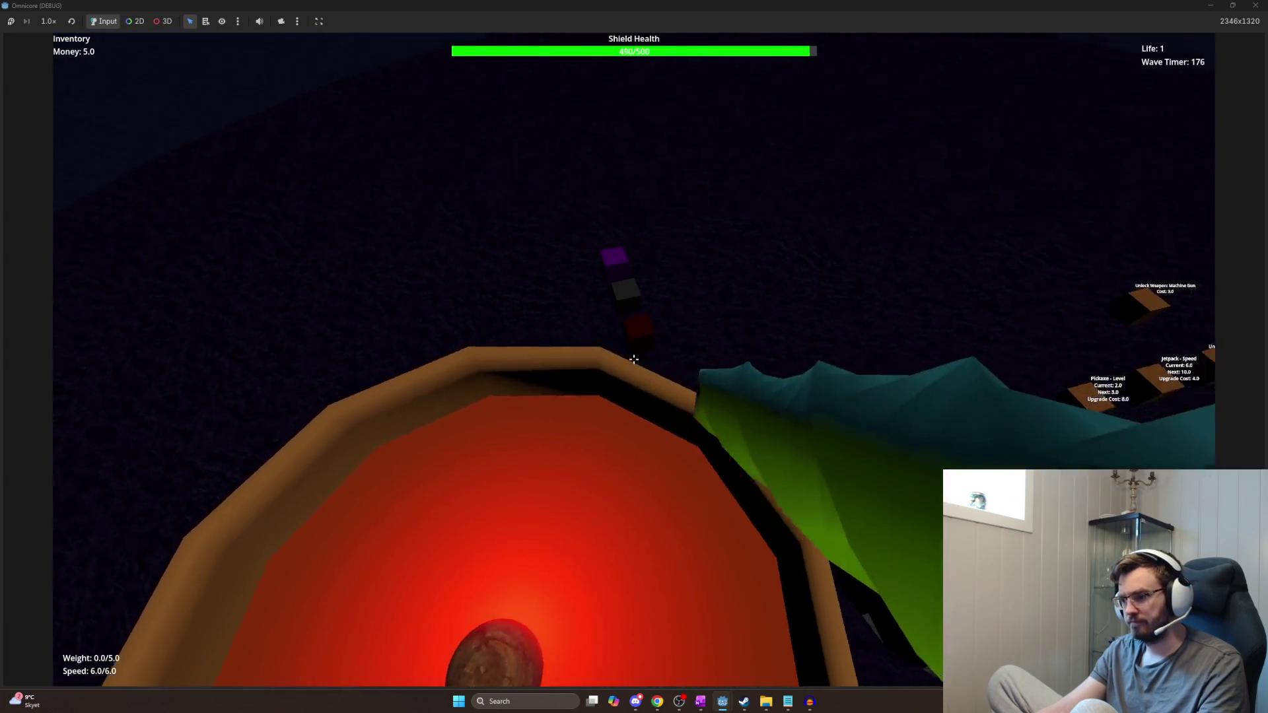
# Collect the ore money and buy the Machine Gun upgrade at the shop station
pyautogui.press('w')
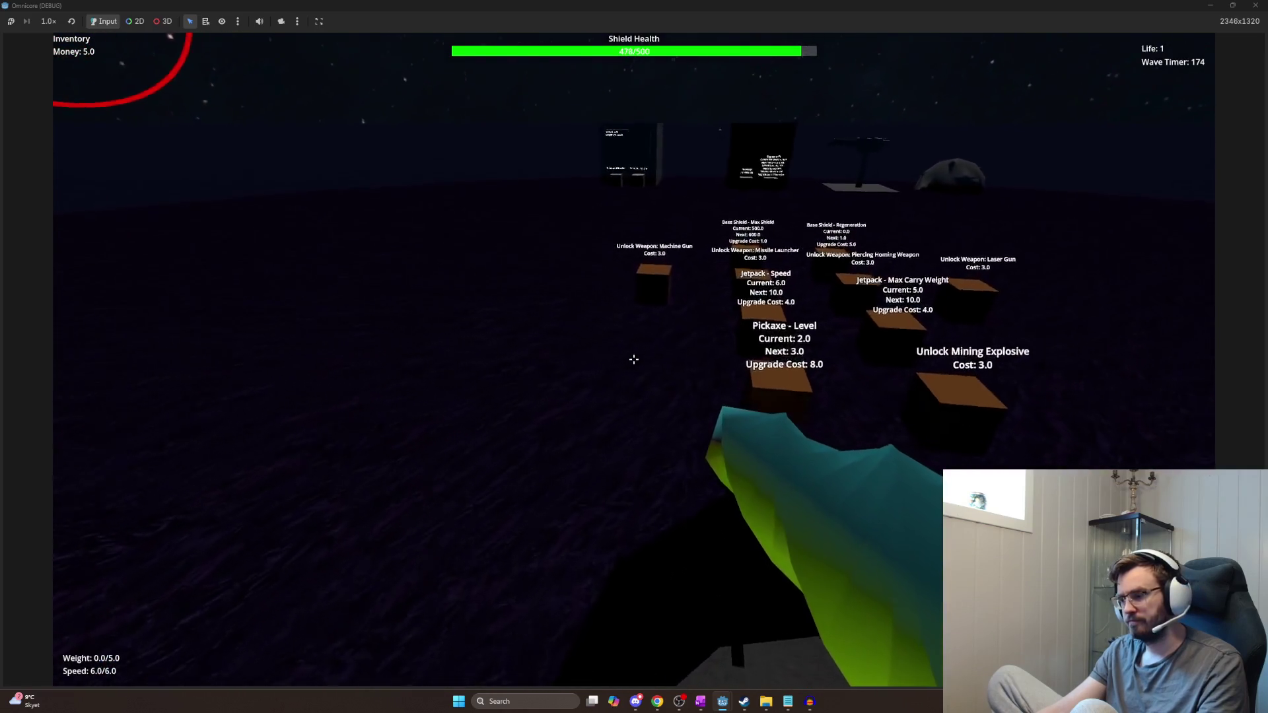
pyautogui.press('w')
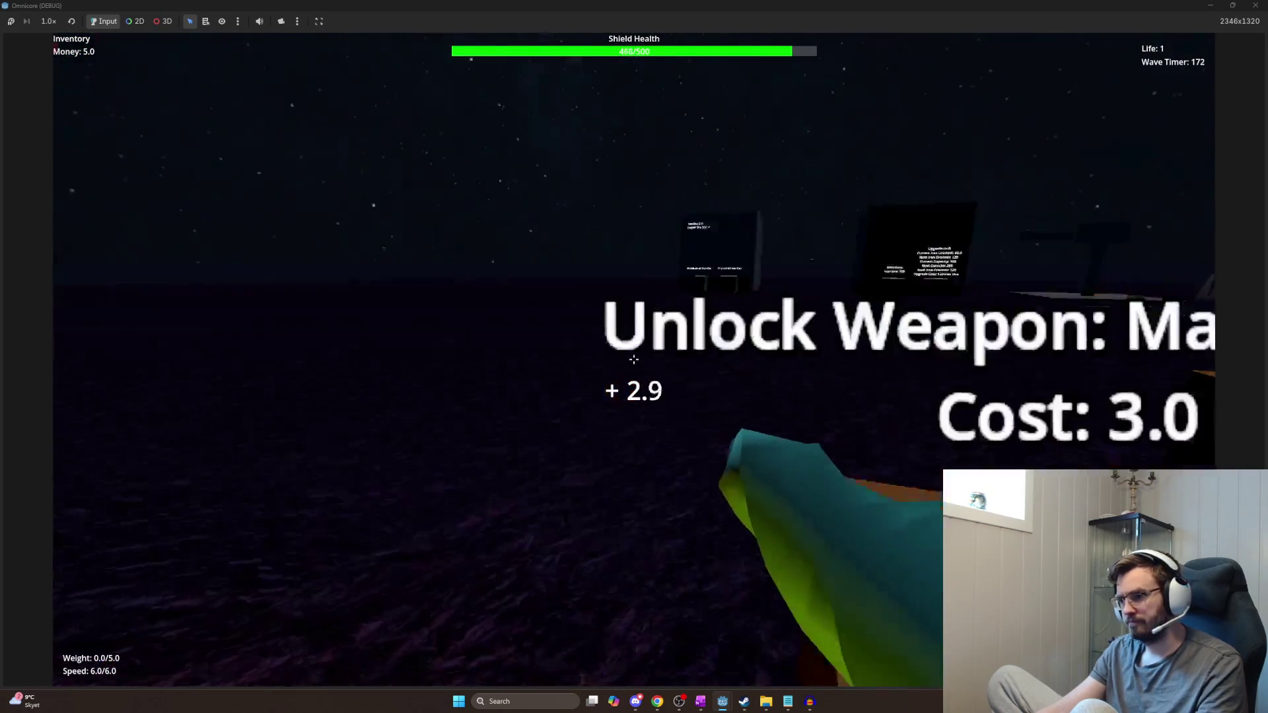
pyautogui.press('s')
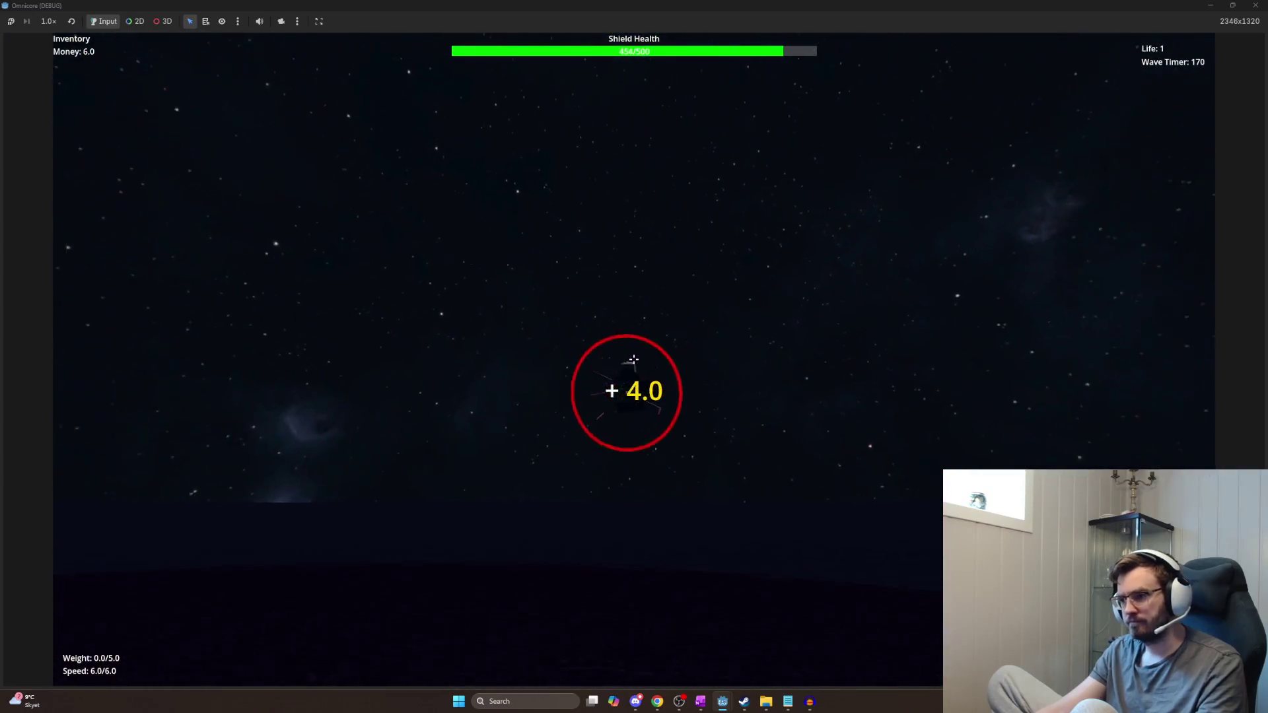
pyautogui.press('w')
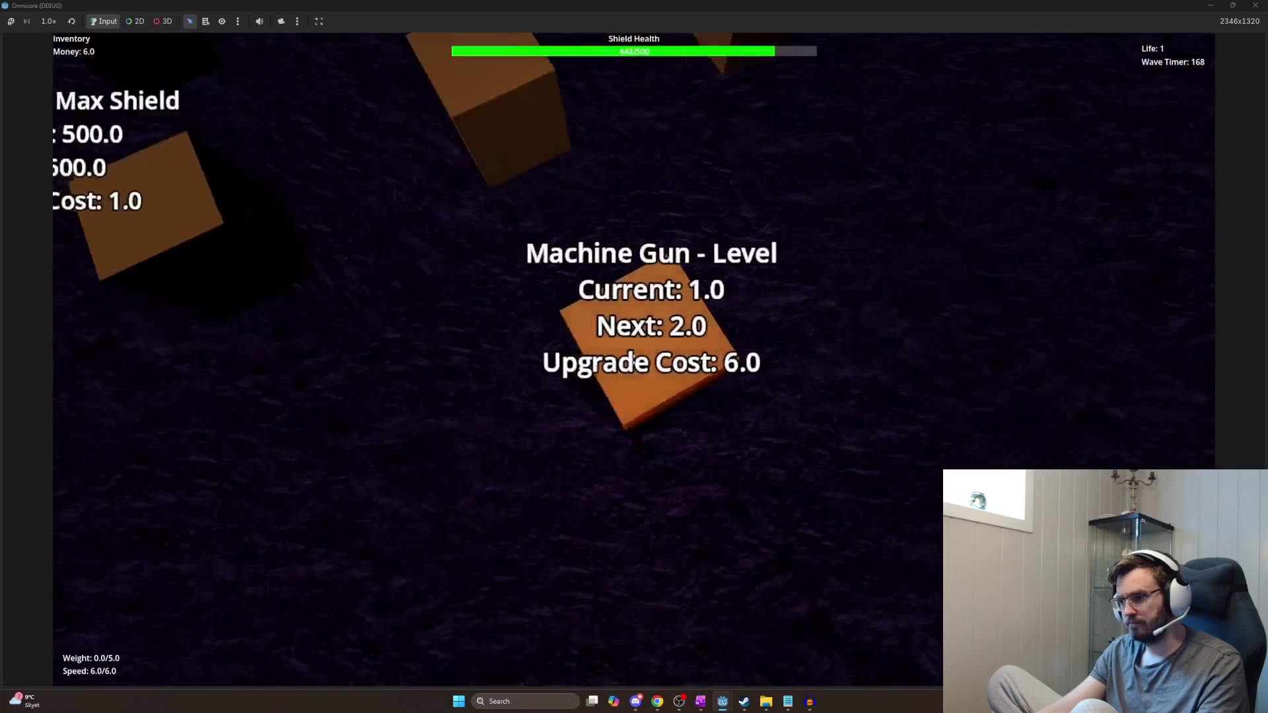
pyautogui.press('e')
pyautogui.press('s')
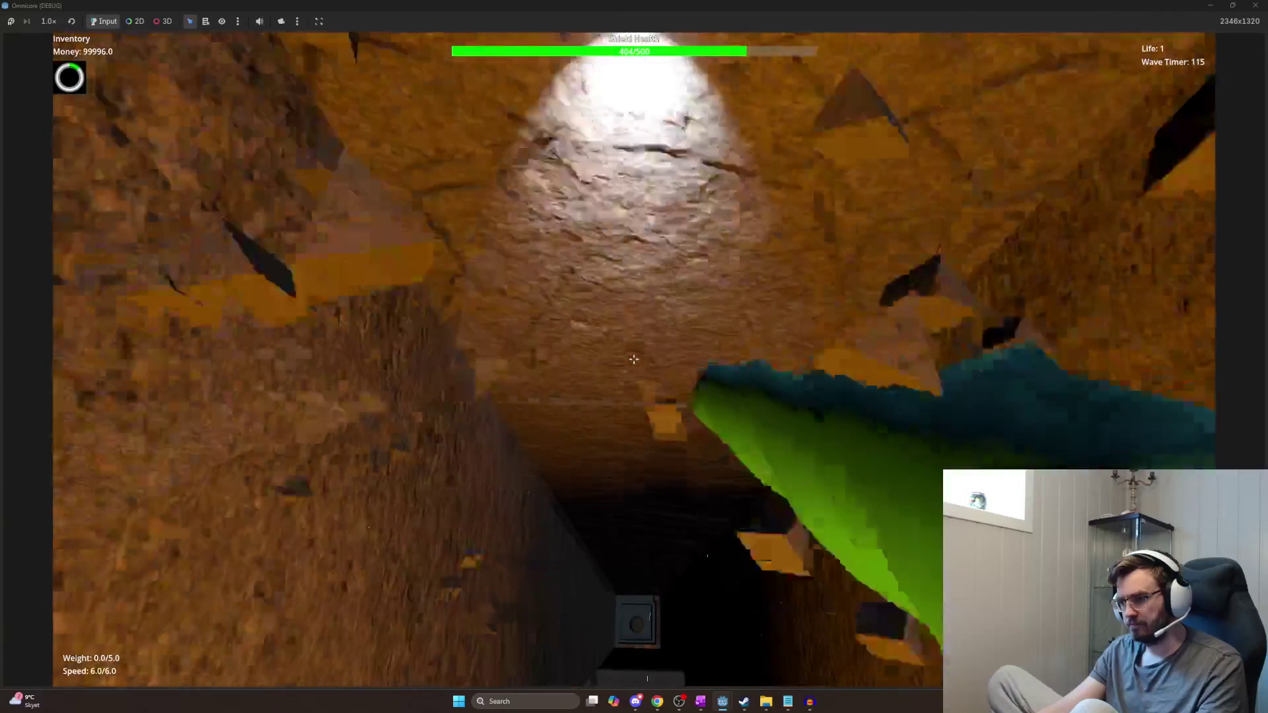
# Mine a tunnel ceiling block, drop two ores, then stop the test run with F8
pyautogui.click(634, 359)
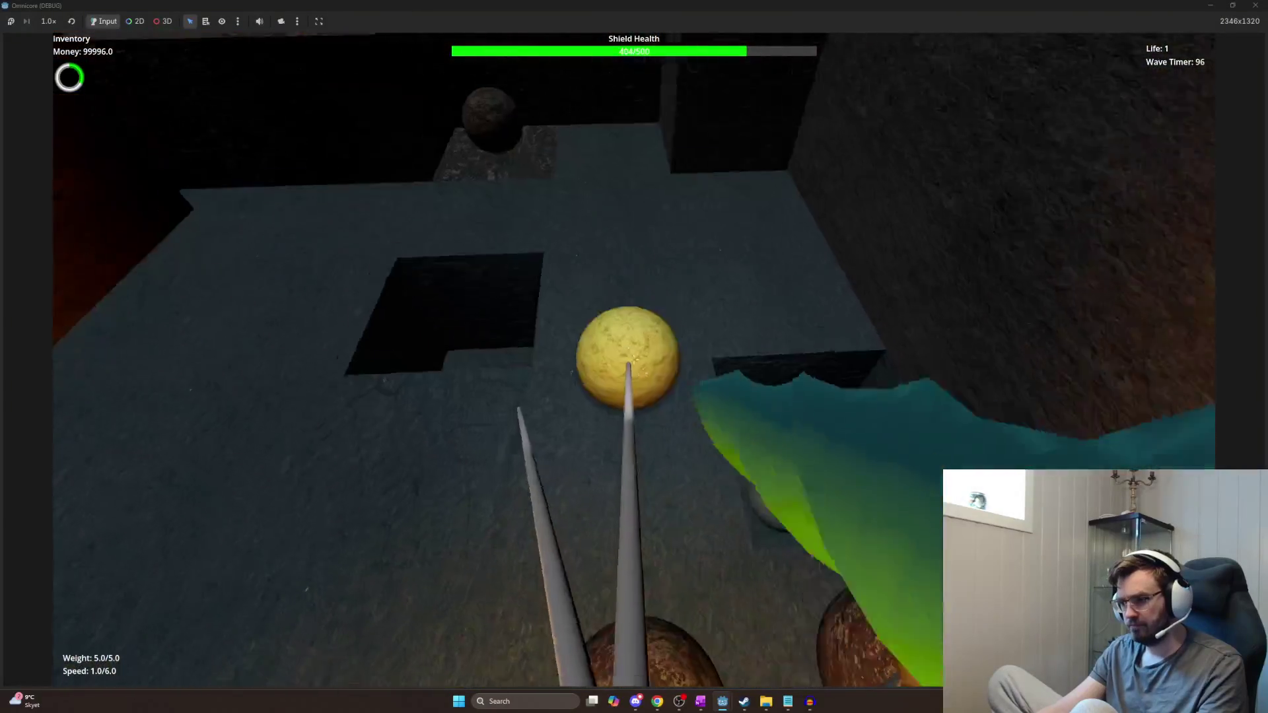
pyautogui.click(634, 360)
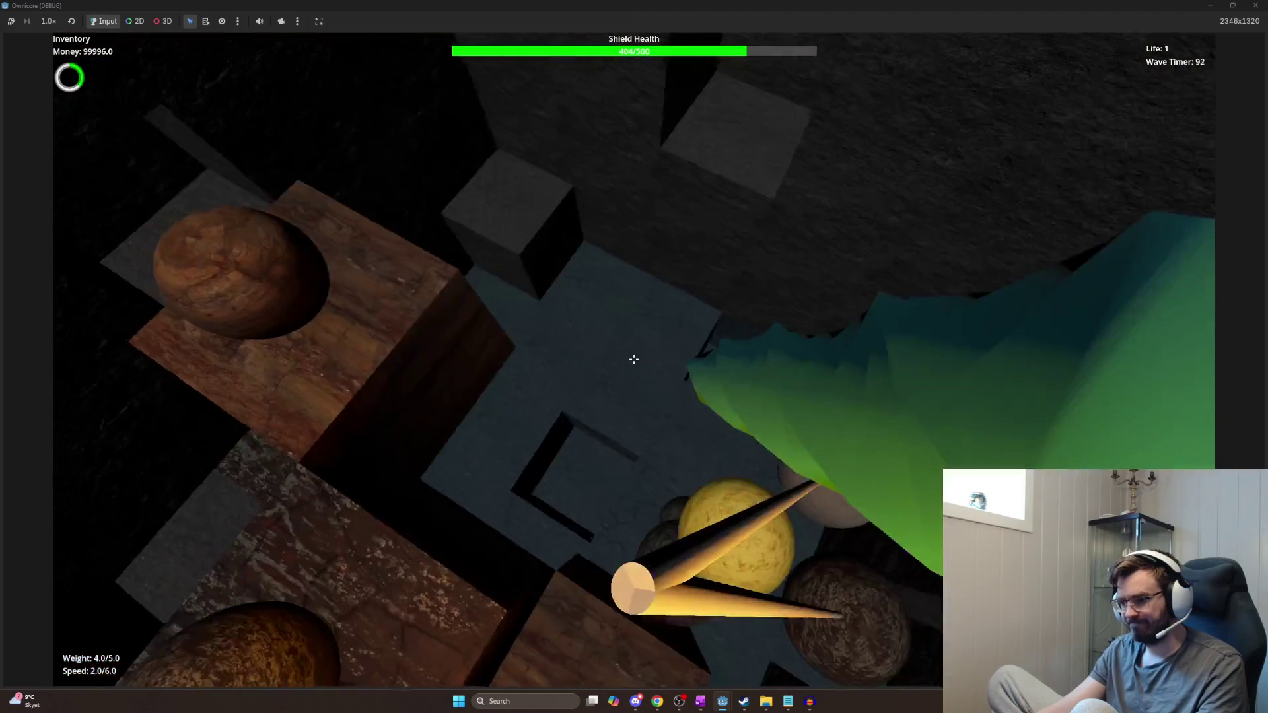
pyautogui.click(634, 360)
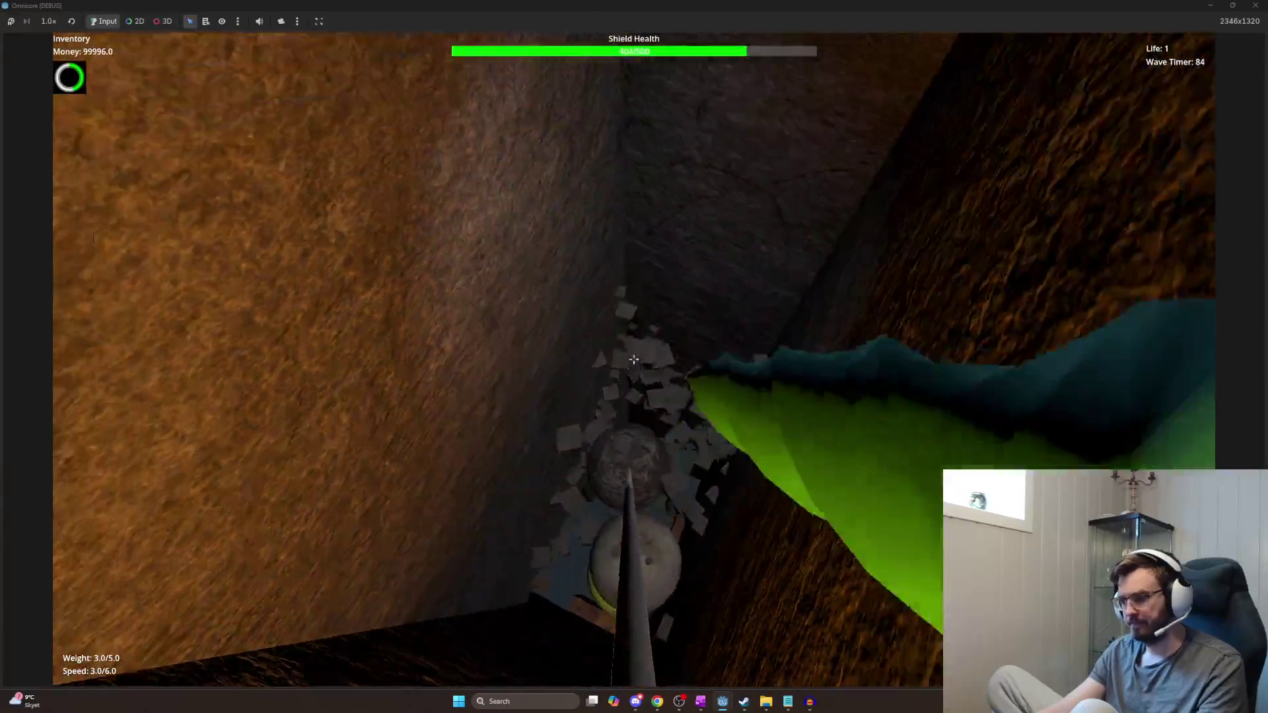
pyautogui.press('F8')
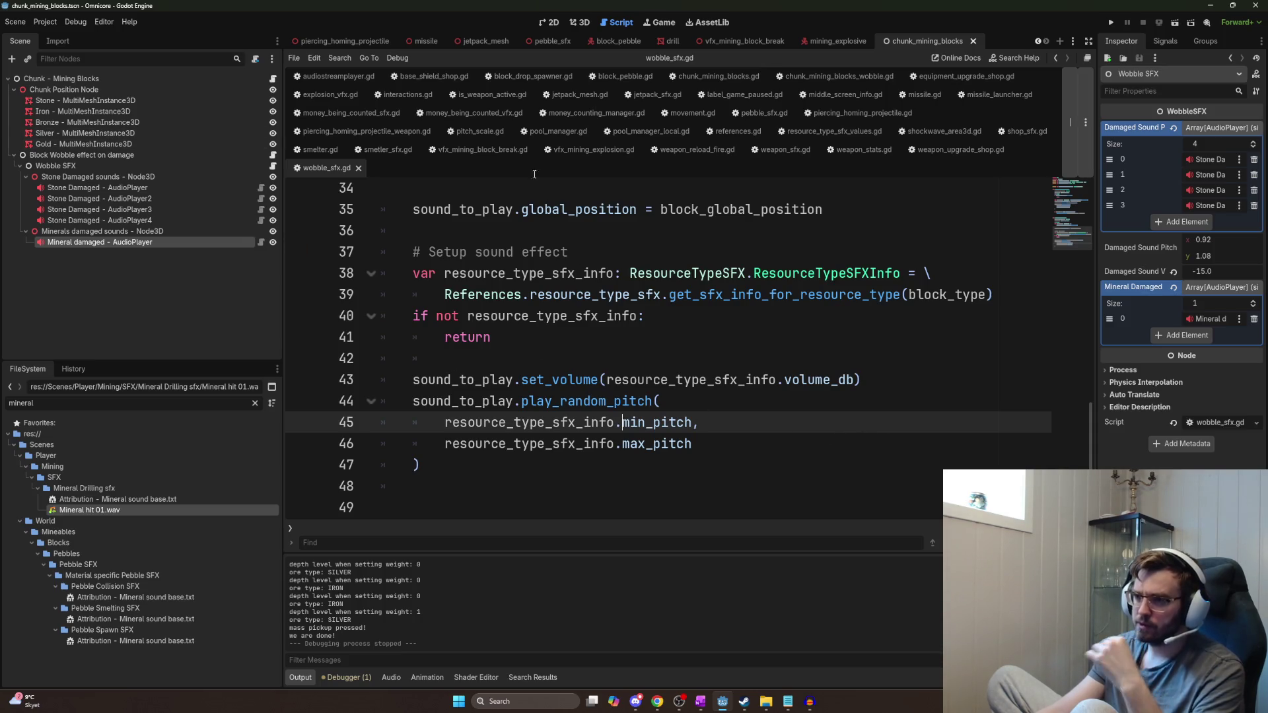
# Switch to the world scene and open resource_type_sfx_values.gd in the script editor
pyautogui.click(577, 22)
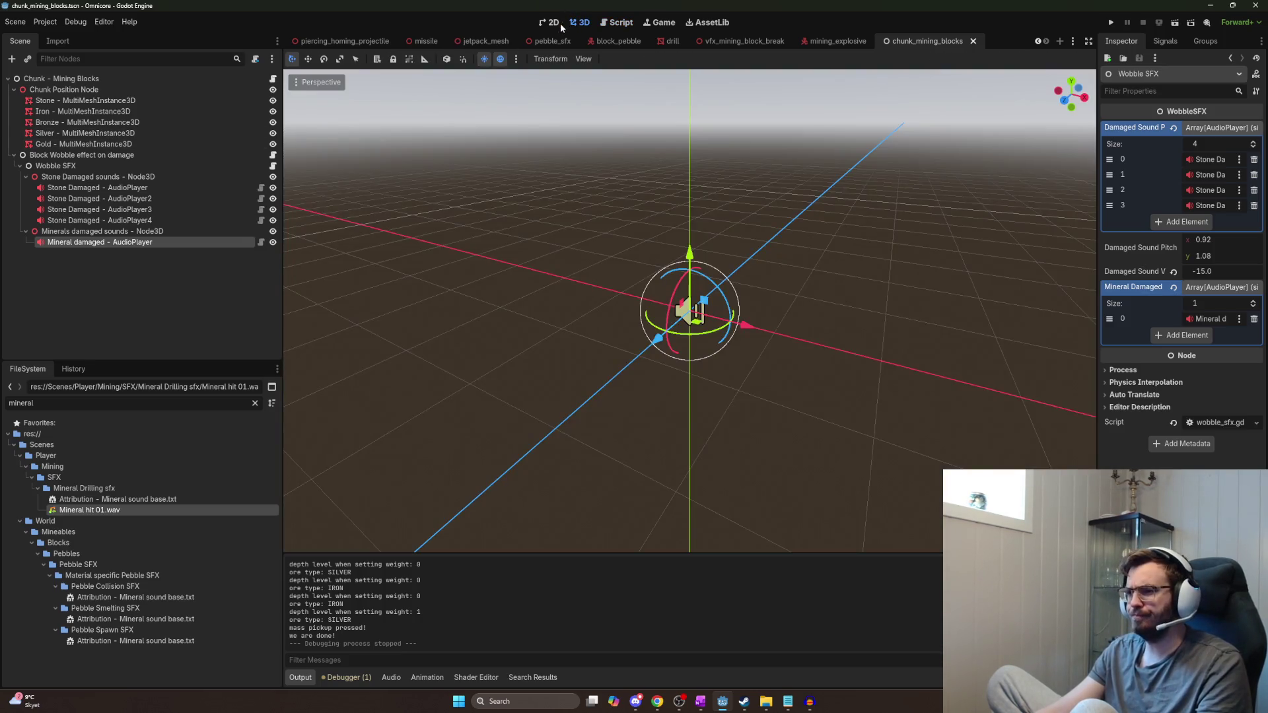
pyautogui.hotkey('ctrl', 'Tab')
pyautogui.hotkey('ctrl', 'Tab')
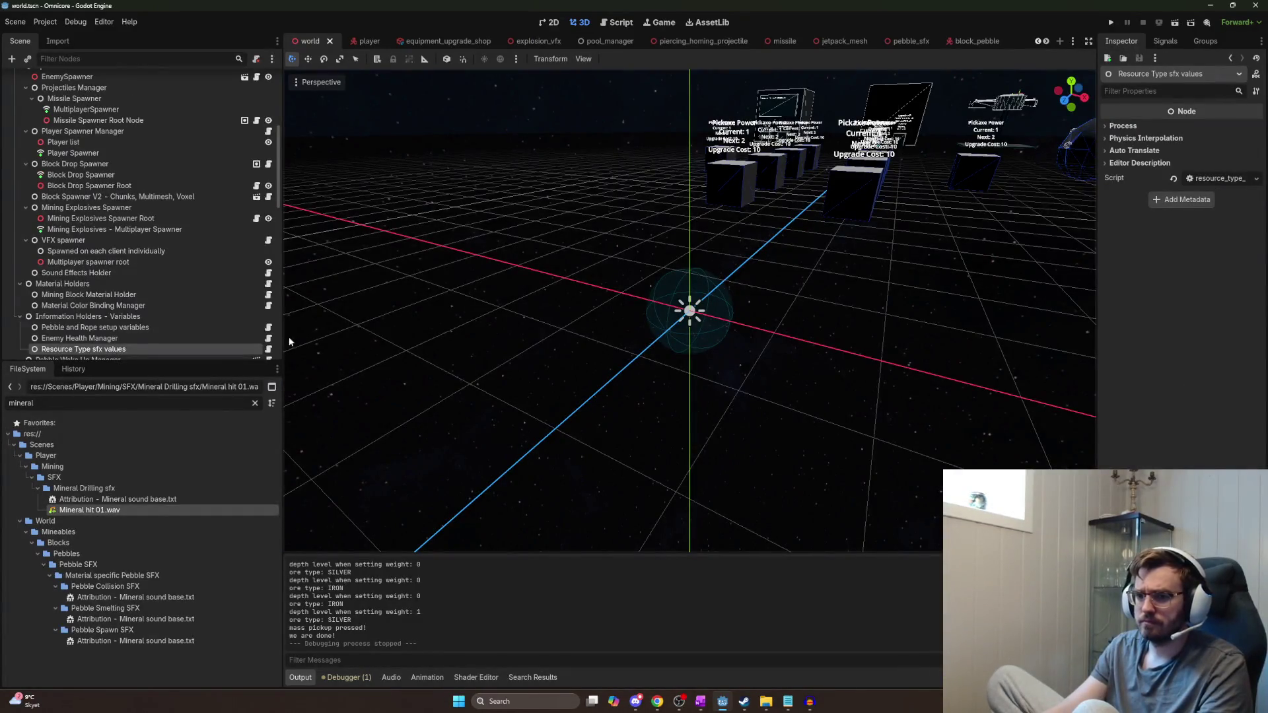
pyautogui.click(268, 350)
pyautogui.click(600, 348)
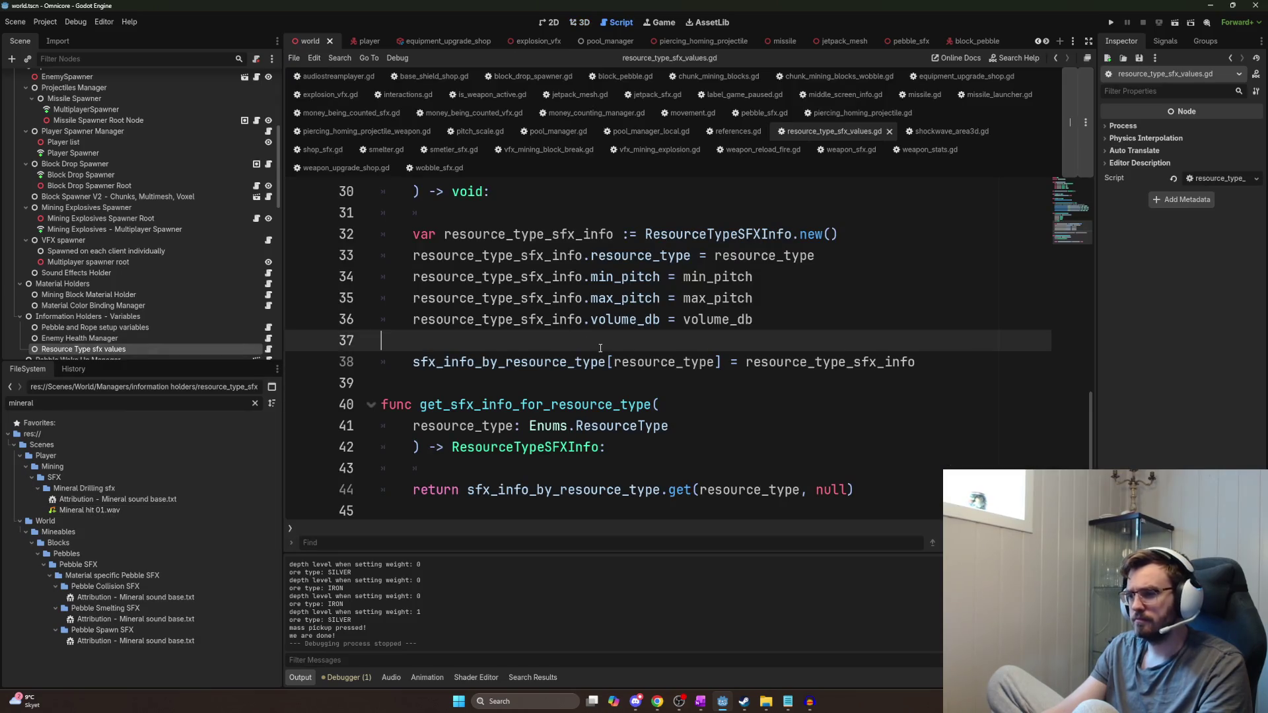
pyautogui.scroll(6, 919, 401)
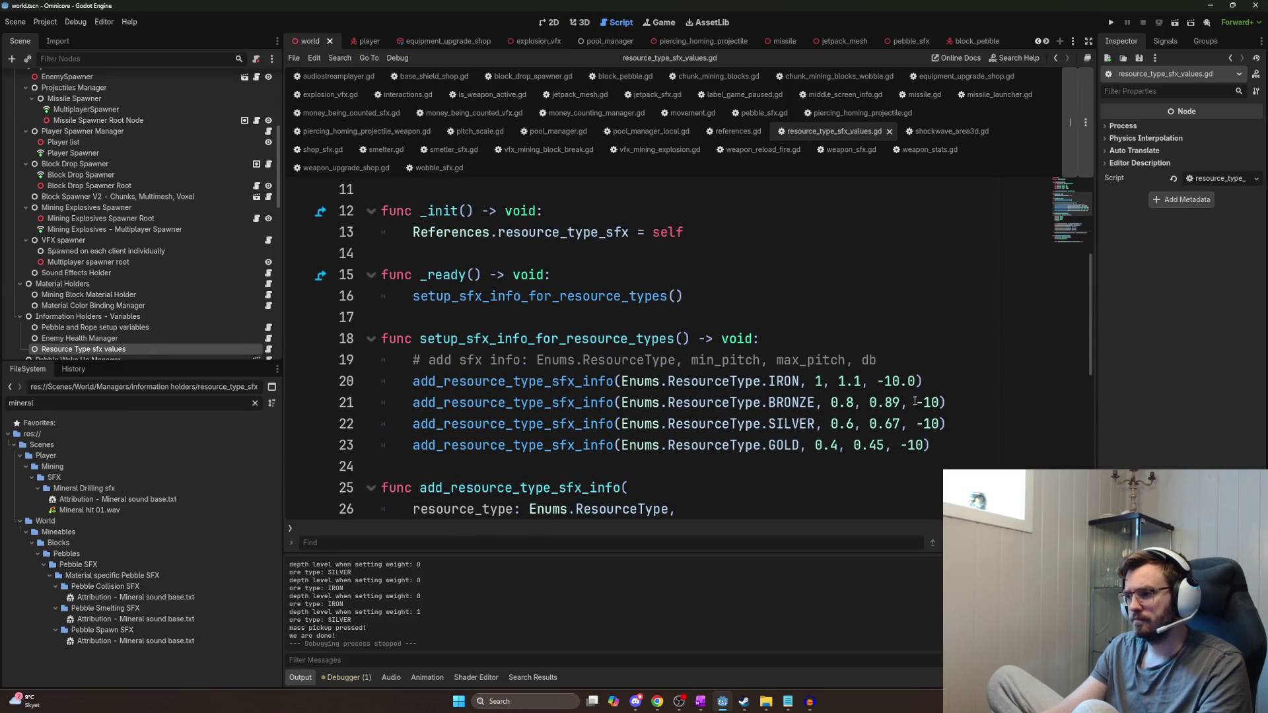
# Set the IRON, BRONZE, SILVER and GOLD volumes to -20 dB and run the game
pyautogui.moveTo(877, 381)
pyautogui.mouseDown()
pyautogui.moveTo(919, 381)
pyautogui.moveTo(940, 402)
pyautogui.moveTo(902, 445)
pyautogui.mouseUp()
pyautogui.write('-20')
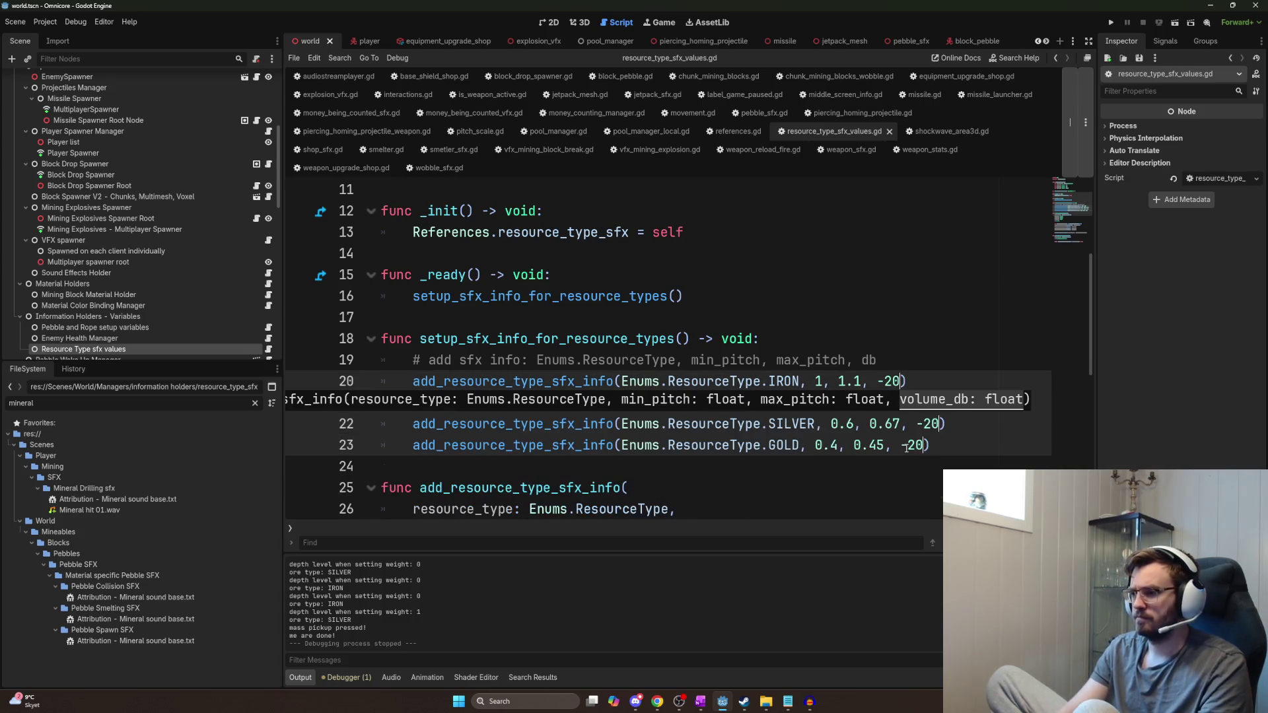
pyautogui.press('F5')
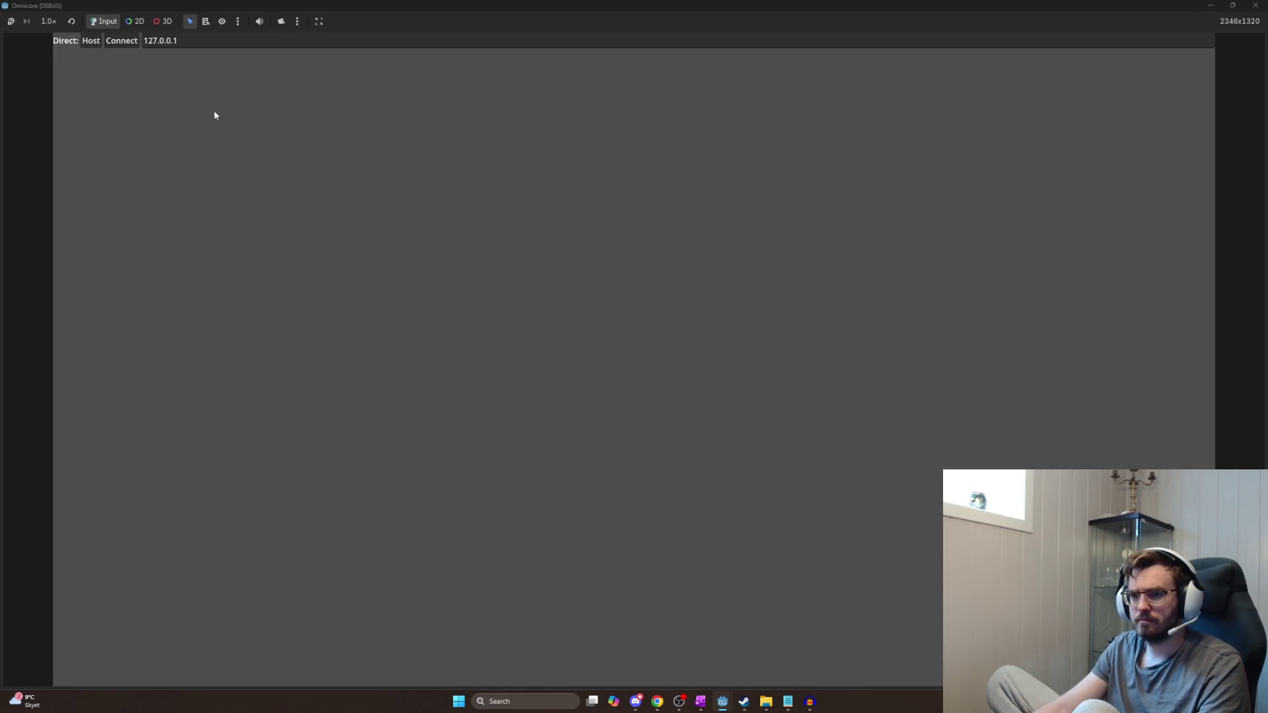
# Host a local game session, play briefly, then bring the Godot editor back to front
pyautogui.click(91, 41)
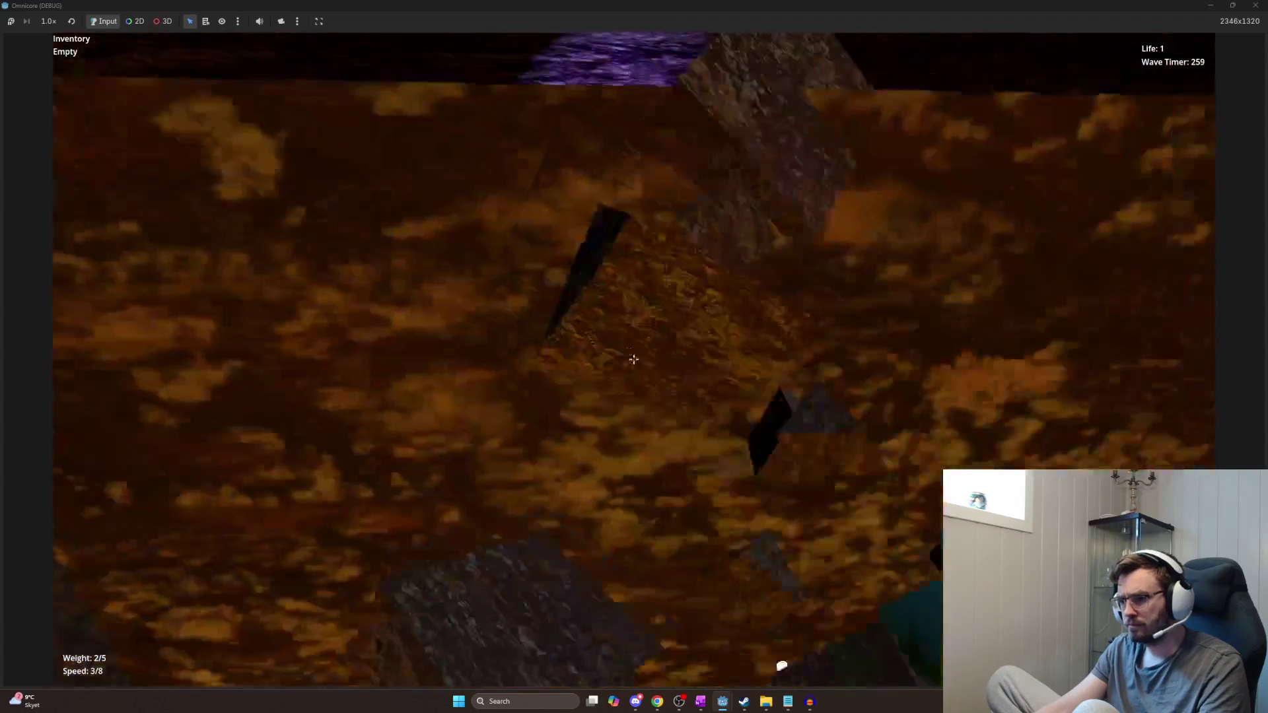
pyautogui.hotkey('alt', 'Tab')
pyautogui.press('Tab')
pyautogui.press('Tab')
pyautogui.hotkey('shift', 'Tab')
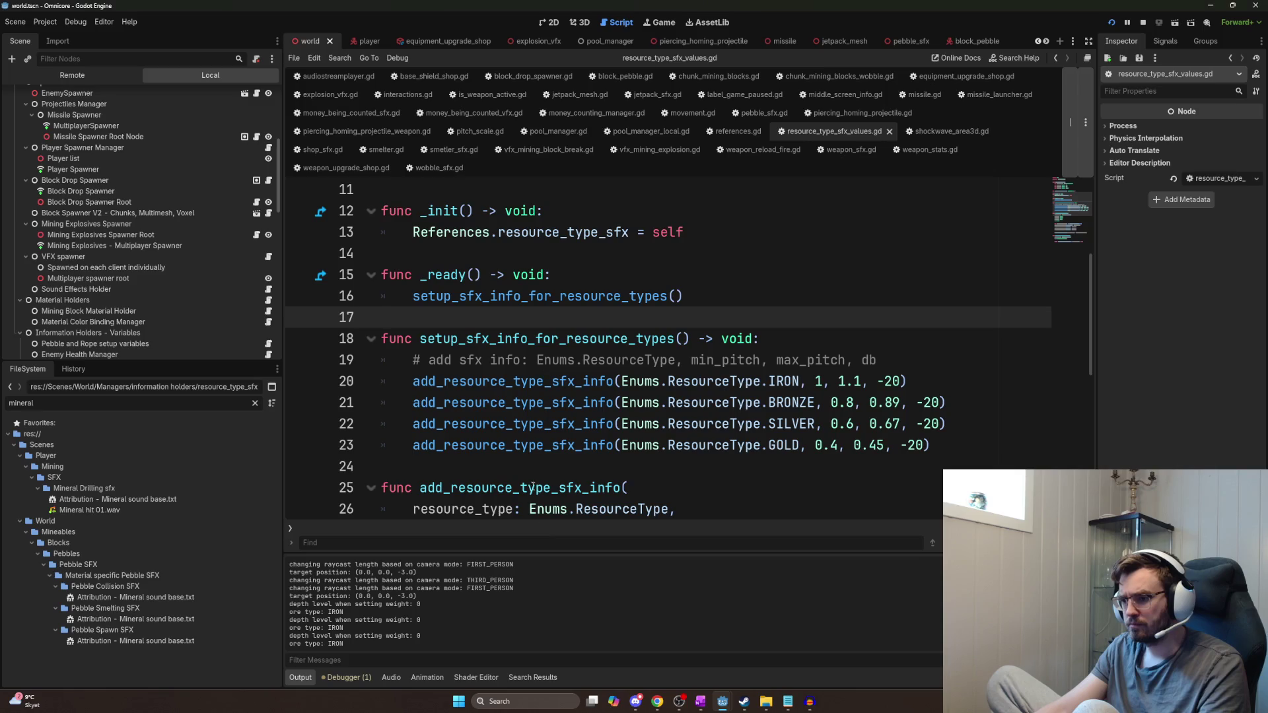
# From the debugger error, delete the stray pickup_resource_sfx.stream line in pebble_sfx.gd
pyautogui.click(349, 677)
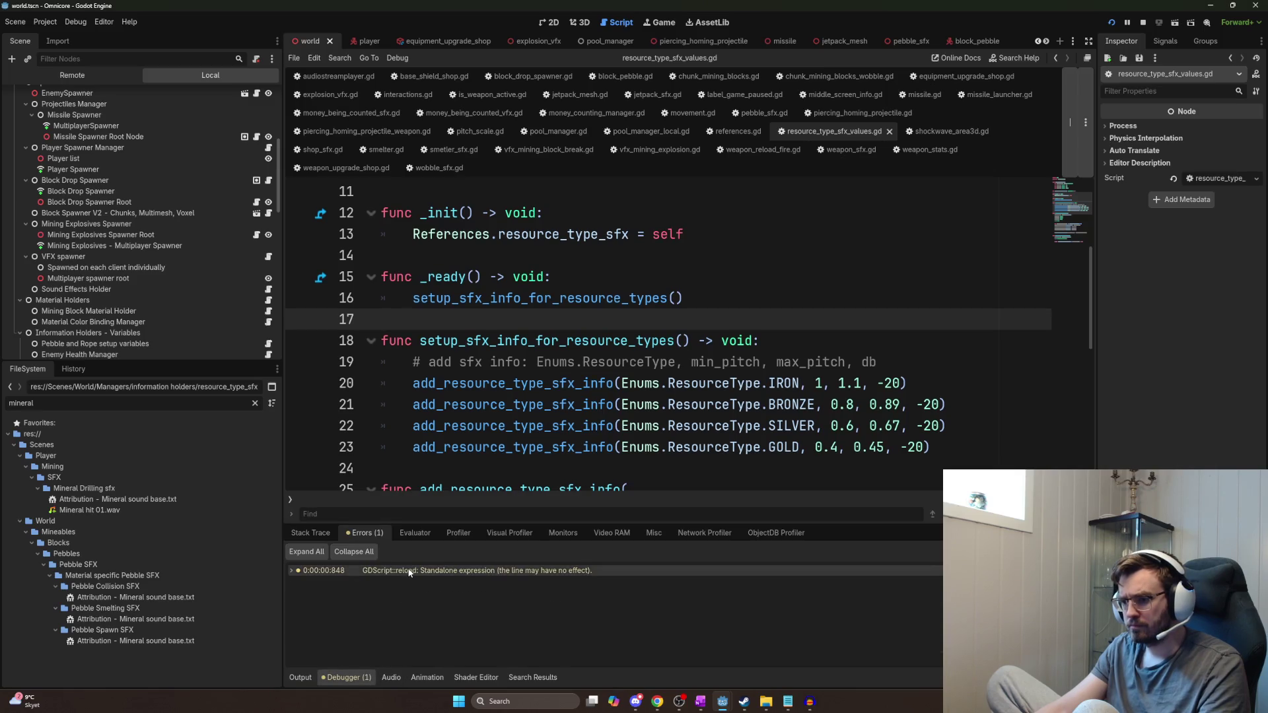
pyautogui.click(408, 571)
pyautogui.moveTo(611, 342); pyautogui.dragTo(412, 342)
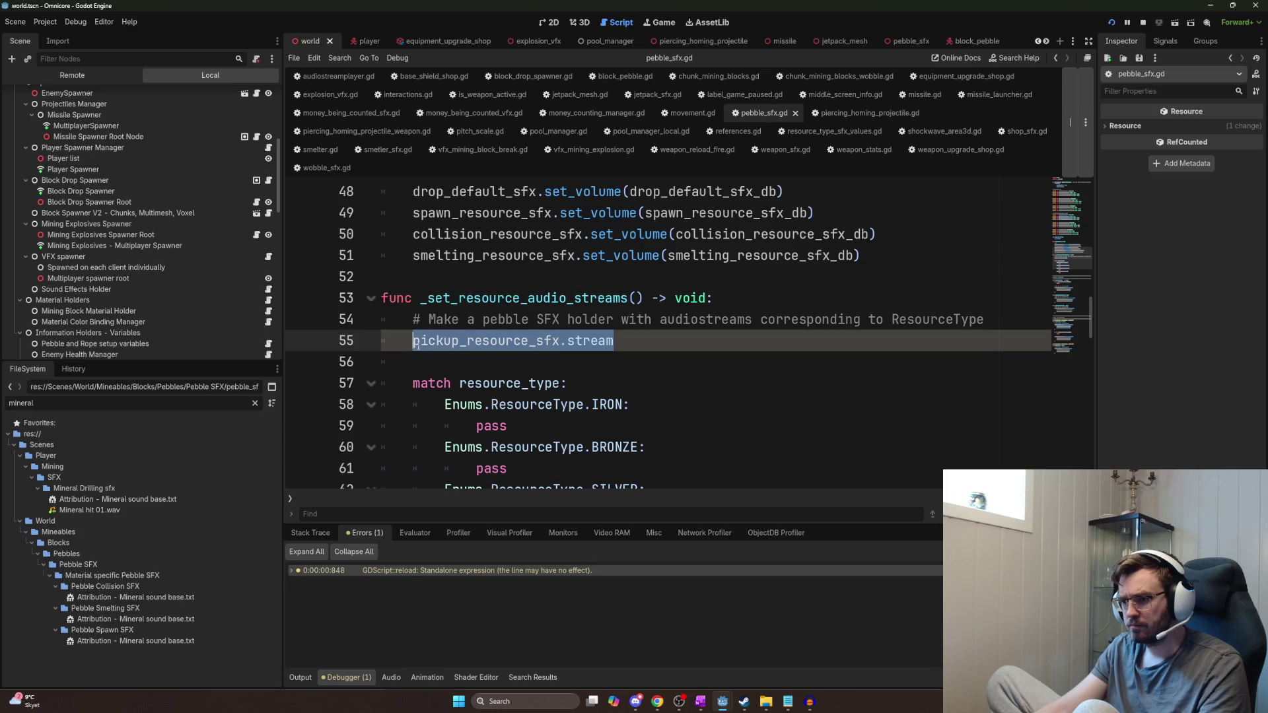
pyautogui.press('BackSpace')
pyautogui.press('BackSpace')
pyautogui.press('BackSpace')
pyautogui.press('Down')
pyautogui.press('BackSpace')
pyautogui.press('BackSpace')
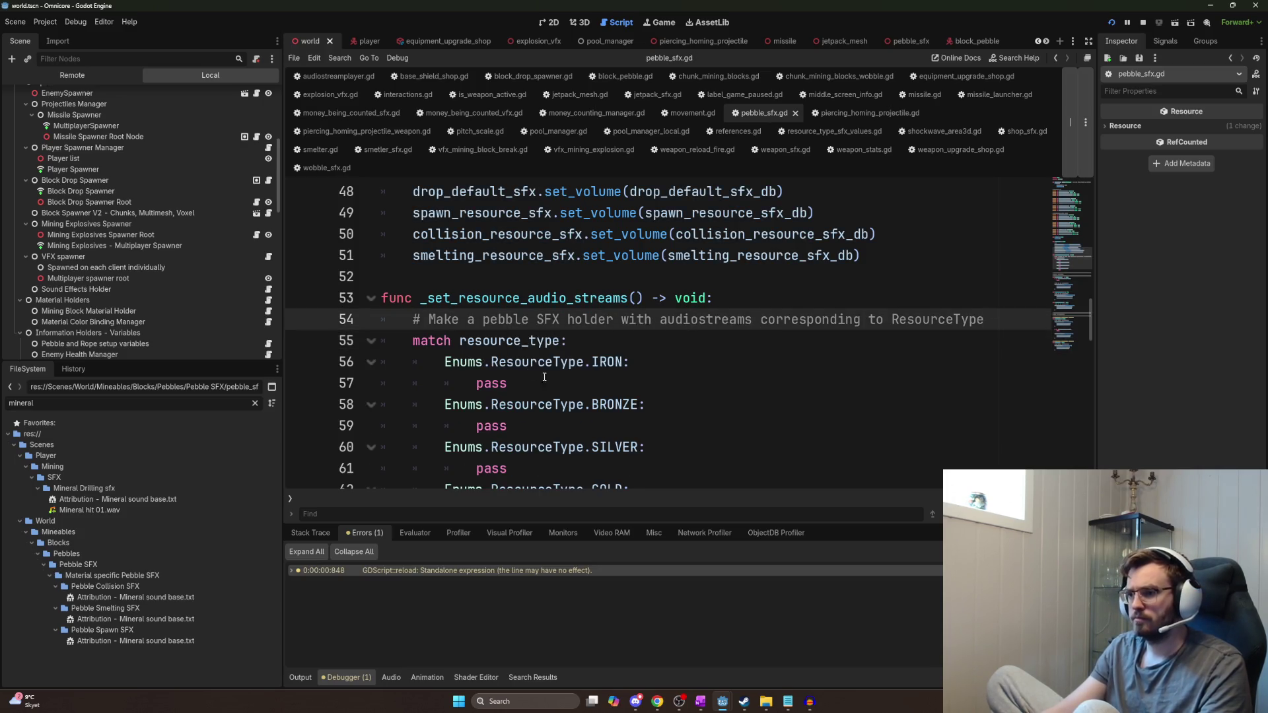
# Review the pebble_sfx.gd sound functions, then run a quick game test and stop it
pyautogui.scroll(-3, 425, 348)
pyautogui.moveTo(383, 360)
pyautogui.mouseDown()
pyautogui.moveTo(385, 255)
pyautogui.moveTo(379, 298)
pyautogui.moveTo(347, 330)
pyautogui.mouseUp()
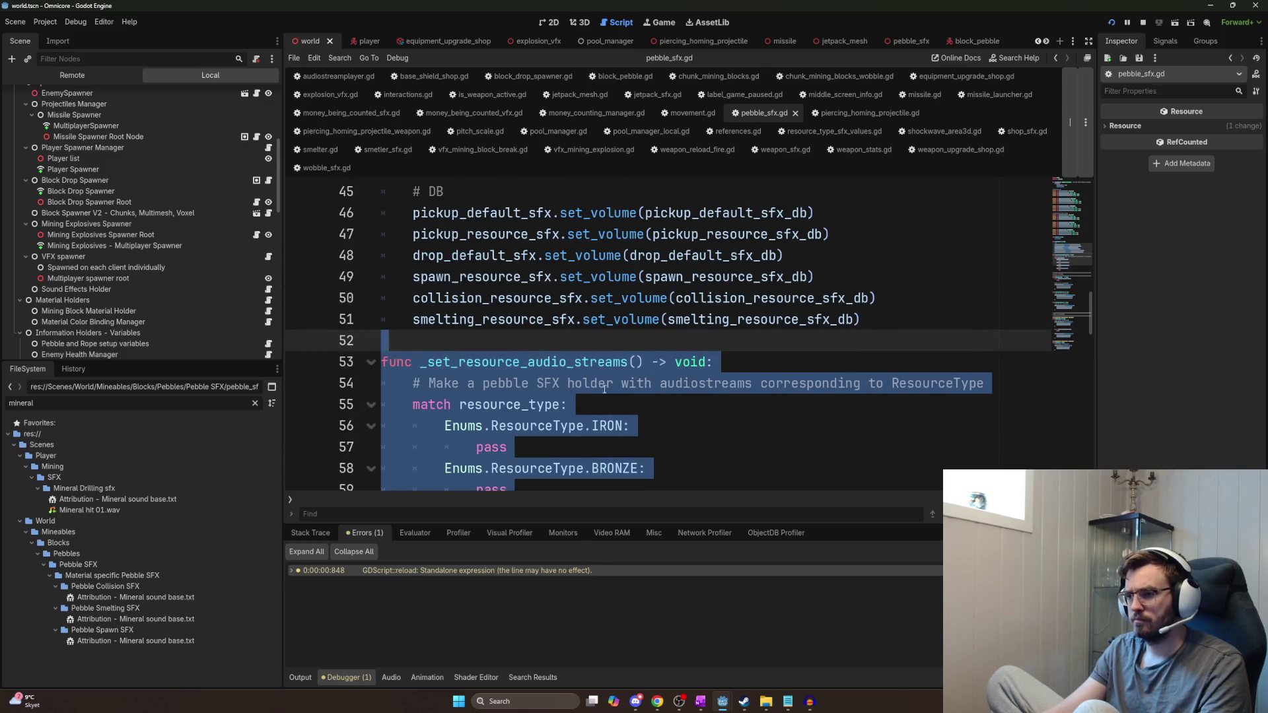
pyautogui.scroll(3, 604, 385)
pyautogui.scroll(-3, 604, 385)
pyautogui.scroll(2, 603, 382)
pyautogui.scroll(3, 602, 383)
pyautogui.scroll(3, 599, 394)
pyautogui.scroll(-15, 599, 396)
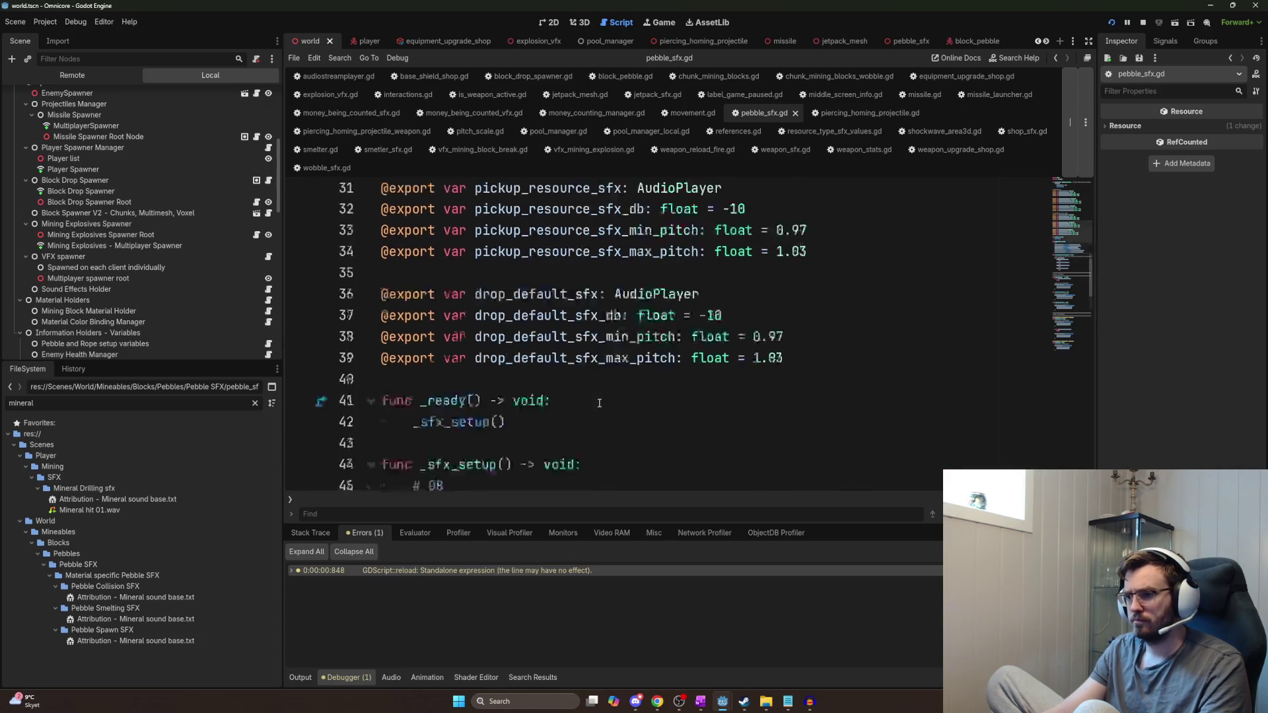
pyautogui.scroll(-7, 599, 407)
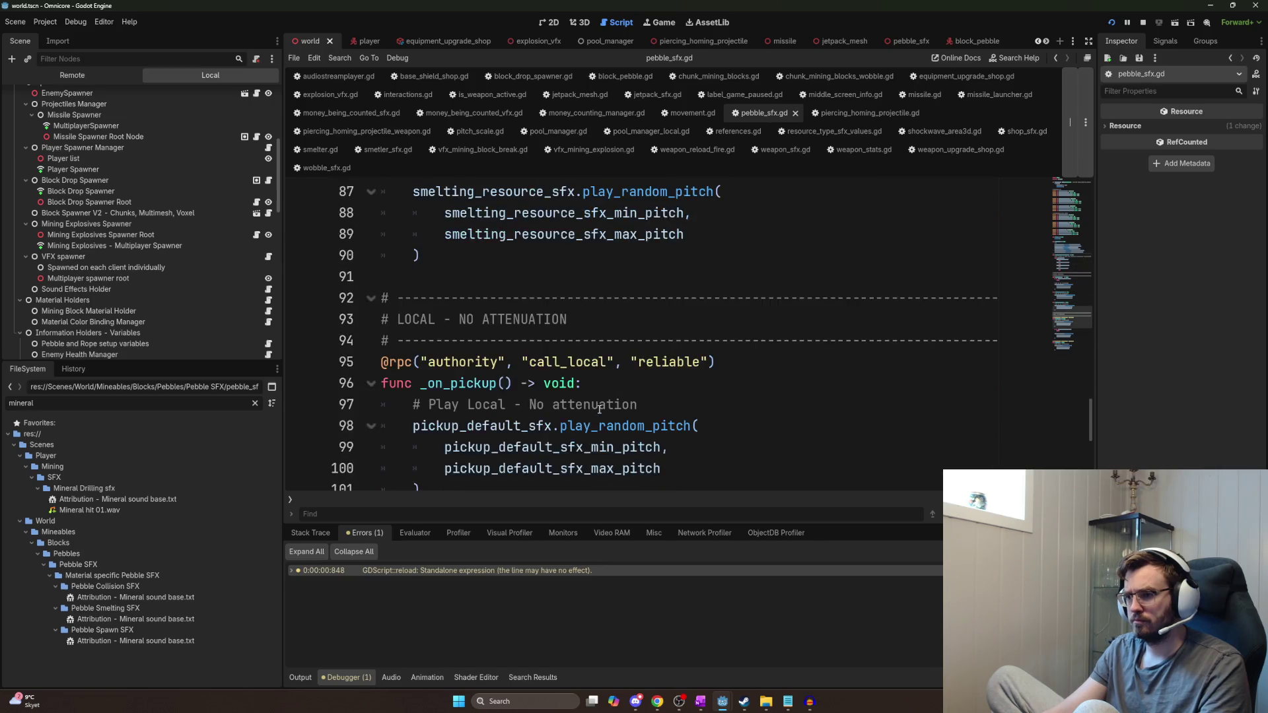
pyautogui.scroll(-3, 599, 408)
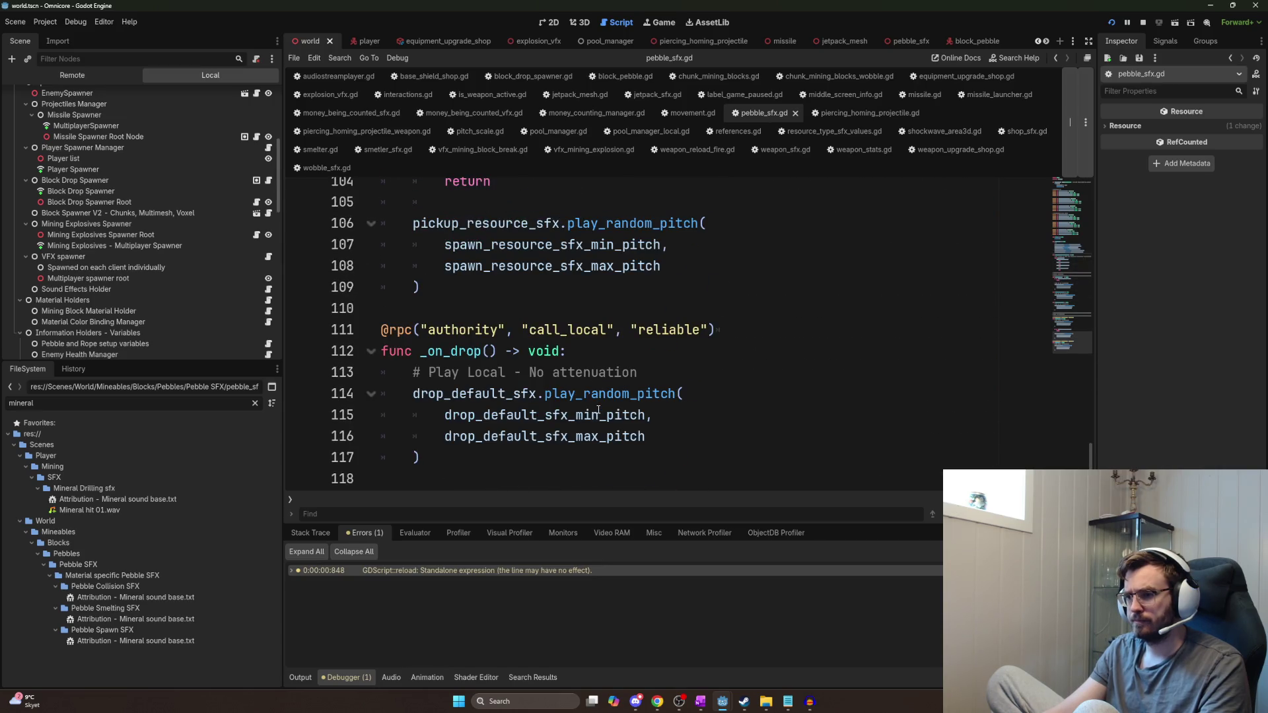
pyautogui.scroll(11, 633, 397)
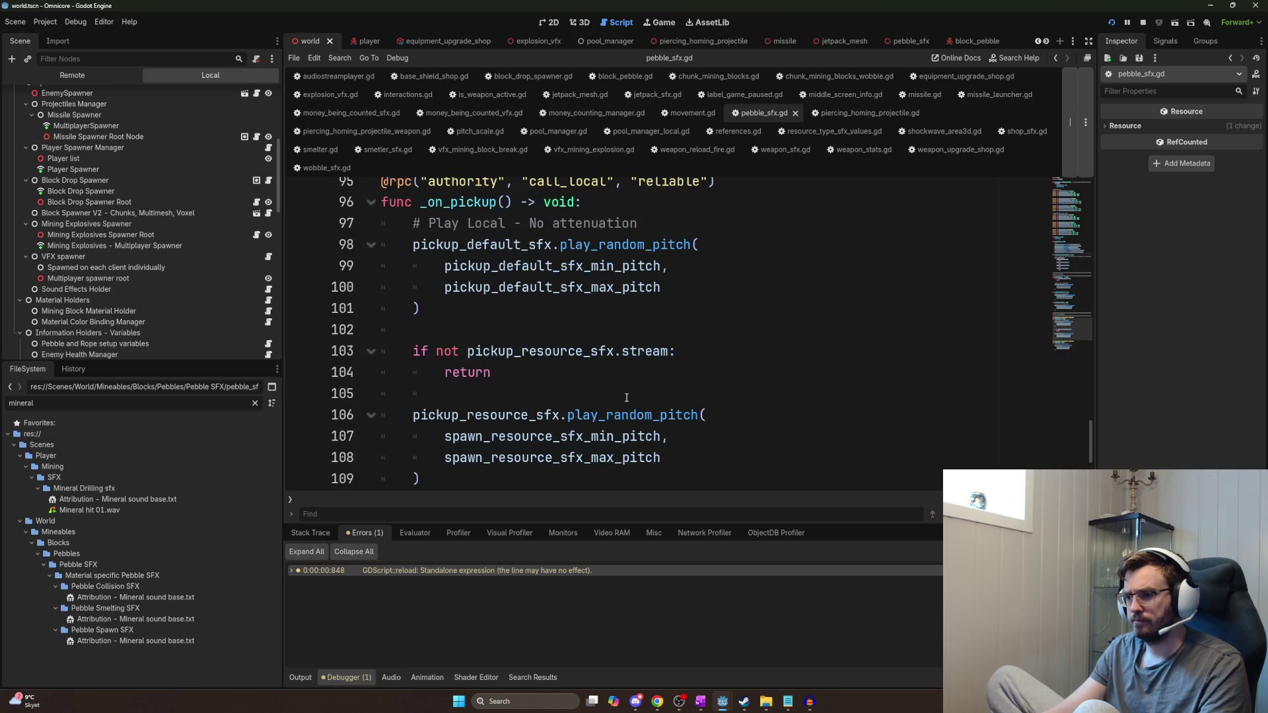
pyautogui.press('F5')
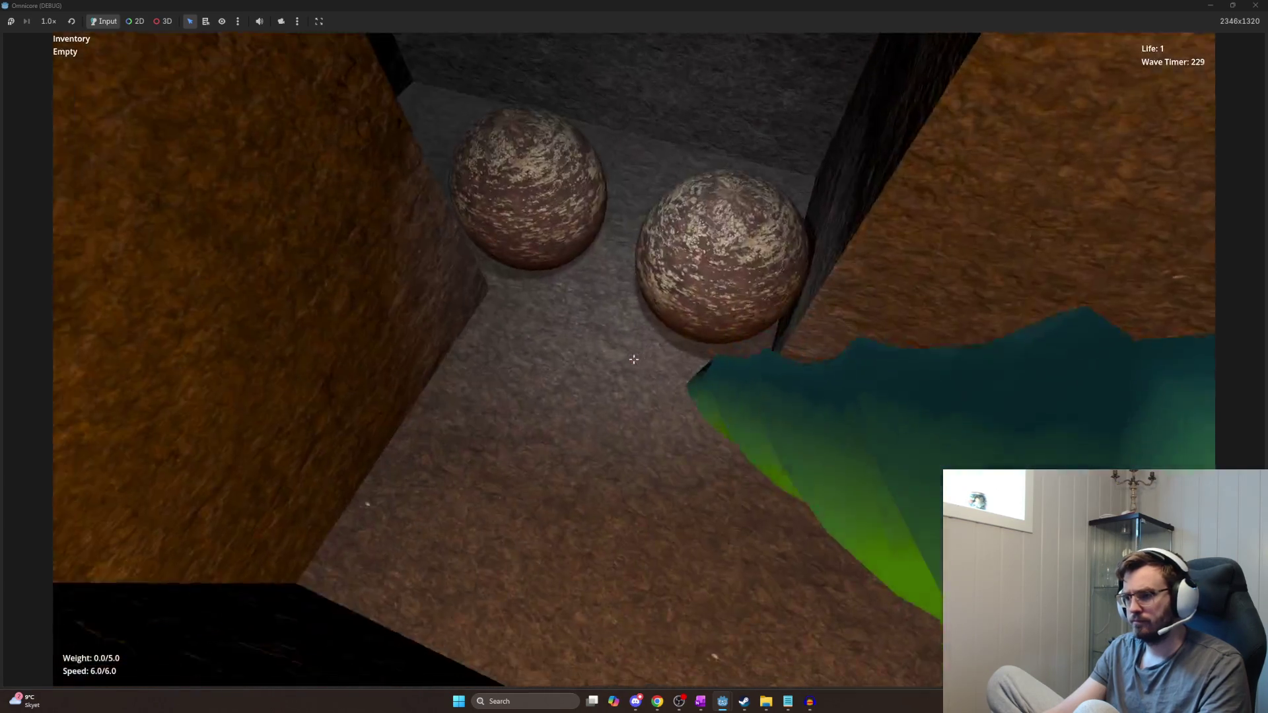
pyautogui.press('Escape')
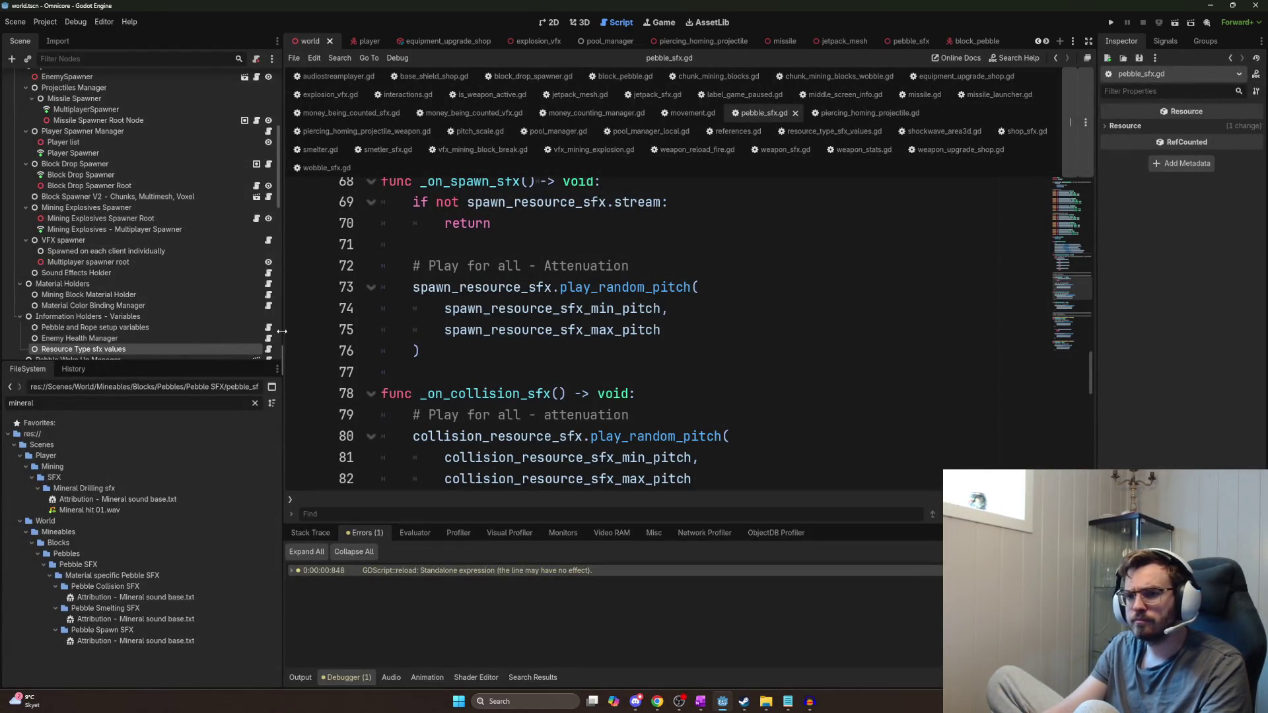
# In resource_type_sfx_values.gd change the hit-sound volumes from -20 to -10 dB, then test-run the game
pyautogui.scroll(-8, 715, 264)
pyautogui.hotkey('alt', 'Left')
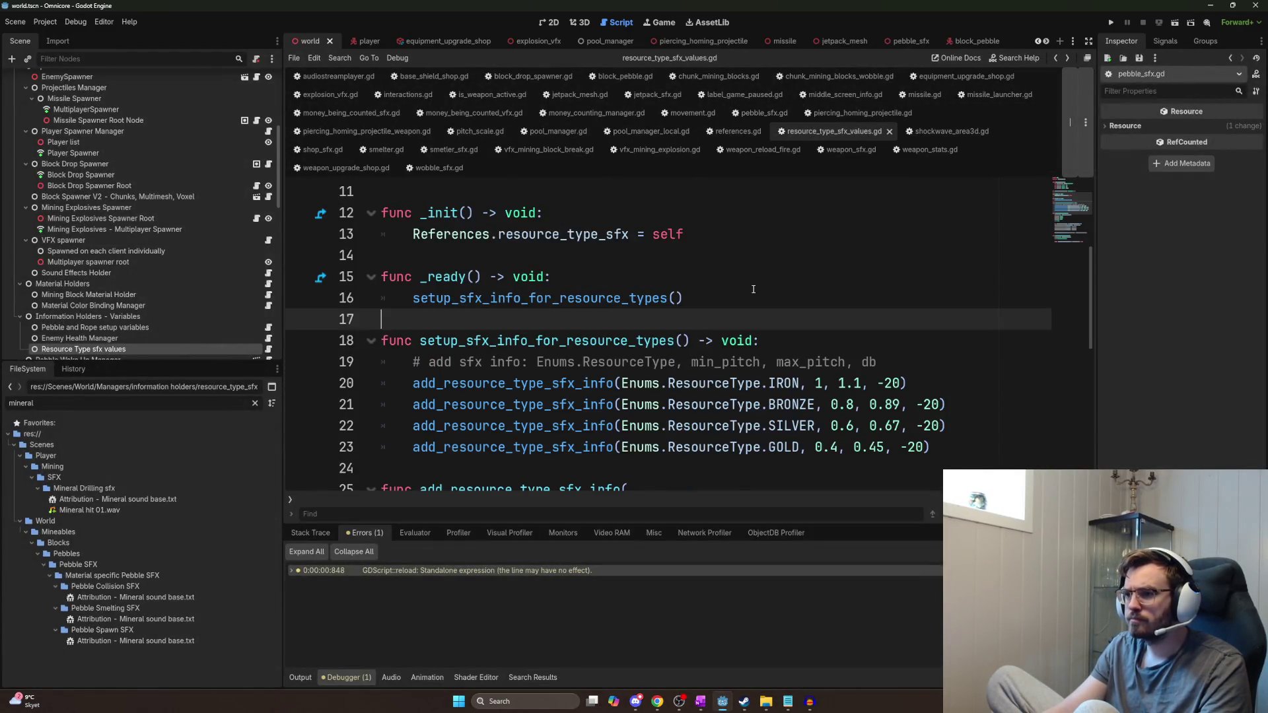
pyautogui.click(925, 404)
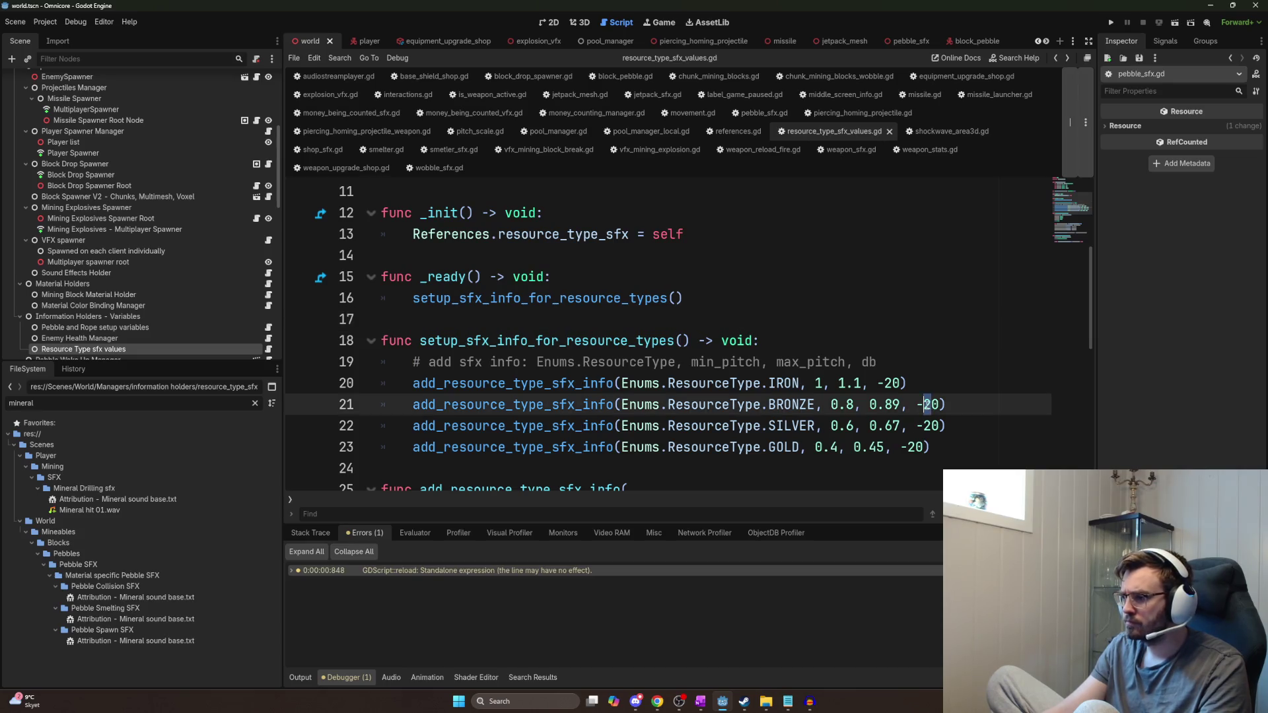
pyautogui.click(889, 383)
pyautogui.press('Delete')
pyautogui.write('1')
pyautogui.click(926, 425)
pyautogui.press('Delete')
pyautogui.write('1')
pyautogui.click(917, 447)
pyautogui.write('1')
pyautogui.moveTo(919, 447); pyautogui.dragTo(910, 448)
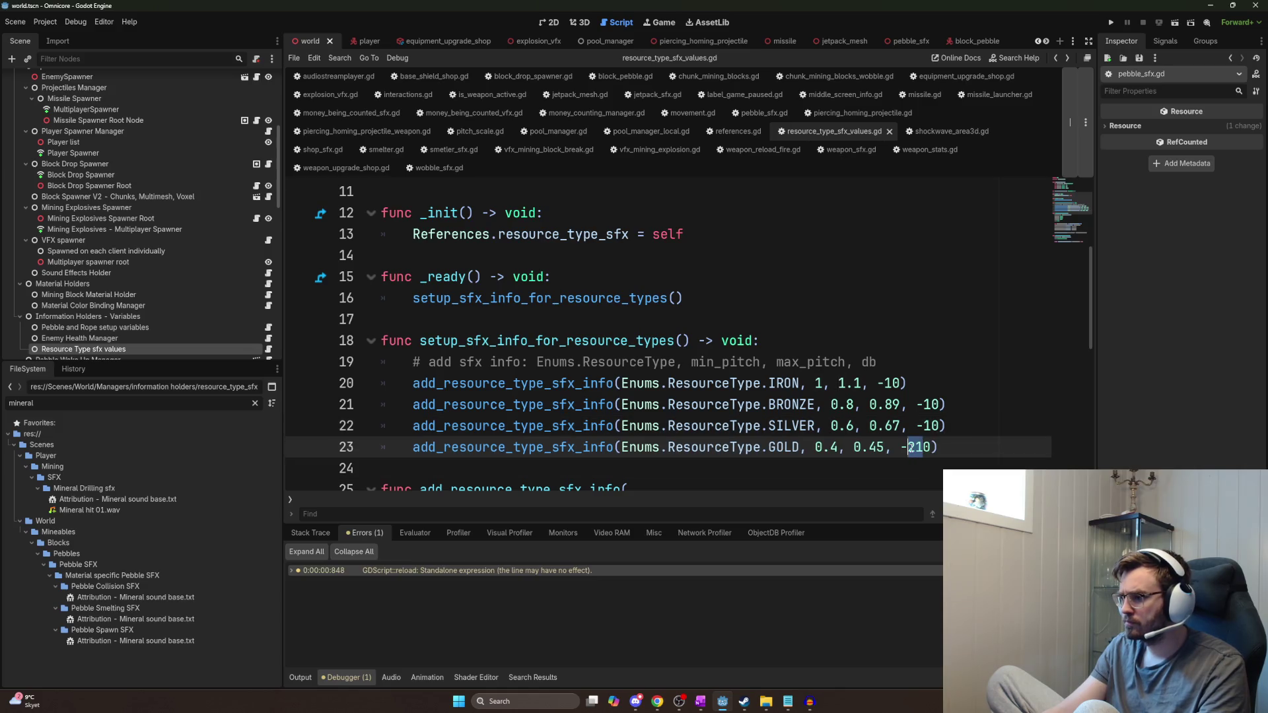
pyautogui.press('F5')
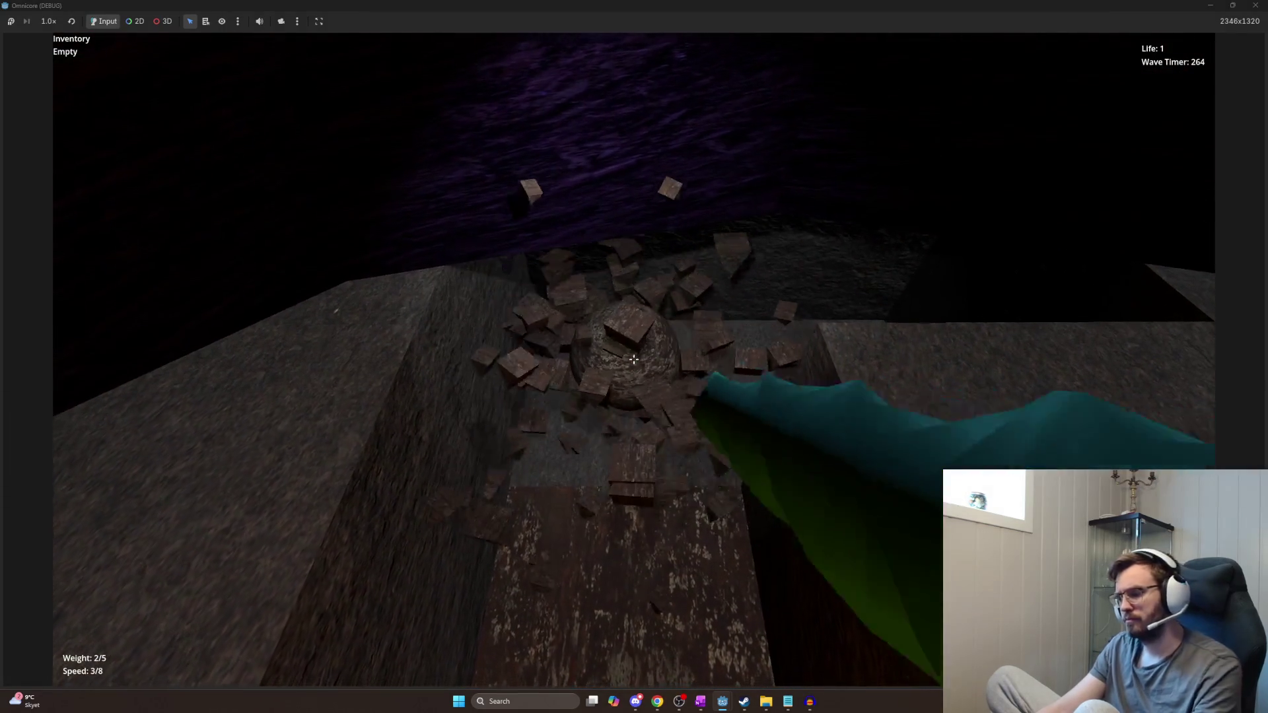
pyautogui.press('F8')
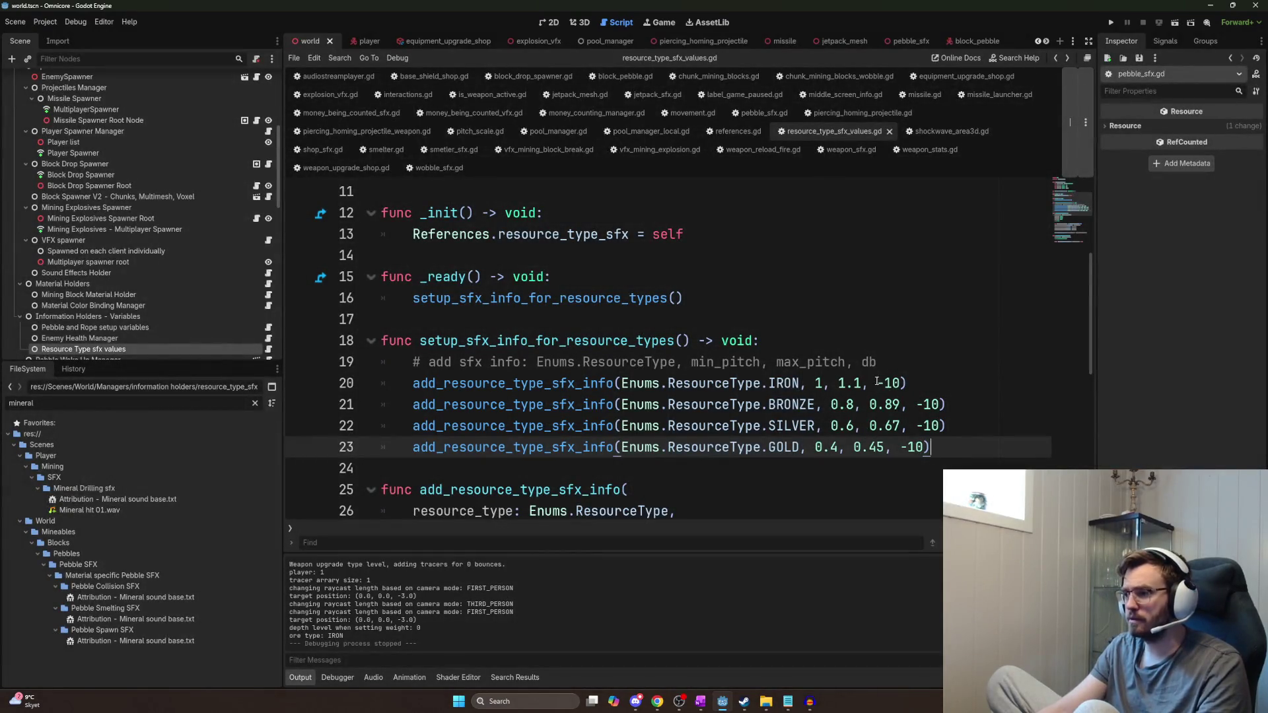
# Replace the four -10 dB volume values with -15 and test-run the game
pyautogui.moveTo(878, 382); pyautogui.dragTo(902, 383)
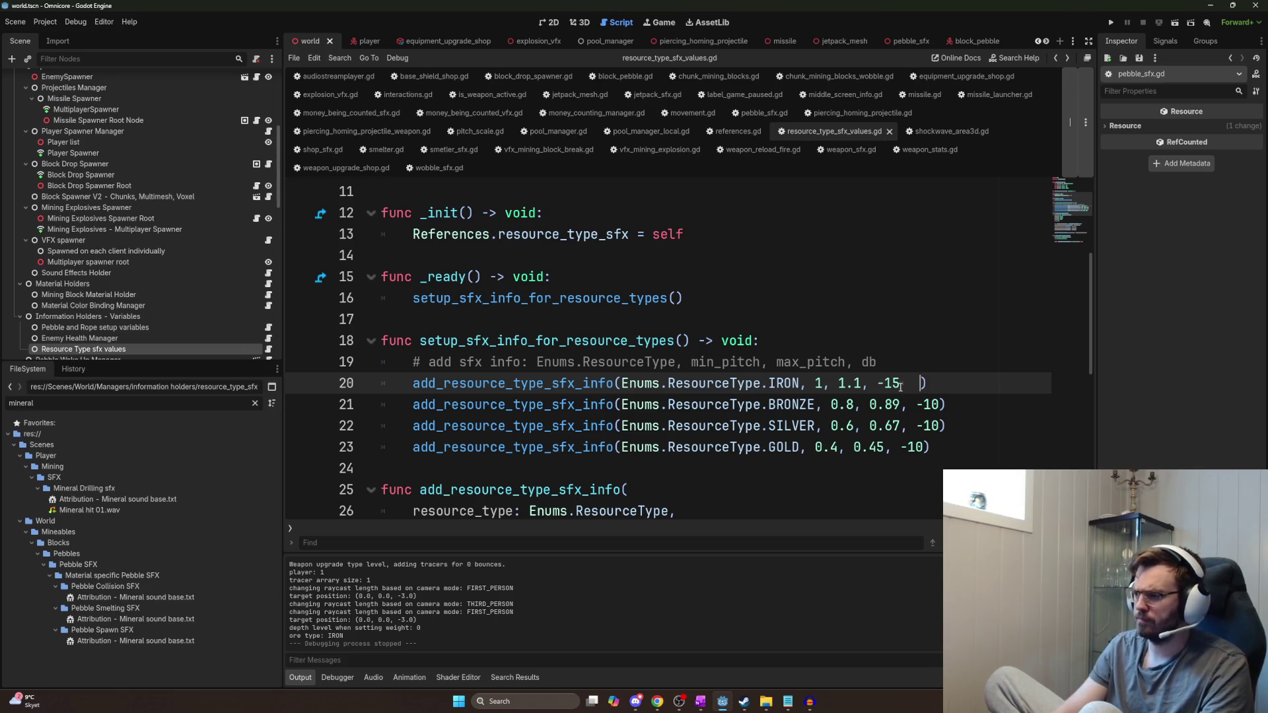
pyautogui.doubleClick(884, 383)
pyautogui.moveTo(917, 404)
pyautogui.mouseDown()
pyautogui.moveTo(933, 404)
pyautogui.moveTo(931, 425)
pyautogui.moveTo(894, 449)
pyautogui.mouseUp()
pyautogui.write('-15')
pyautogui.press('F5')
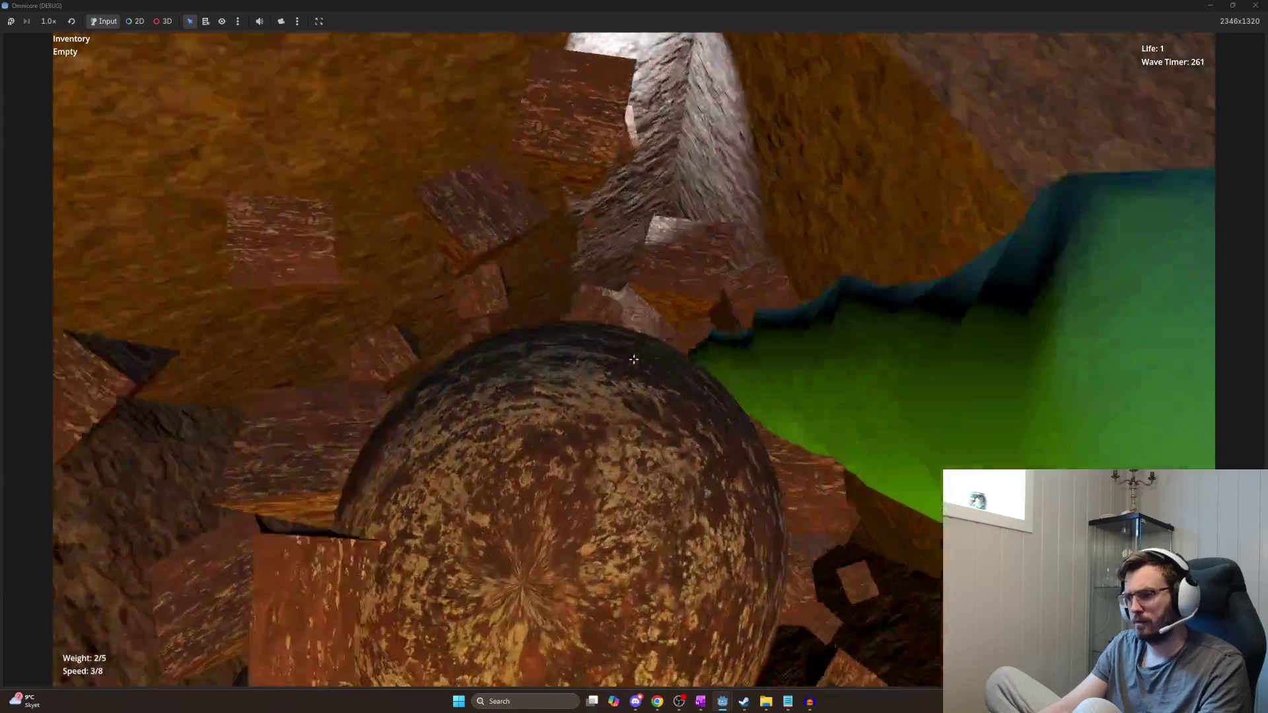
pyautogui.press('F8')
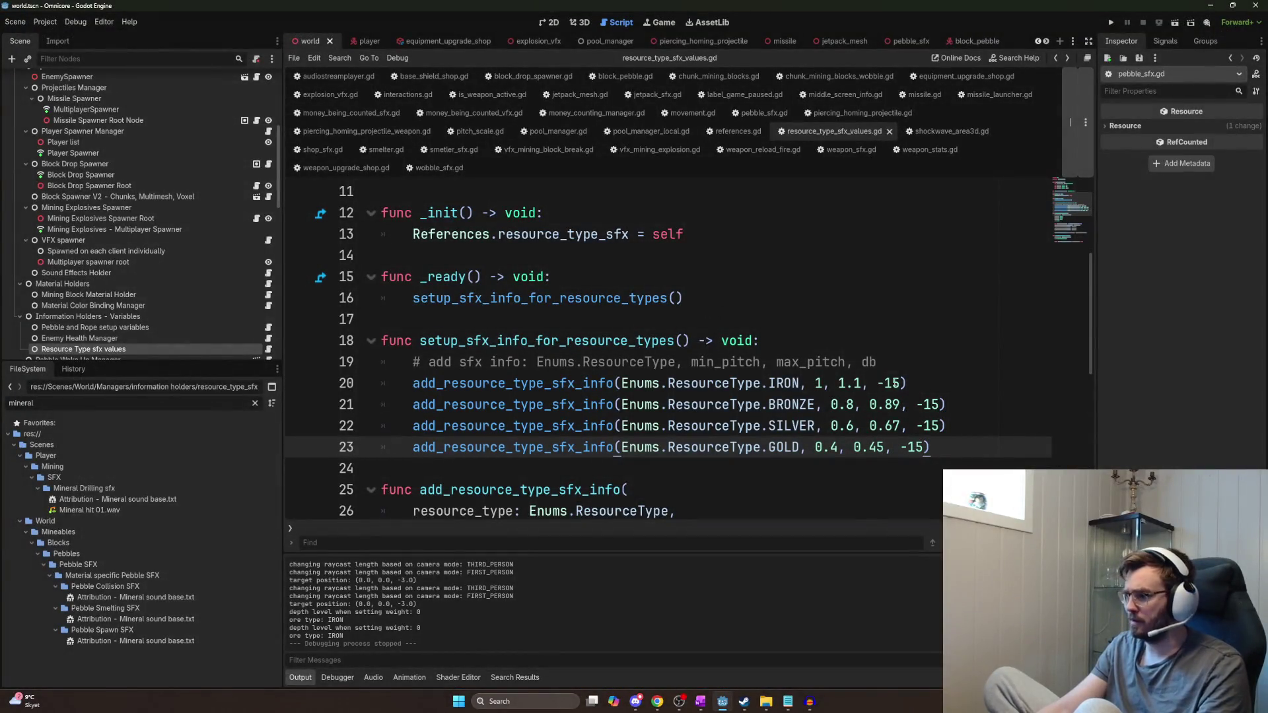
# Change the four volumes from -15 to -12 dB, run the game, and host a session
pyautogui.click(898, 383)
pyautogui.click(941, 426)
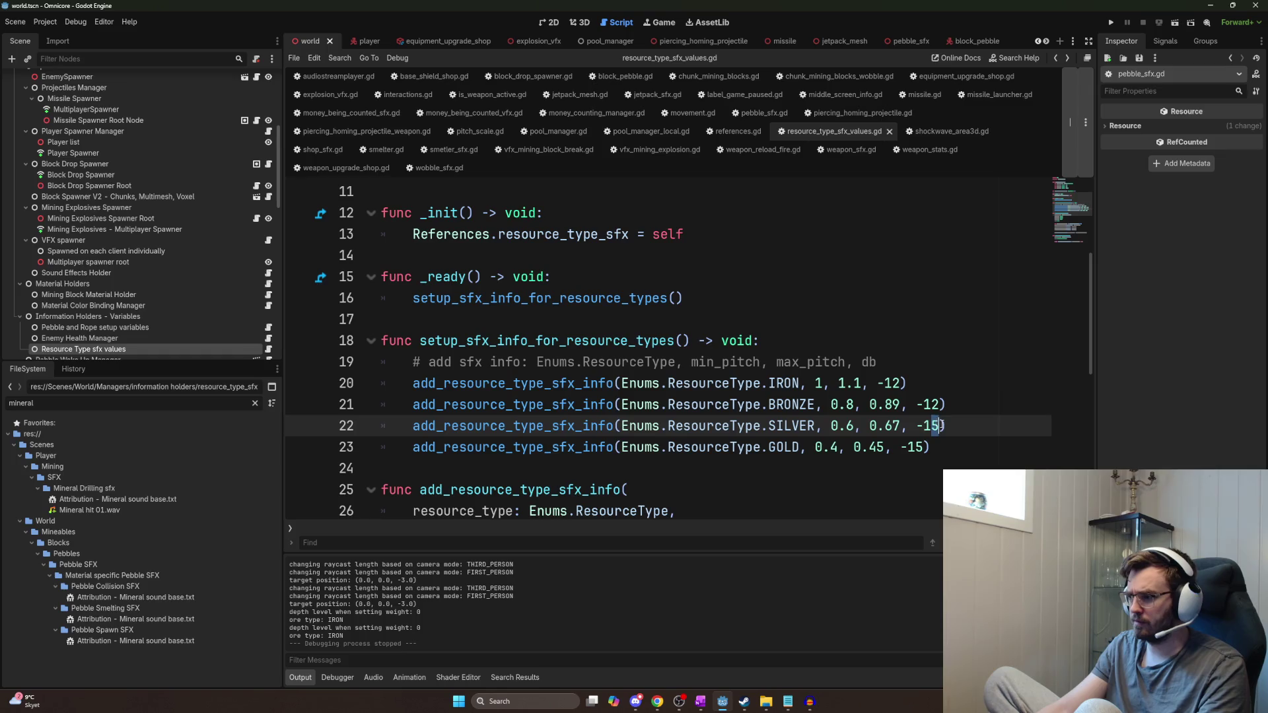
pyautogui.click(917, 447)
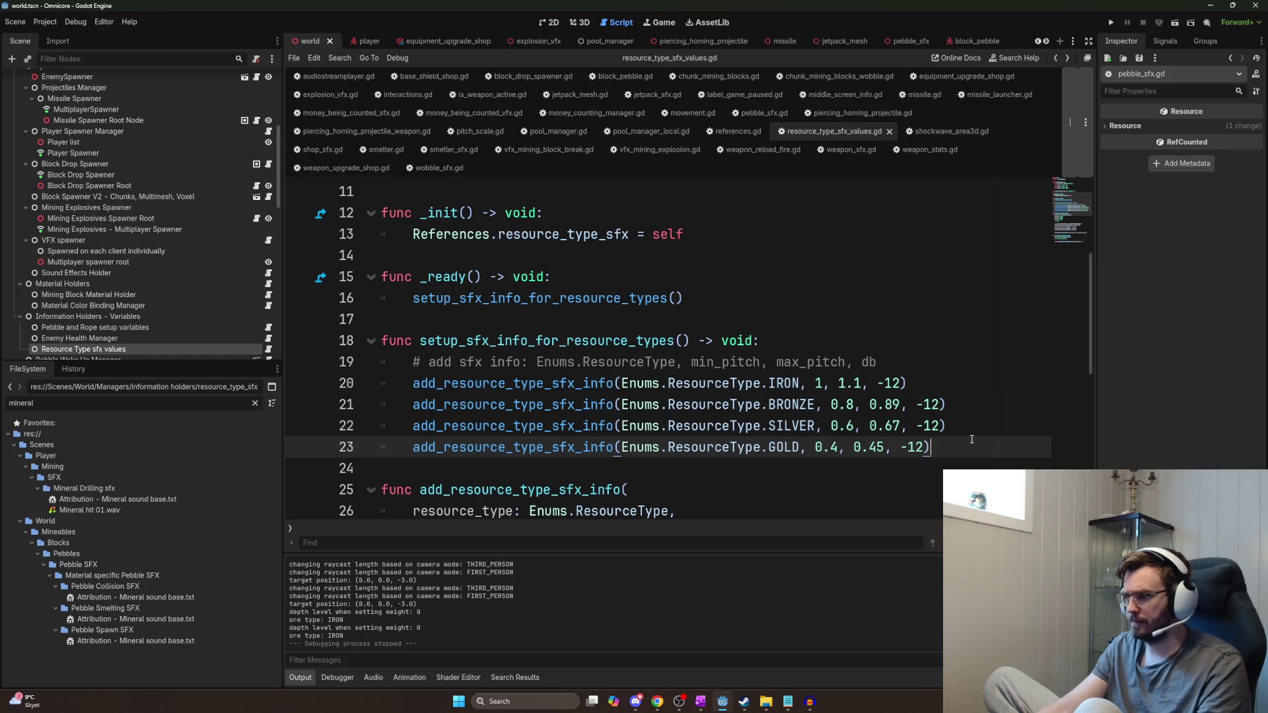
pyautogui.press('F5')
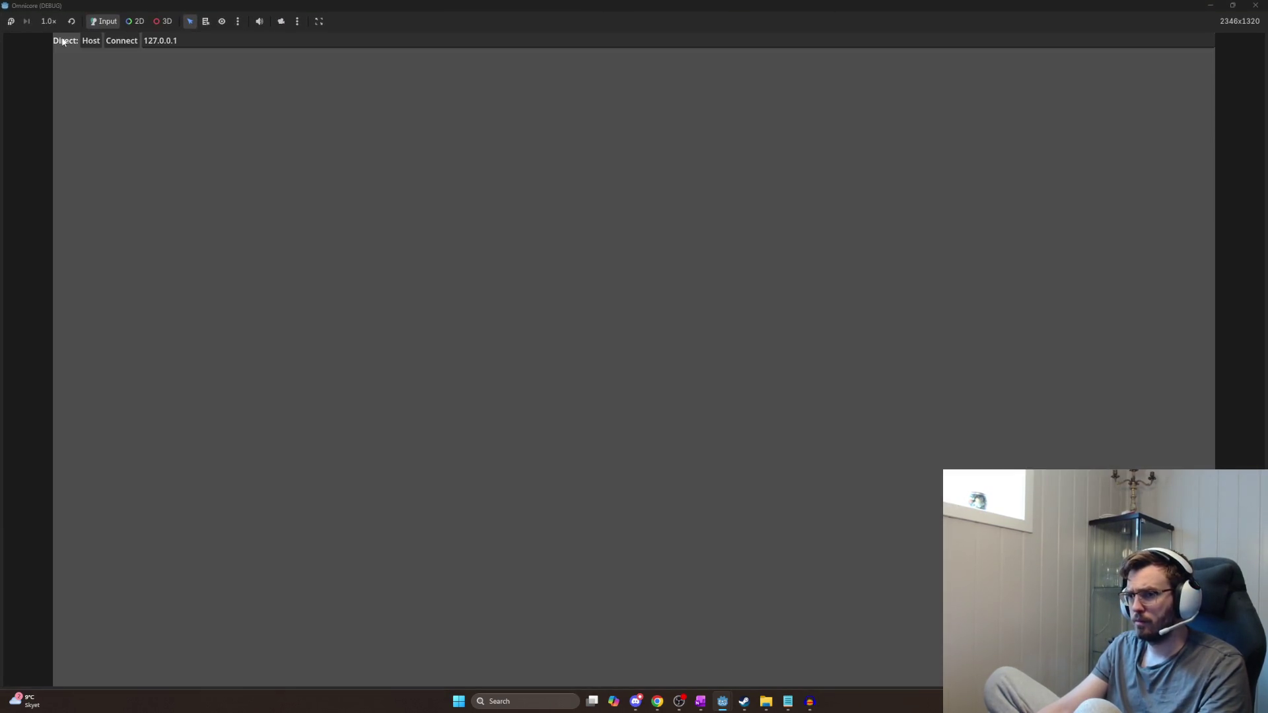
pyautogui.click(84, 42)
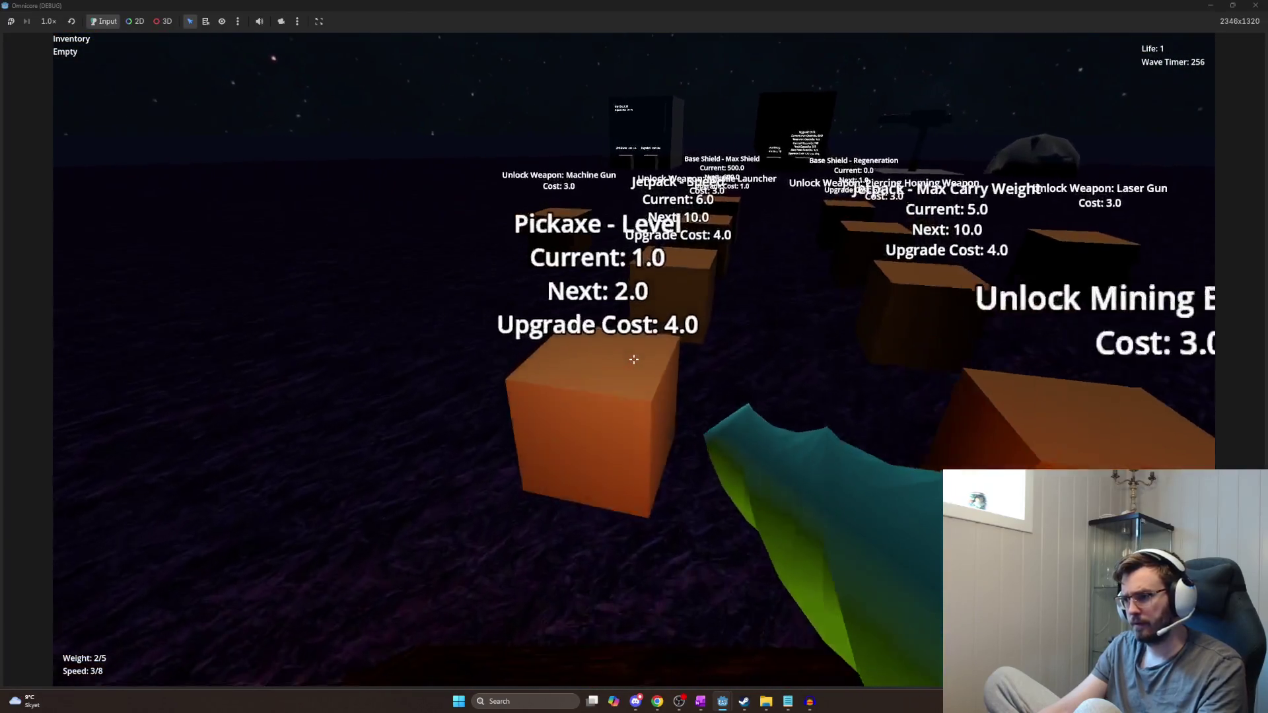
# Upgrade the pickaxe to level 2 and mine down the shaft to hear the hit sounds
pyautogui.click(633, 359)
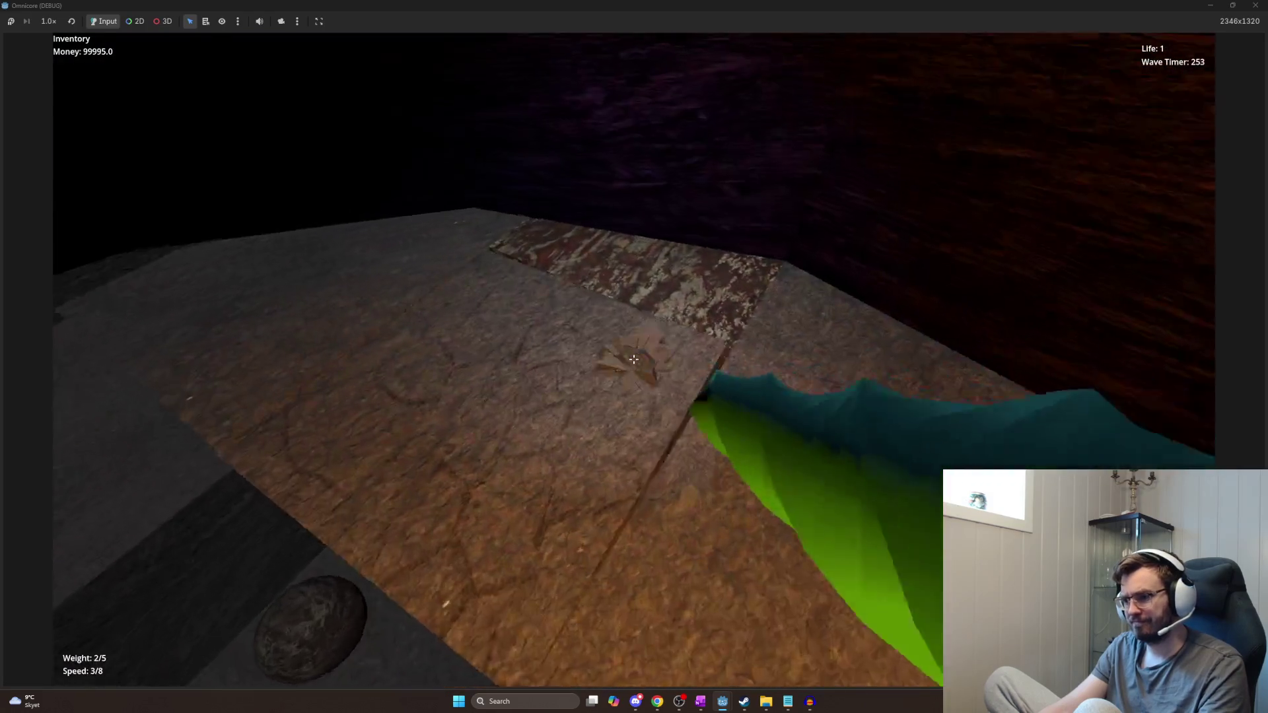
pyautogui.click(634, 360)
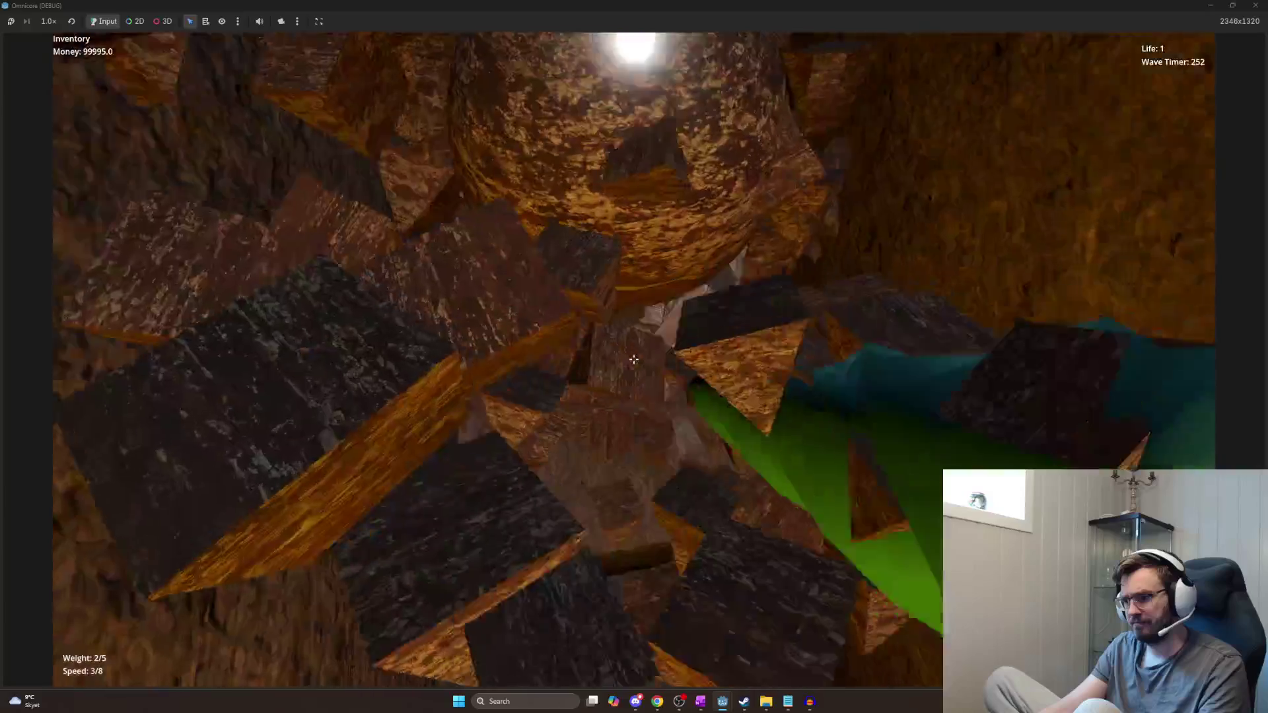
pyautogui.click(634, 359)
pyautogui.click(634, 359)
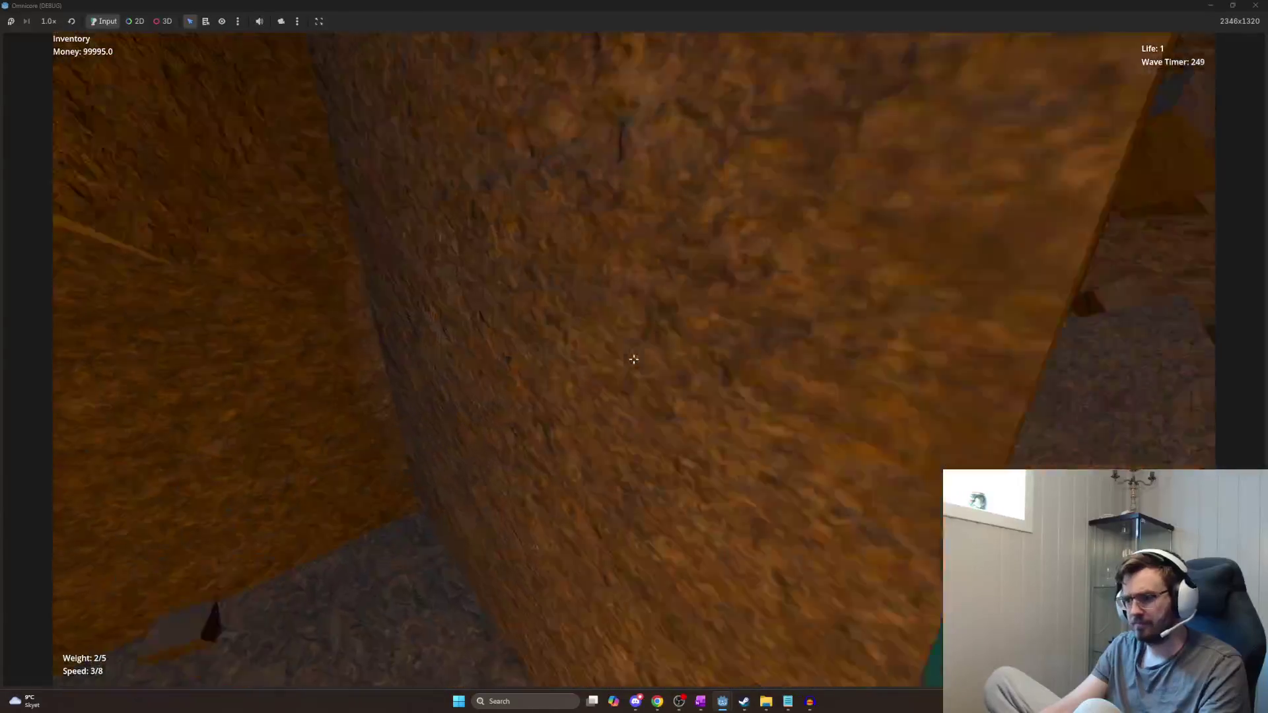
pyautogui.click(634, 359)
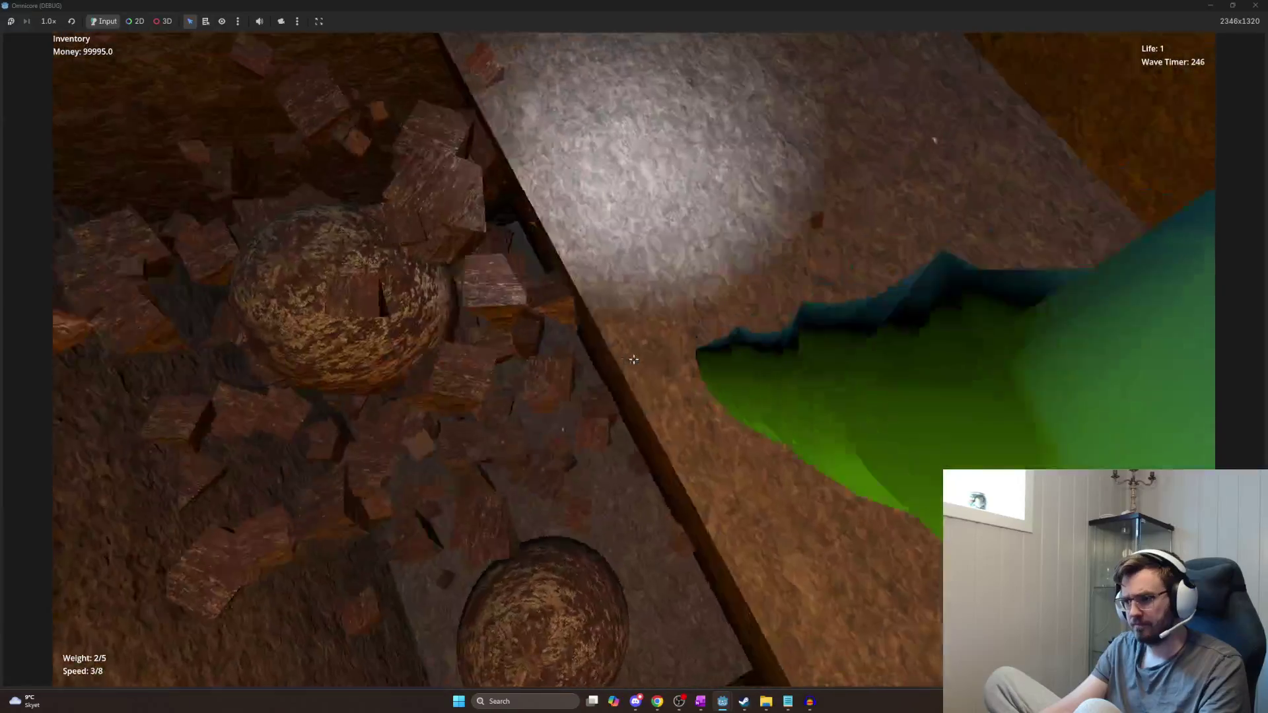
pyautogui.click(634, 359)
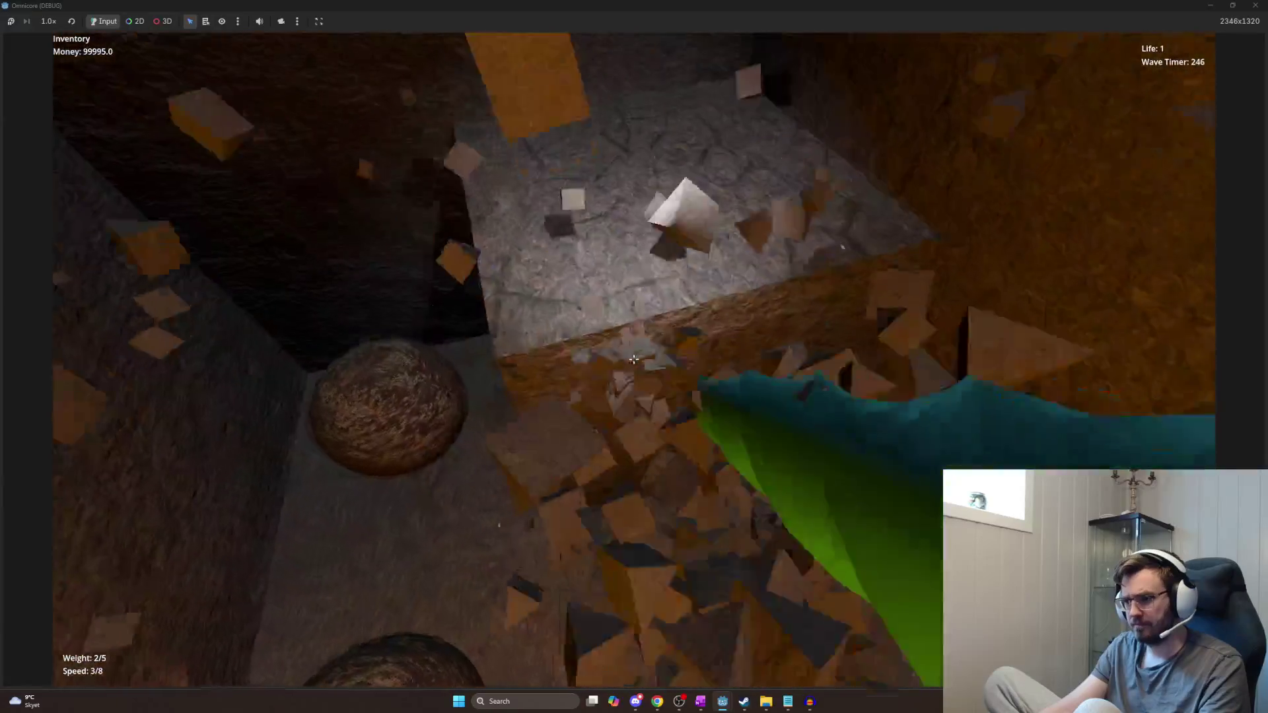
pyautogui.click(634, 360)
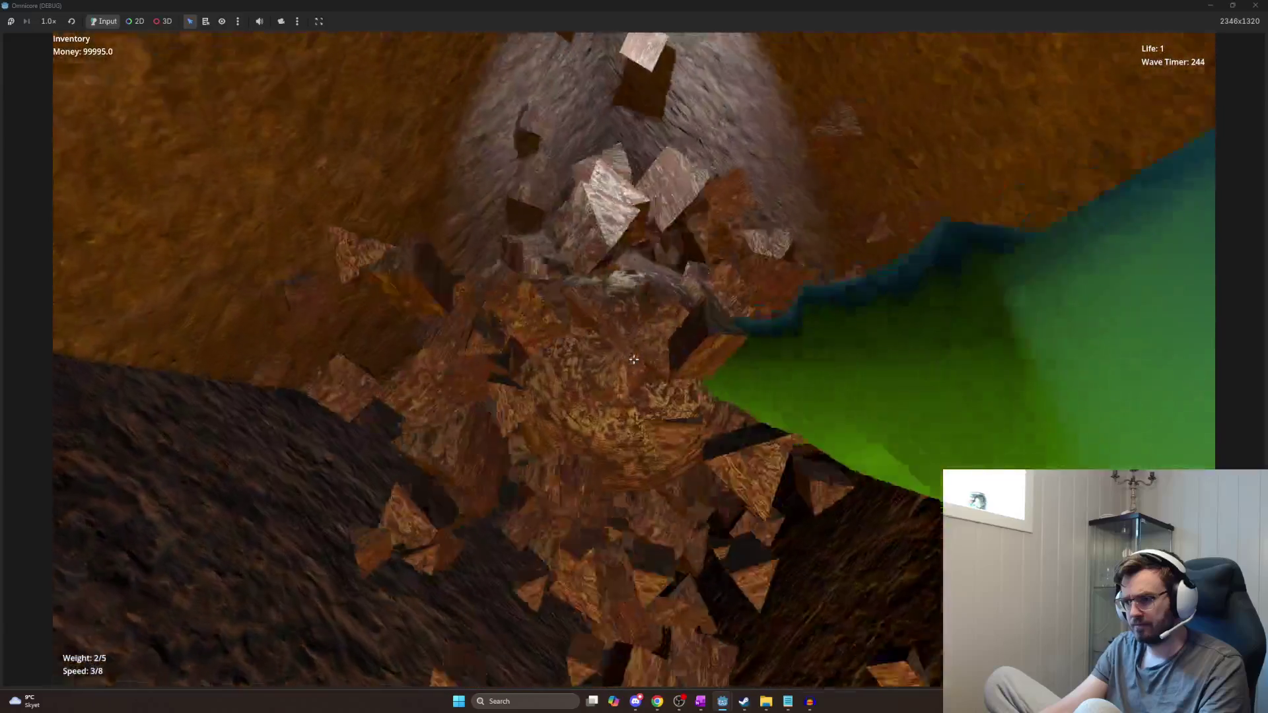
pyautogui.click(634, 359)
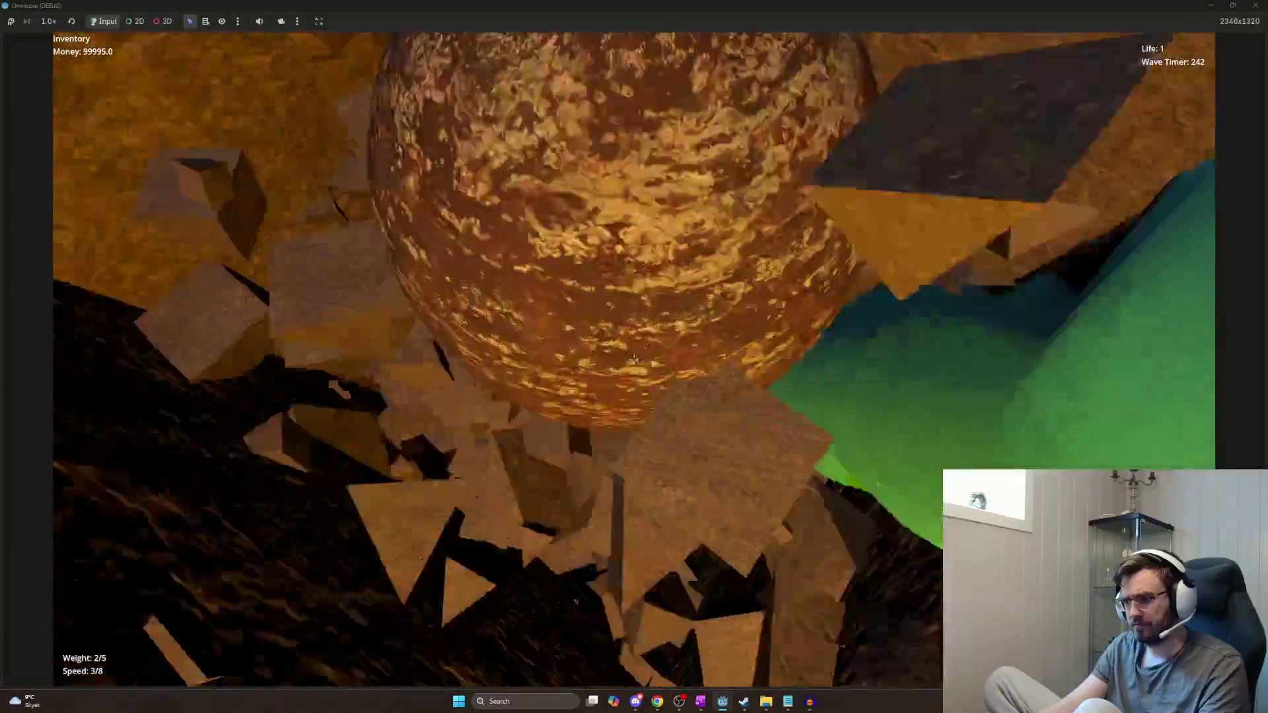
pyautogui.click(634, 359)
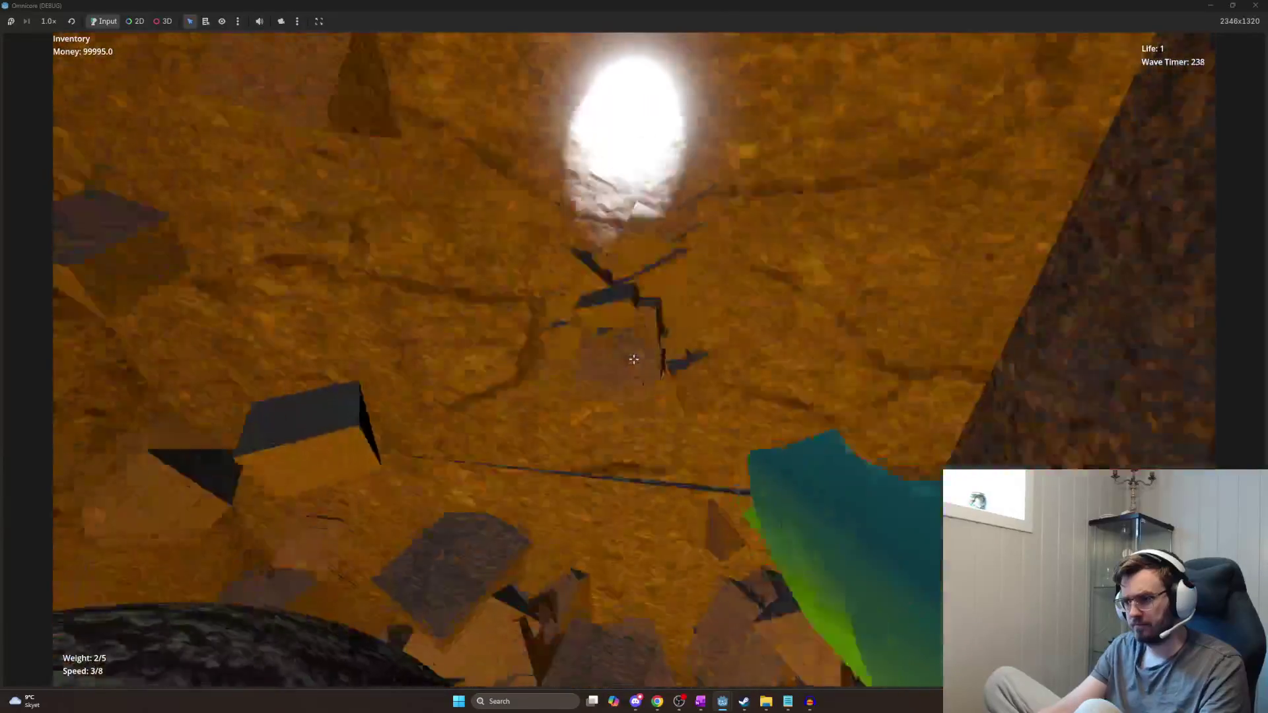
pyautogui.click(634, 359)
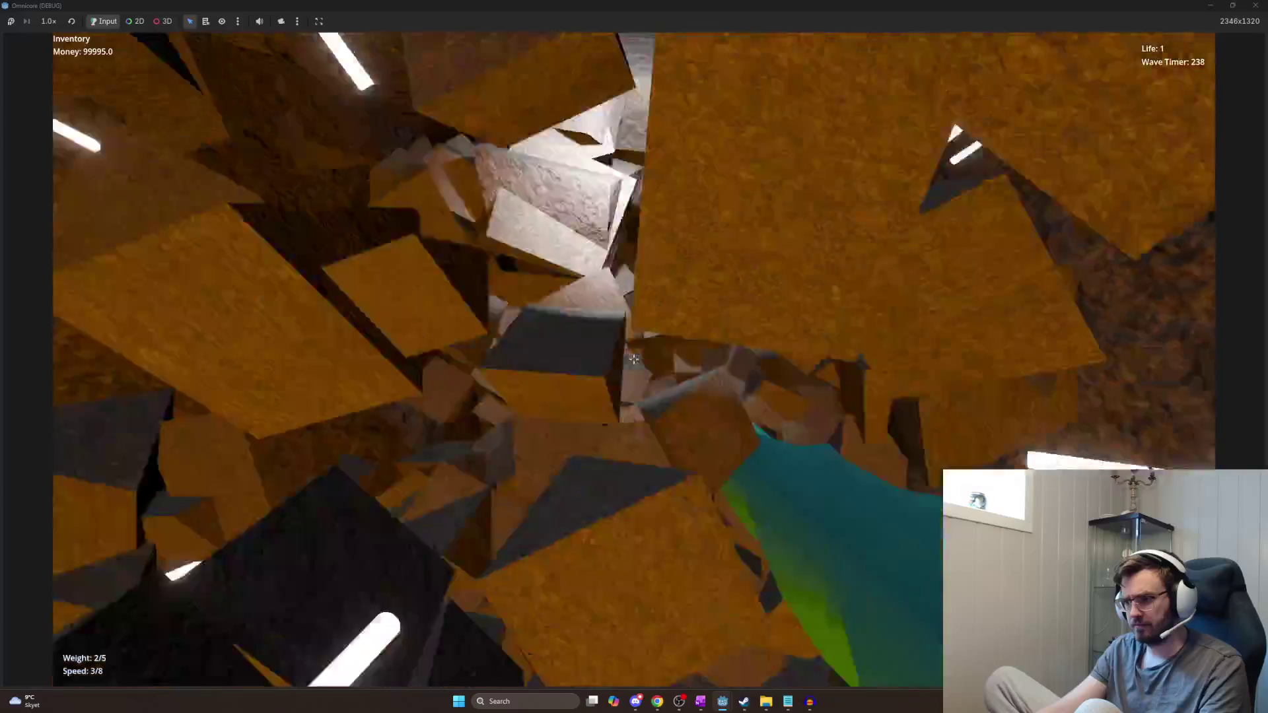
pyautogui.click(634, 360)
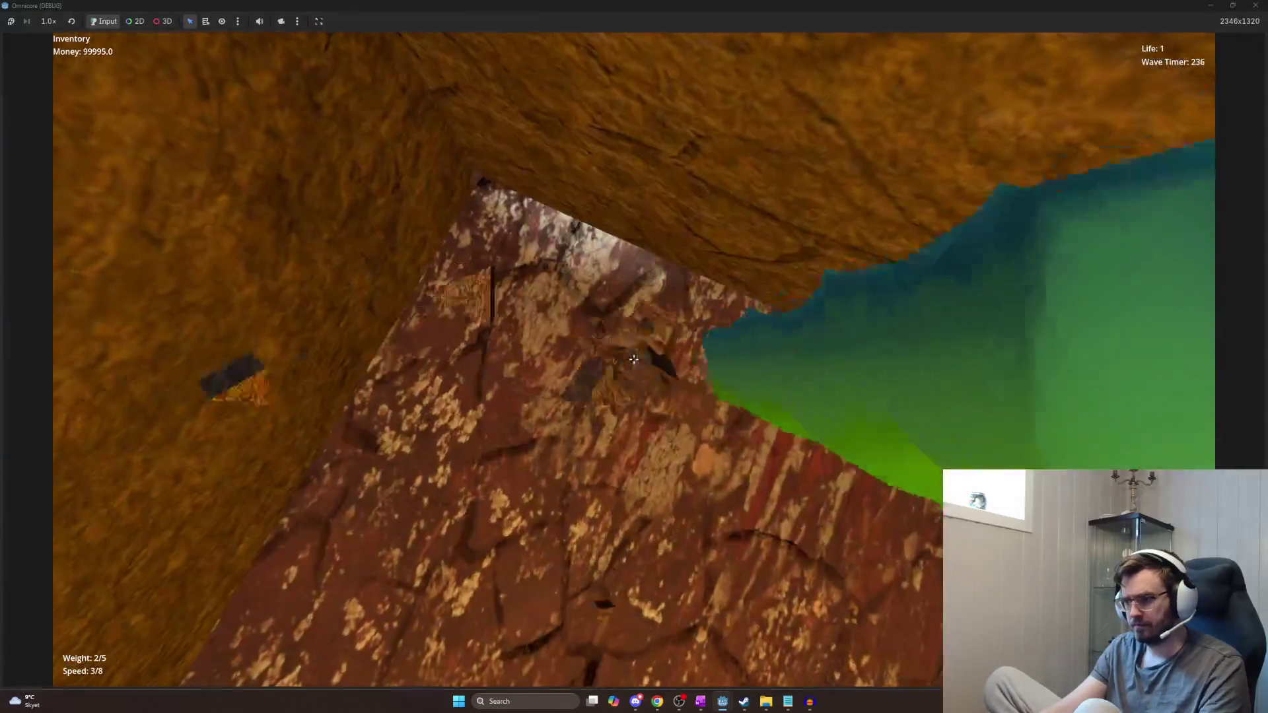
pyautogui.click(634, 359)
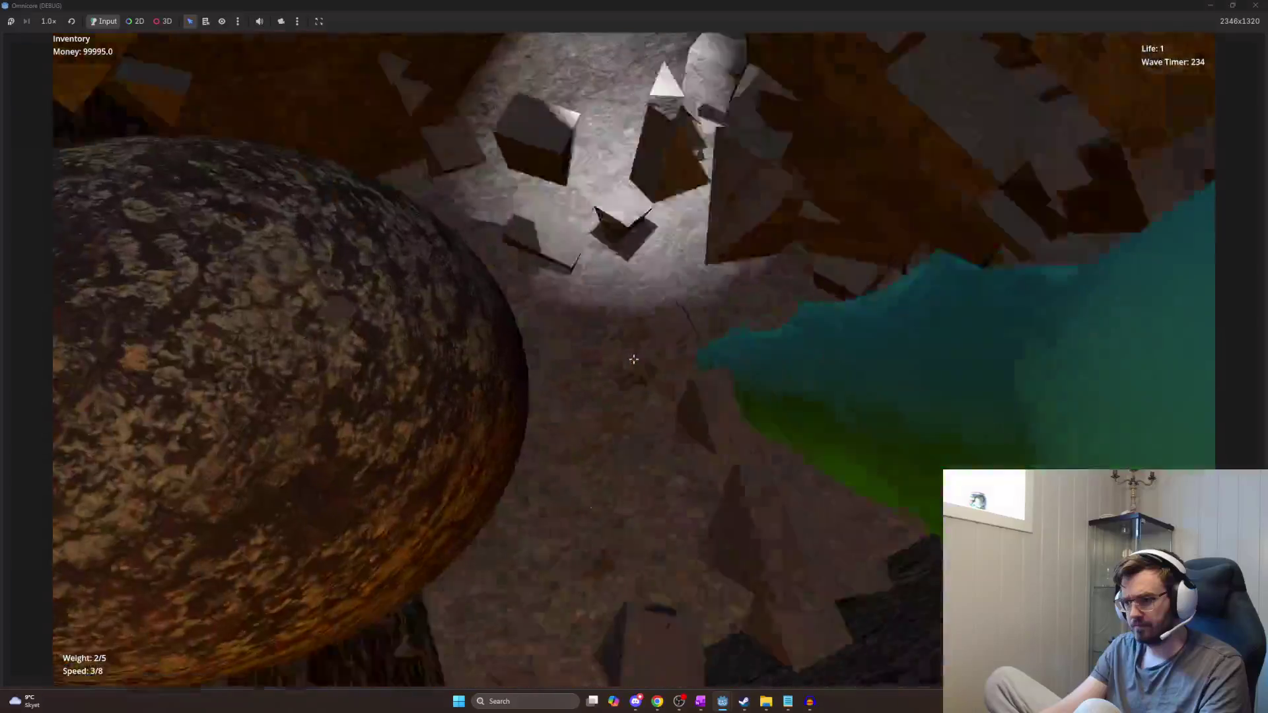
pyautogui.click(633, 359)
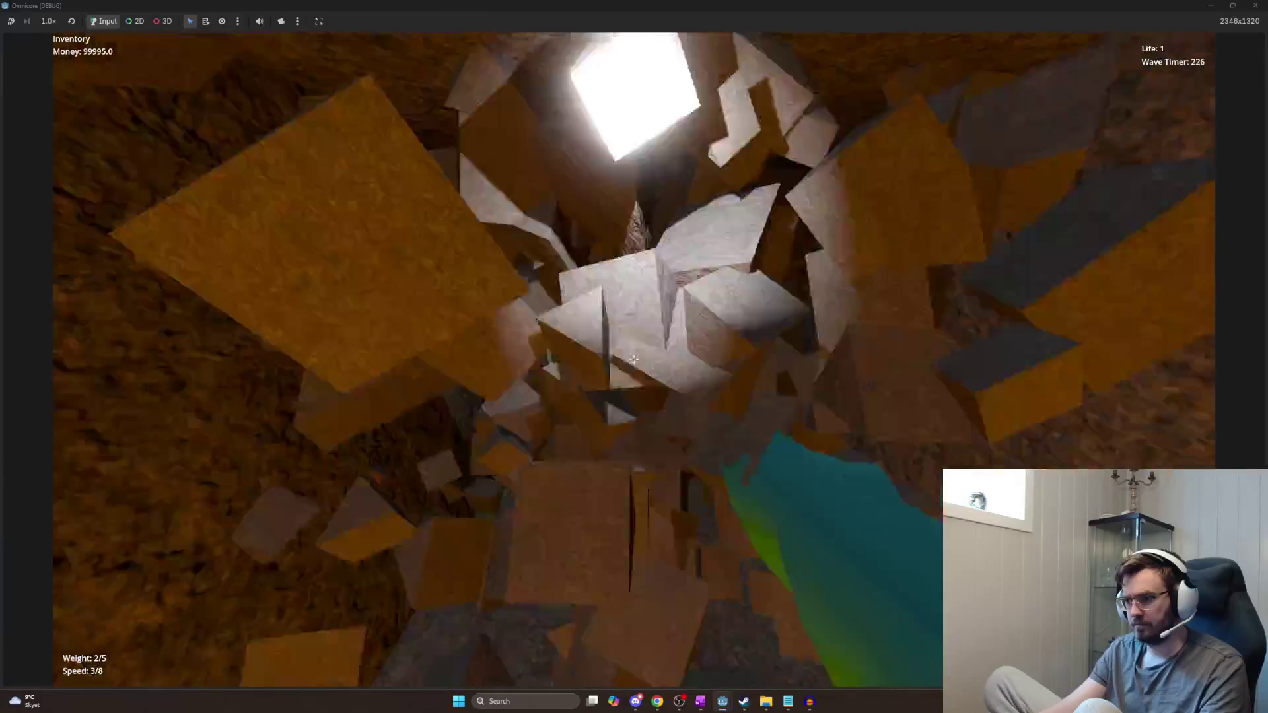
# Mine through the tunnel walls into the next chamber, comparing mineral hit sounds
pyautogui.click(634, 359)
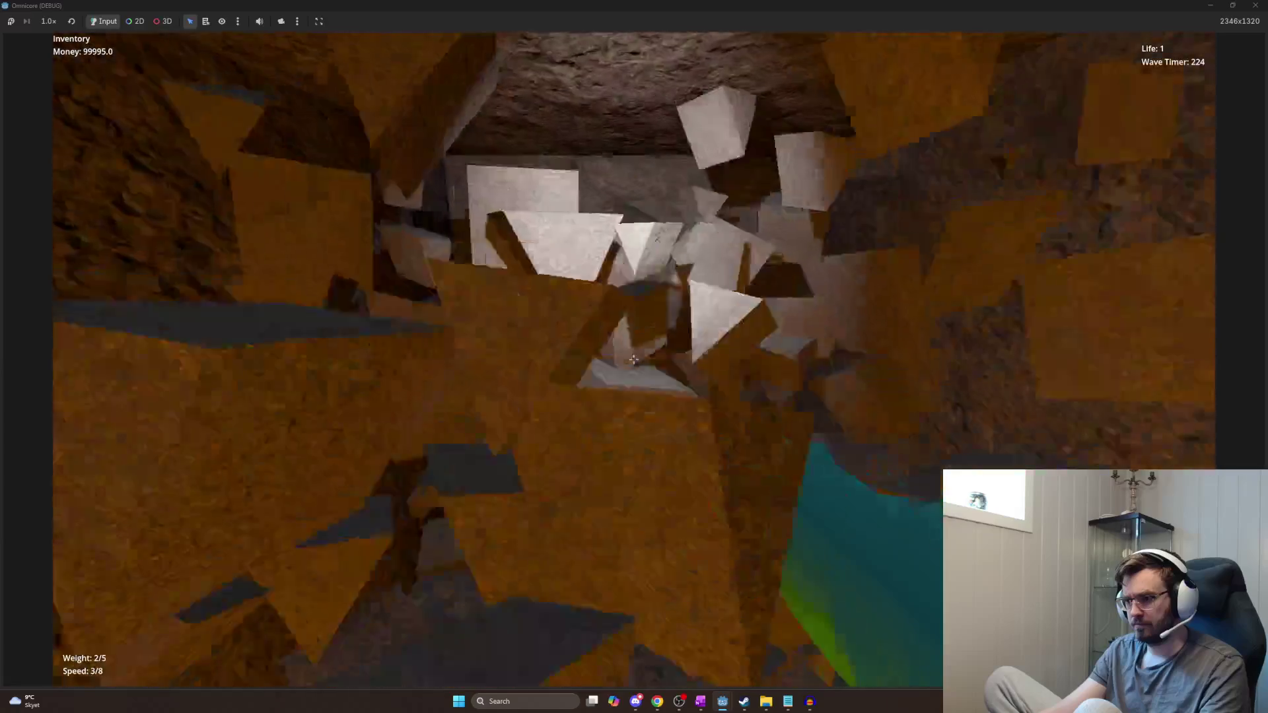
pyautogui.click(634, 359)
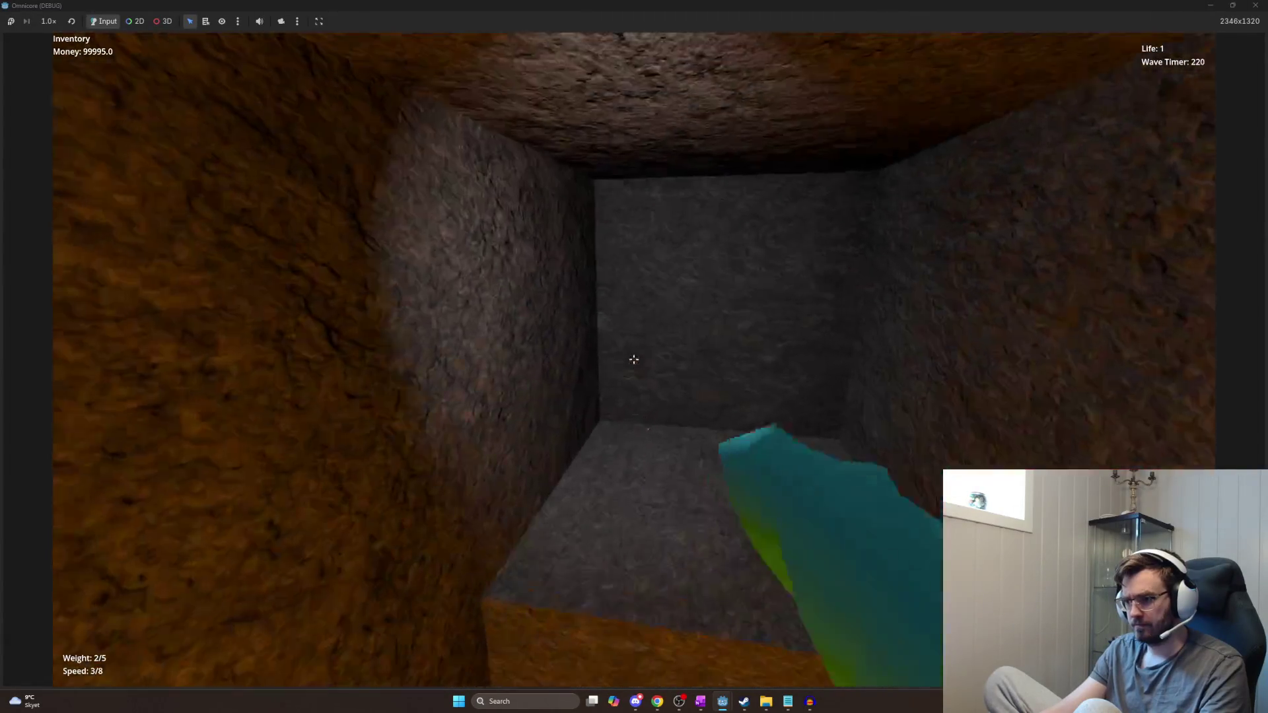
pyautogui.click(634, 359)
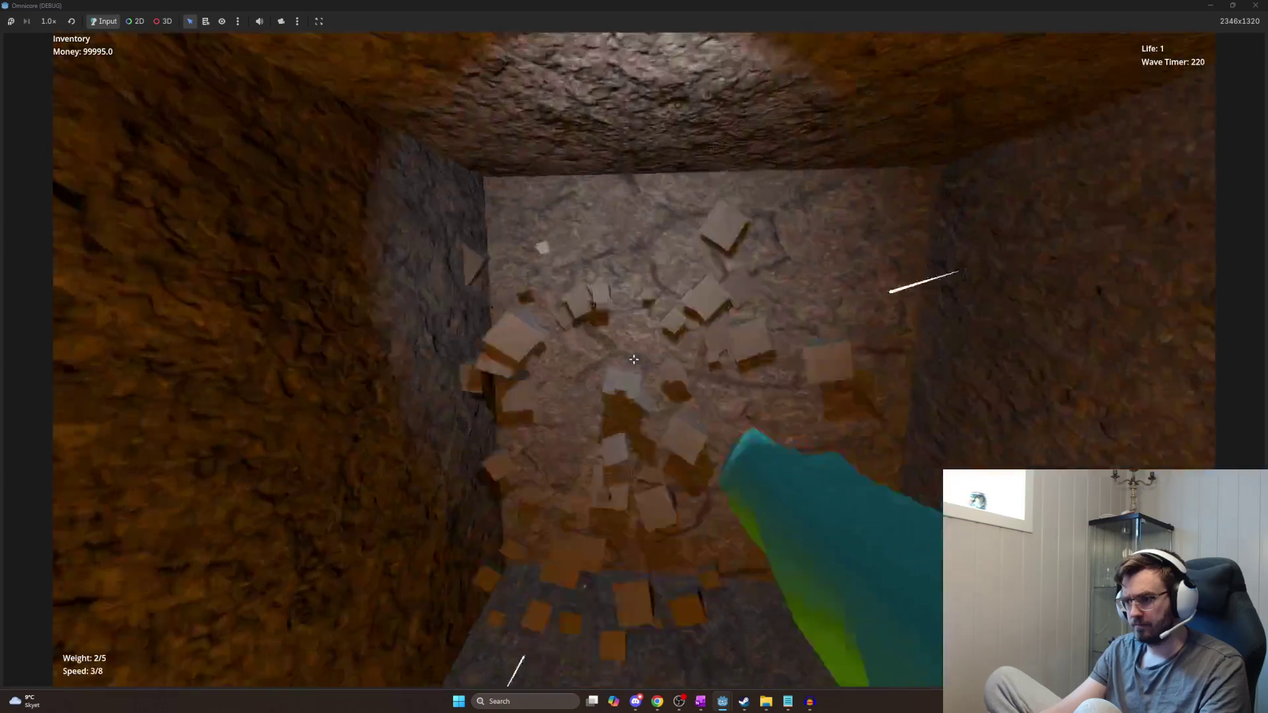
pyautogui.click(634, 359)
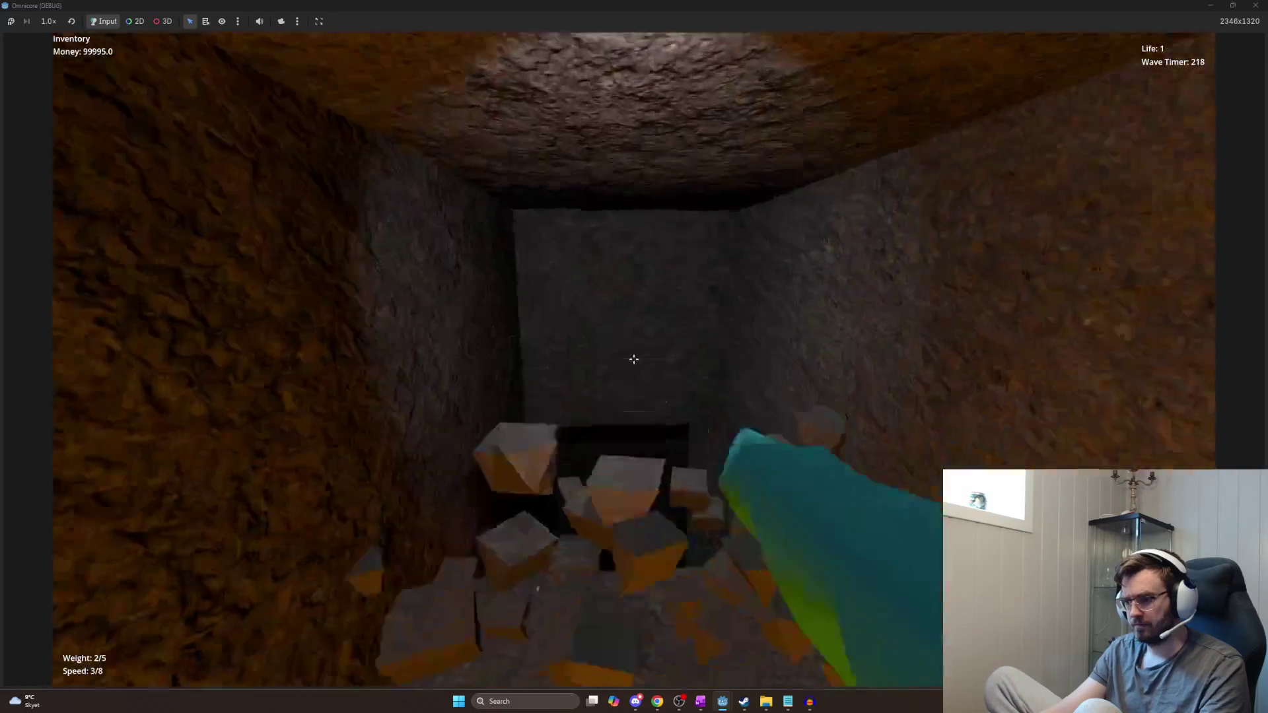
pyautogui.click(634, 360)
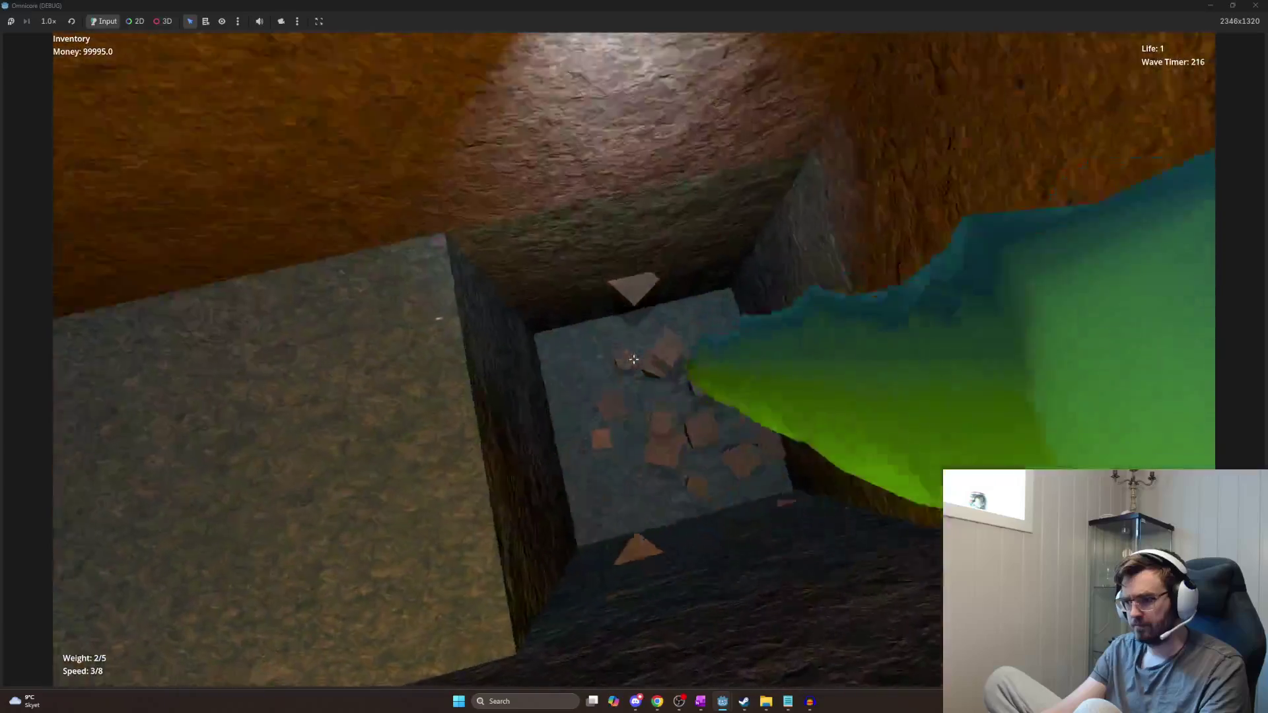
pyautogui.click(634, 359)
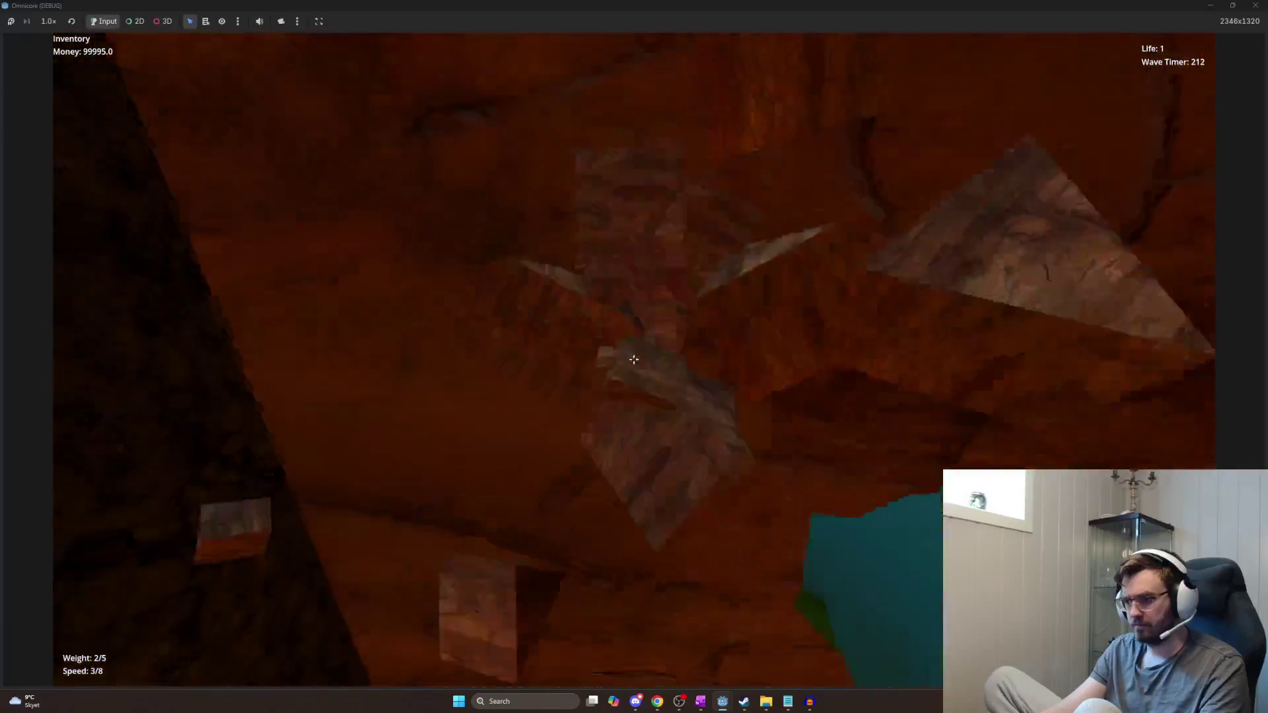
pyautogui.click(634, 359)
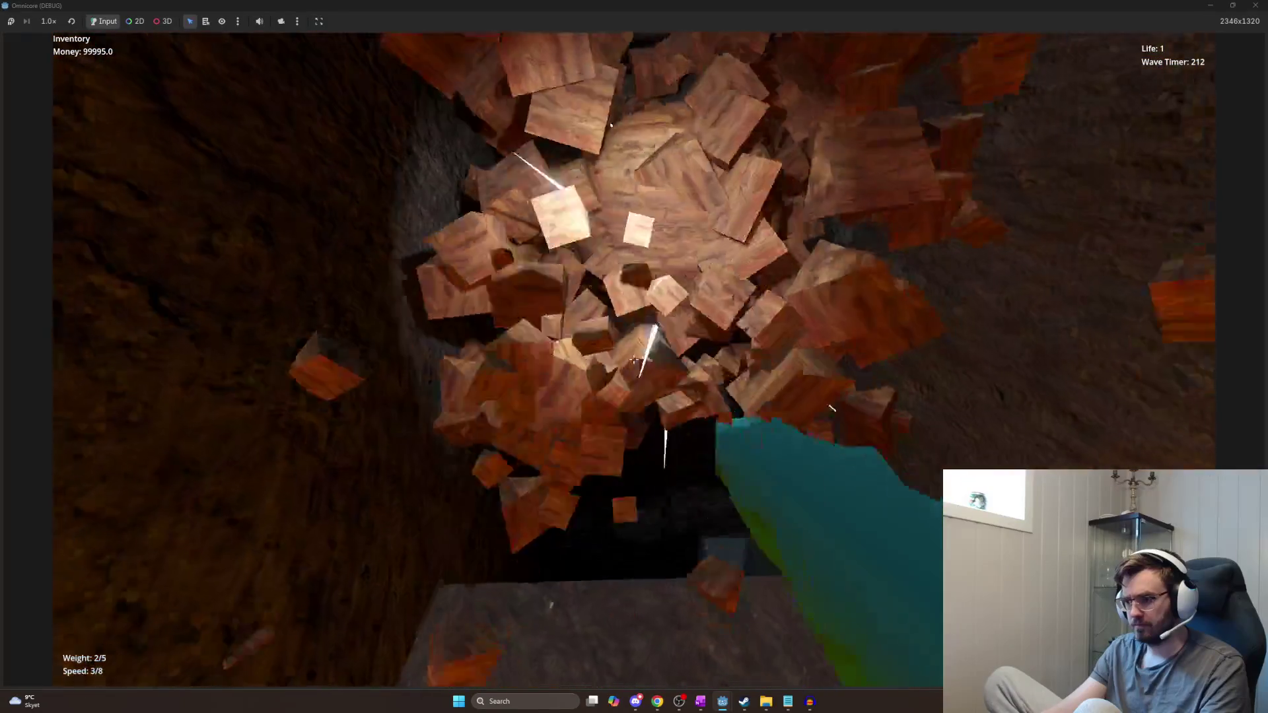
pyautogui.click(634, 359)
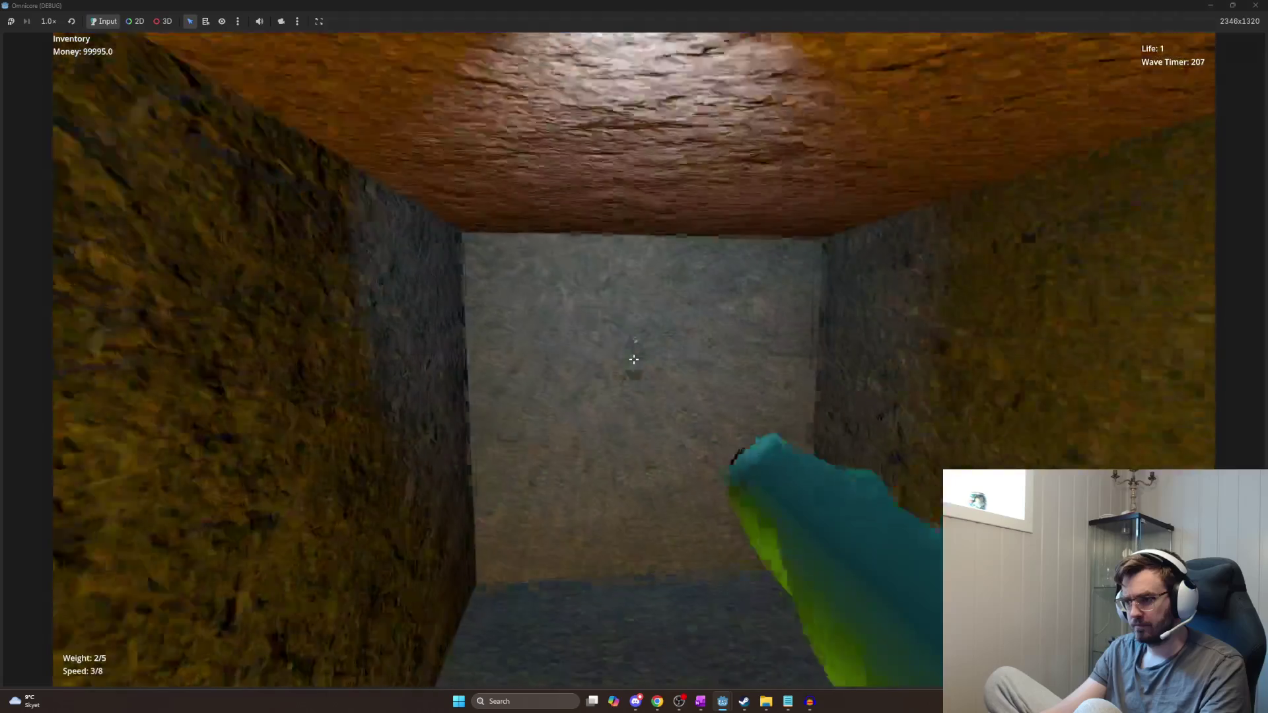
pyautogui.click(634, 359)
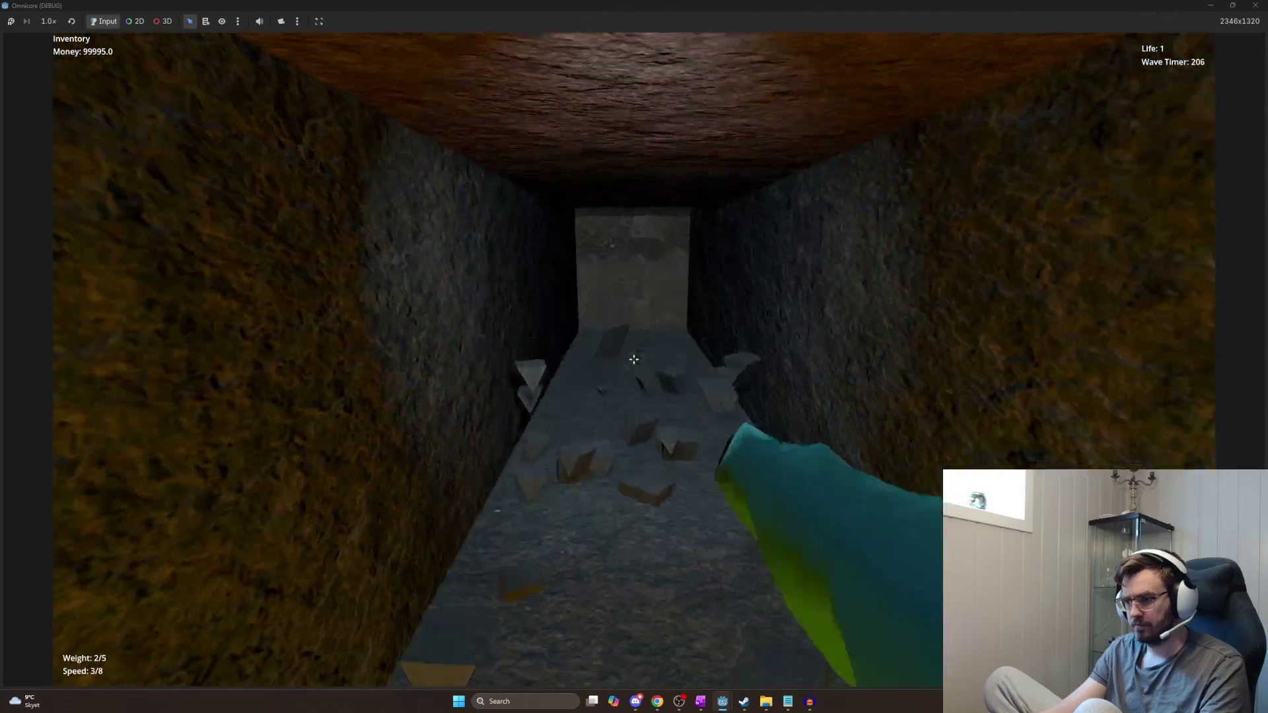
pyautogui.click(634, 359)
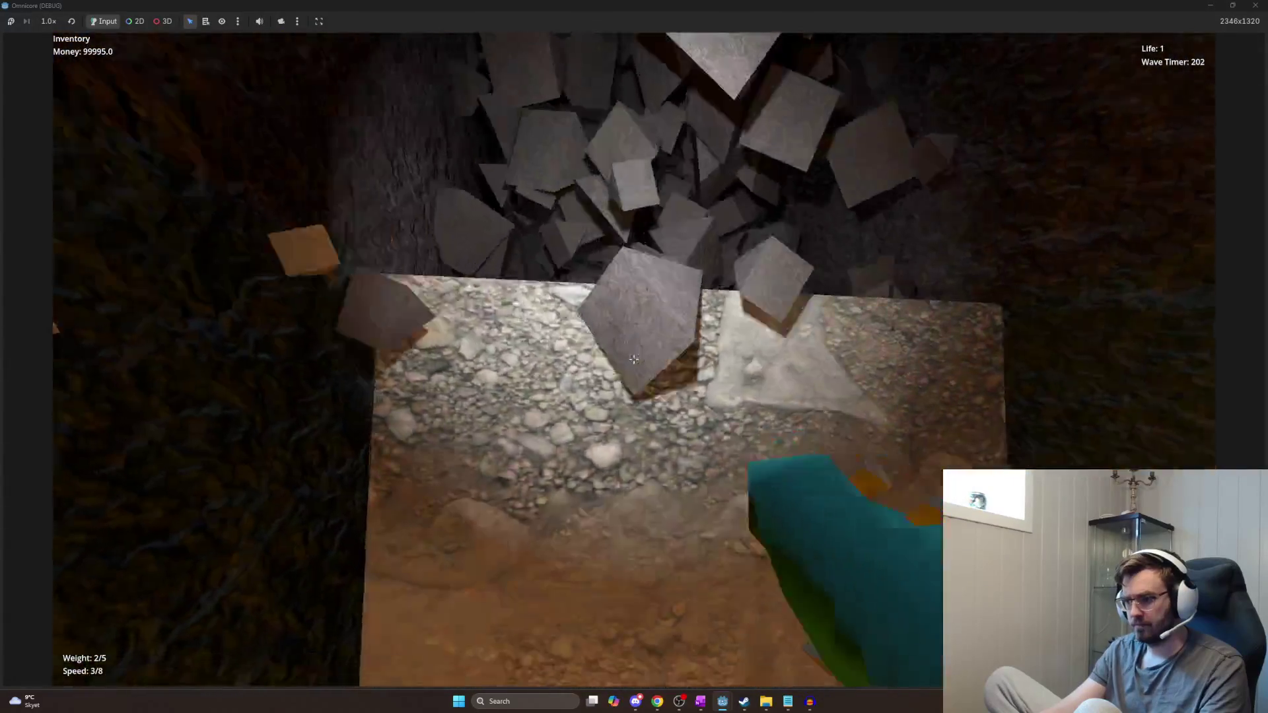
pyautogui.click(634, 359)
pyautogui.press('w')
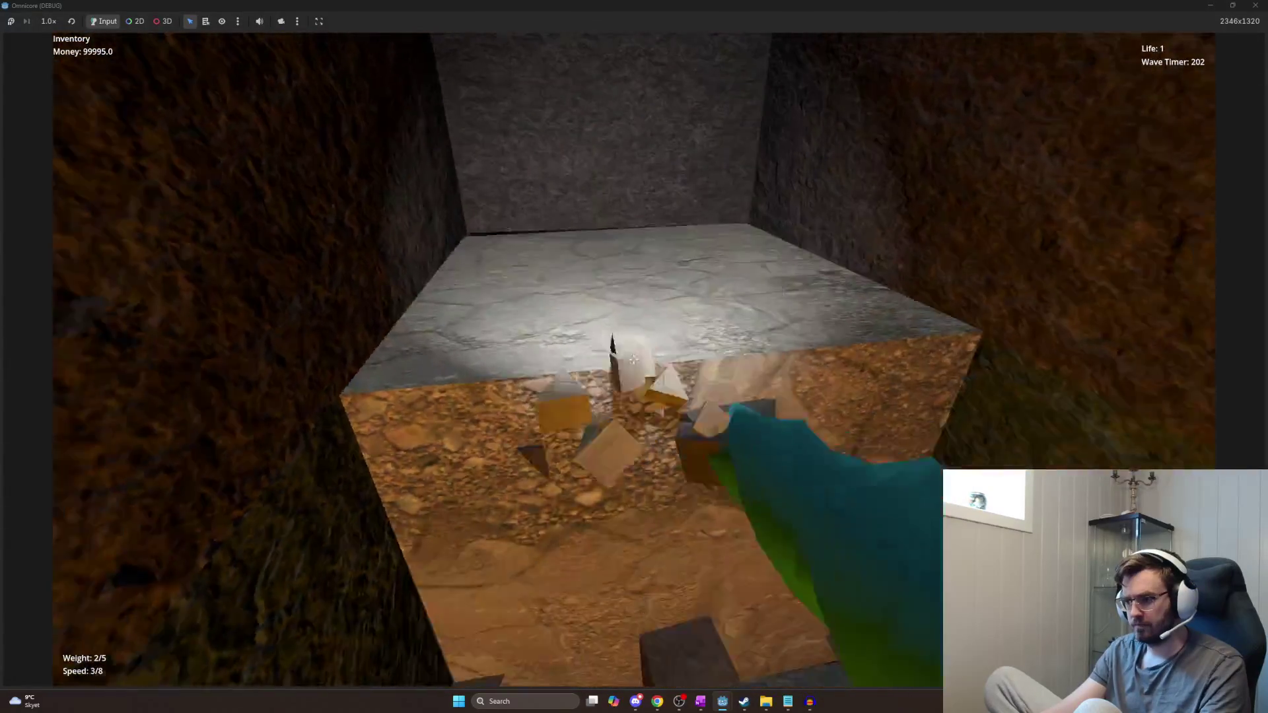
pyautogui.click(634, 359)
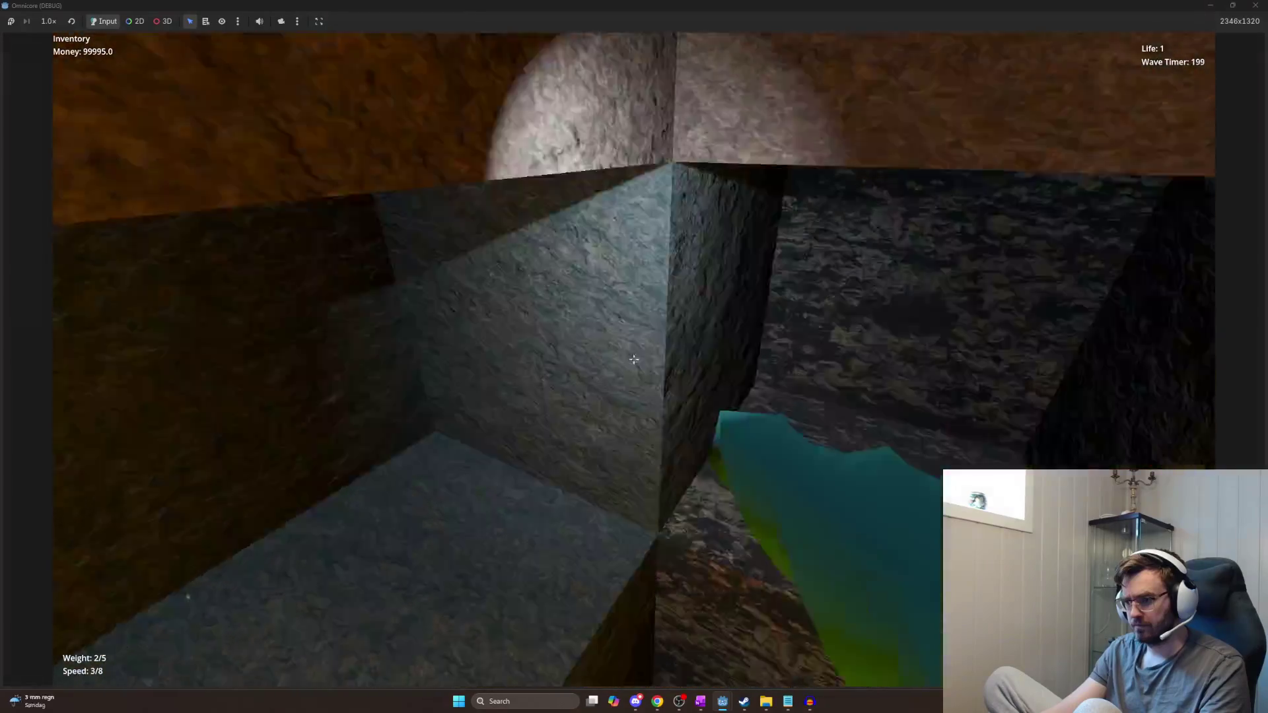
pyautogui.click(634, 359)
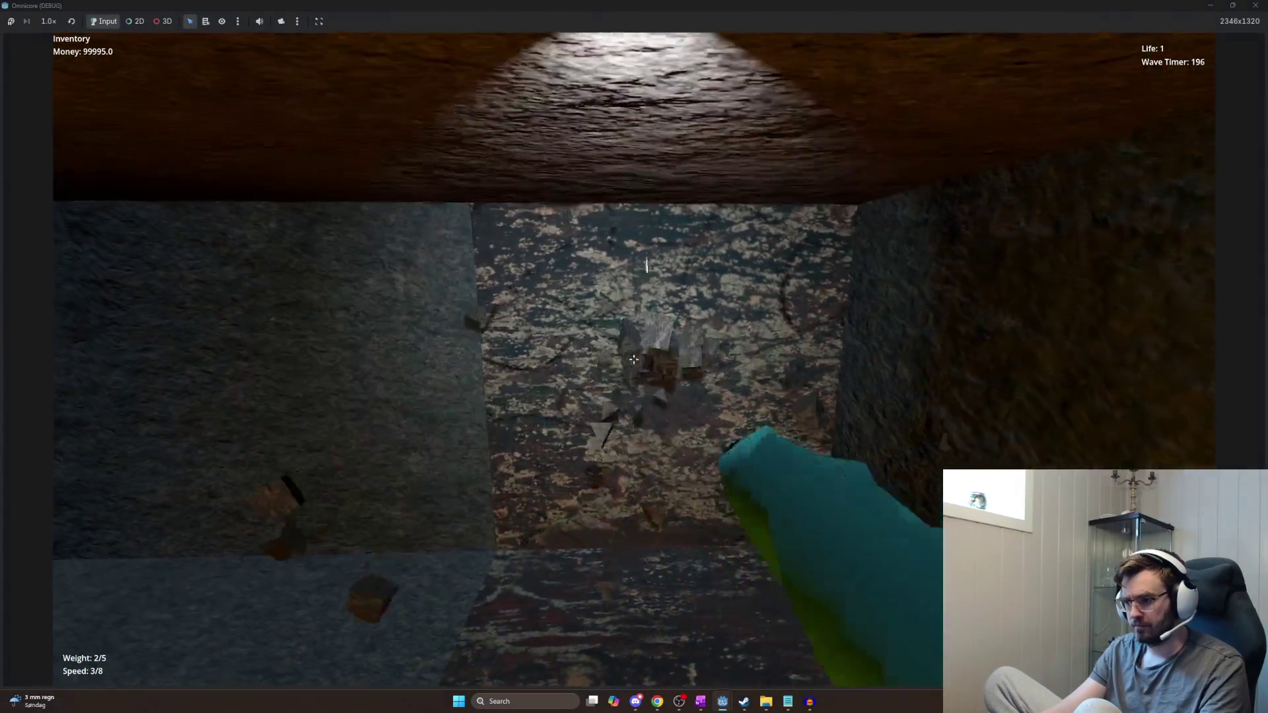
pyautogui.click(634, 360)
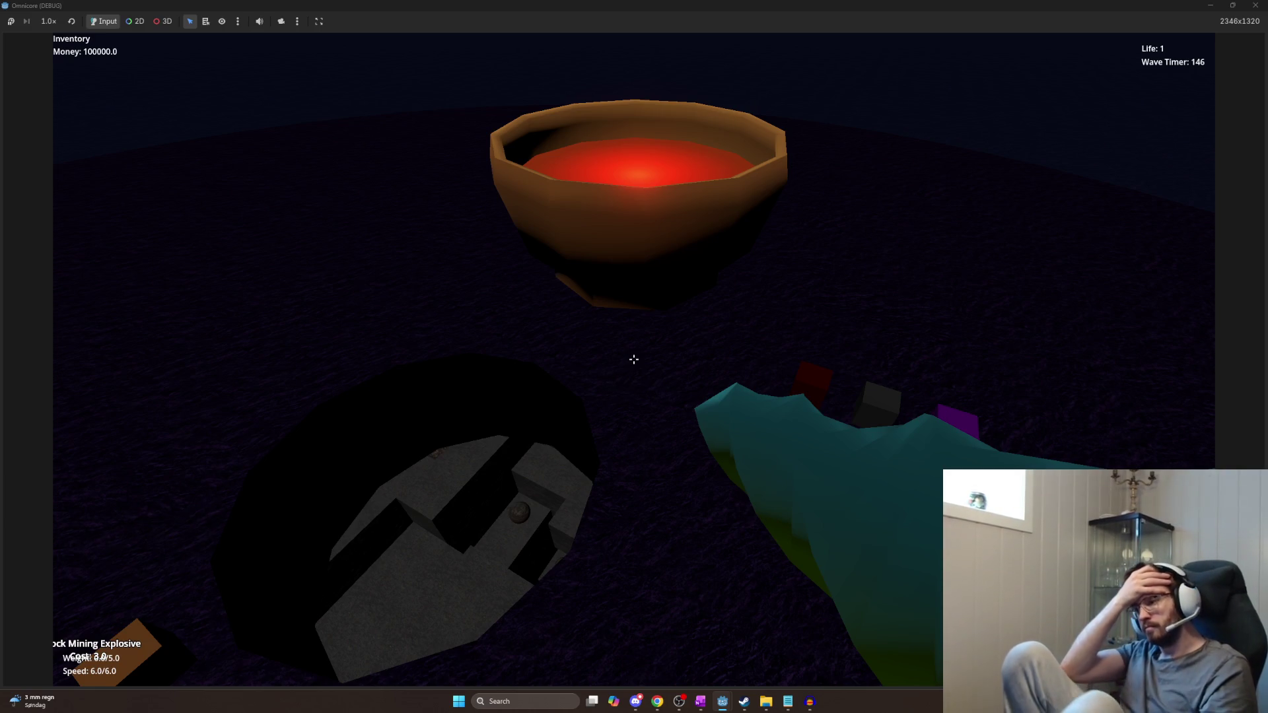
pyautogui.press('s')
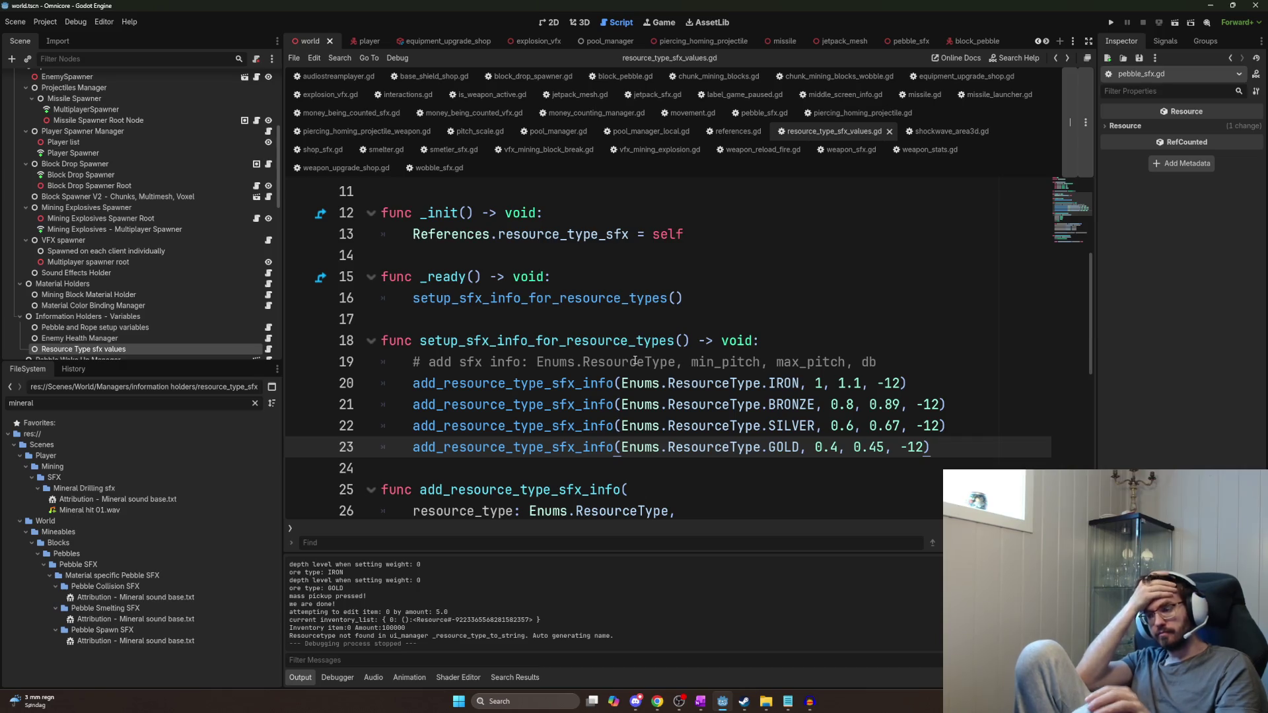
# Change the IRON, BRONZE, SILVER and GOLD volumes from -12 to -13 dB
pyautogui.doubleClick(895, 383)
pyautogui.write('13')
pyautogui.doubleClick(934, 404)
pyautogui.write('13')
pyautogui.doubleClick(931, 425)
pyautogui.write('13')
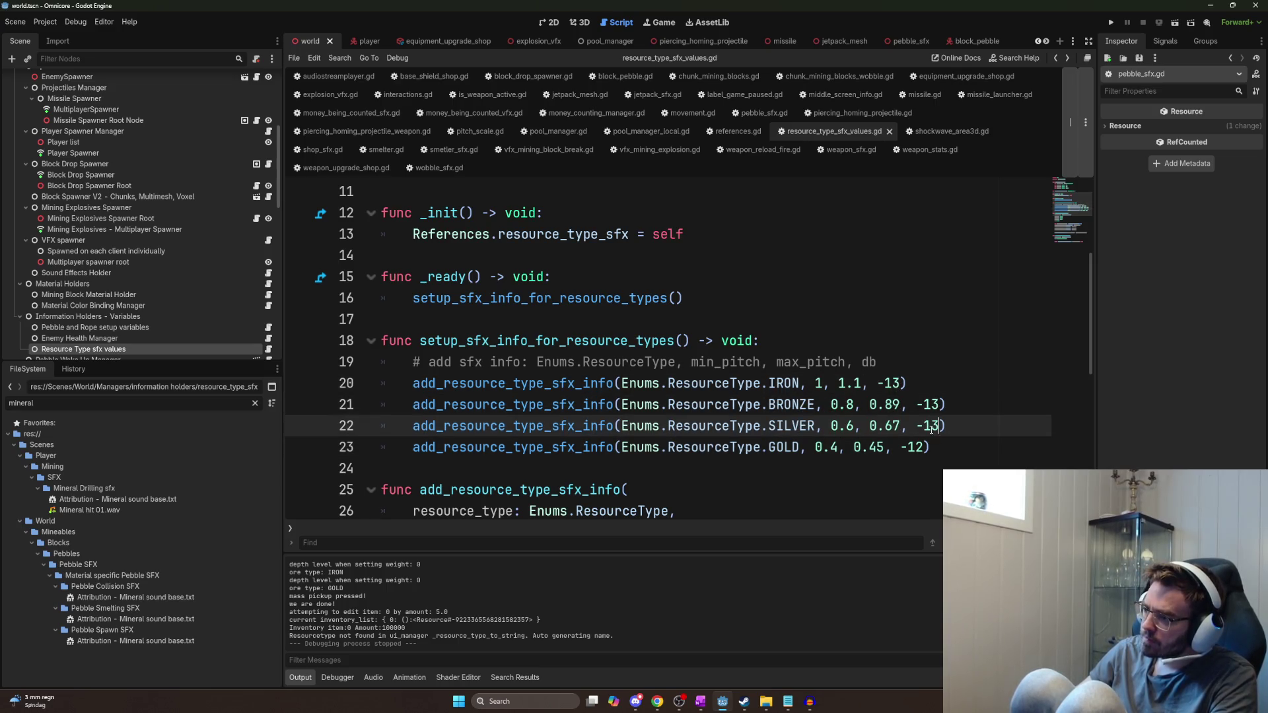
pyautogui.doubleClick(919, 447)
pyautogui.write('13')
# Run and host the game for a quick retest, stop it, and show the sfx values script
pyautogui.press('F5')
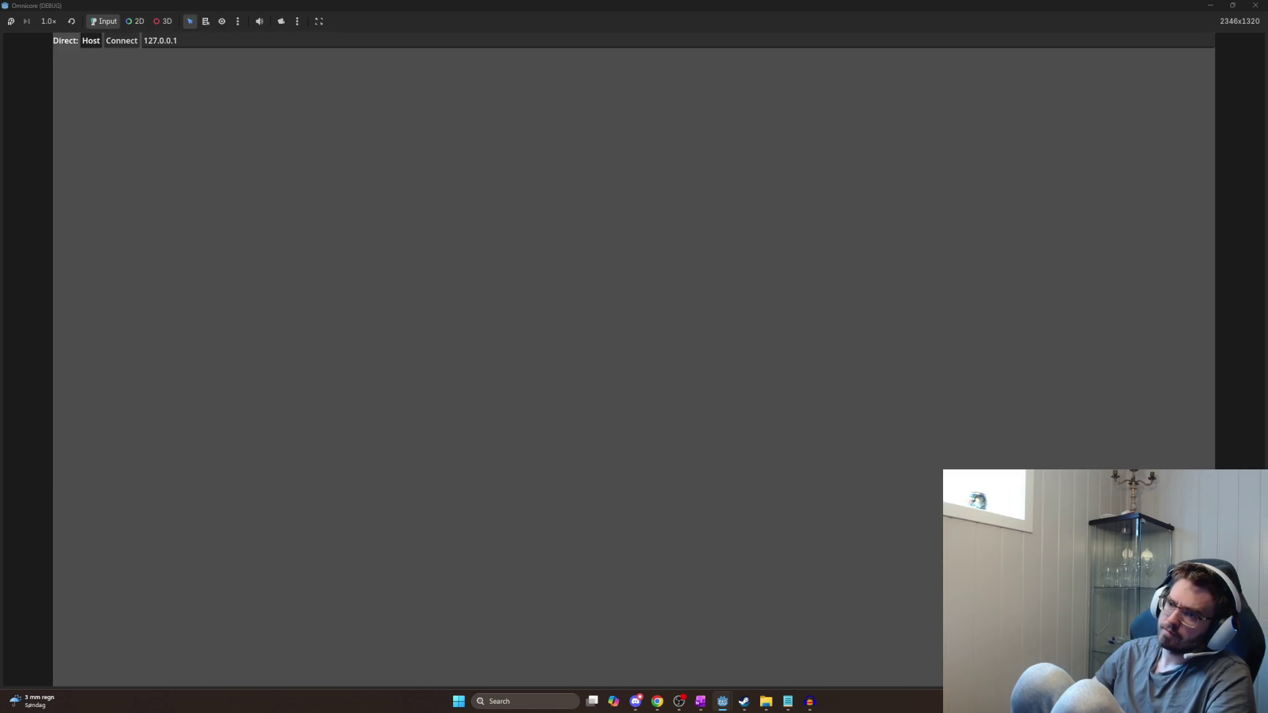
pyautogui.click(90, 40)
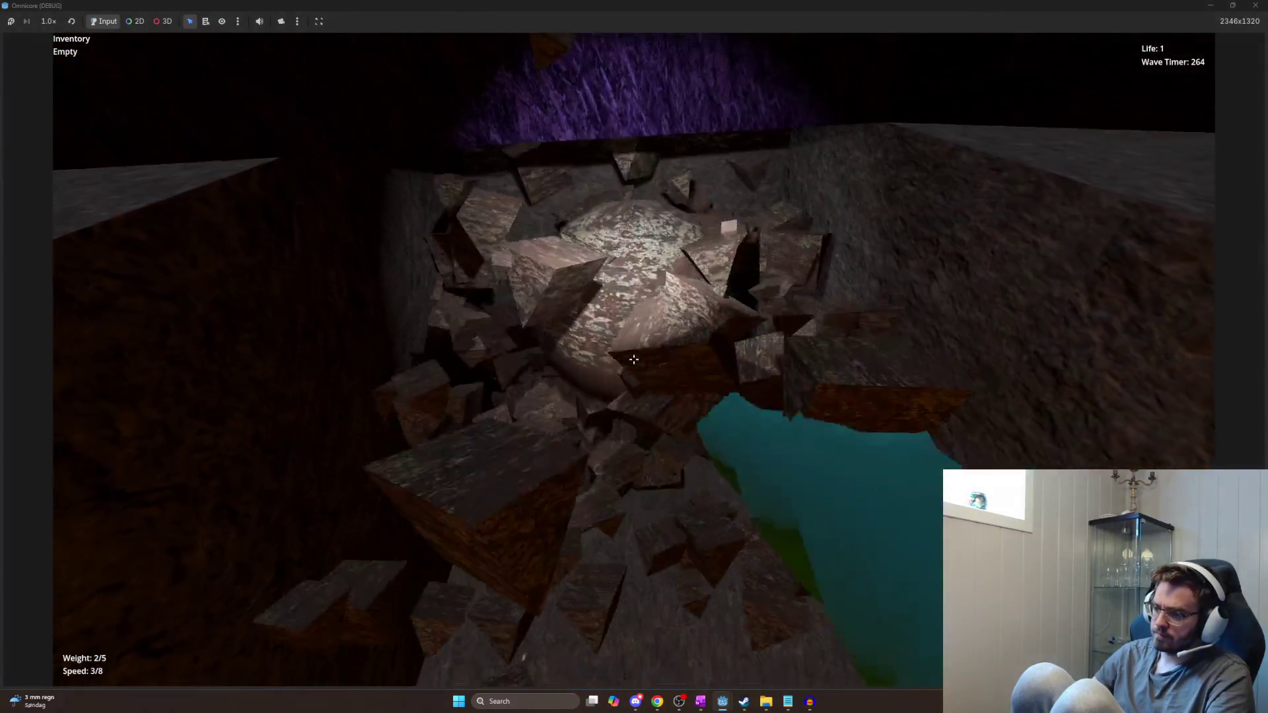
pyautogui.press('F8')
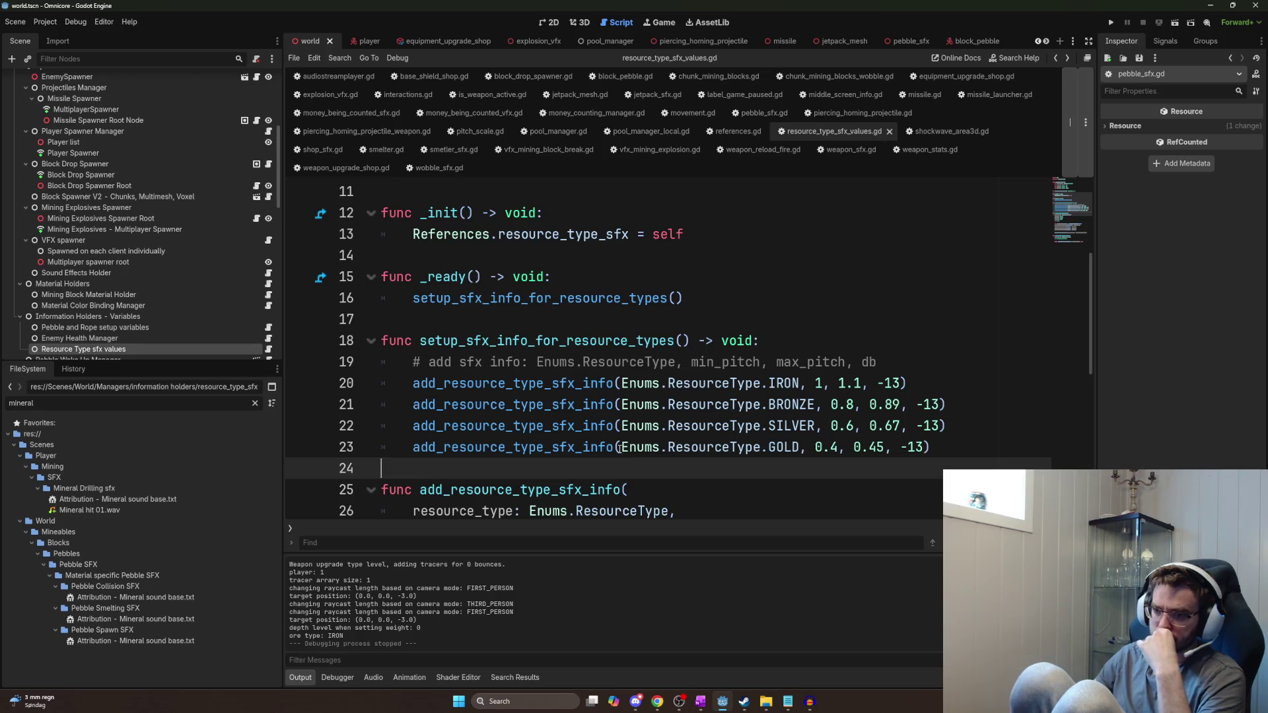
pyautogui.click(268, 349)
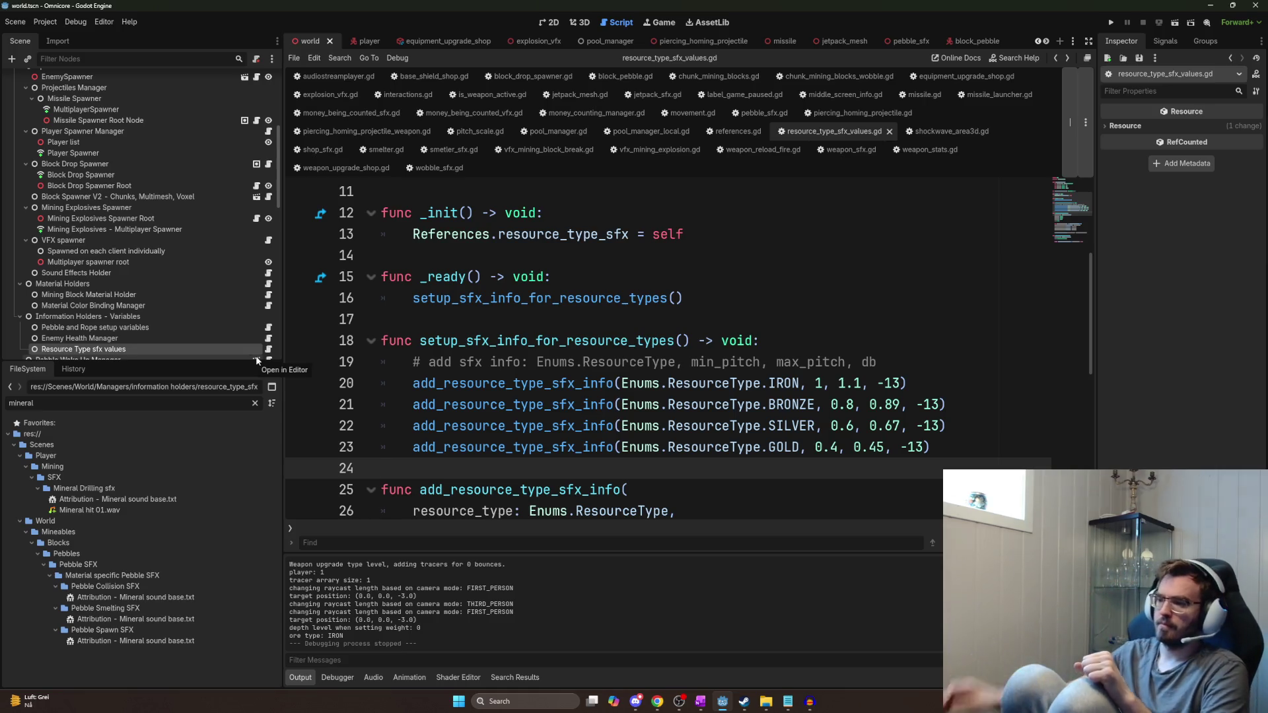
# In the OneNote checklist, tick Iron's On hit task with its Sound made and Sound implemented items
pyautogui.click(700, 701)
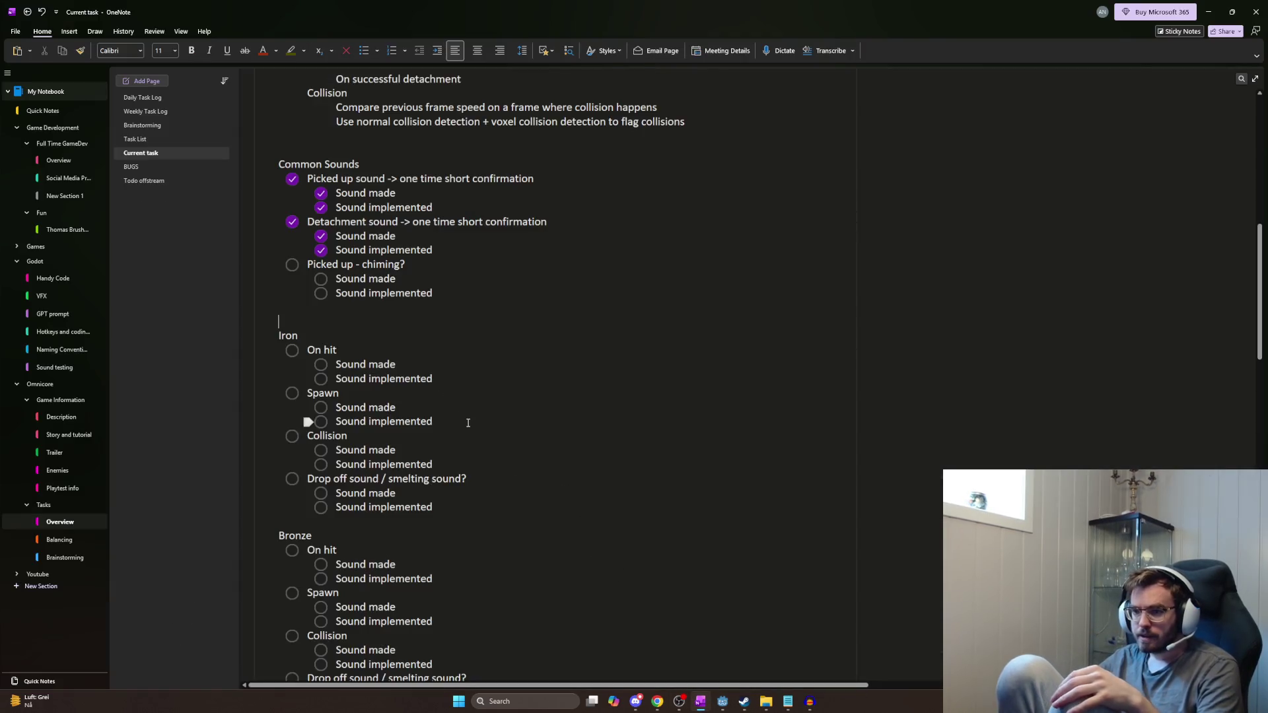
pyautogui.click(292, 350)
pyautogui.click(321, 364)
pyautogui.click(321, 379)
# Tick the Bronze, Silver and Gold On hit items together with their sub-items
pyautogui.scroll(-2, 317, 396)
pyautogui.moveTo(307, 464); pyautogui.dragTo(301, 412)
pyautogui.click(292, 407)
pyautogui.scroll(-4, 304, 396)
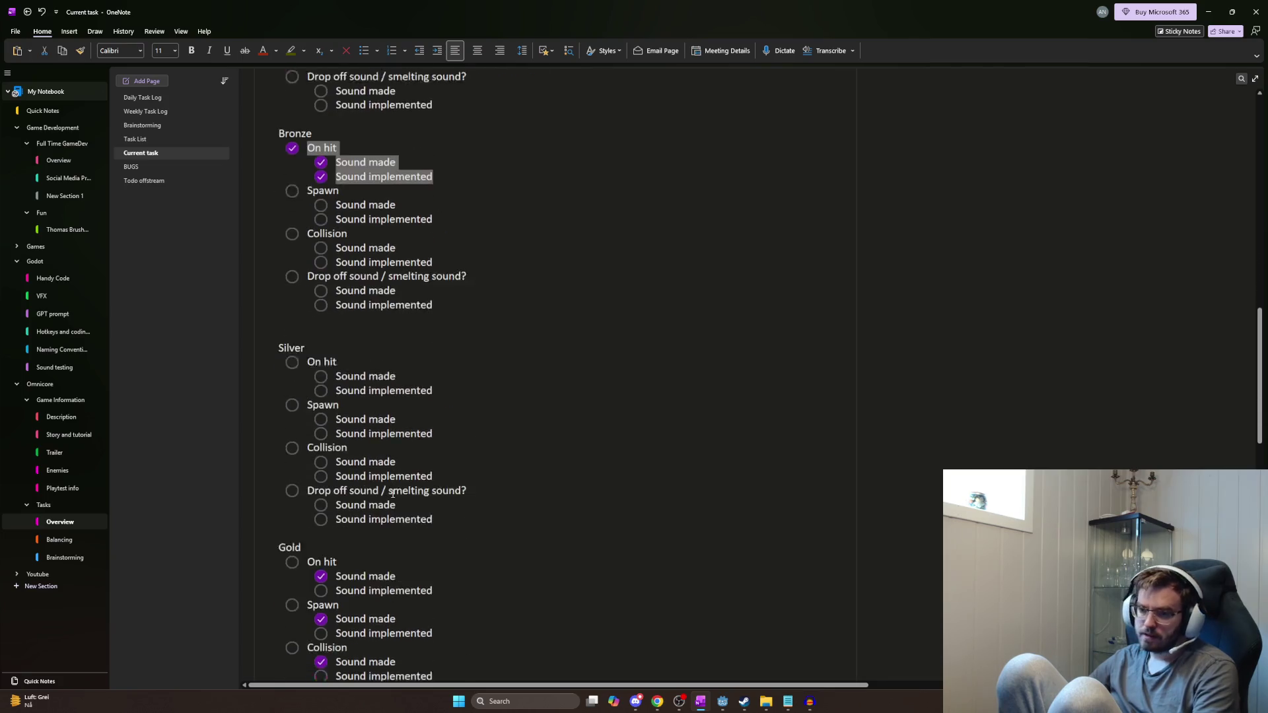
pyautogui.moveTo(309, 367); pyautogui.dragTo(317, 343)
pyautogui.click(291, 336)
pyautogui.scroll(-4, 311, 357)
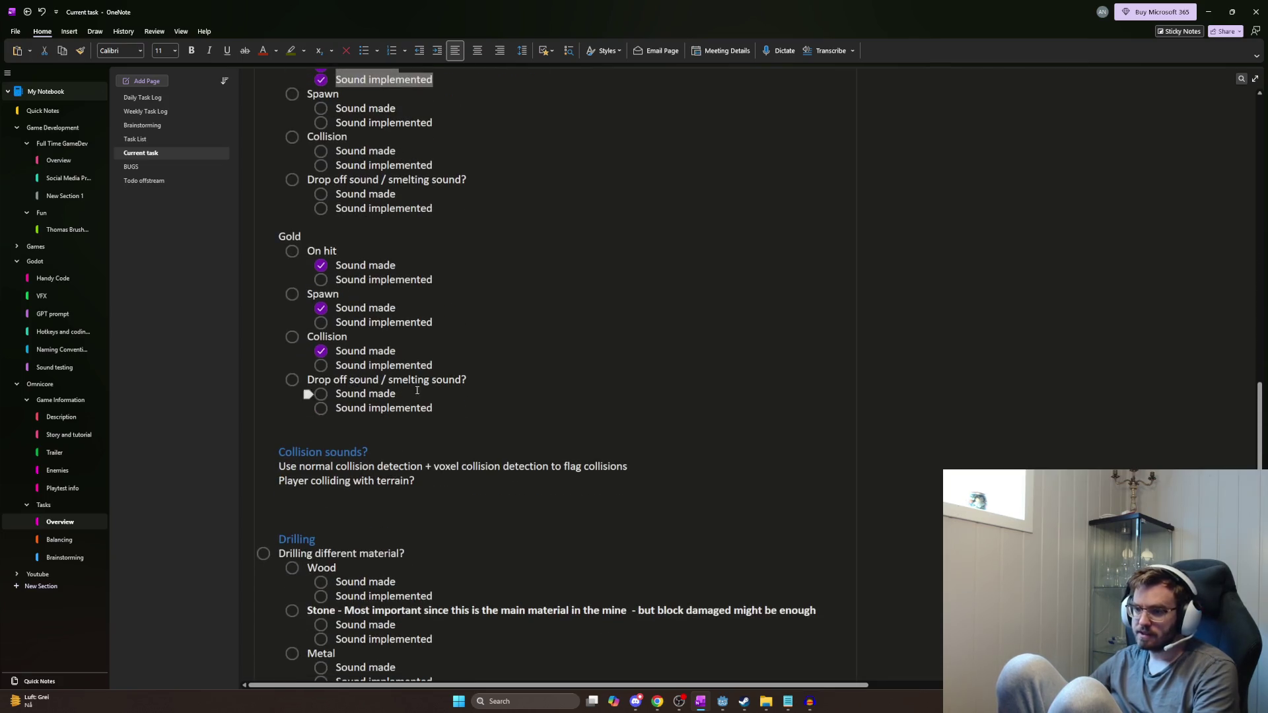
pyautogui.moveTo(309, 281); pyautogui.dragTo(292, 251)
pyautogui.click(291, 251)
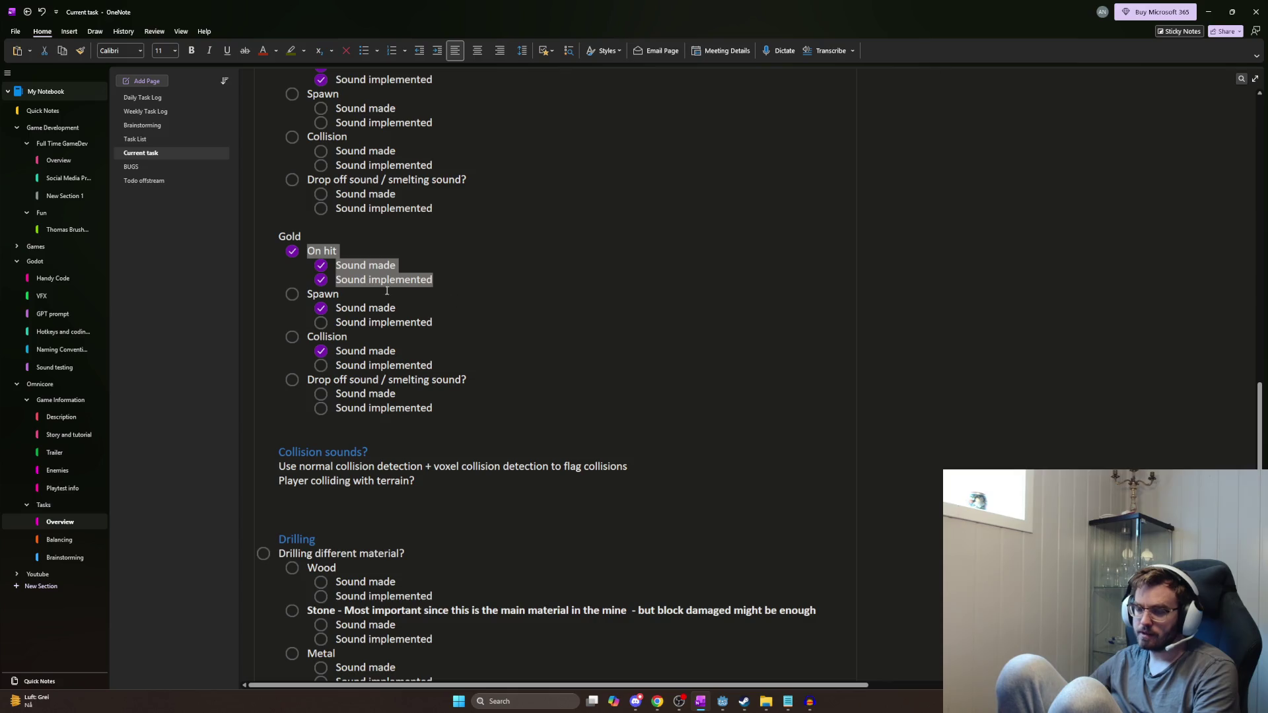
# Select Gold's Spawn and Drop off checklist lines, then return to the Godot editor
pyautogui.click(474, 281)
pyautogui.click(277, 293)
pyautogui.moveTo(434, 322); pyautogui.dragTo(347, 323)
pyautogui.moveTo(433, 365); pyautogui.dragTo(353, 365)
pyautogui.moveTo(309, 408); pyautogui.dragTo(335, 398)
pyautogui.click(478, 413)
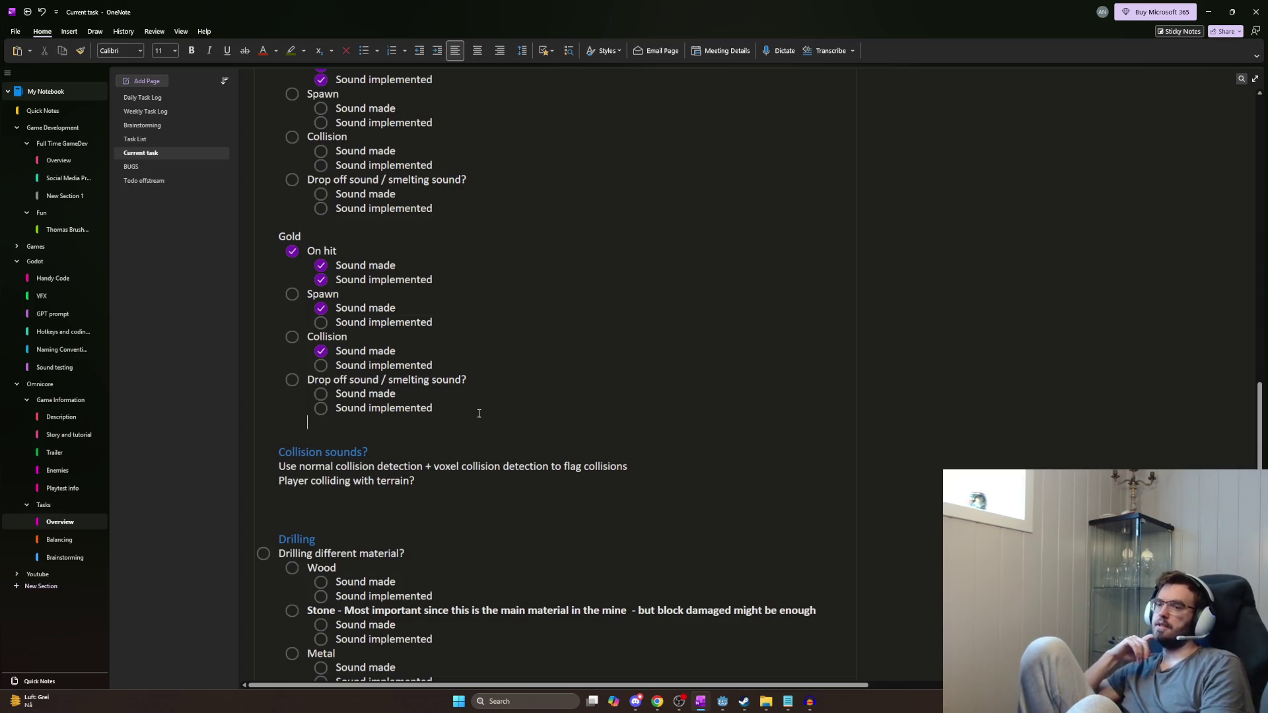
pyautogui.moveTo(426, 322); pyautogui.dragTo(334, 308)
pyautogui.moveTo(434, 404); pyautogui.dragTo(324, 394)
pyautogui.click(458, 407)
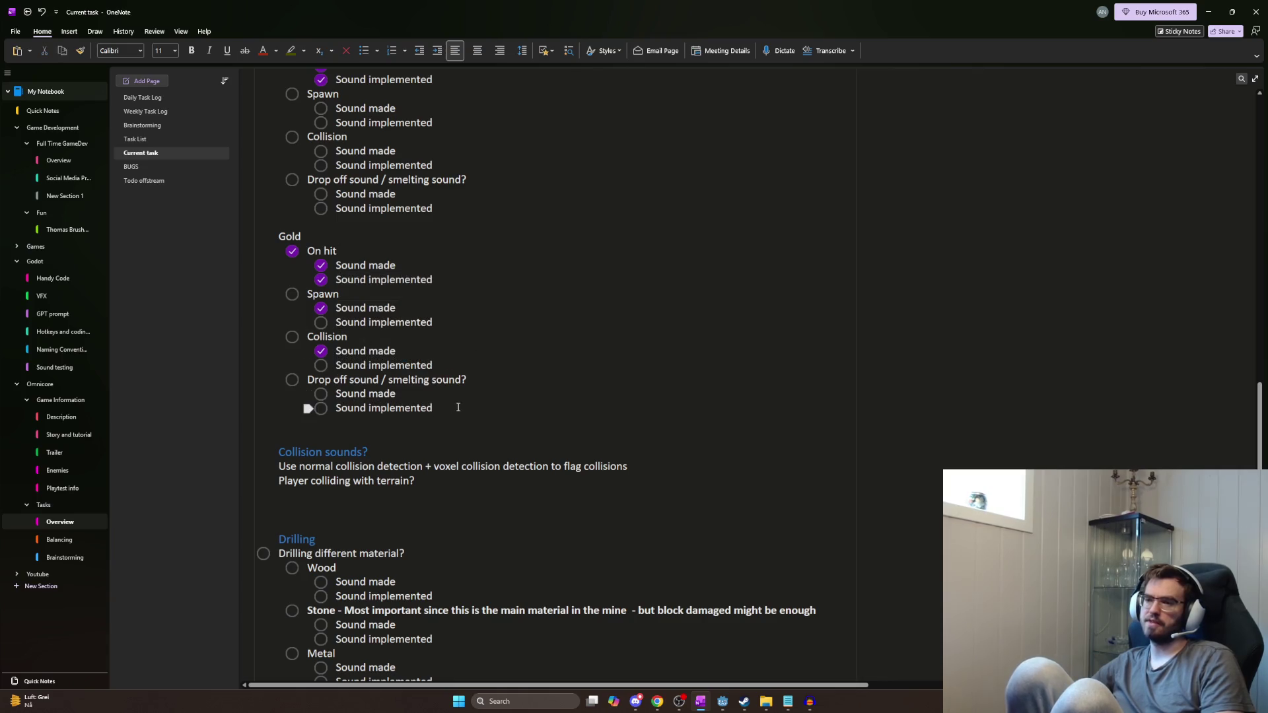
pyautogui.moveTo(384, 357); pyautogui.dragTo(311, 337)
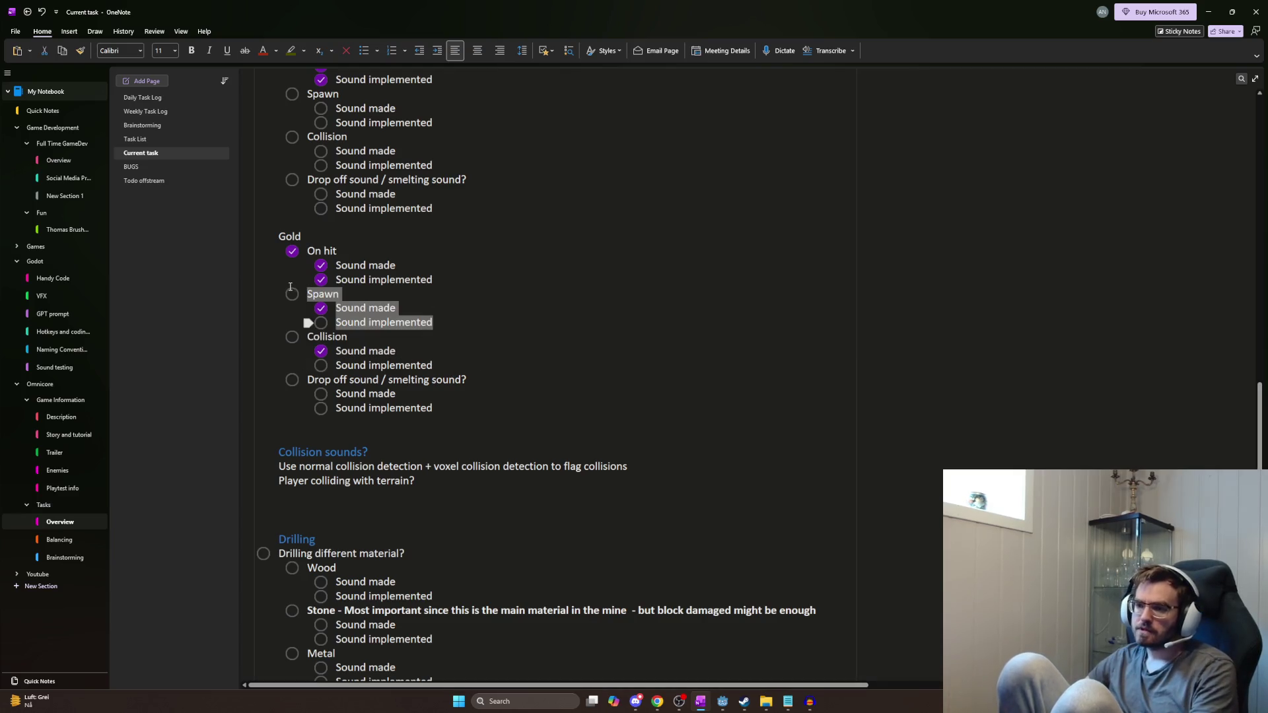
pyautogui.hotkey('alt', 'Tab')
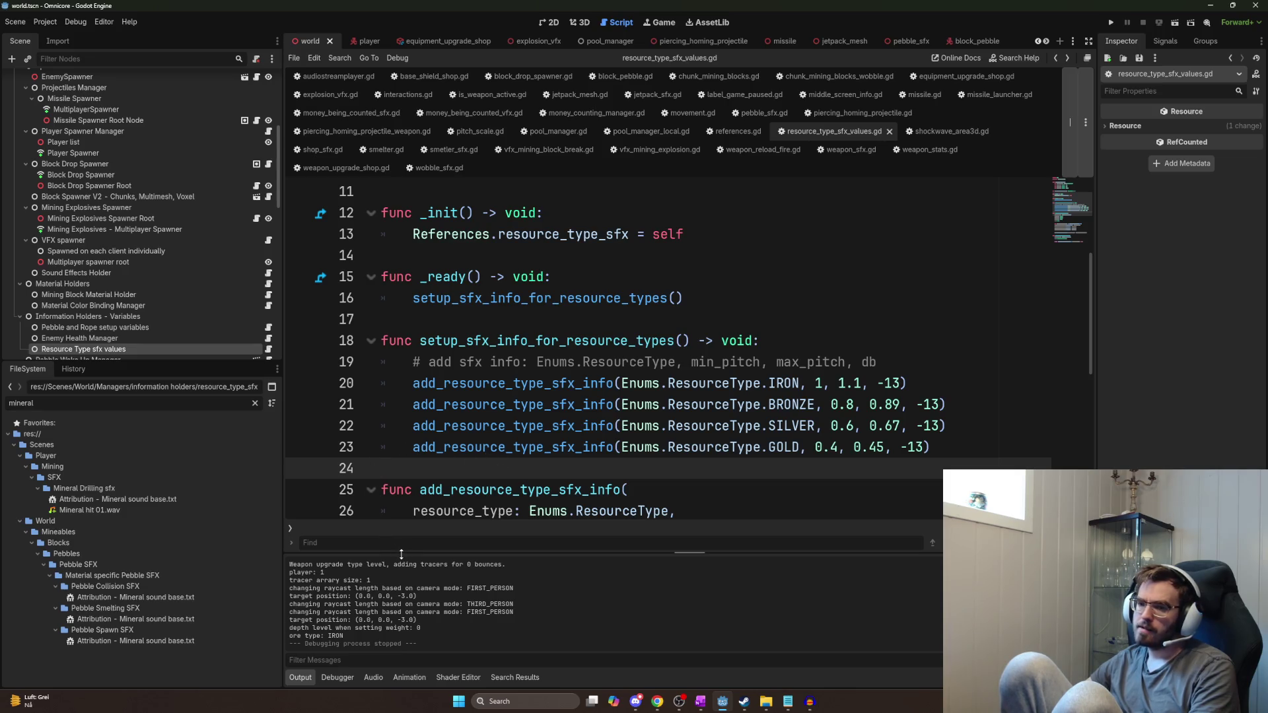
# Filter the FileSystem for 'block spawner' and open block_drop_spawner.gd
pyautogui.doubleClick(184, 398)
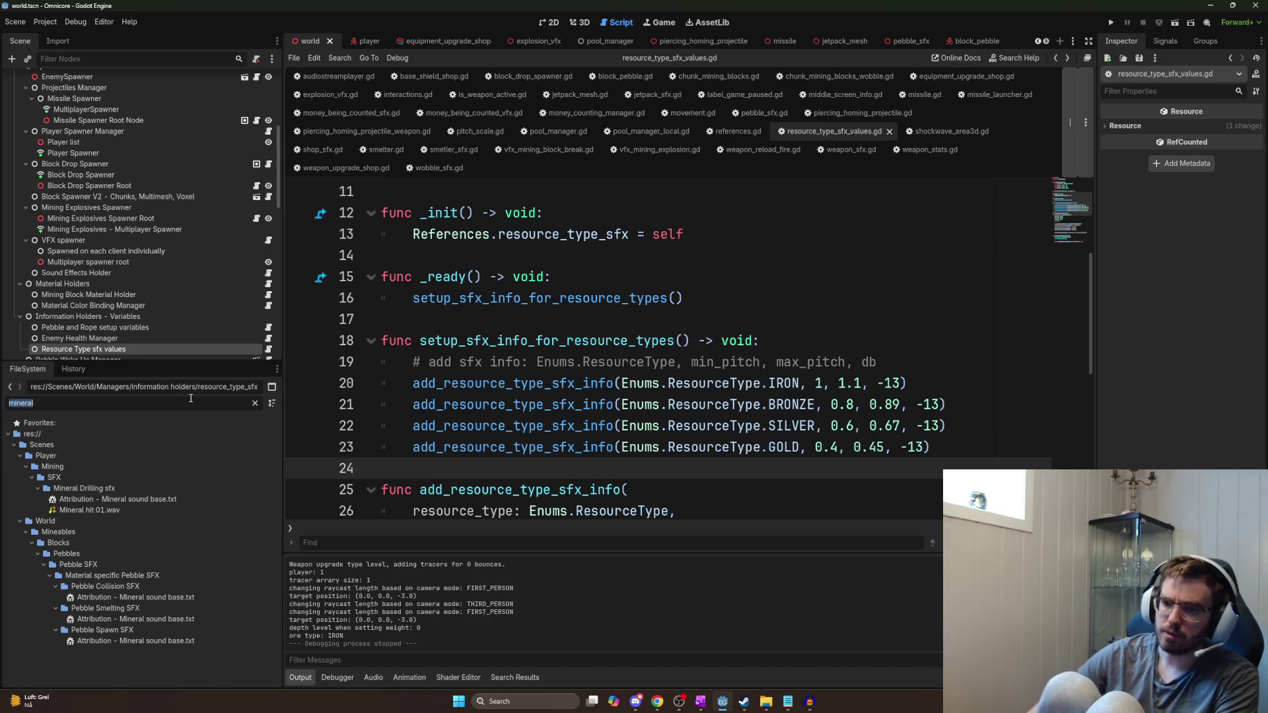
pyautogui.write('block sp')
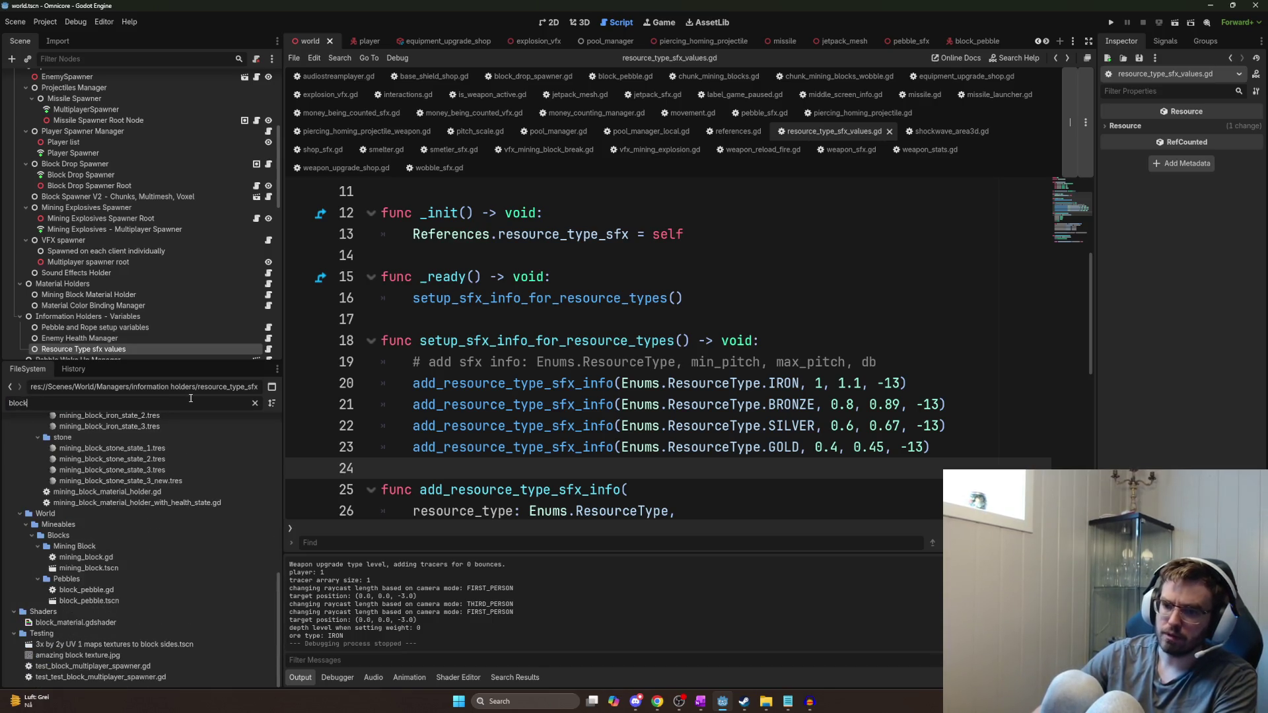
pyautogui.write('awner')
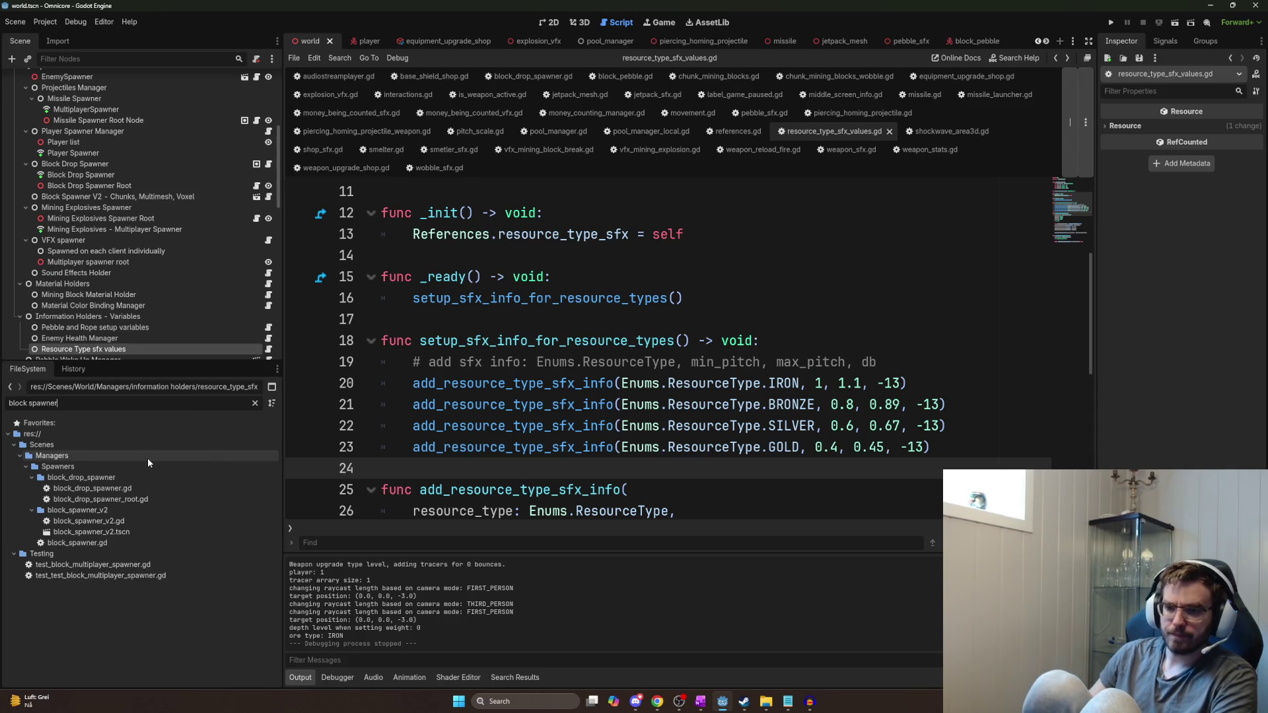
pyautogui.doubleClick(156, 489)
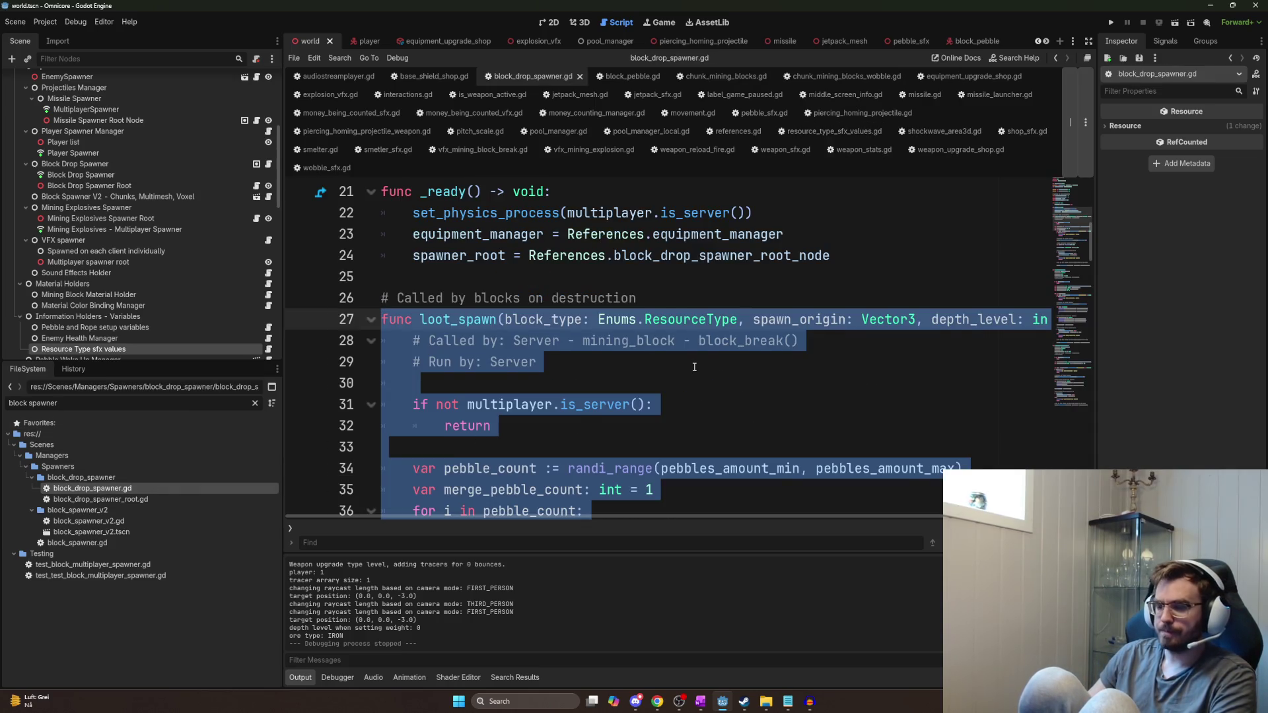
pyautogui.click(792, 358)
pyautogui.moveTo(1090, 236); pyautogui.dragTo(1090, 245)
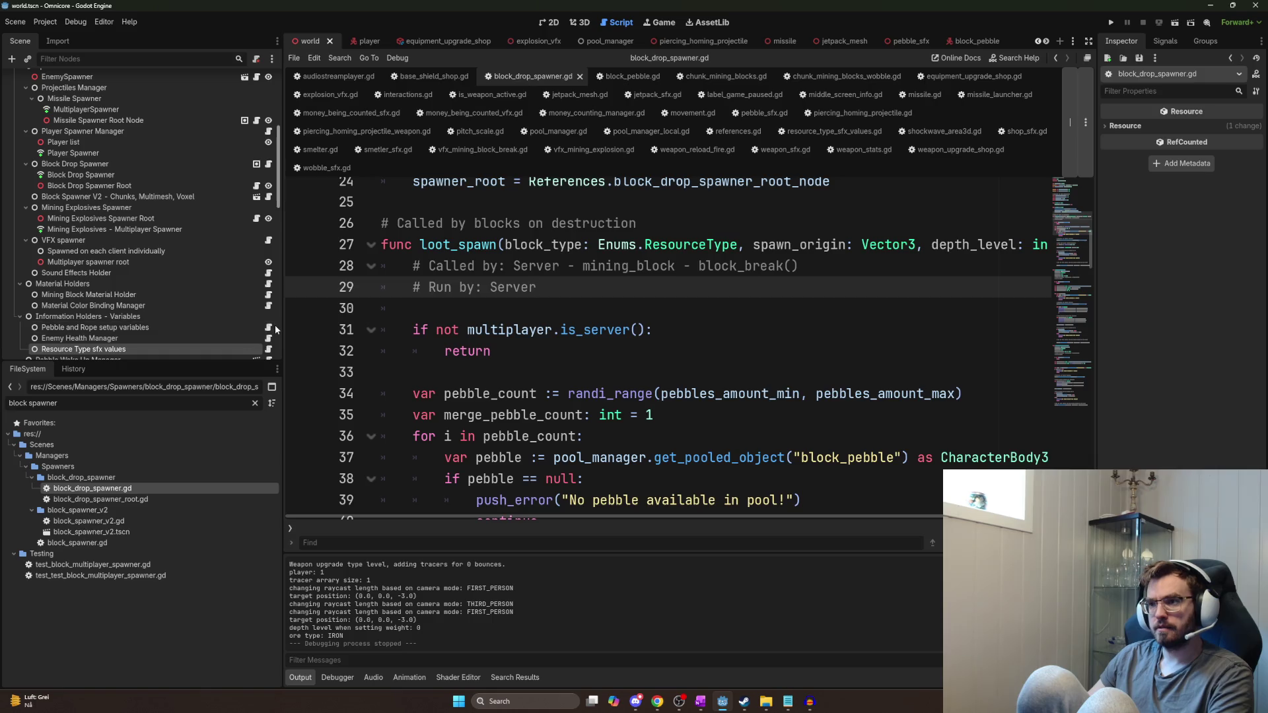
# In the block_pebble scene, open the PebbleSfx node's script pebble_sfx.gd
pyautogui.click(975, 41)
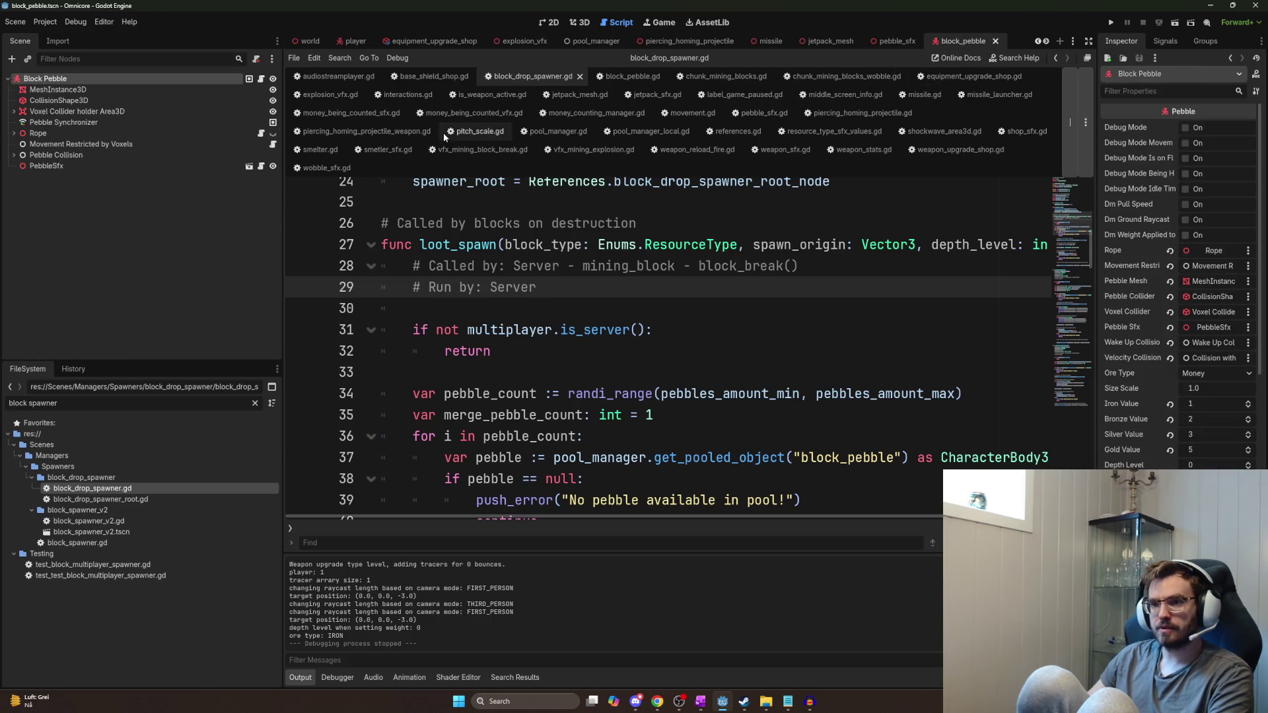
pyautogui.click(262, 78)
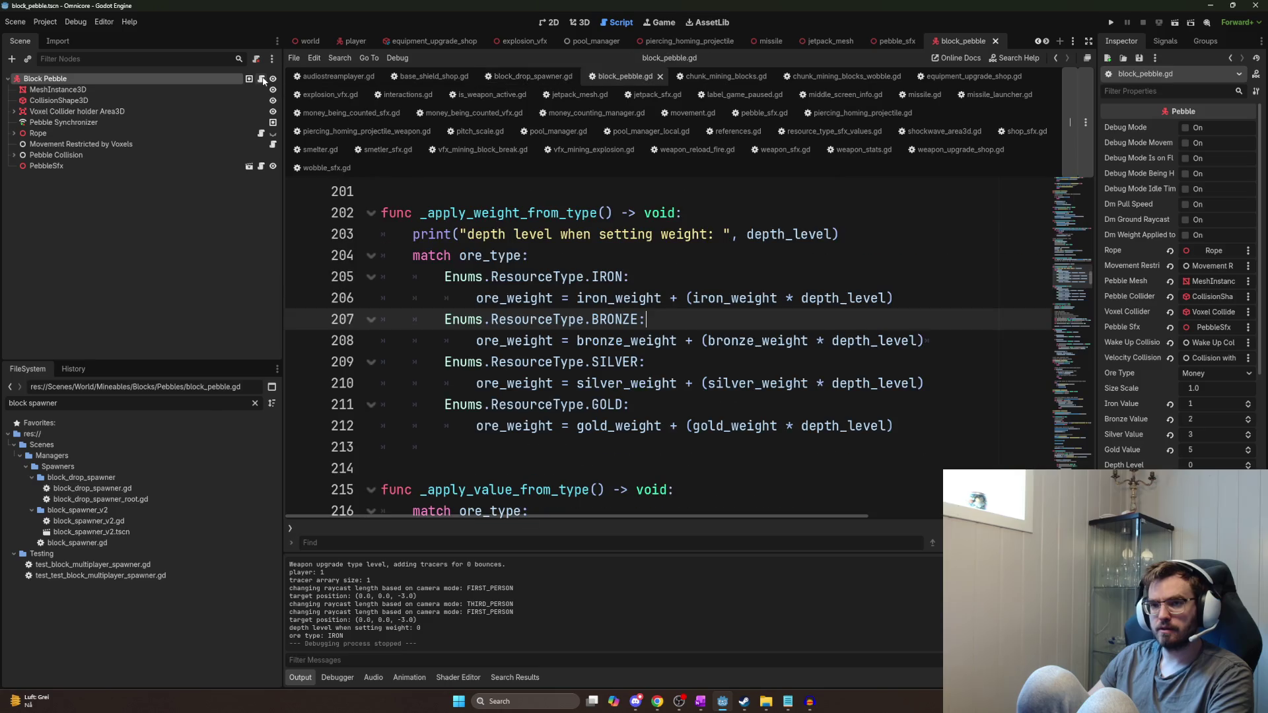
pyautogui.click(261, 166)
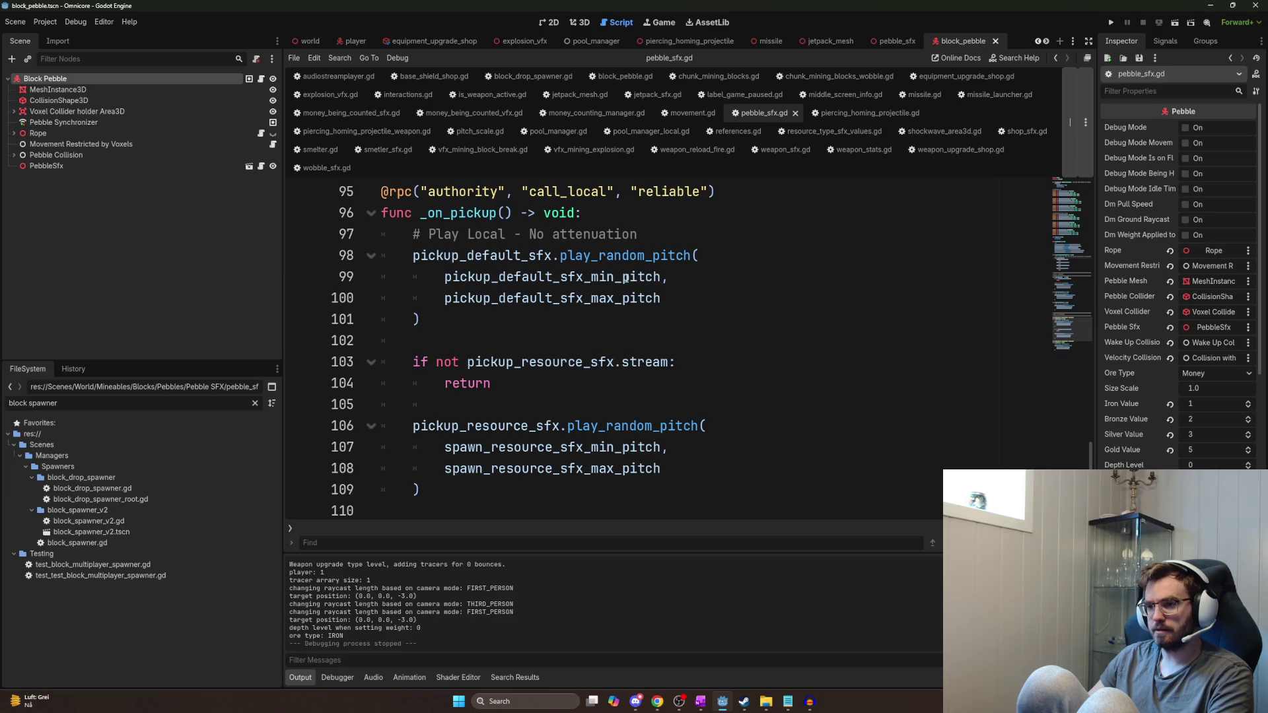
# Jump to _on_spawn_sfx and select its random-pitch playback call on lines 73–75
pyautogui.scroll(2, 670, 317)
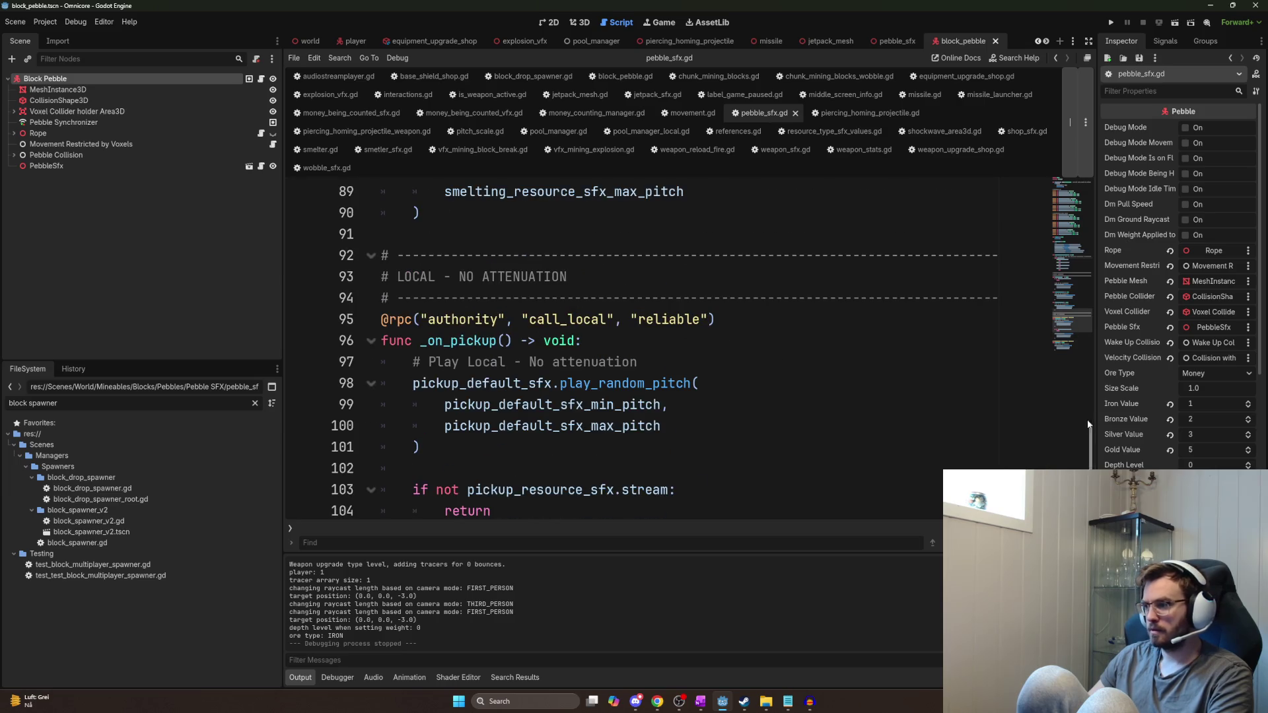
pyautogui.moveTo(1075, 272); pyautogui.dragTo(1076, 310)
pyautogui.scroll(10, 653, 325)
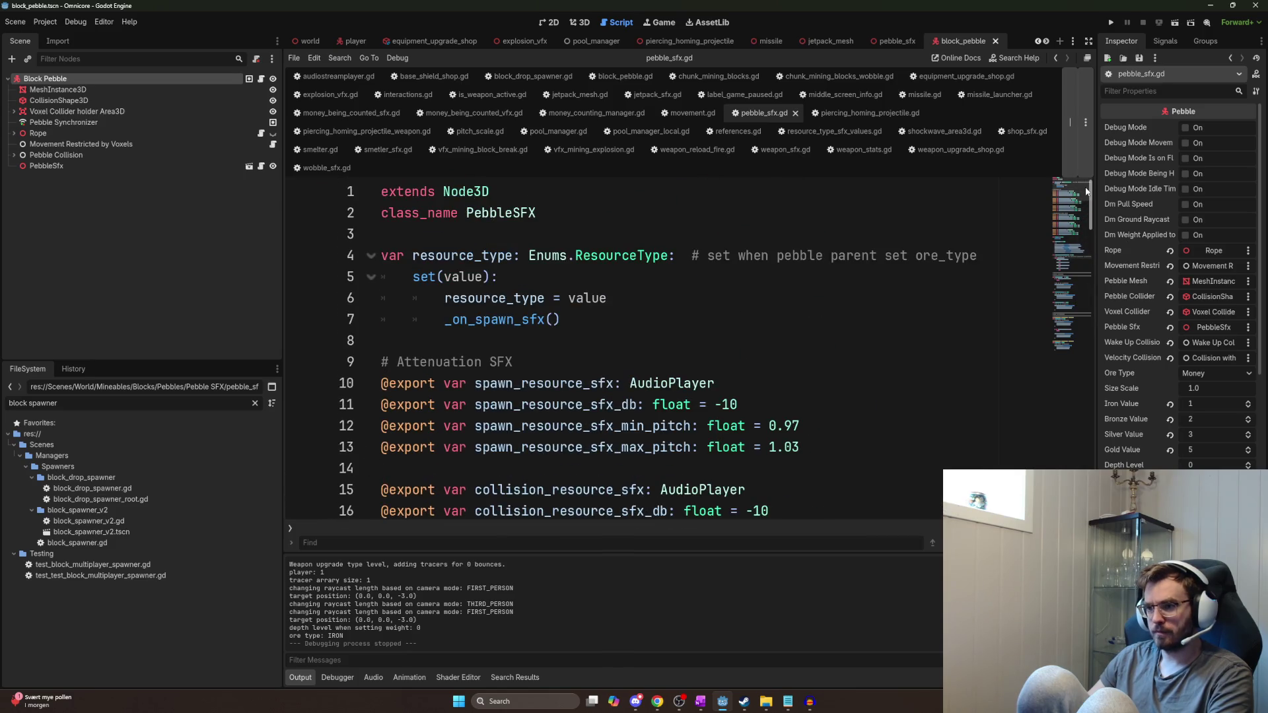
pyautogui.keyDown('ctrl'); pyautogui.click(502, 319); pyautogui.keyUp('ctrl')
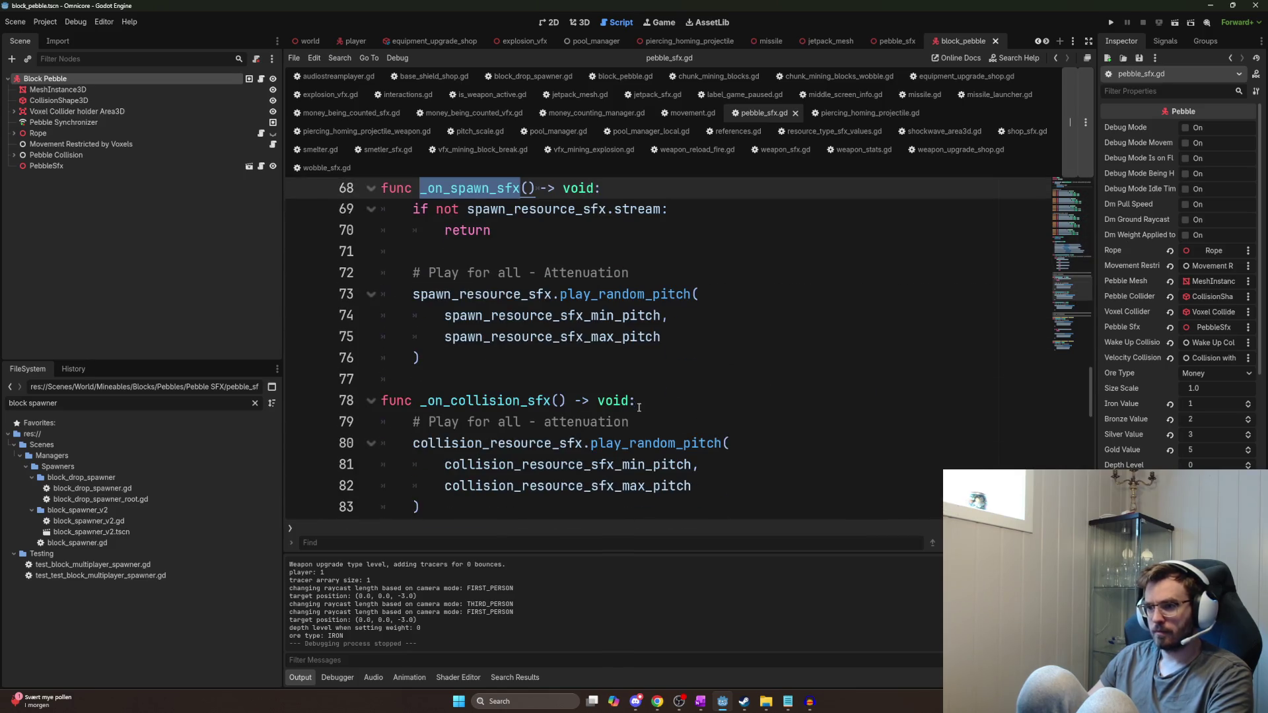
pyautogui.scroll(1, 631, 380)
pyautogui.moveTo(636, 383)
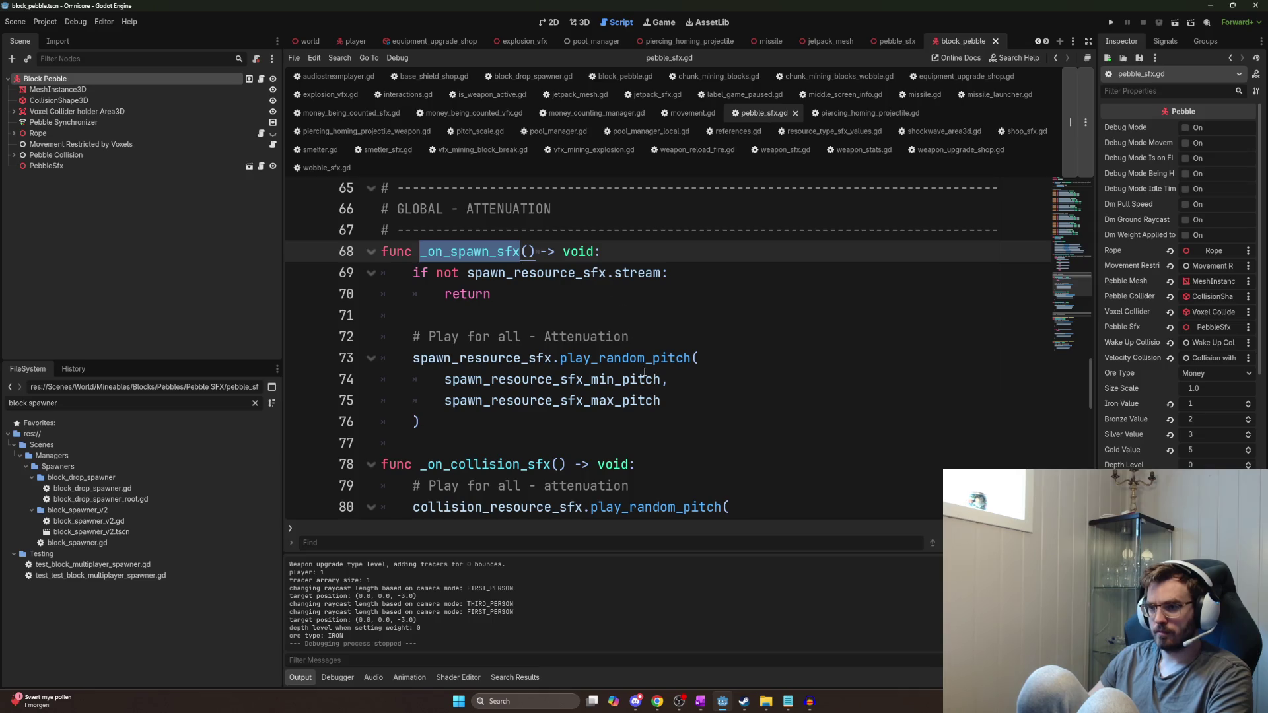
pyautogui.moveTo(714, 403); pyautogui.dragTo(396, 360)
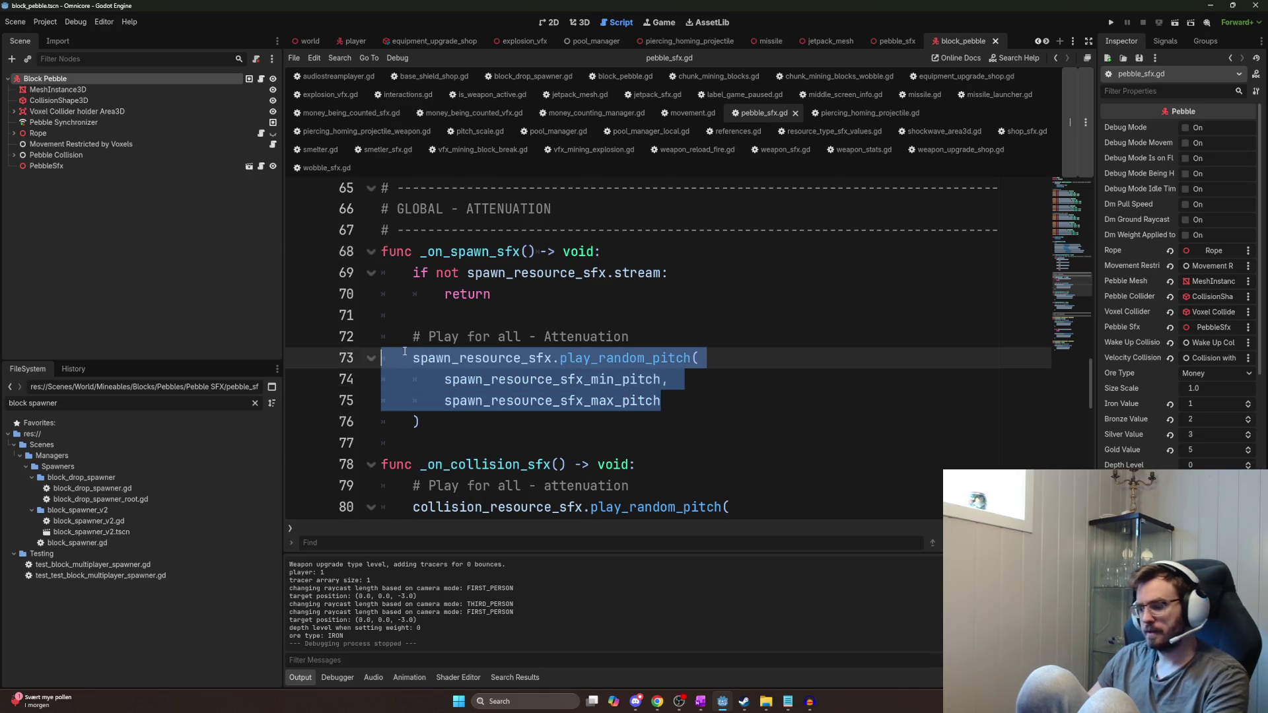
# Launch the game with F5 and switch between the game and editor windows
pyautogui.press('F5')
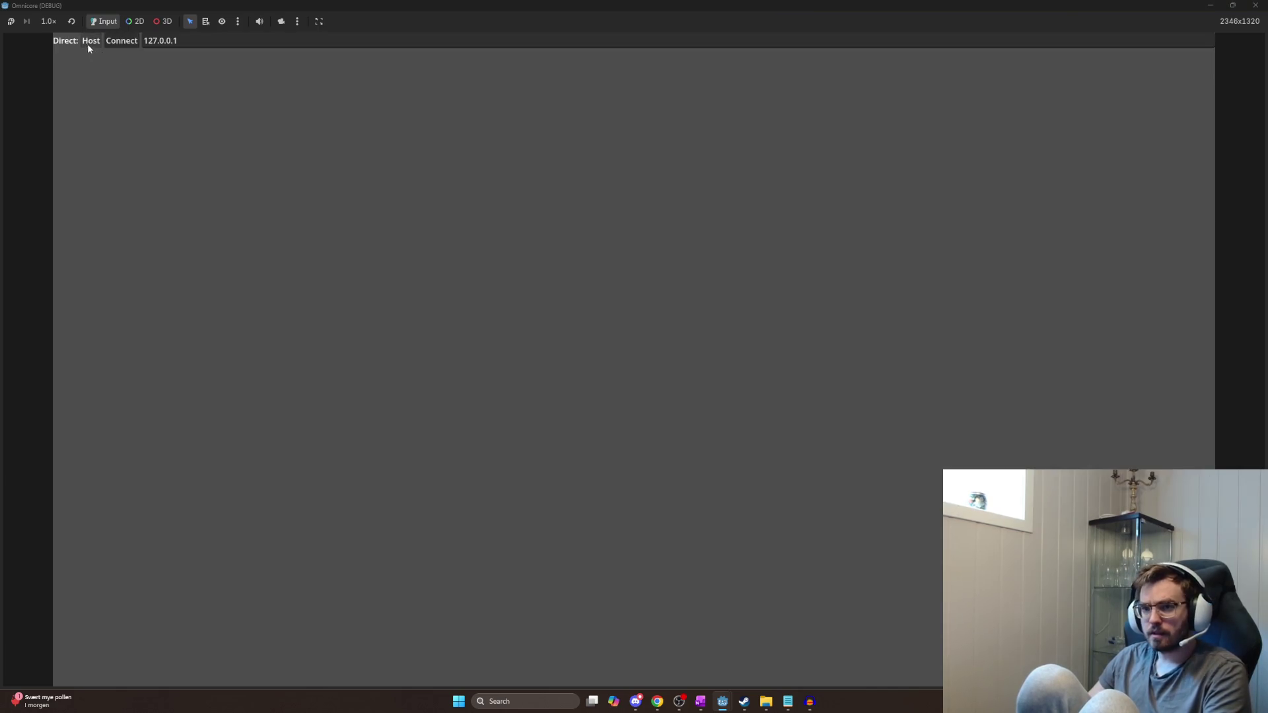
pyautogui.hotkey('alt', 'Tab')
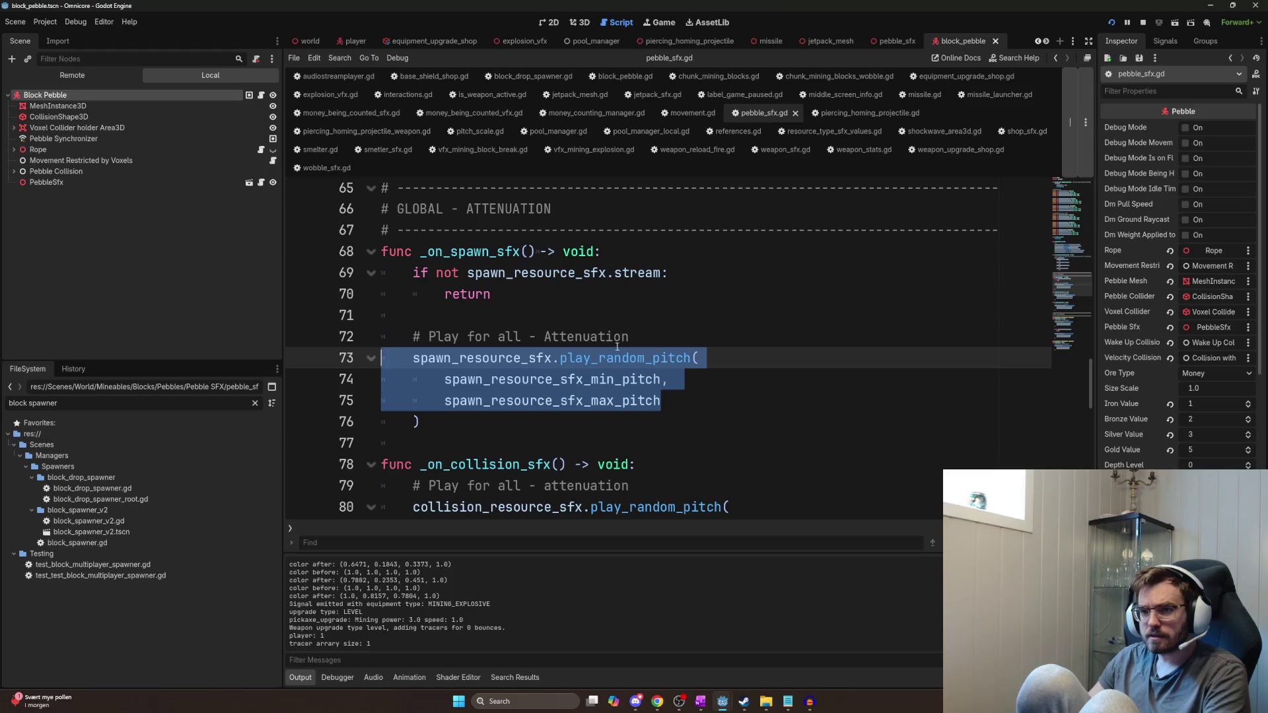
pyautogui.hotkey('alt', 'Tab')
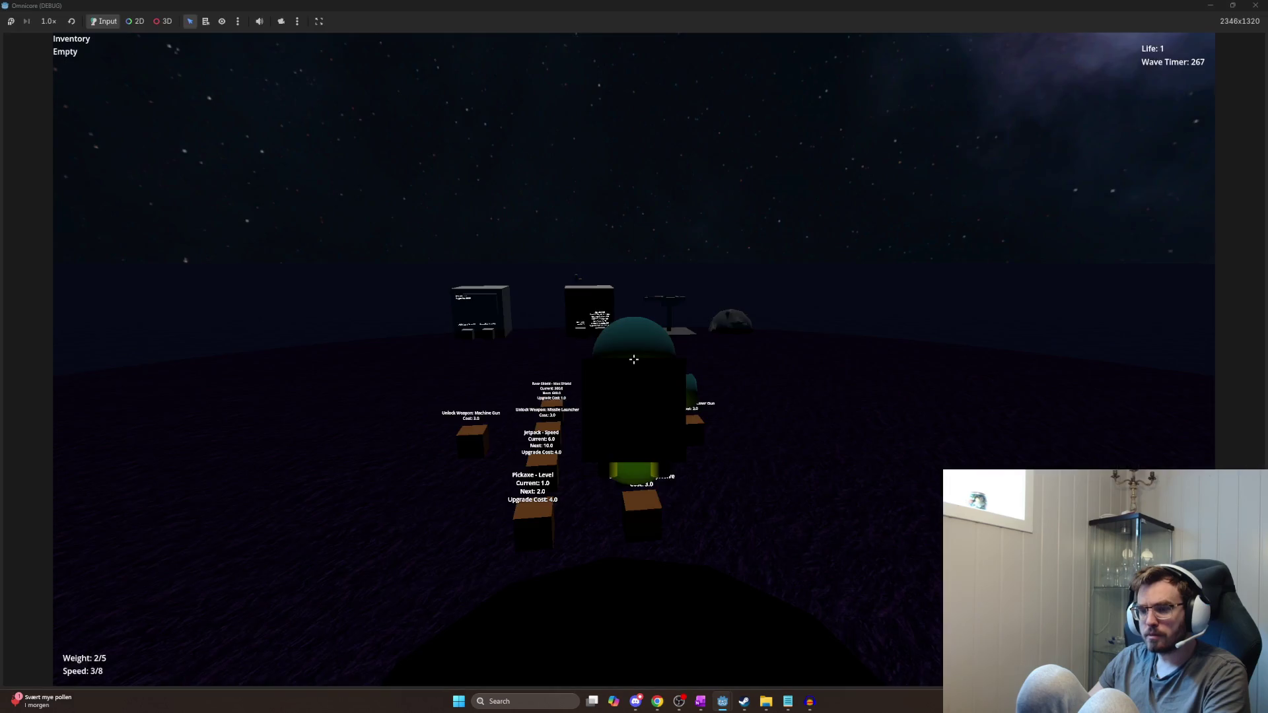
pyautogui.hotkey('alt', 'Tab')
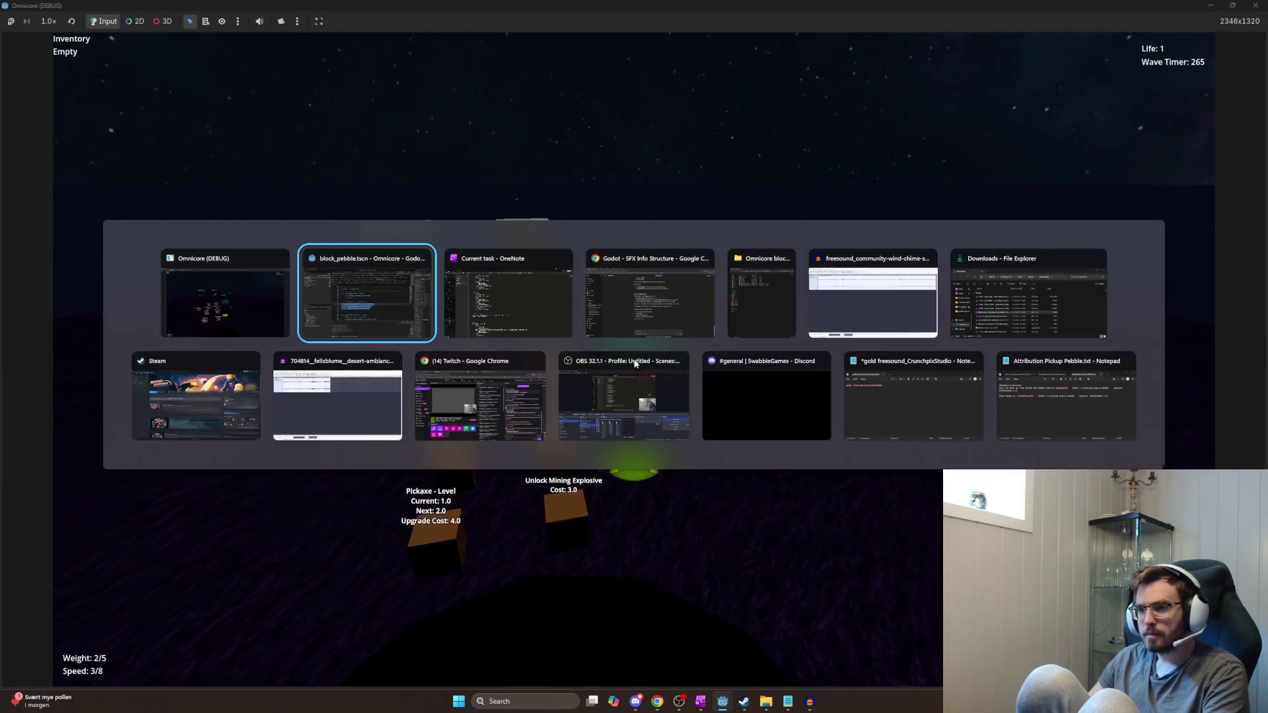
pyautogui.hotkey('alt', 'shift', 'Tab')
pyautogui.hotkey('alt', 'Tab')
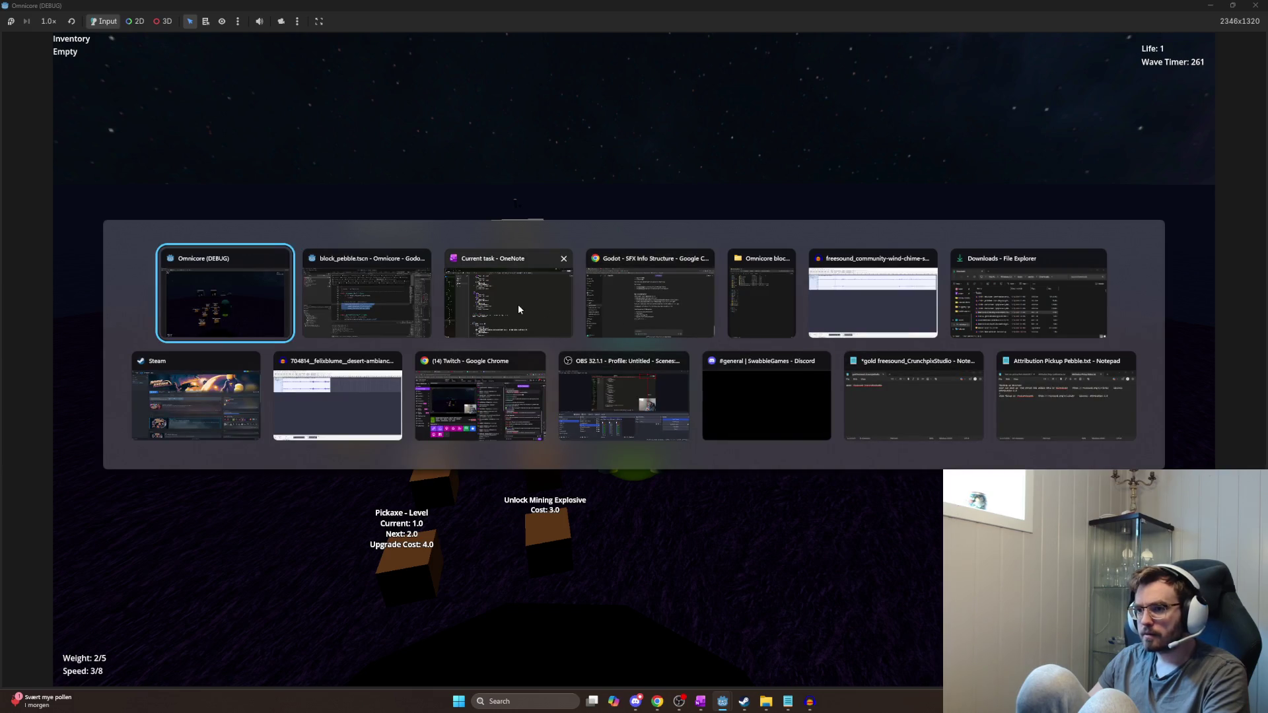
pyautogui.click(367, 294)
# Confirm Debug > Customize Run Instances, host a session in-game, then stop it with F8
pyautogui.click(75, 22)
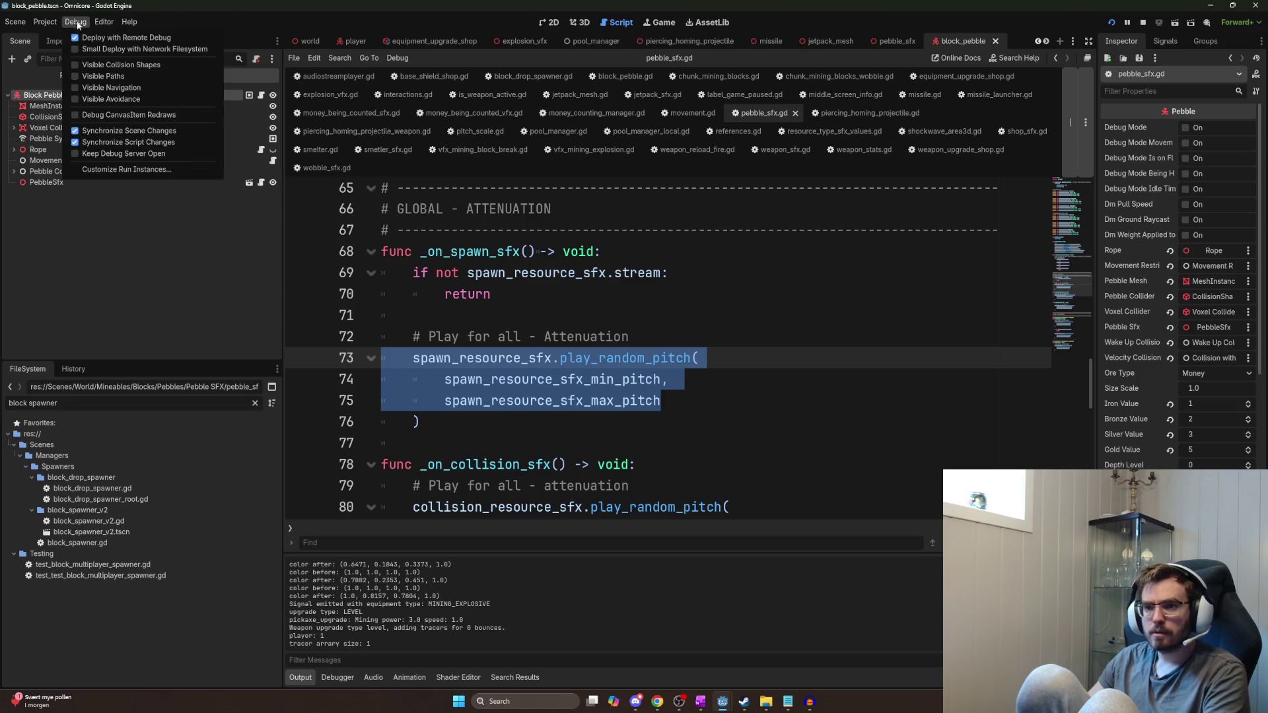
pyautogui.click(112, 173)
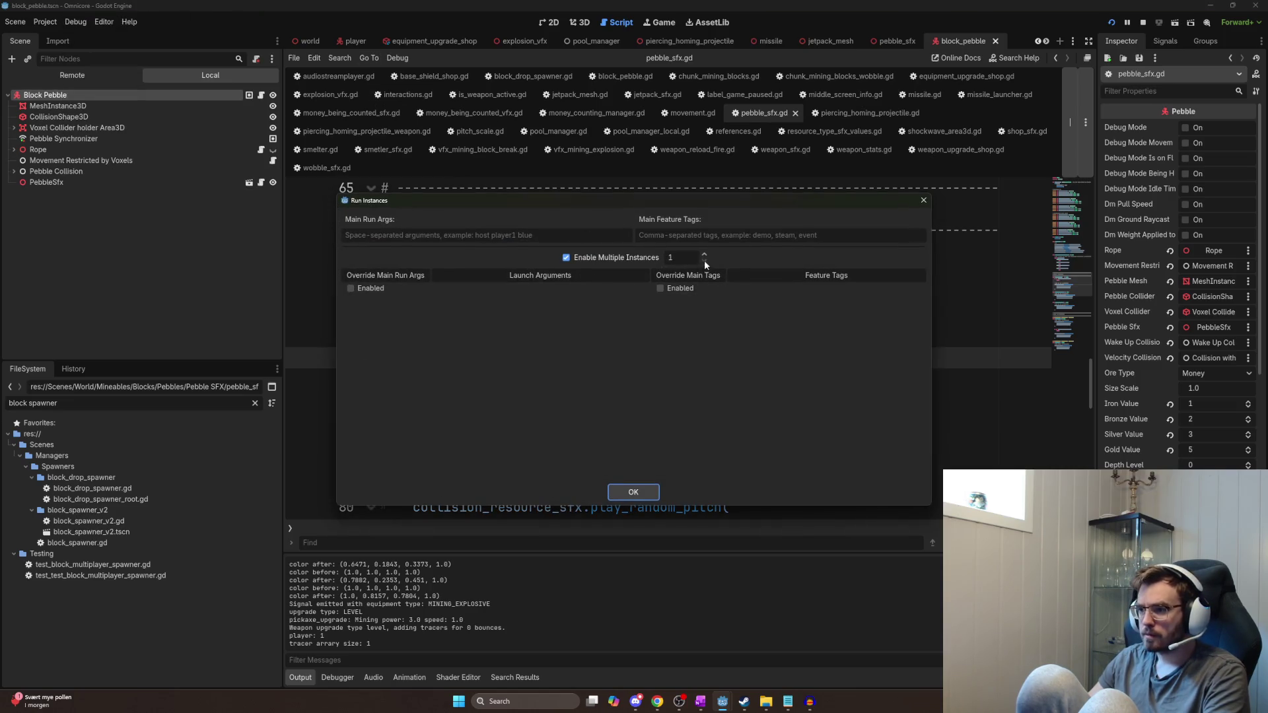
pyautogui.click(634, 493)
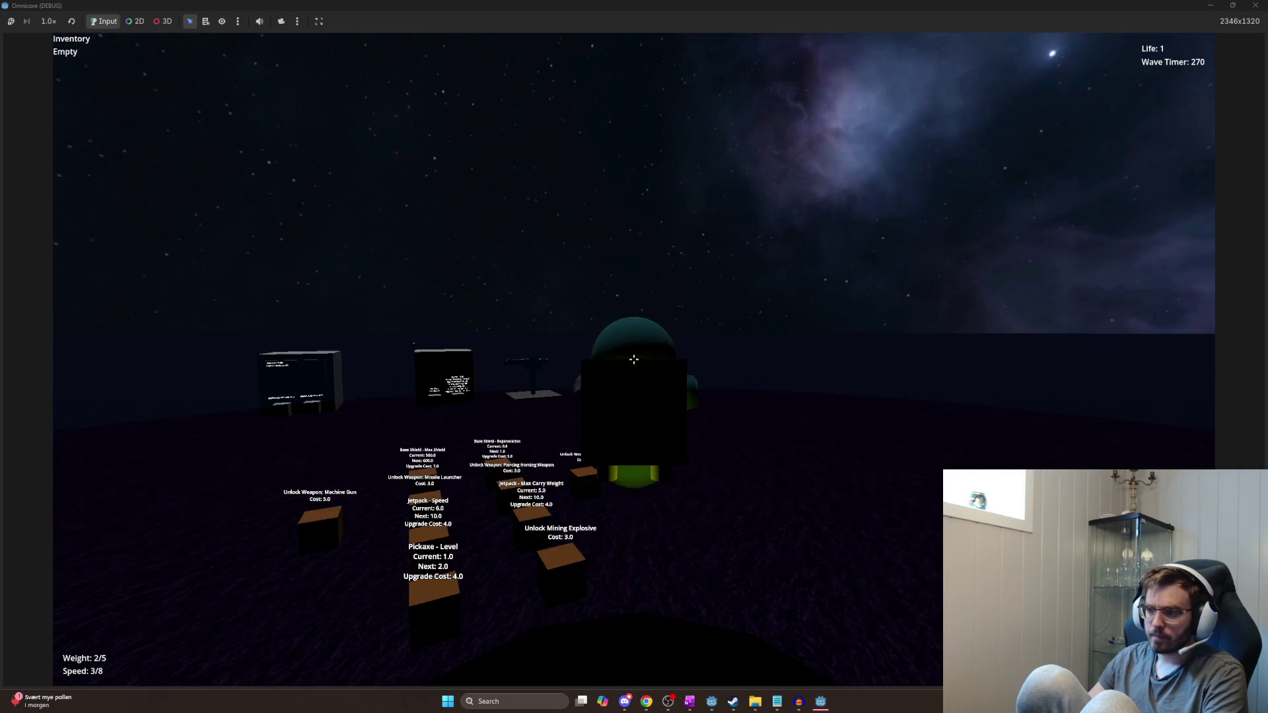
pyautogui.click(388, 191)
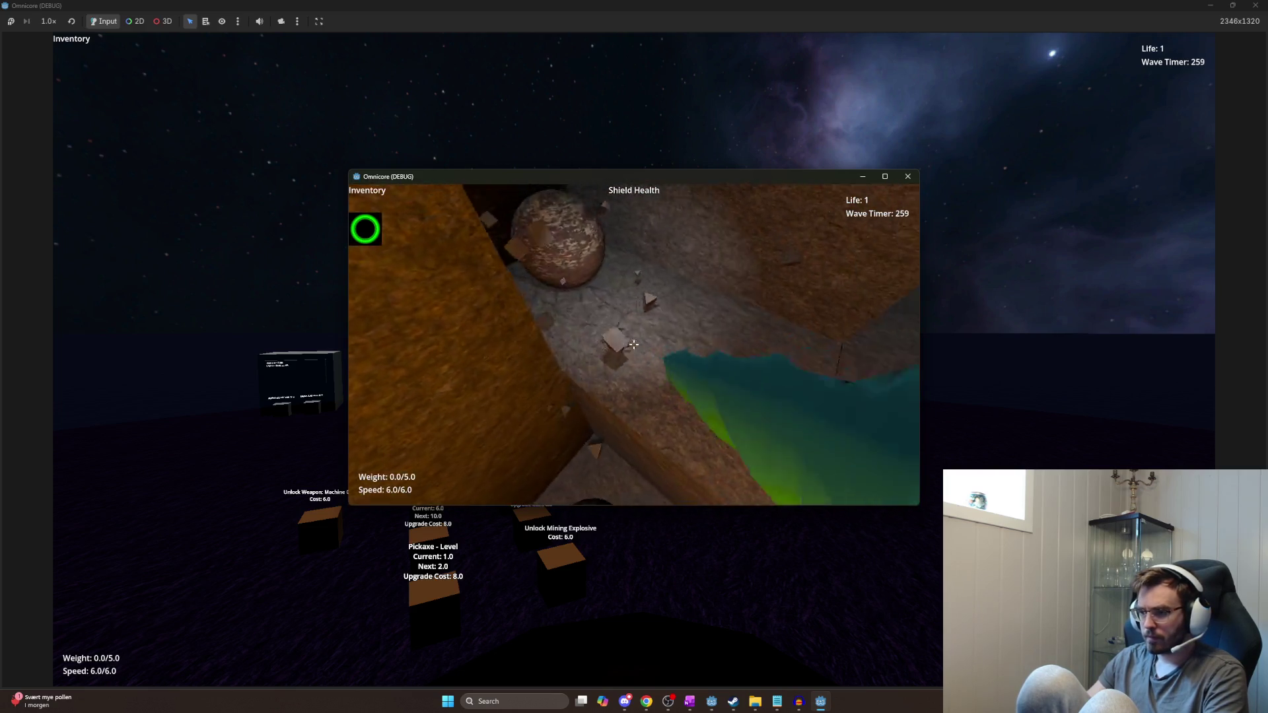
pyautogui.press('F8')
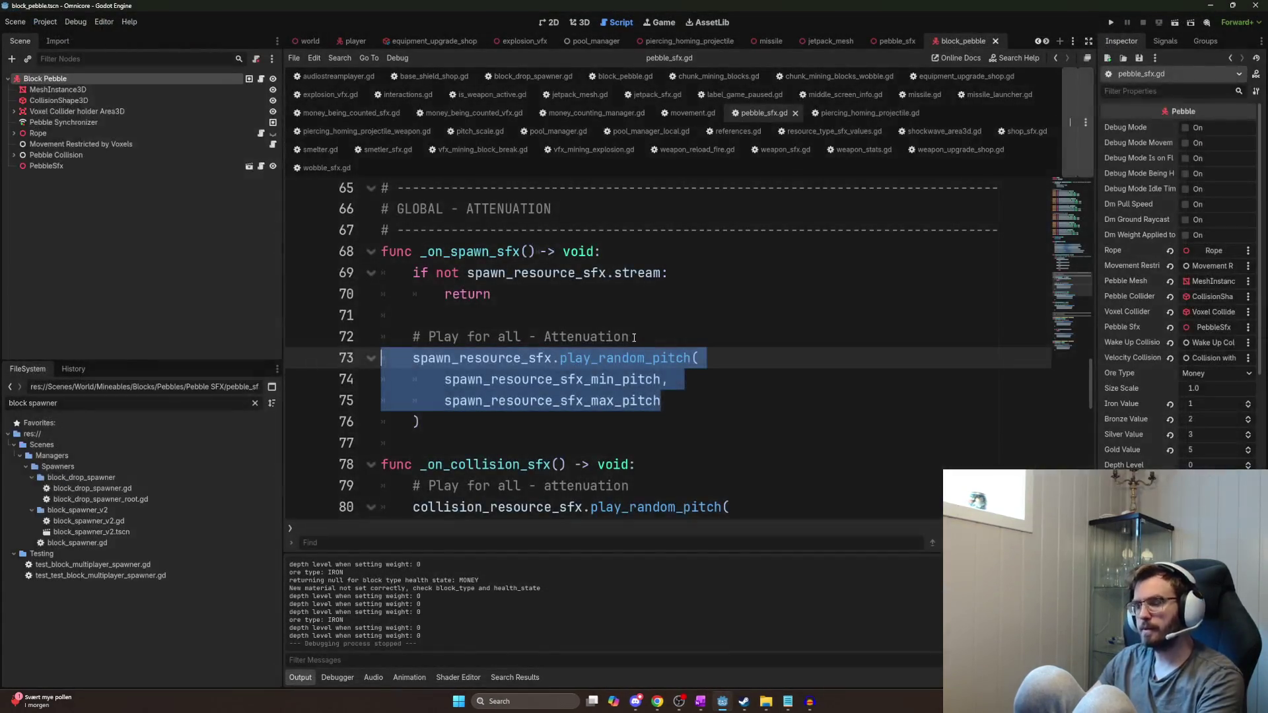
pyautogui.click(710, 380)
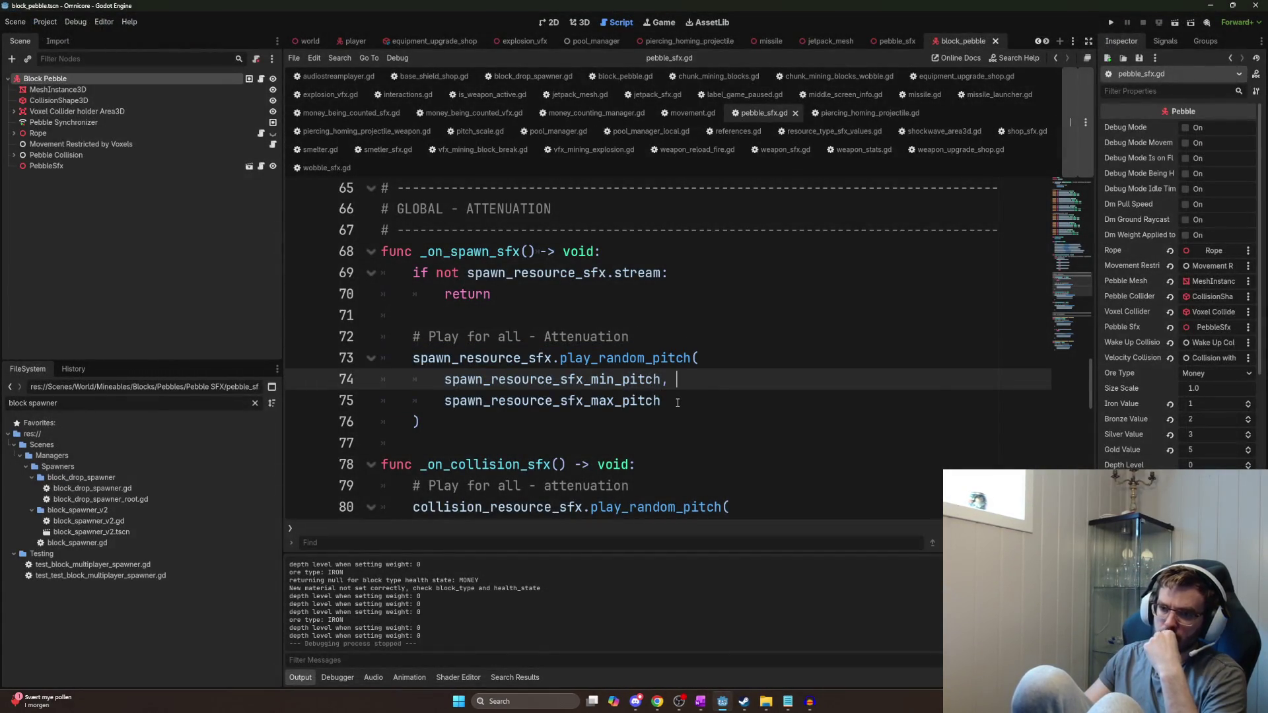